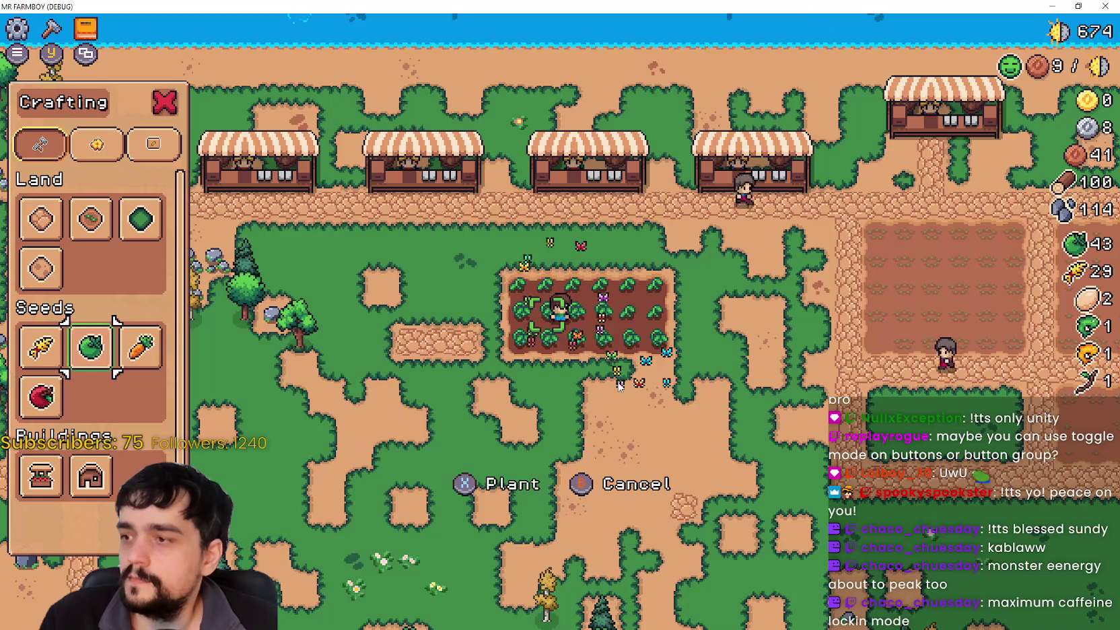
Step: Walk the farmer into the tomato field, switching the seed to Carrot and back to Green Tomato
key("Up")
key("Left")
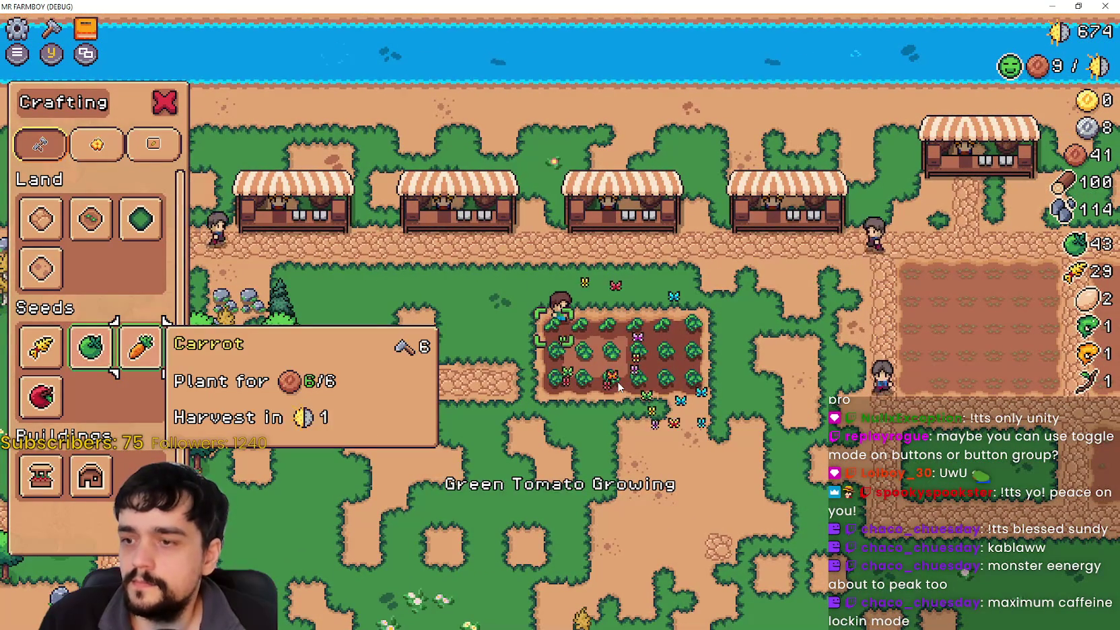
key("Right")
key("Left")
key("Down")
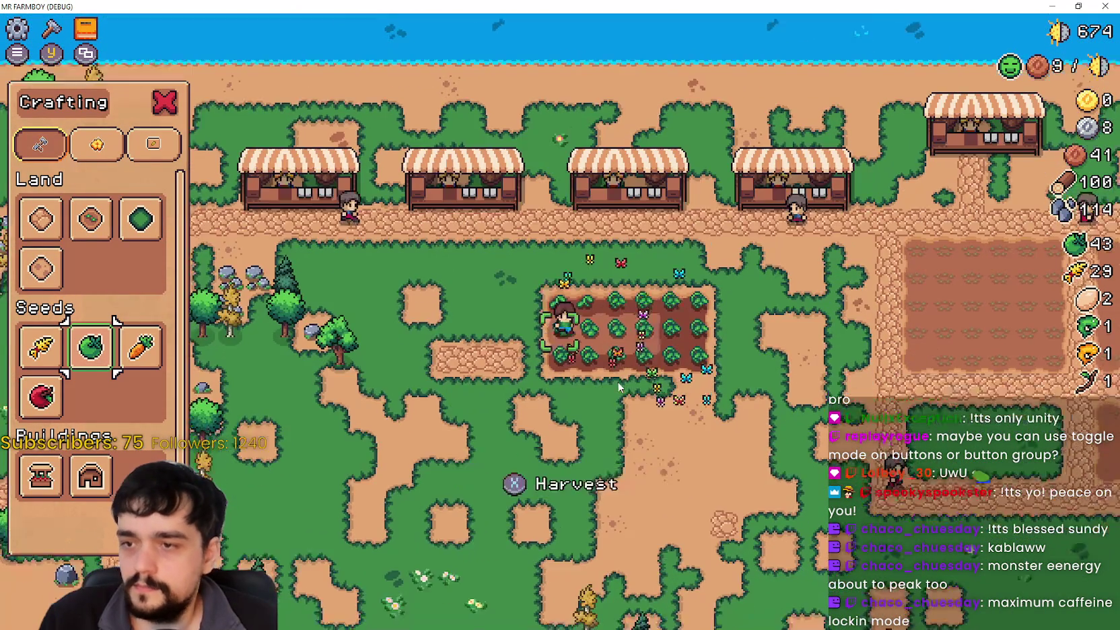
key("Right")
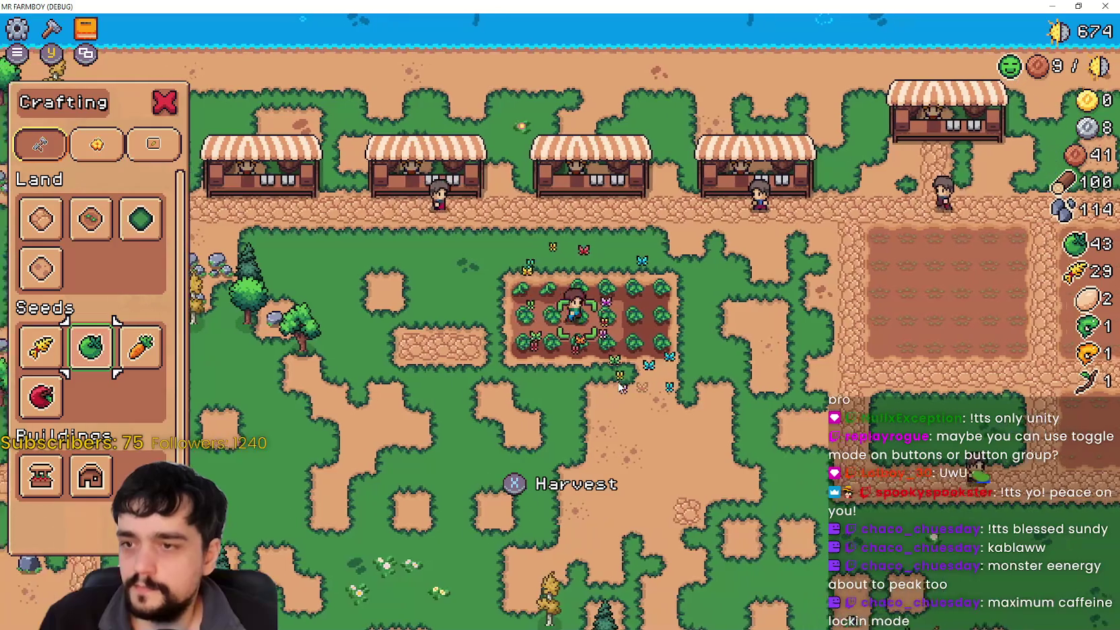
key("Left")
key("Left")
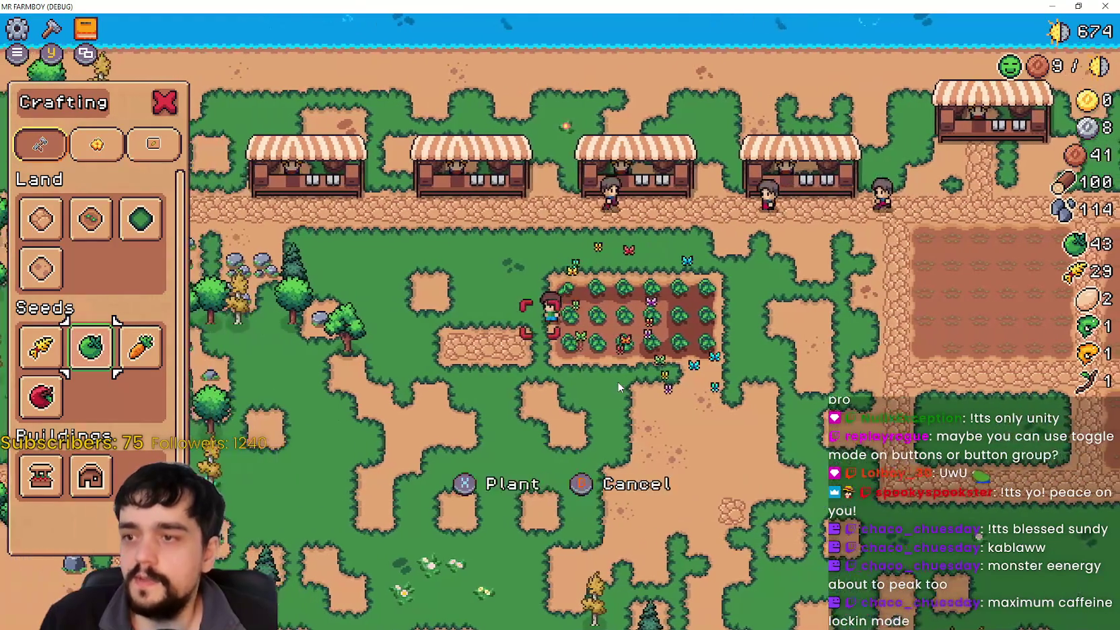
Step: Walk right across the field onto the grass and choose Farm Tile for placing
key("Right")
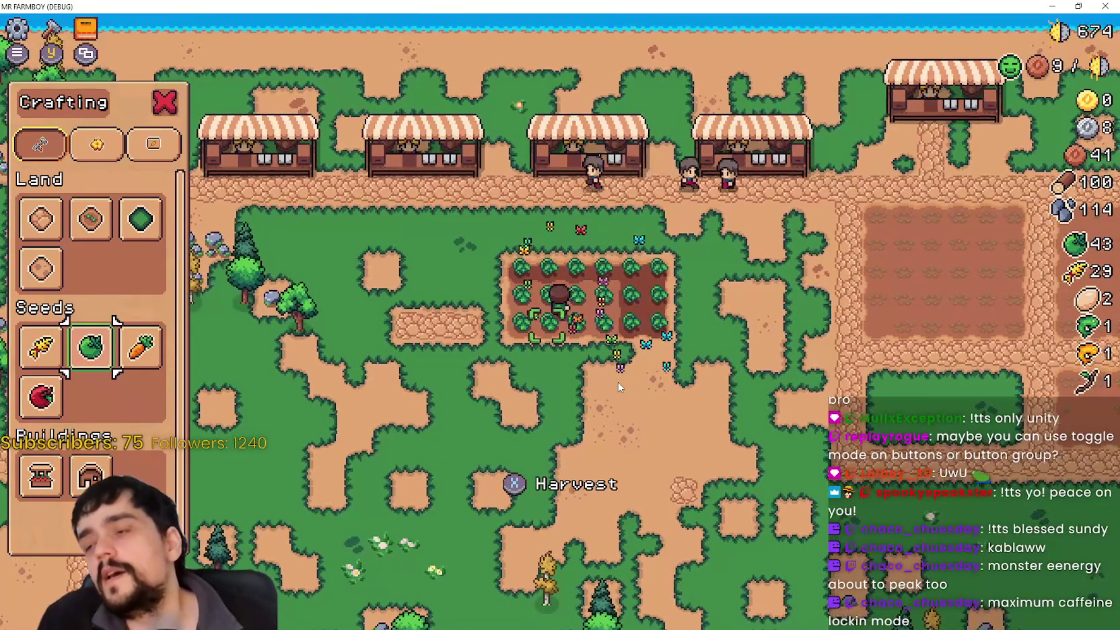
key("Up")
key("Right")
key("Right")
key("Right")
key("Down")
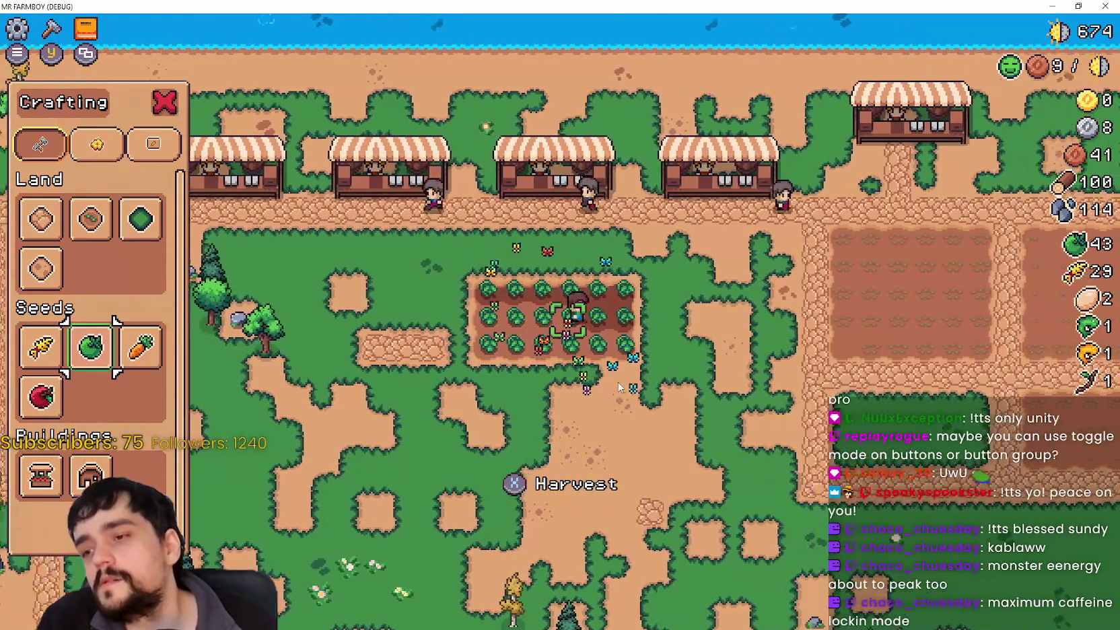
key("Right")
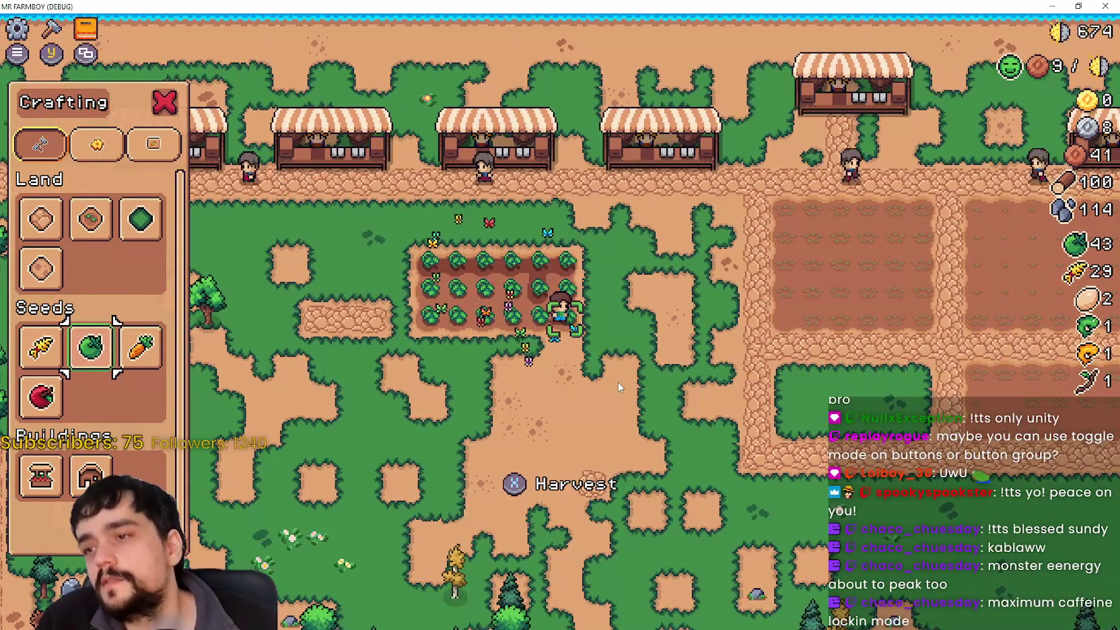
key("Right")
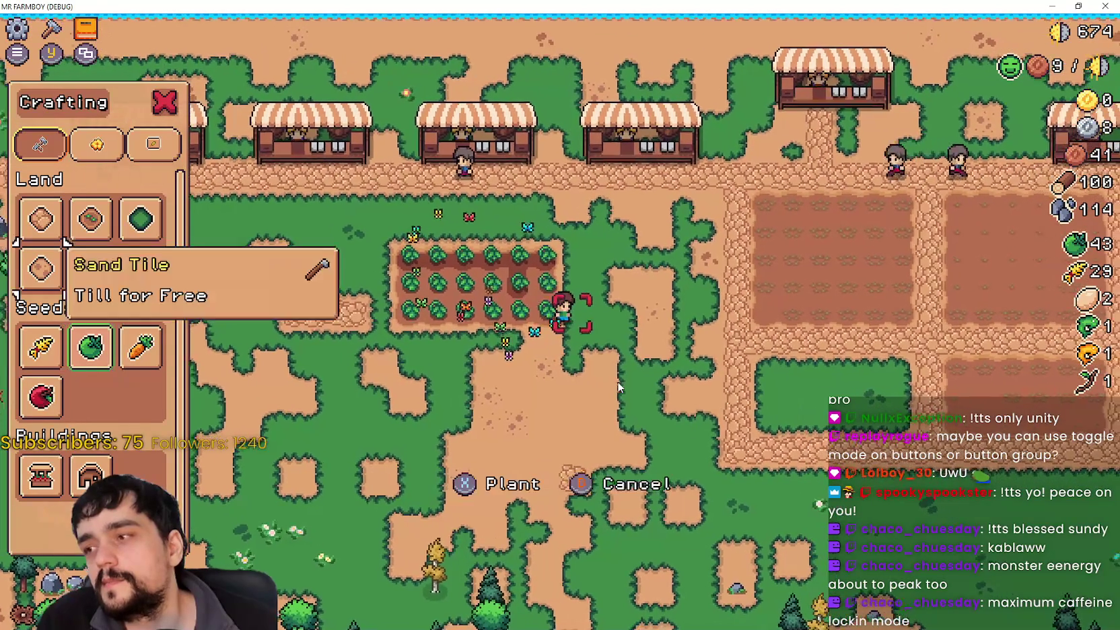
key("e")
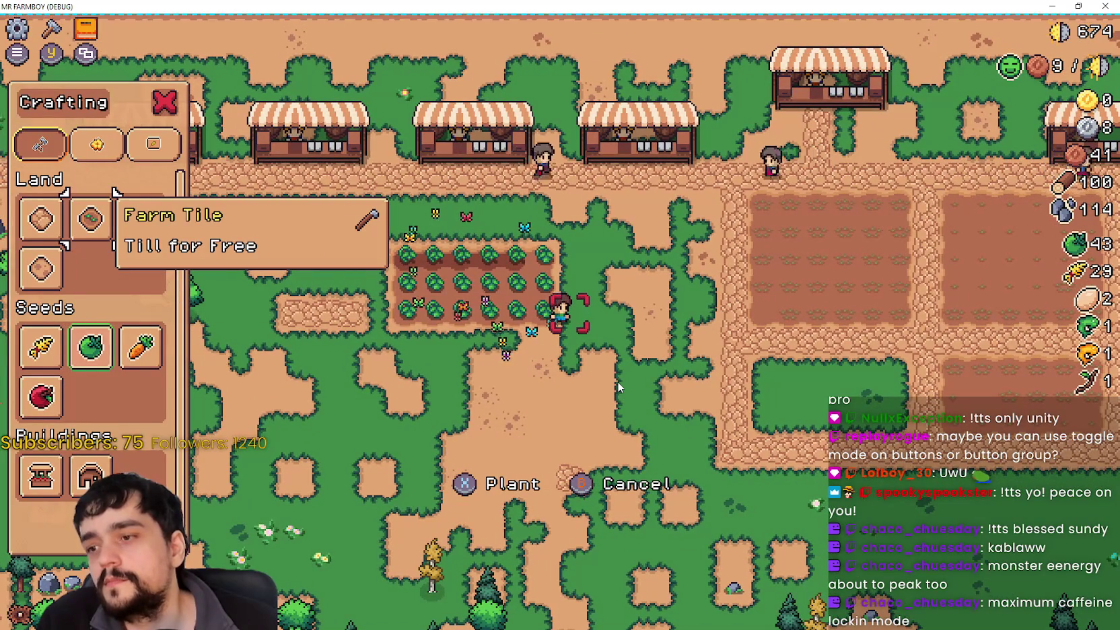
Step: Till two Farm Tiles on the grass to the right of the field
key("Up")
key("Right")
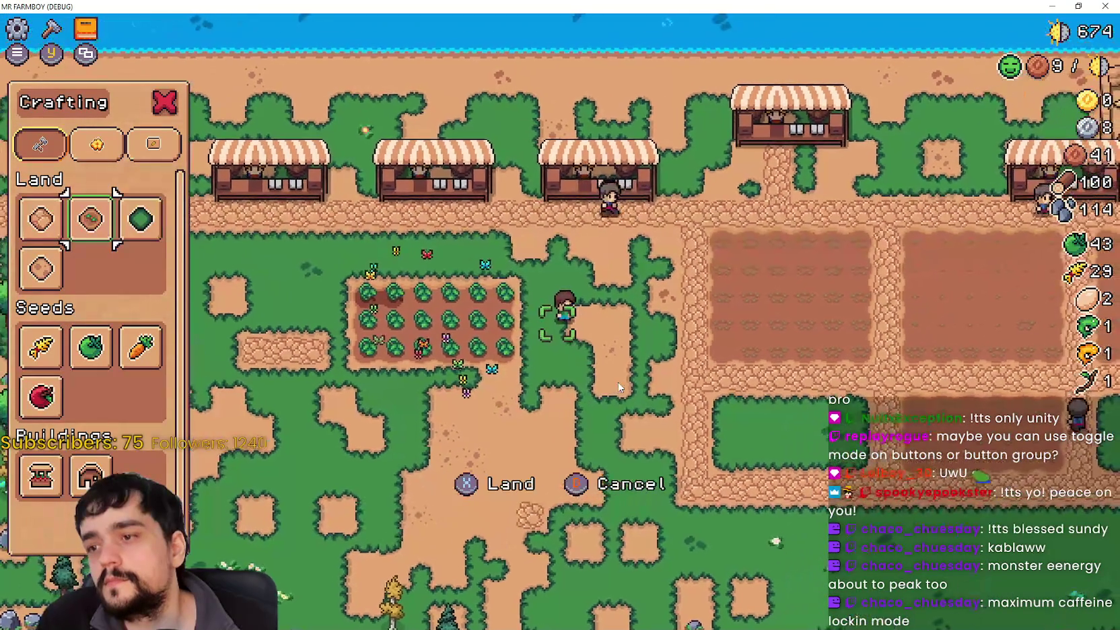
key("space")
key("Right")
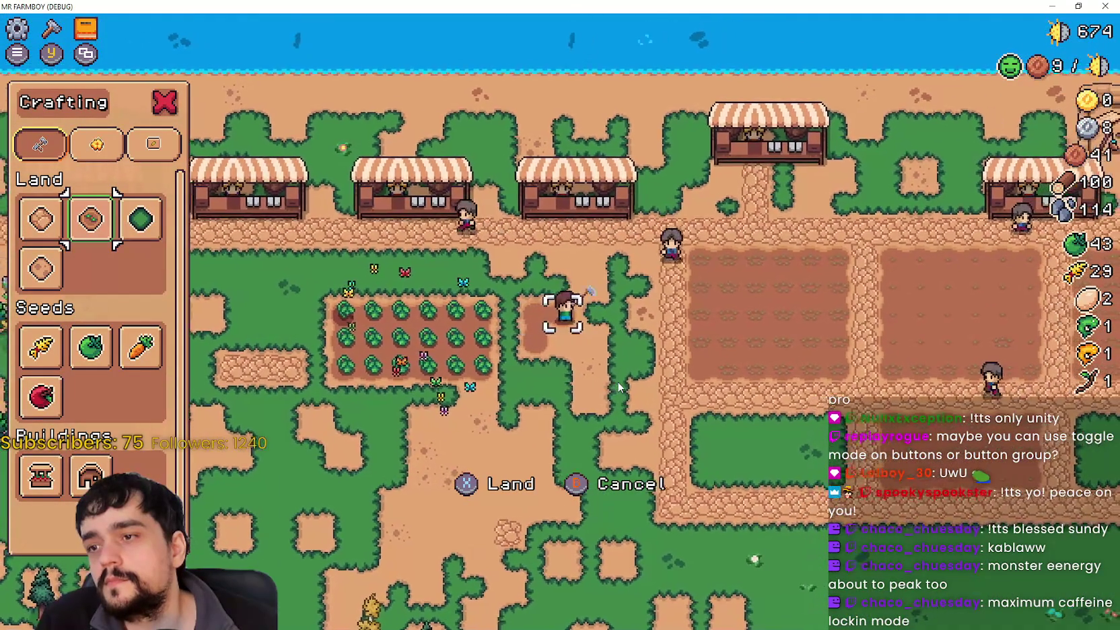
key("Down")
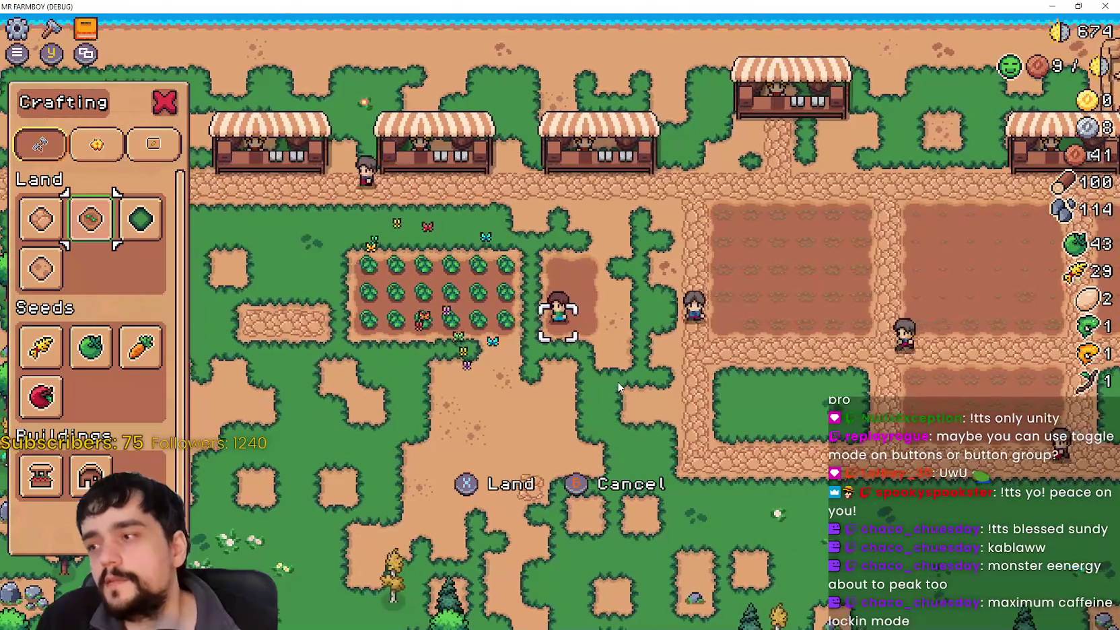
key("space")
Step: Select Green Tomato and plant its seeds on the tilled tiles
key("Right")
key("space")
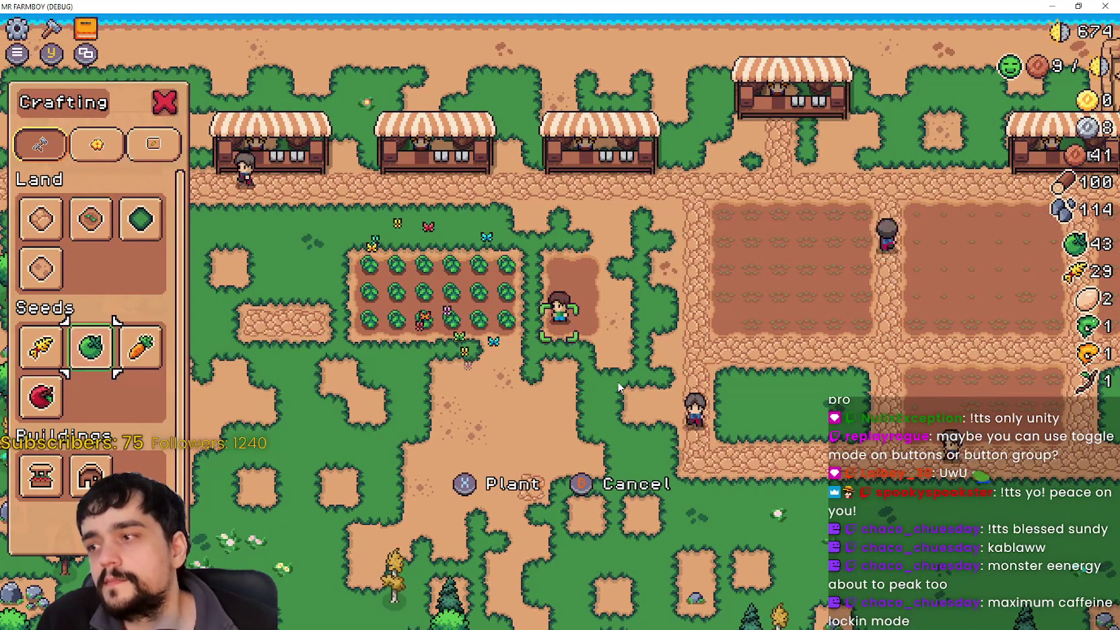
key("Up")
key("space")
key("Down")
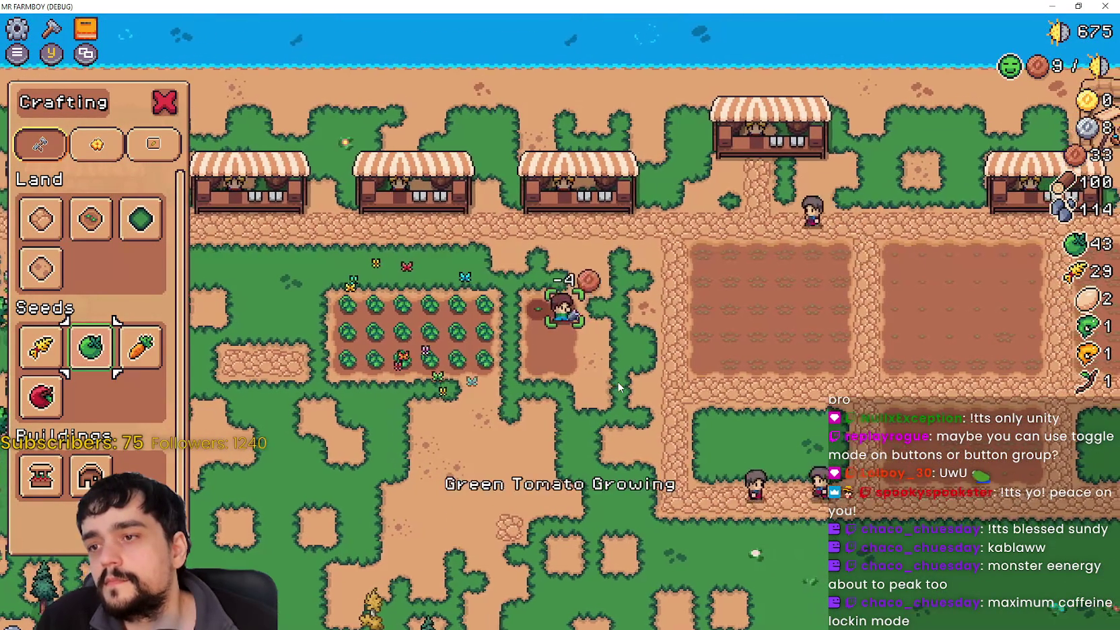
key("Down")
key("Left")
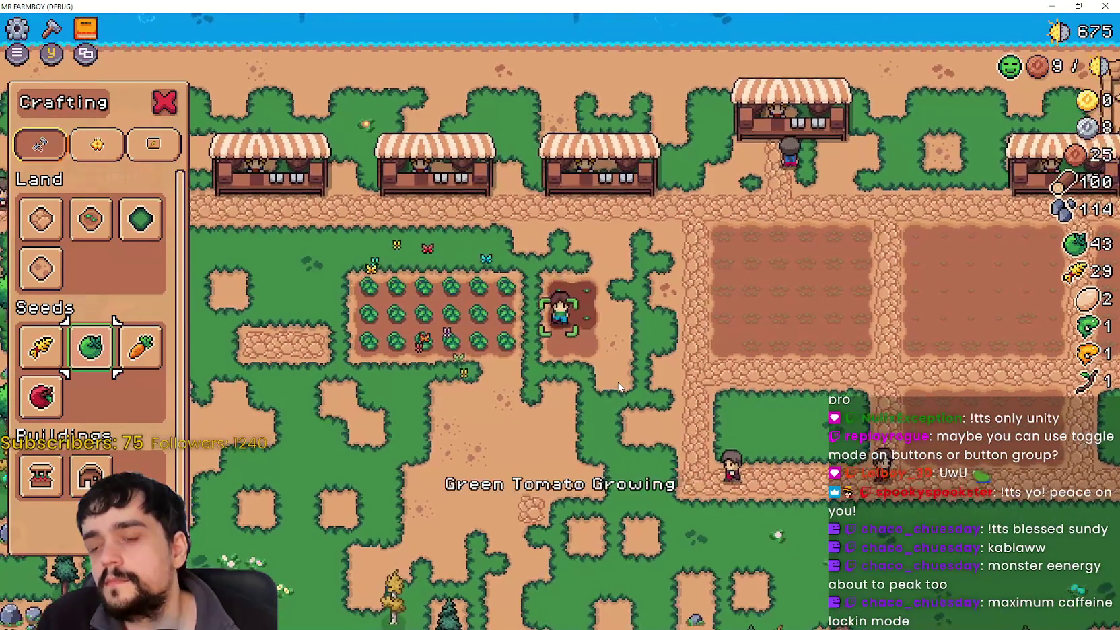
key("Left")
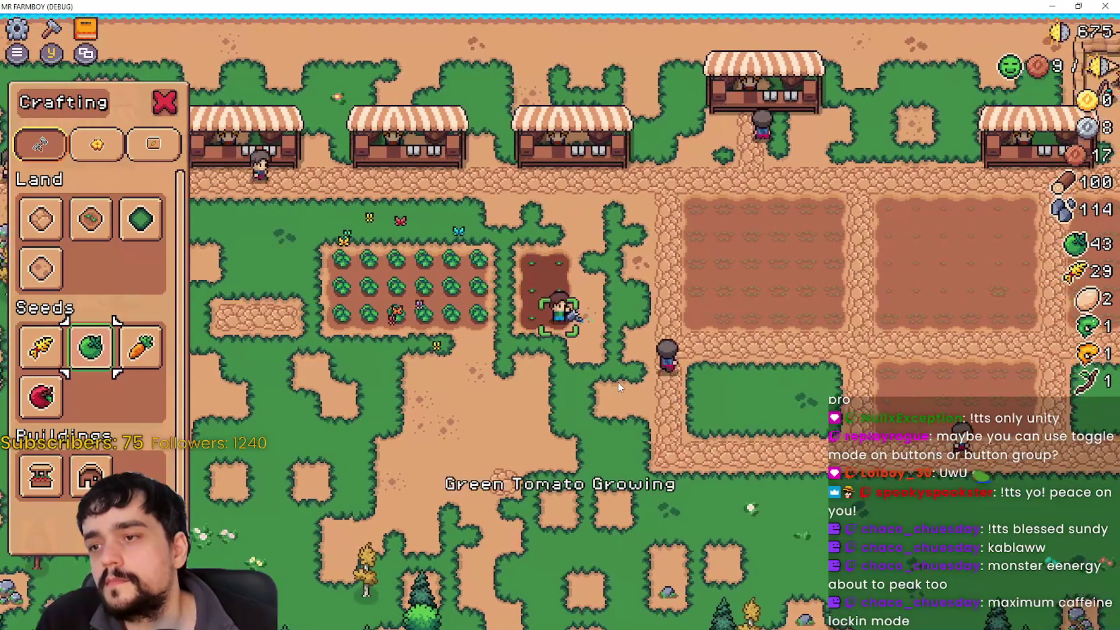
key("Left")
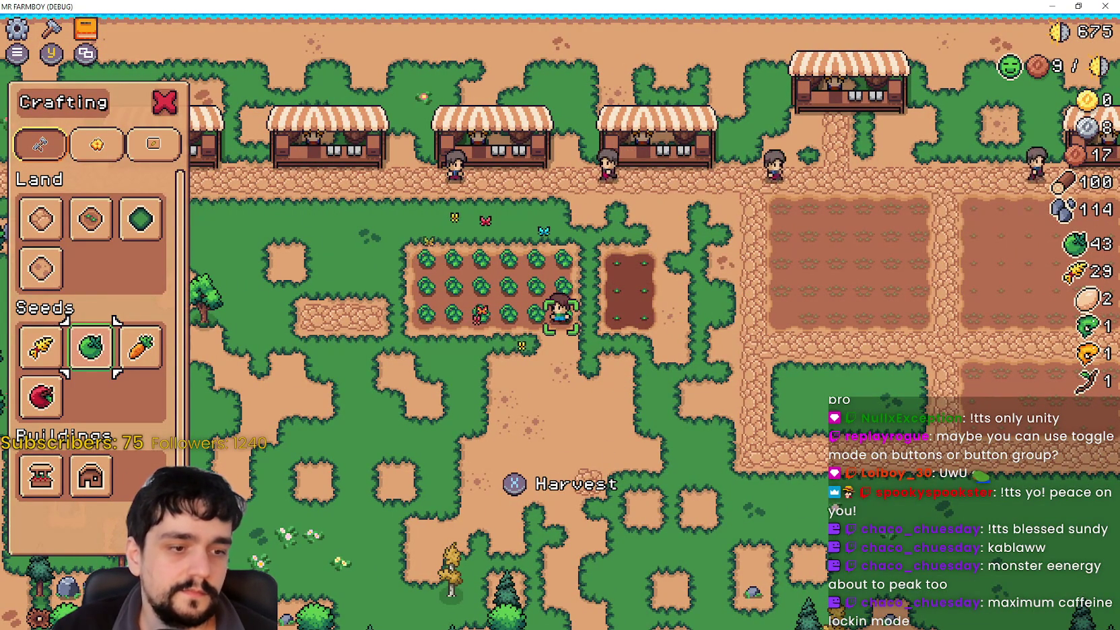
key("alt+Tab")
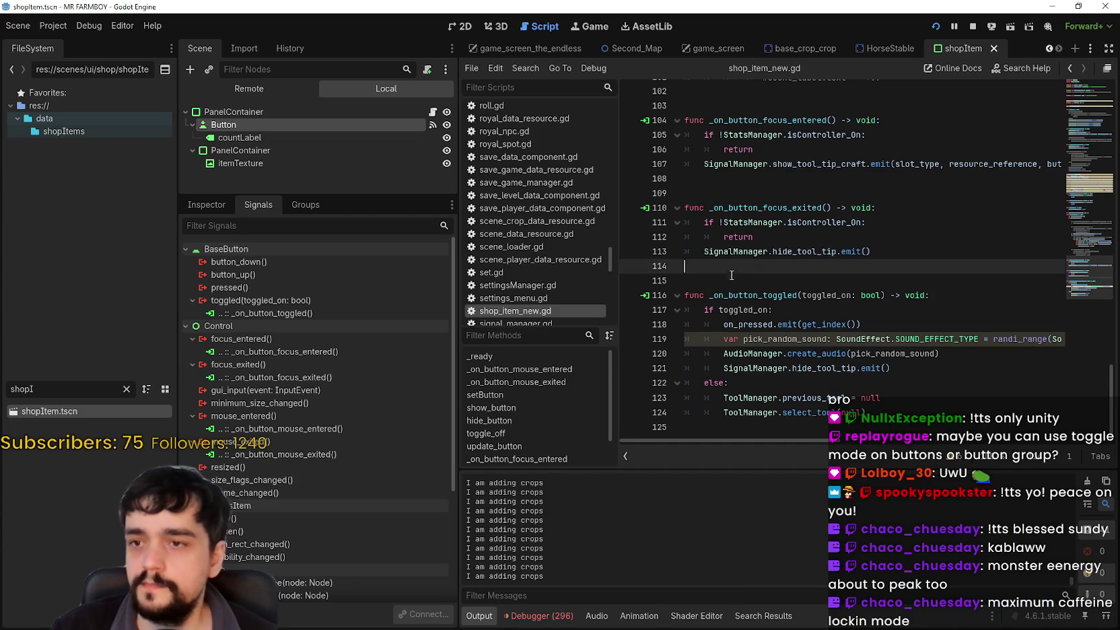
Step: Filter the FileSystem for 'player' and open player.tscn
left_click_drag(282, 192, 283, 319)
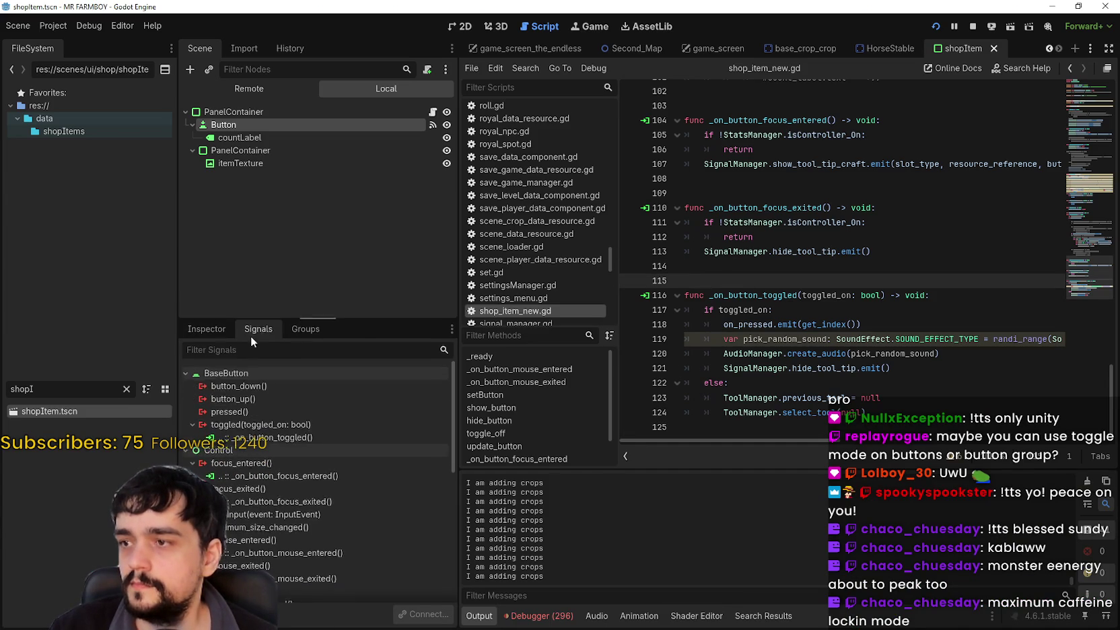
type("player")
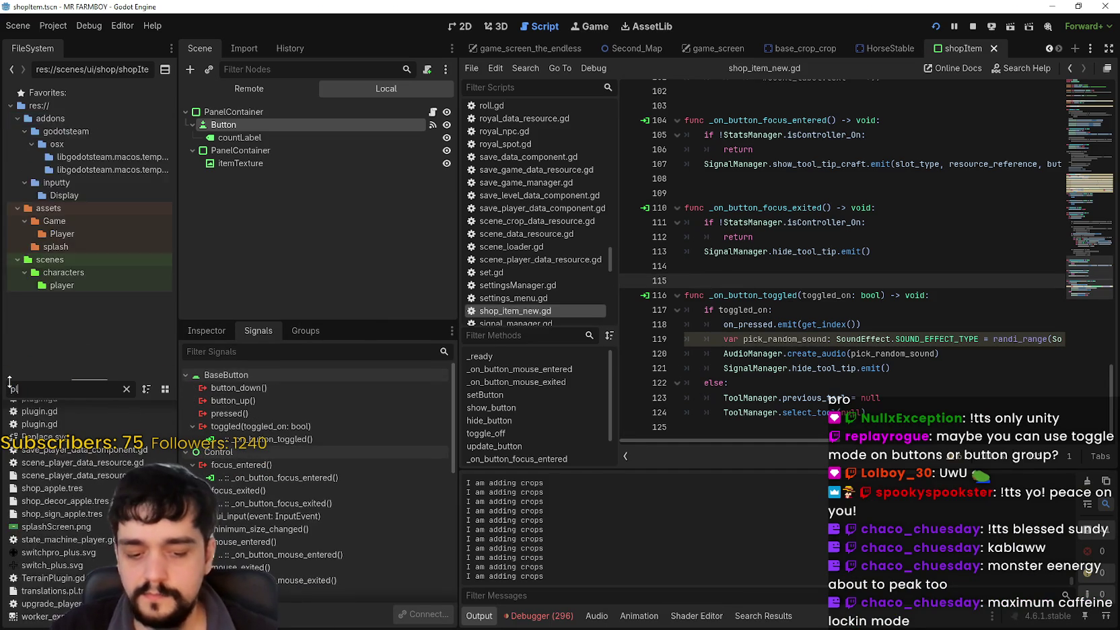
scroll("up", 3)
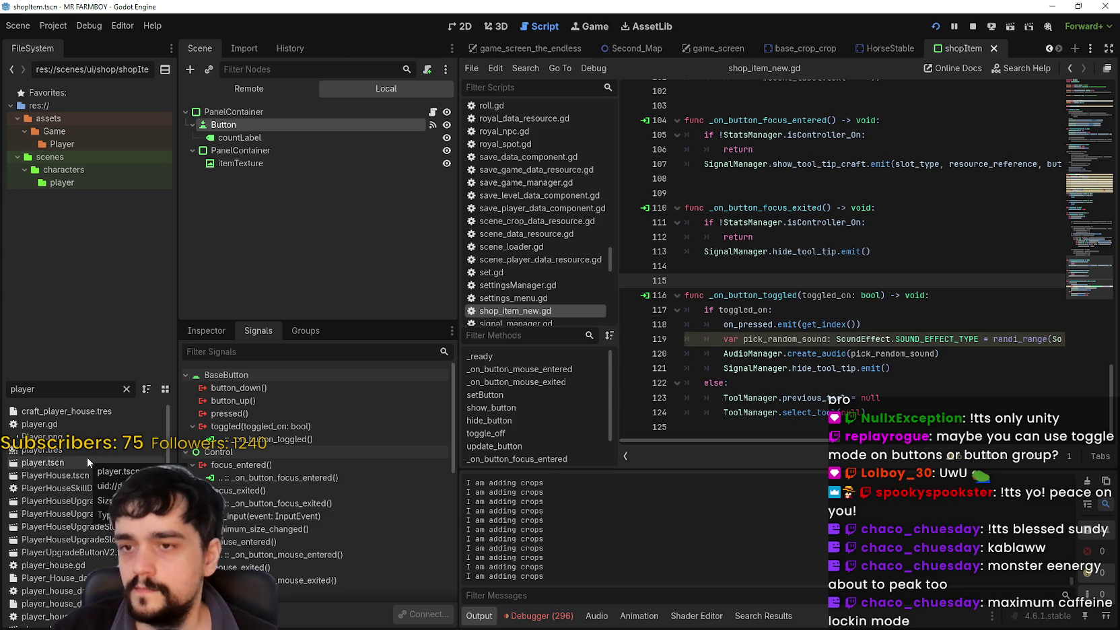
left_click(704, 344)
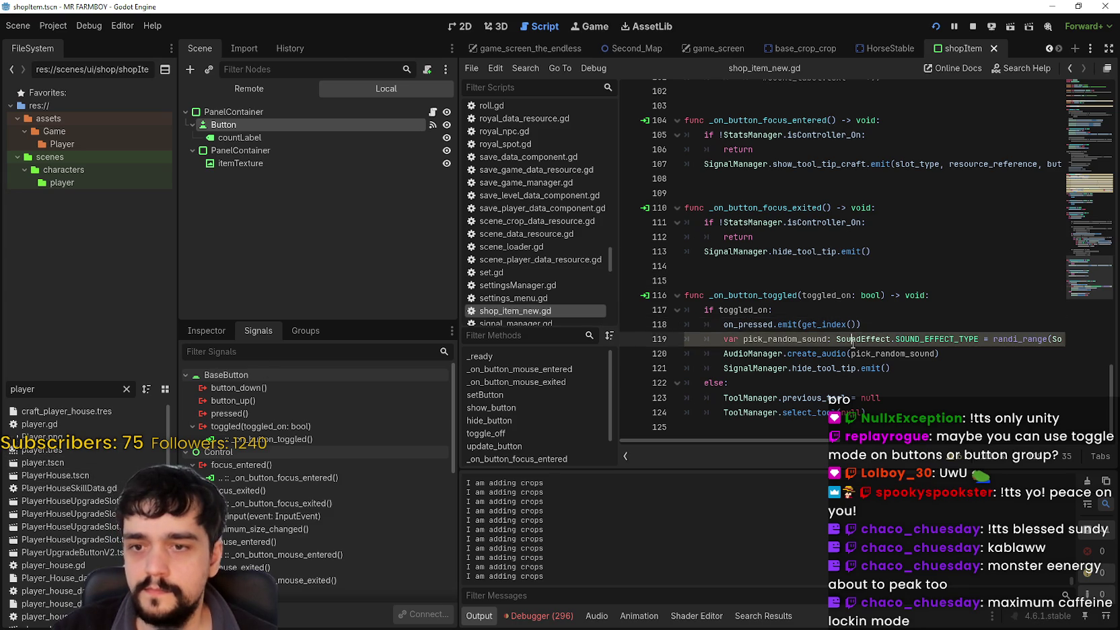
scroll("up", 3)
scroll("up", 3)
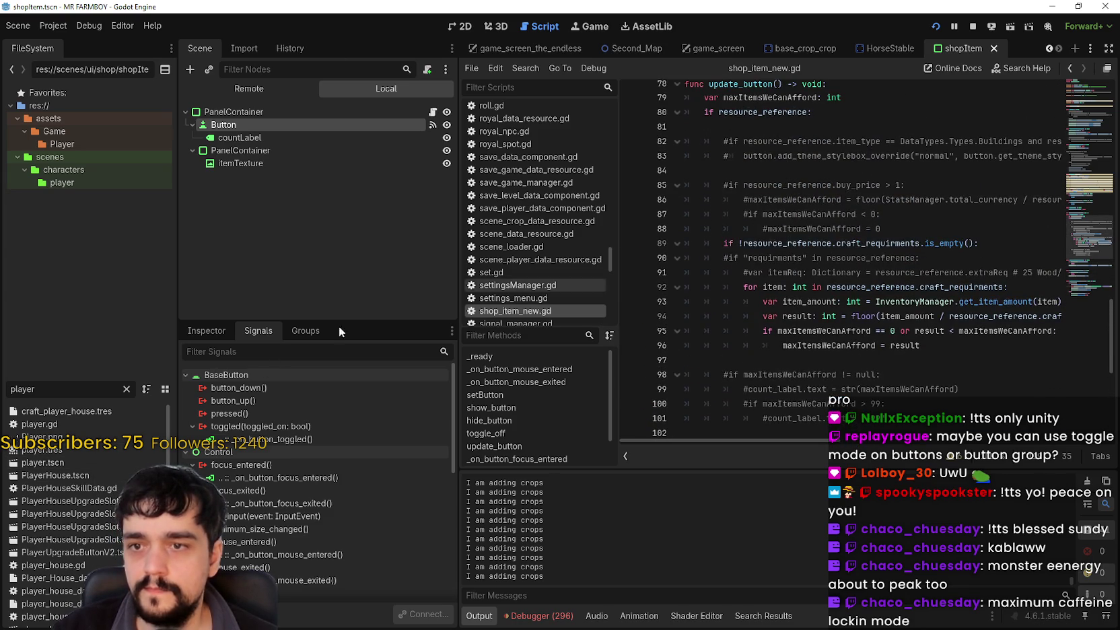
double_click(73, 461)
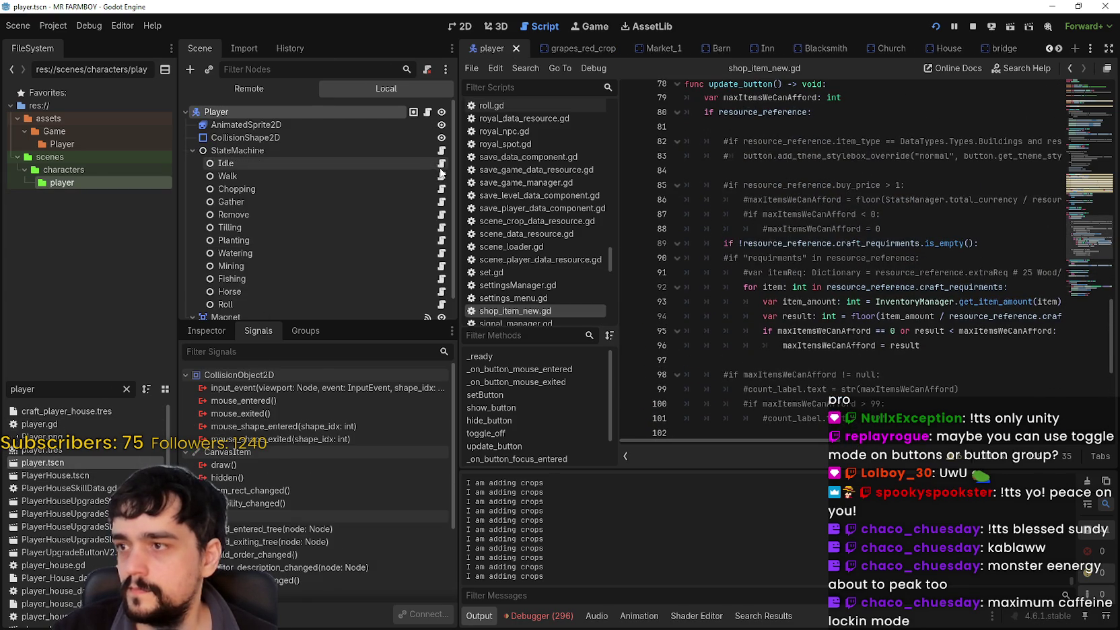
Step: Open the Idle state's idle_state.gd and scroll to its harvest_tool check
left_click(440, 165)
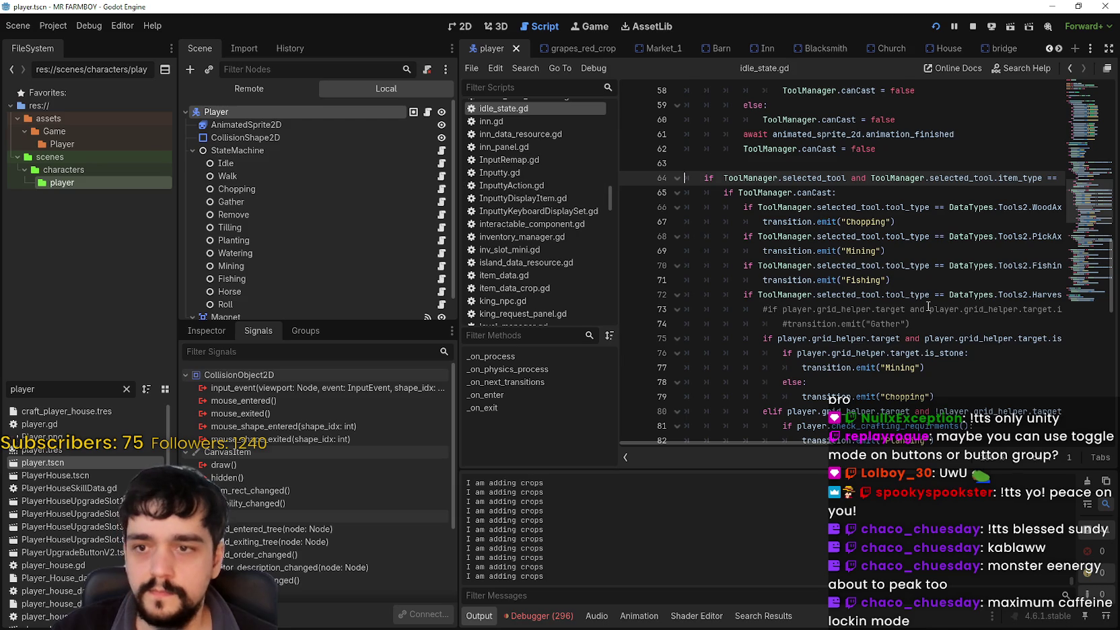
scroll("down", 3)
scroll("down", 3)
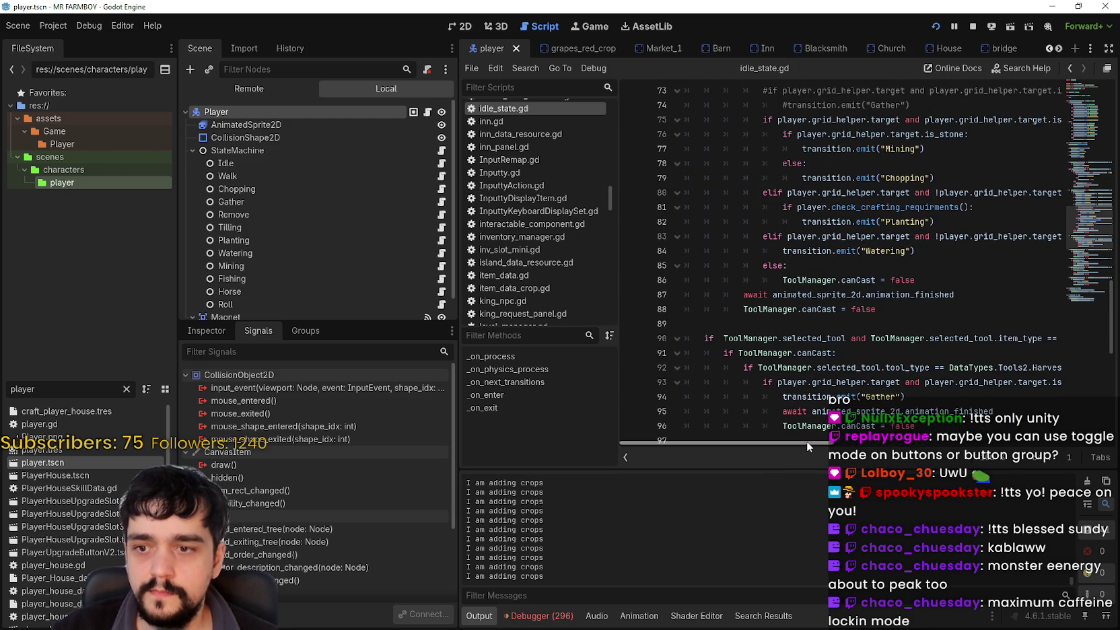
scroll("right", 3)
scroll("left", 3)
scroll("down", 3)
scroll("down", 3)
scroll("down", 3)
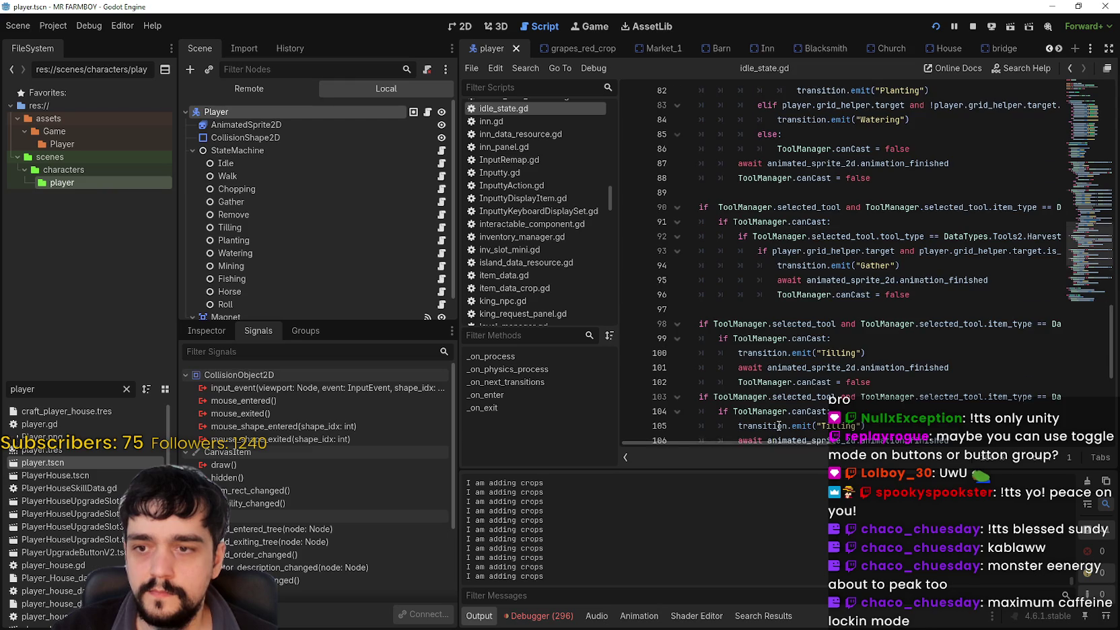
scroll("down", 3)
scroll("up", 3)
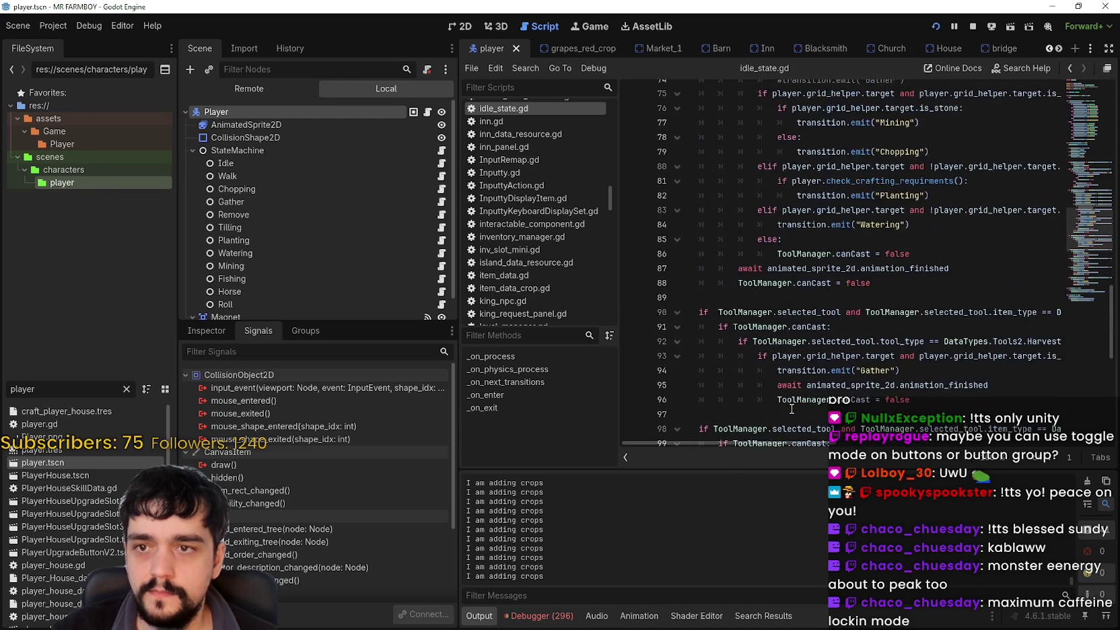
scroll("up", 3)
scroll("down", 3)
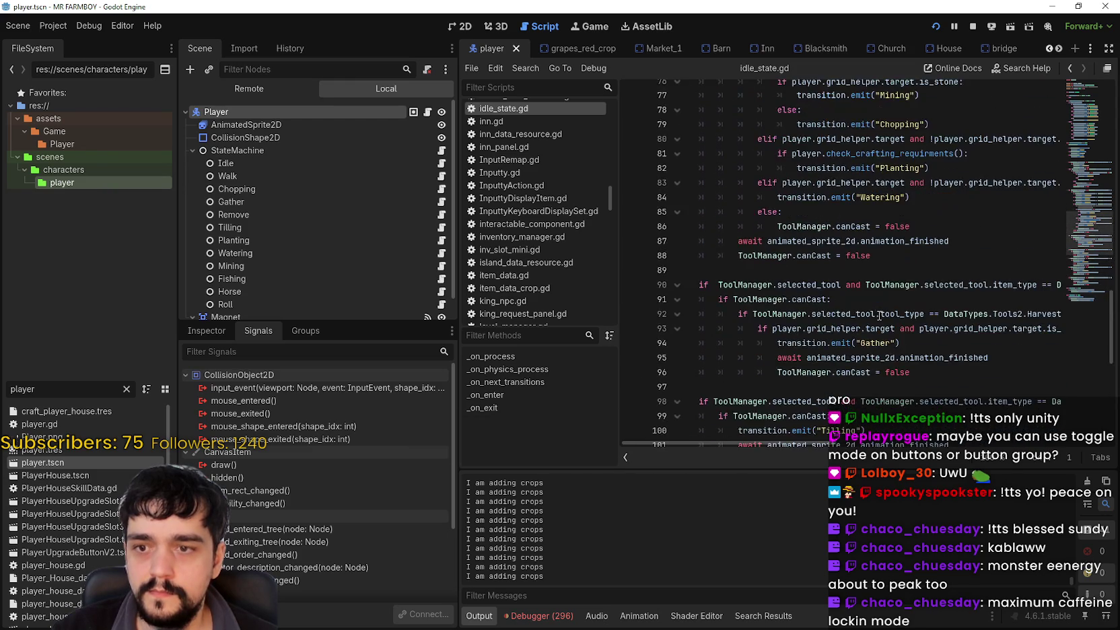
left_click_drag(787, 445, 890, 441)
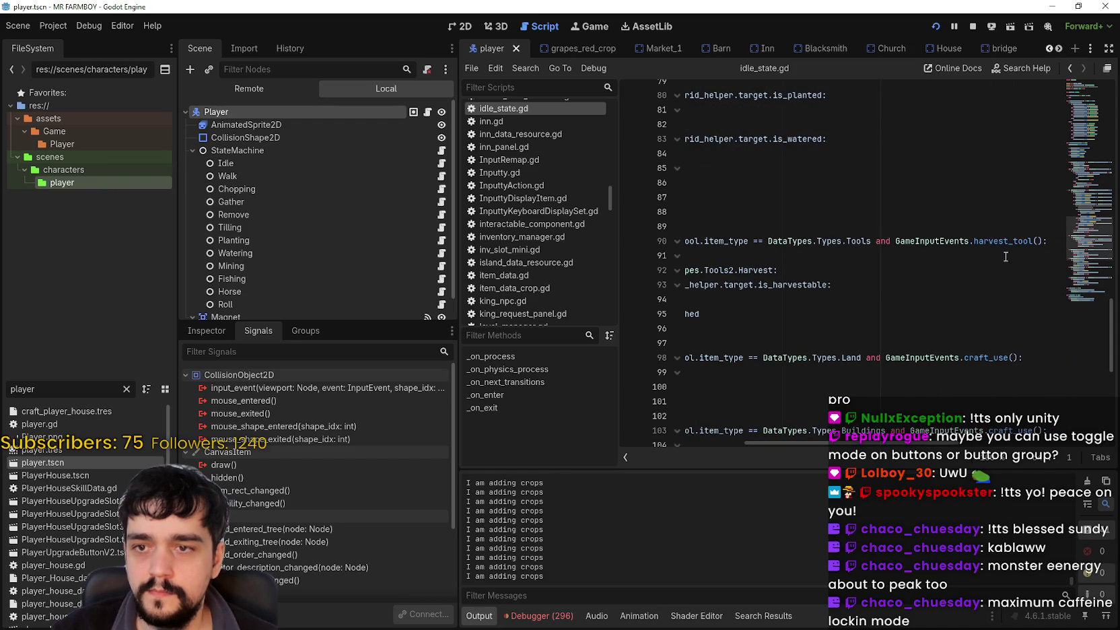
right_click(960, 246)
Step: Jump to harvest_tool in game_input_events.gd and set a breakpoint on line 30's return
left_click(997, 440)
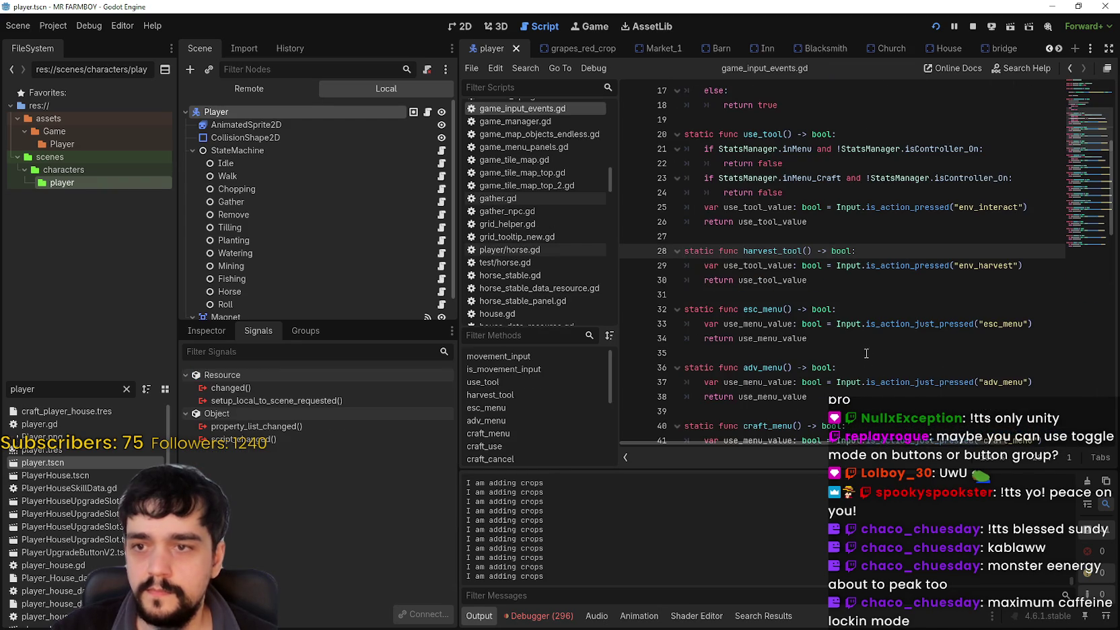
mouse_move(866, 269)
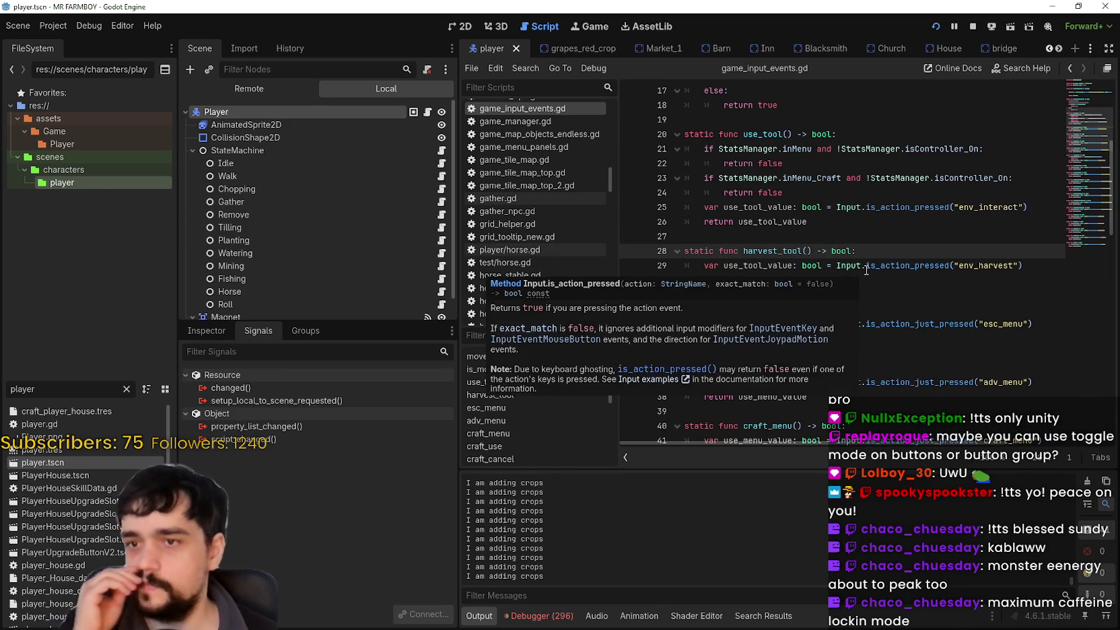
left_click(782, 268)
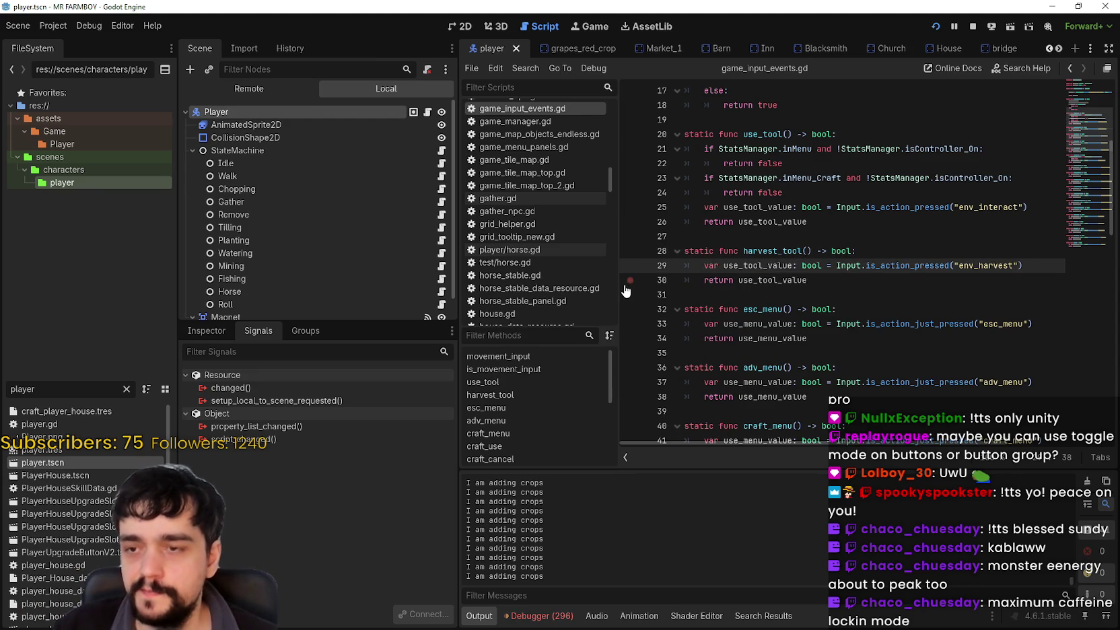
left_click(626, 283)
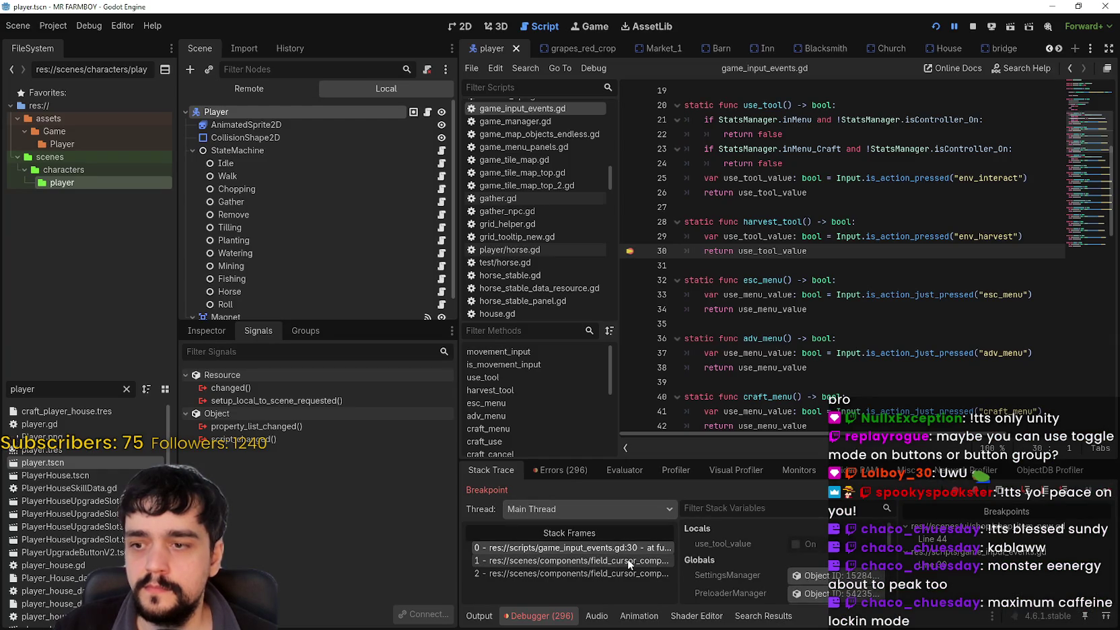
Step: Inspect the use_tool and harvest_tool branches of can_tool in field_cursor_component.gd
left_click(619, 569)
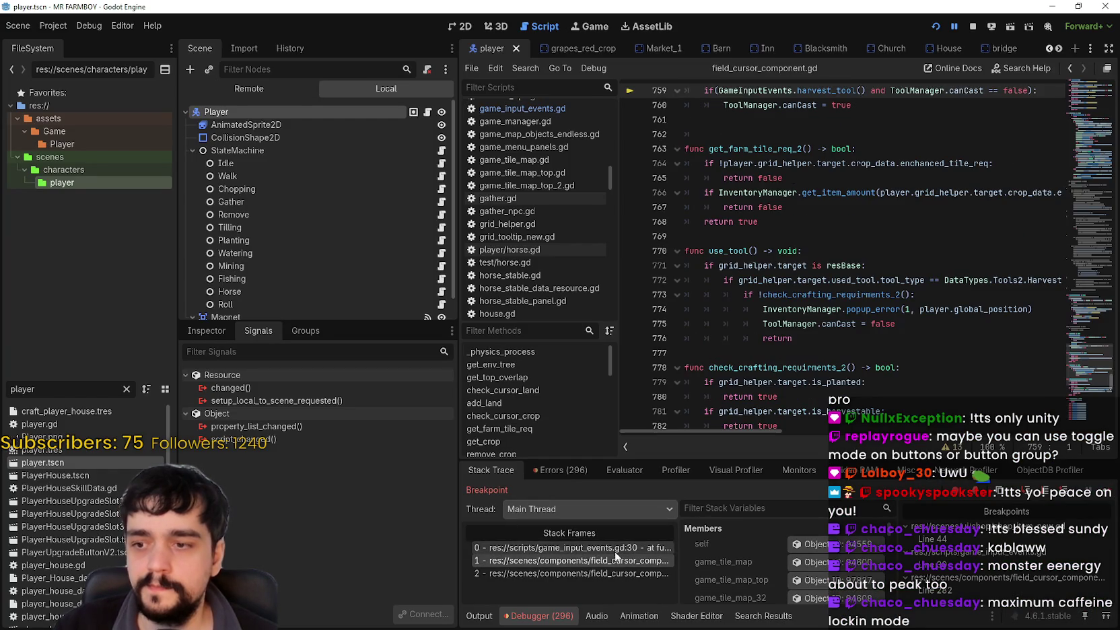
scroll("up", 3)
scroll("up", 3)
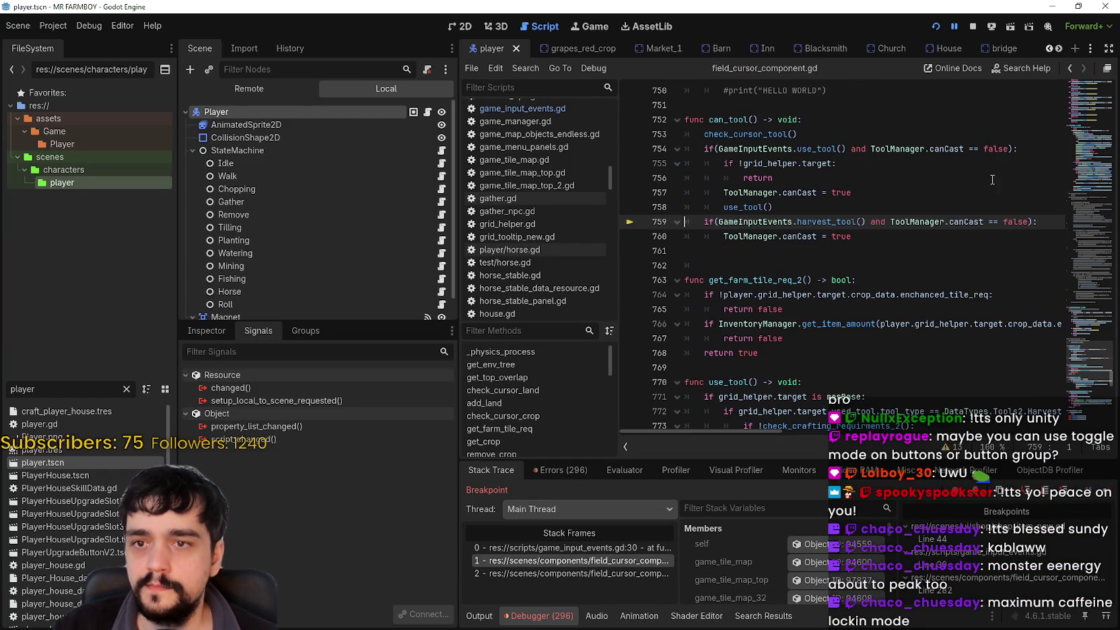
left_click(968, 238)
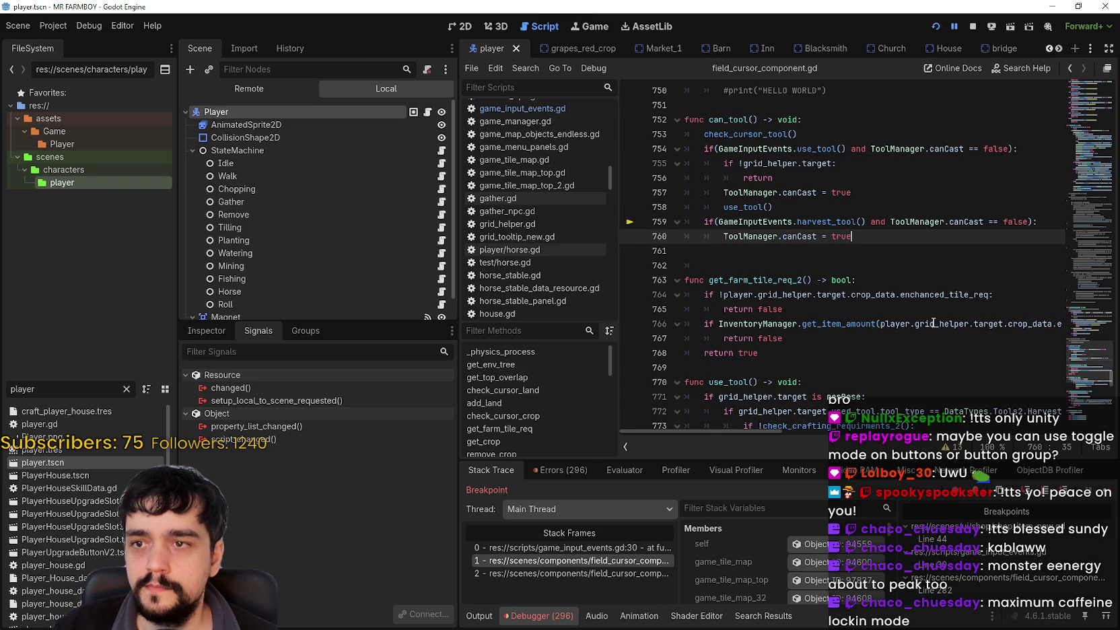
mouse_move(933, 321)
left_click(775, 207)
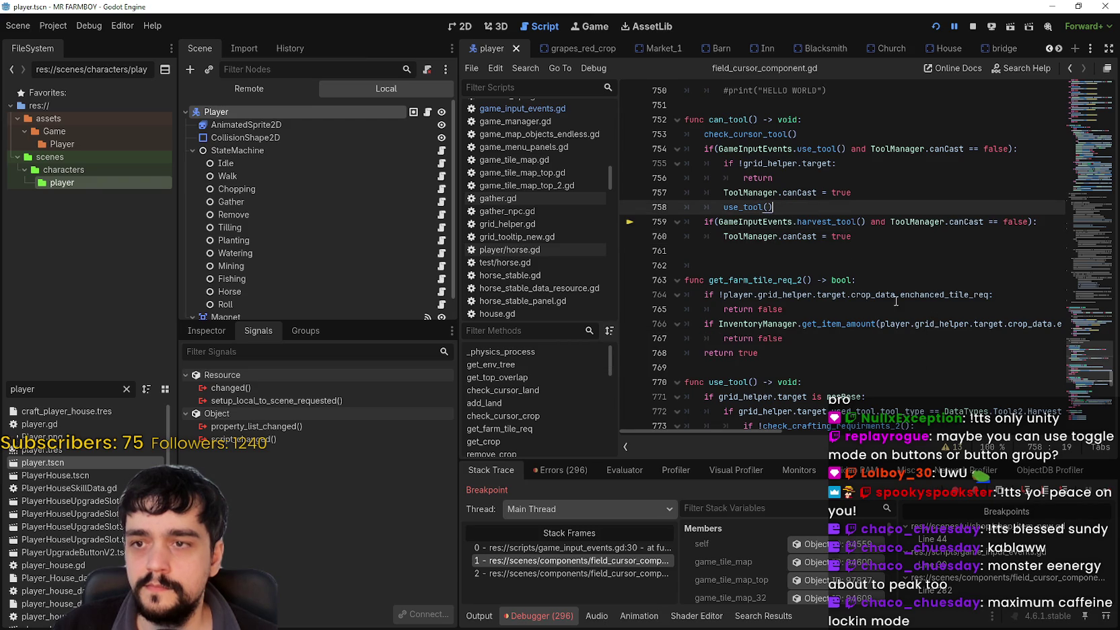
scroll("up", 3)
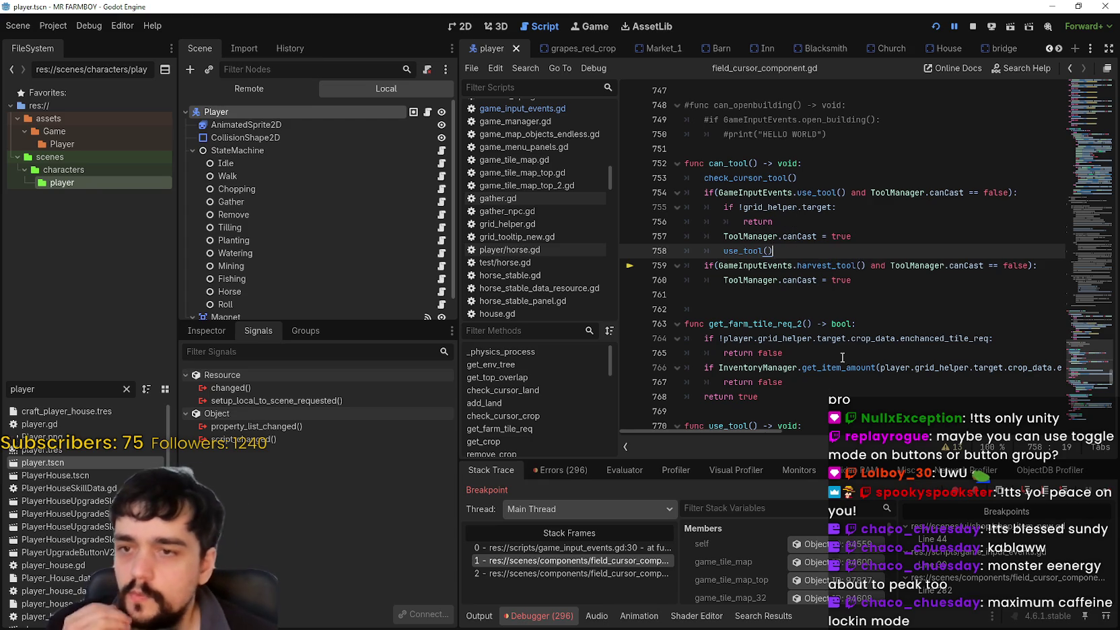
double_click(831, 265)
left_click(801, 294)
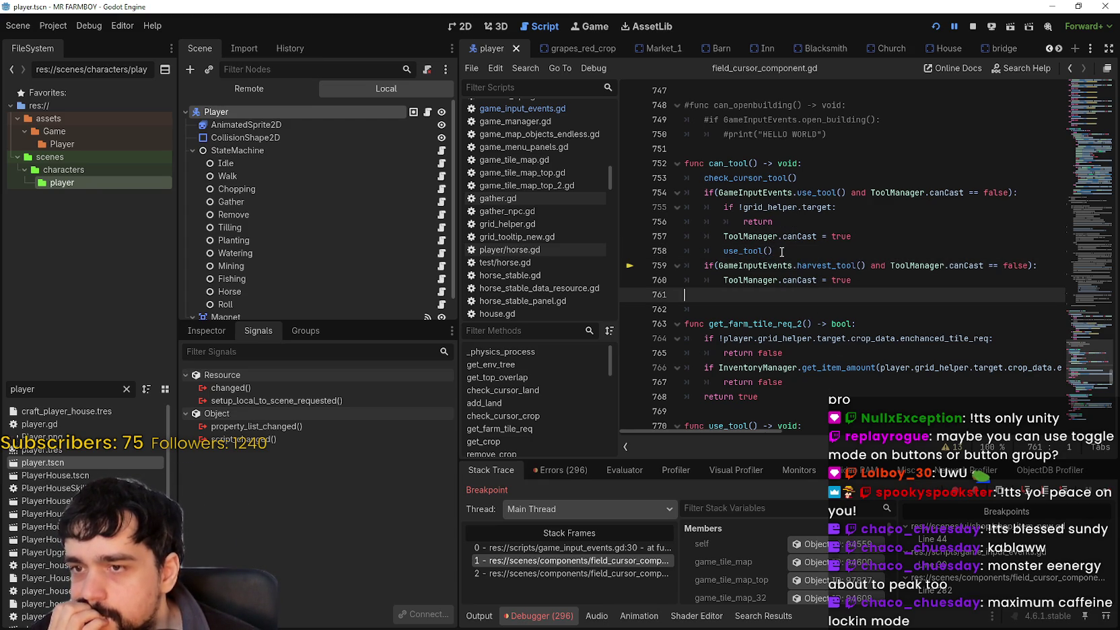
left_click_drag(781, 251, 660, 197)
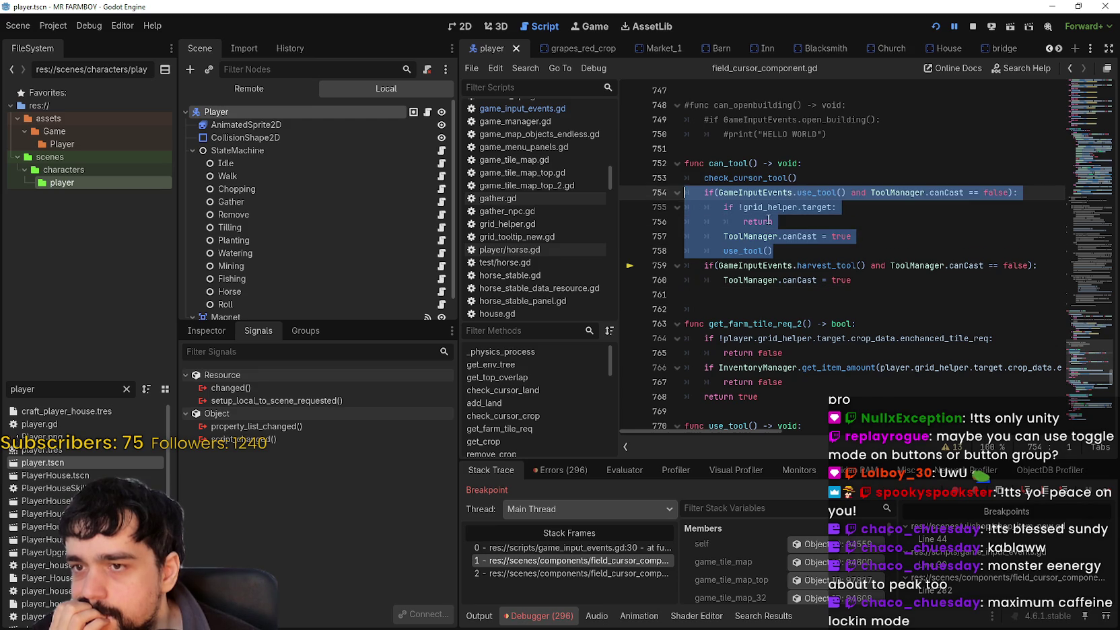
left_click(812, 259)
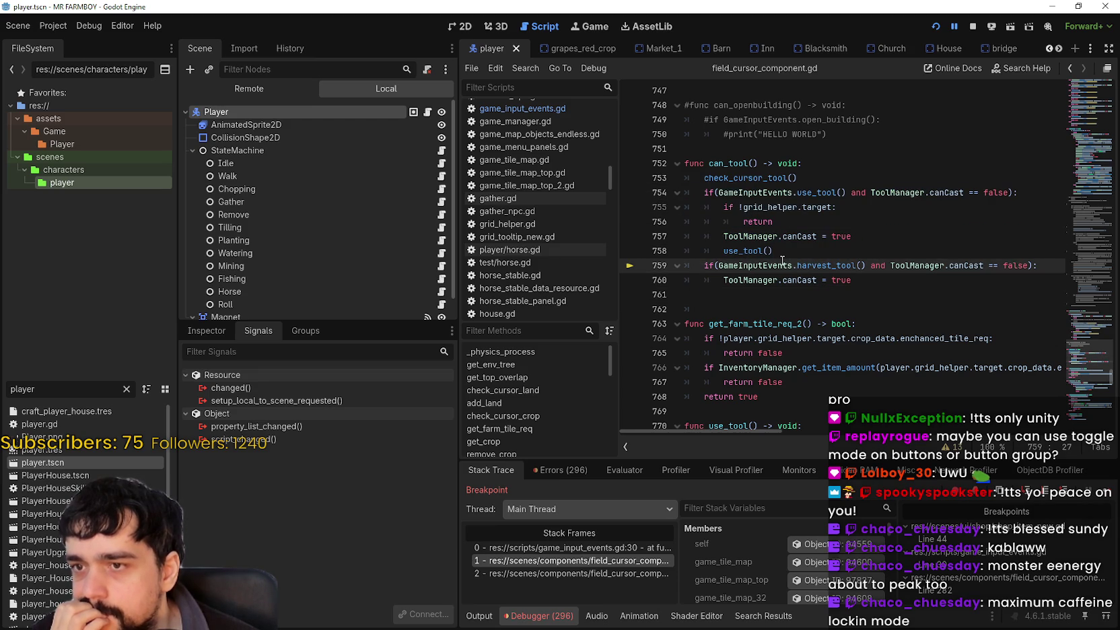
double_click(823, 191)
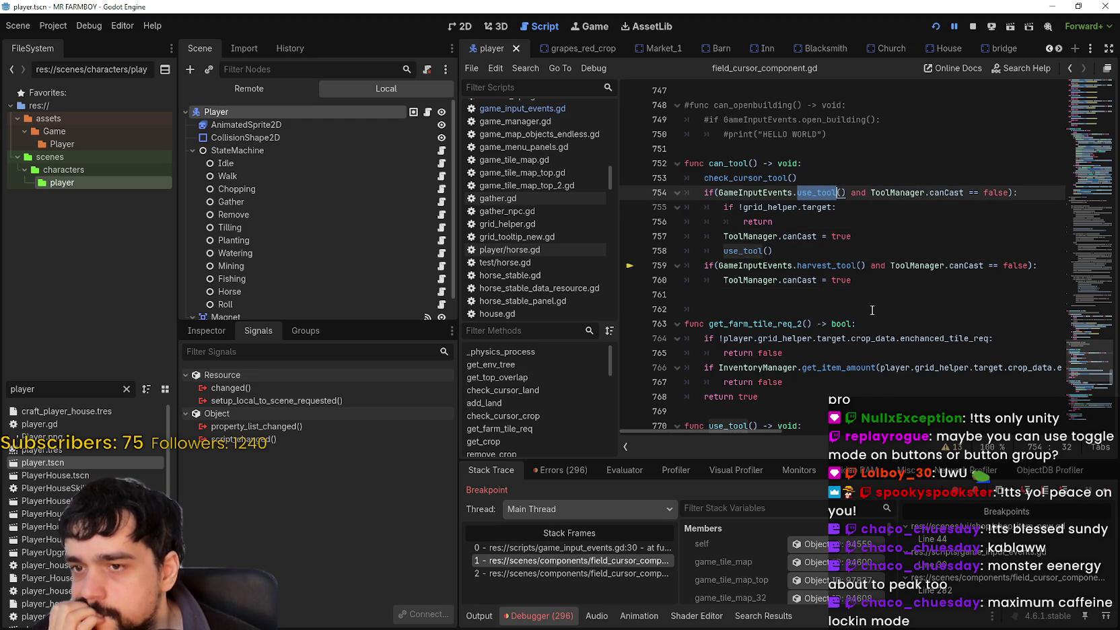
left_click(807, 265)
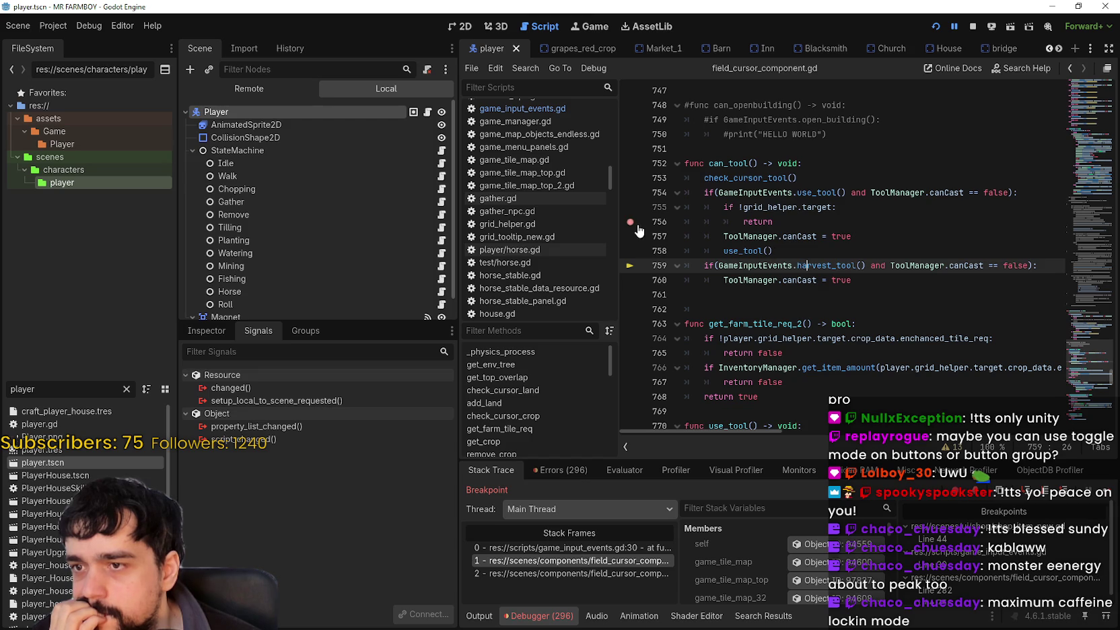
Step: Add a breakpoint on line 760, step through the stack frames, and resume the game
left_click(630, 279)
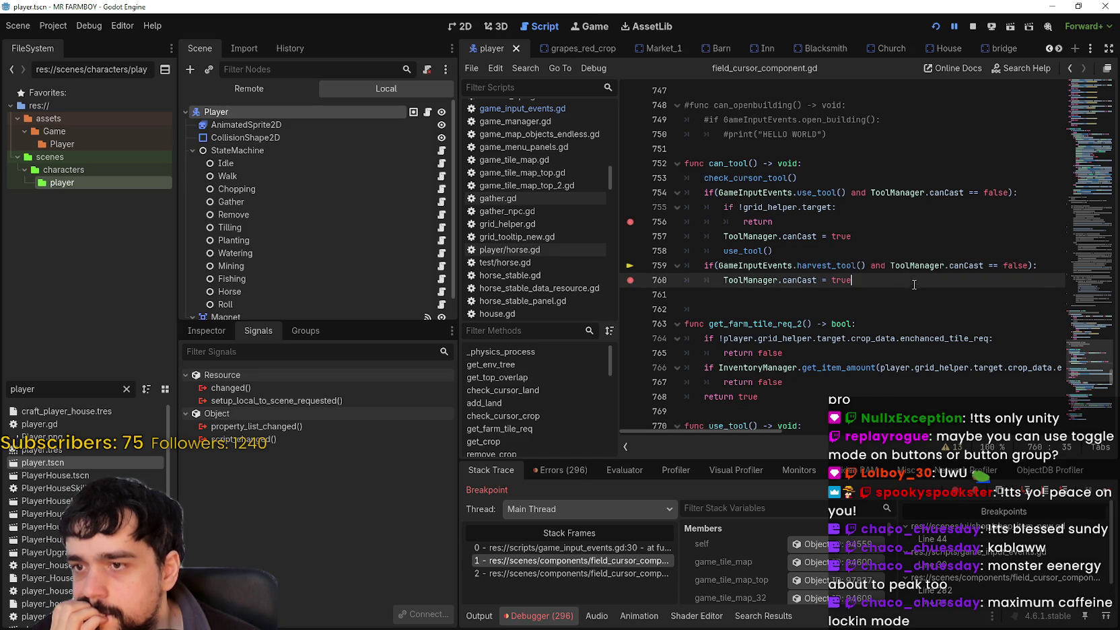
left_click(1109, 492)
left_click(1109, 492)
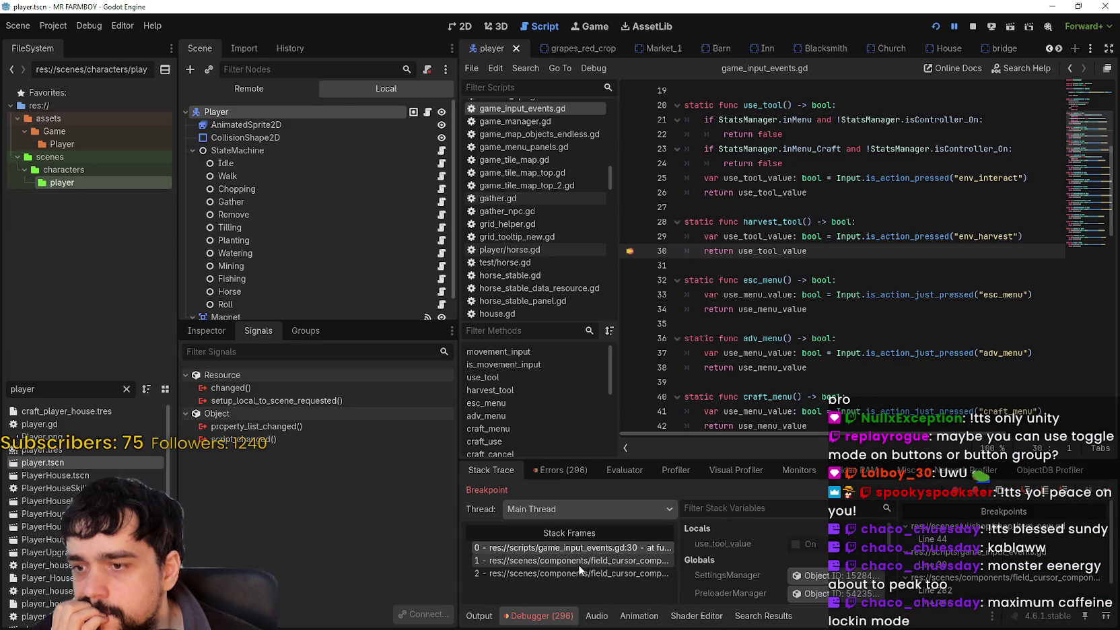
left_click(581, 561)
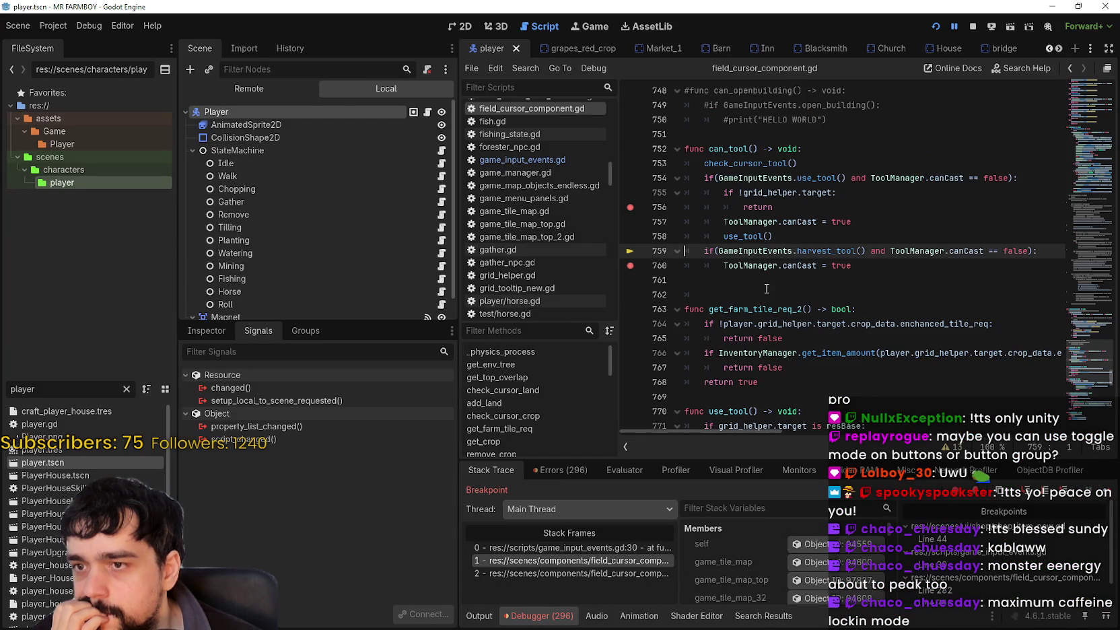
left_click(543, 547)
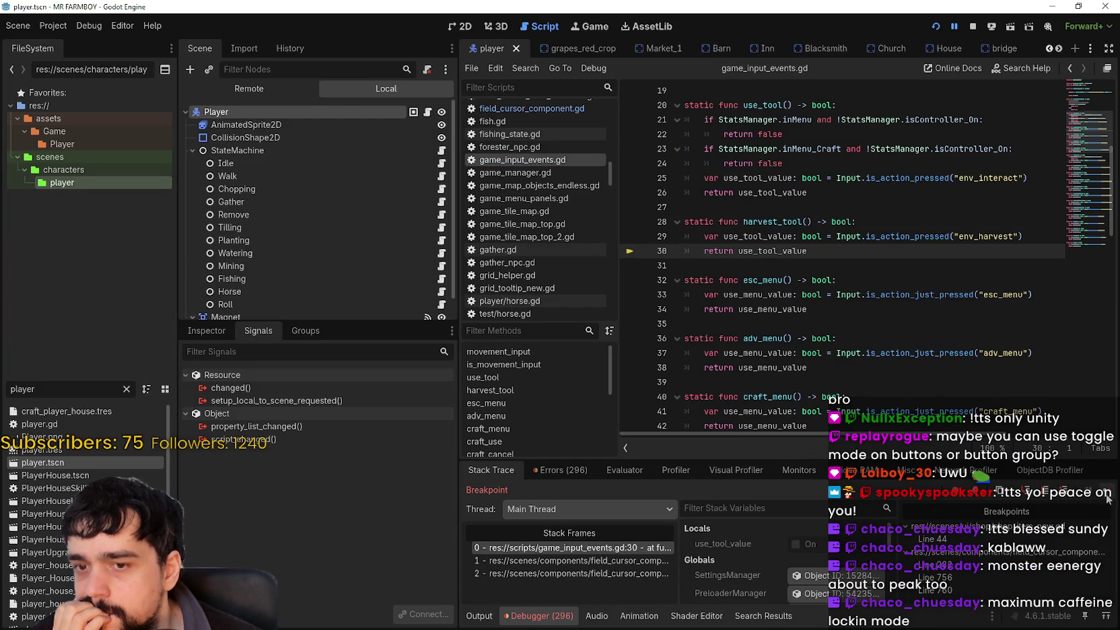
left_click(1106, 496)
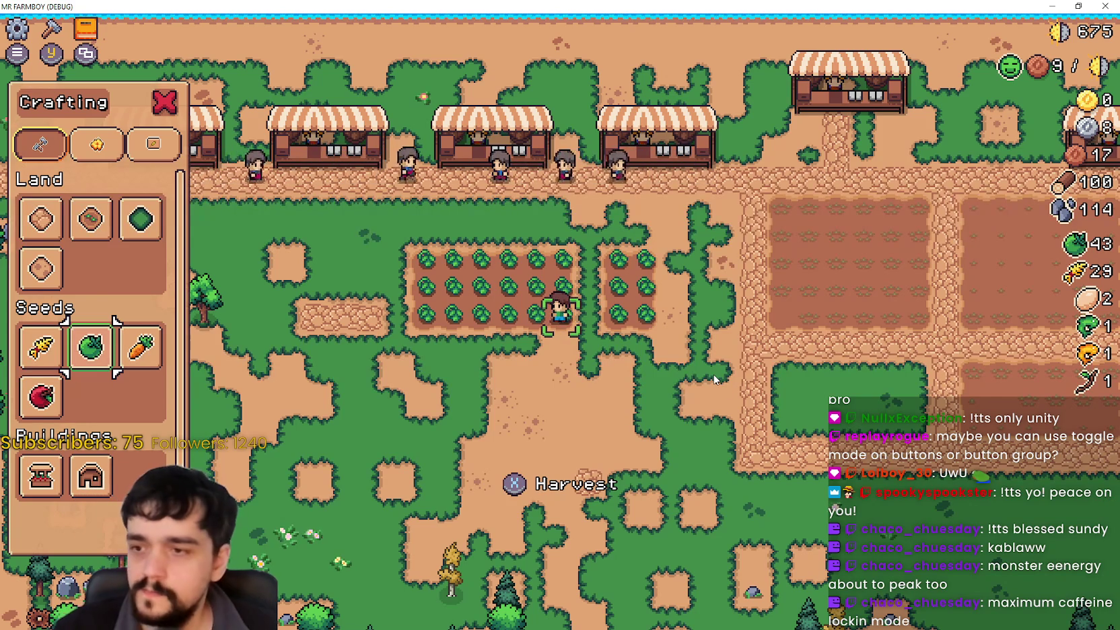
Step: Search all scripts for harvest_tool and open its line 759 call in field_cursor_component.gd
key("a")
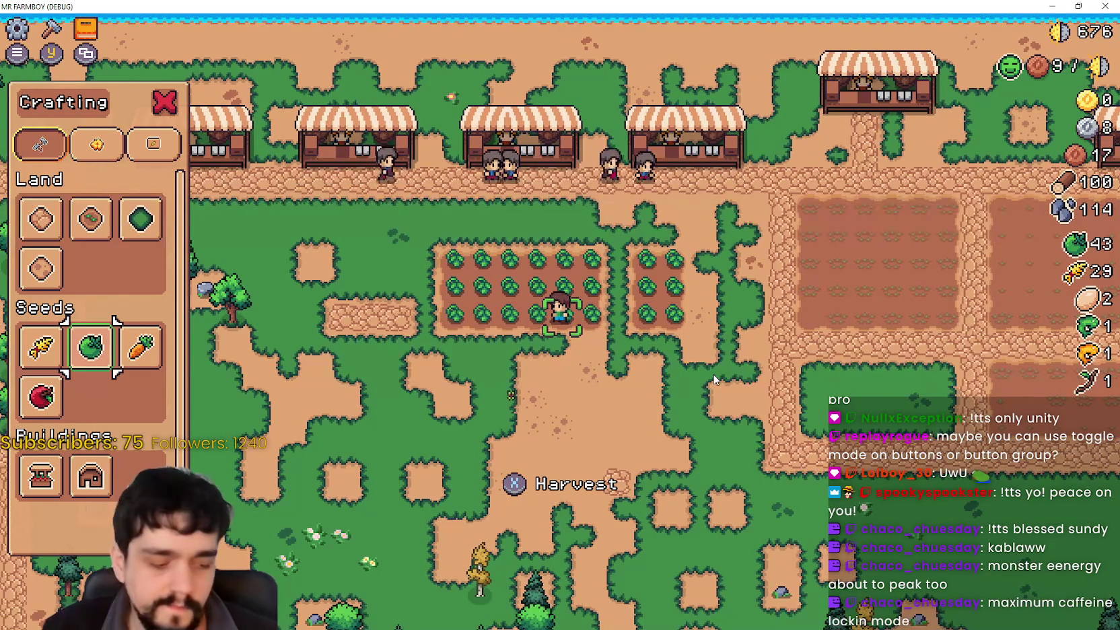
key("alt+Tab")
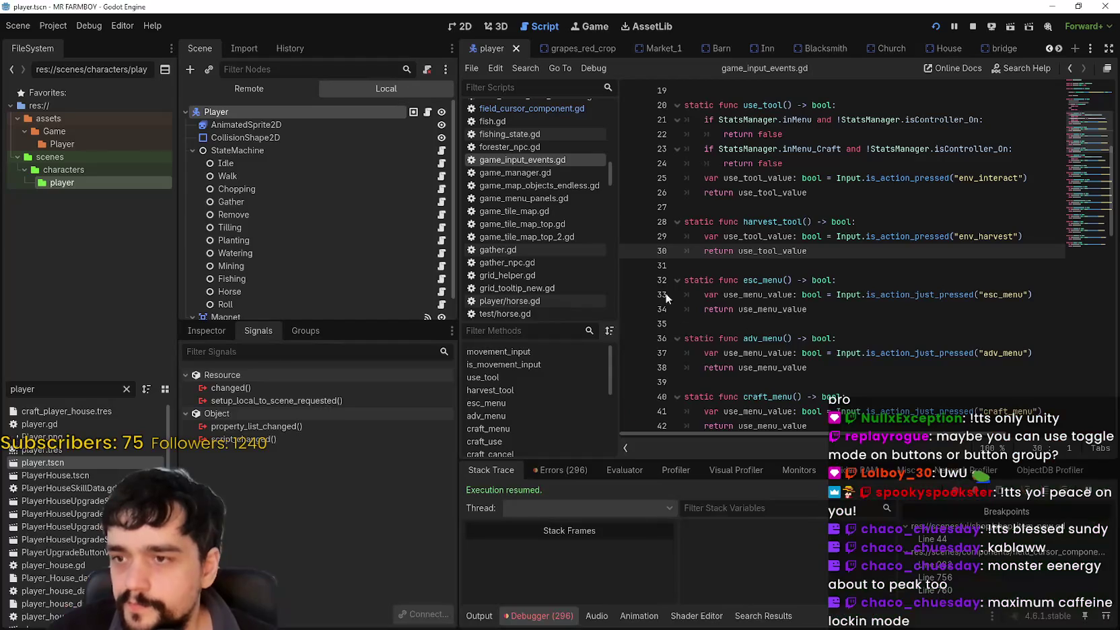
left_click(781, 222)
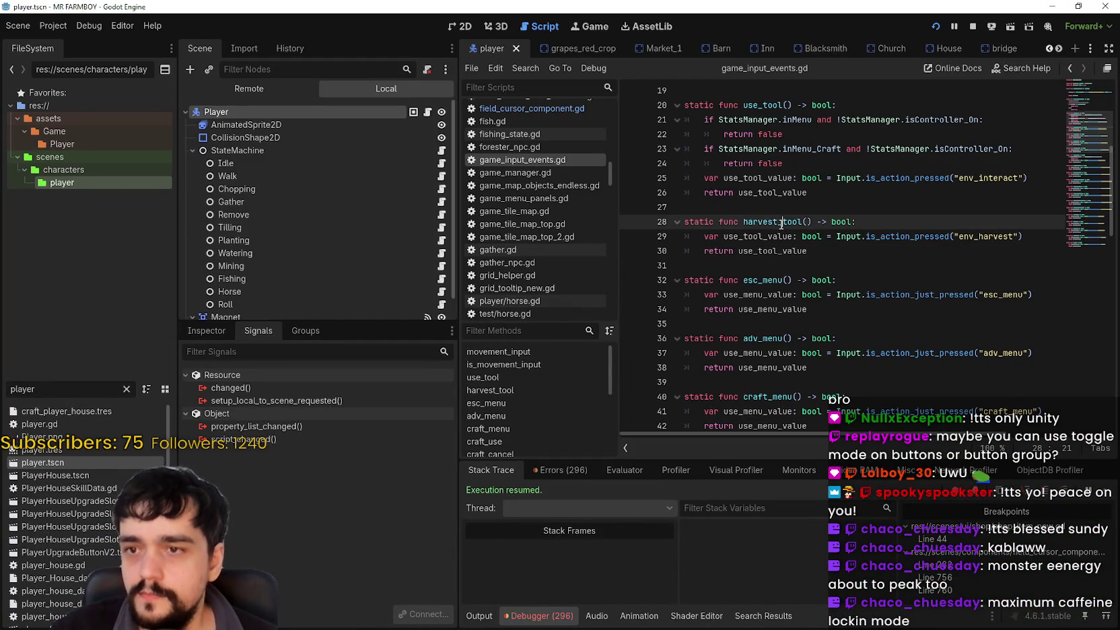
key("ctrl+shift+f")
left_click(569, 367)
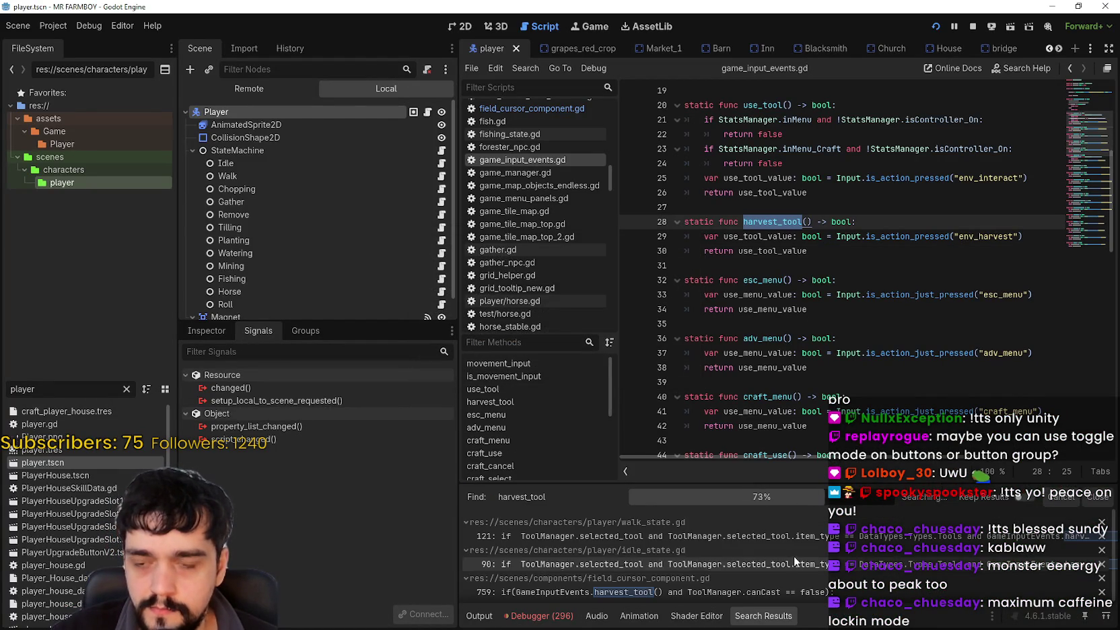
scroll("down", 3)
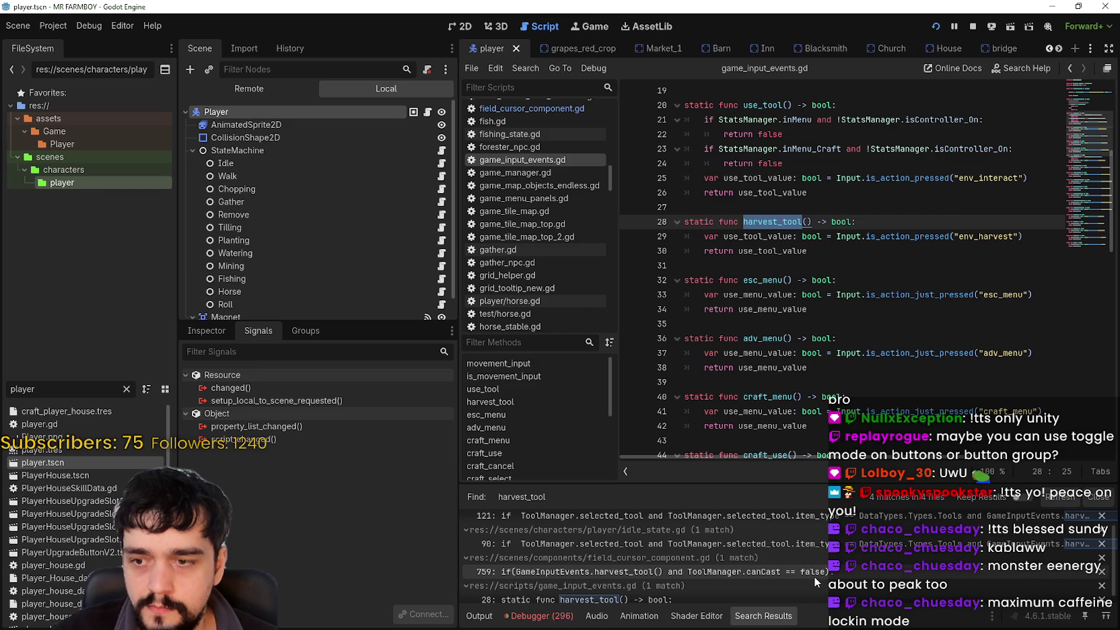
left_click(807, 559)
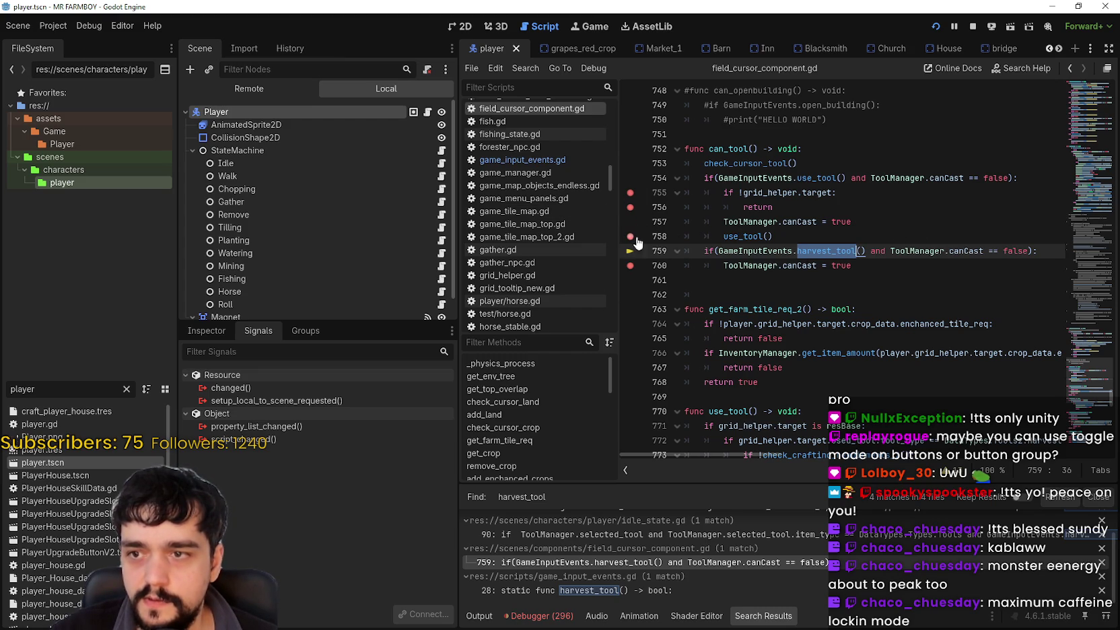
Step: Run the game with F12 and continue past the line 758 breakpoint
left_click(796, 272)
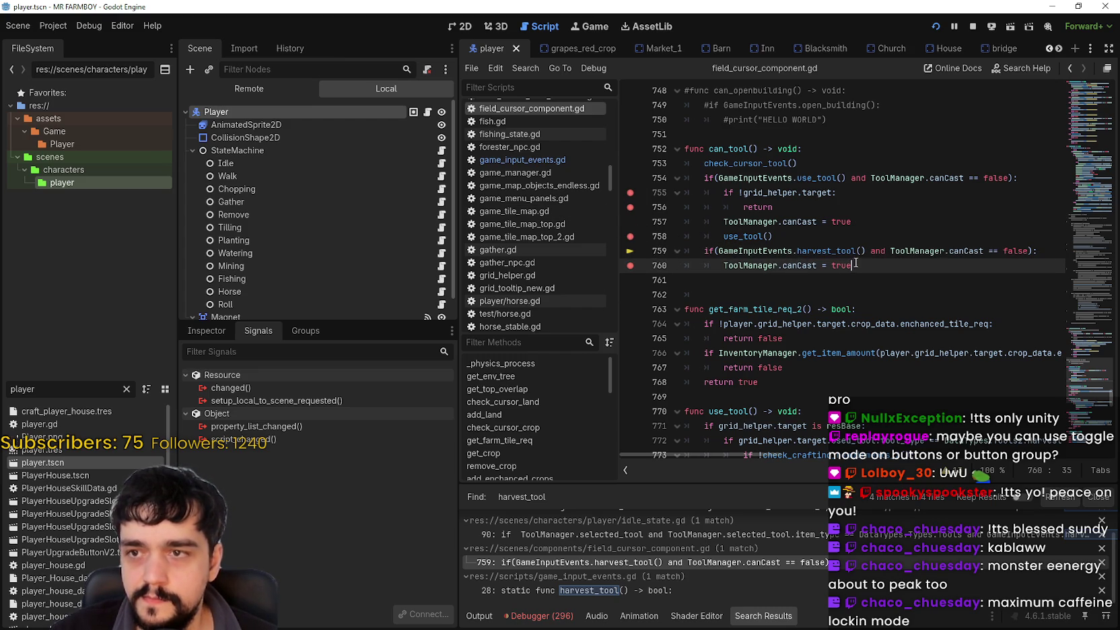
key("F12")
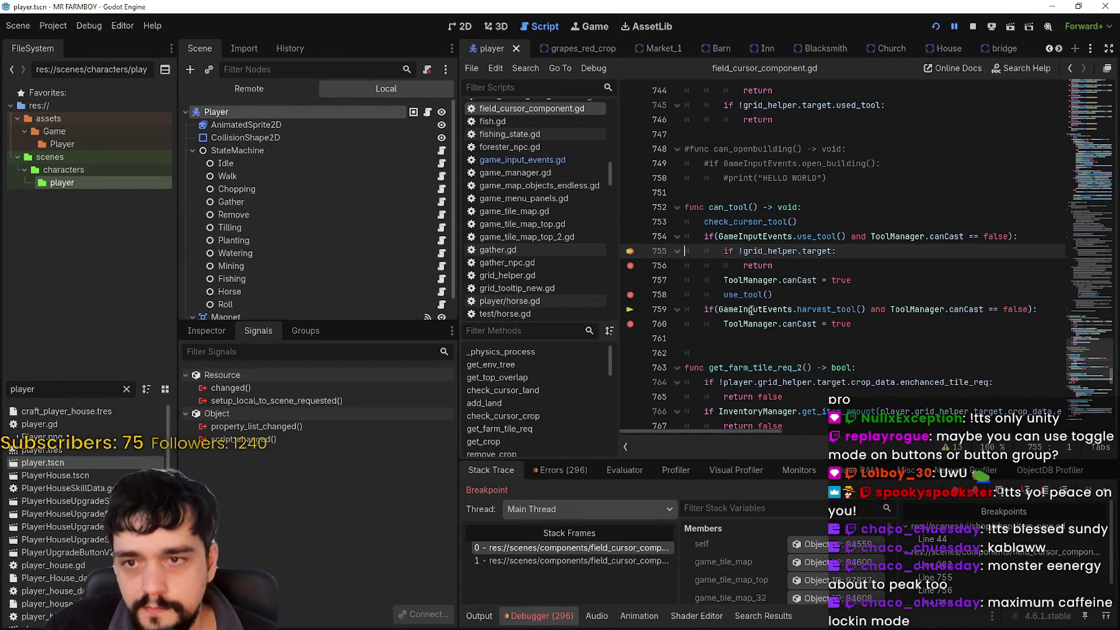
left_click(1110, 491)
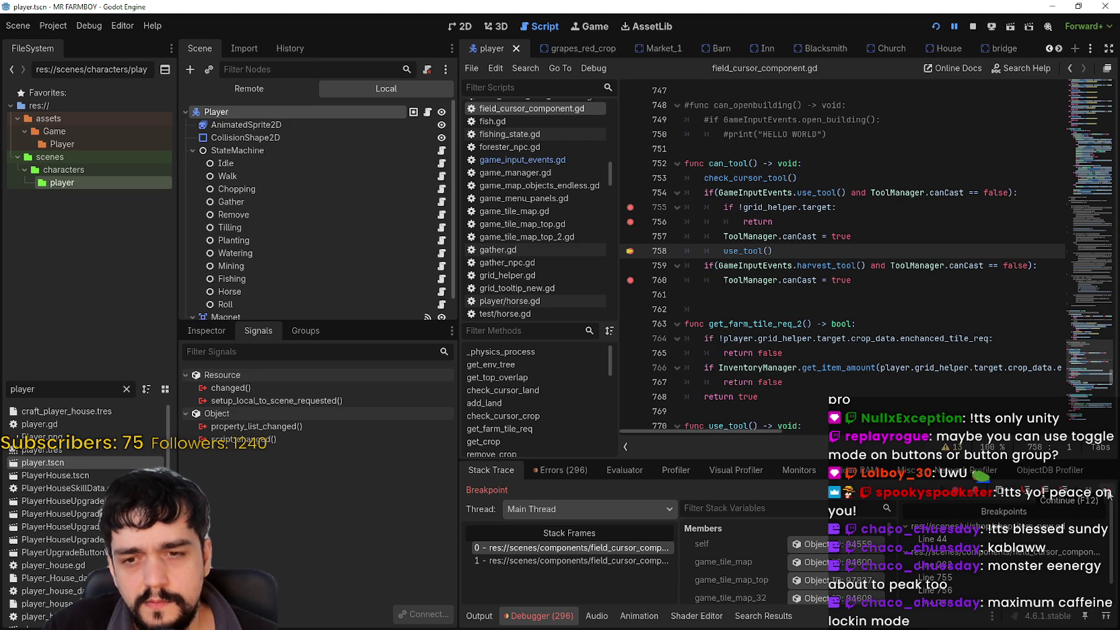
left_click(1109, 494)
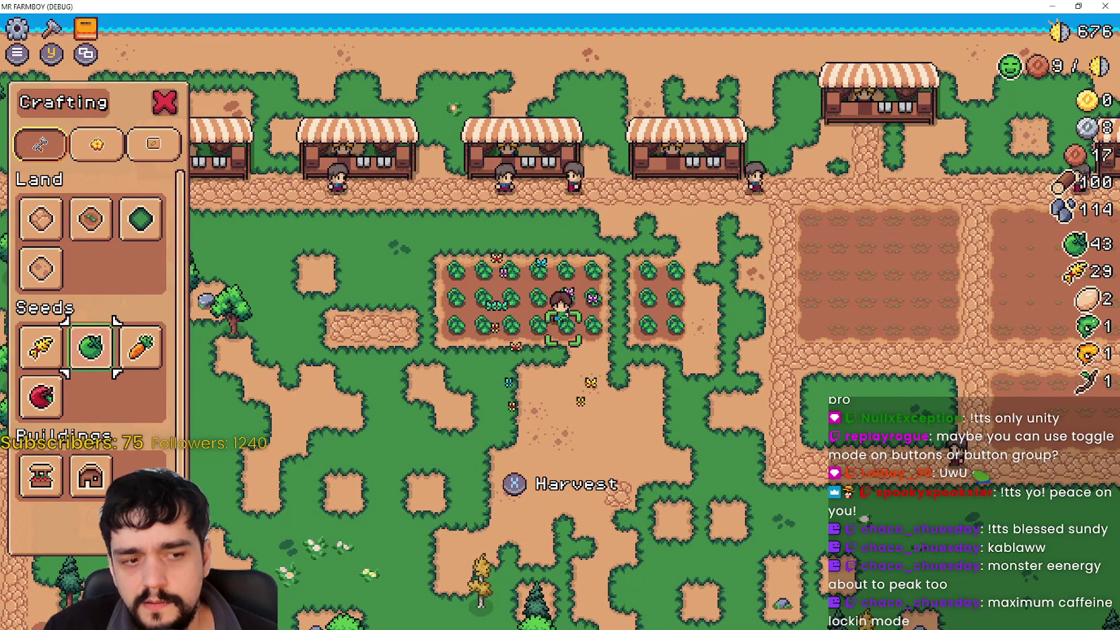
key("alt+Tab")
Step: Look up the use_tool definition from line 758 and select the return on line 776
left_click(836, 207)
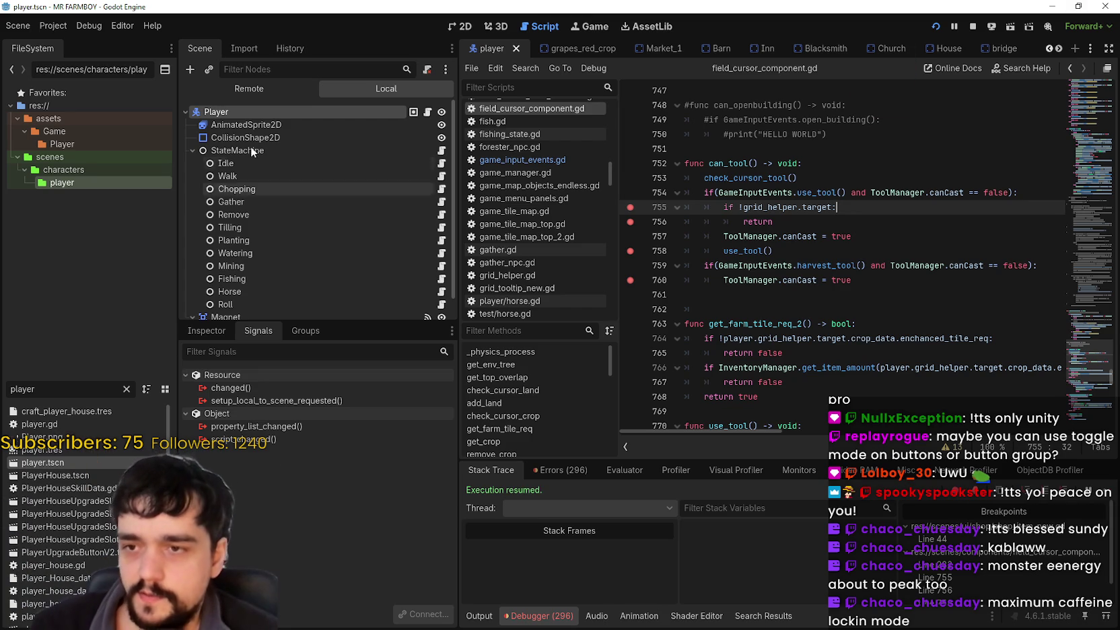
left_click(805, 252)
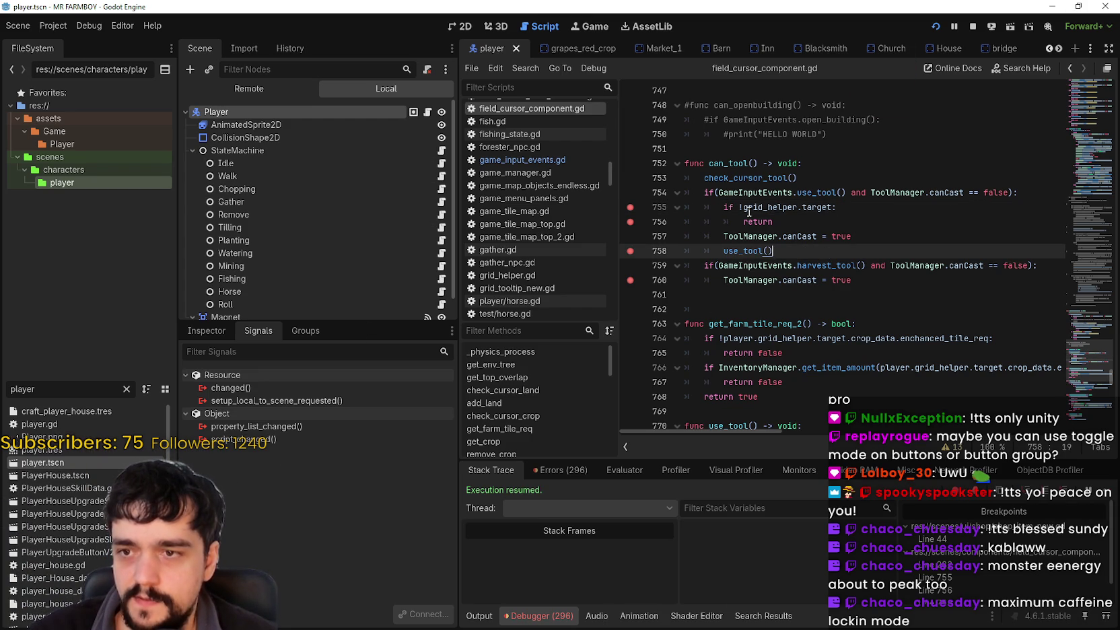
left_click(889, 282)
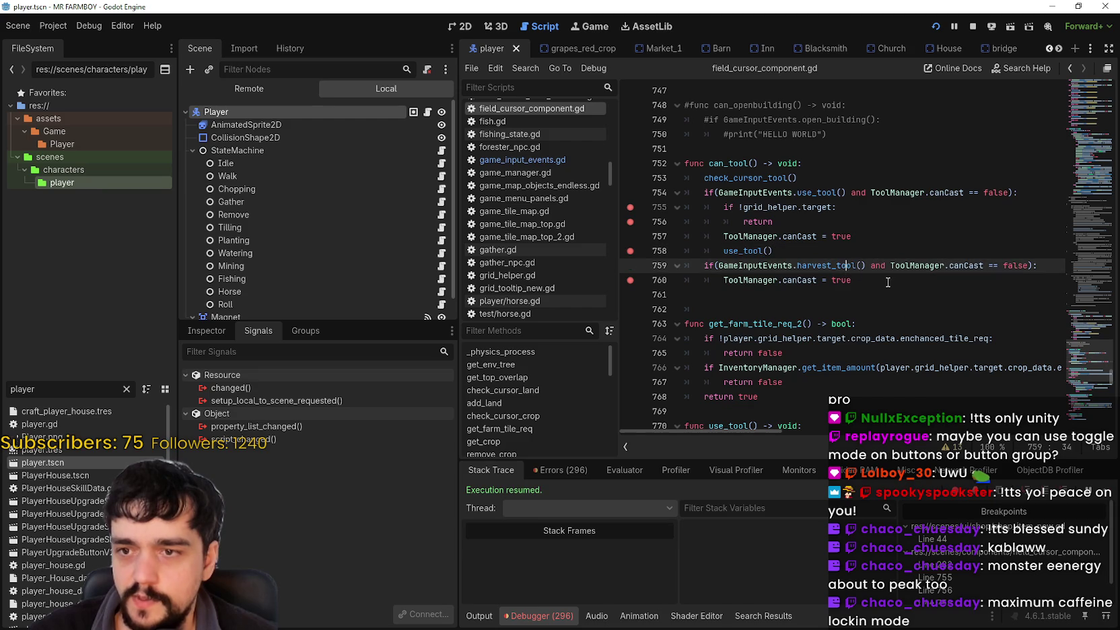
left_click(820, 251)
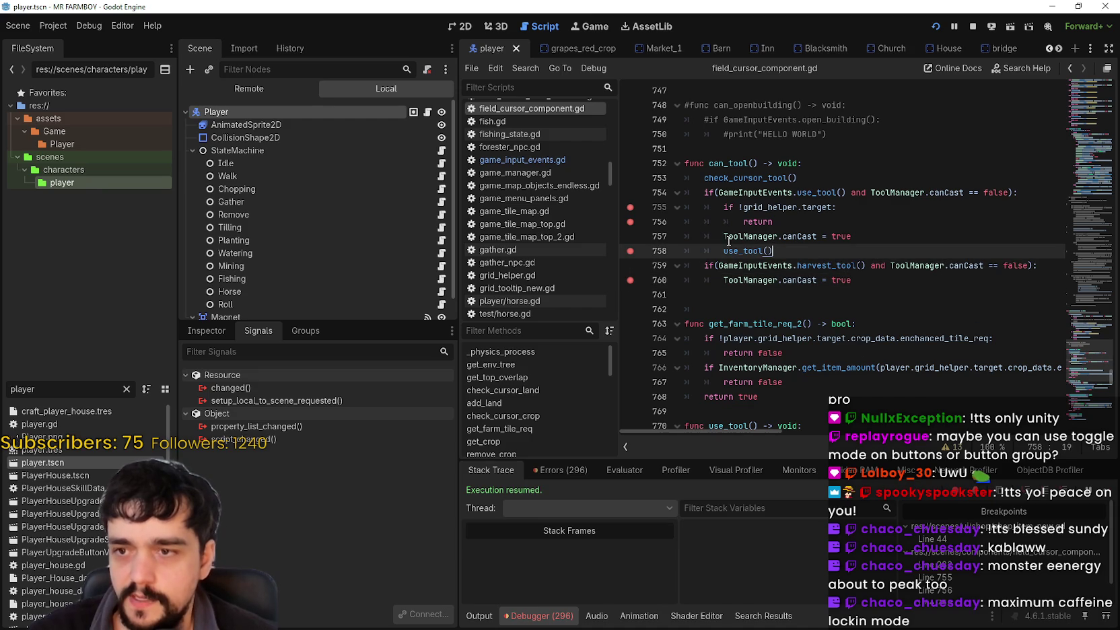
right_click(733, 248)
left_click(784, 431)
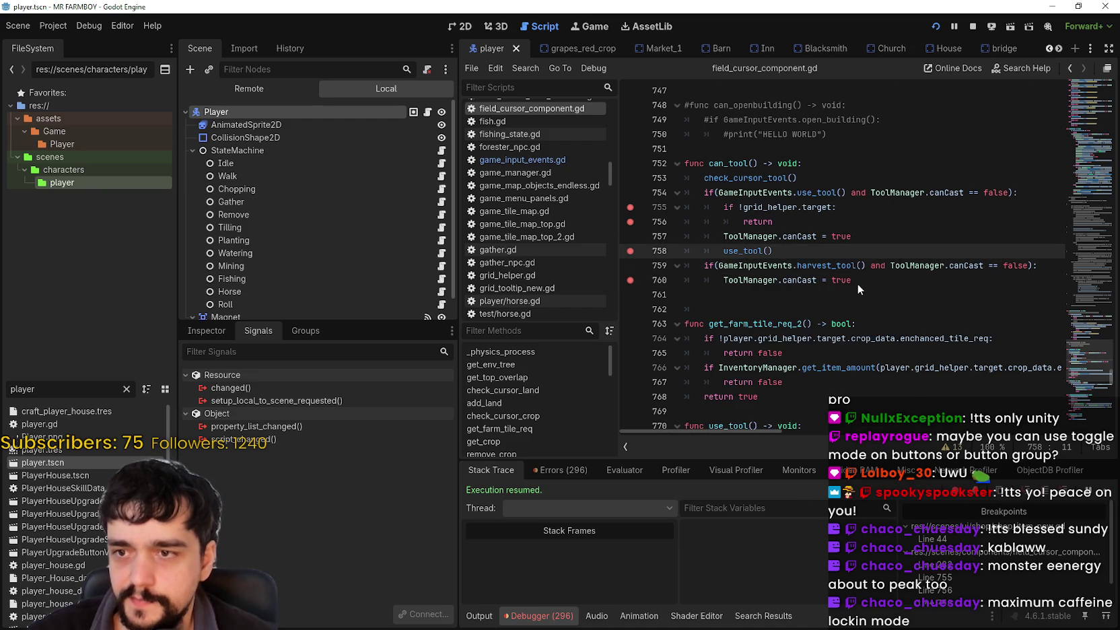
double_click(792, 339)
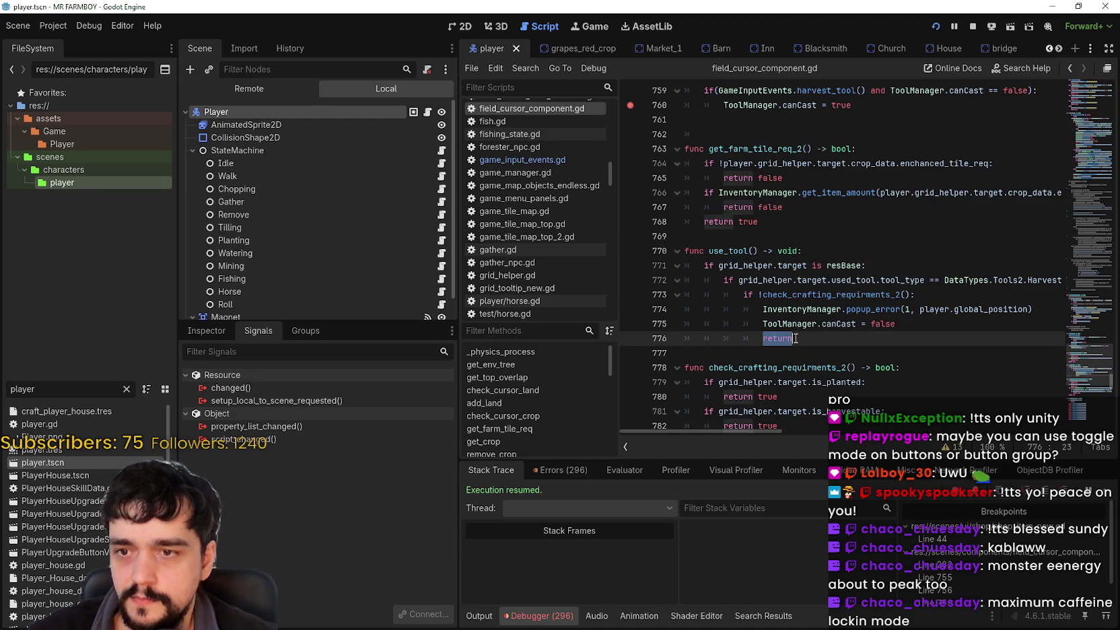
Step: Add a breakpoint on line 776's return, then harvest a crop in the game to hit it
left_click_drag(777, 433, 748, 420)
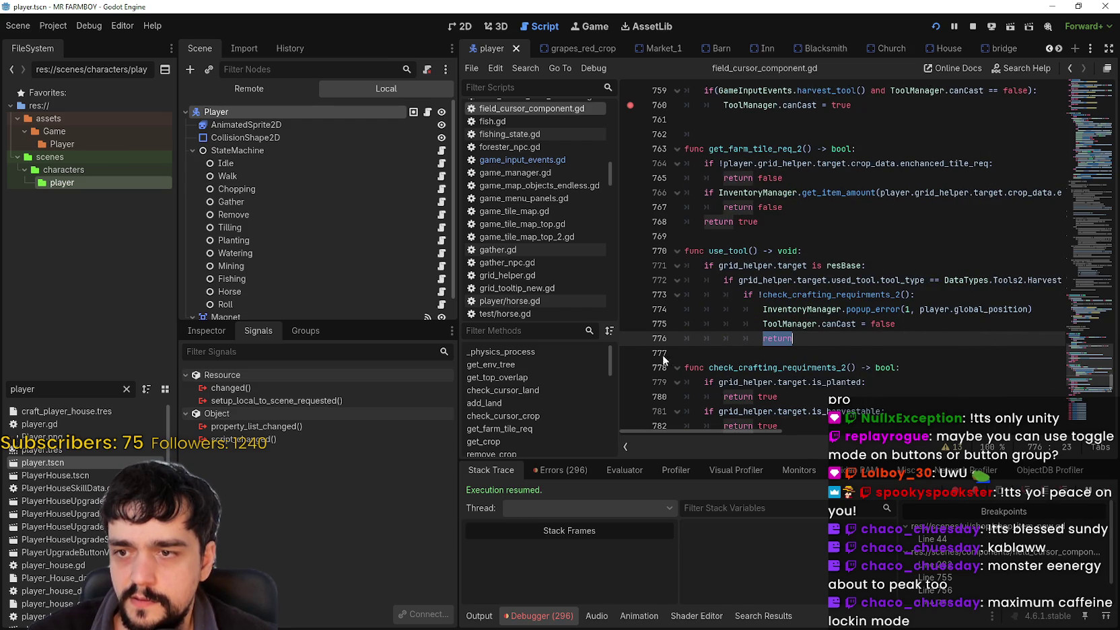
left_click(630, 338)
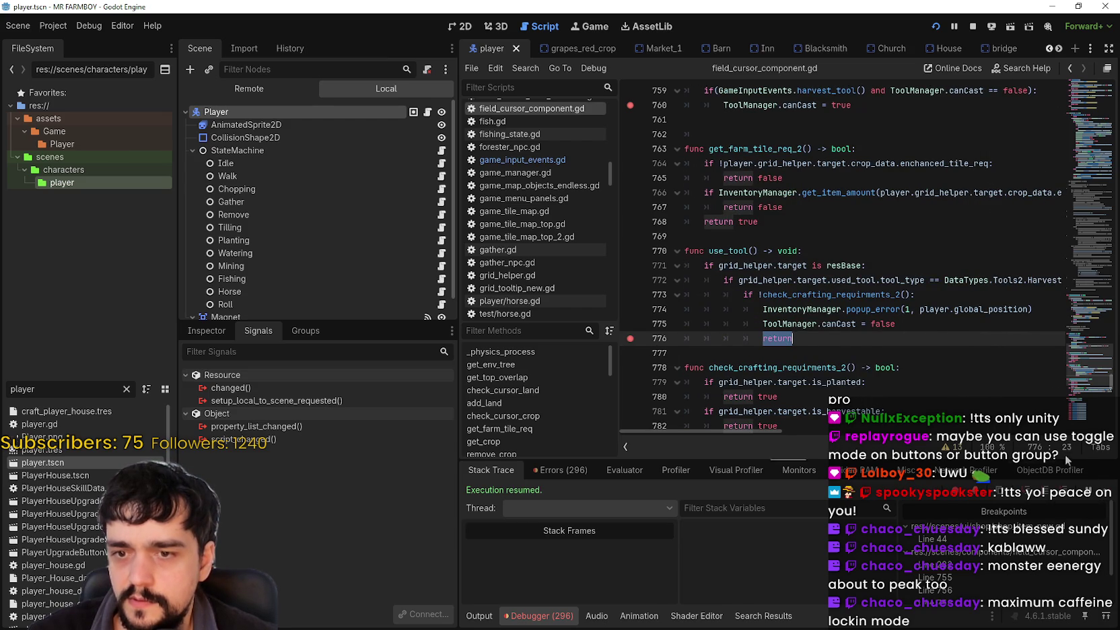
key("alt+Tab")
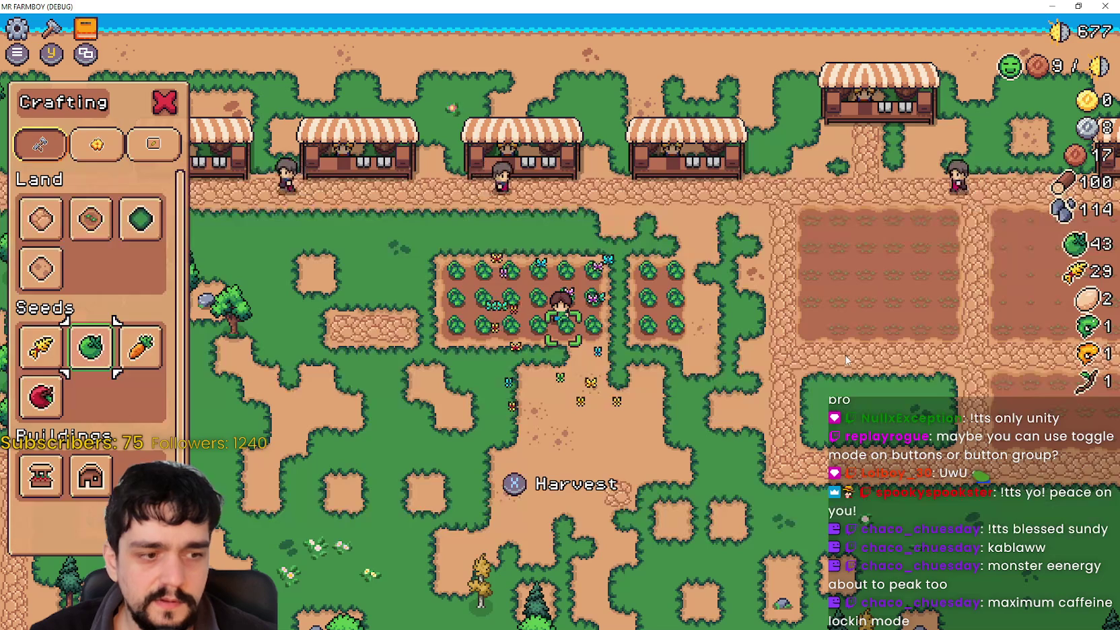
left_click(820, 345)
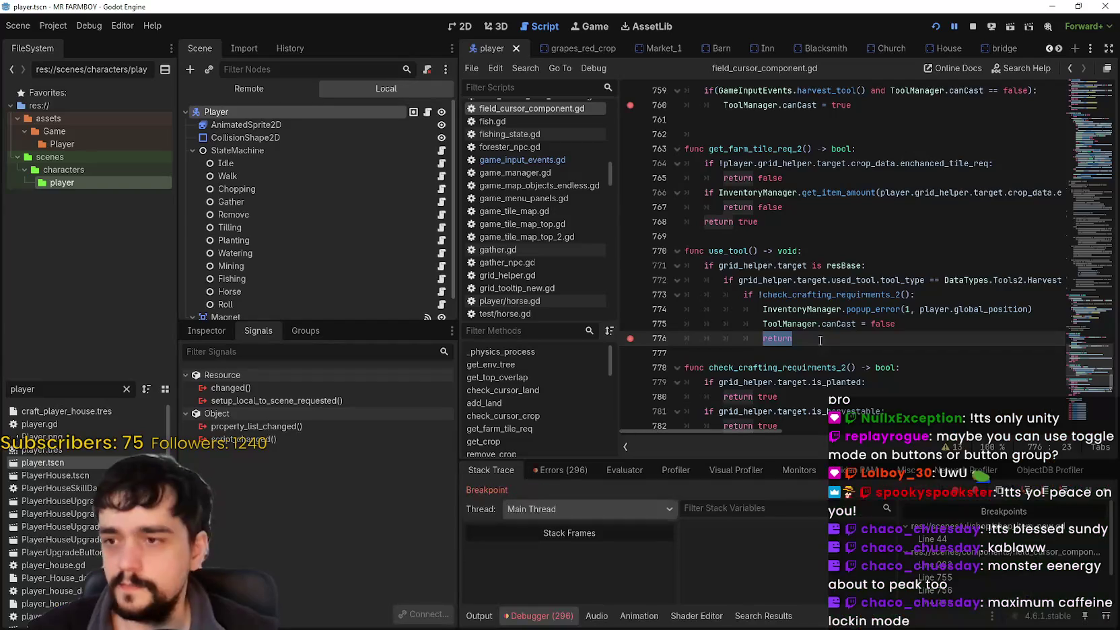
left_click(1105, 485)
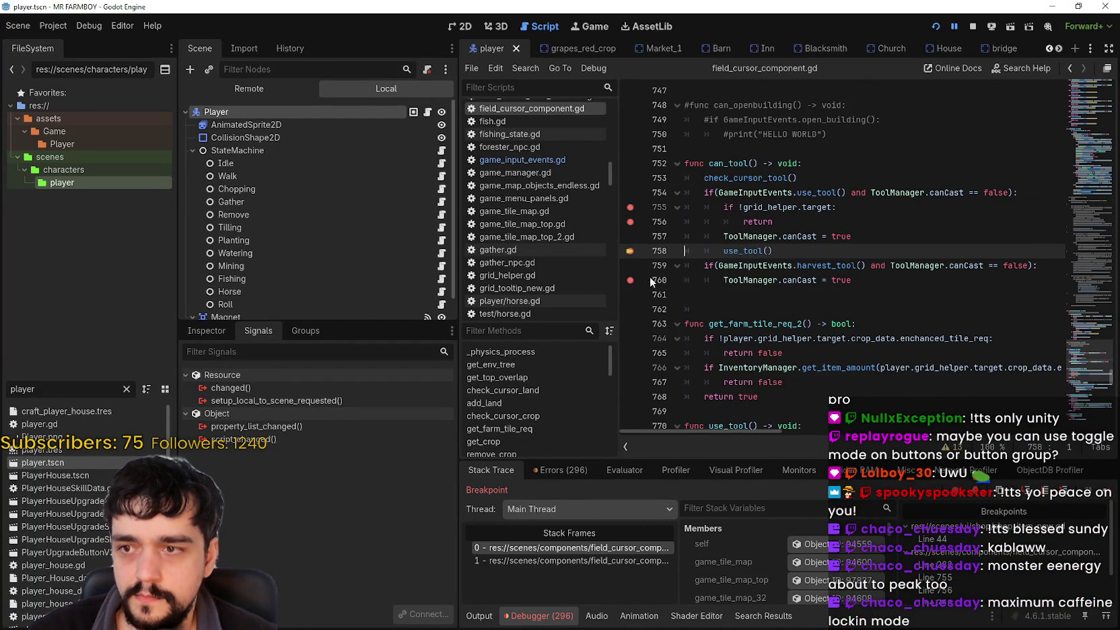
Step: Add a breakpoint on line 759, continue until paused there, and select its canCast == false condition
left_click(630, 265)
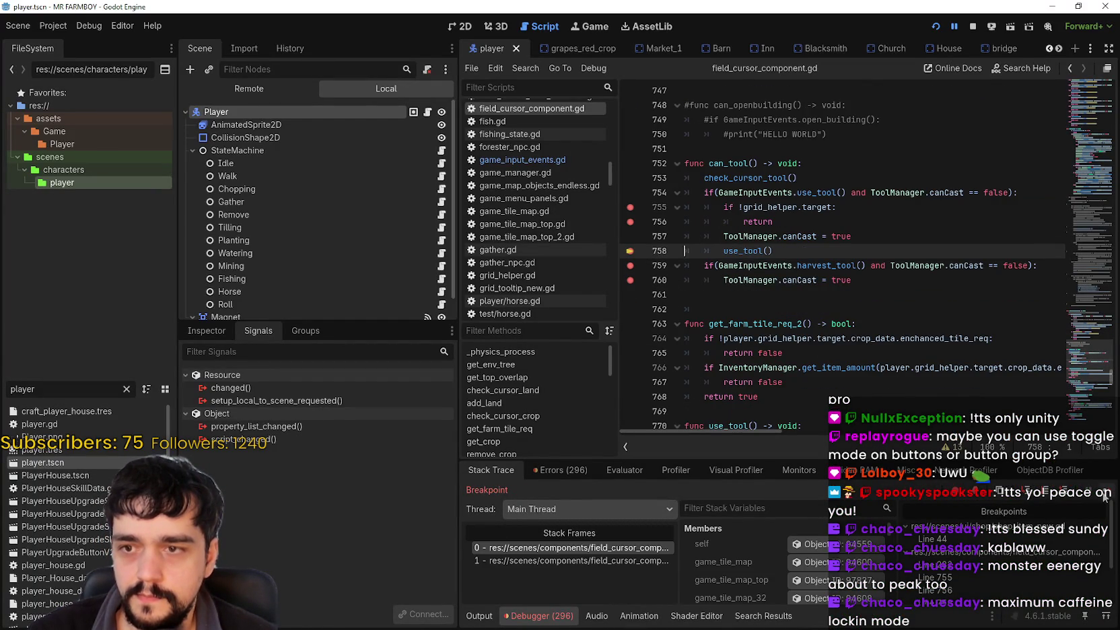
left_click(1104, 495)
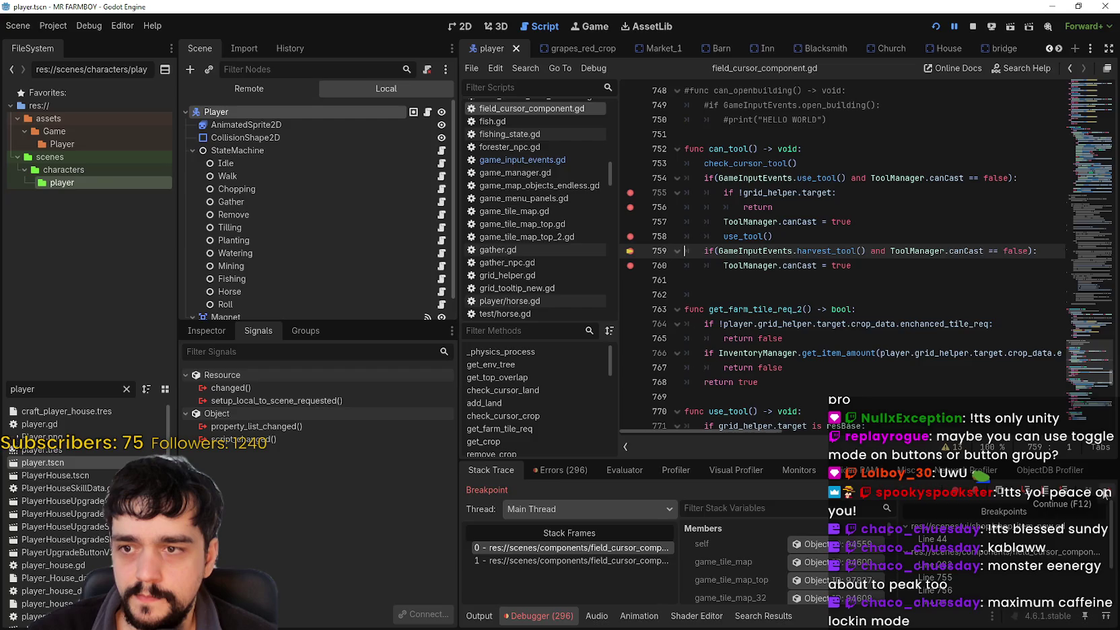
left_click(1104, 495)
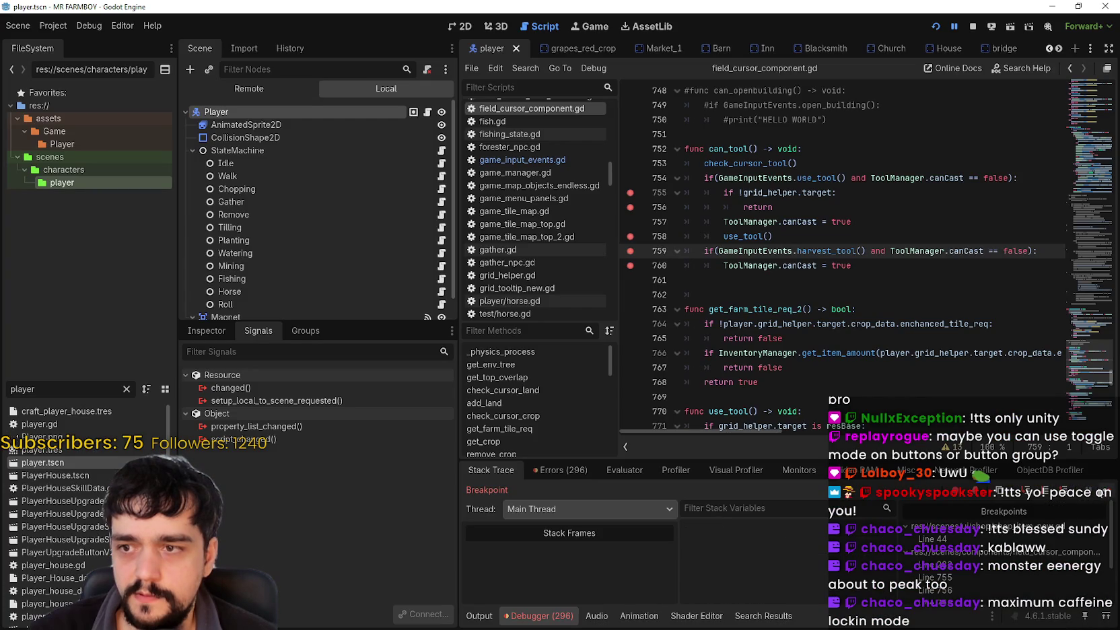
left_click_drag(865, 241, 899, 253)
left_click(945, 251)
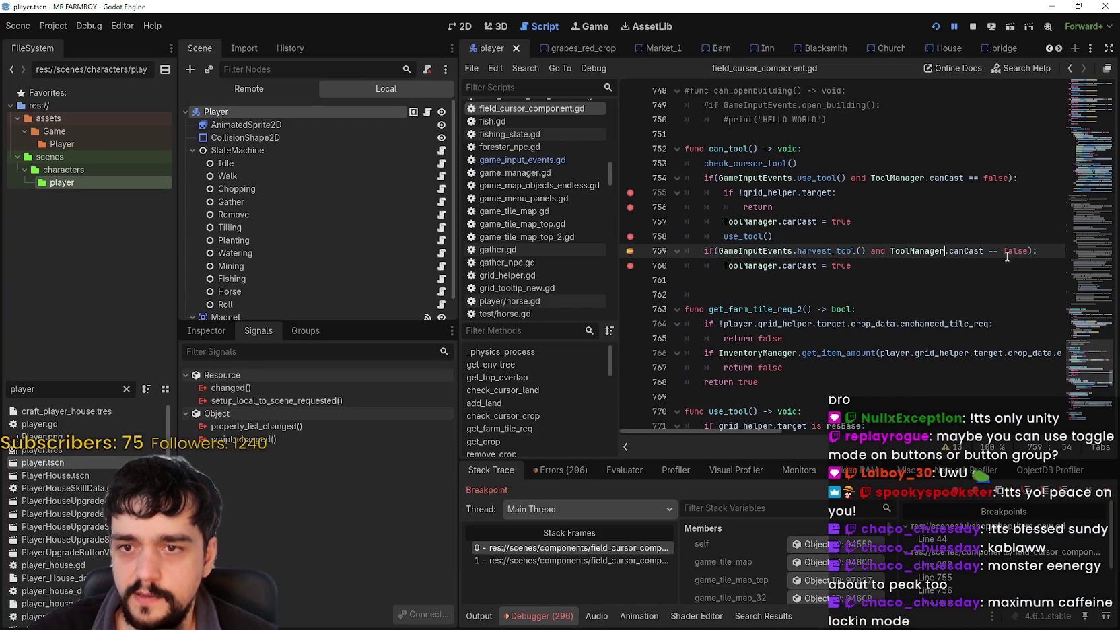
left_click_drag(1027, 250, 722, 221)
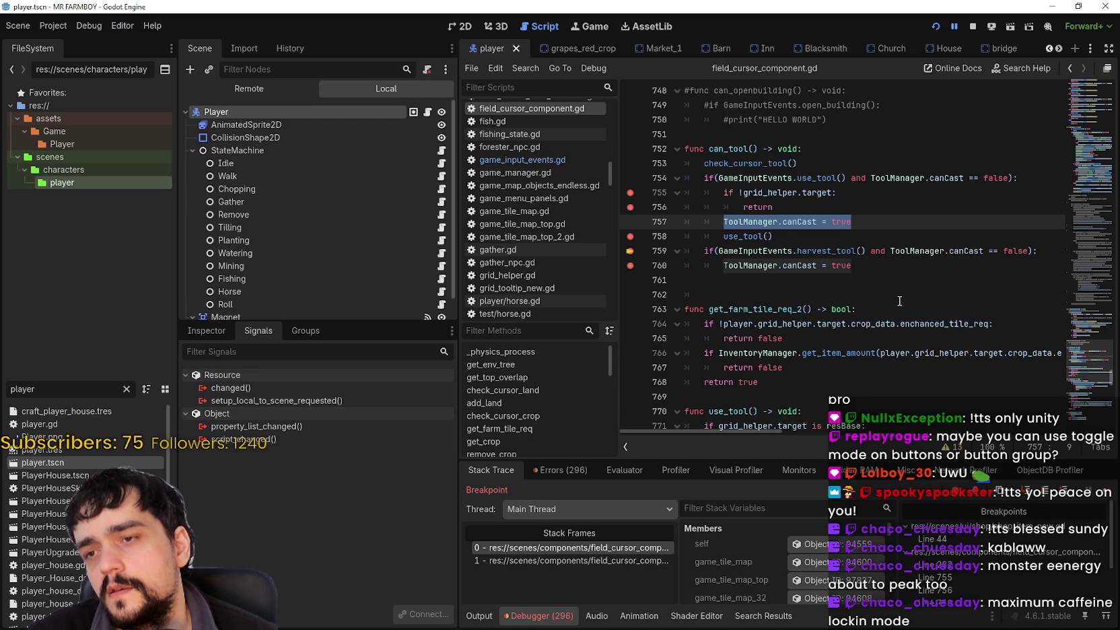
left_click_drag(848, 227, 718, 220)
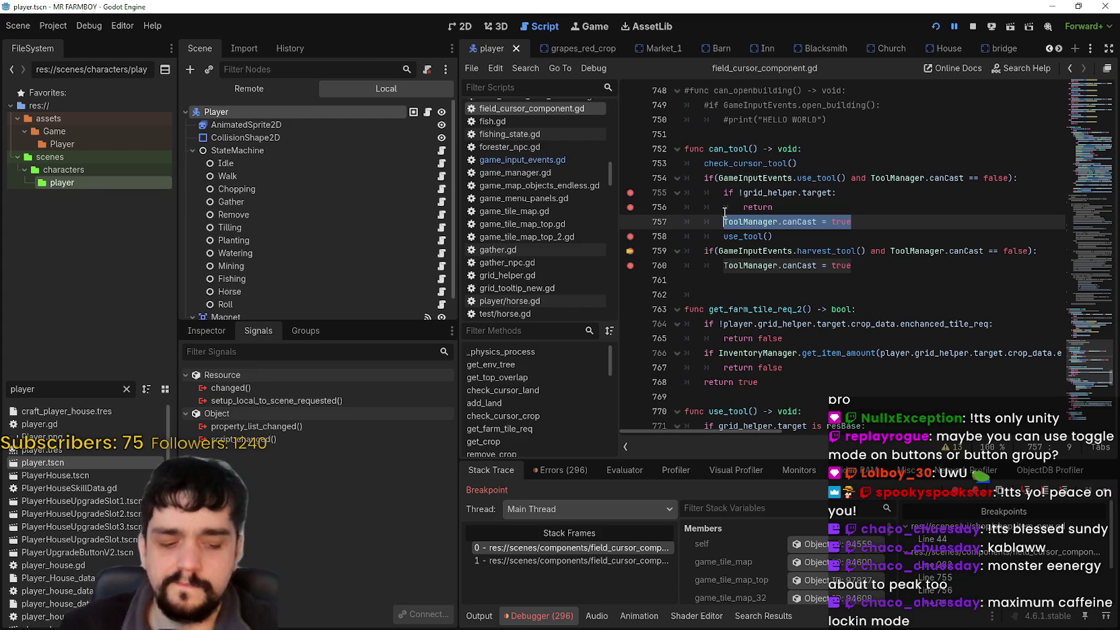
left_click(744, 235)
right_click(745, 232)
left_click(763, 256)
right_click(755, 241)
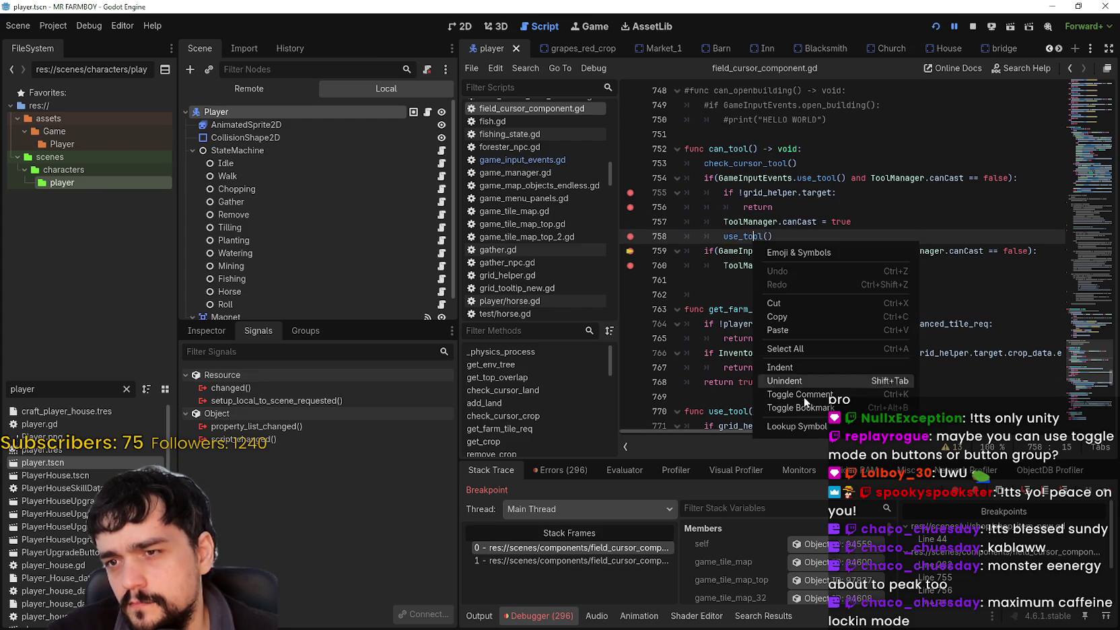
left_click(809, 427)
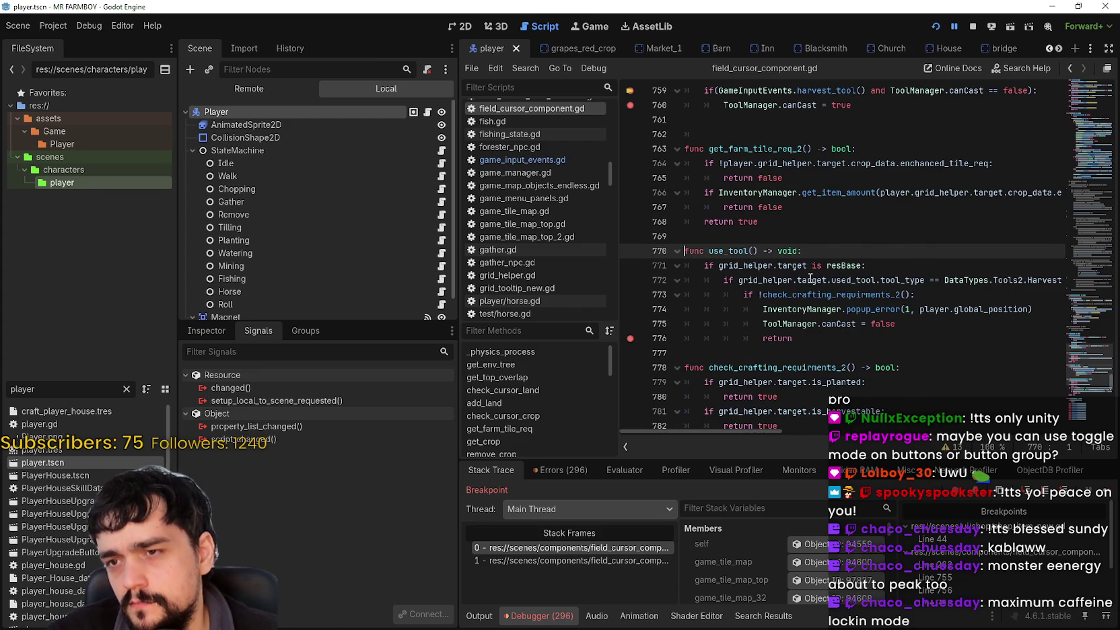
scroll("down", 3)
left_click(860, 296)
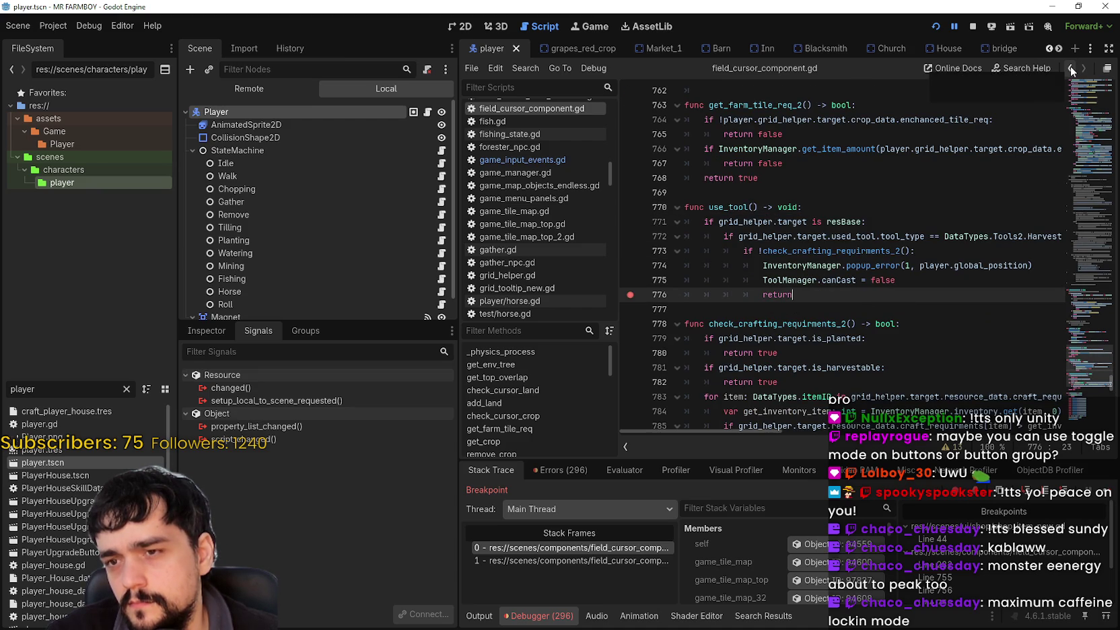
left_click(1070, 66)
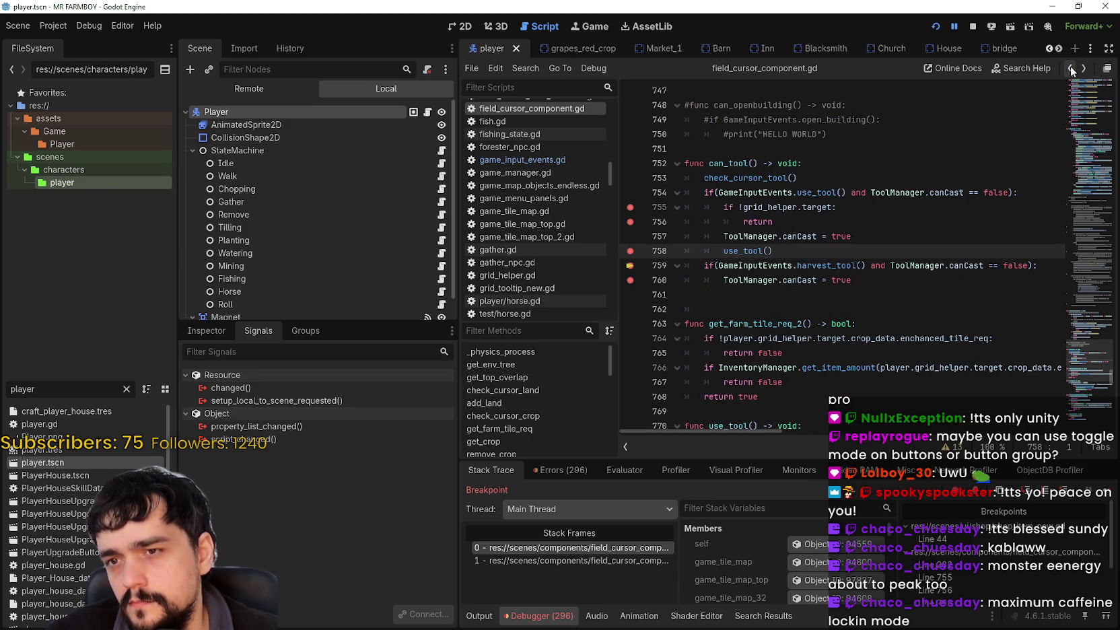
Step: Comment out ToolManager.canCast = true on line 757 with #
left_click(820, 296)
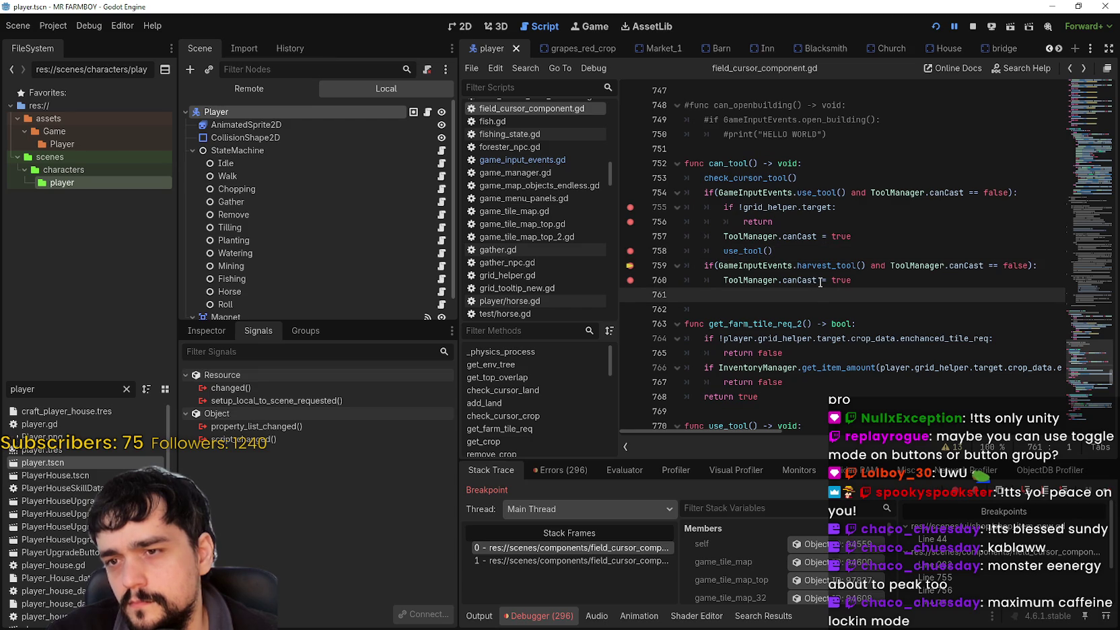
left_click_drag(852, 280, 665, 259)
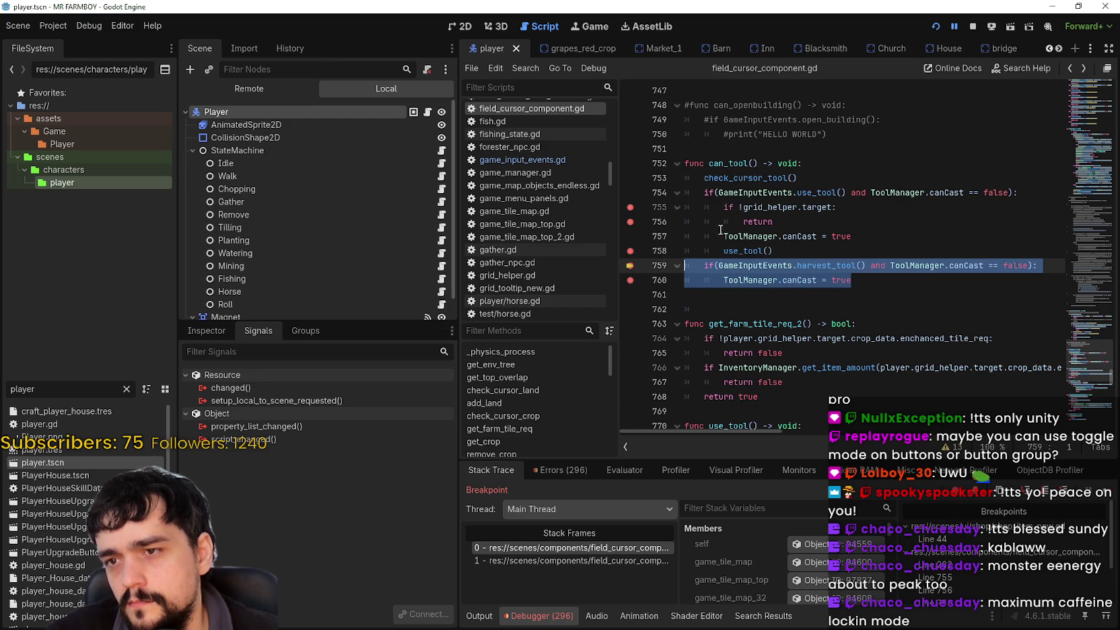
key("Right")
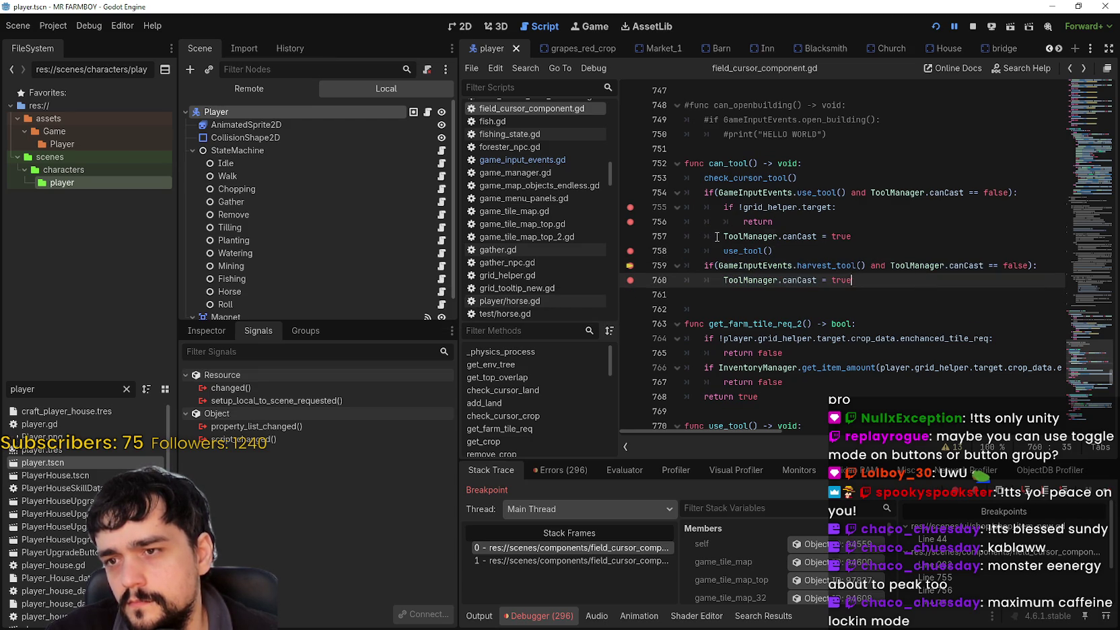
left_click(717, 236)
type("#")
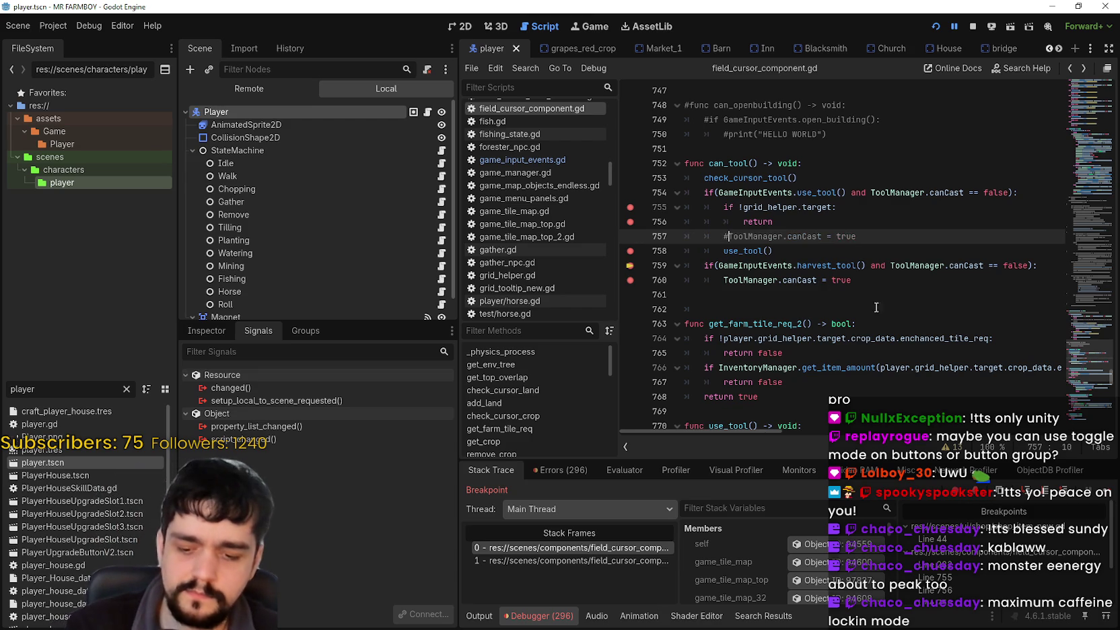
Step: Resume through the breakpoints and harvest crops repeatedly to test the change
left_click(1104, 491)
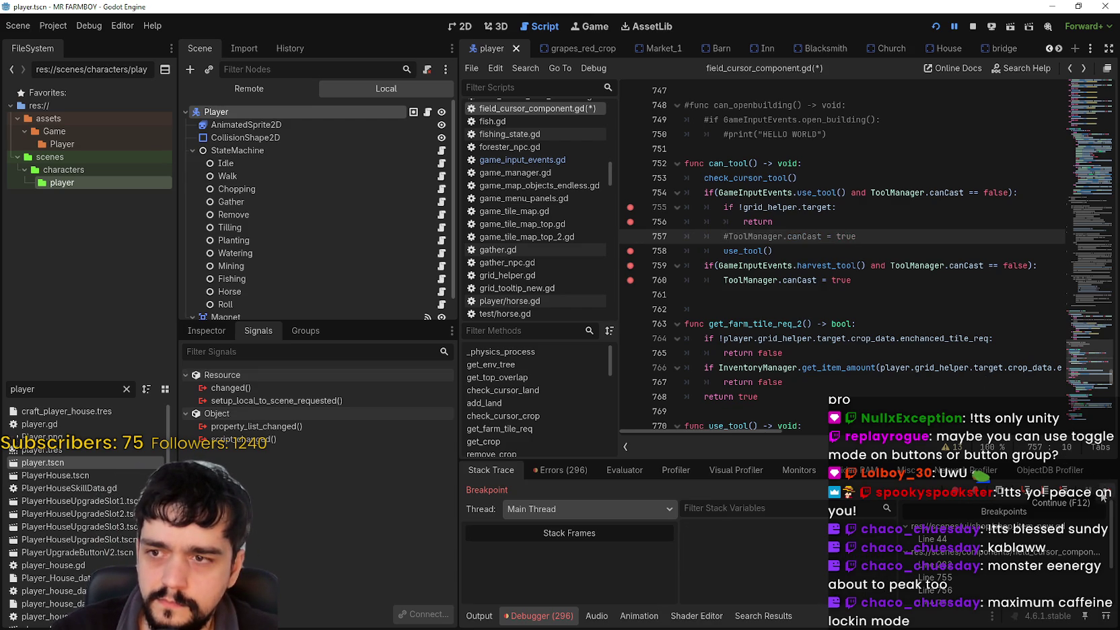
left_click(1103, 494)
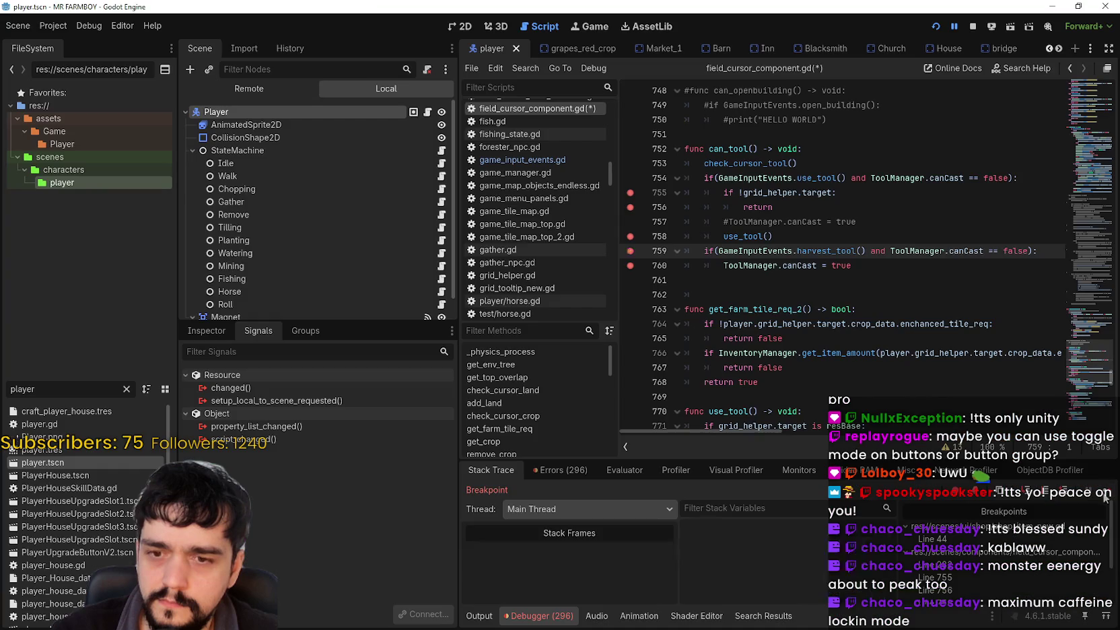
left_click(1103, 496)
left_click(1103, 496)
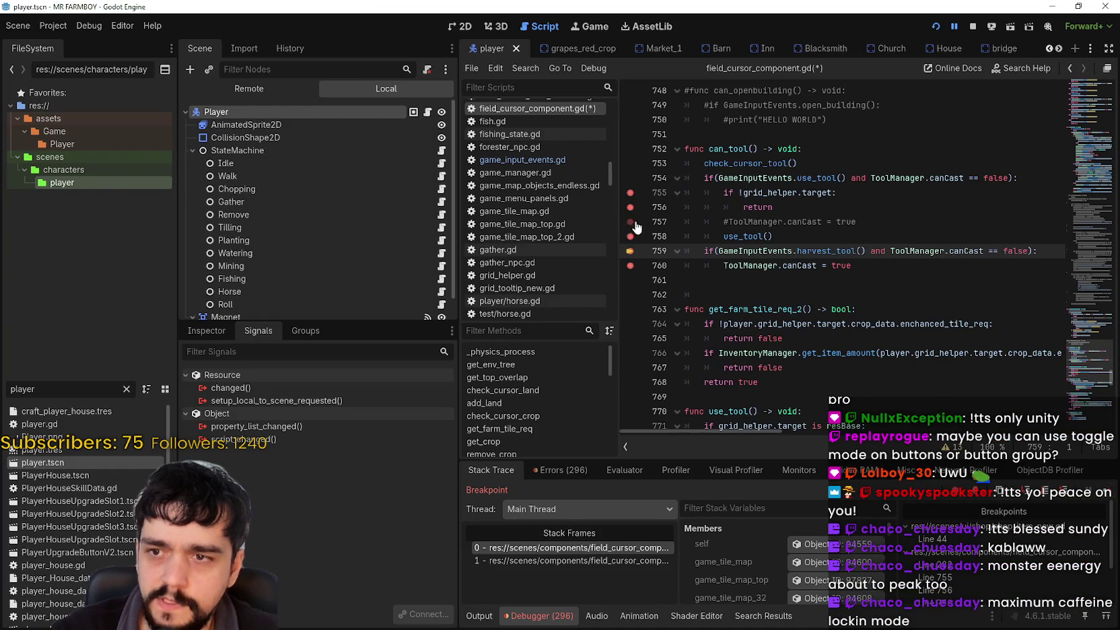
left_click(1104, 496)
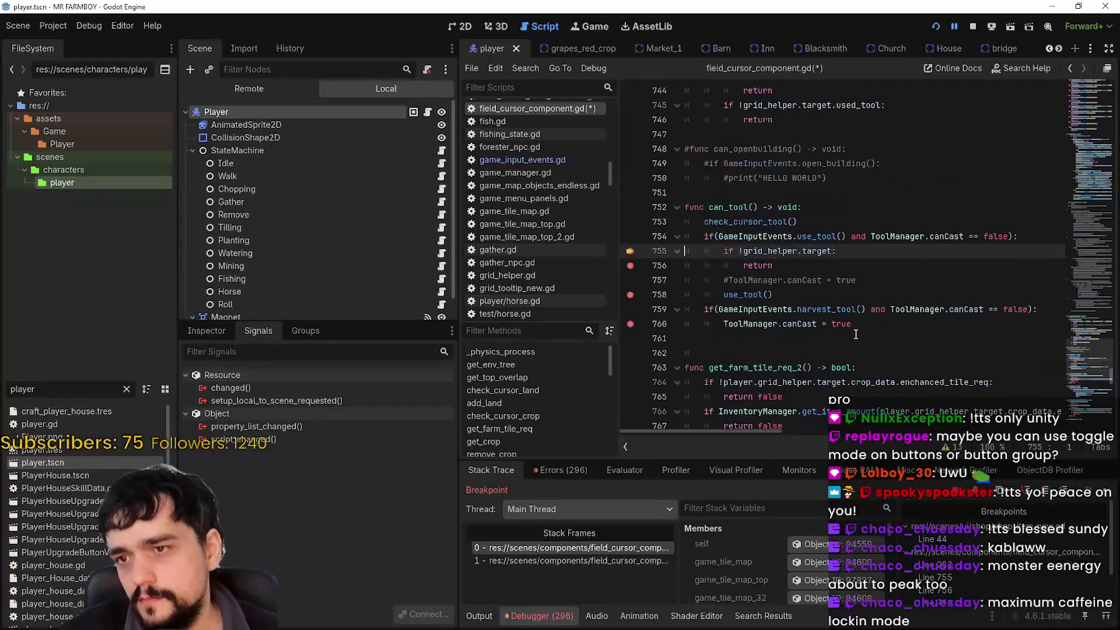
left_click(1107, 490)
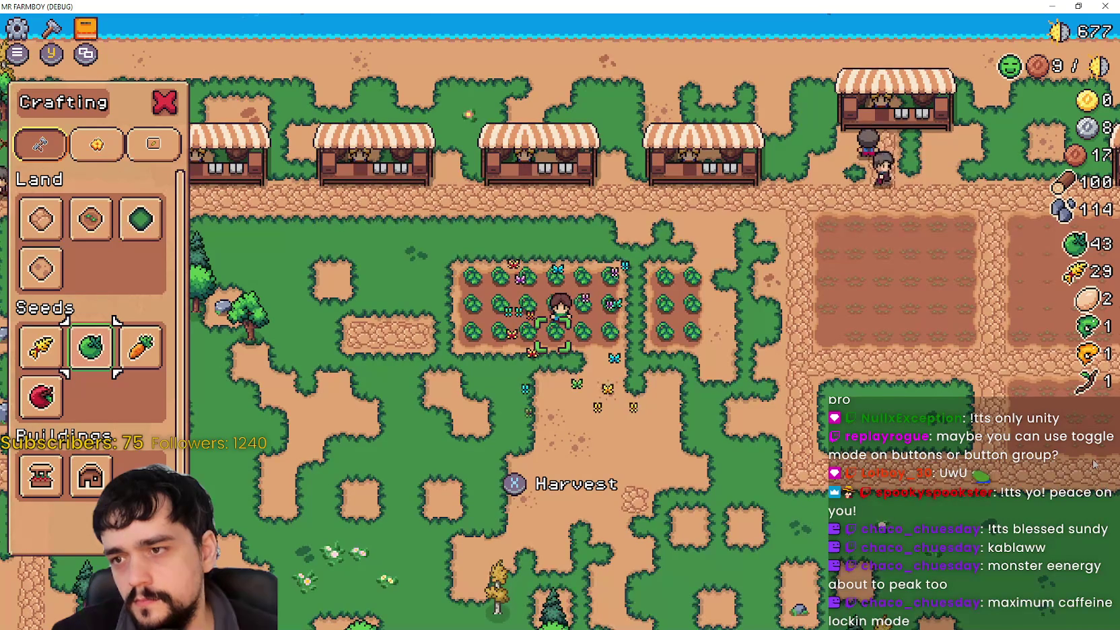
left_click(1095, 464)
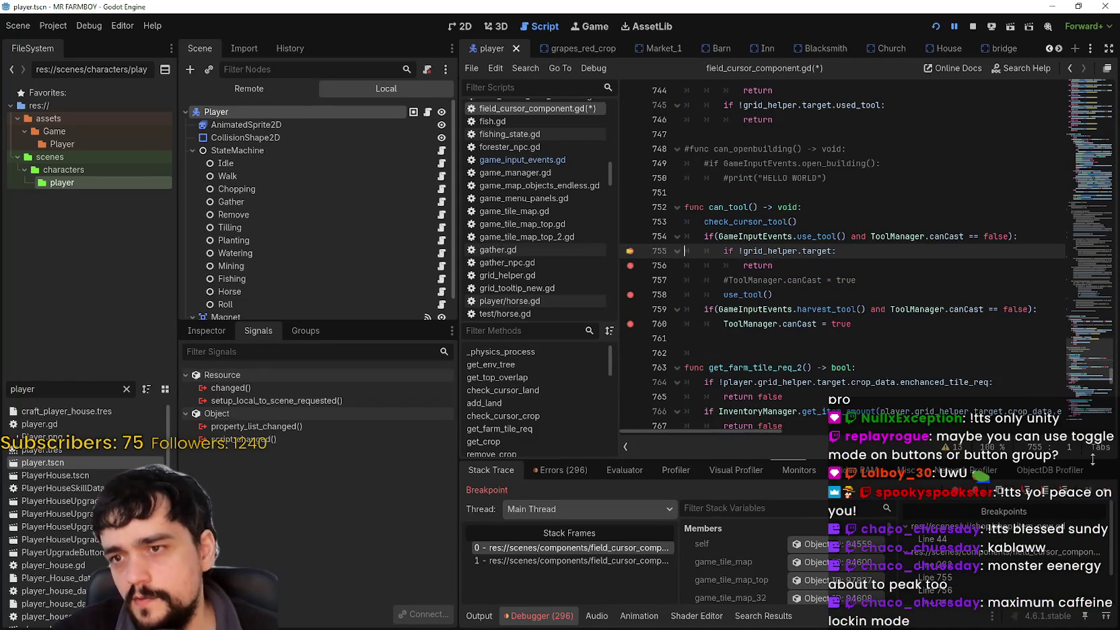
left_click(1104, 484)
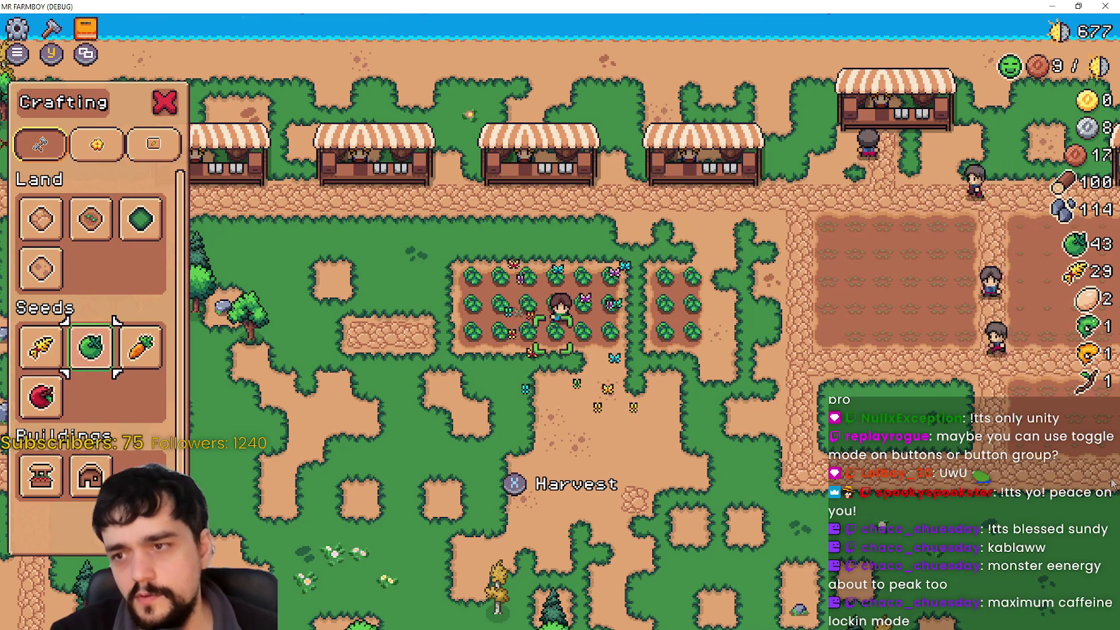
left_click(552, 331)
left_click(1105, 489)
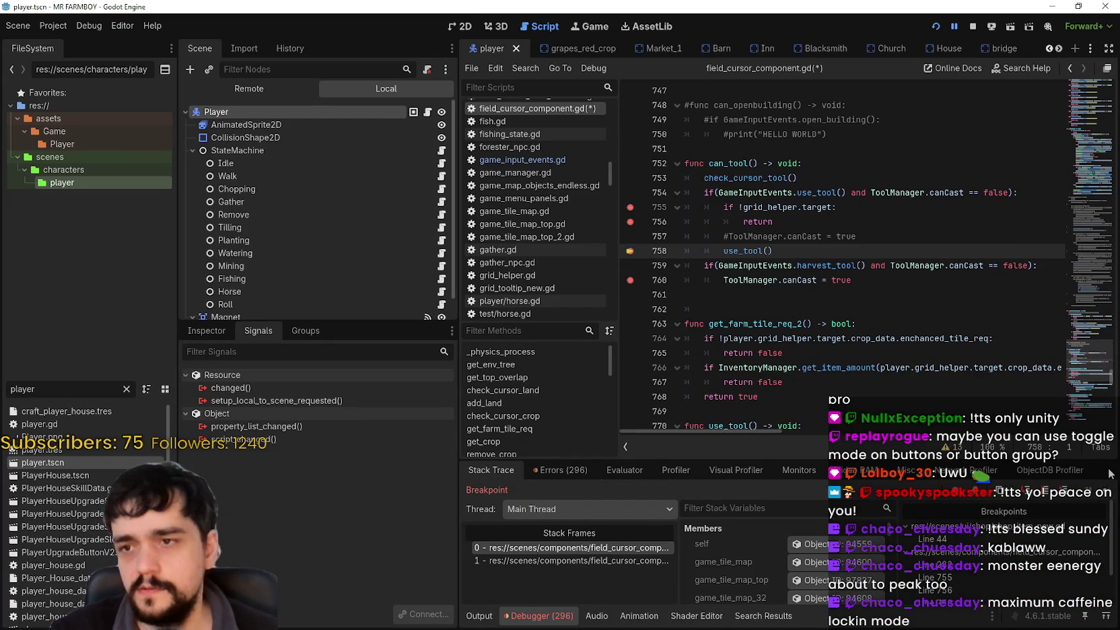
left_click(710, 277)
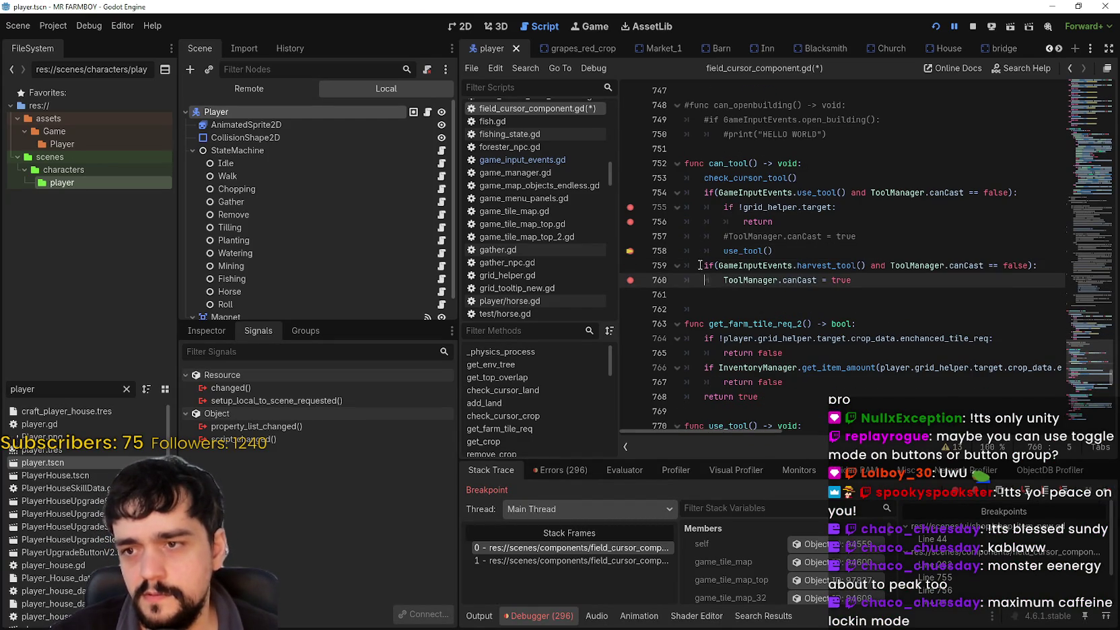
Step: Change line 759's if to elif, save the script, and resume the game with F12
key("Up")
type("elif")
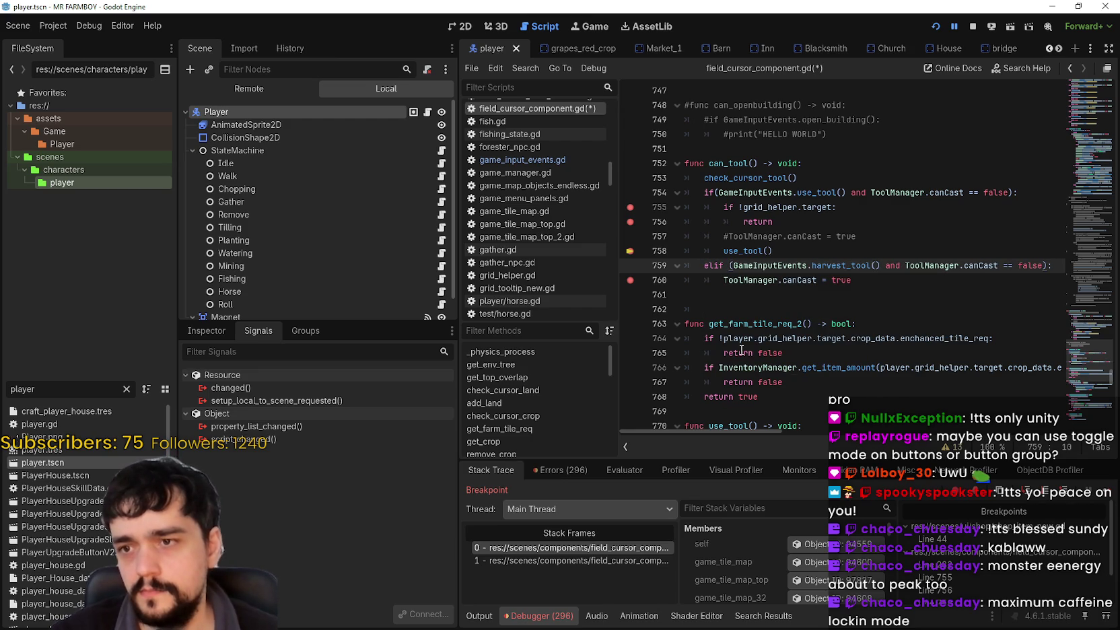
left_click(912, 277)
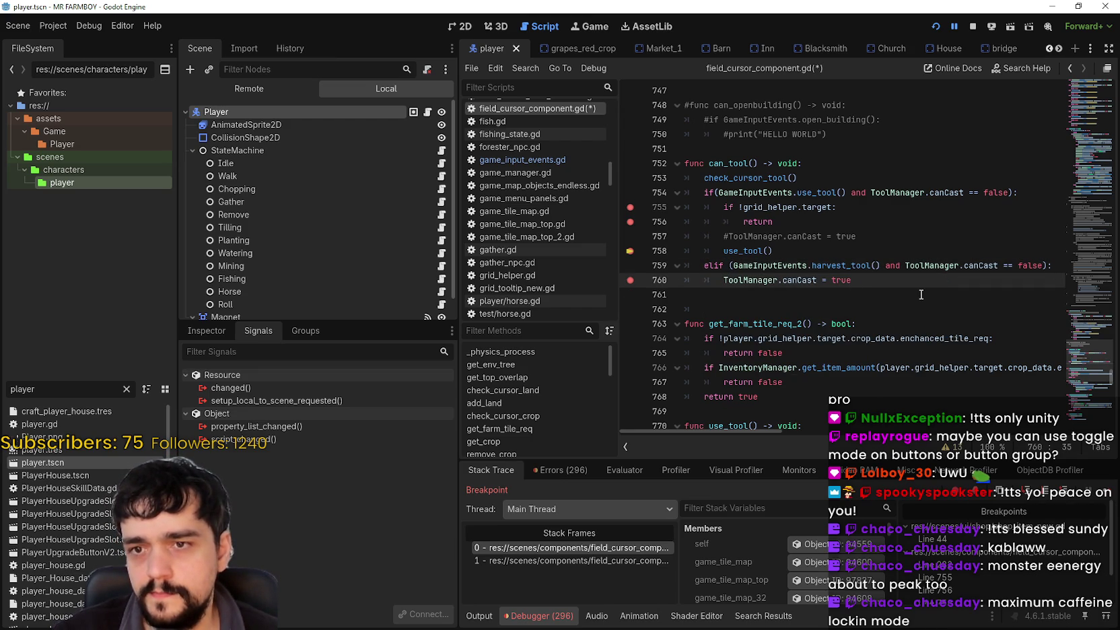
left_click(920, 294)
key("ctrl+s")
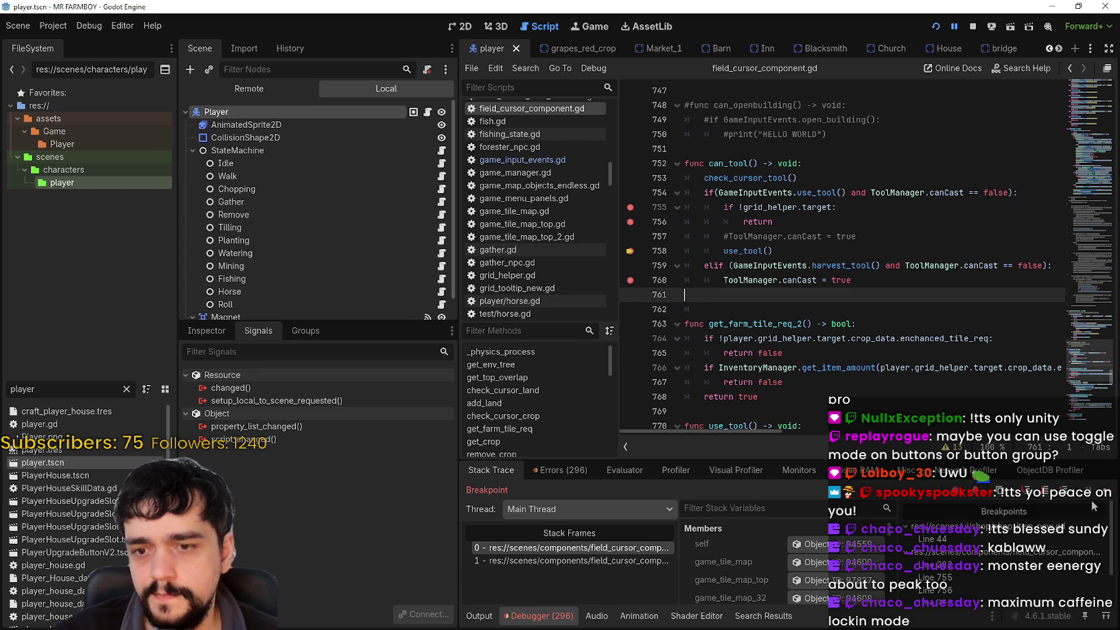
key("F12")
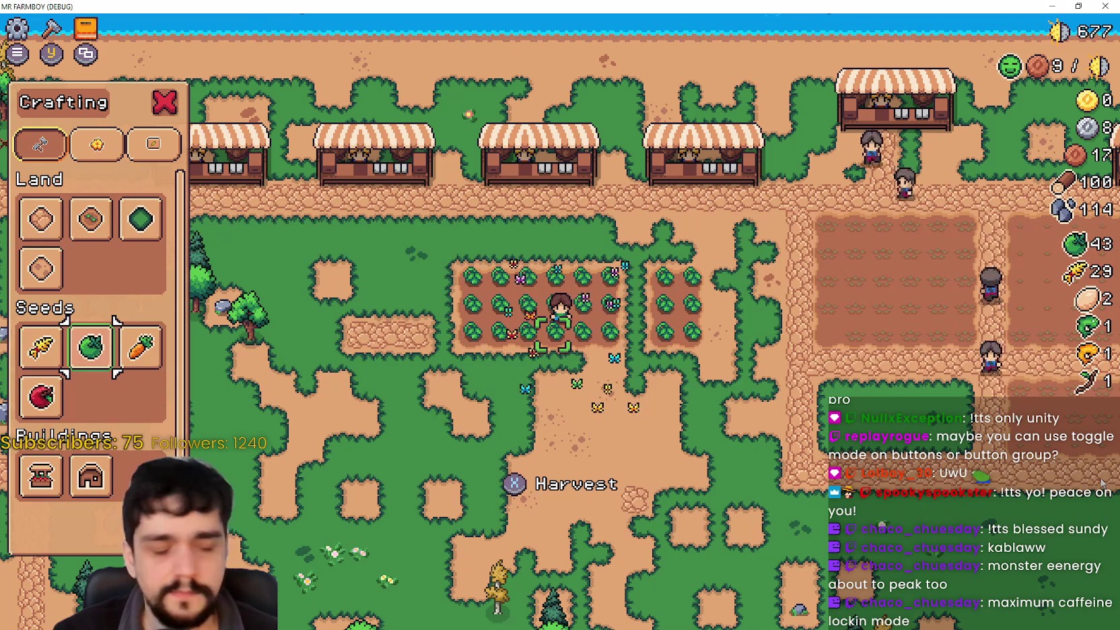
Step: Walk the farmer right, water the green tomato, and step past the breakpoints with F12
key("d")
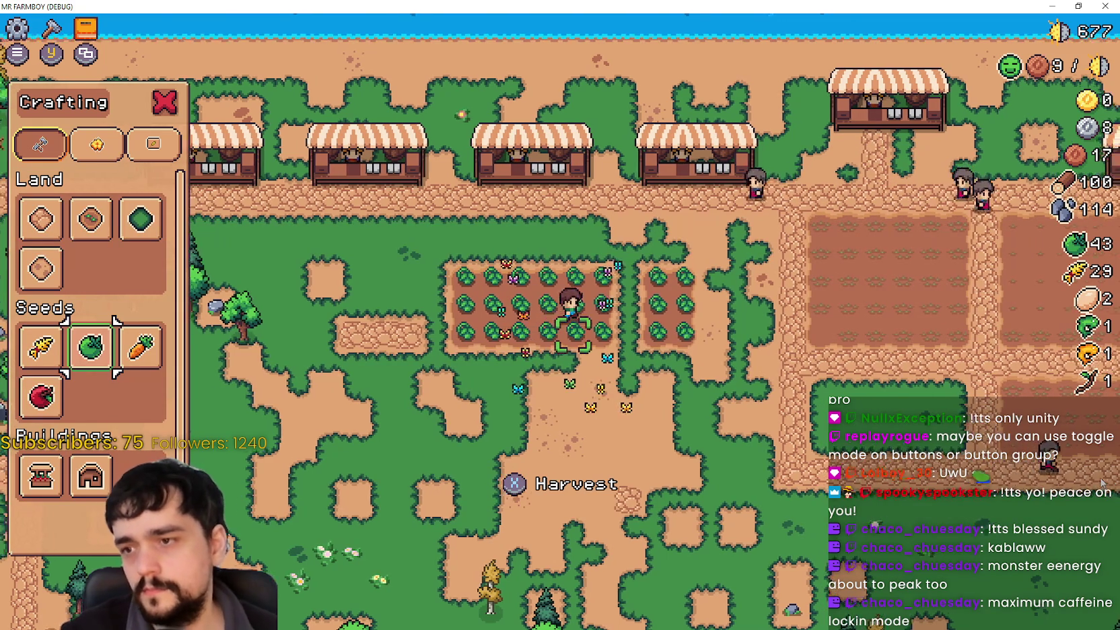
key("d")
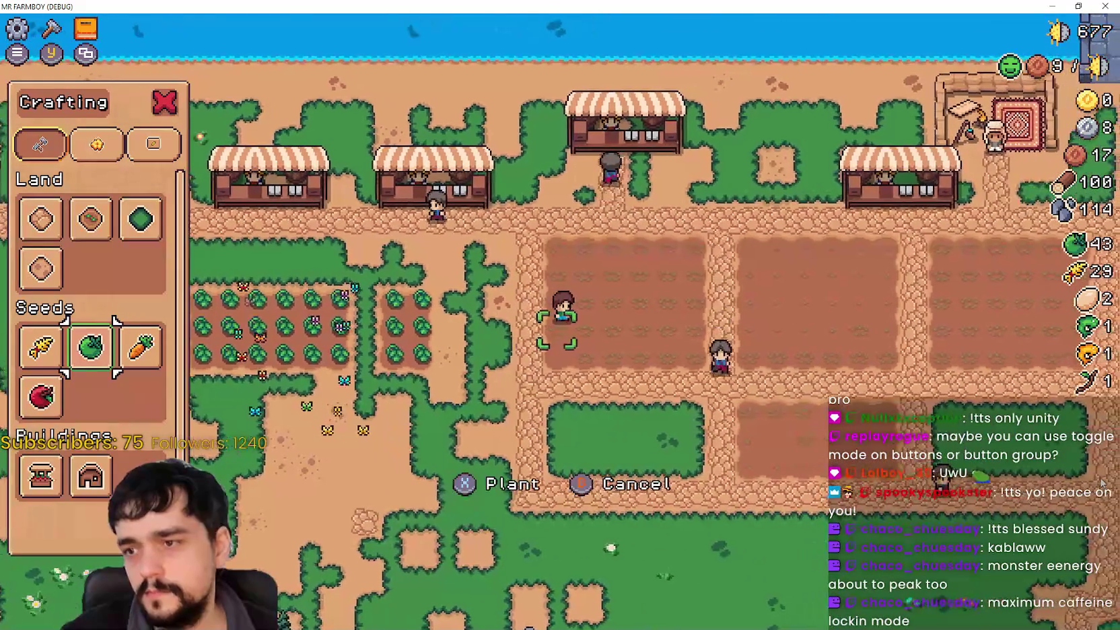
key("alt+Tab")
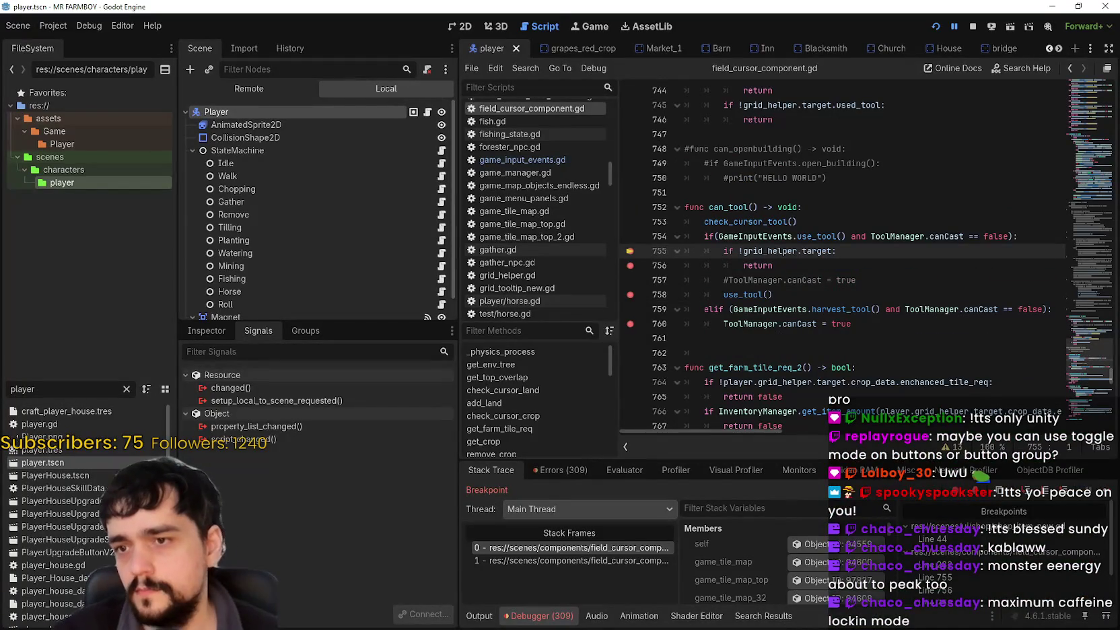
key("F12")
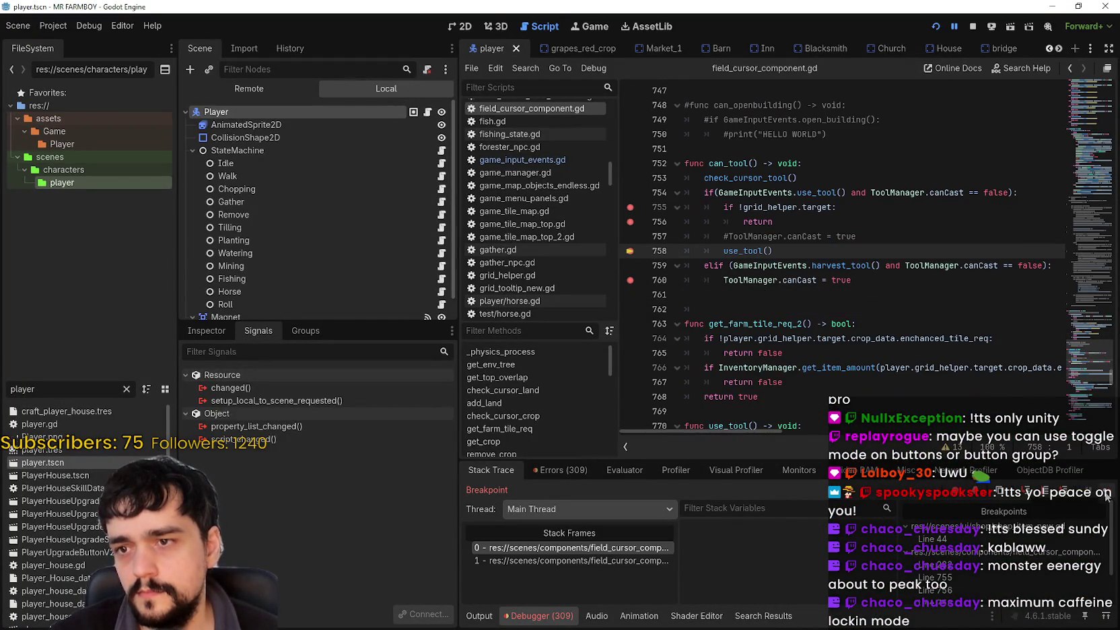
key("F12")
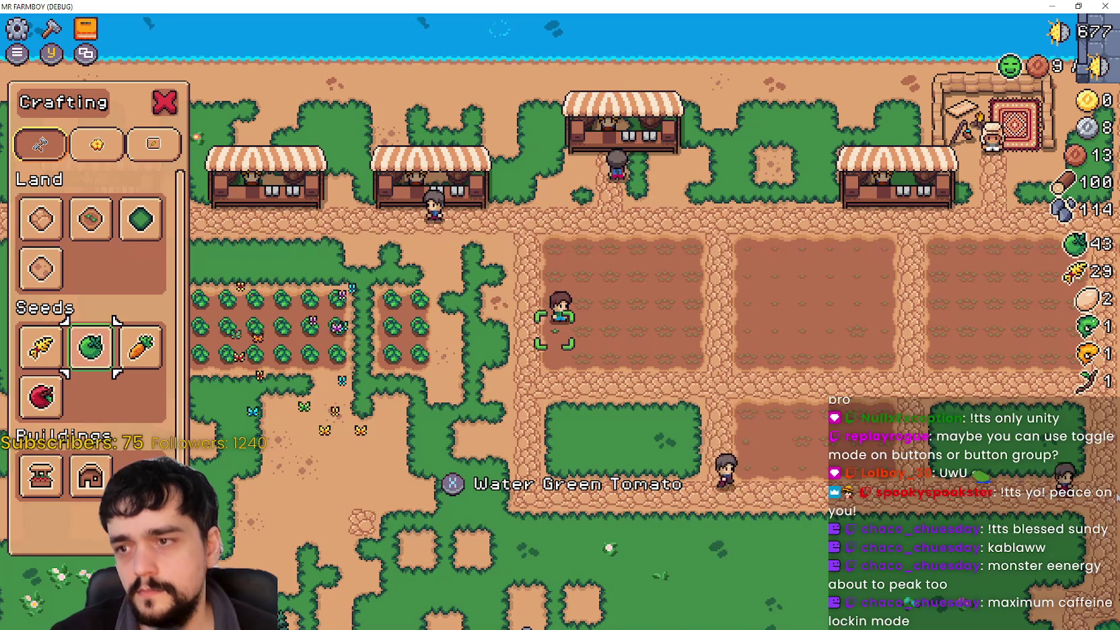
left_click(1107, 496)
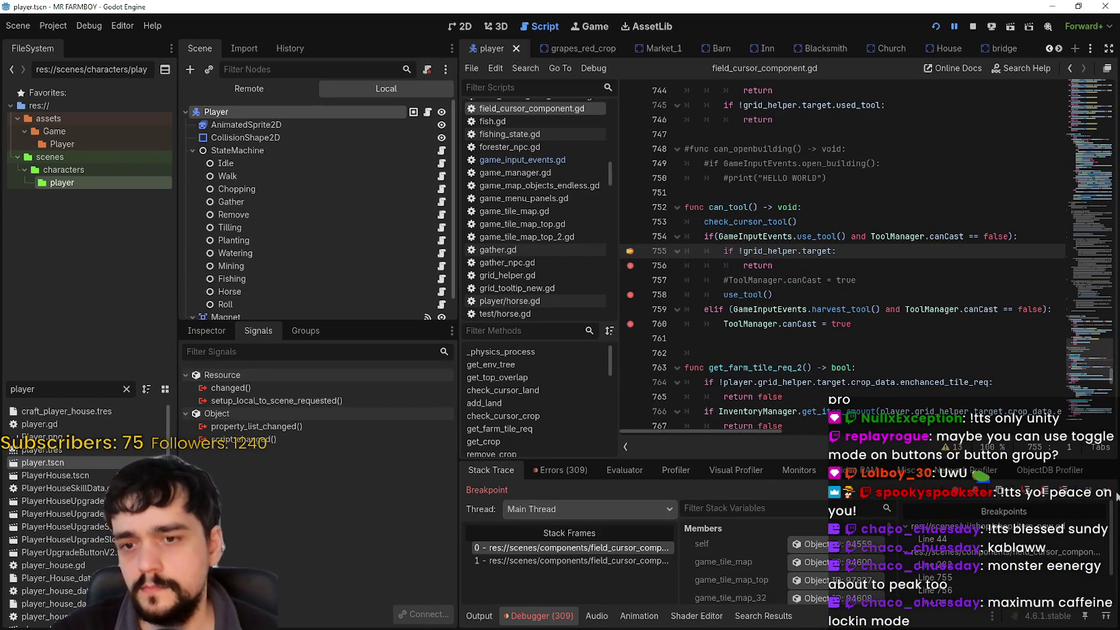
key("F12")
key("F12")
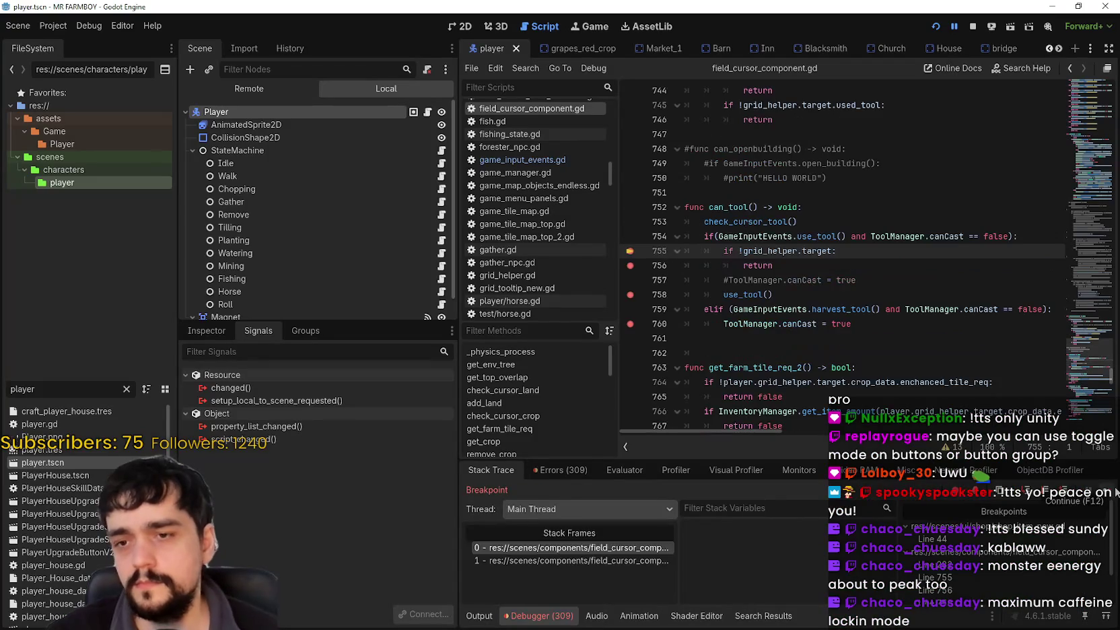
key("F12")
key("F12")
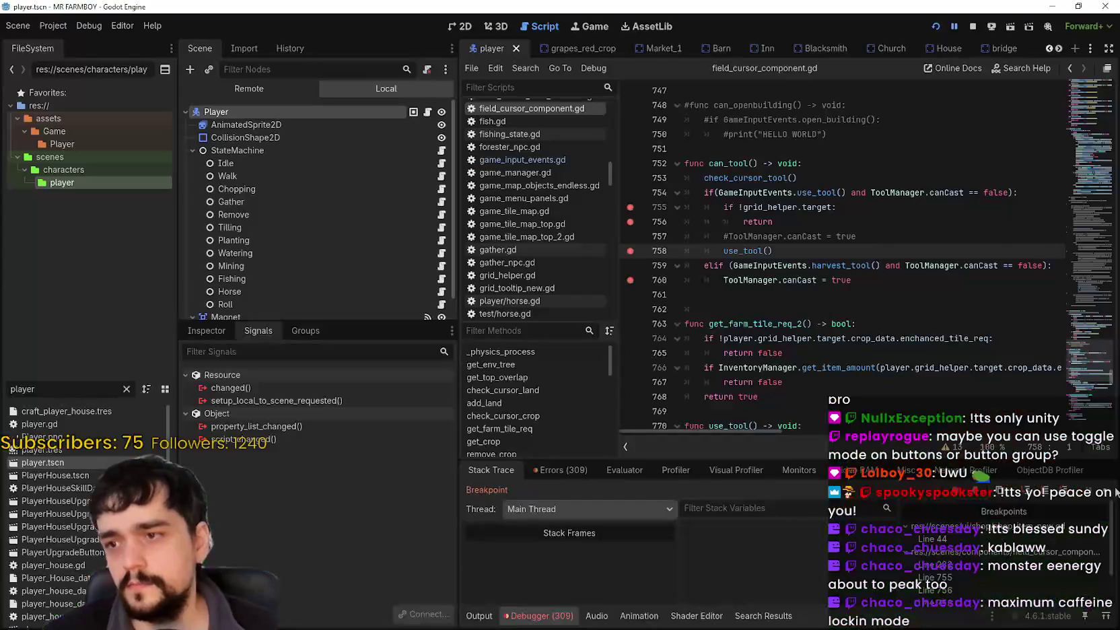
key("F12")
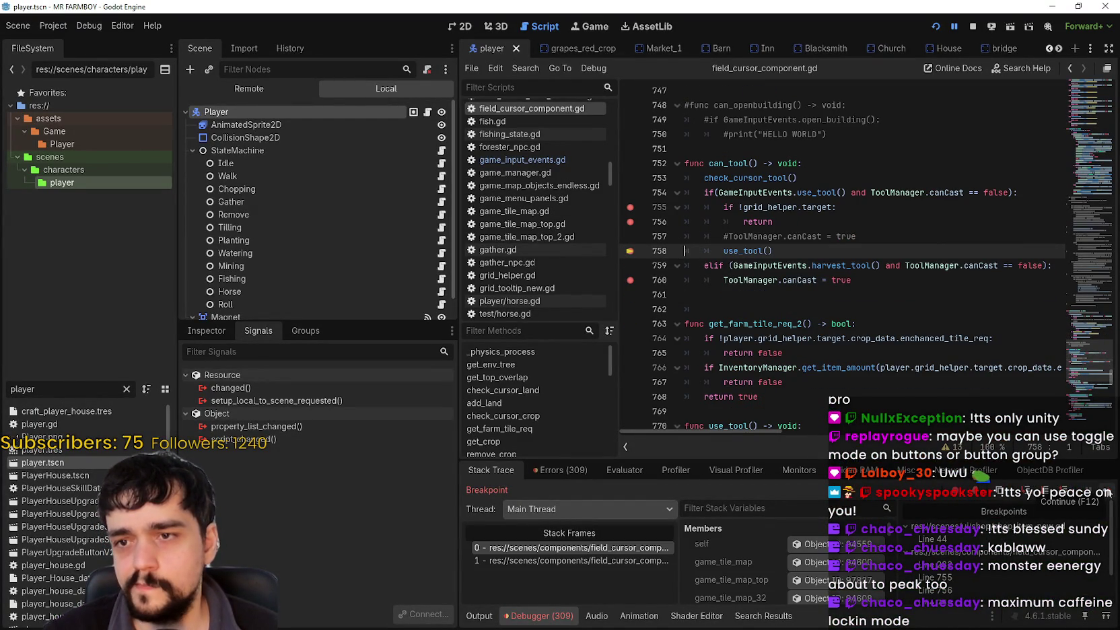
left_click(1107, 494)
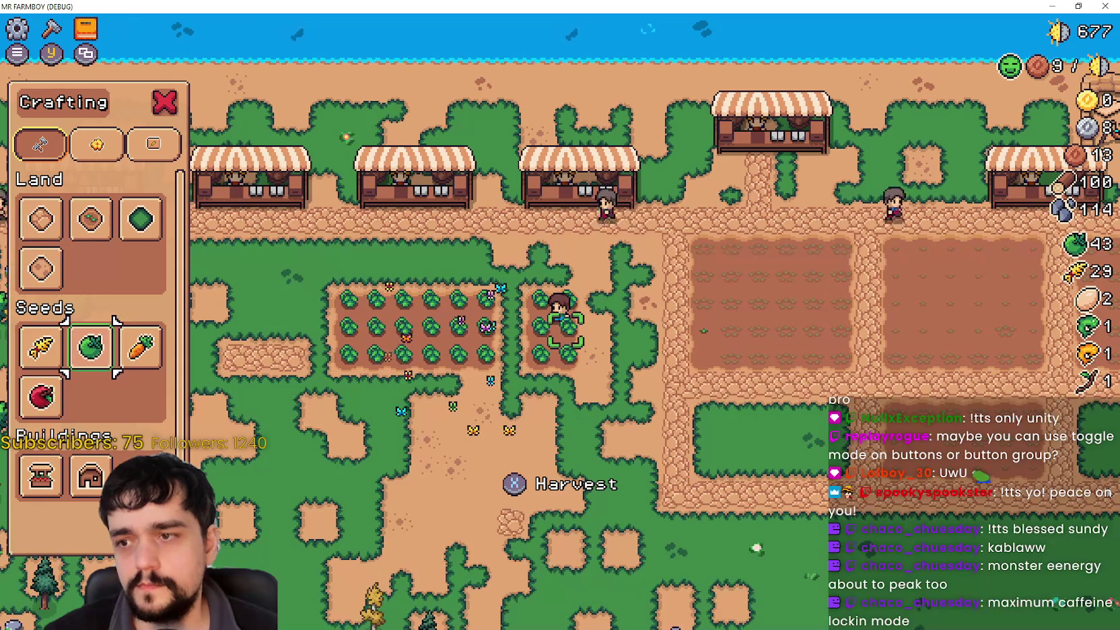
Step: Trigger the tool breakpoint again, then clear the breakpoints on lines 755–759
key("Up")
key("Up")
key("Up")
key("Left")
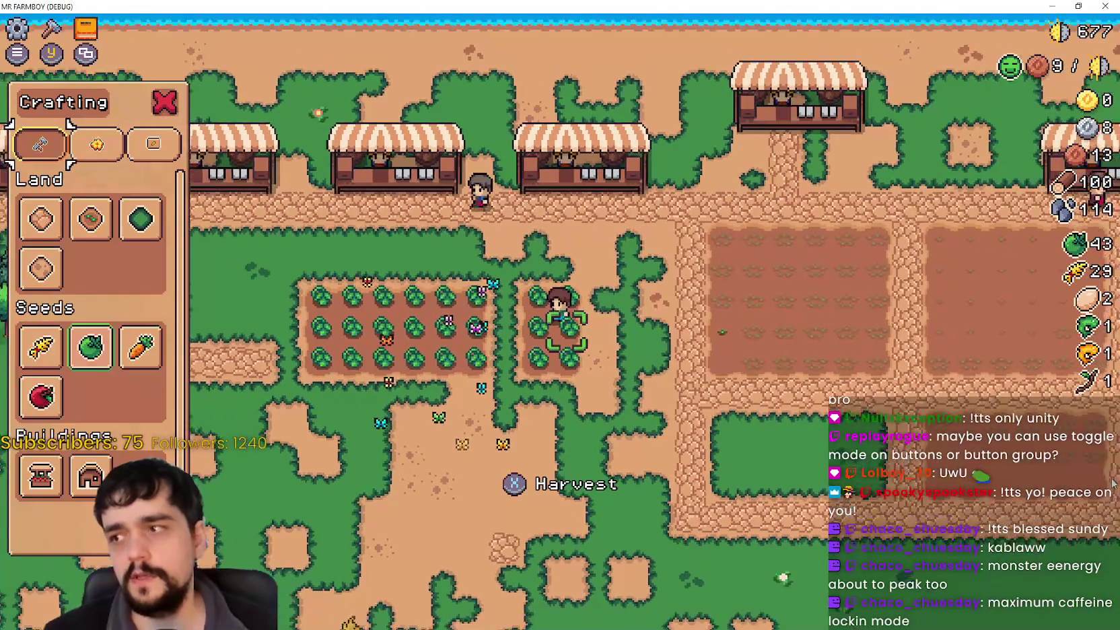
left_click(1112, 483)
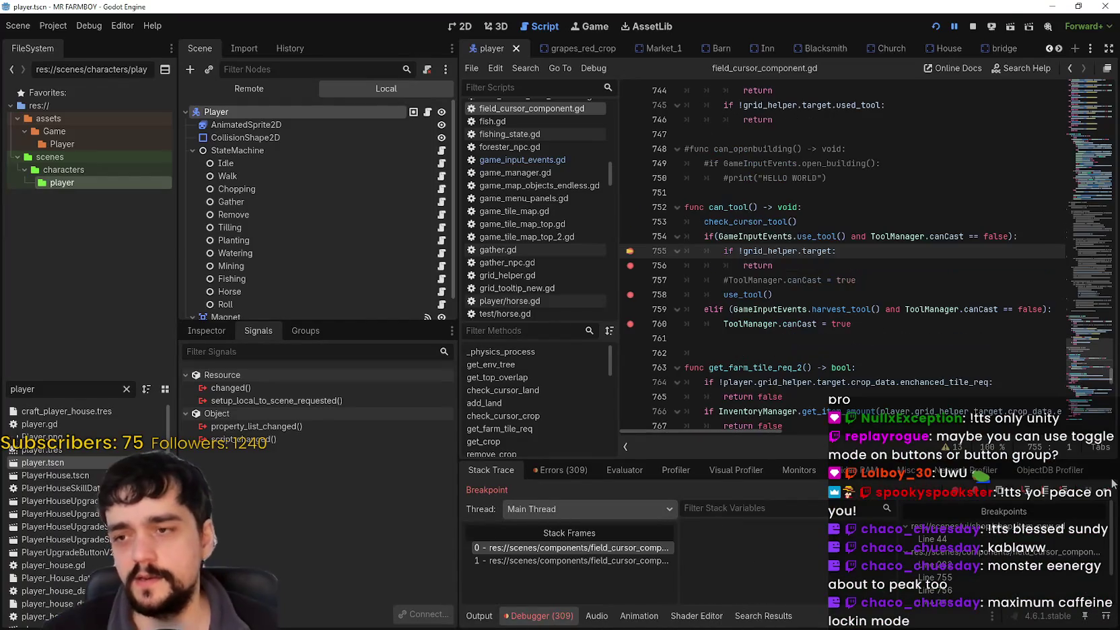
left_click(629, 250)
left_click(630, 265)
left_click(630, 294)
left_click(629, 309)
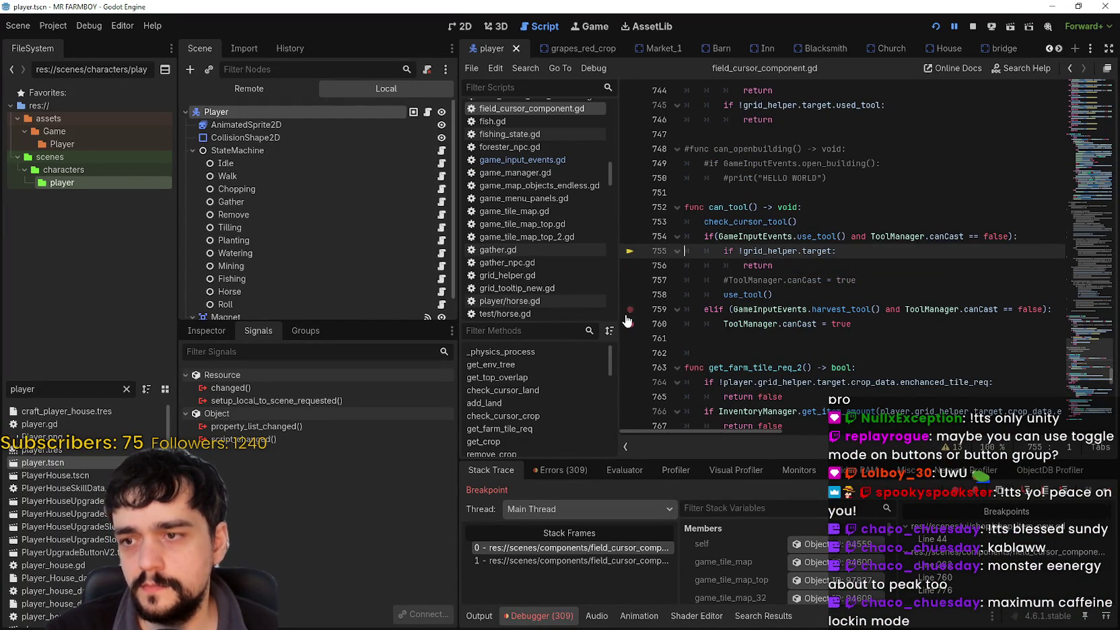
left_click(888, 324)
Step: Uncomment ToolManager.canCast = true on line 757 and save the script
left_click(728, 279)
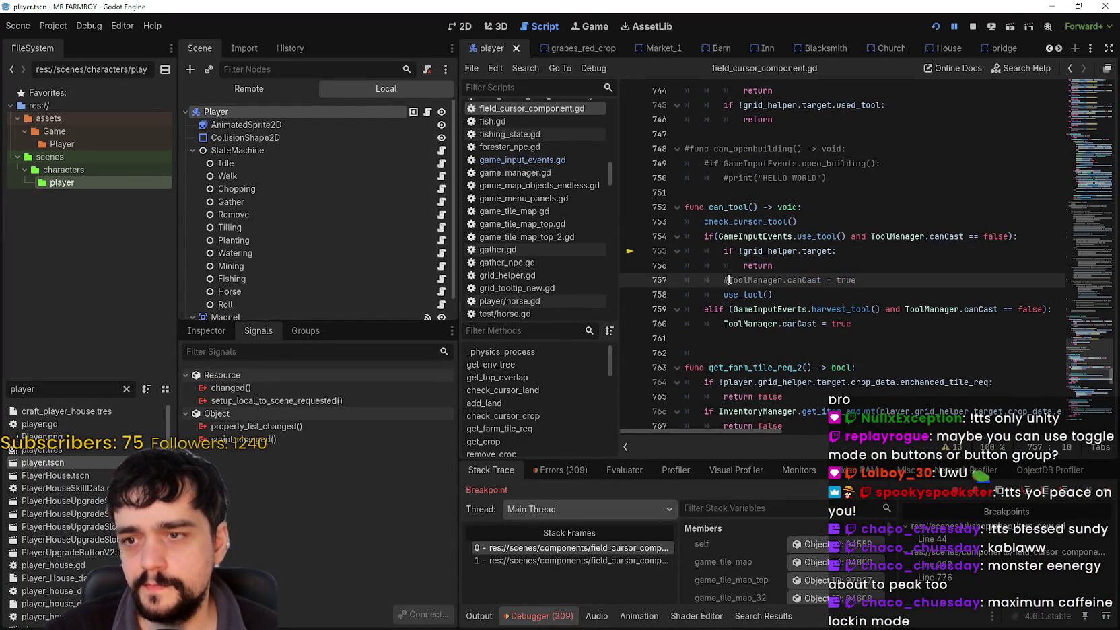
key("BackSpace")
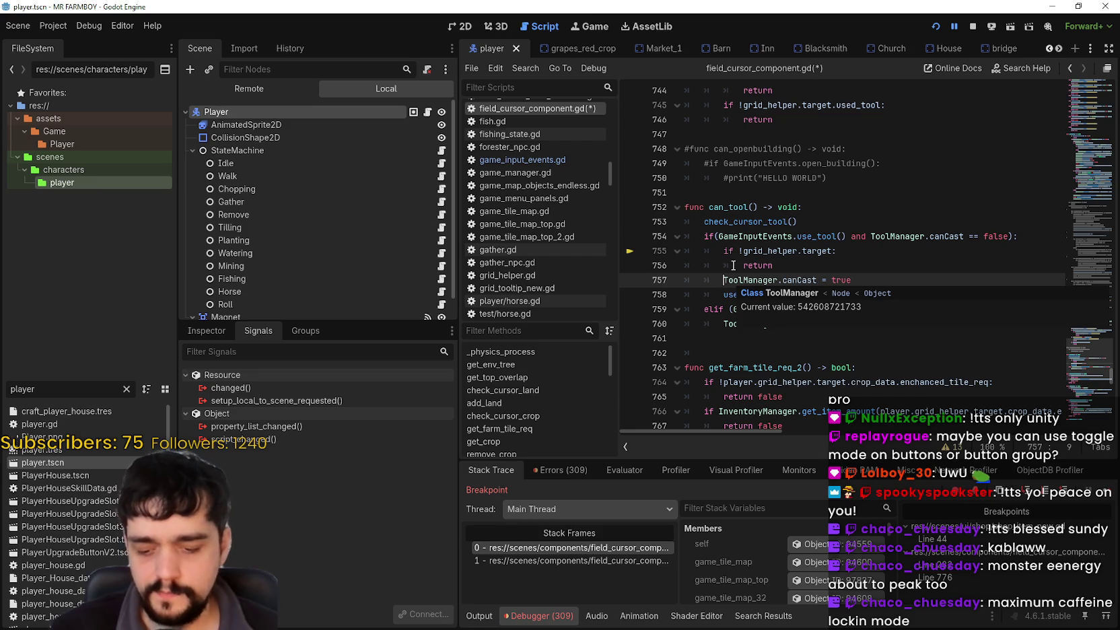
key("ctrl+s")
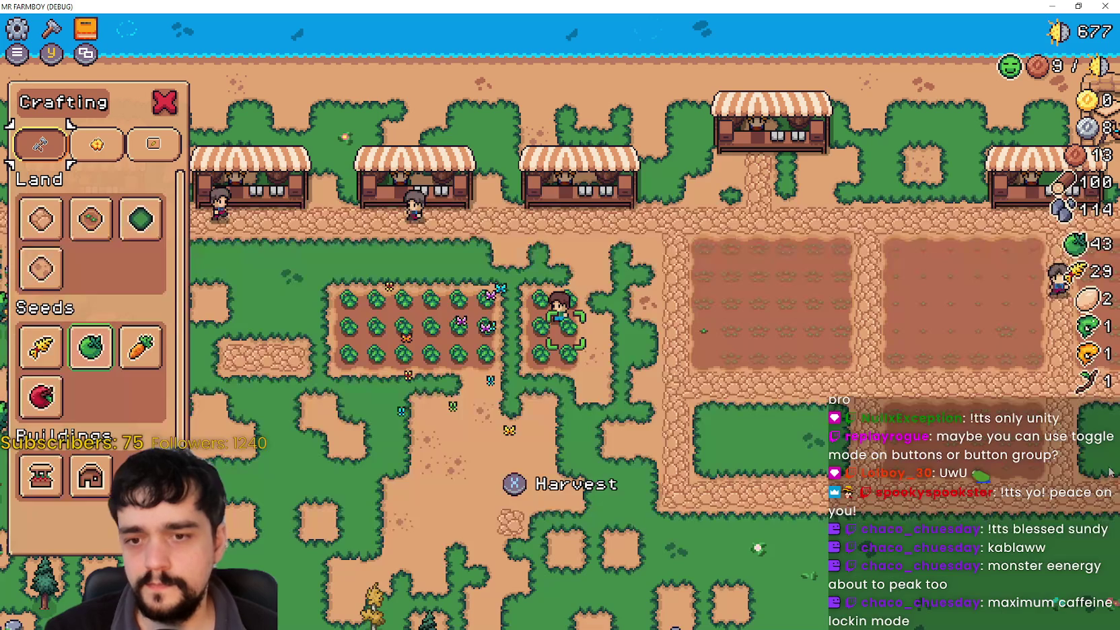
Step: Plant green tomato seeds on three tiles along the tilled row
key("Right")
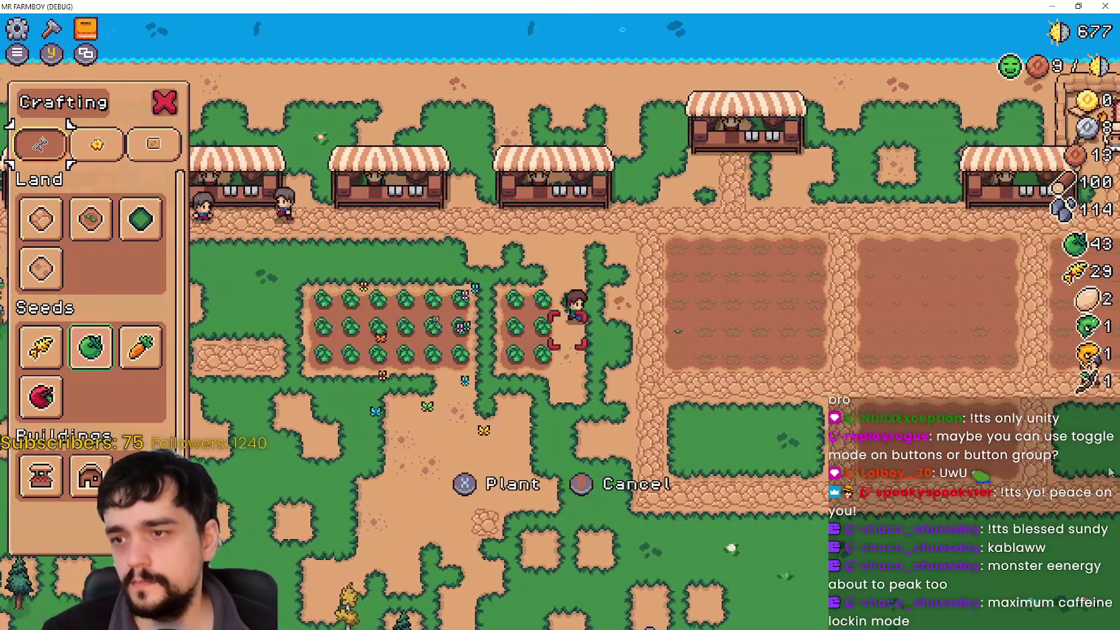
key("space")
key("Right")
key("space")
key("Right")
key("space")
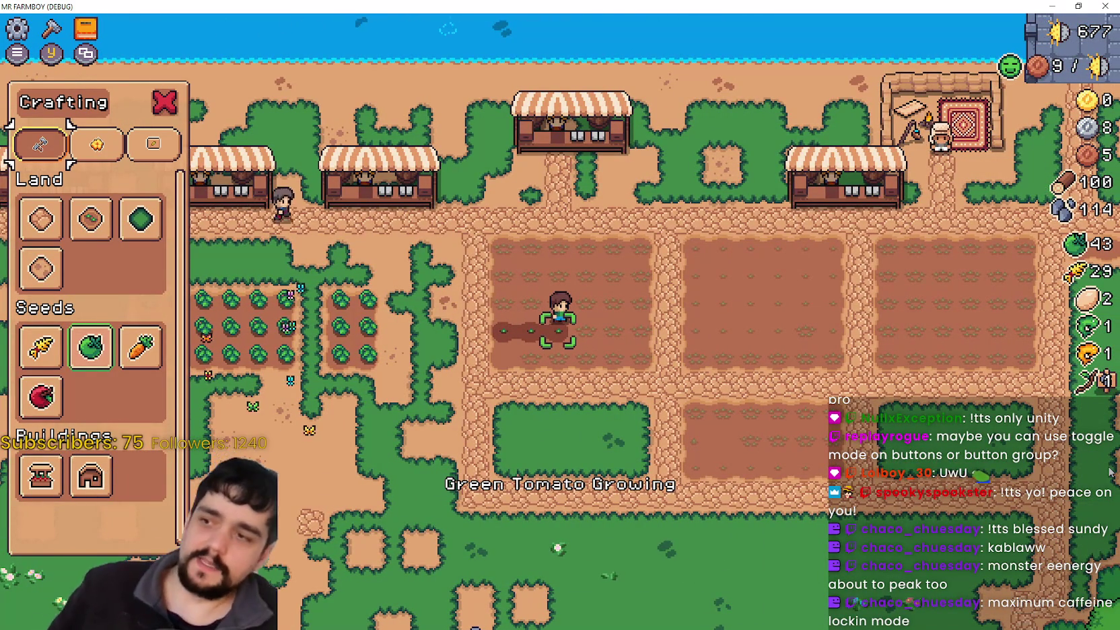
key("Left")
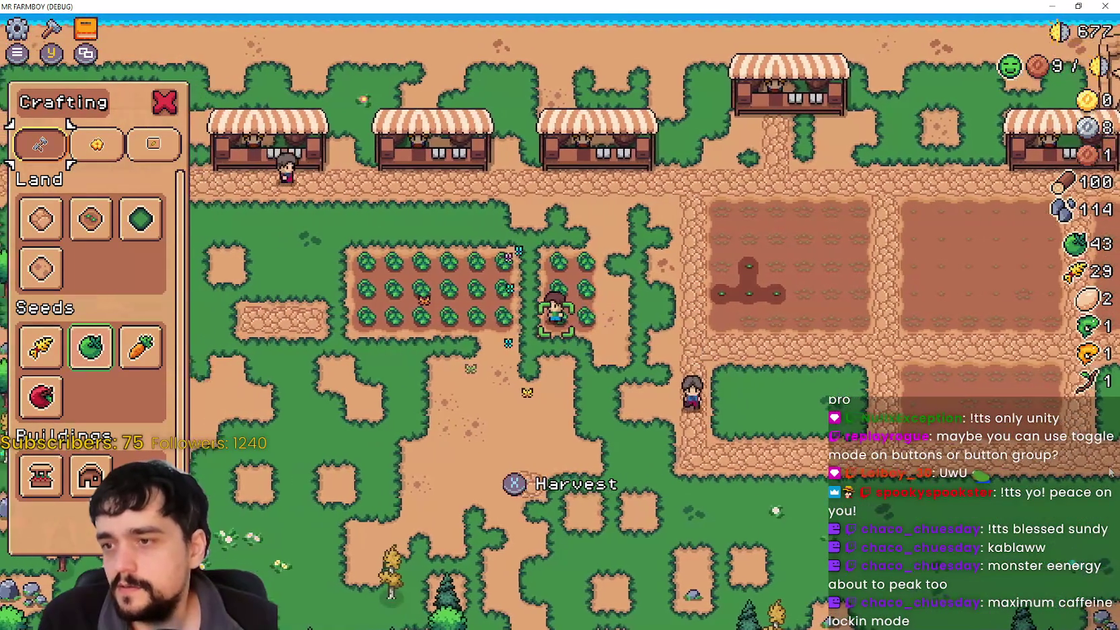
Step: Leave planting mode, walk the farmer around the crop field, and close the game with F8
key("Escape")
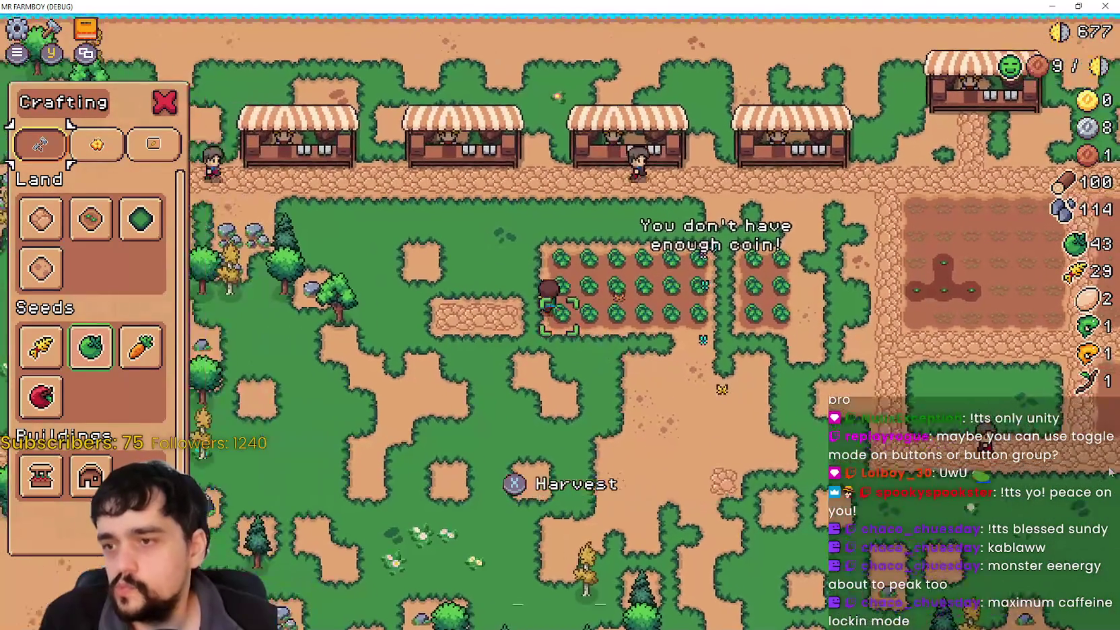
key("a")
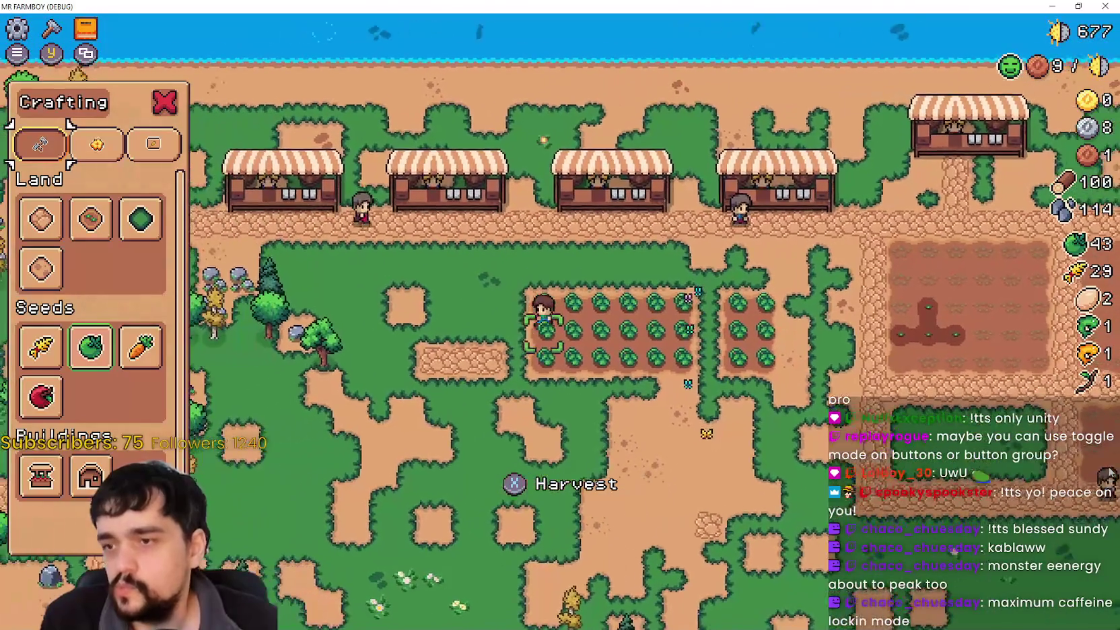
key("s")
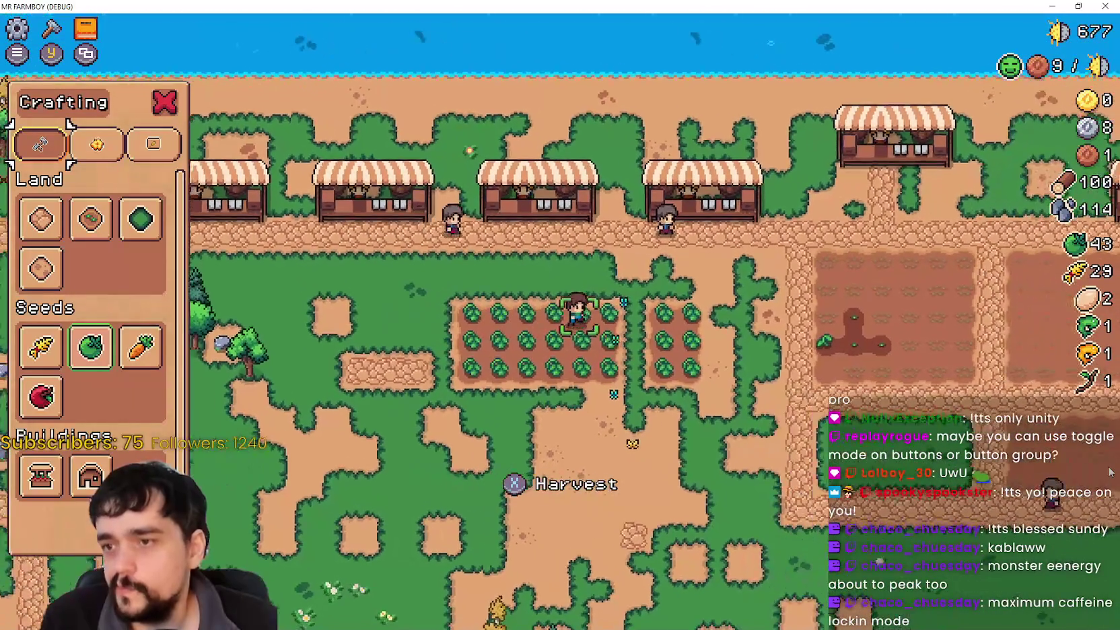
key("e")
key("w")
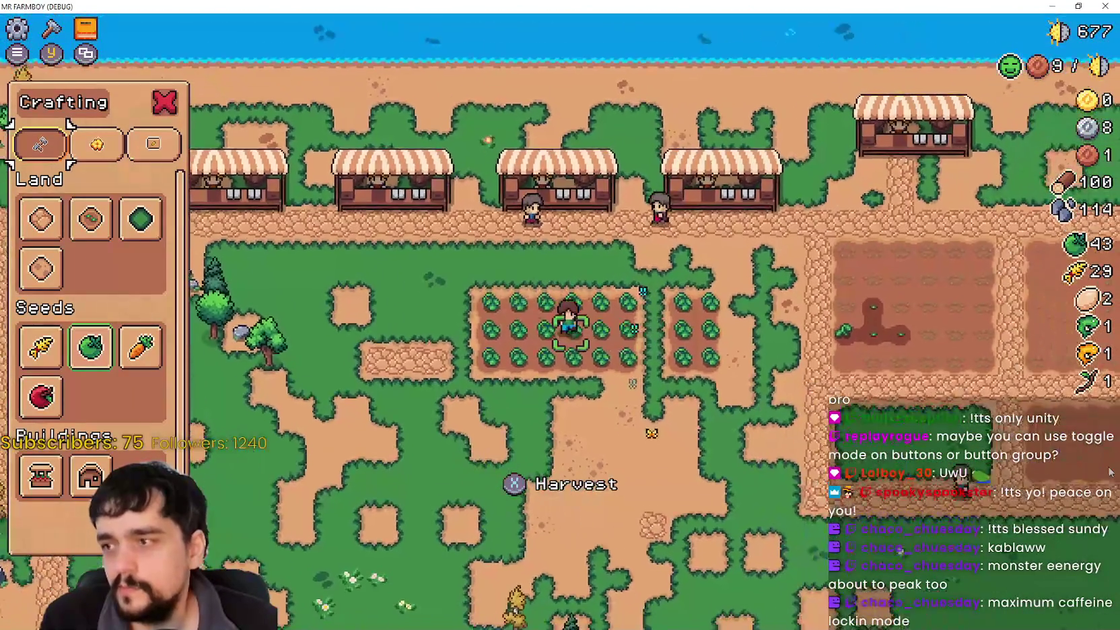
key("a")
key("s")
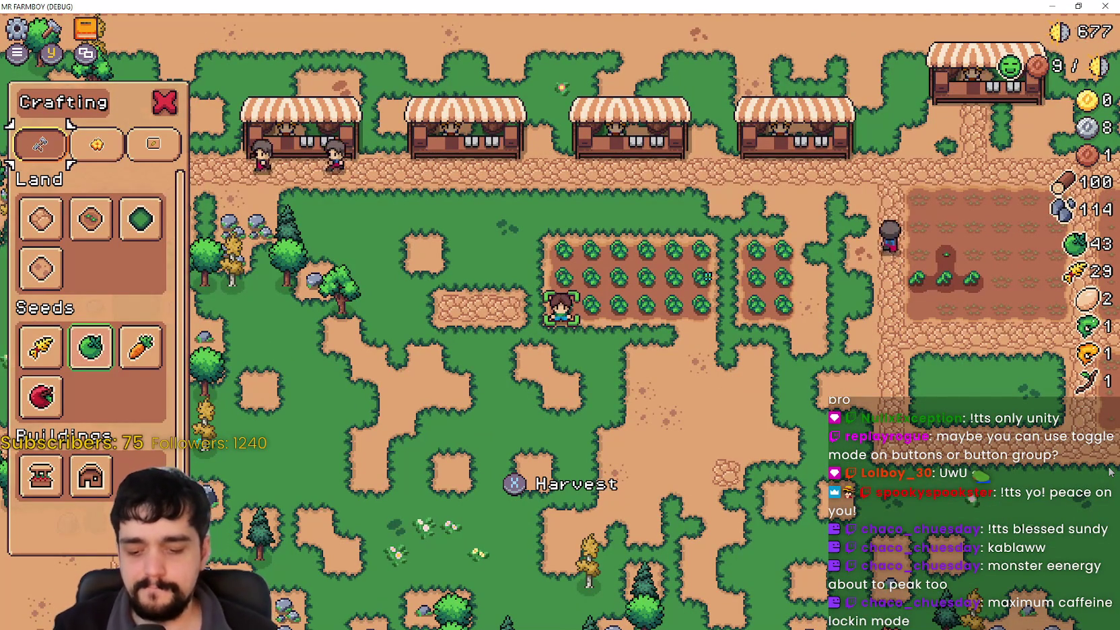
key("F8")
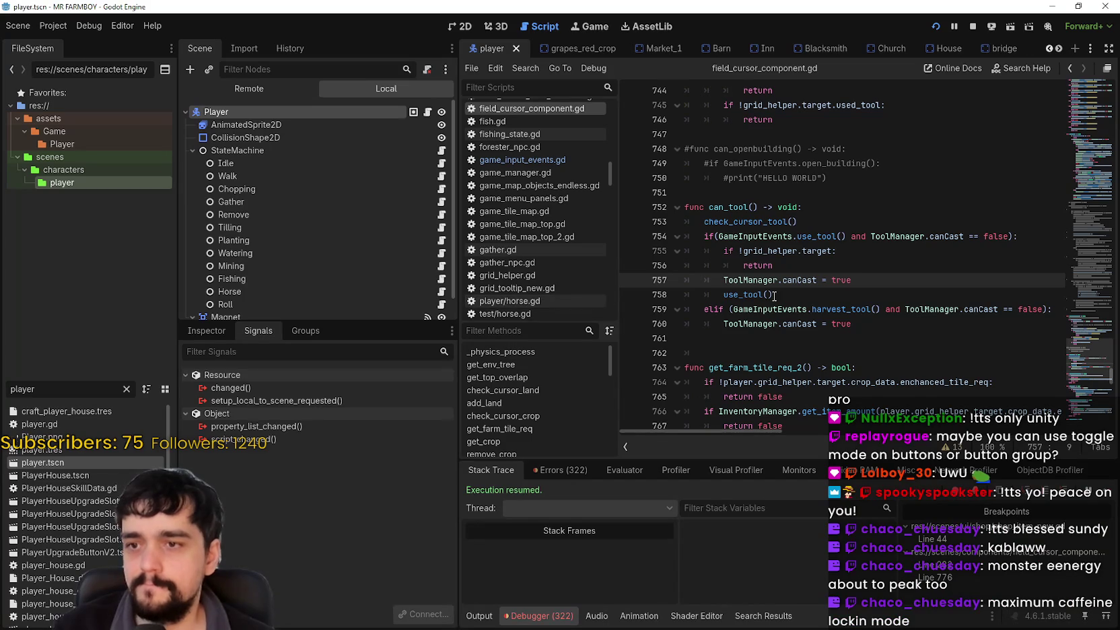
Step: Resize the scene tree dock to give the script editor more room
left_click(853, 324)
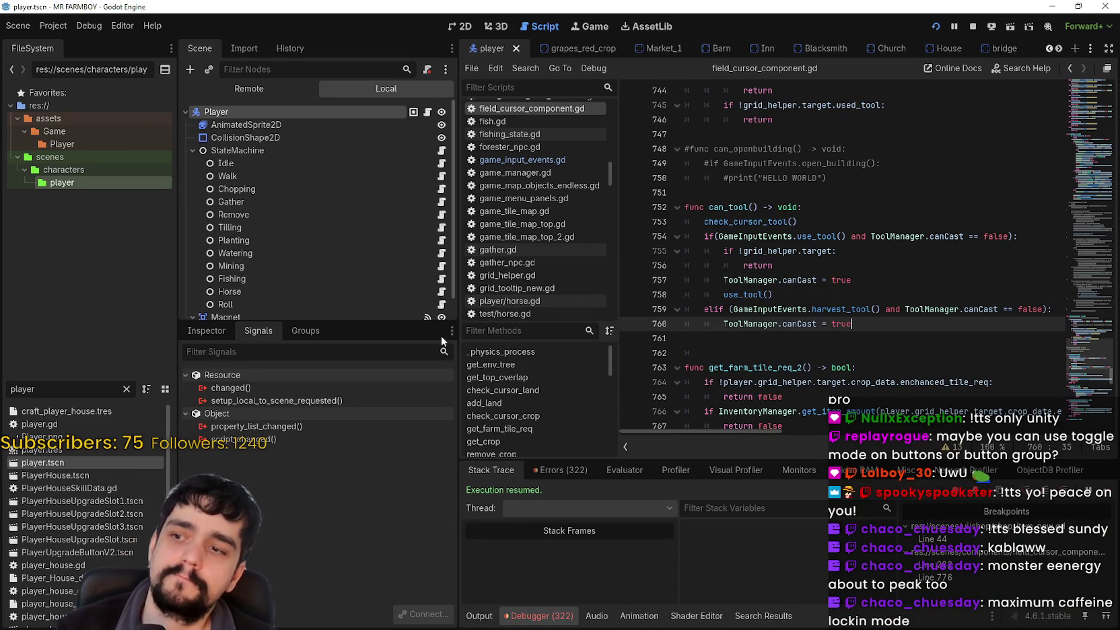
left_click_drag(392, 322, 388, 432)
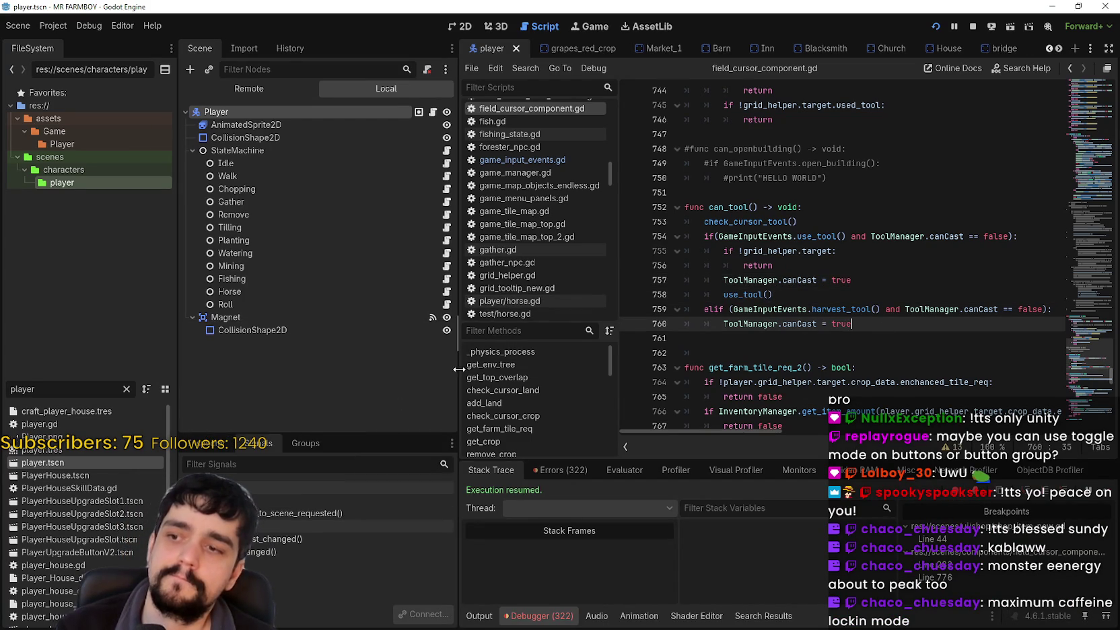
left_click_drag(459, 369, 395, 363)
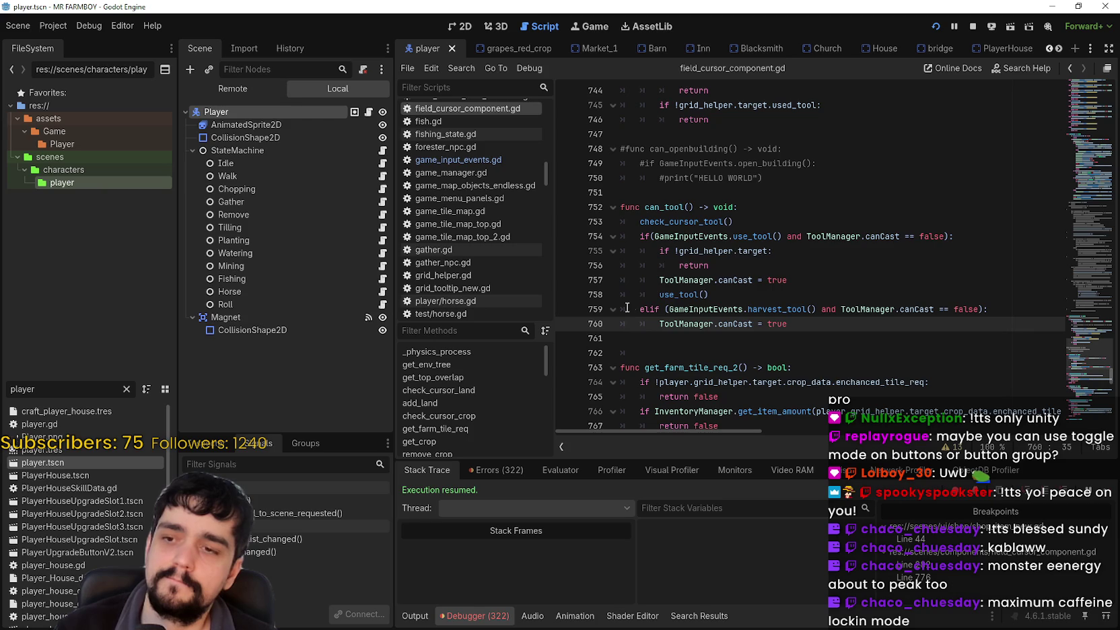
Step: Change line 759's elif to if, save, and select the harvest_tool name
left_click(648, 309)
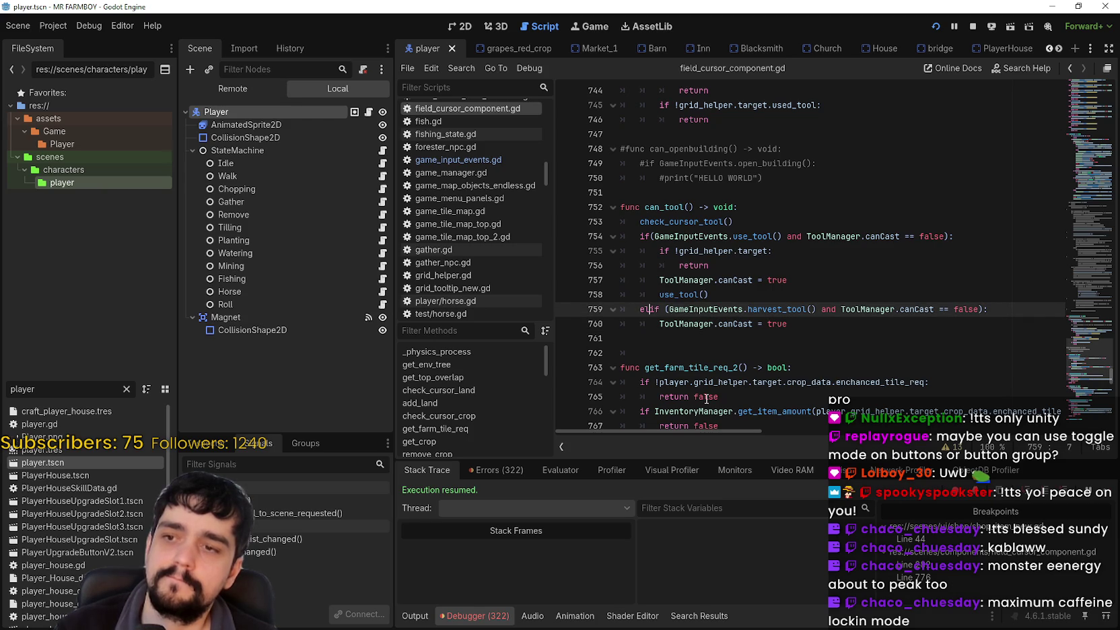
key("BackSpace")
key("BackSpace")
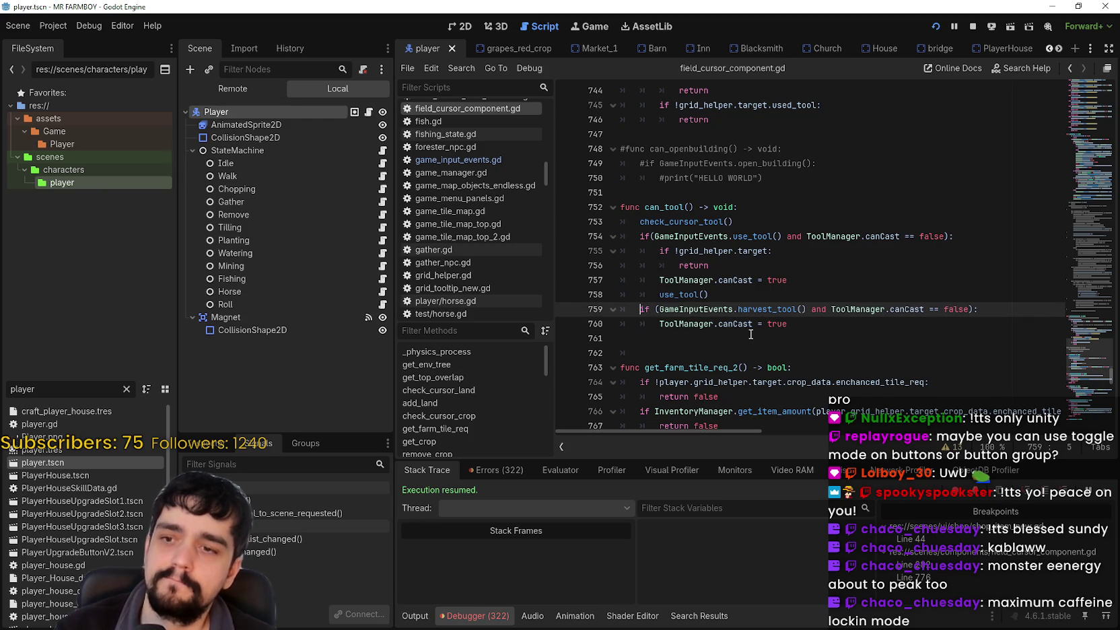
key("ctrl+s")
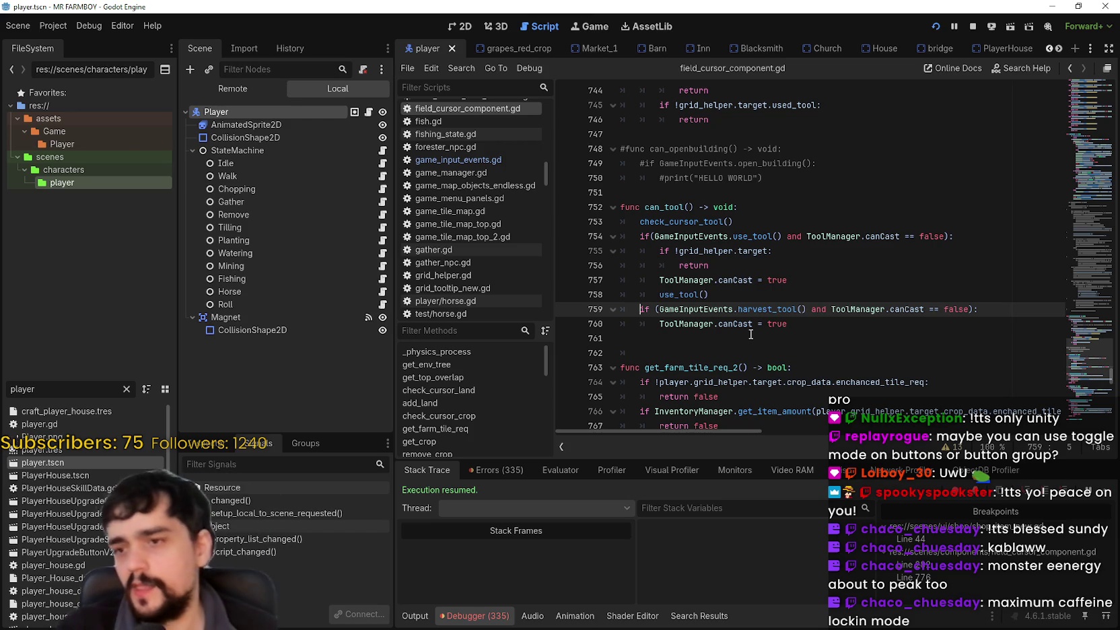
double_click(774, 311)
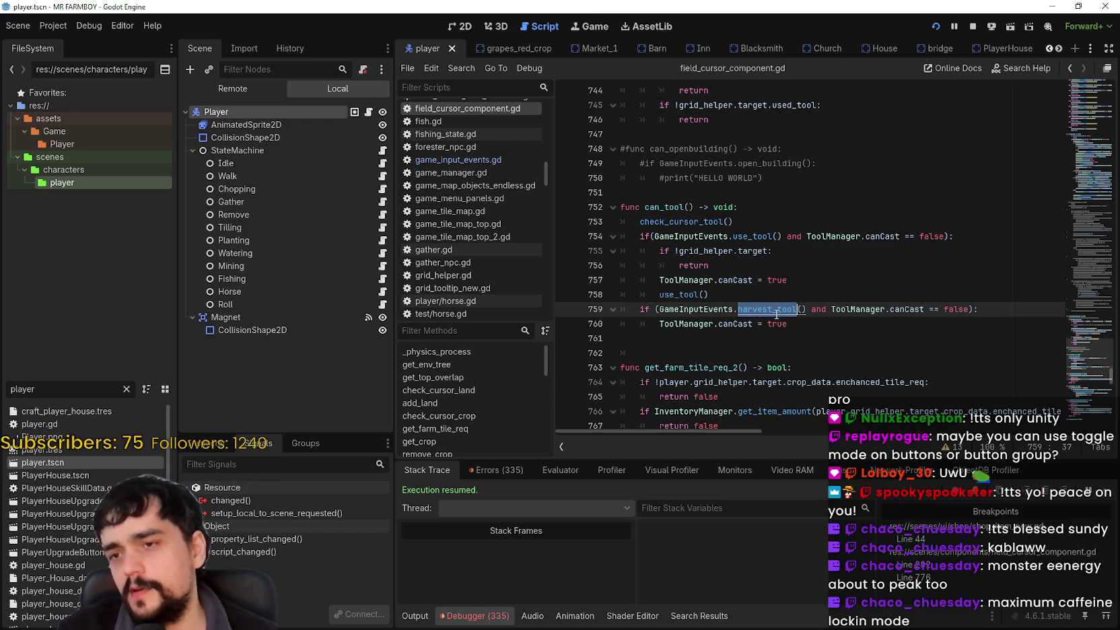
Step: Search the whole project for harvest_tool and scroll through the matching scripts
key("ctrl+shift+f")
left_click(564, 367)
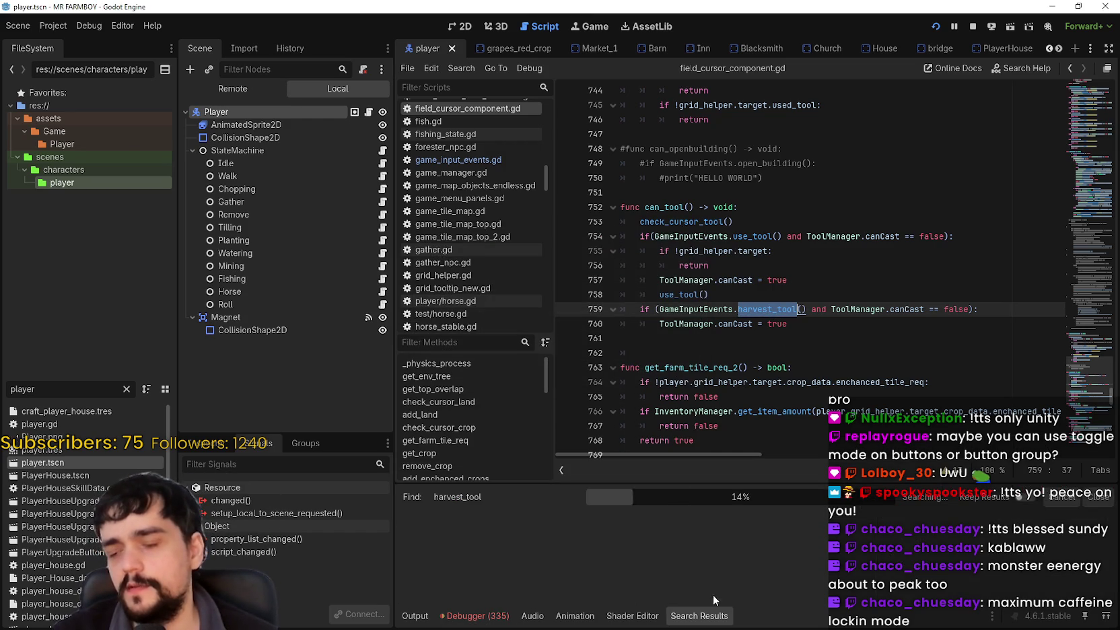
scroll("down", 3)
scroll("down", 3)
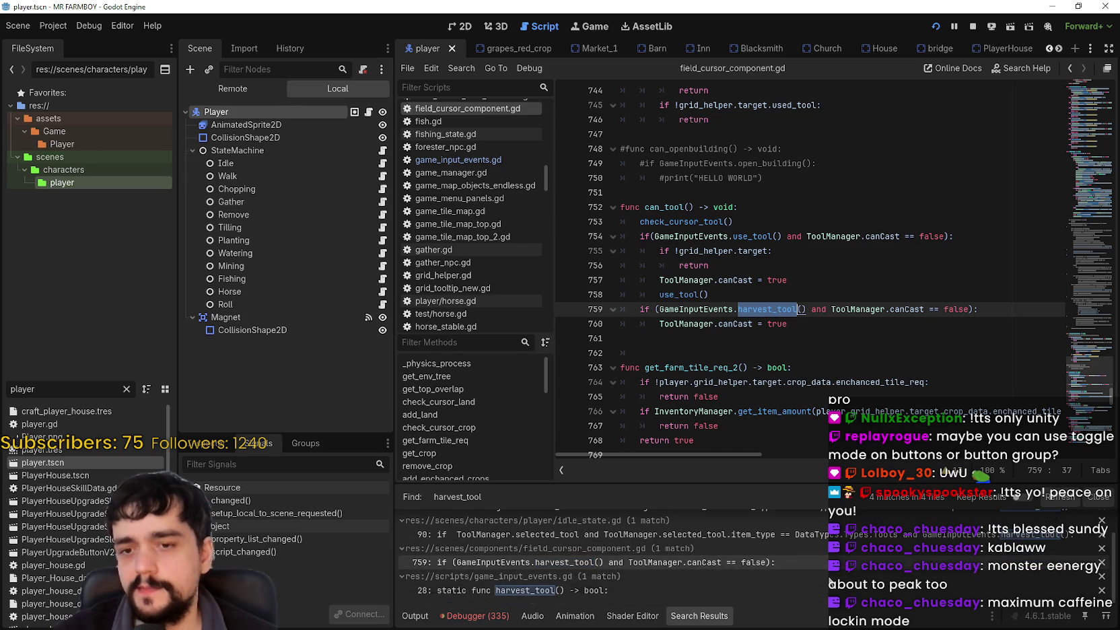
scroll("up", 3)
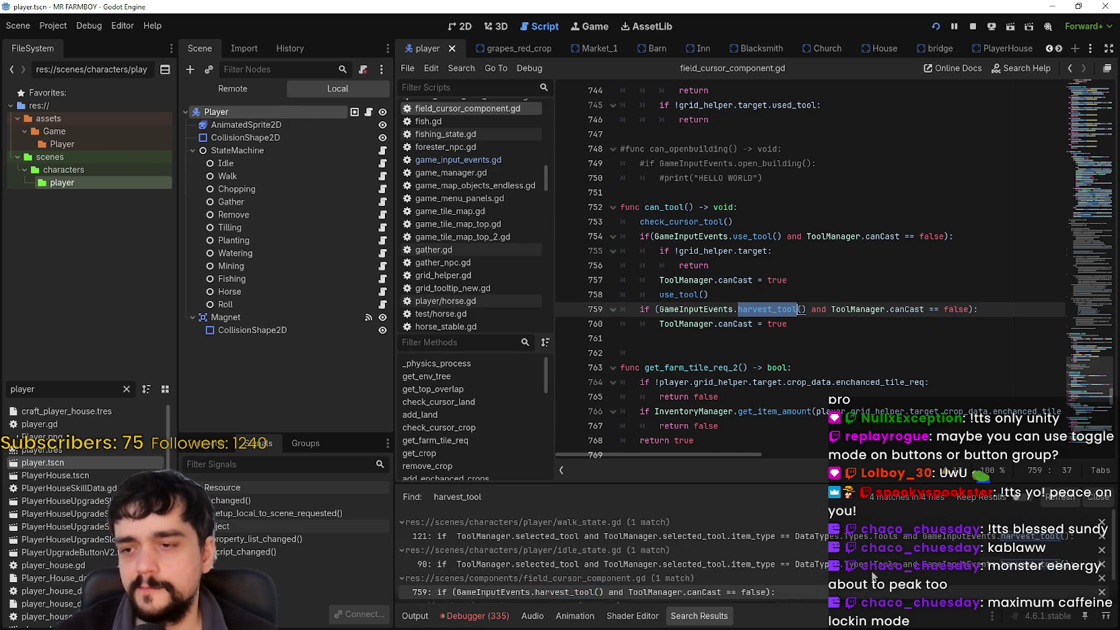
Step: Jump to idle_state.gd's line 90 harvest_tool match and review the code down to line 91
left_click(871, 565)
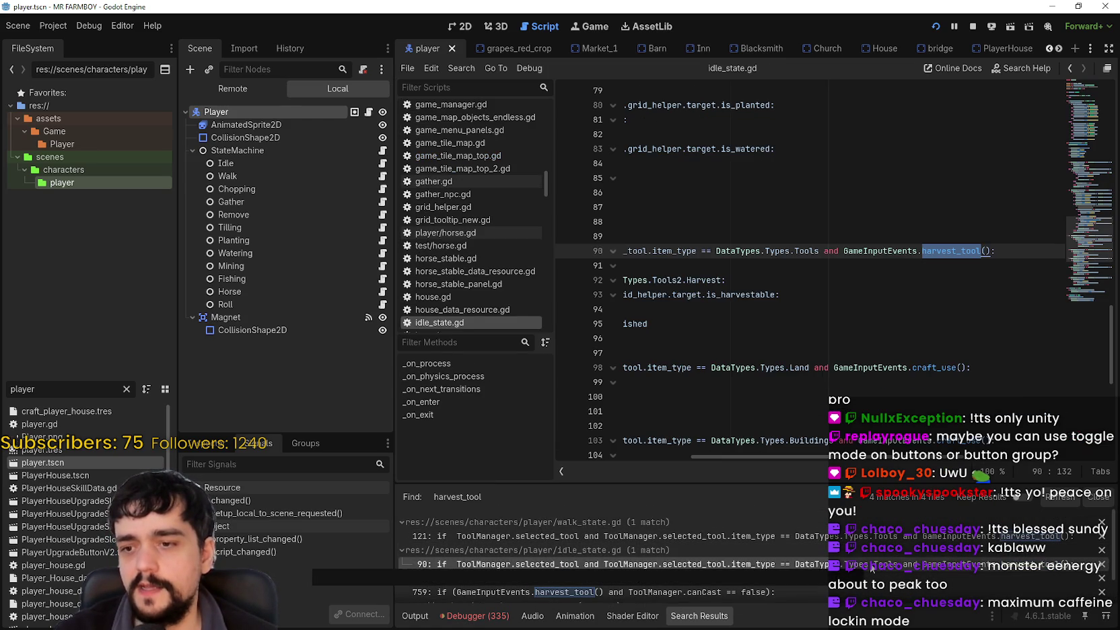
left_click_drag(945, 458, 821, 464)
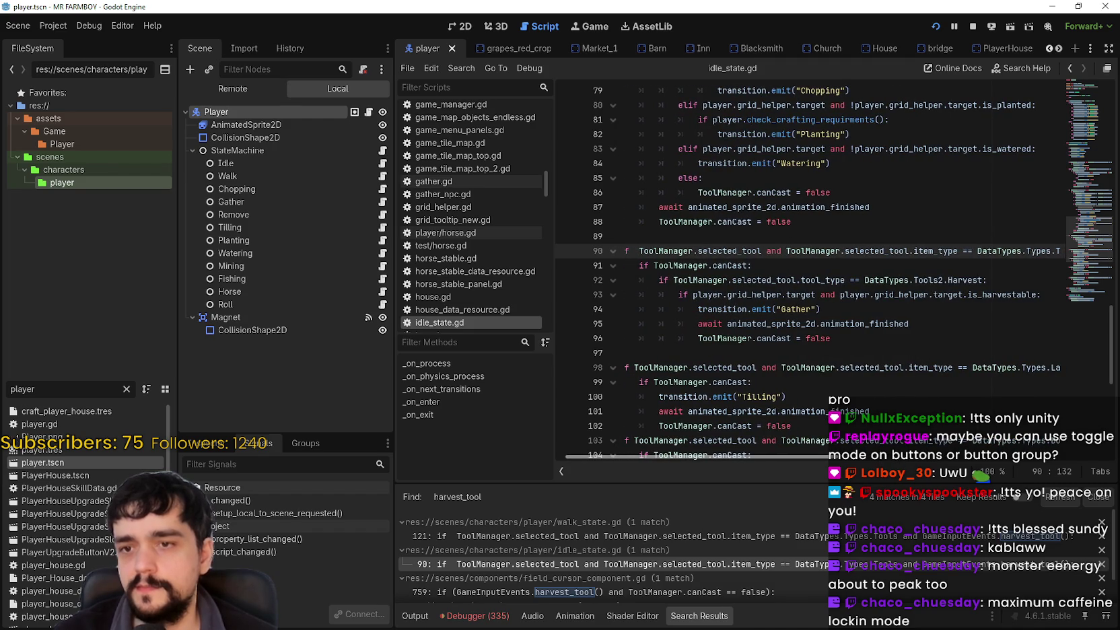
left_click_drag(834, 457, 827, 471)
scroll("up", 3)
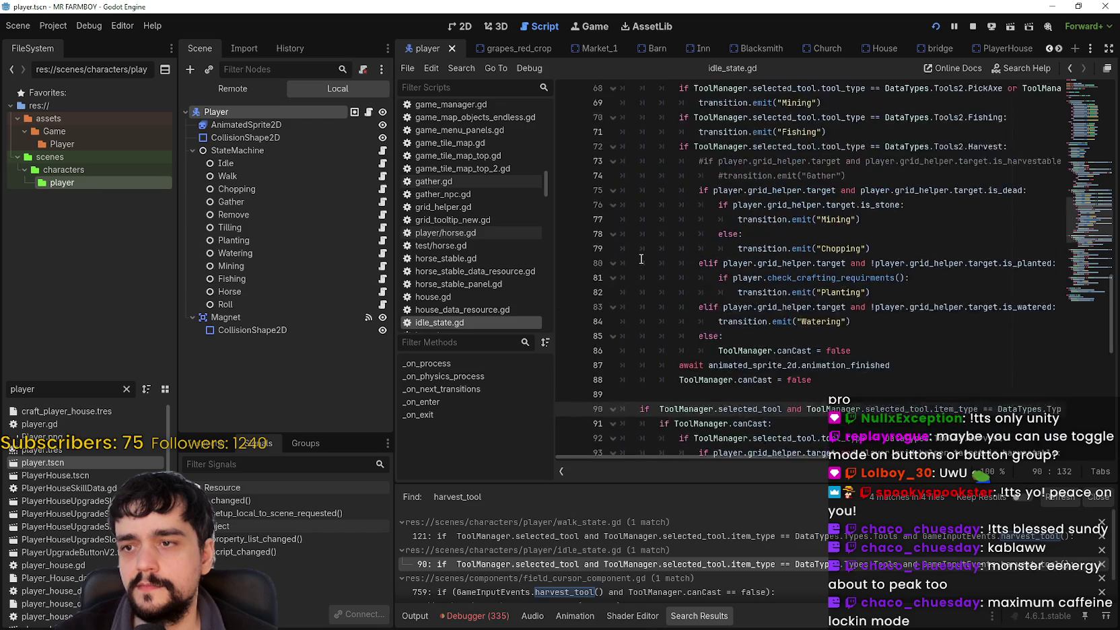
scroll("up", 3)
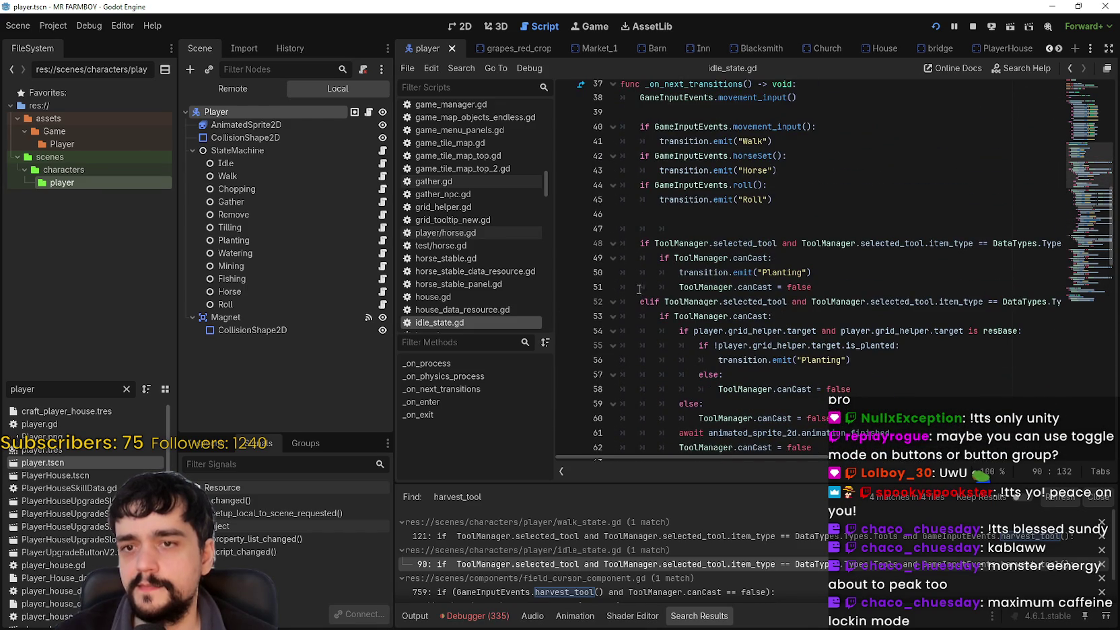
left_click_drag(704, 457, 601, 434)
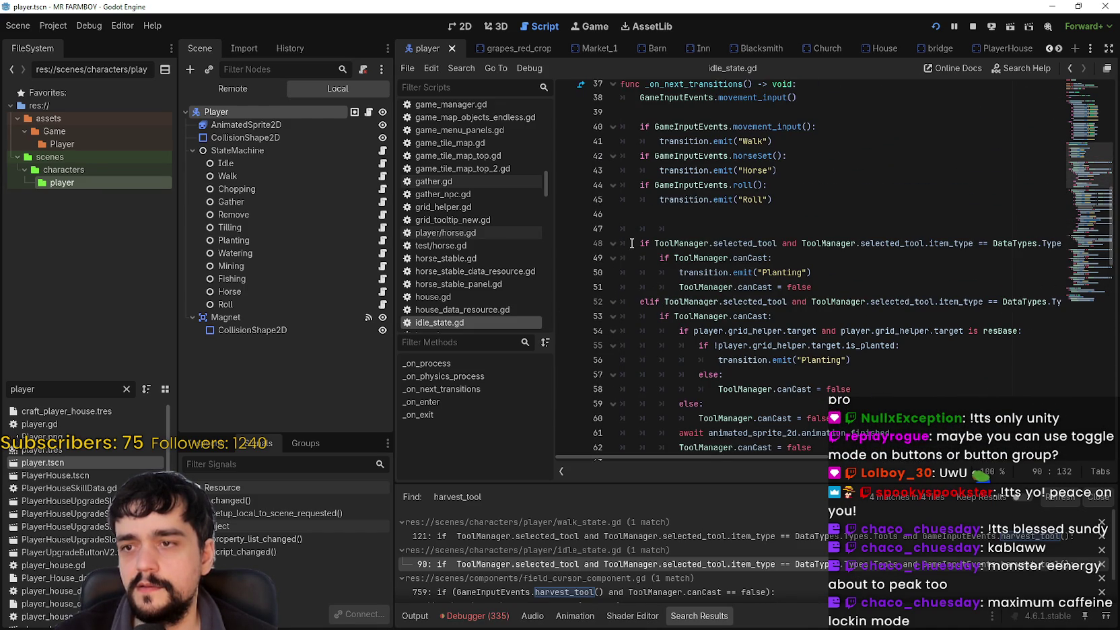
scroll("down", 3)
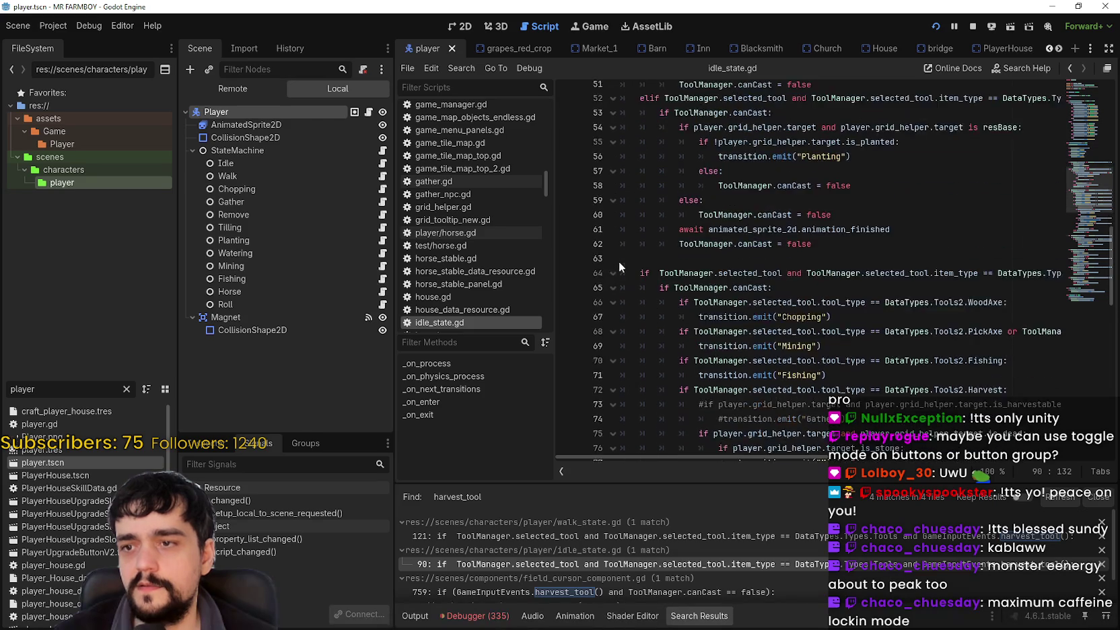
scroll("down", 3)
scroll("up", 3)
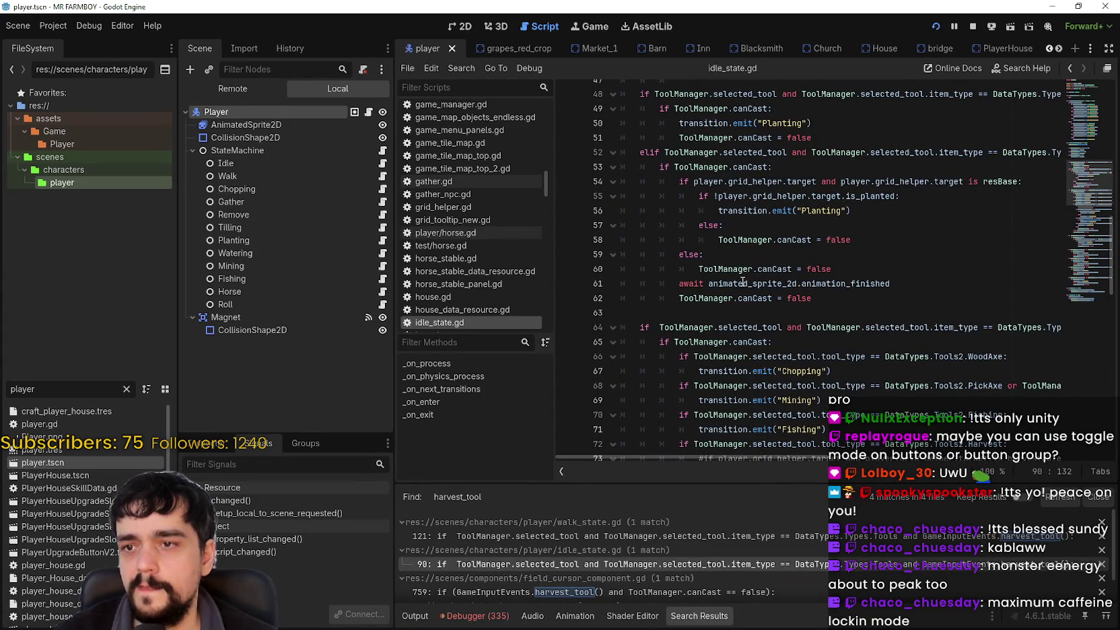
scroll("down", 3)
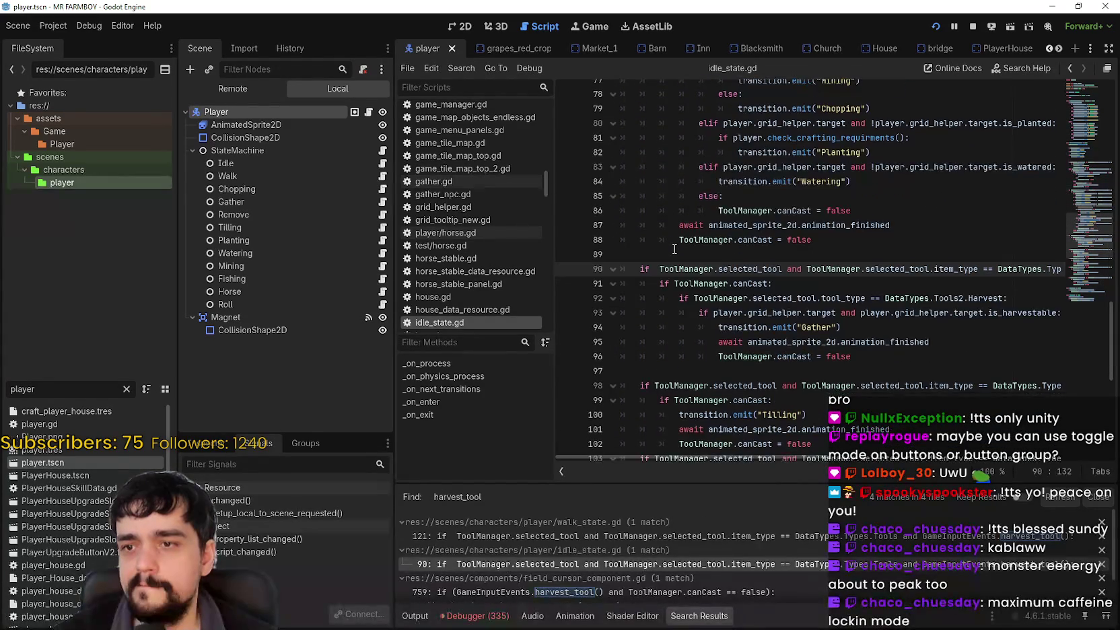
scroll("down", 3)
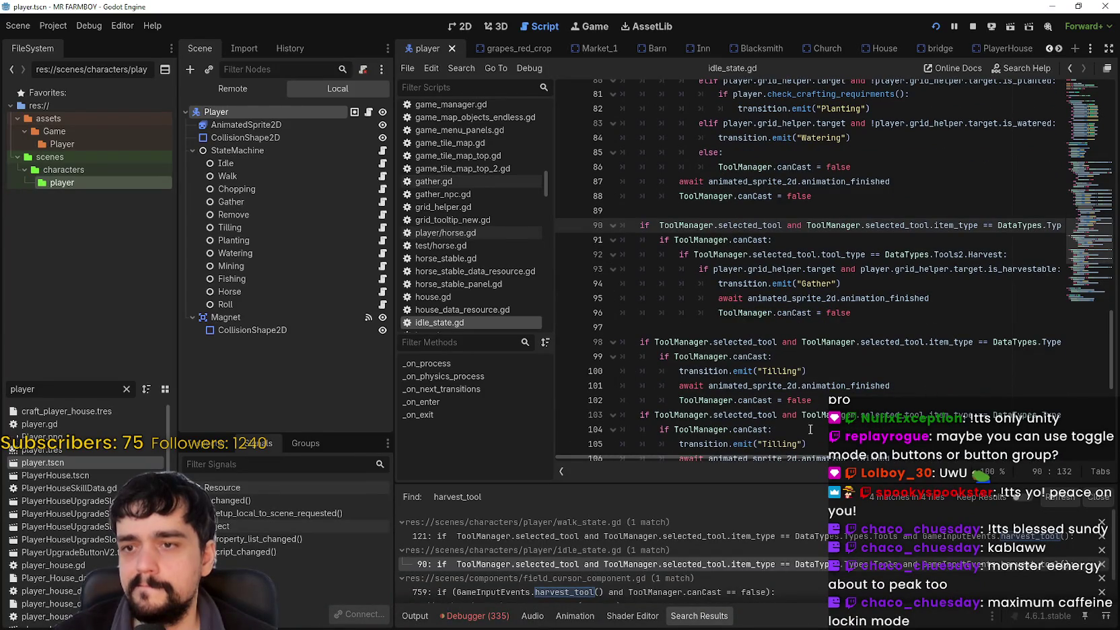
scroll("right", 3)
scroll("left", 3)
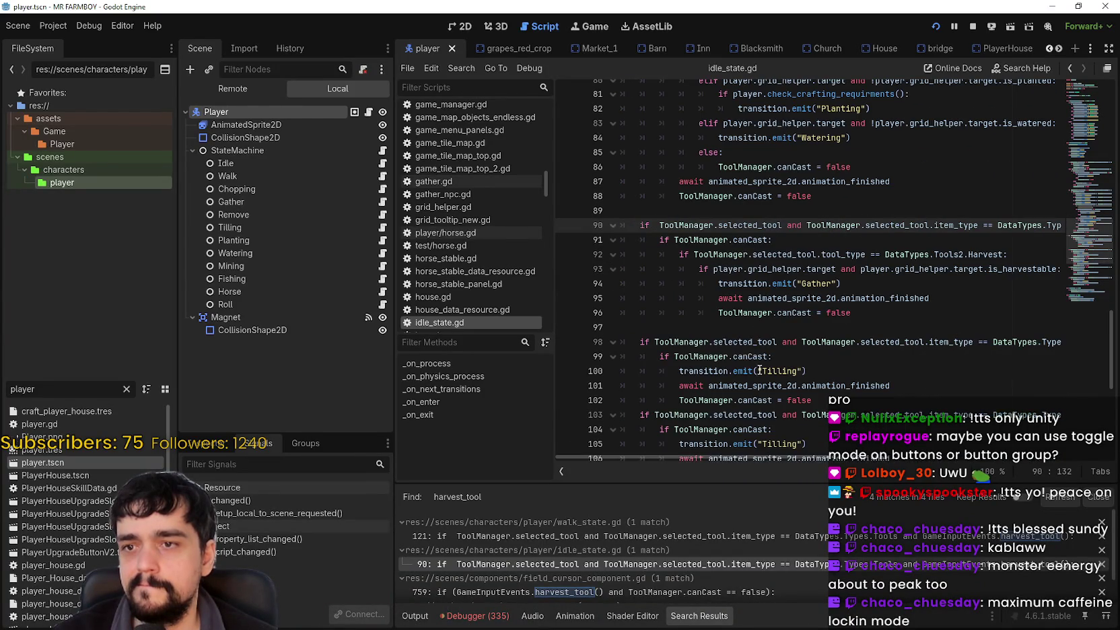
left_click(801, 237)
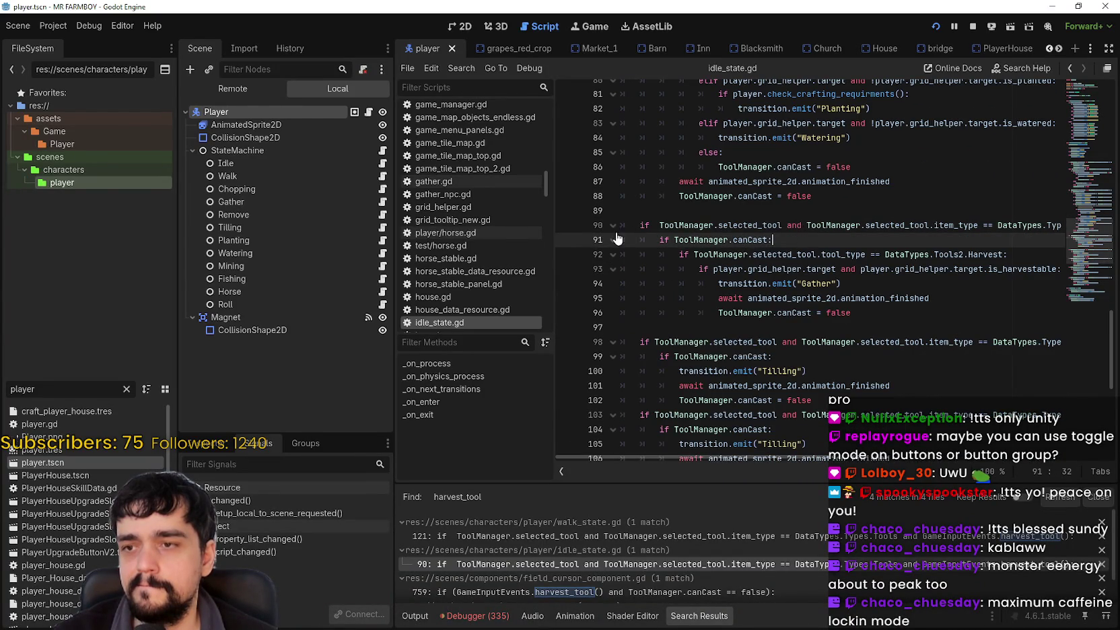
Step: Set a breakpoint on line 91 and run the game with F5
left_click(569, 240)
key("F5")
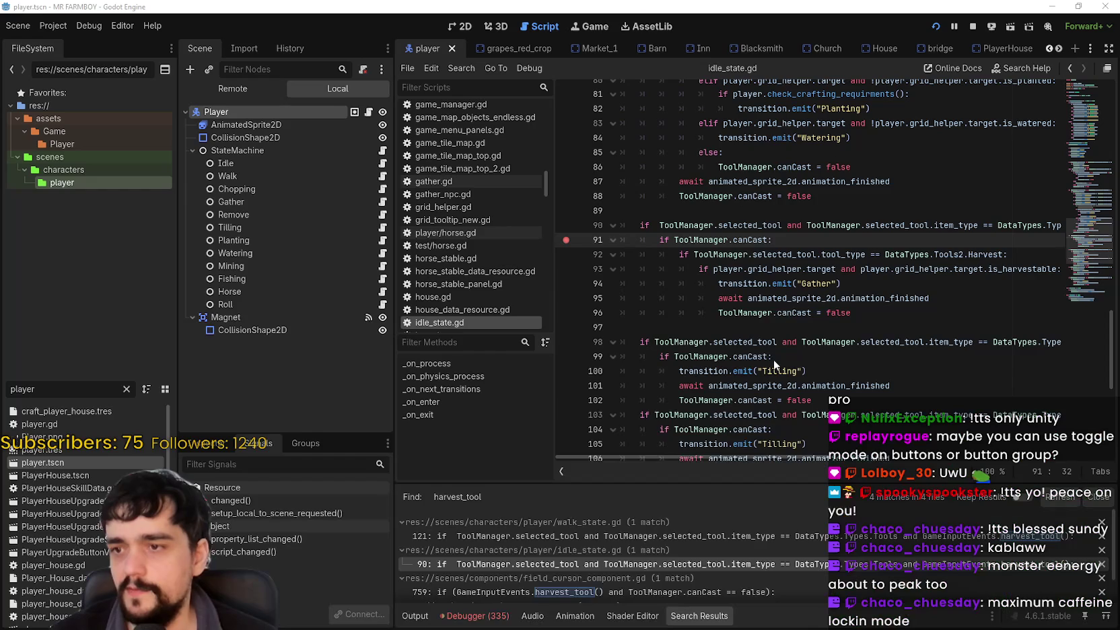
scroll("up", 3)
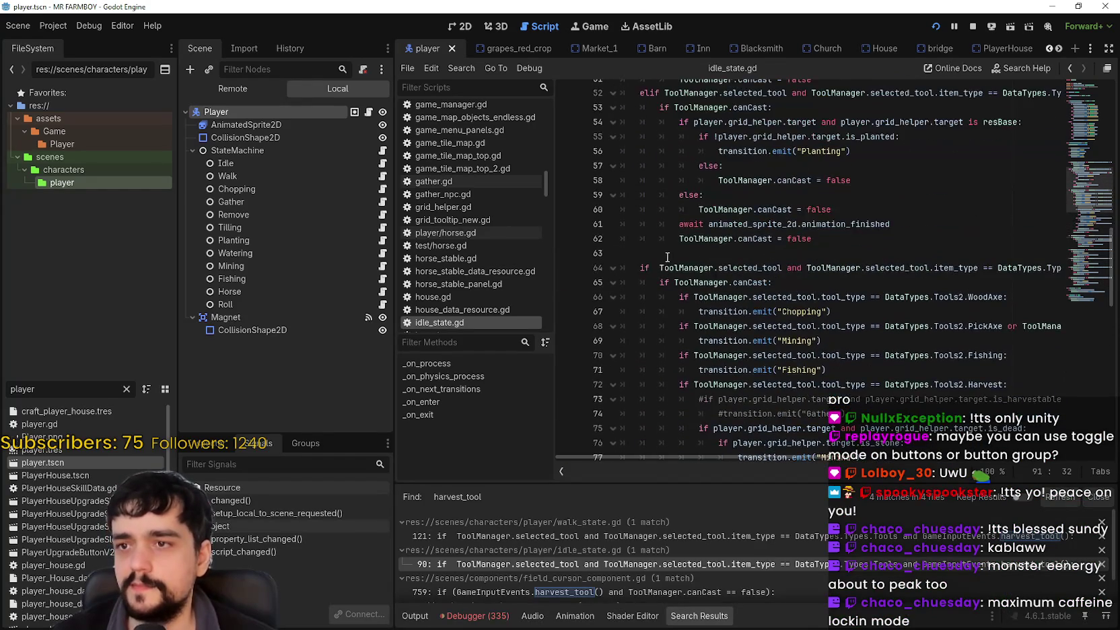
scroll("up", 3)
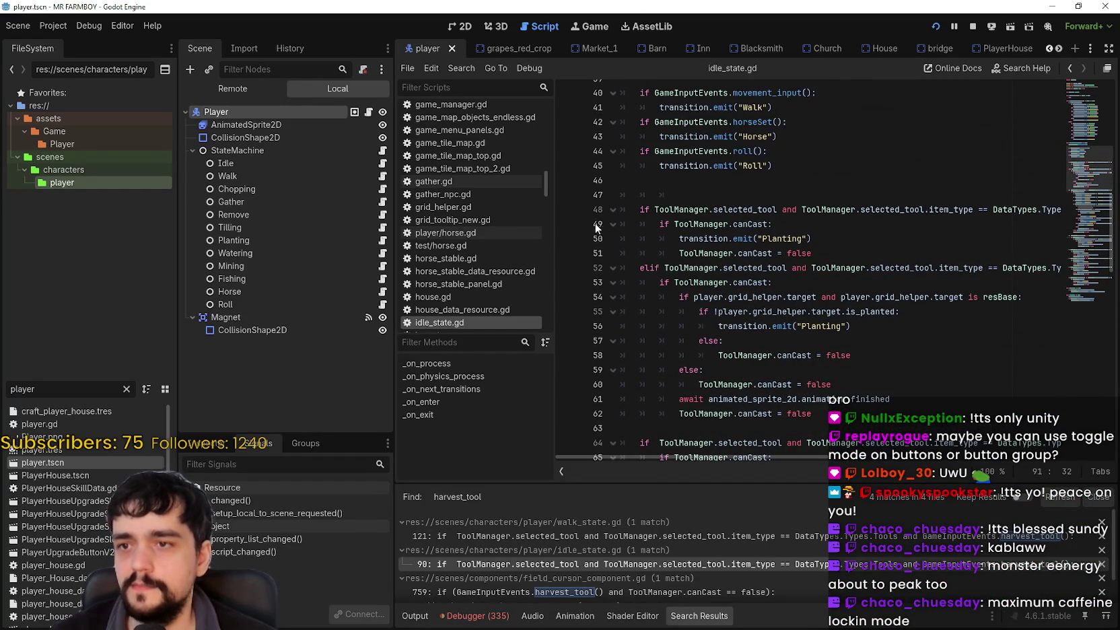
Step: Add breakpoints on lines 49, 53 and 65, then return to the running game
left_click(566, 224)
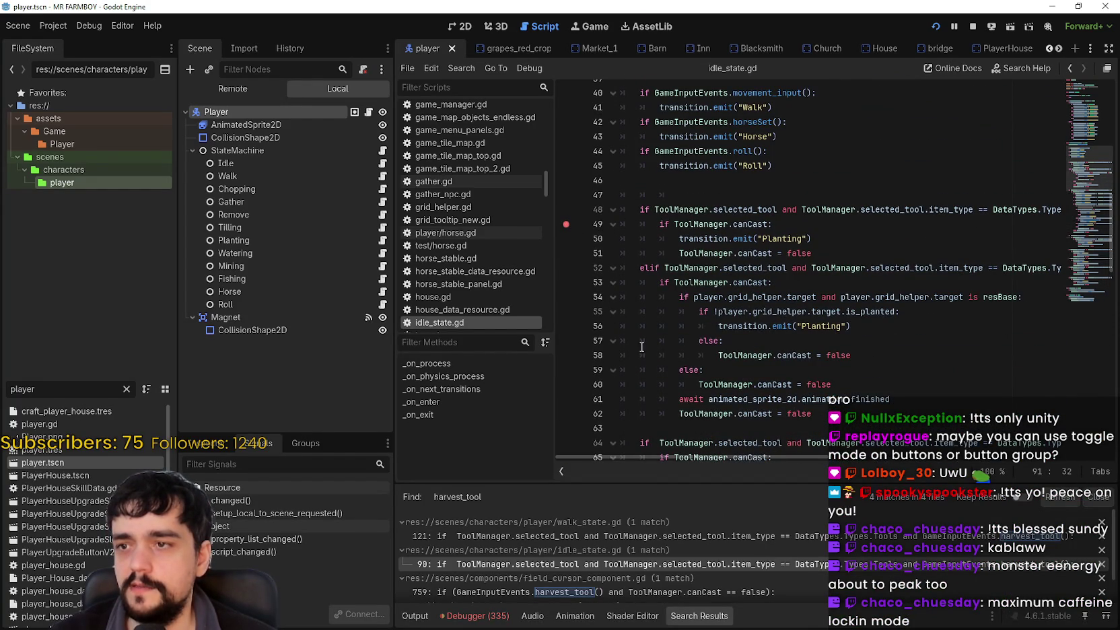
left_click(566, 283)
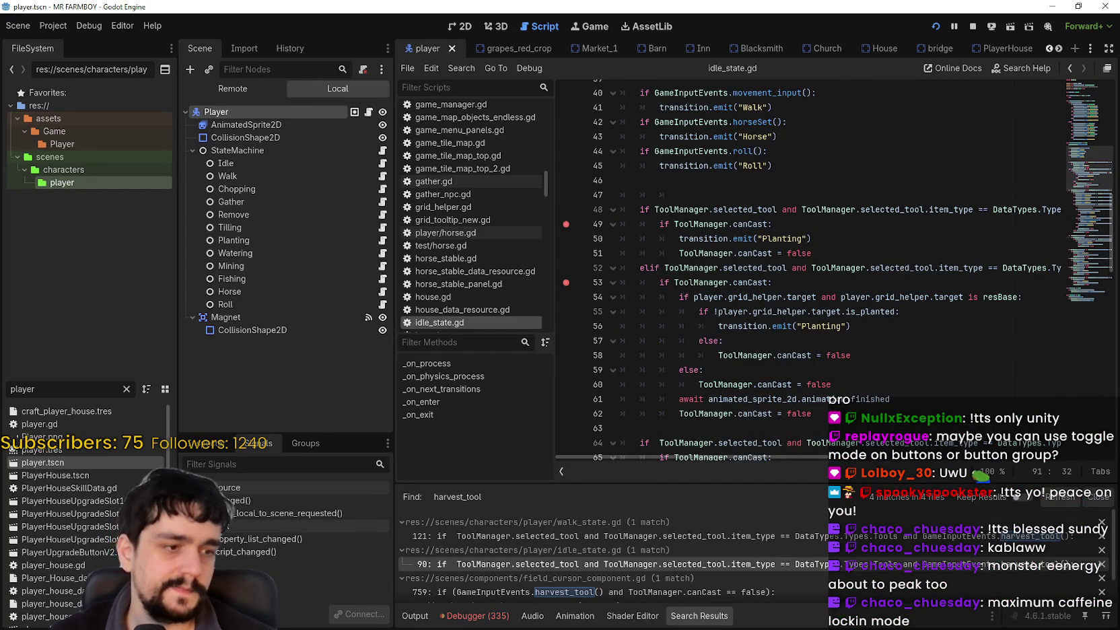
key("alt+Tab")
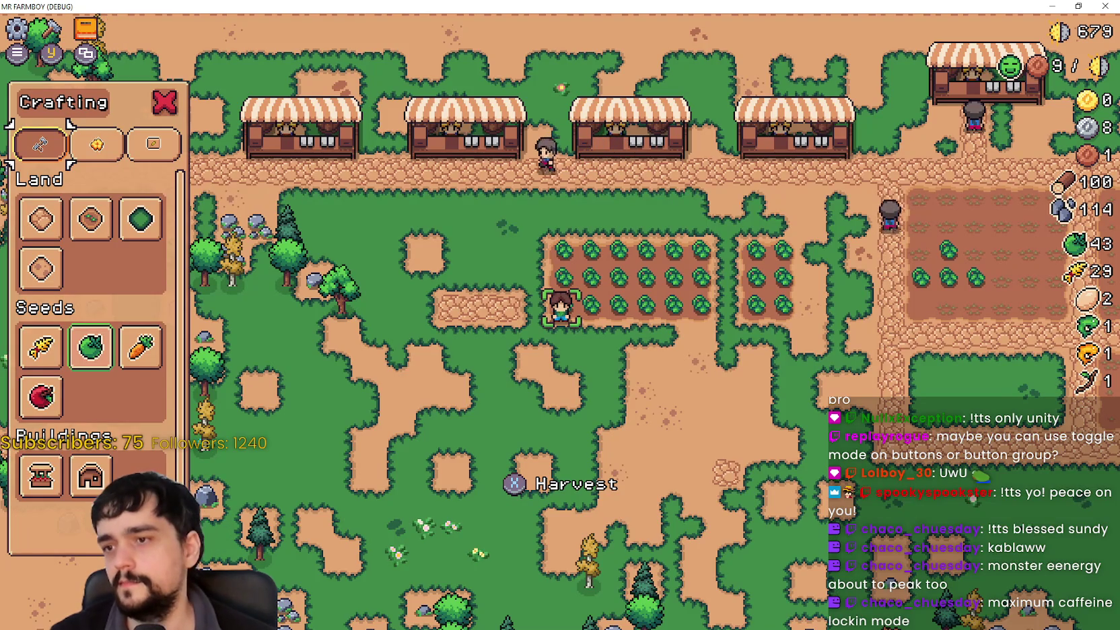
key("alt+Tab")
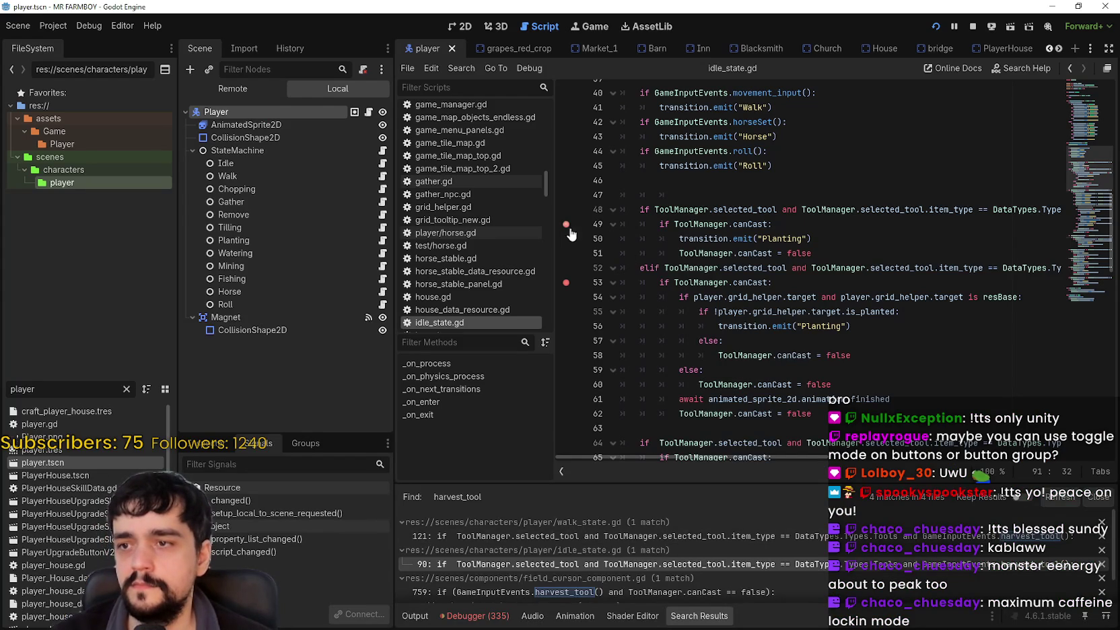
scroll("down", 3)
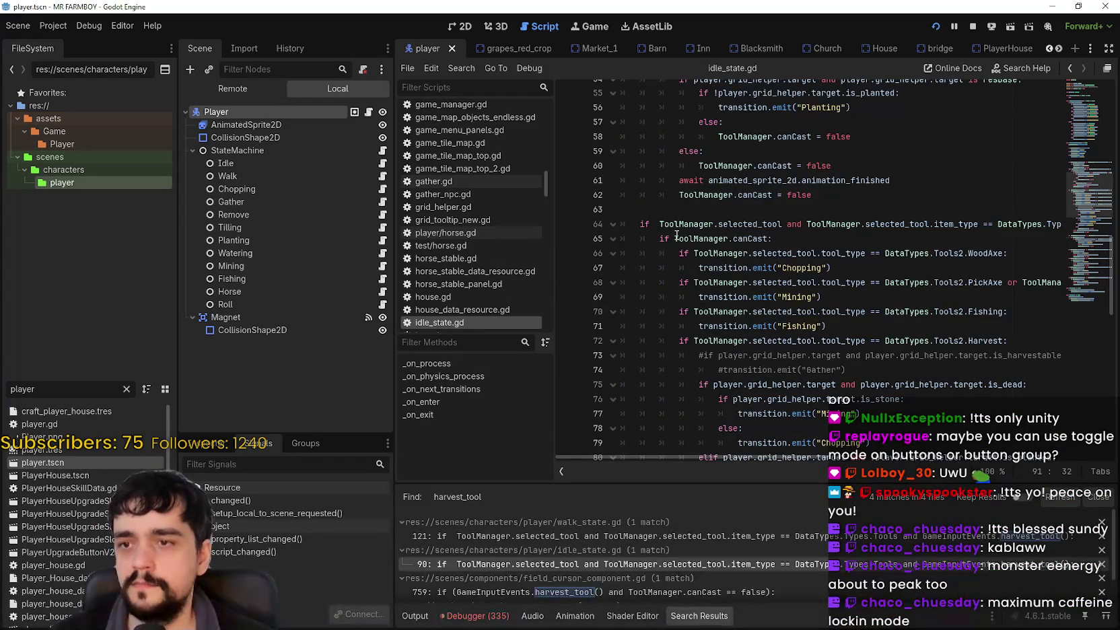
left_click(572, 239)
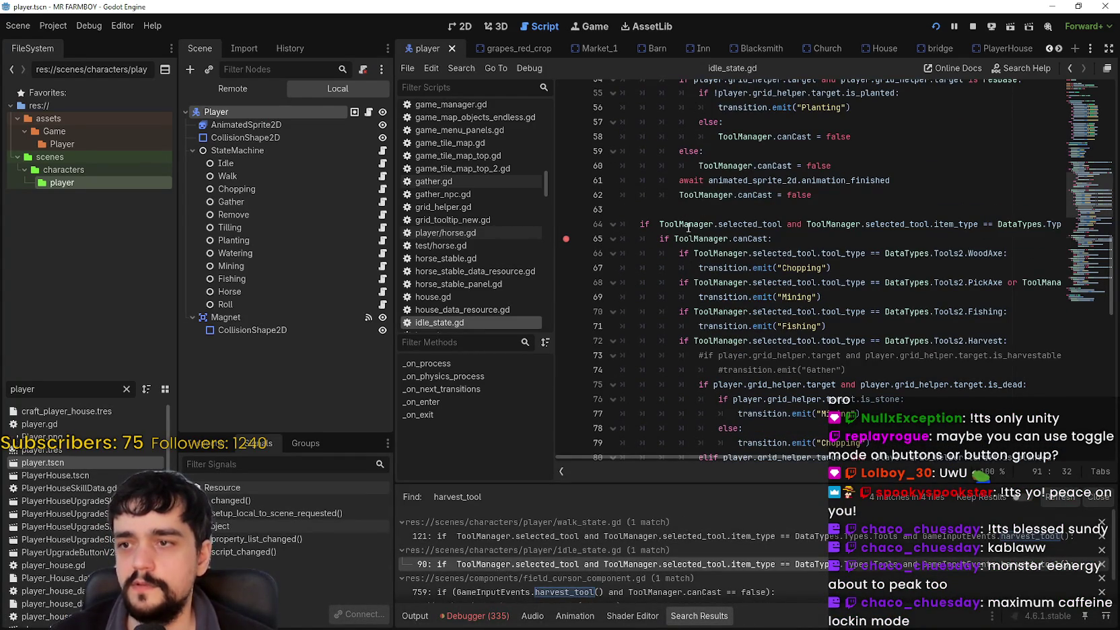
key("alt+Tab")
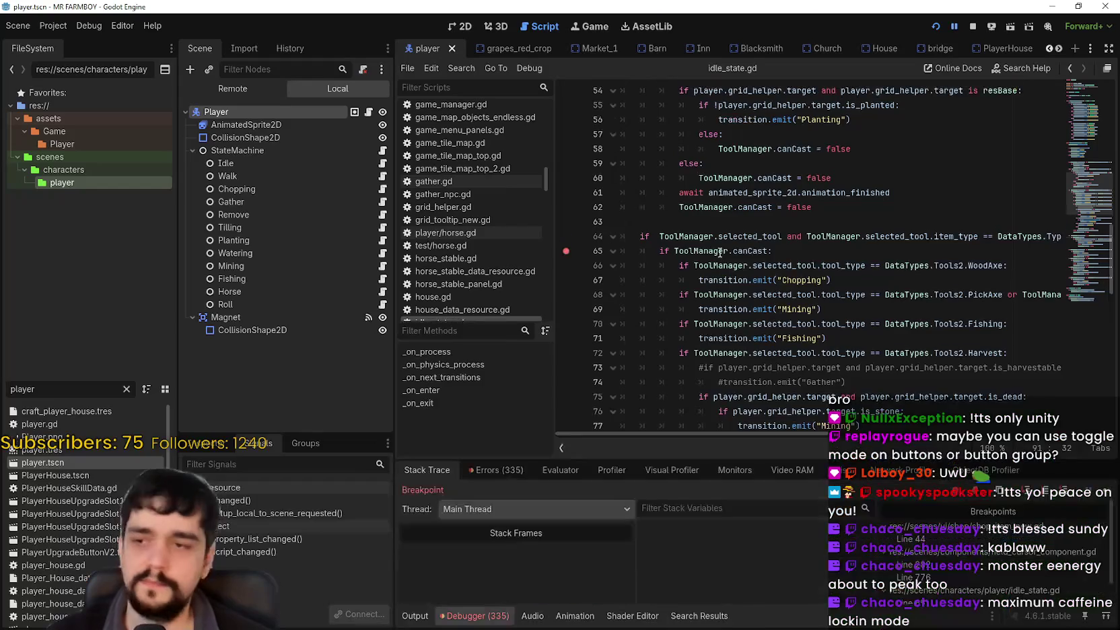
Step: Reset the breakpoint on line 84 and add one on line 88 in idle_state.gd
mouse_move(719, 253)
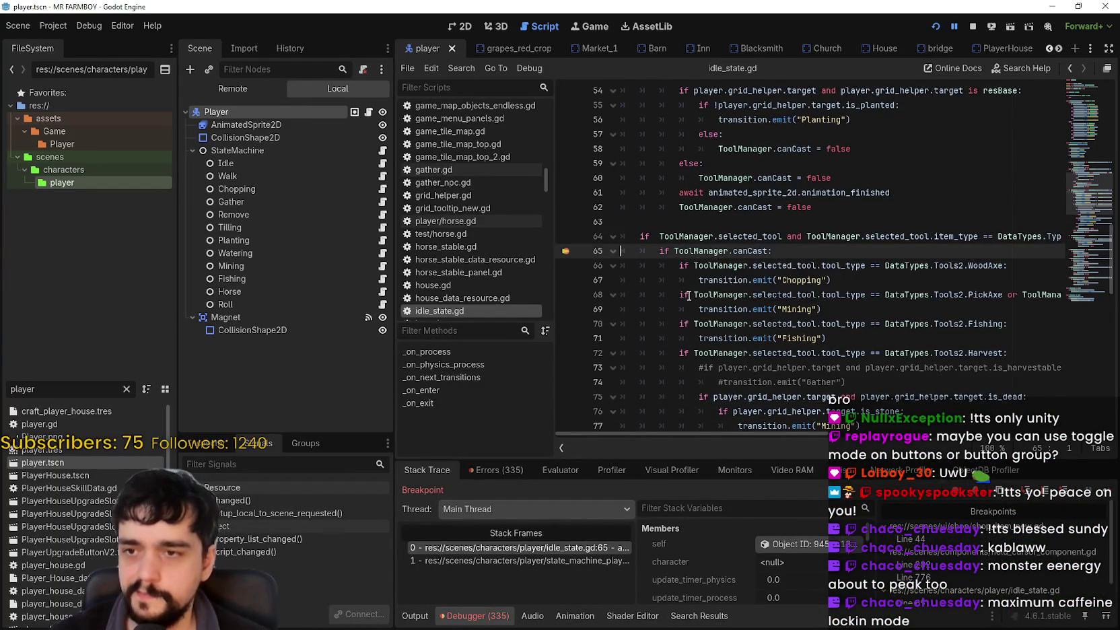
scroll("down", 3)
scroll("down", 3)
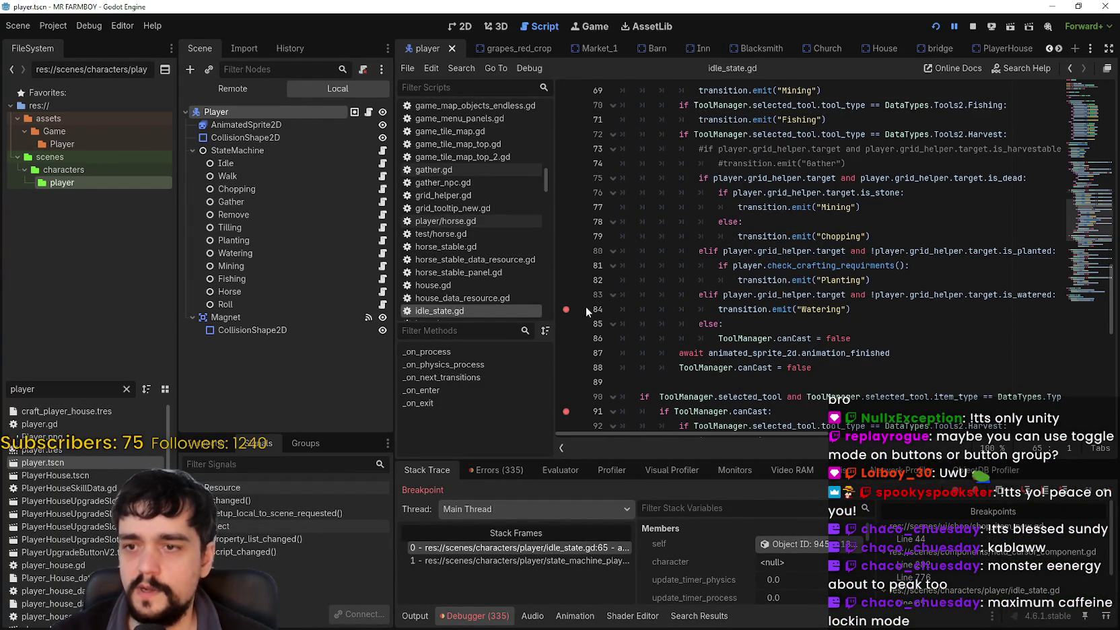
left_click(568, 311)
left_click(567, 310)
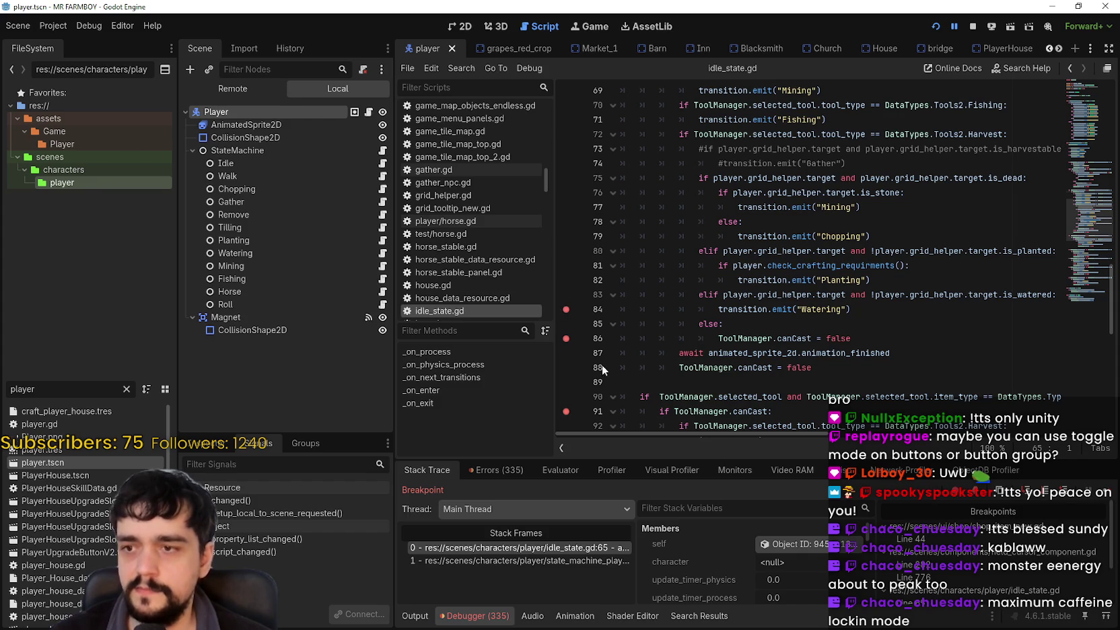
left_click(567, 368)
scroll("down", 3)
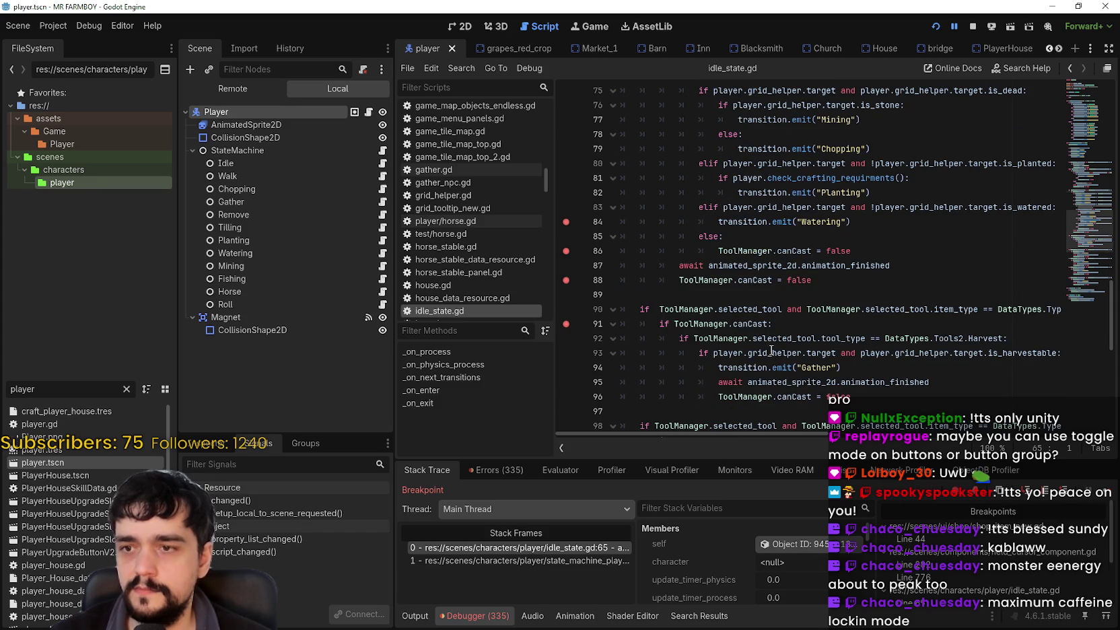
scroll("up", 3)
scroll("down", 3)
scroll("up", 3)
left_click_drag(755, 425, 630, 387)
scroll("down", 3)
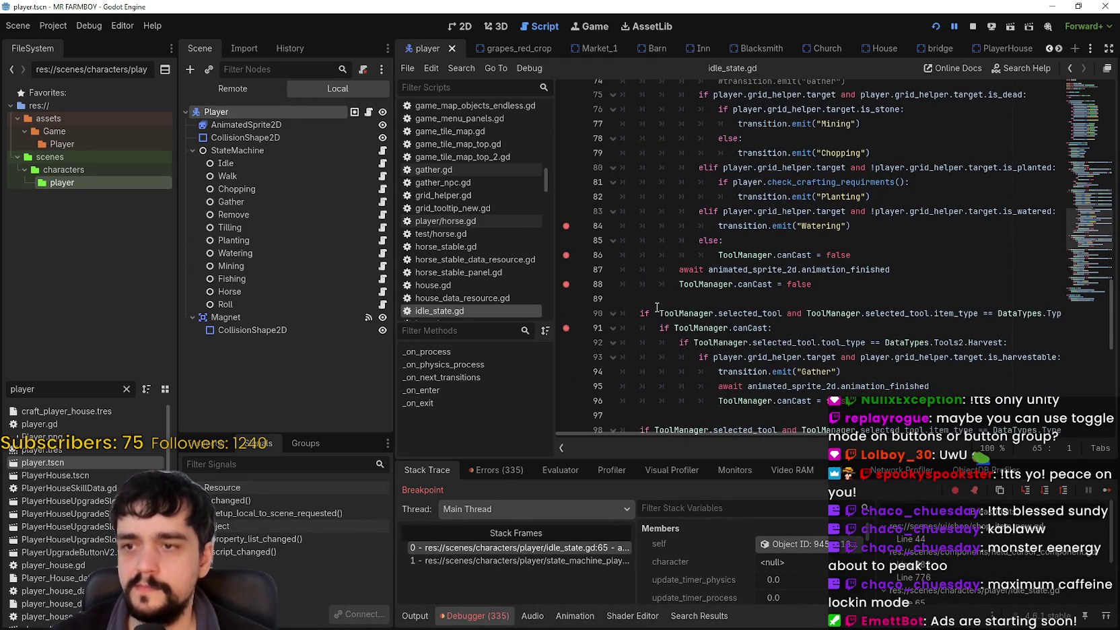
Step: Resume execution past the breakpoint, then select the canCast checks on lines 86 and 91
key("F12")
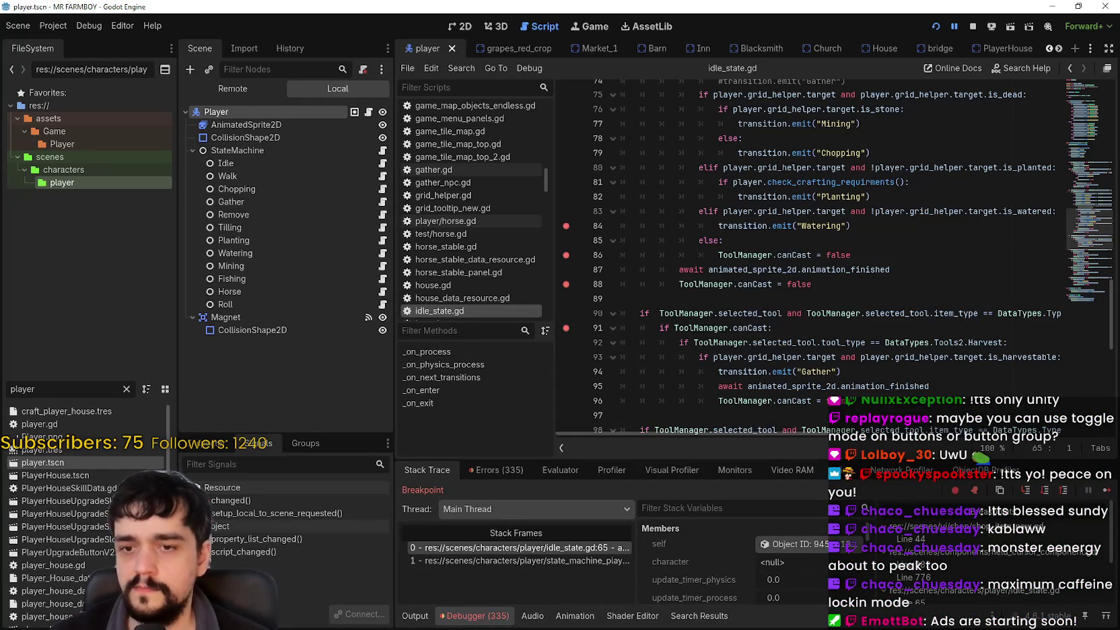
left_click(1107, 490)
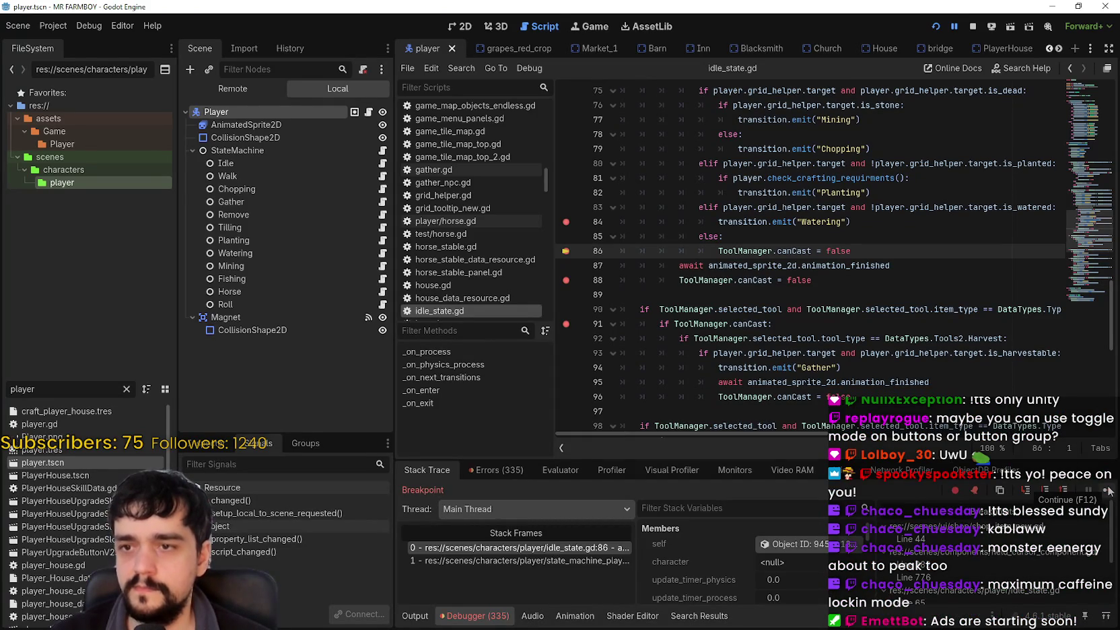
left_click(1108, 491)
key("alt+Tab")
left_click_drag(850, 251, 865, 257)
left_click(864, 257)
left_click_drag(774, 324, 655, 323)
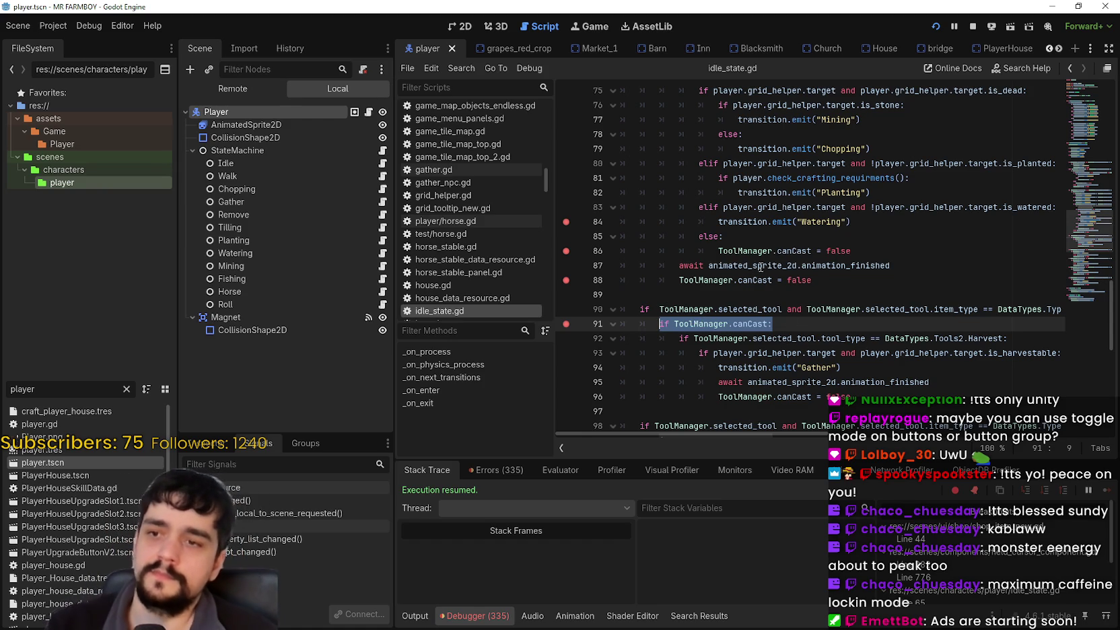
Step: Select lines 87–88 following the else branch in idle_state.gd
scroll("up", 3)
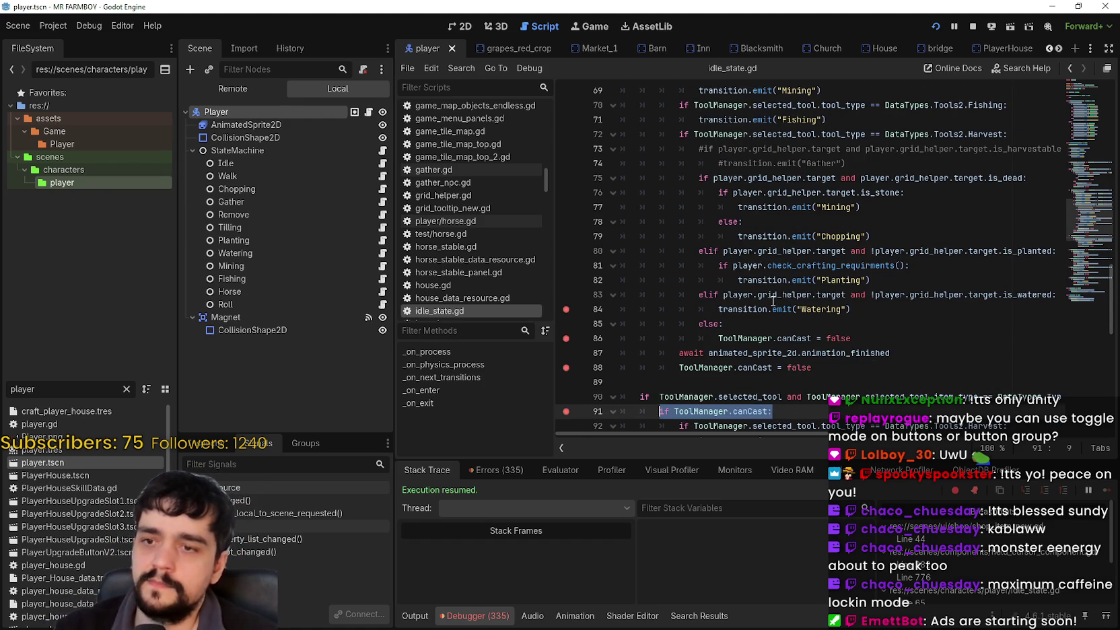
scroll("up", 3)
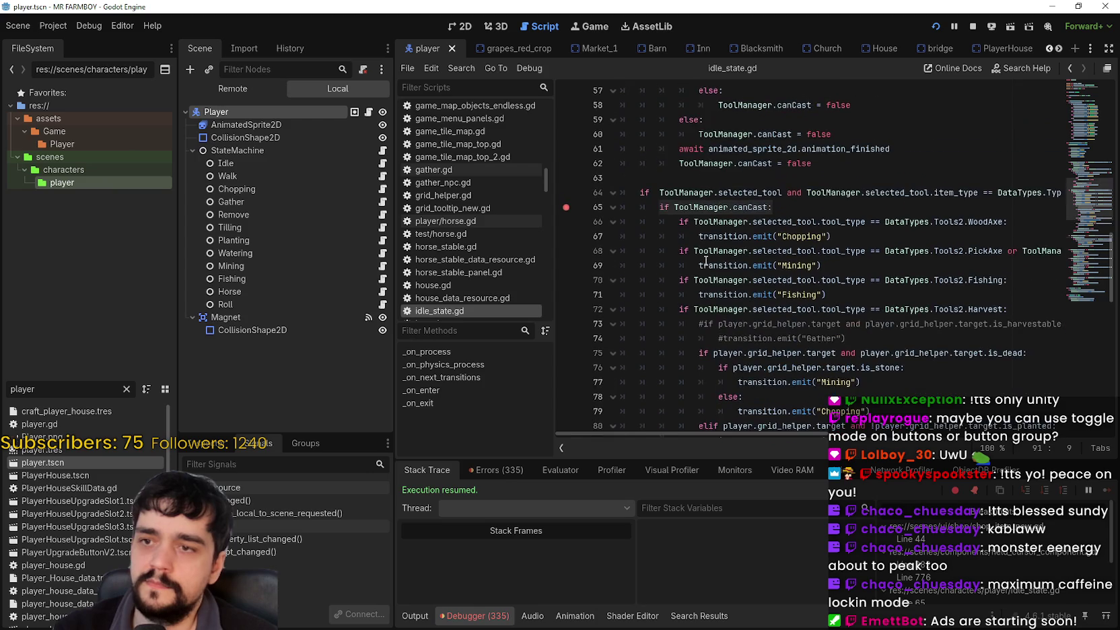
scroll("down", 3)
left_click_drag(850, 375, 592, 354)
scroll("down", 3)
left_click(694, 280)
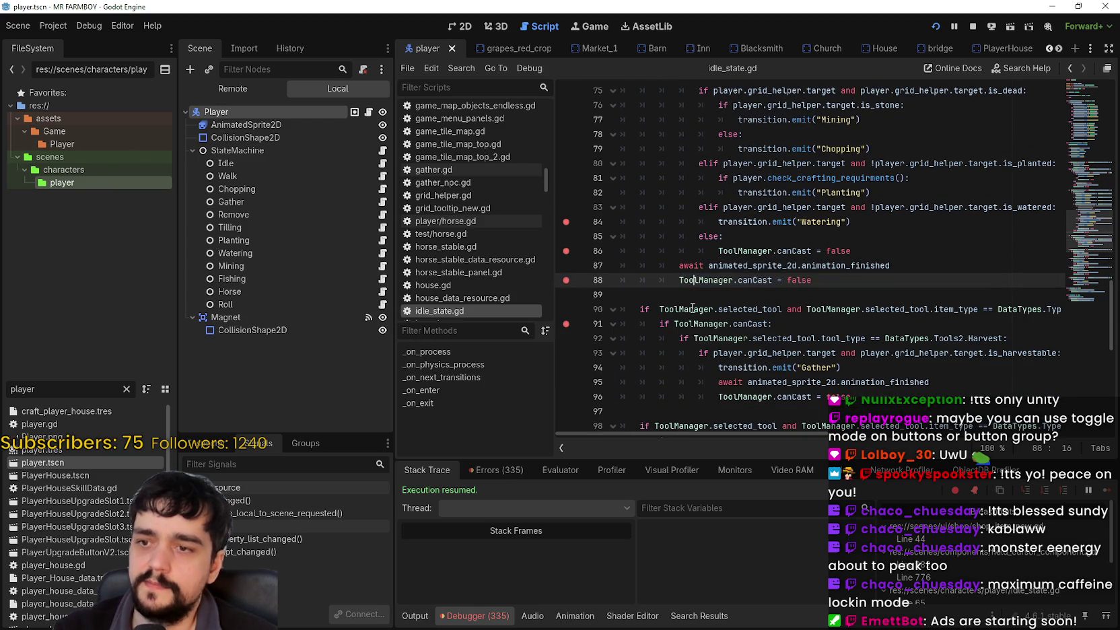
Step: Select the Harvest tool block spanning lines 90–96
left_click_drag(730, 433, 740, 434)
scroll("down", 3)
left_click(868, 364)
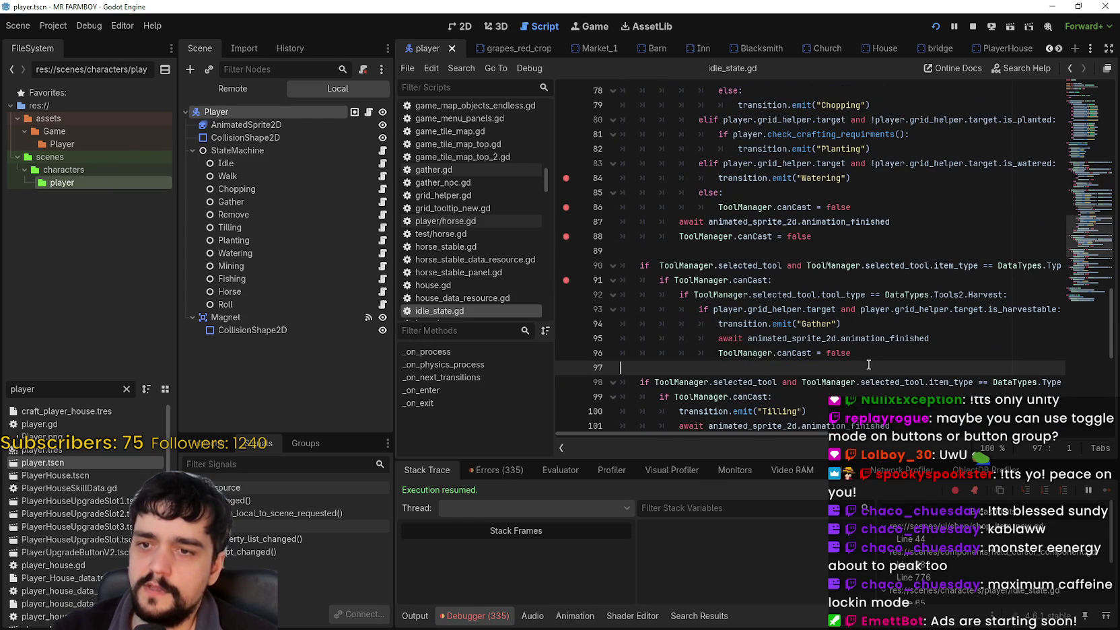
left_click_drag(877, 359, 593, 262)
scroll("down", 3)
scroll("up", 3)
scroll("up", 3)
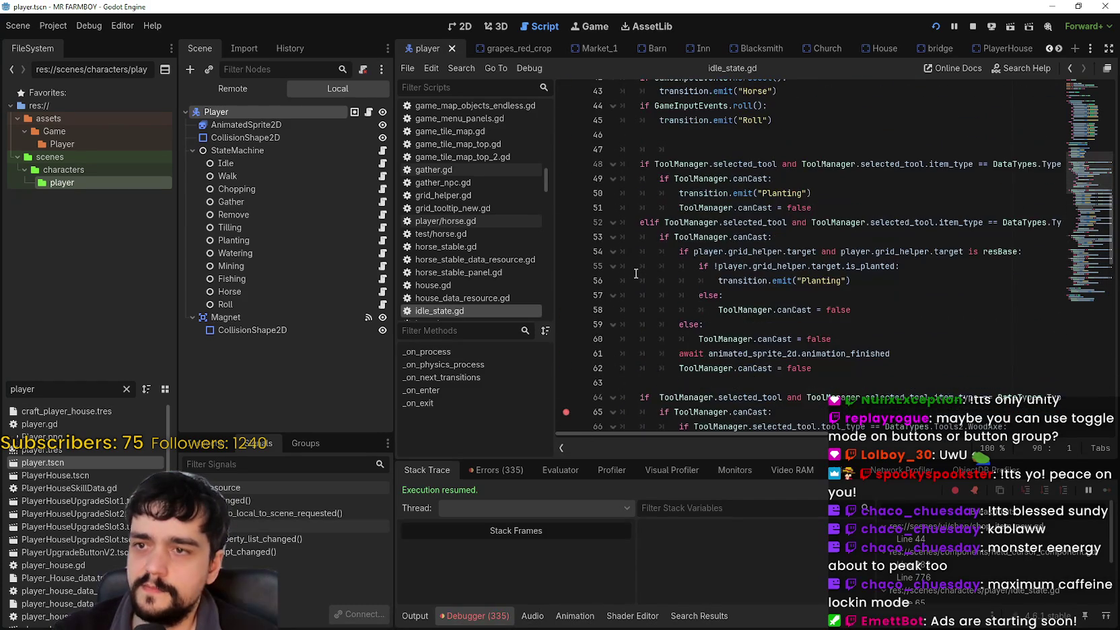
scroll("down", 3)
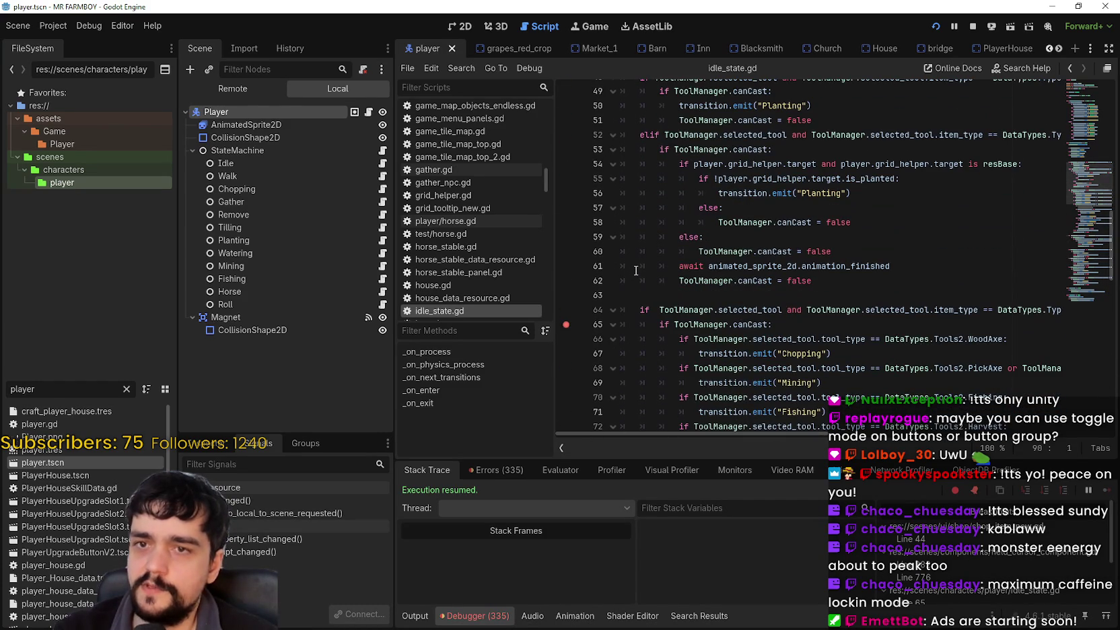
scroll("down", 3)
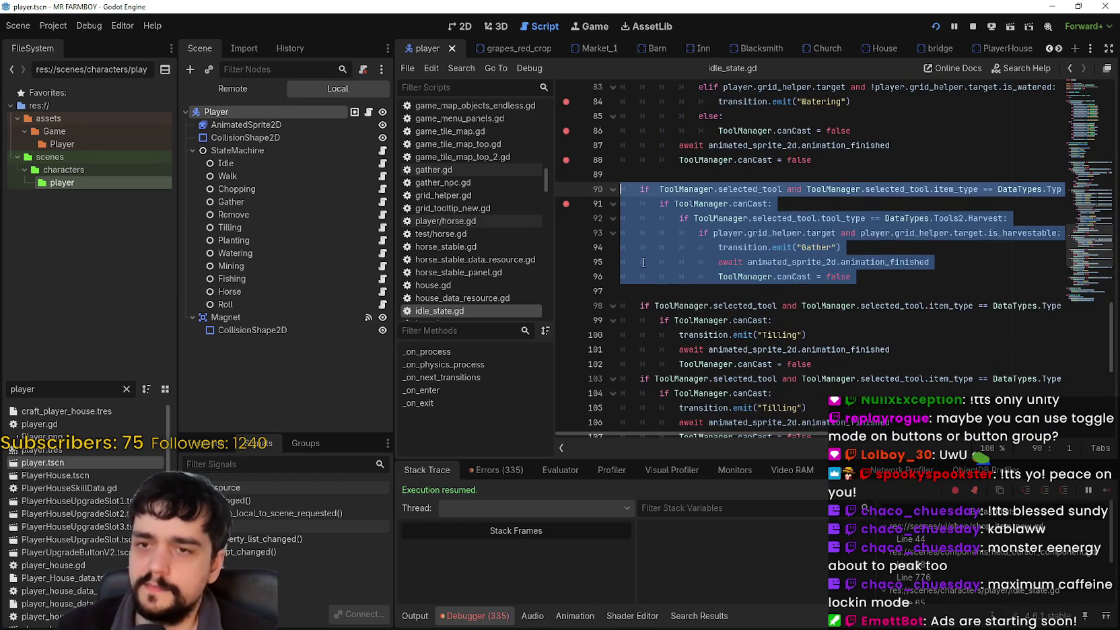
Step: Cut the Harvest block and paste it at line 63, above the other tool checks
scroll("down", 3)
scroll("up", 3)
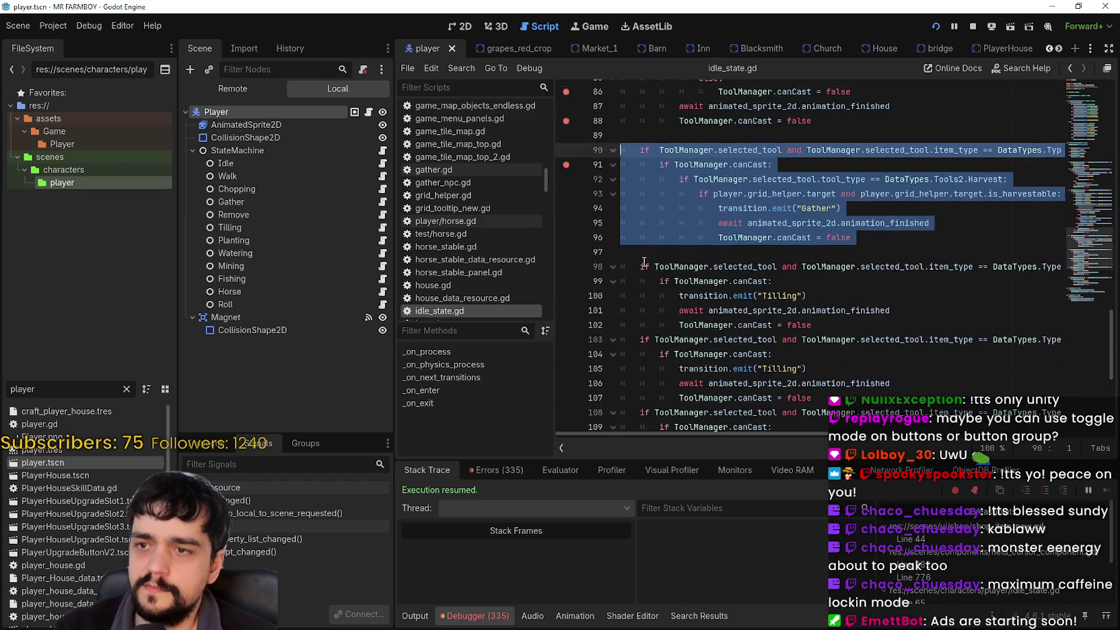
key("Delete")
key("BackSpace")
scroll("up", 3)
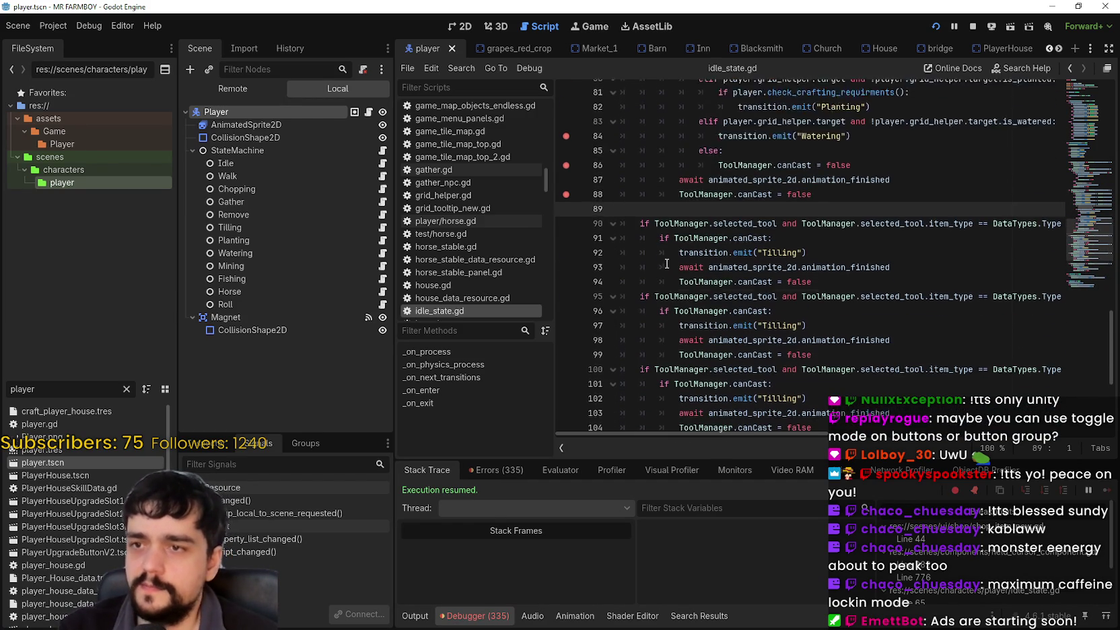
scroll("up", 3)
left_click(900, 168)
key("ctrl+v")
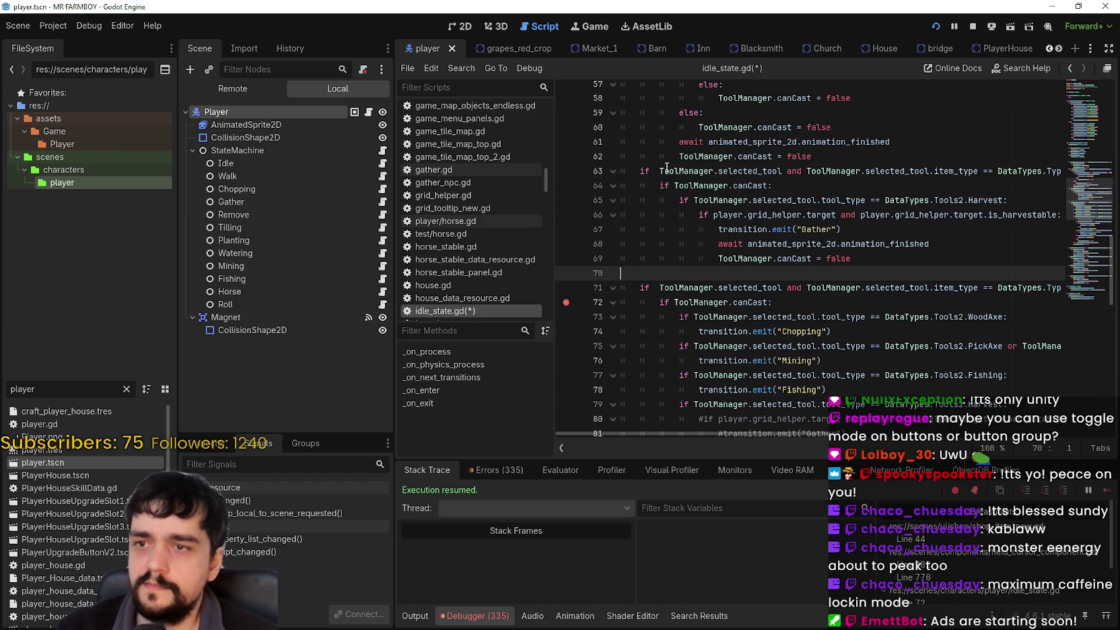
Step: Insert a blank line before the Harvest block and save the script
left_click(871, 156)
key("Return")
left_click(838, 275)
left_click(830, 289)
key("ctrl+s")
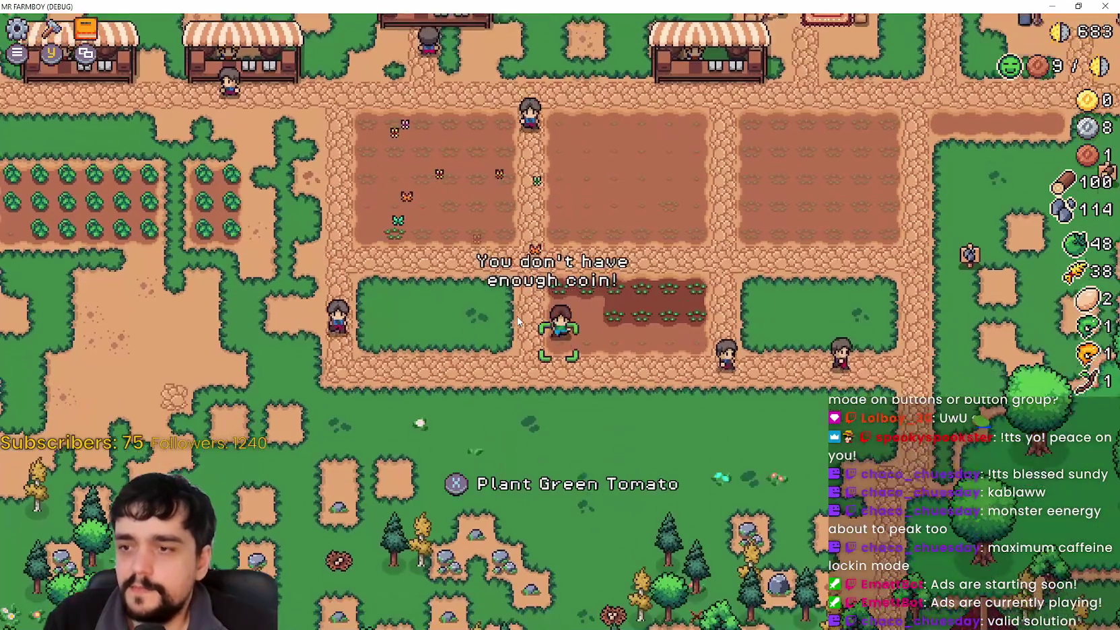
Step: Walk the farmer onto the wheat, then open the crafting menu and highlight Sand Tile
key("w")
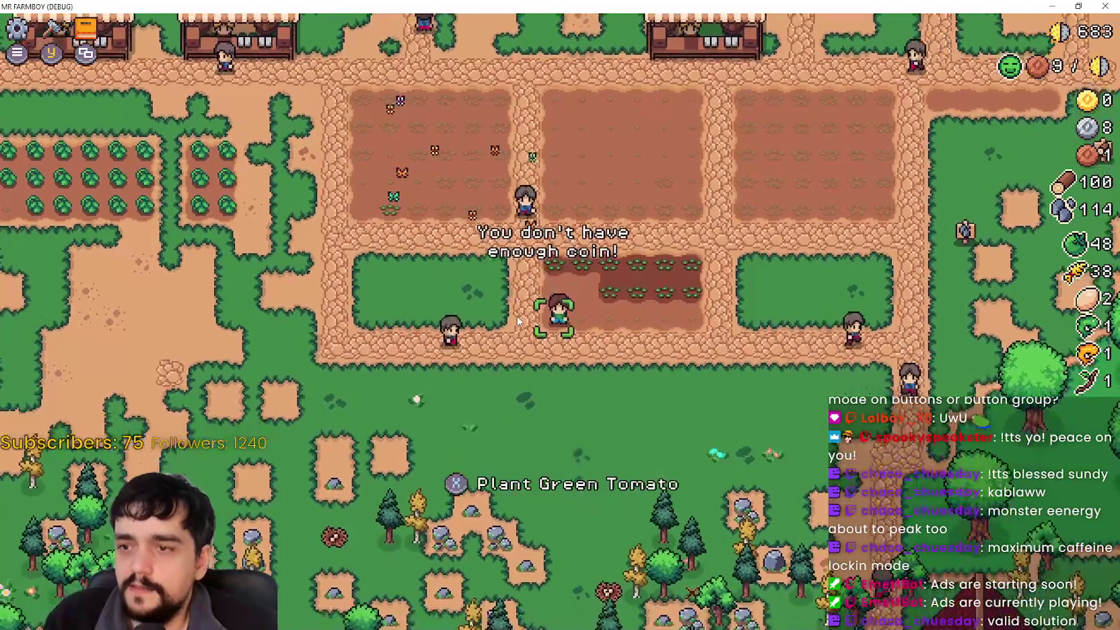
key("w")
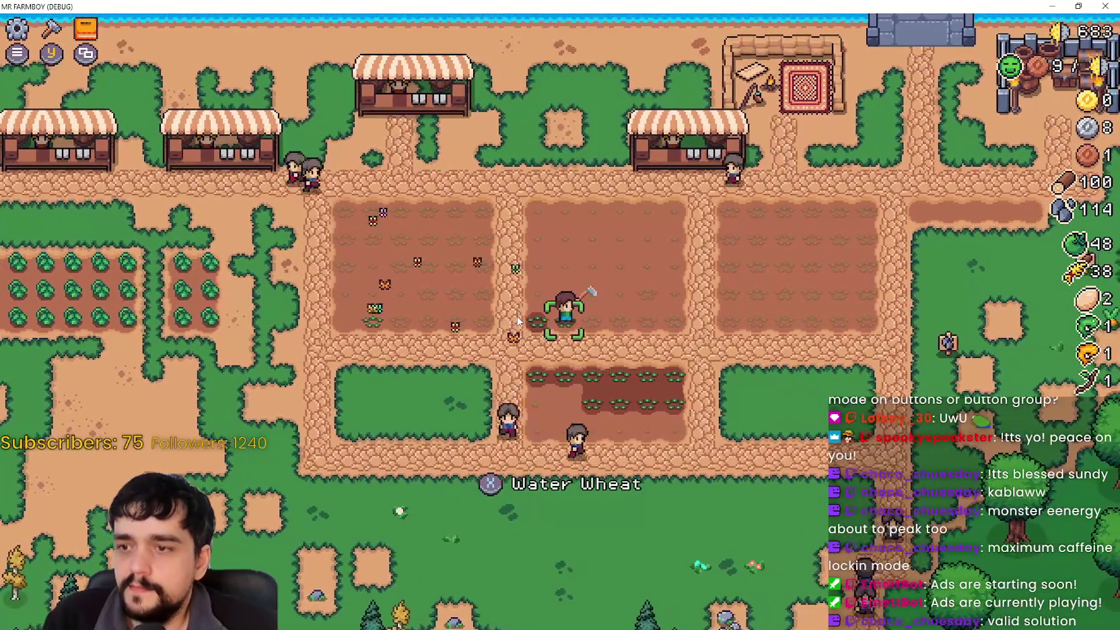
key("s")
key("c")
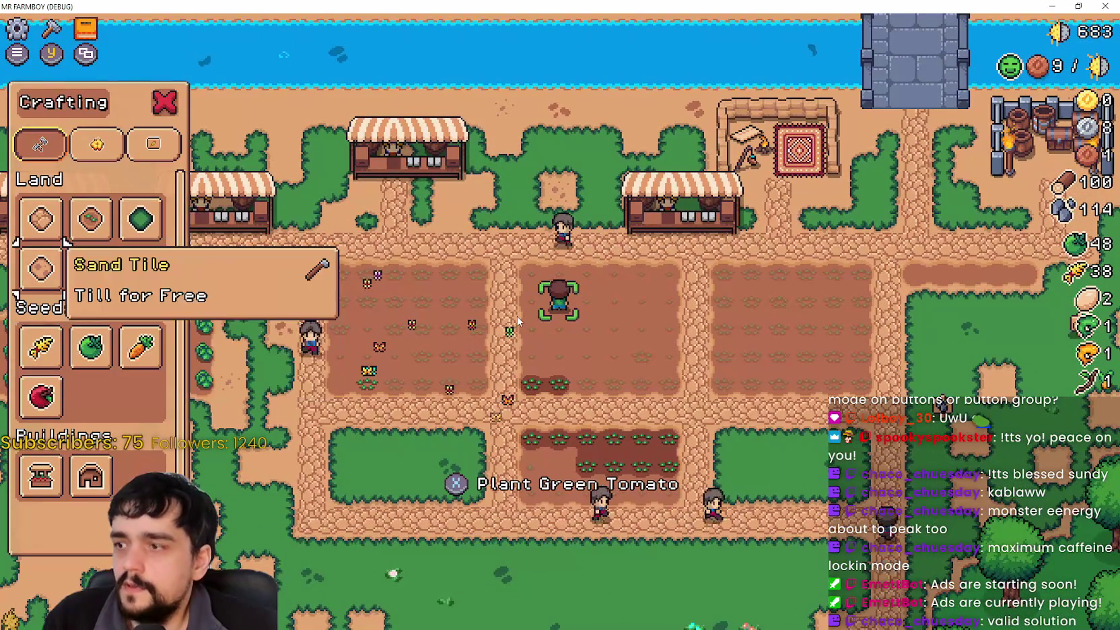
key("Down")
key("Down")
key("d")
key("s")
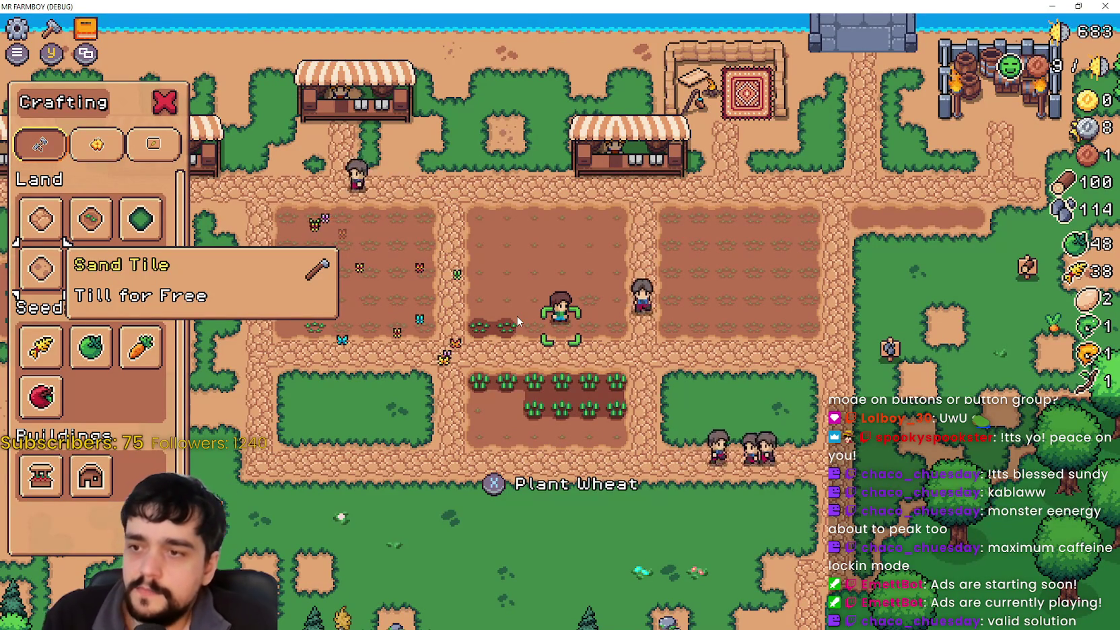
Step: Walk the farmer across the farm plots up to the market stall
key("a")
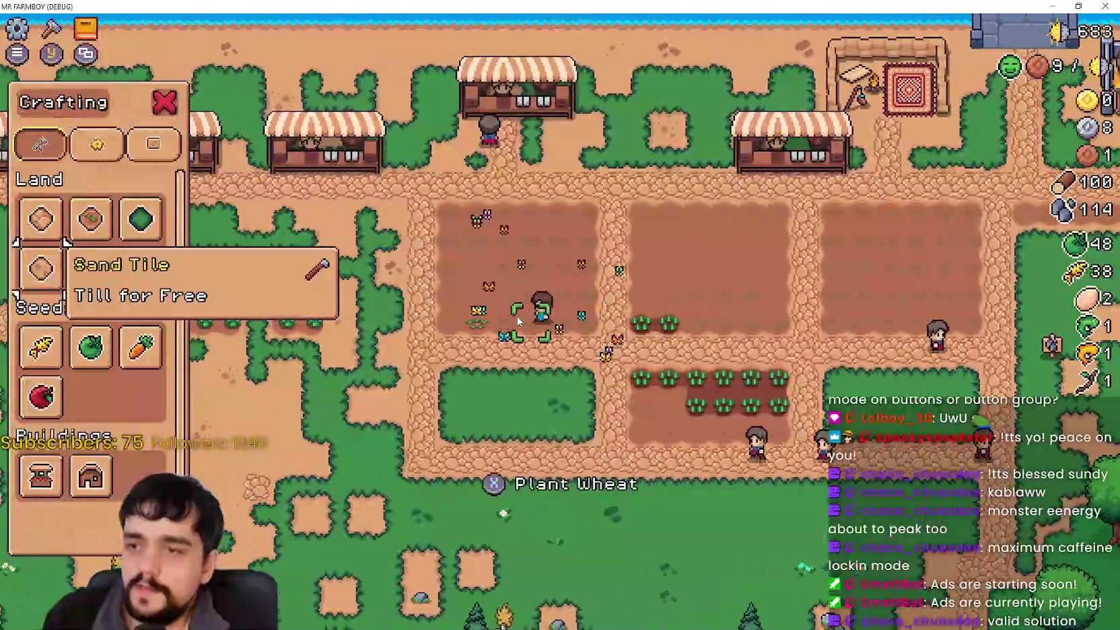
key("s")
key("d")
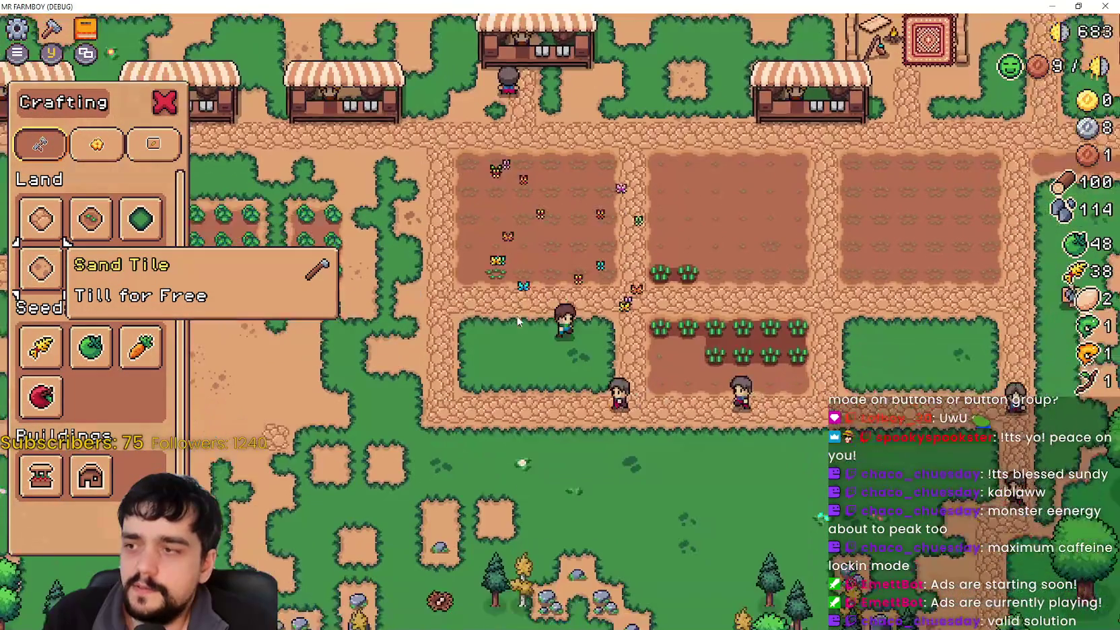
key("a")
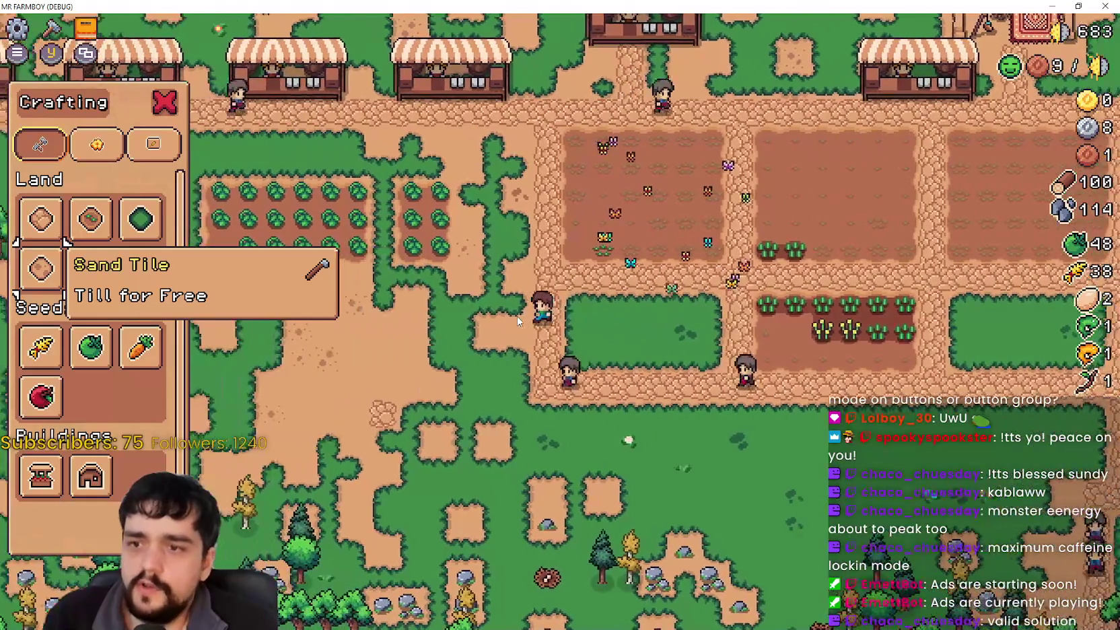
key("w")
key("d")
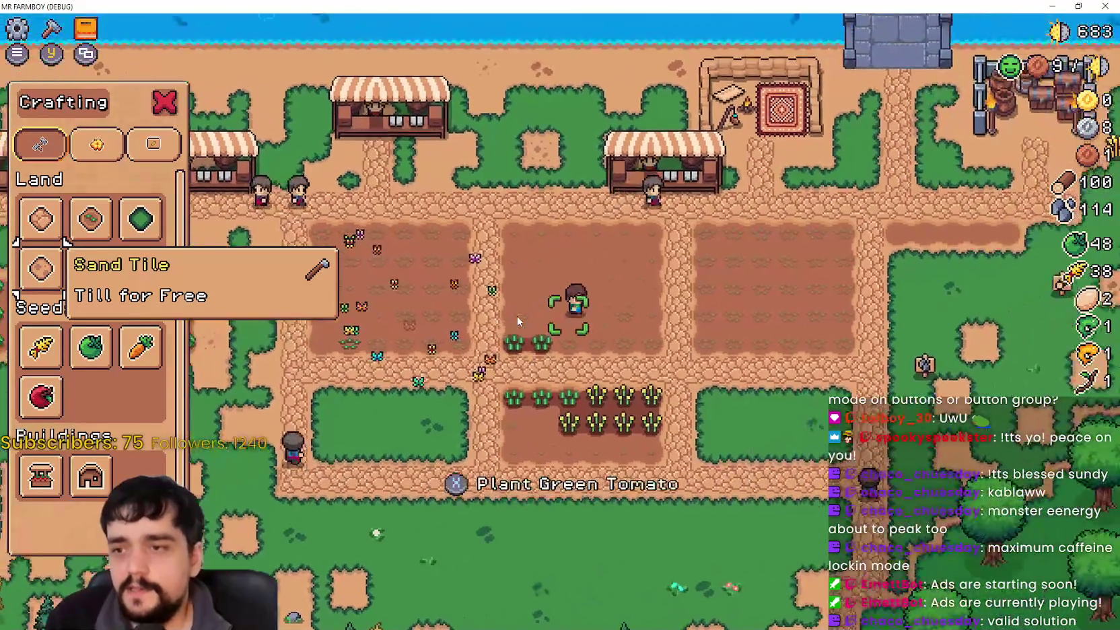
key("w")
key("d")
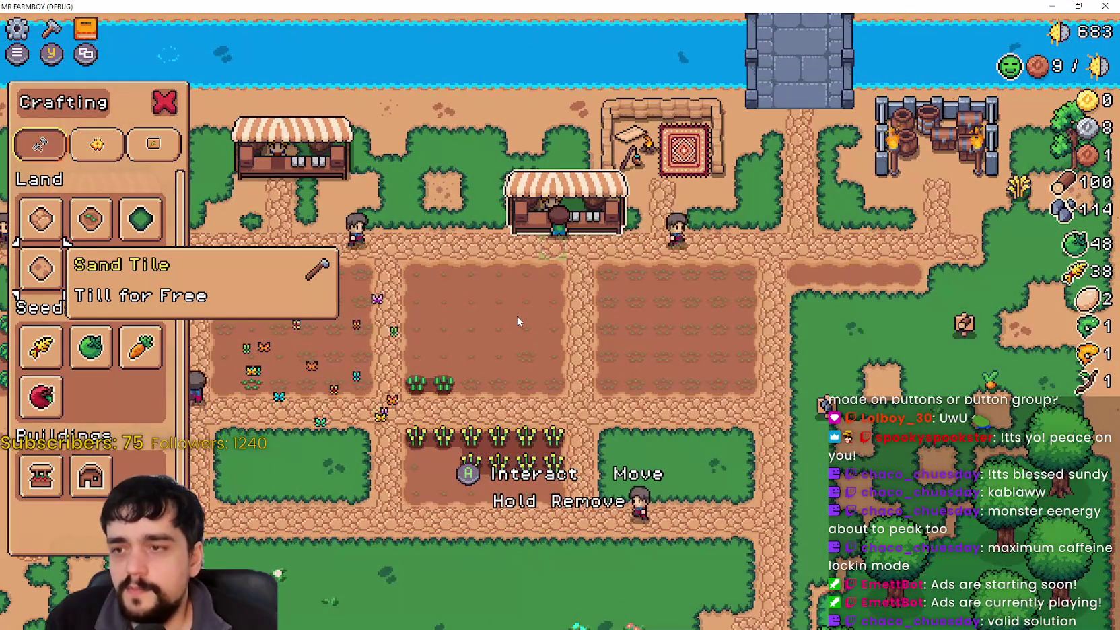
Step: Open the market over the crafting menu, browse to Wood, close it, and return to the editor
key("Down")
key("Right")
key("e")
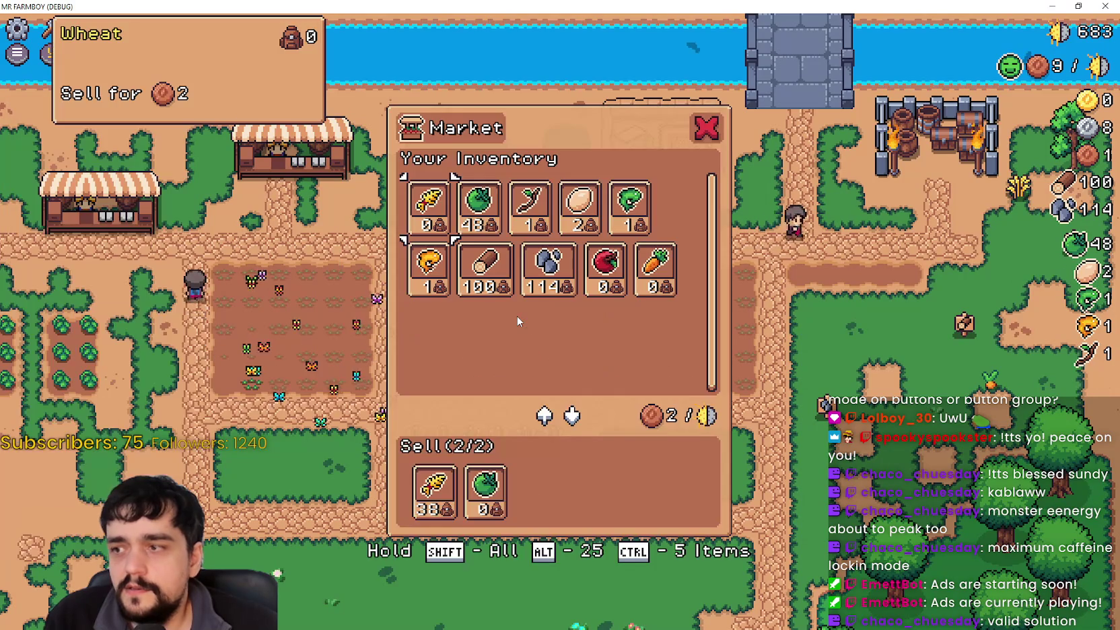
key("Right")
key("Down")
key("Escape")
key("s")
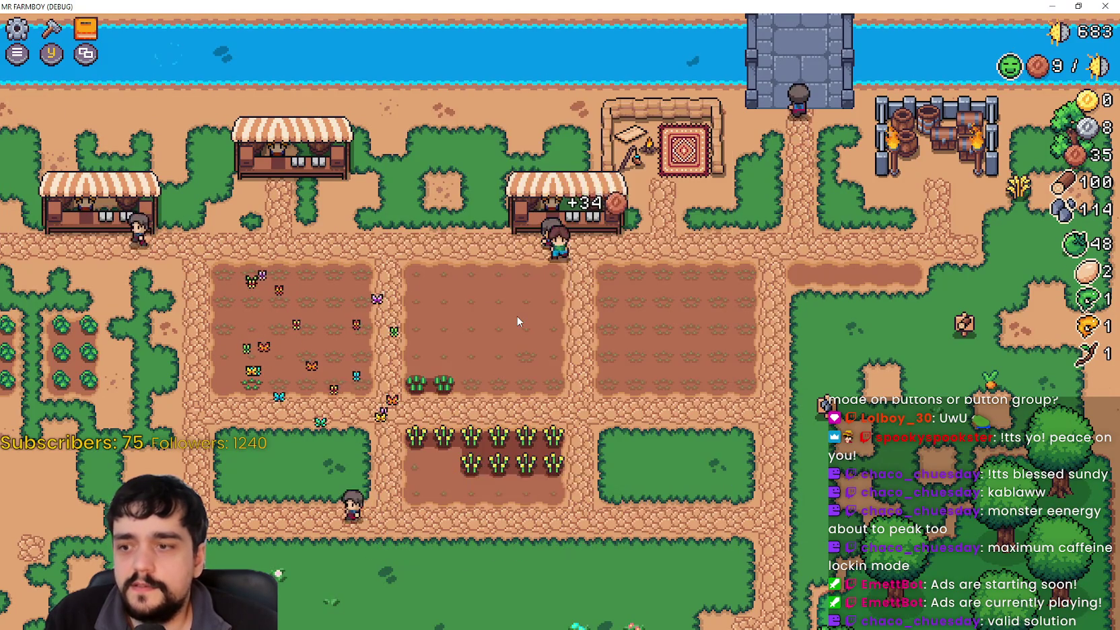
key("a")
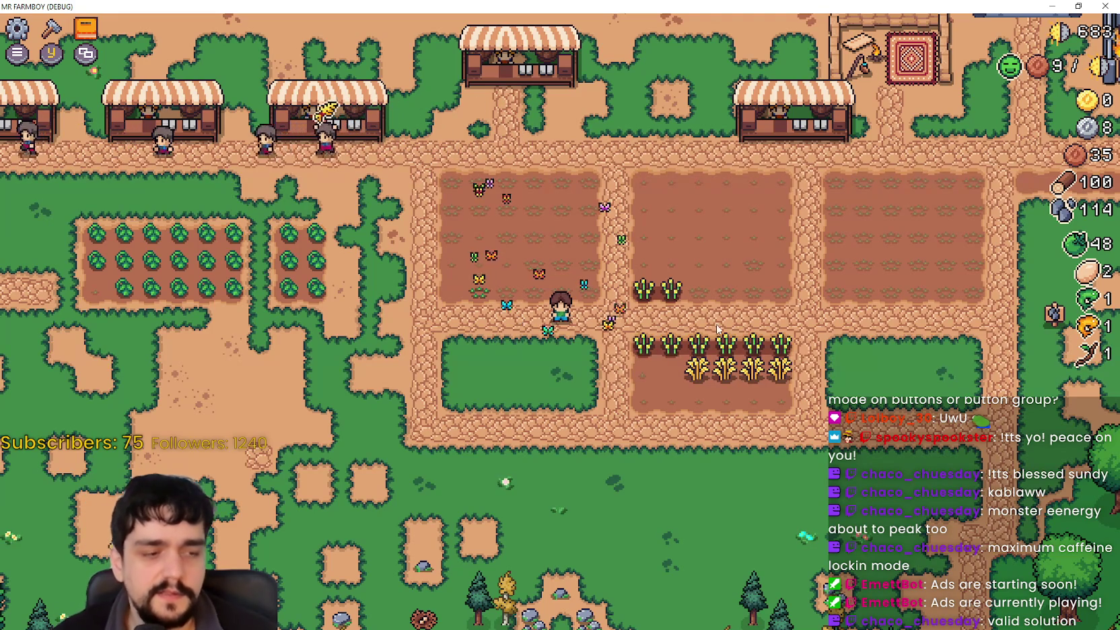
key("alt+Tab")
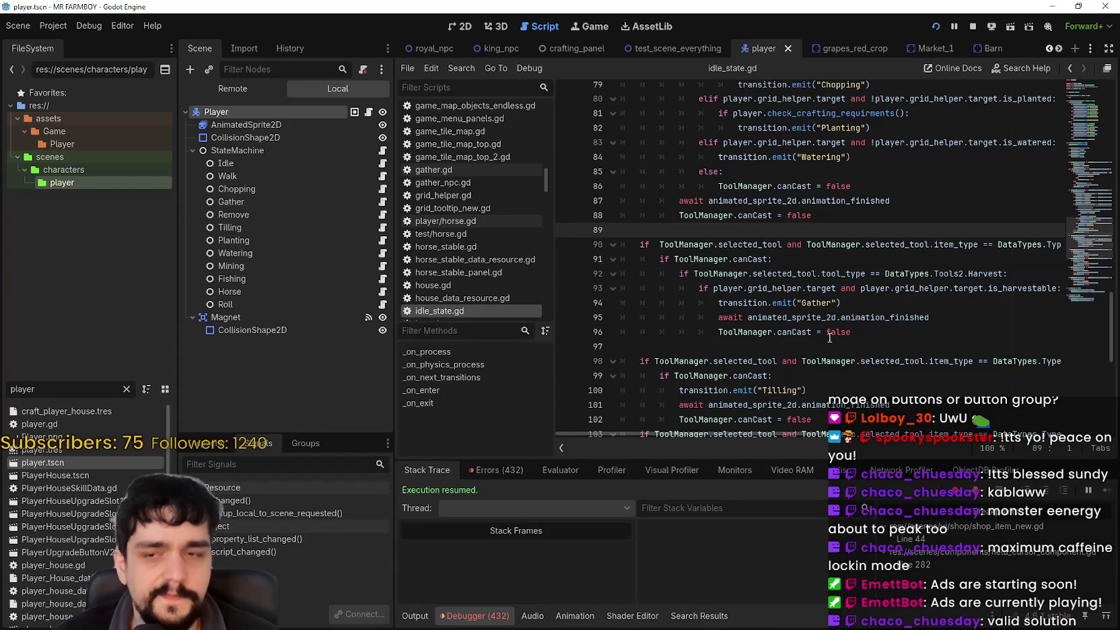
Step: Run a project-wide Find in Files search for building_interact
left_click(825, 346)
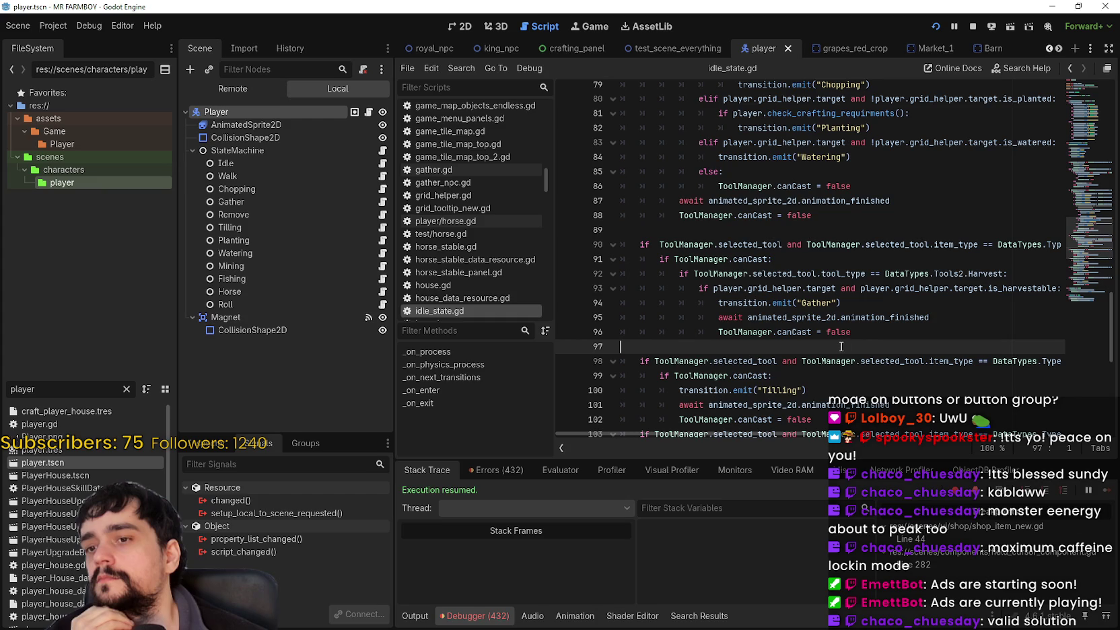
left_click(816, 229)
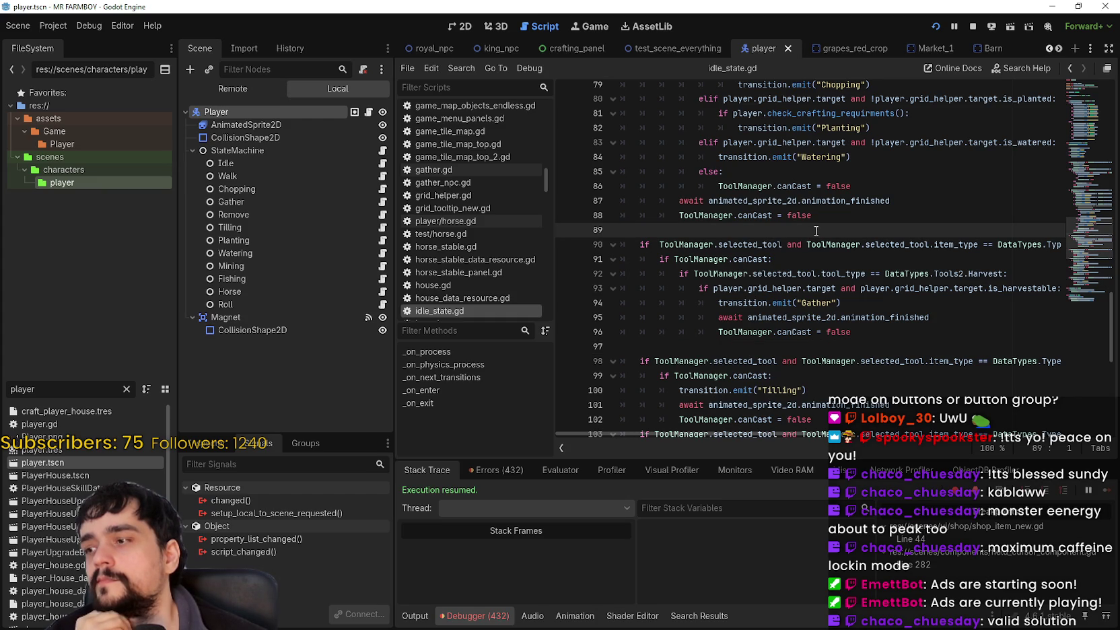
key("ctrl+shift+f")
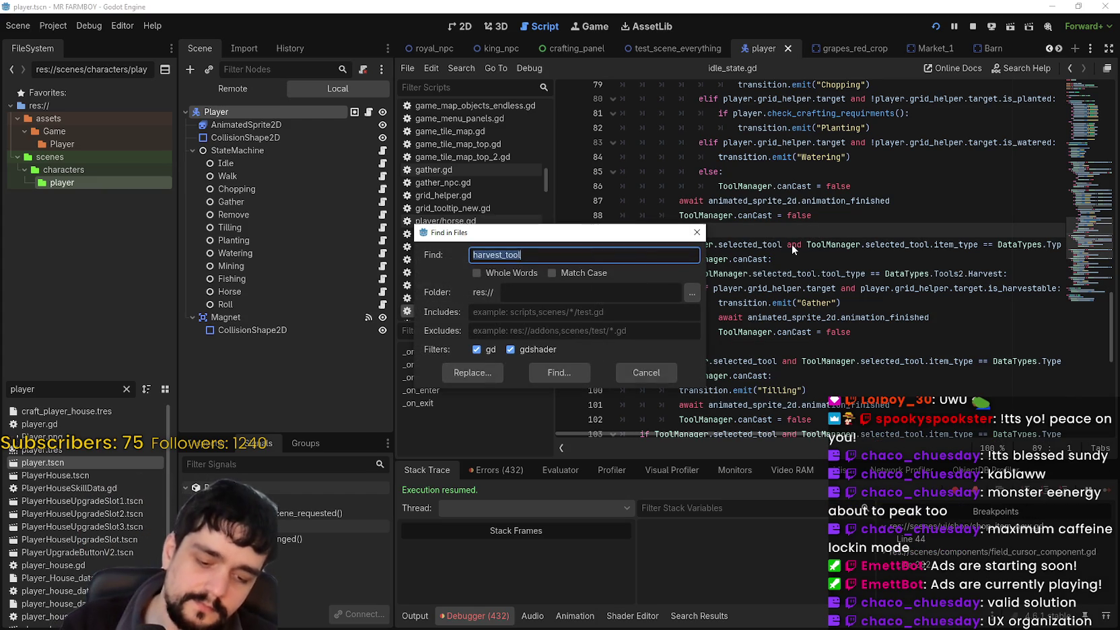
type("building_interact")
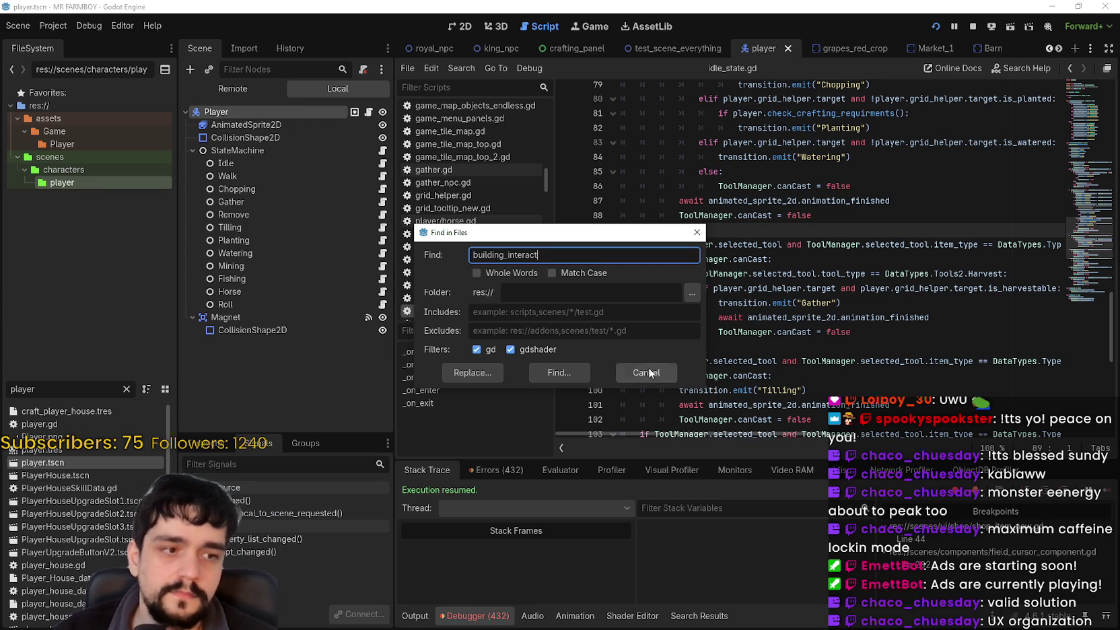
left_click(562, 372)
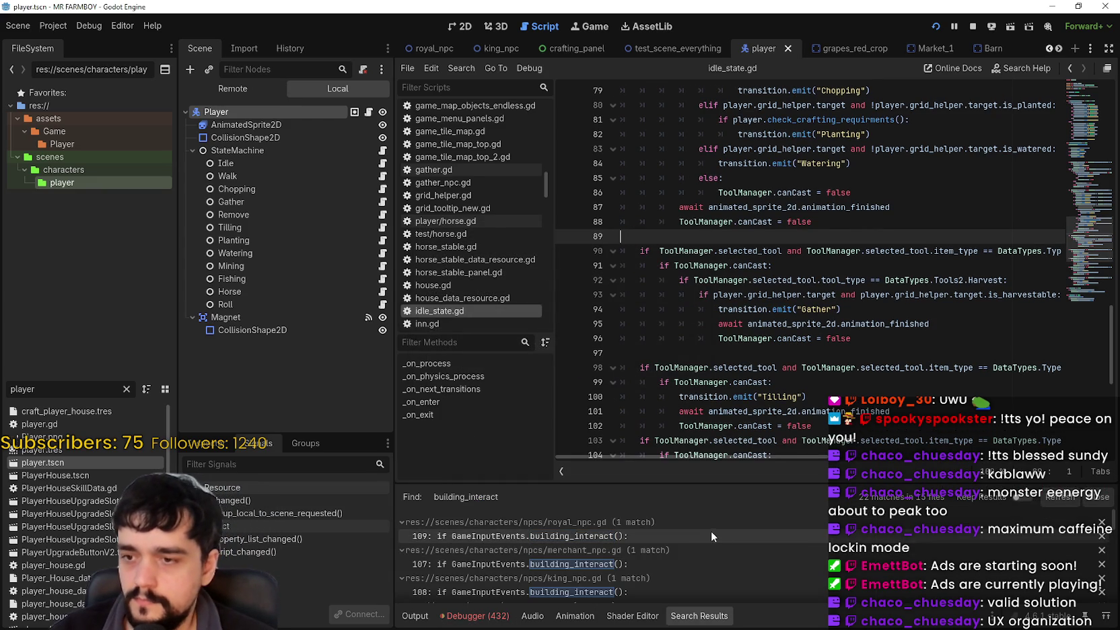
left_click(711, 536)
left_click(868, 303)
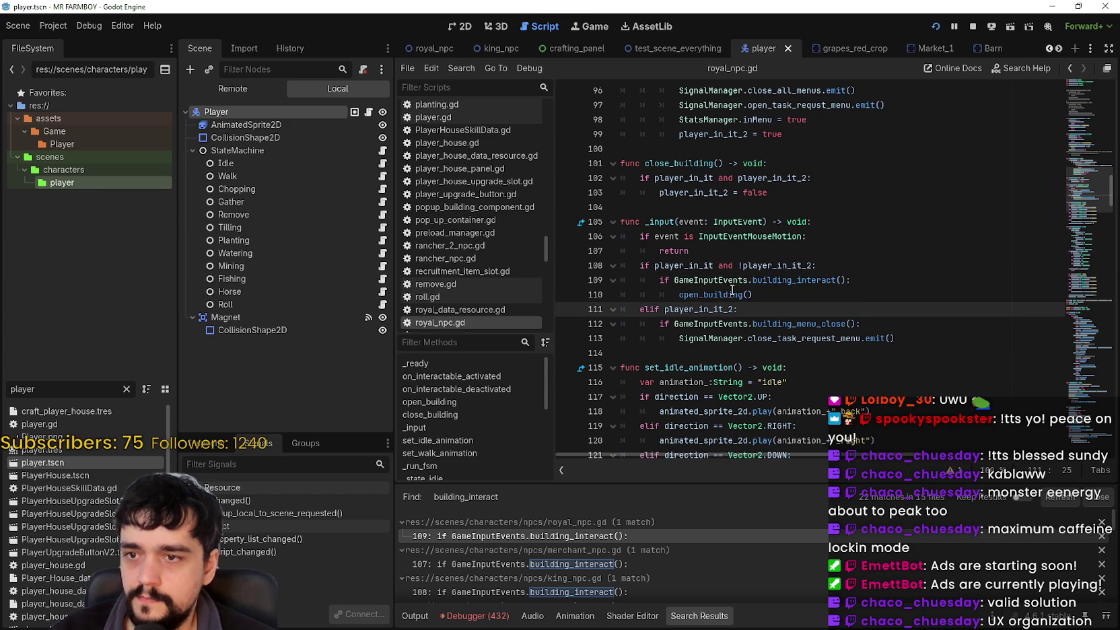
double_click(801, 280)
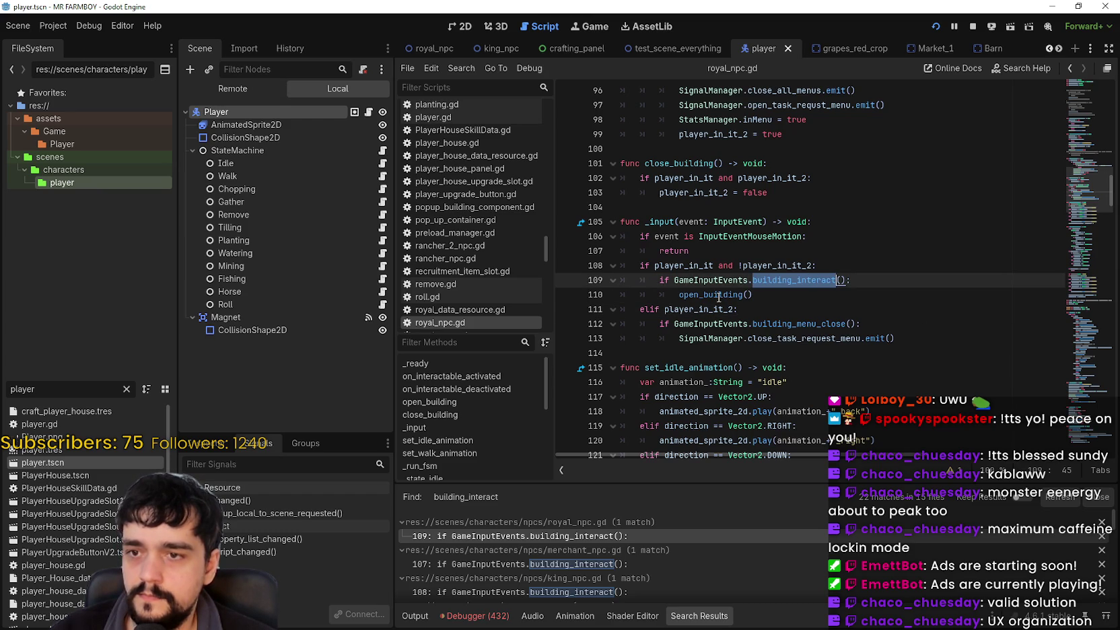
scroll("up", 3)
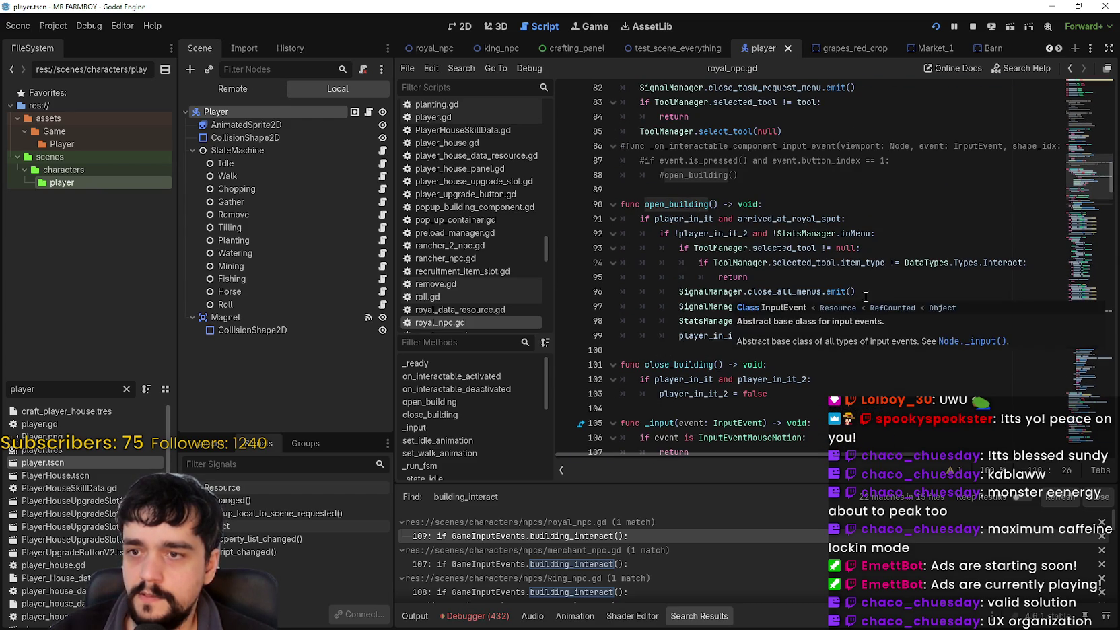
left_click(819, 293)
left_click_drag(671, 291, 856, 291)
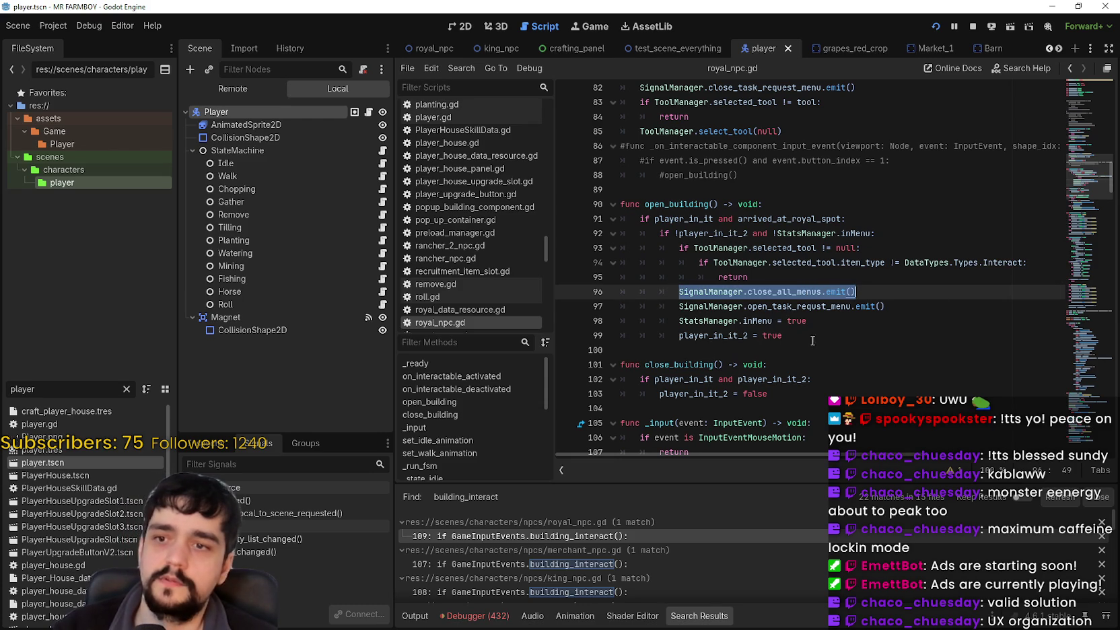
left_click(794, 355)
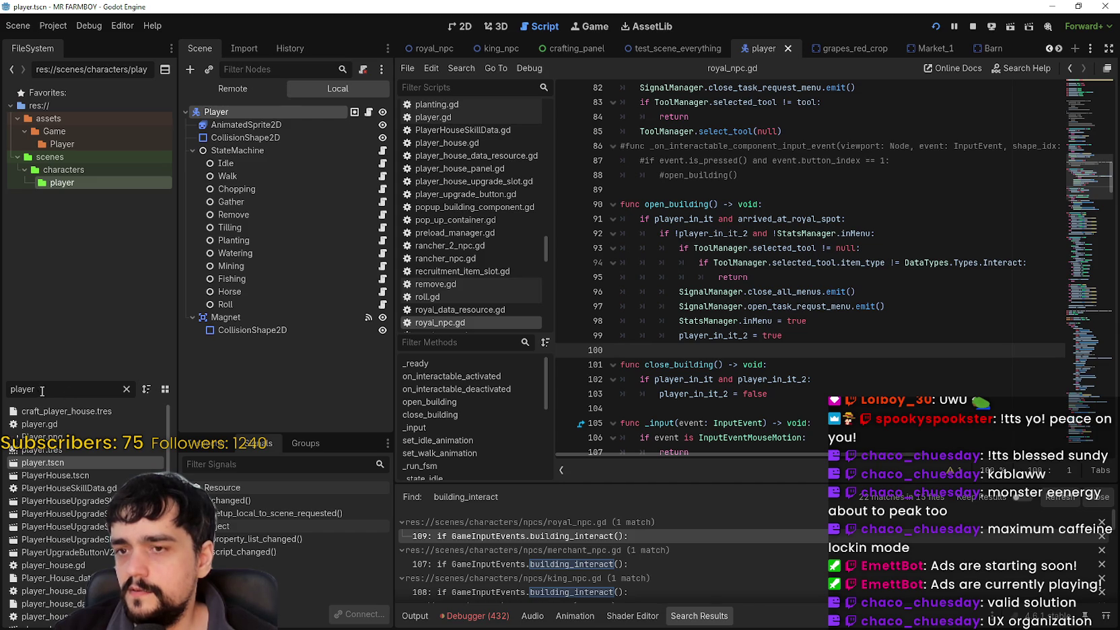
left_click_drag(36, 389, 9, 389)
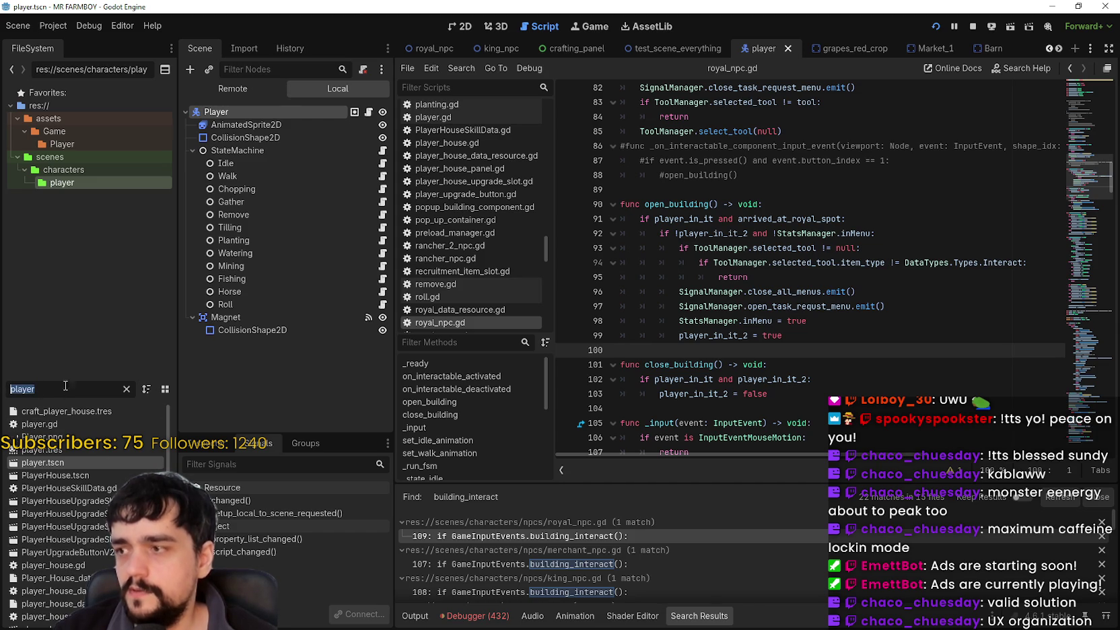
Step: Filter the FileSystem for 'crafting' and open crafting_panel.tscn with its crafting_panel.gd script
key("BackSpace")
type("crafting")
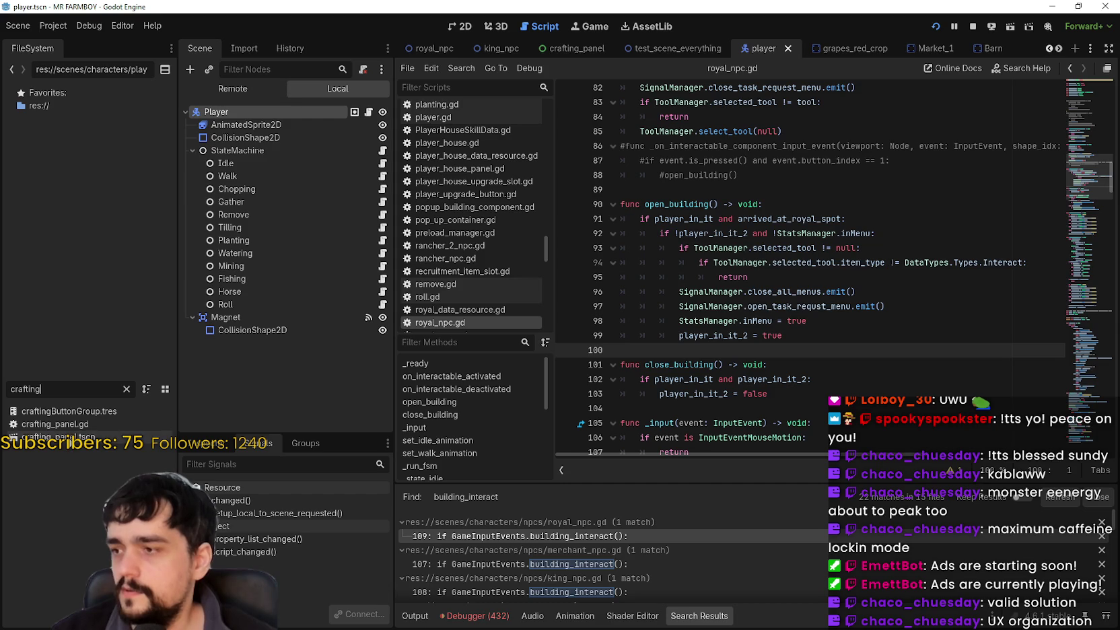
double_click(61, 437)
left_click(363, 112)
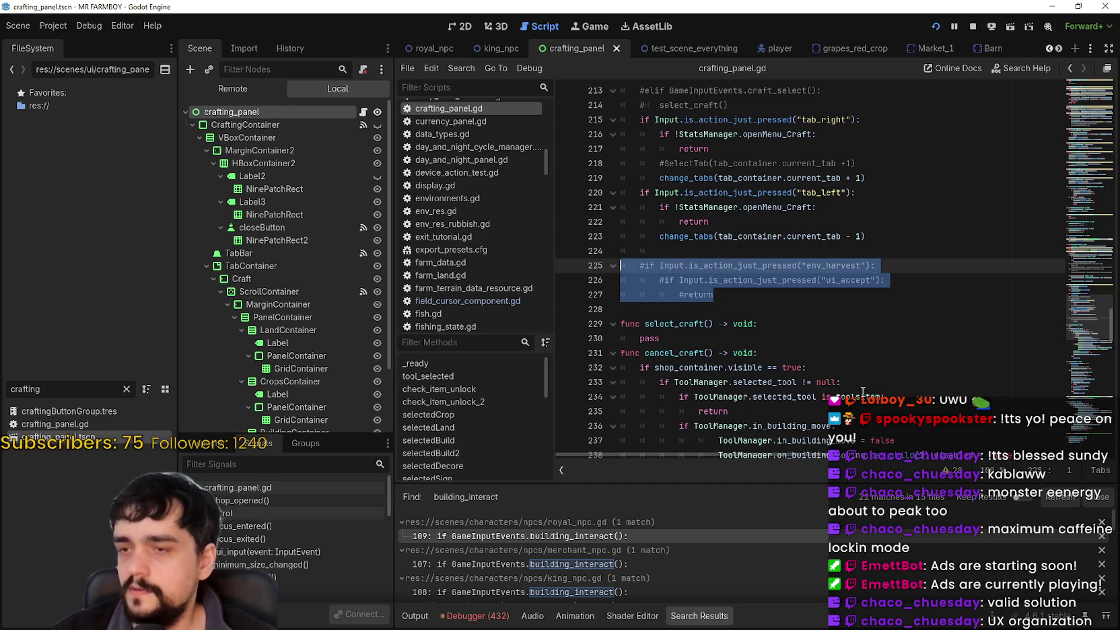
left_click(804, 312)
Step: Read through crafting_panel.gd's toggle_menu and close_menu functions
scroll("down", 3)
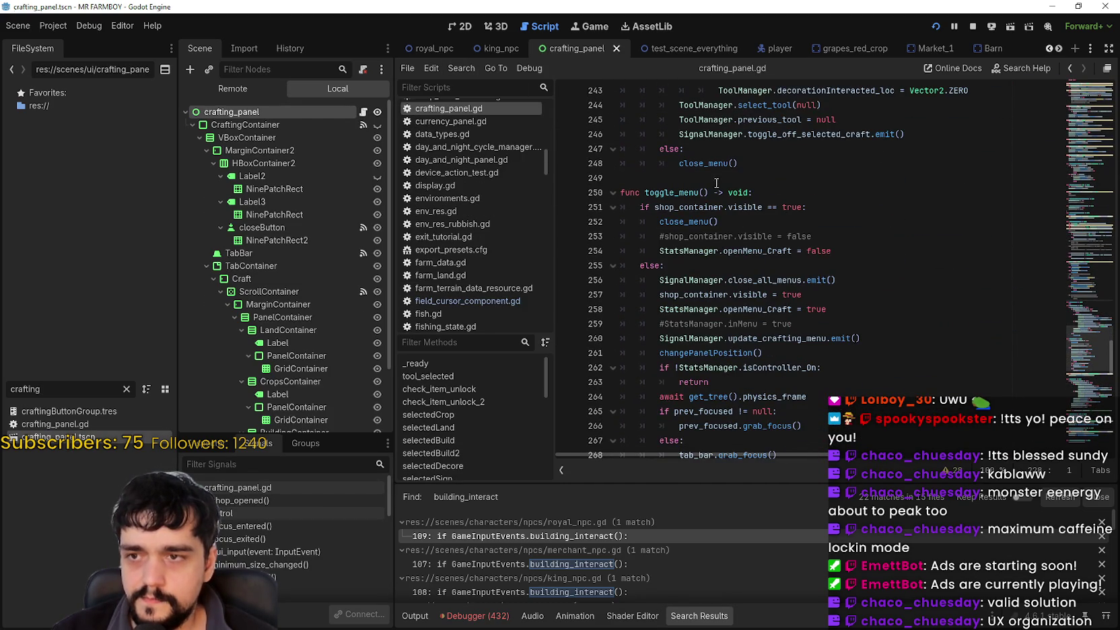
scroll("down", 3)
left_click(737, 389)
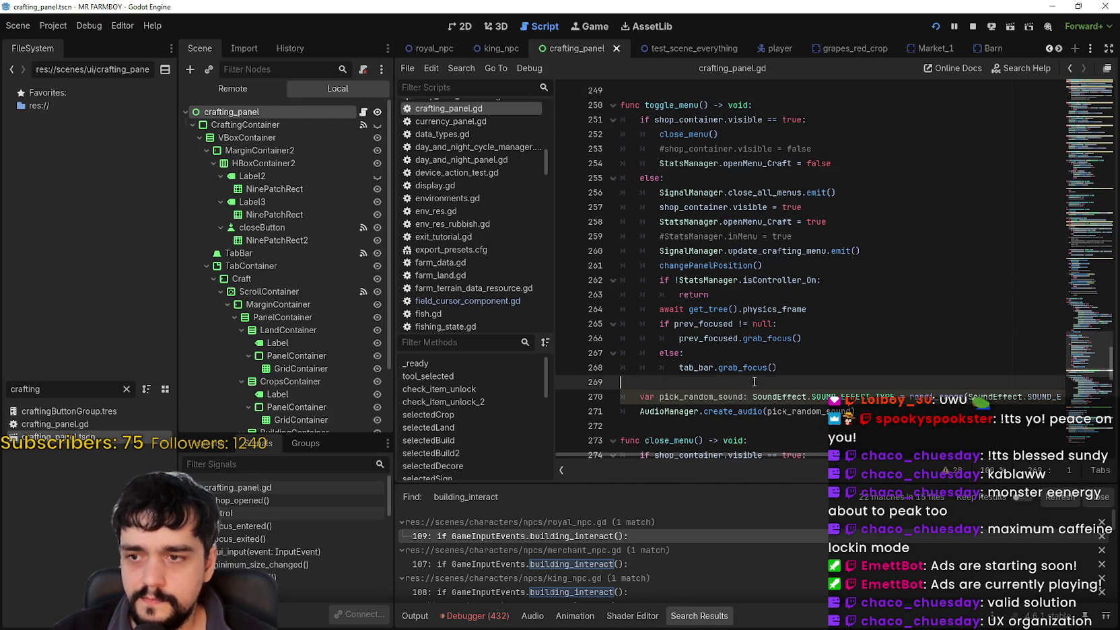
scroll("down", 3)
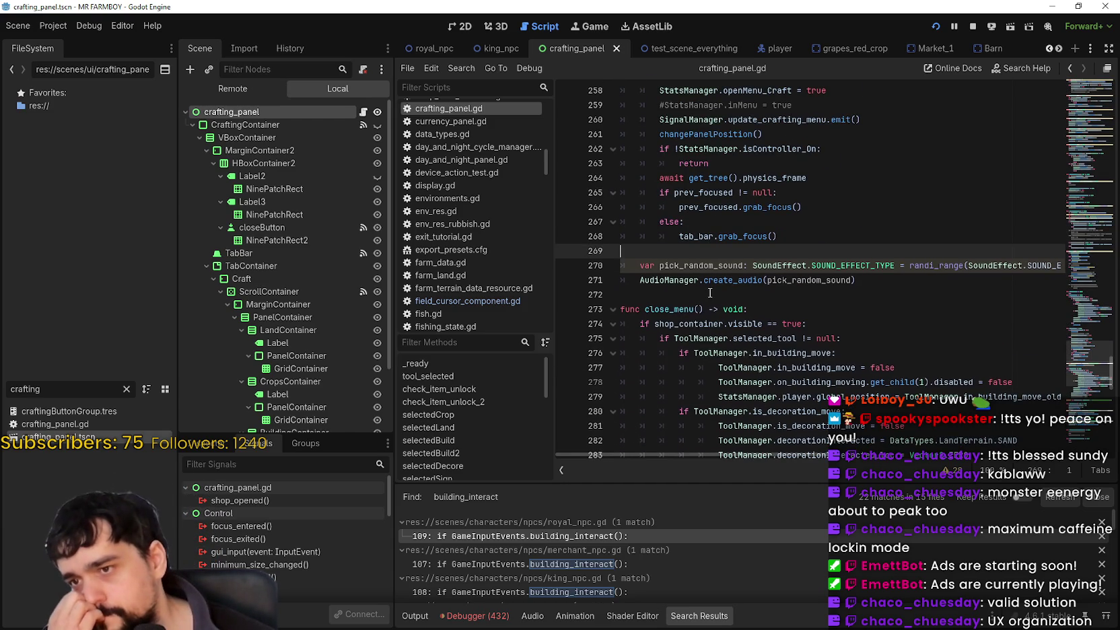
scroll("down", 3)
left_click(675, 213)
left_click(675, 217)
double_click(675, 218)
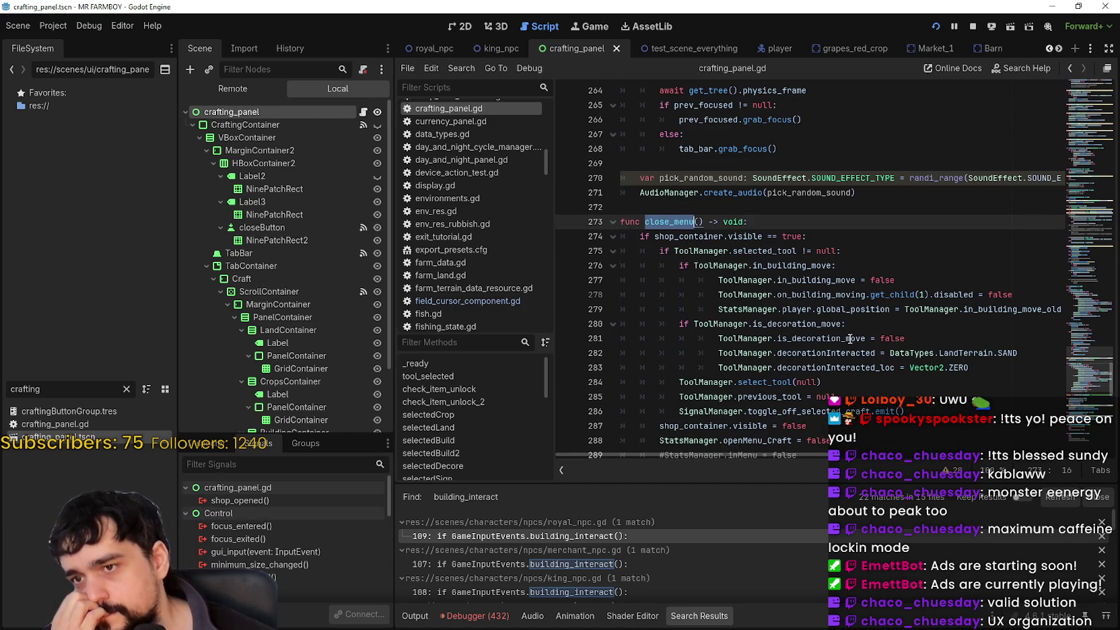
scroll("down", 3)
scroll("down", 3)
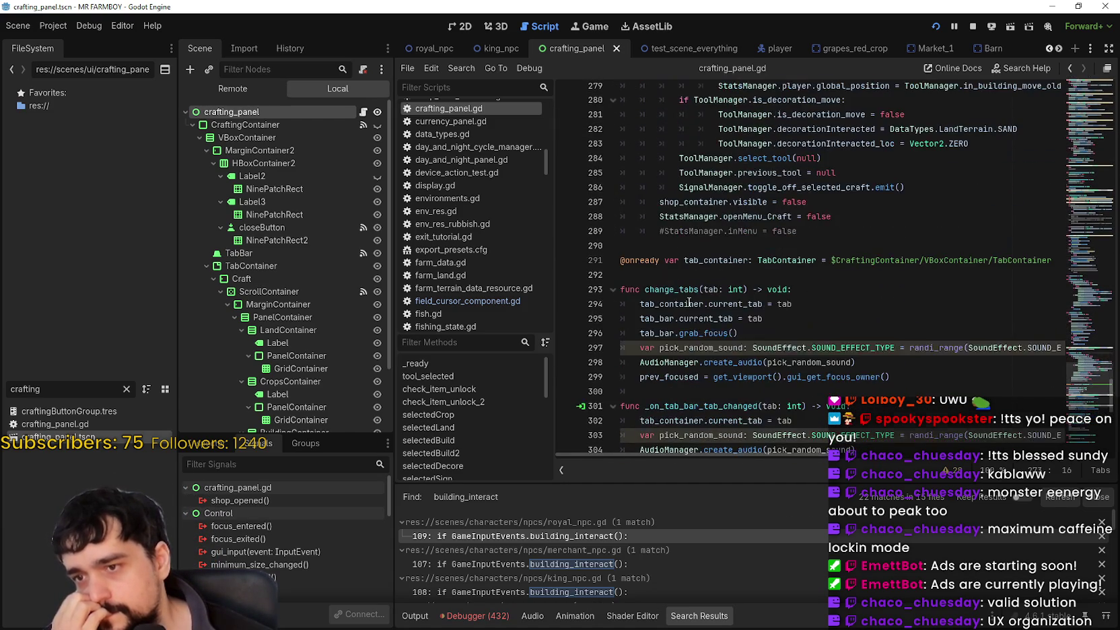
left_click_drag(1091, 419, 1030, 280)
scroll("down", 3)
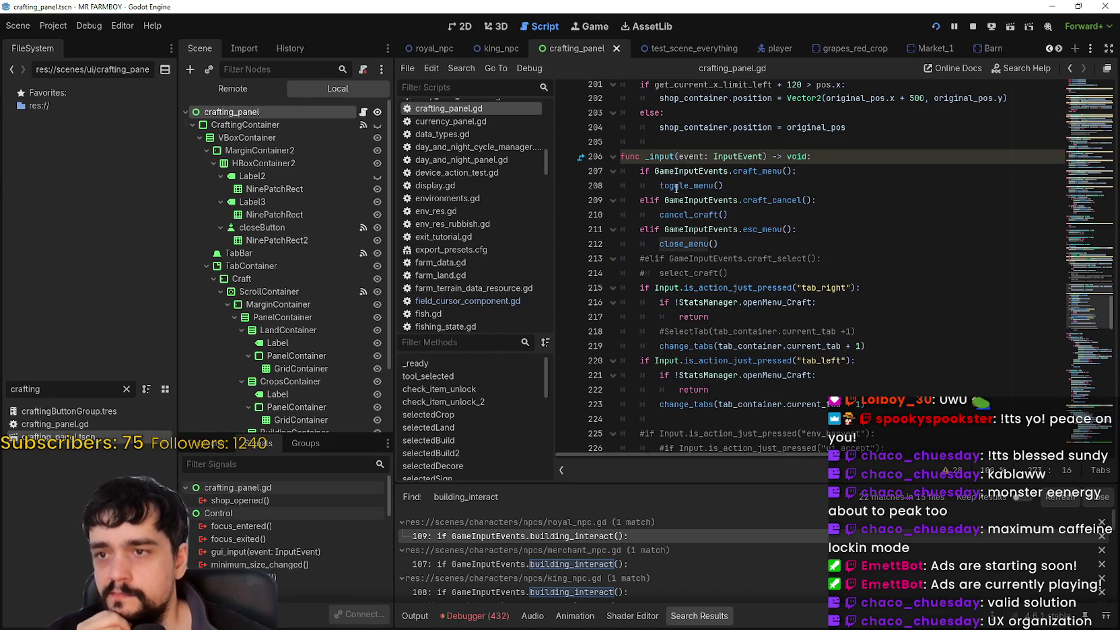
Step: Jump from the toggle_menu call in _input to its function definition
double_click(675, 185)
scroll("down", 3)
scroll("up", 3)
right_click(679, 226)
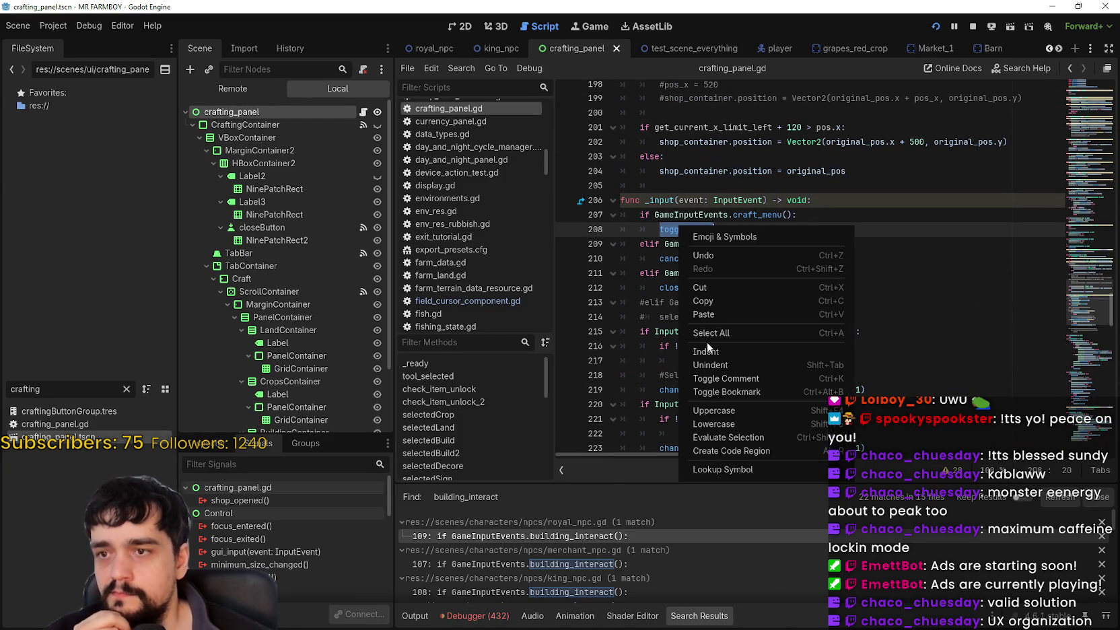
left_click(748, 470)
scroll("down", 3)
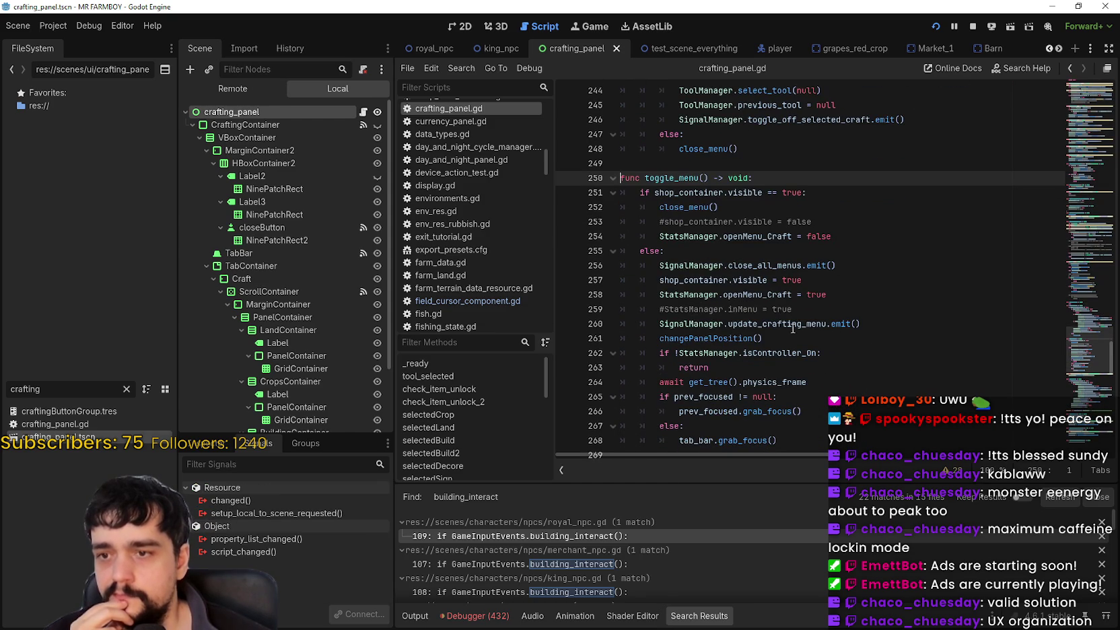
scroll("down", 3)
scroll("down", 3)
scroll("up", 3)
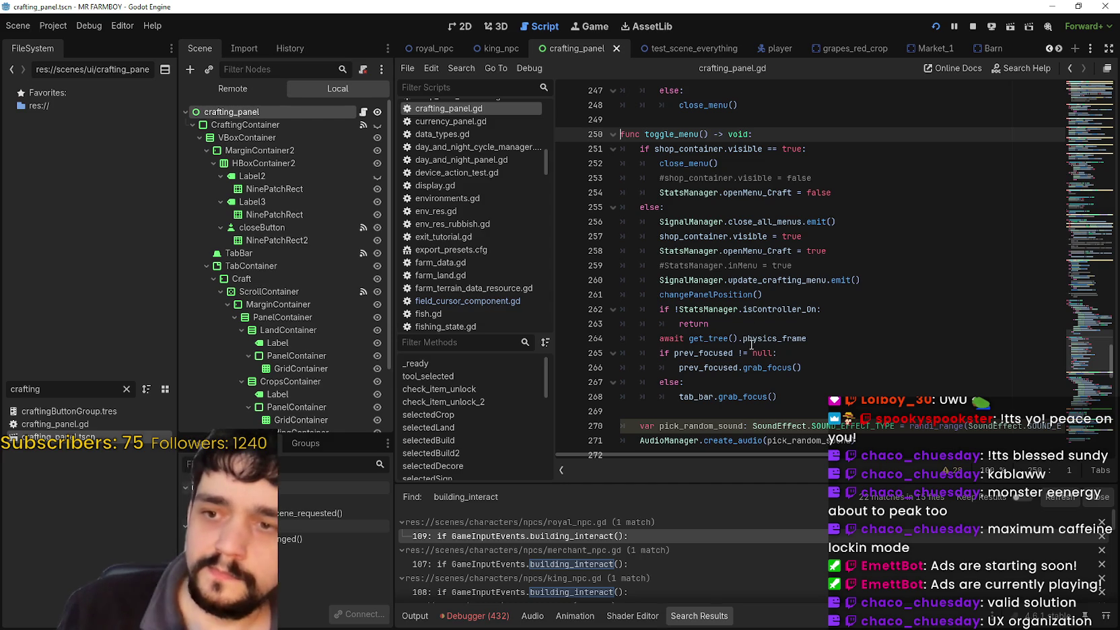
Step: Examine toggle_menu's StatsManager.openMenu_Craft check on line 258
left_click(755, 328)
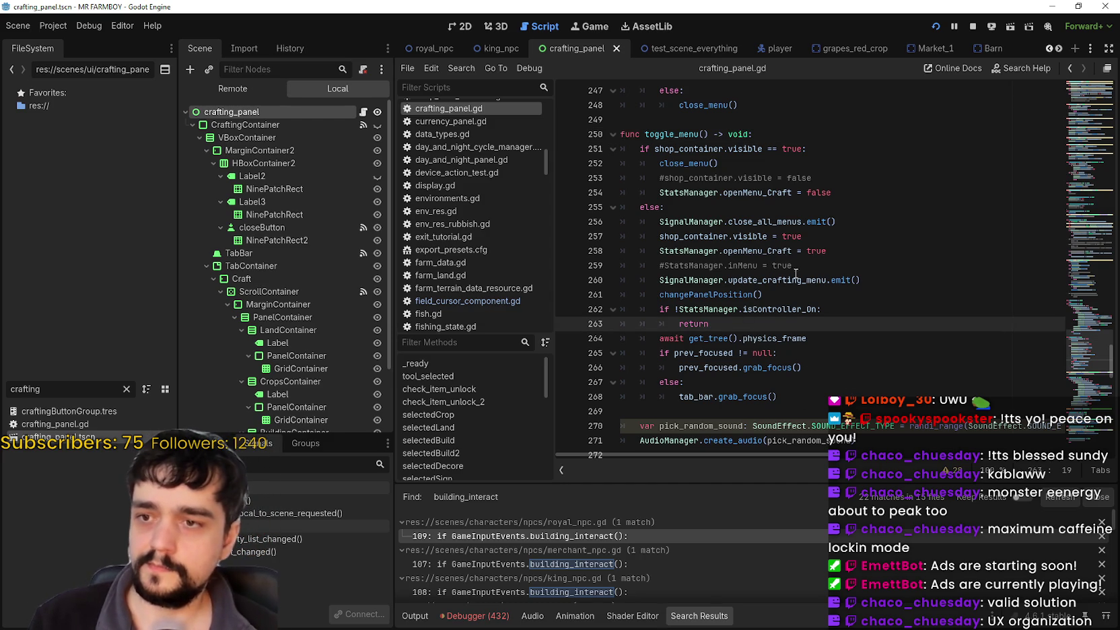
left_click(757, 236)
double_click(746, 251)
left_click_drag(745, 251, 685, 245)
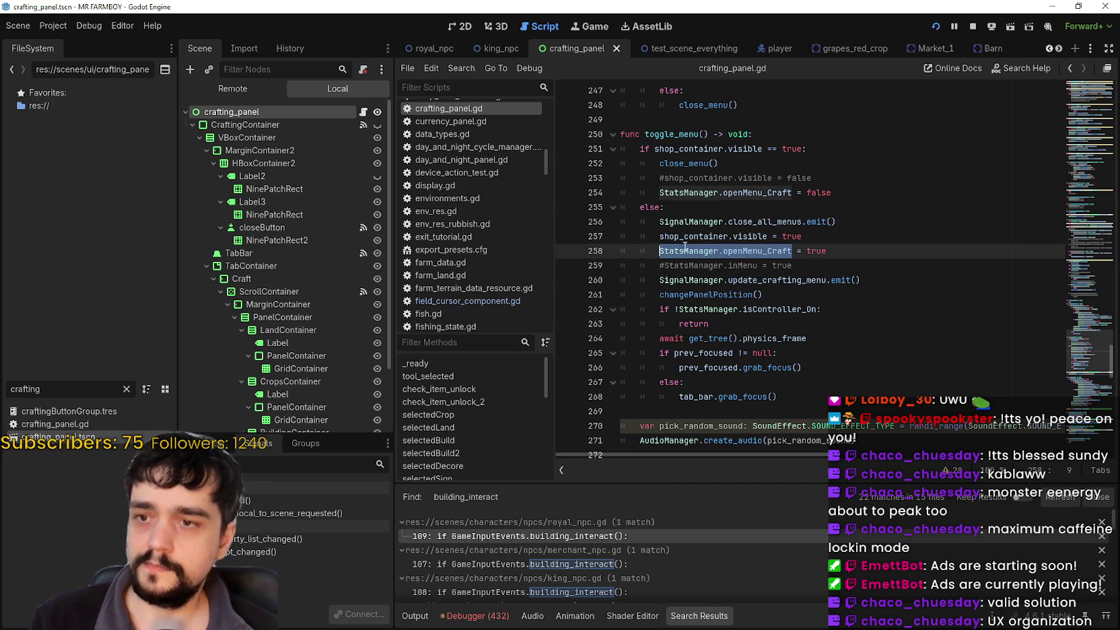
double_click(753, 246)
left_click_drag(753, 247, 672, 250)
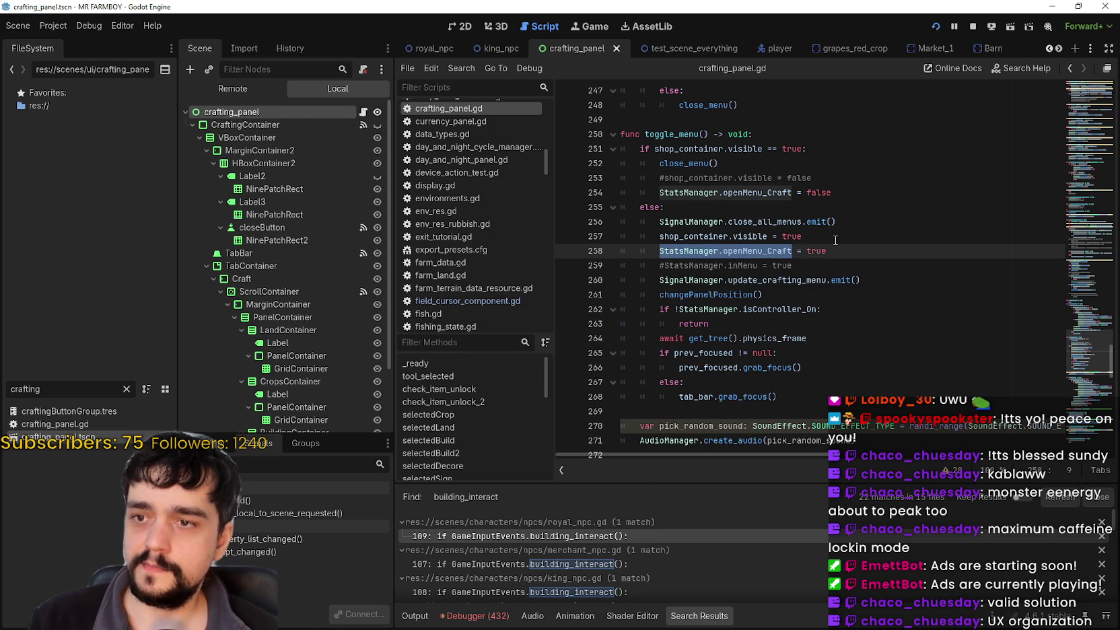
left_click(859, 250)
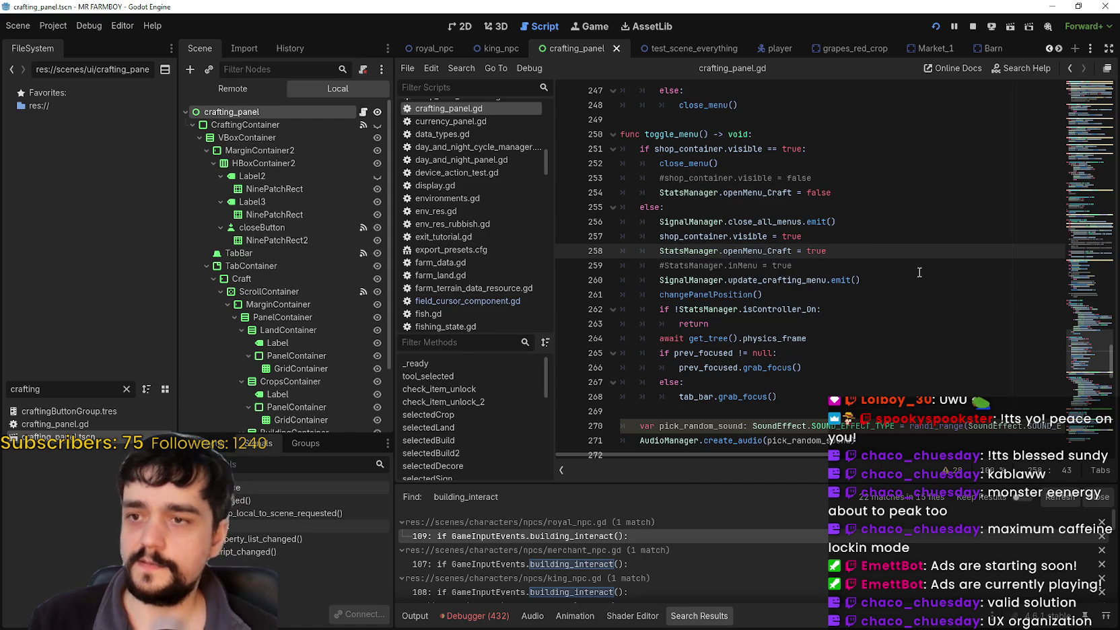
key("Return")
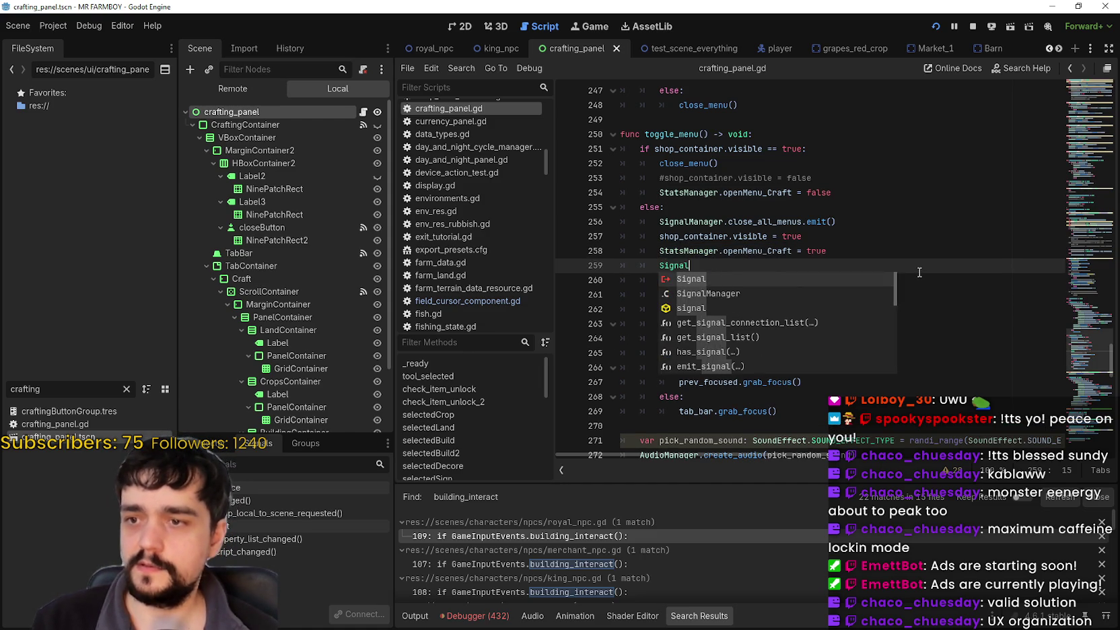
key("BackSpace")
key("BackSpace")
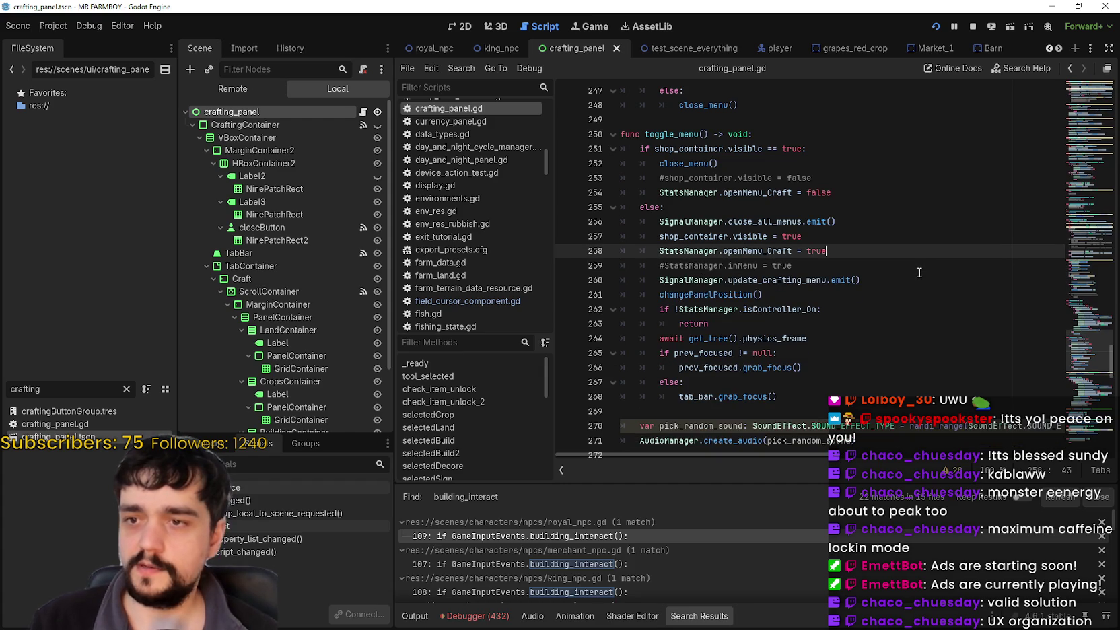
Step: Locate the _ready signal connections for open_crafting_menu and close_menu on lines 37–38
left_click_drag(1076, 294, 1079, 126)
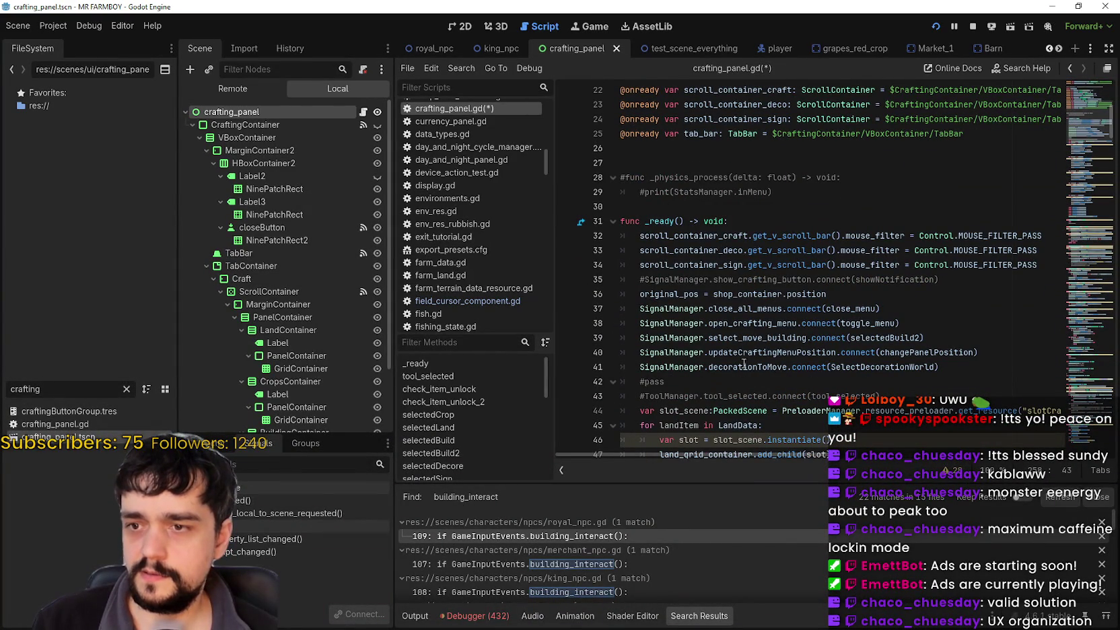
left_click(735, 317)
scroll("down", 3)
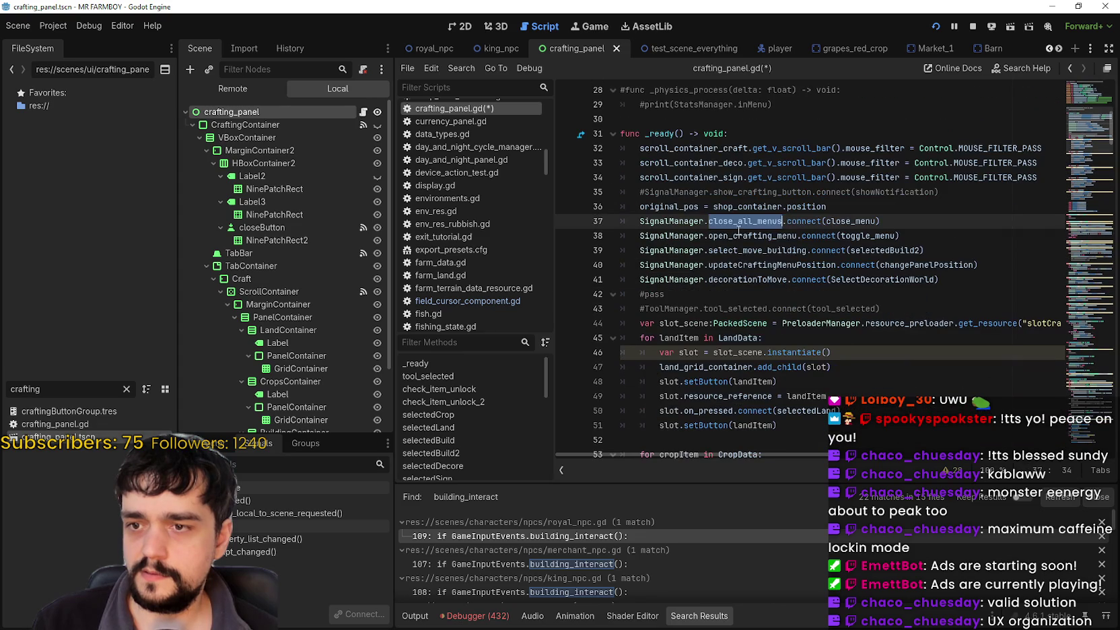
double_click(738, 235)
double_click(852, 221)
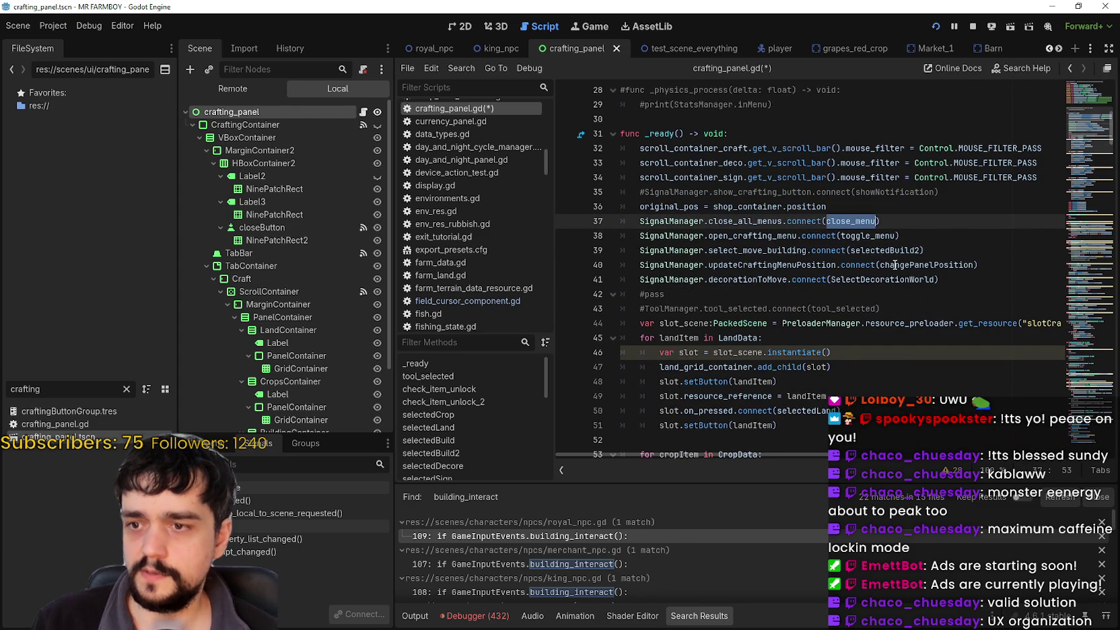
left_click(750, 222)
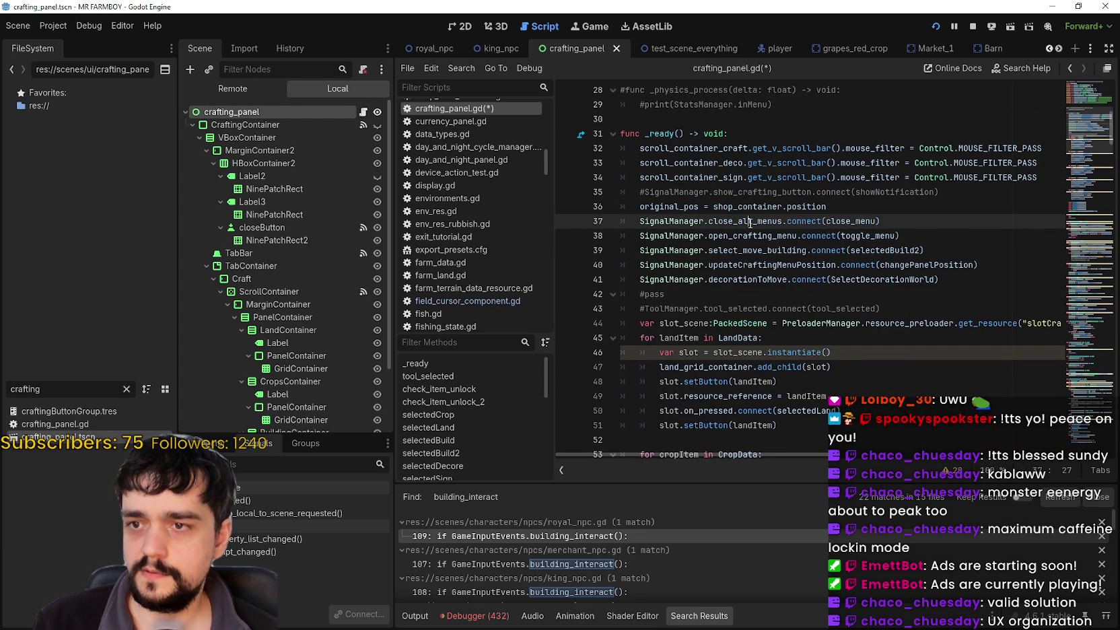
double_click(860, 220)
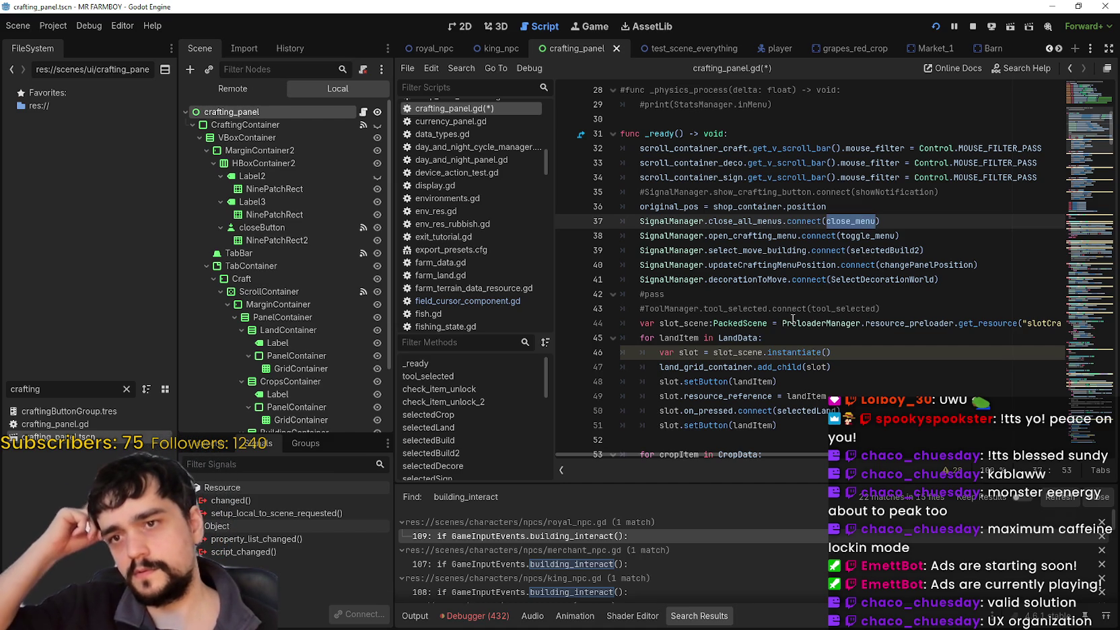
left_click(886, 226)
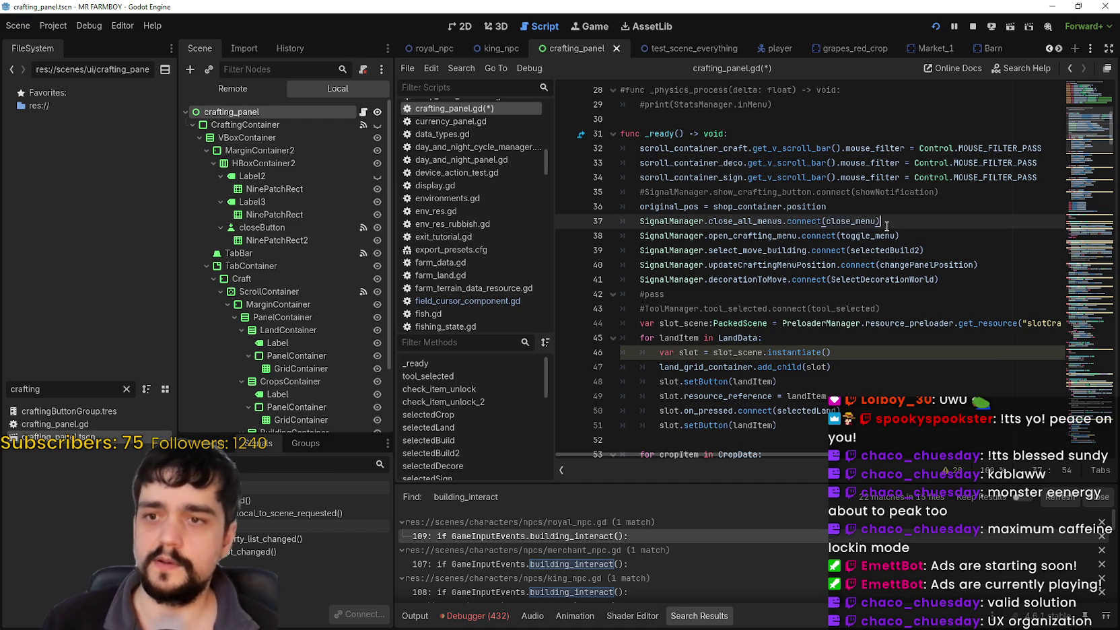
left_click_drag(650, 221, 776, 220)
left_click(932, 222)
mouse_move(883, 241)
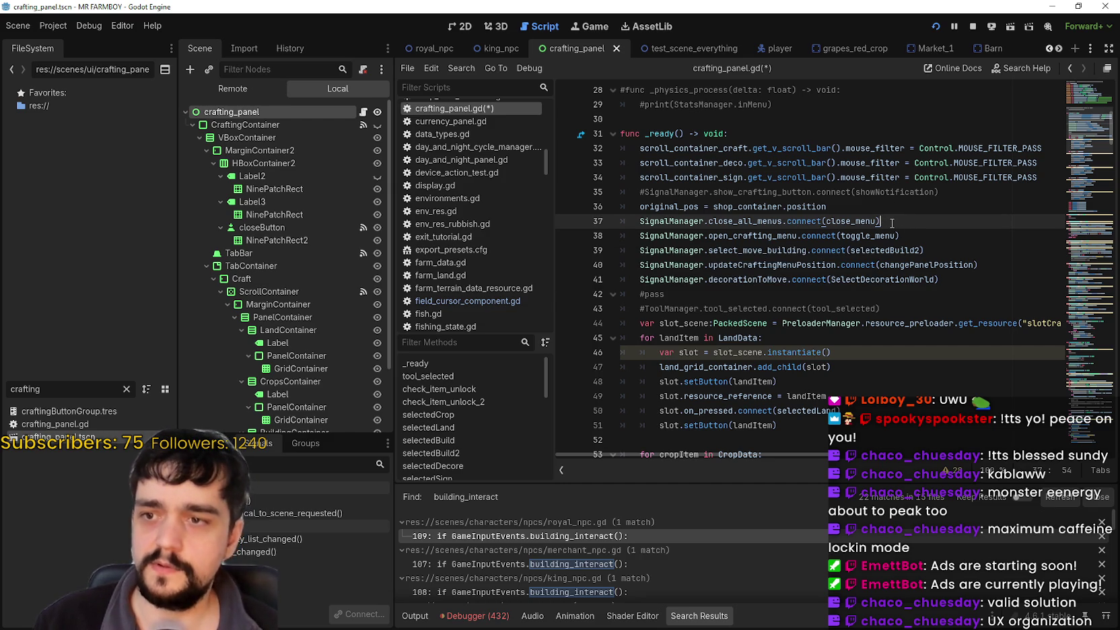
Step: Add SignalManager.close_crafting_menu.connect(close_menu) as a new line 38
key("Return")
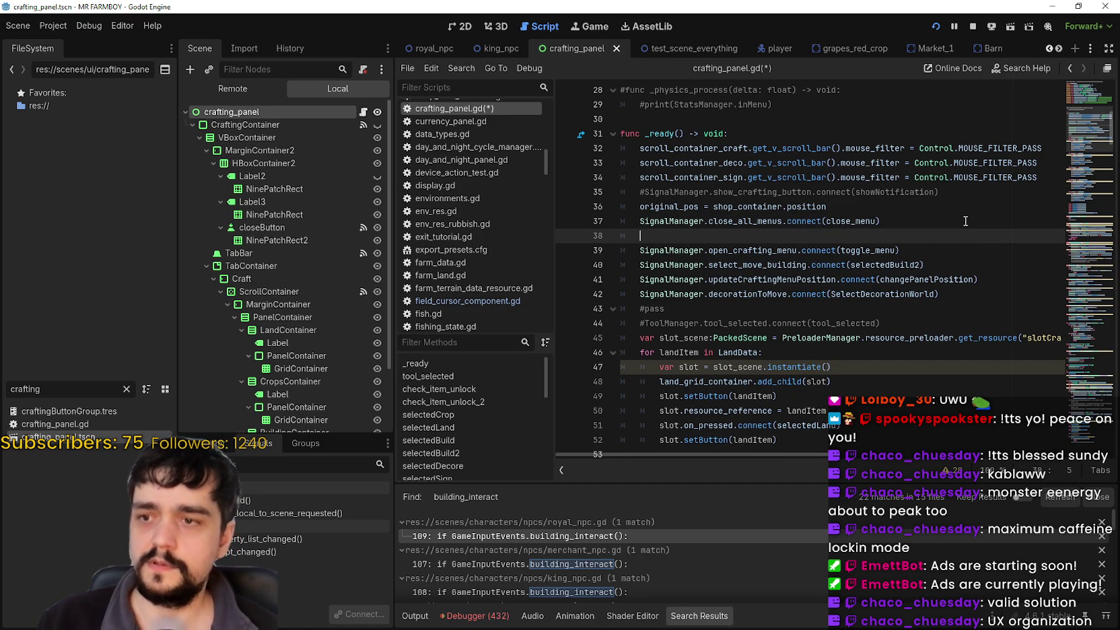
type("signal")
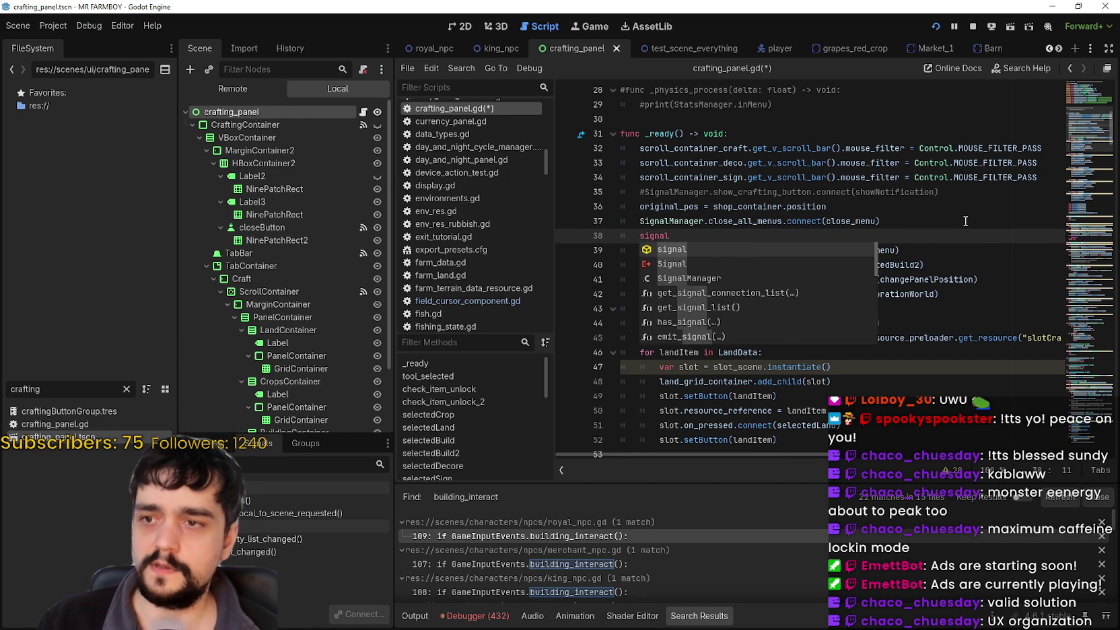
type("Man")
key("Return")
type("c")
type("lose_")
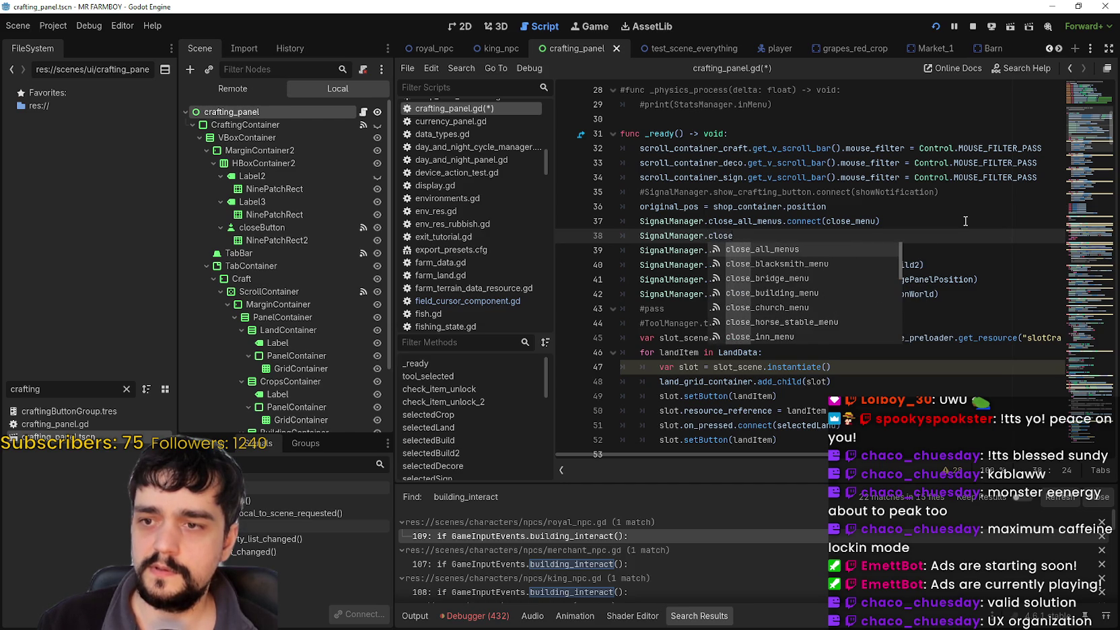
type("c")
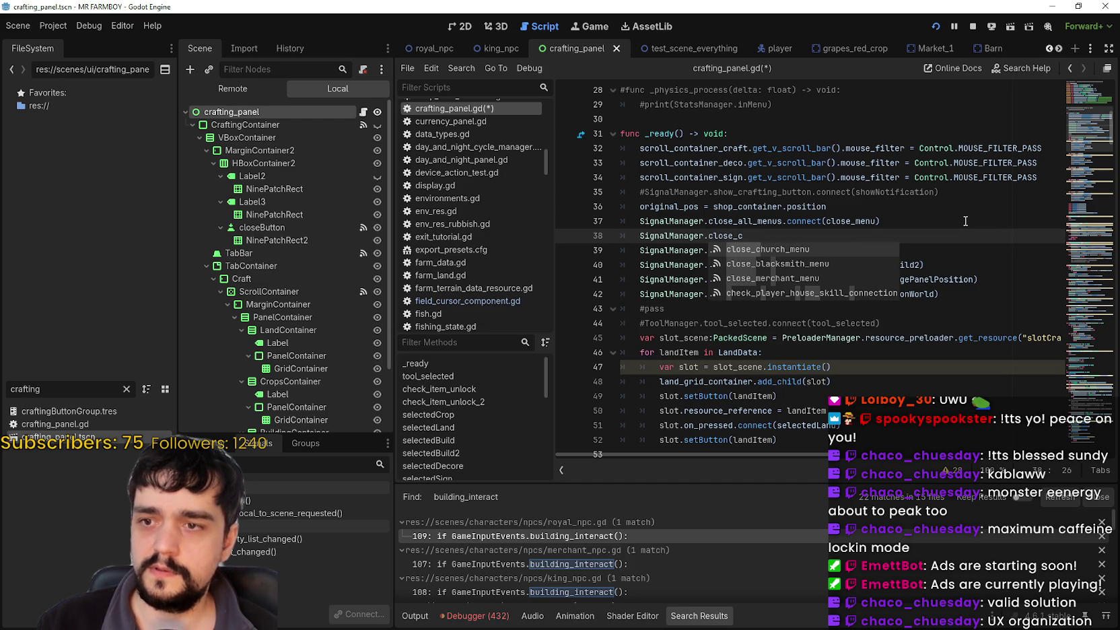
key("BackSpace")
key("BackSpace")
left_click(941, 209)
left_click(733, 235)
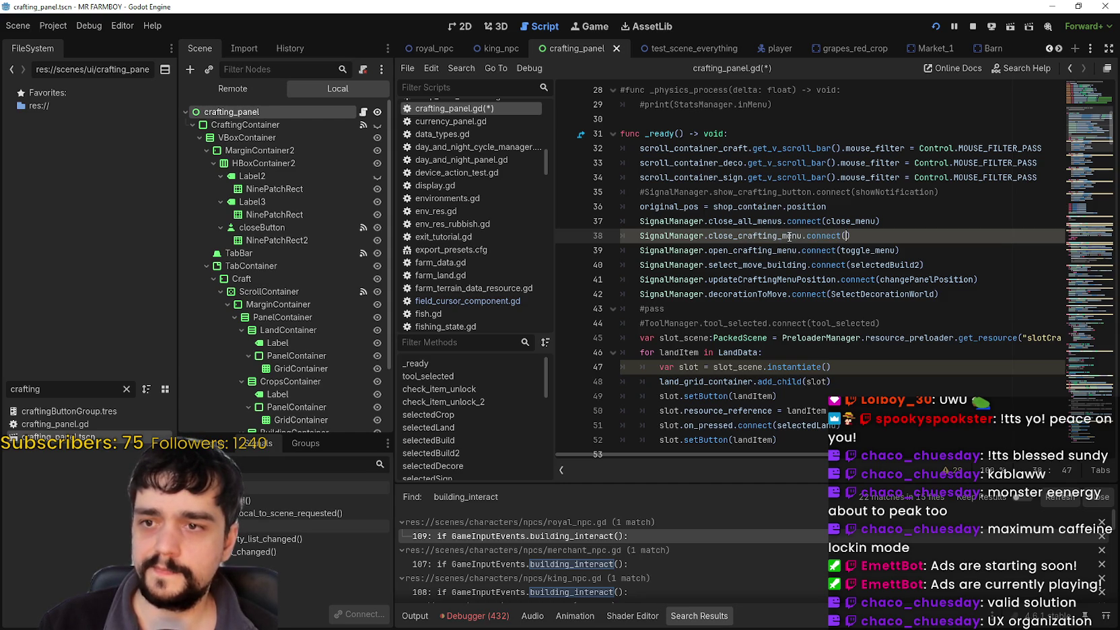
type("close")
key("Return")
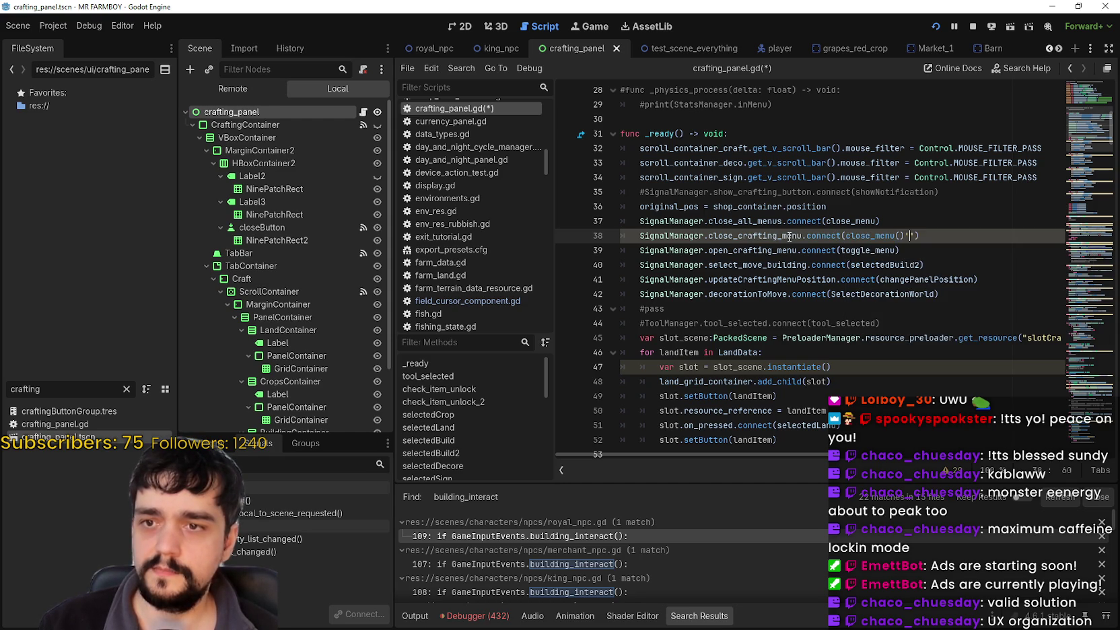
type(")")
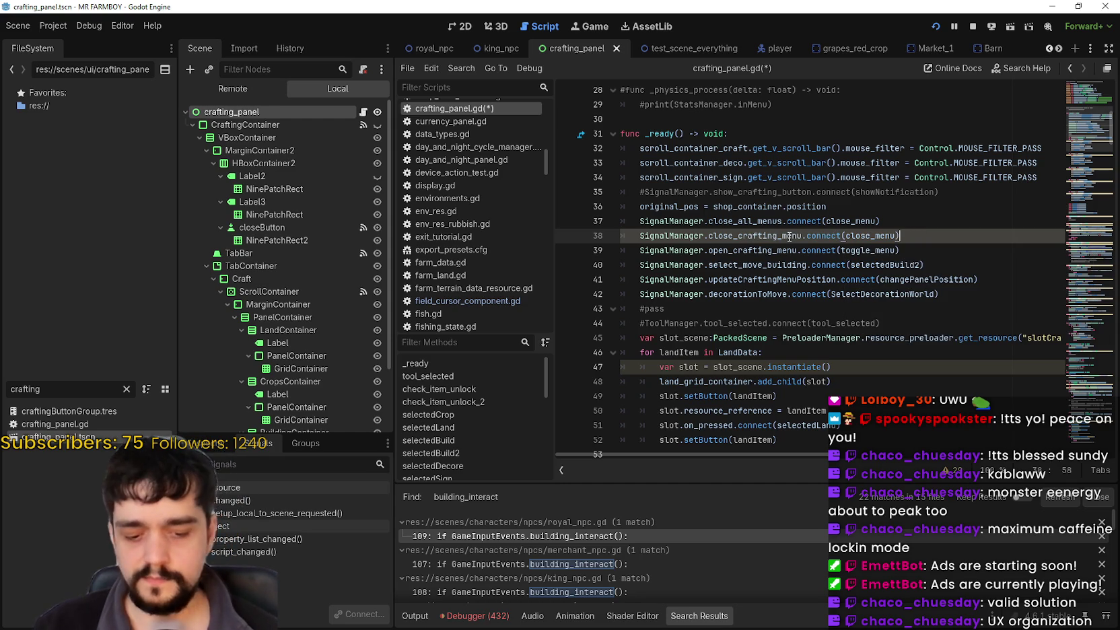
Step: Check the new close_crafting_menu connection and save crafting_panel.gd
left_click(769, 236)
double_click(769, 235)
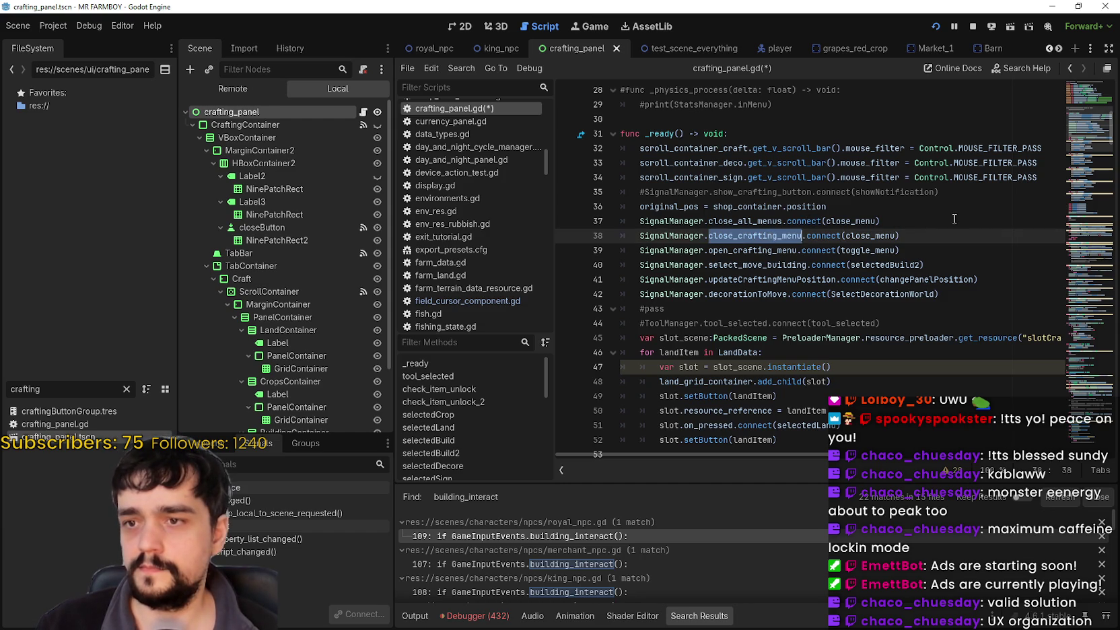
left_click(954, 219)
key("ctrl+s")
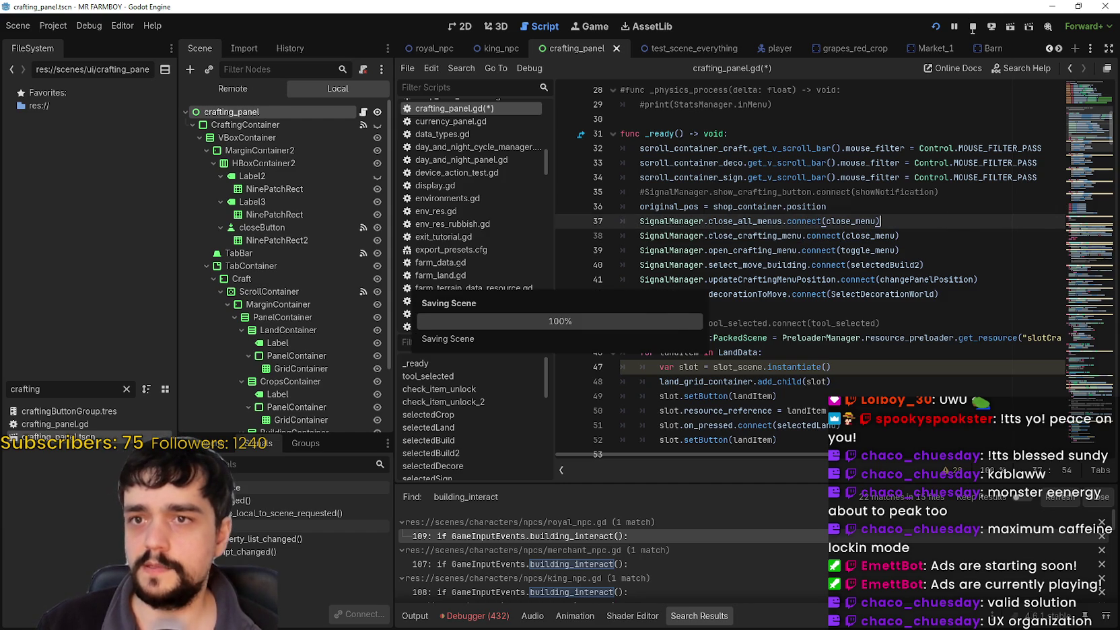
left_click(707, 308)
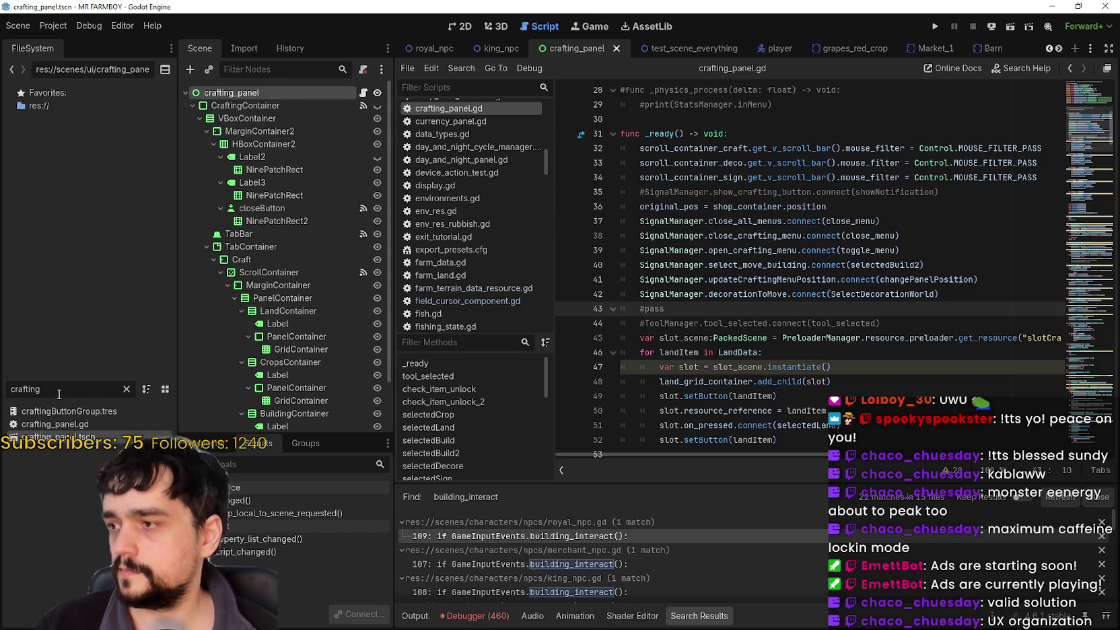
Step: Use Lookup Symbol on open_crafting_menu to jump to its declaration in signal_manager.gd
scroll("down", 3)
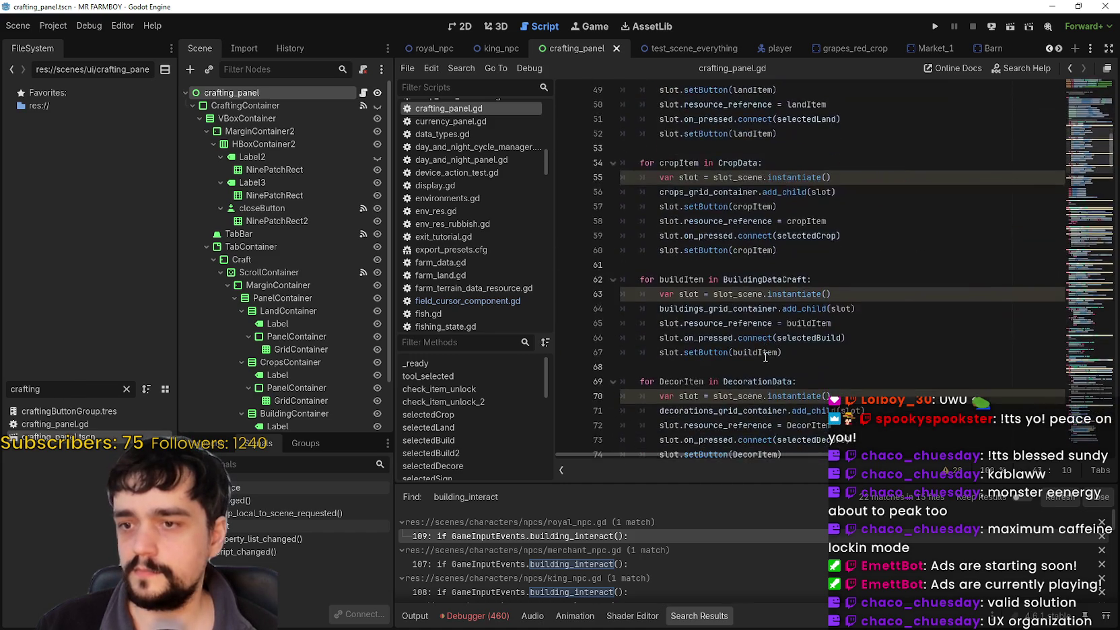
scroll("down", 3)
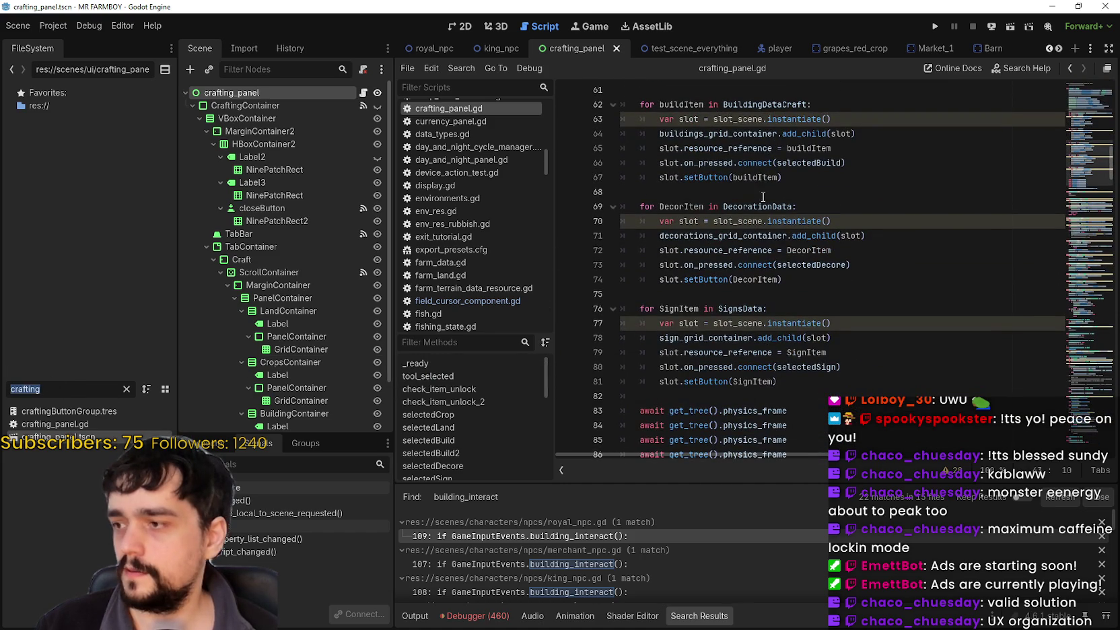
scroll("up", 3)
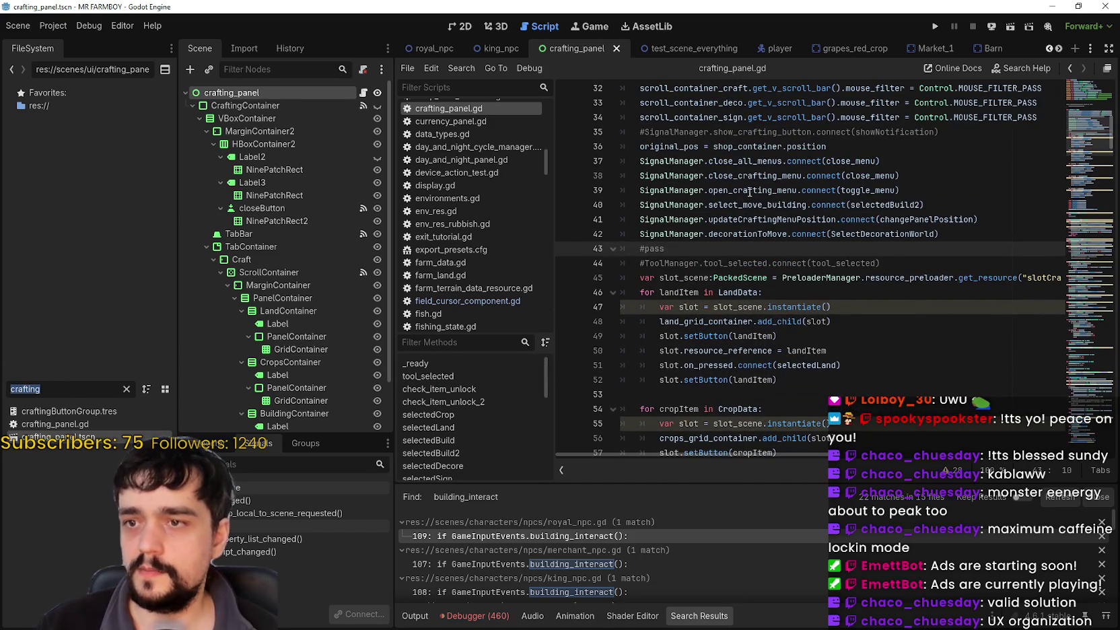
right_click(749, 192)
left_click(787, 383)
Step: Add 'signal close_crafting_menu' below open_crafting_menu and save signal_manager.gd
scroll("up", 3)
left_click(797, 187)
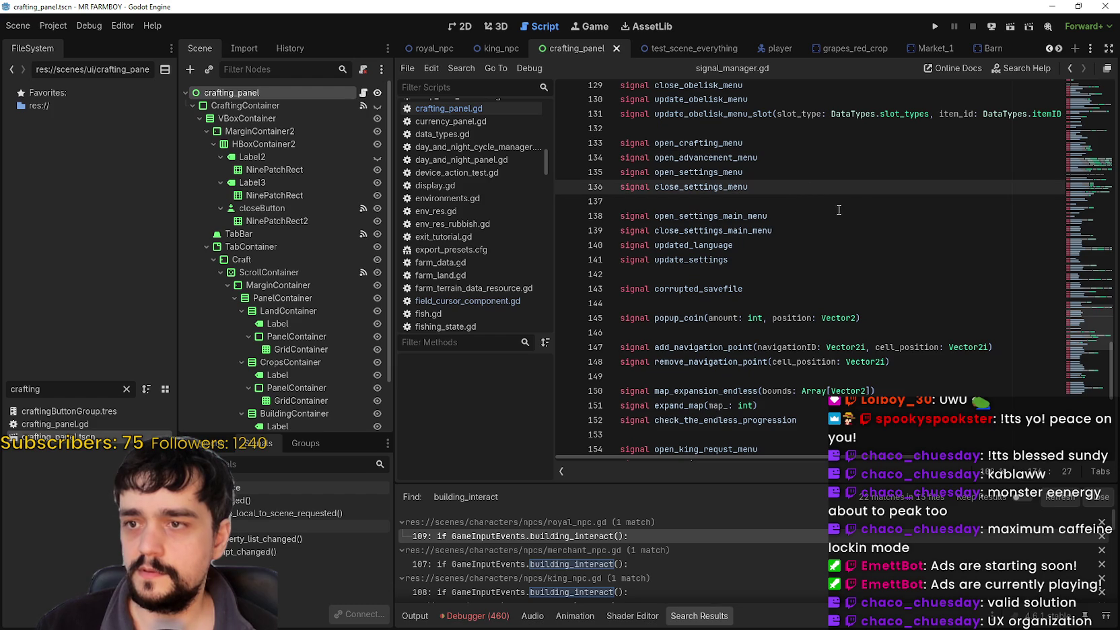
left_click(774, 144)
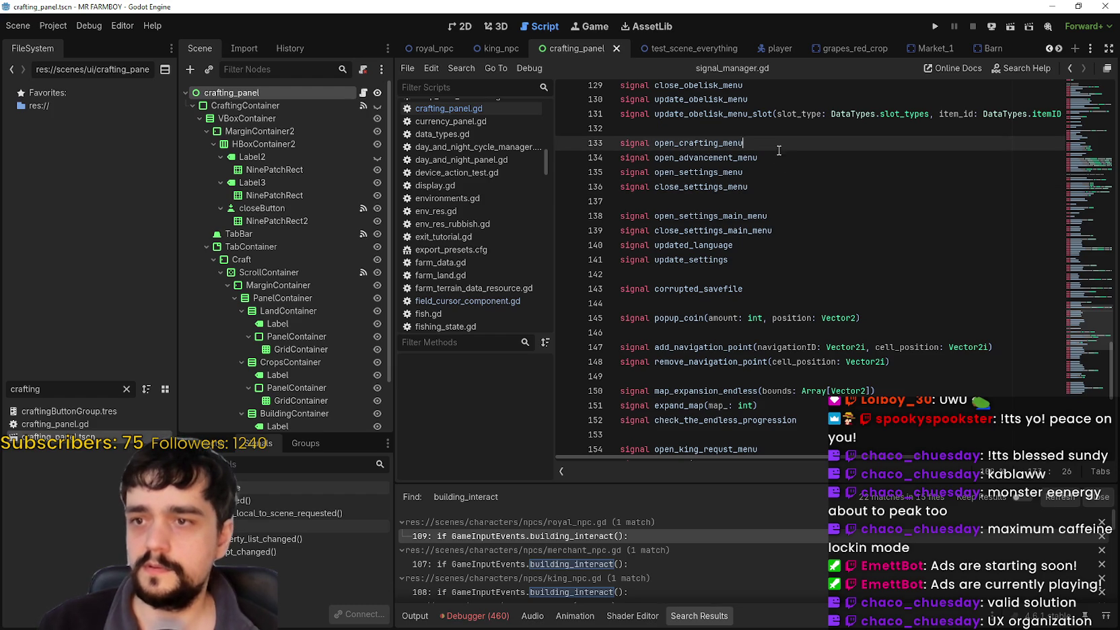
key("Return")
type("signal close_crafting_menu")
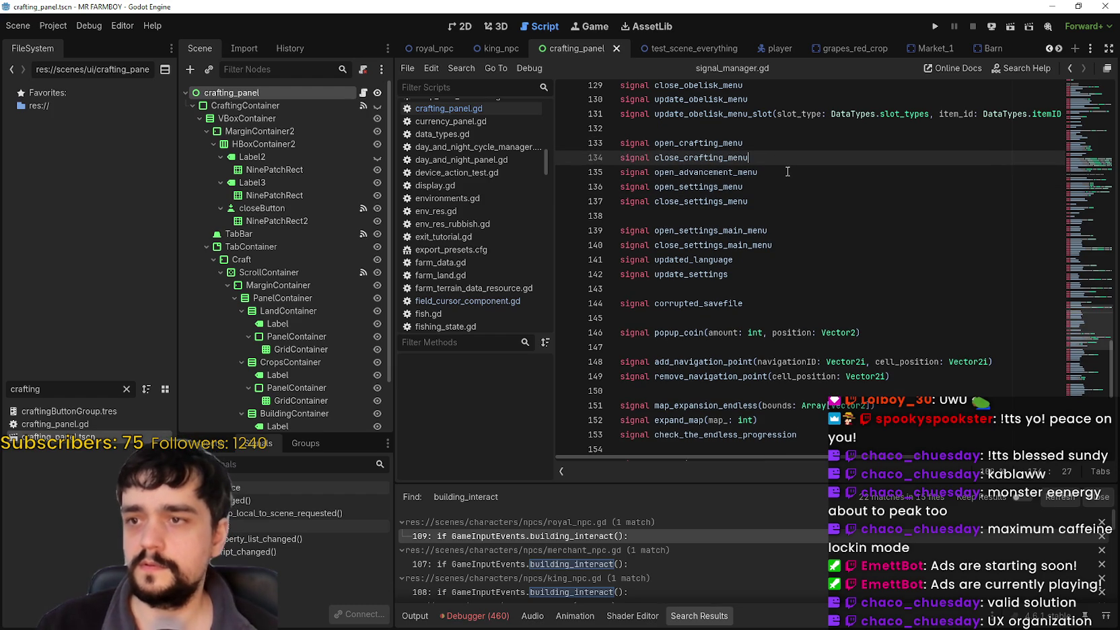
key("ctrl+s")
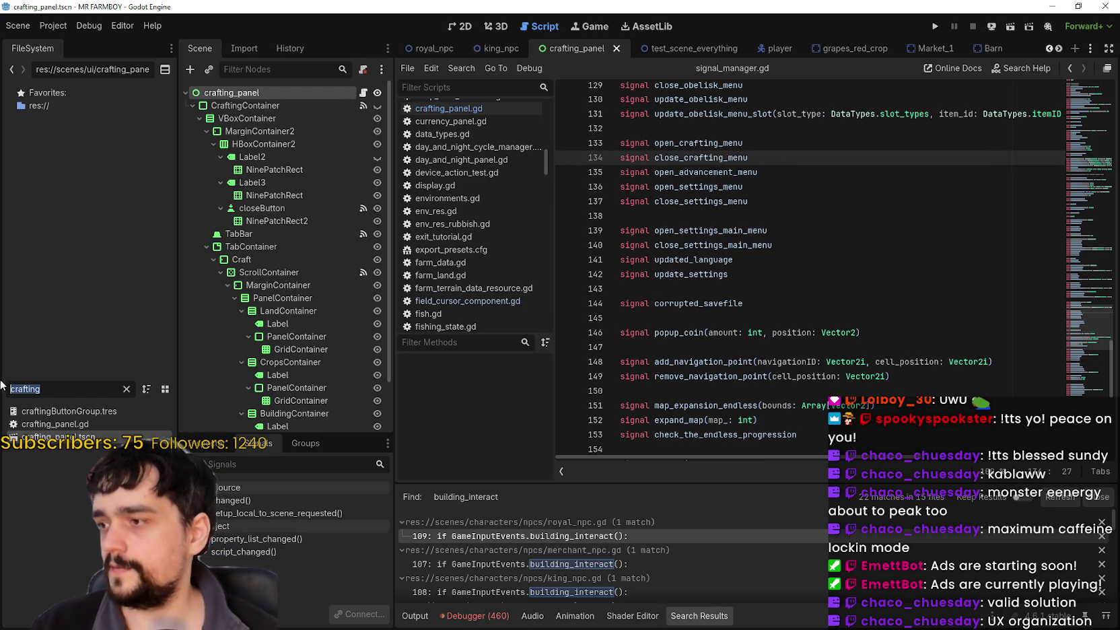
key("BackSpace")
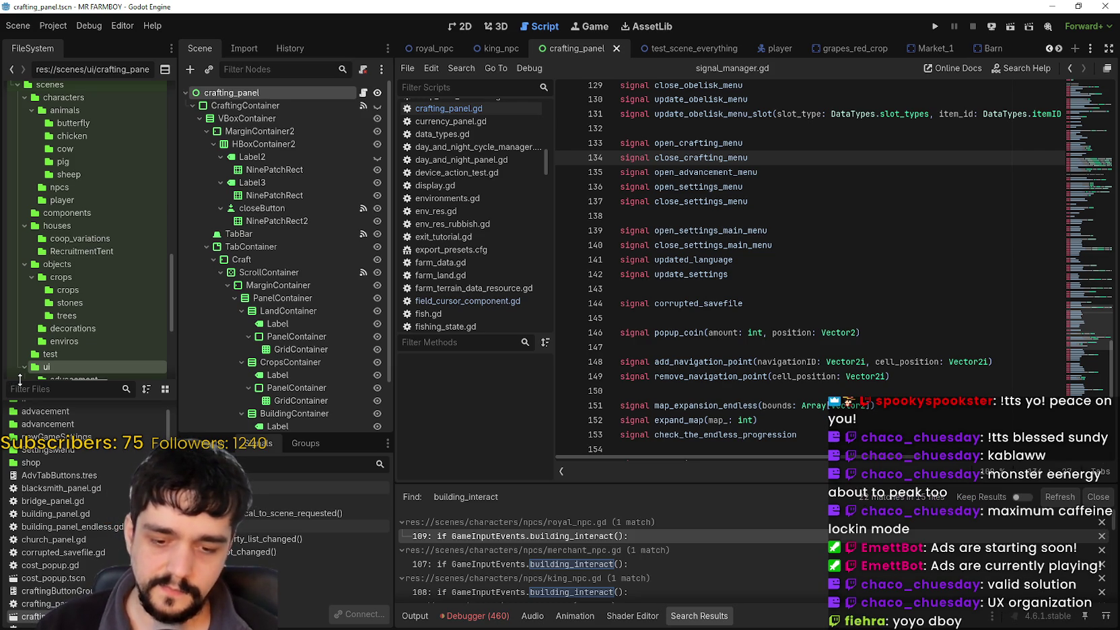
Step: After trying 'harvest' and 'crop_' filters, filter FileSystem for 'player' and open player.tscn
type("harvest")
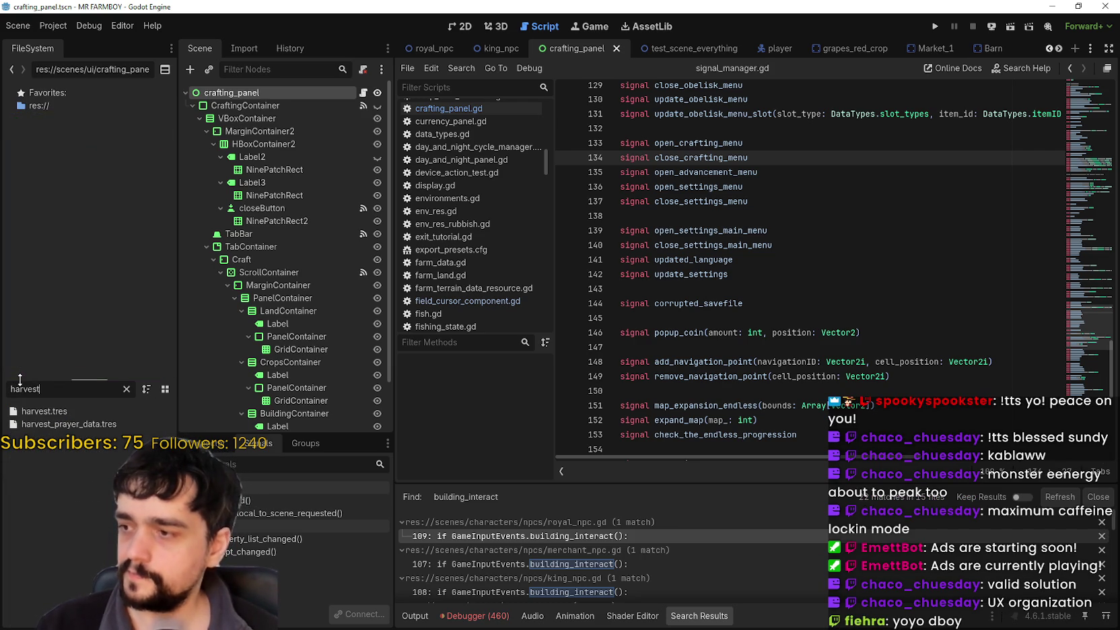
key("BackSpace")
key("BackSpace")
key("BackSpace")
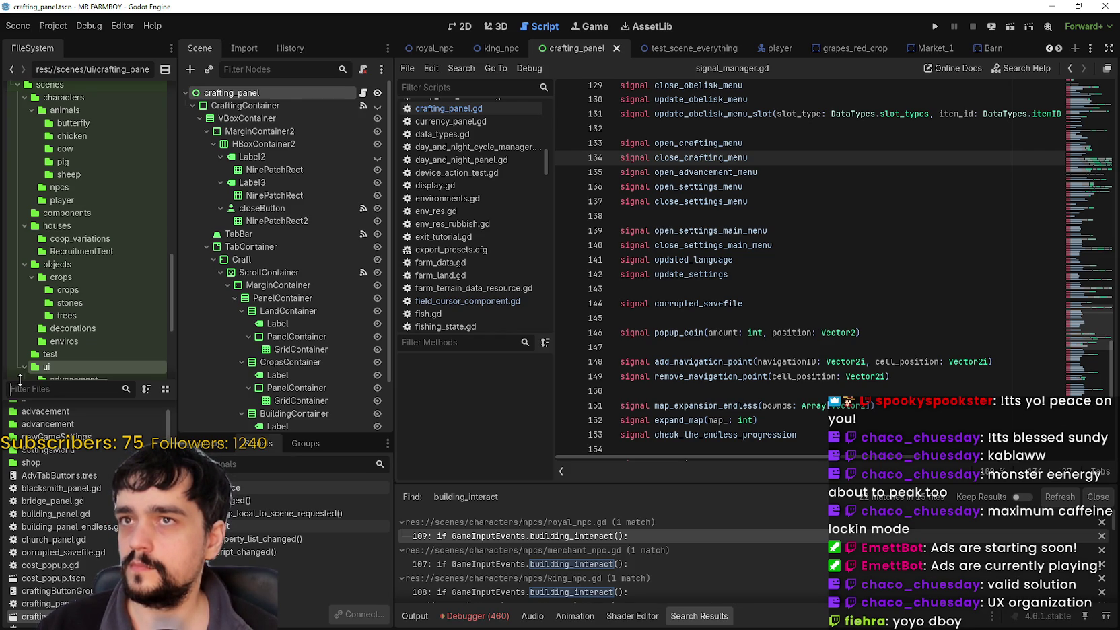
type("c")
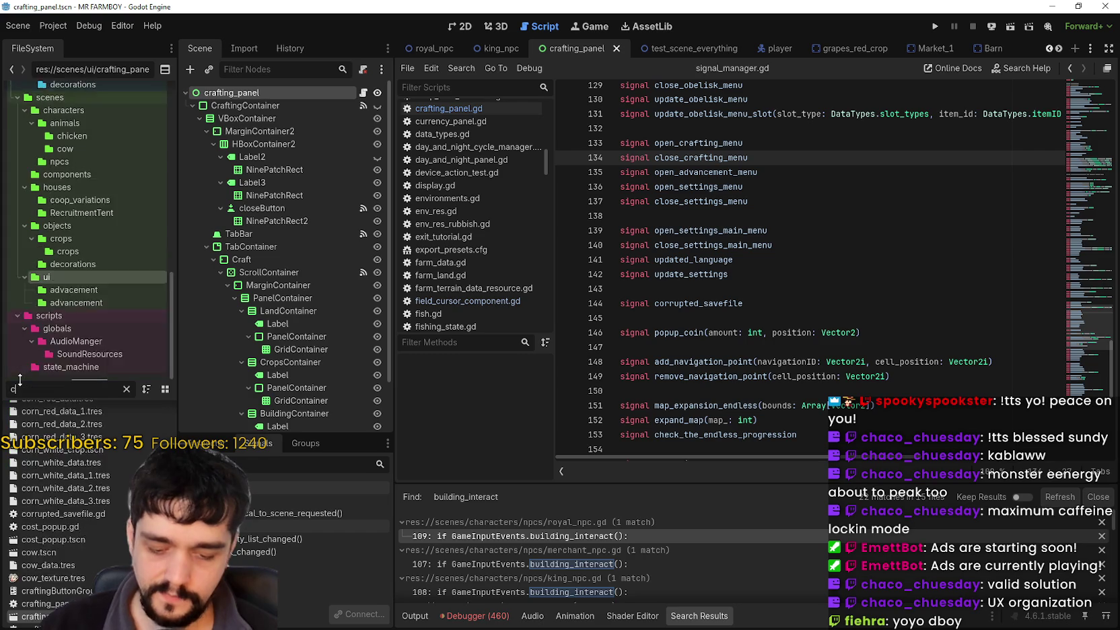
type("rop_")
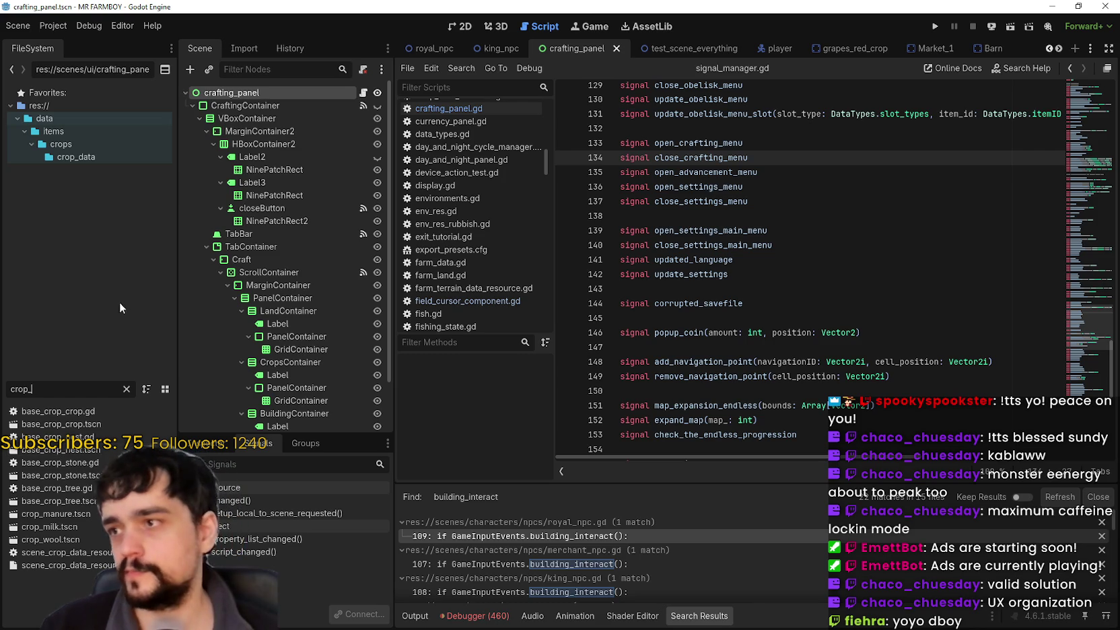
key("ctrl+a")
type("playe")
type("r")
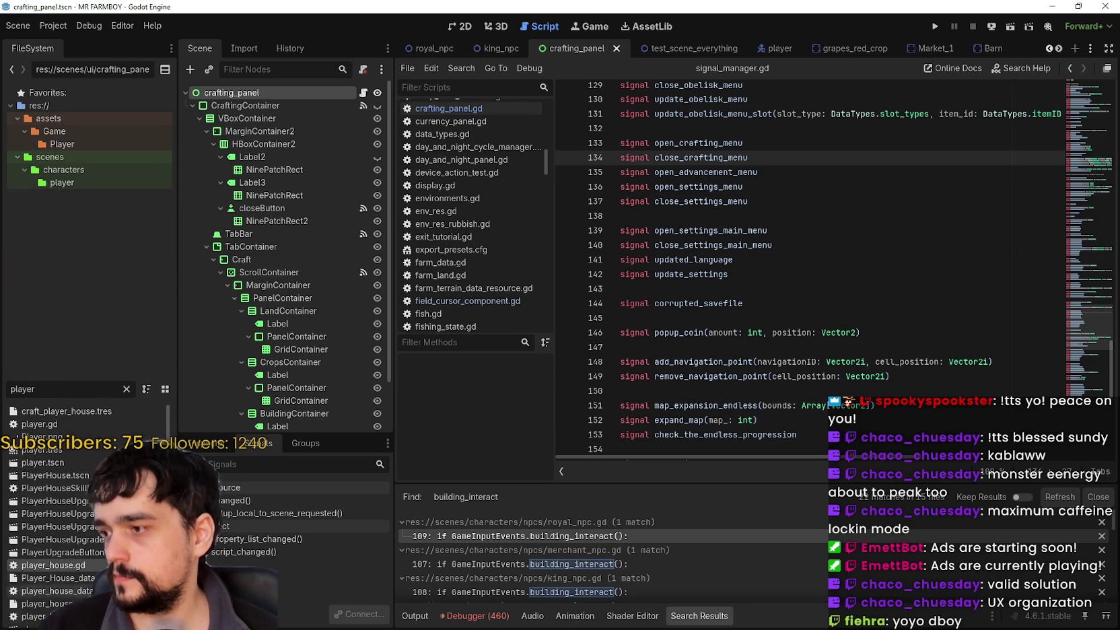
double_click(63, 461)
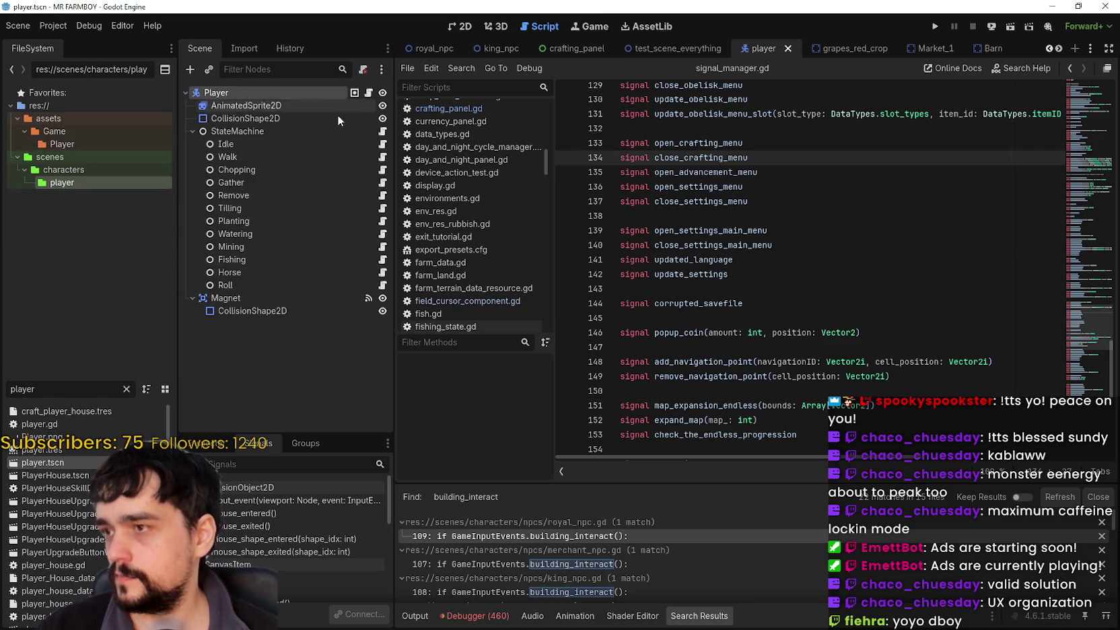
Step: Open gather.gd from the Gather state node, caret after horse_get_down on line 12
left_click(283, 184)
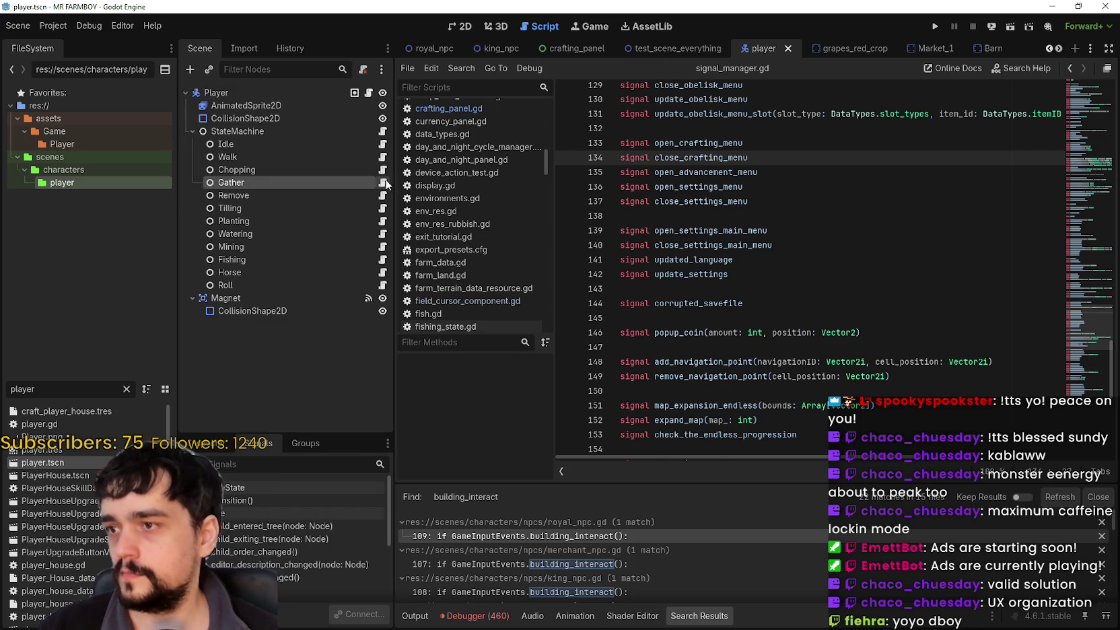
left_click(383, 183)
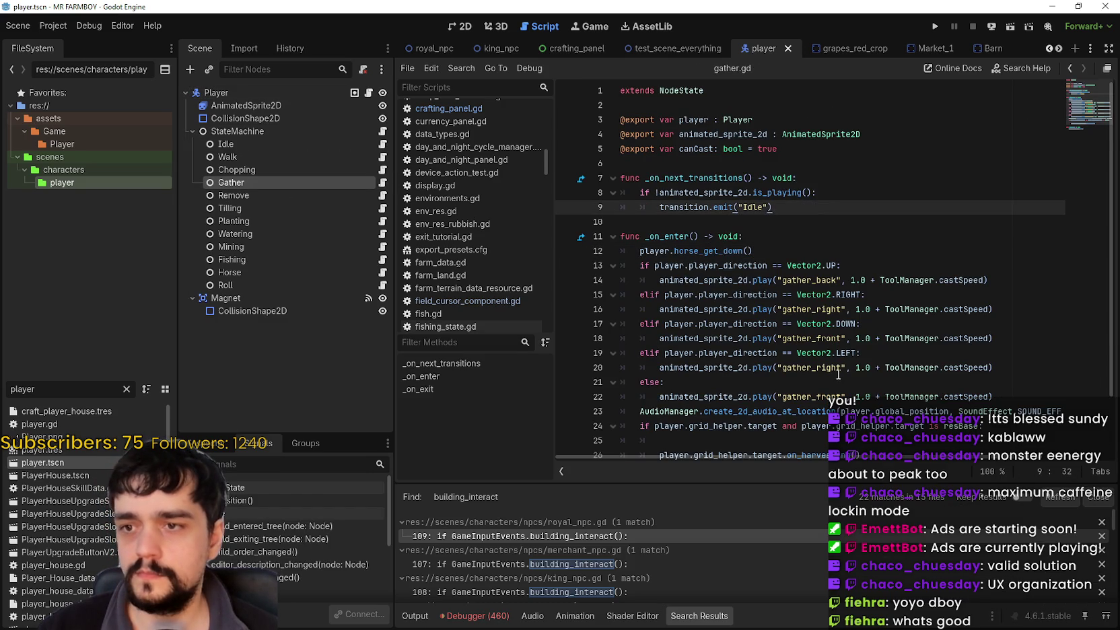
scroll("down", 3)
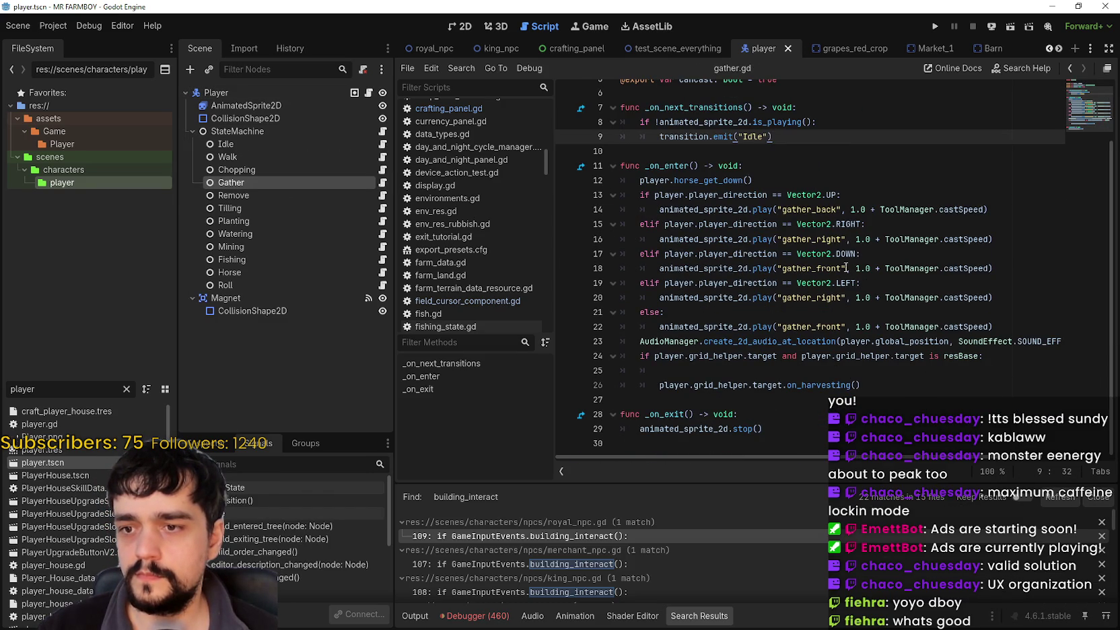
double_click(841, 390)
left_click(806, 174)
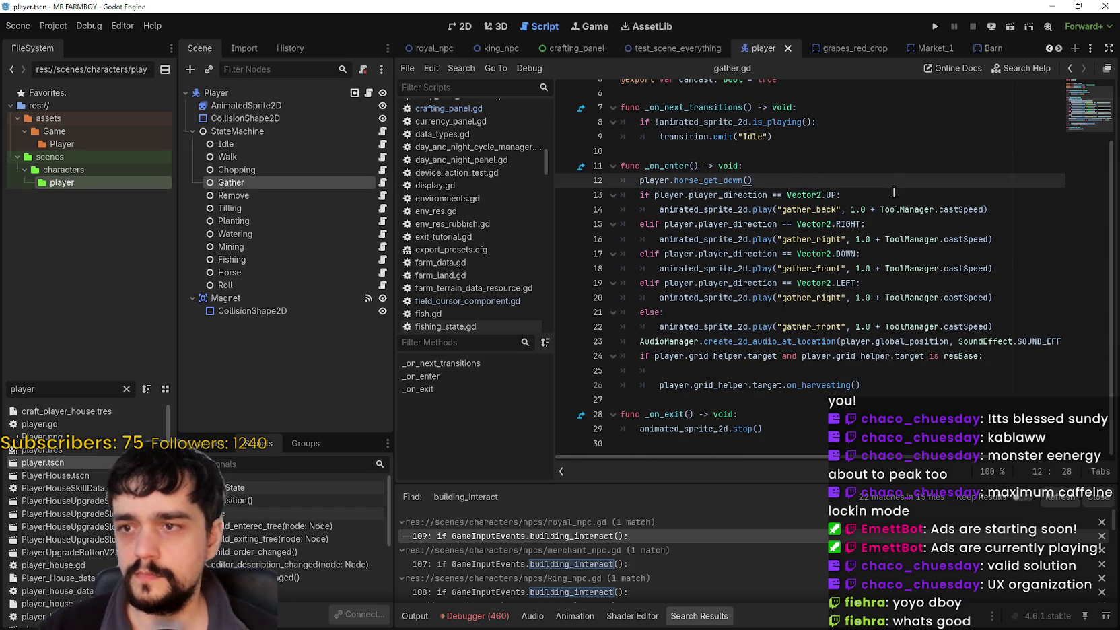
Step: In _on_enter, add the condition 'if StatsManager.openMenu_Craft:' below horse_get_down
key("Return")
type("if ")
type("Stats")
key("Escape")
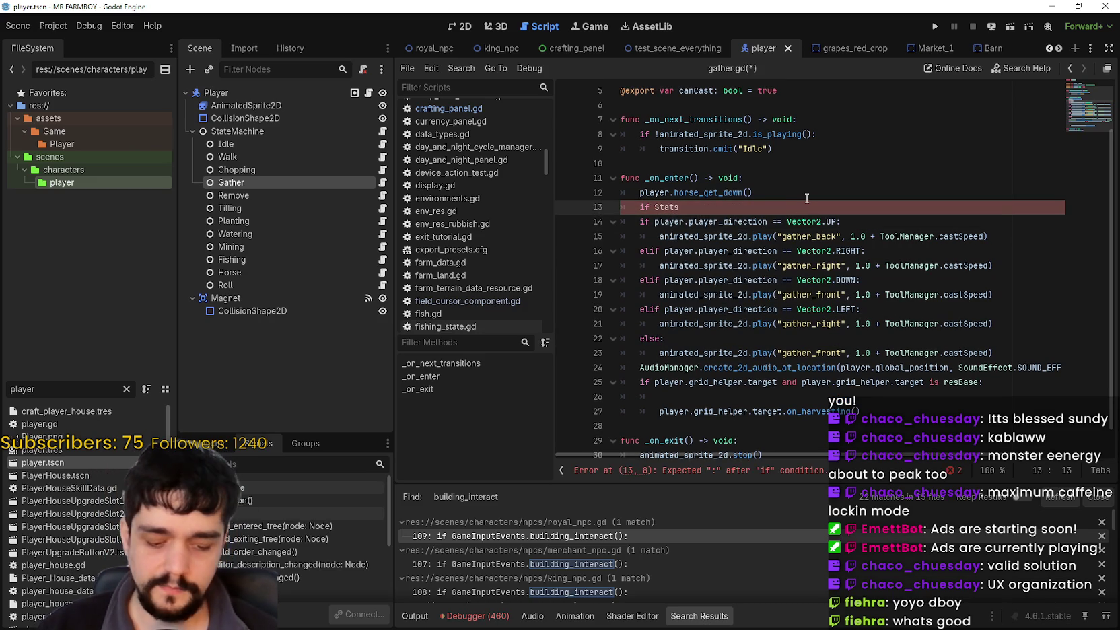
type("Ma")
key("Return")
type(".")
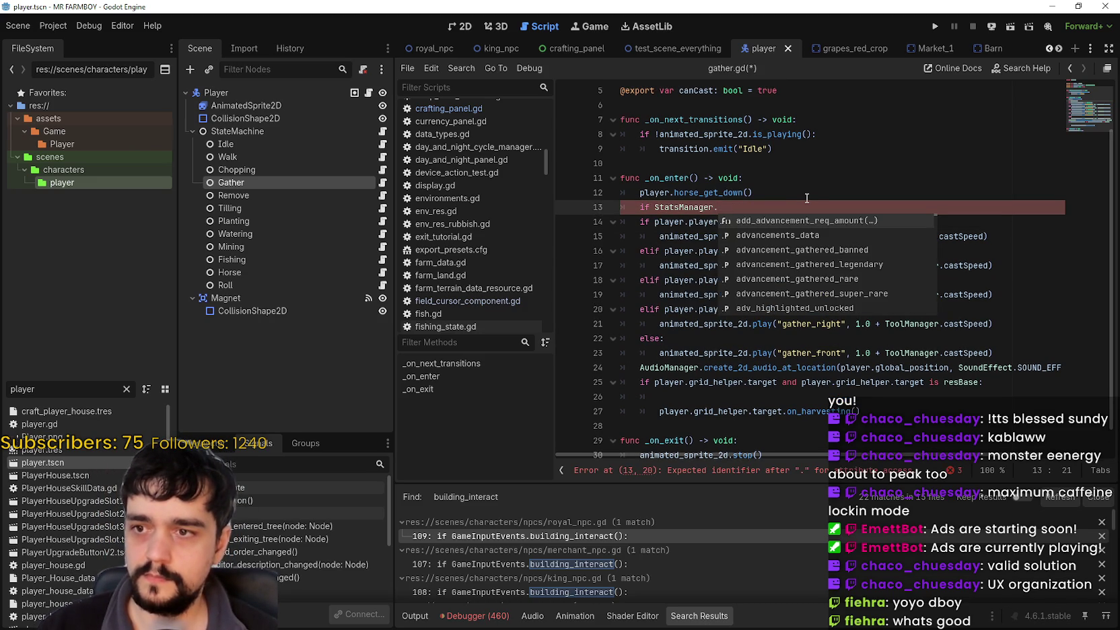
type("craft")
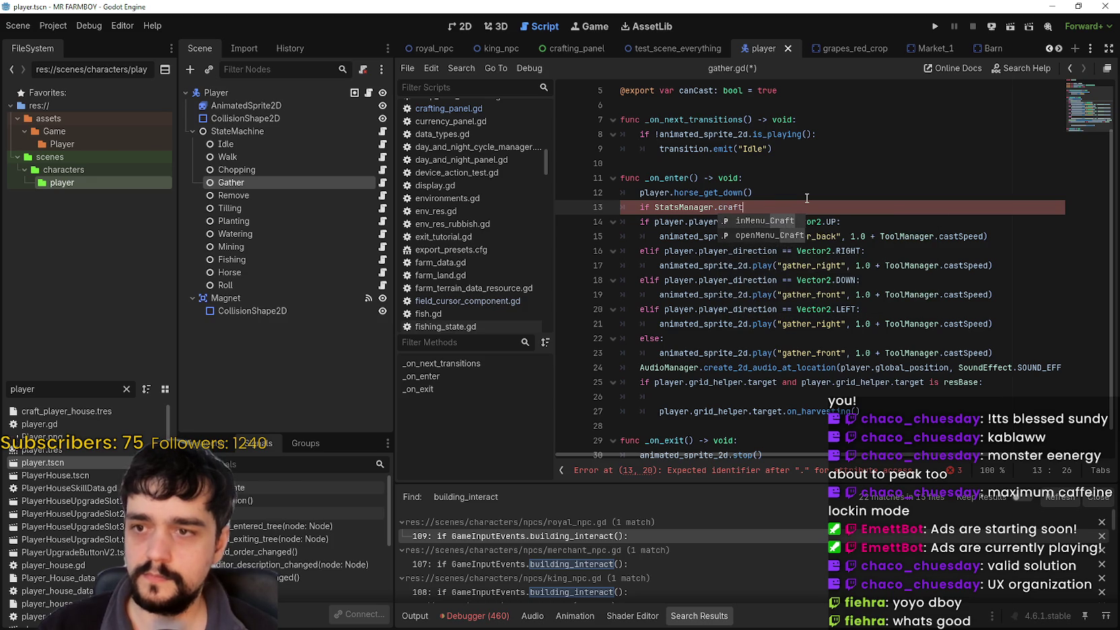
key("Down")
key("Return")
type(":")
Step: Emit SignalManager.close_crafting_menu under the condition, save gather.gd, and run the game
key("Return")
type("close_crafting_menu.emit(*")
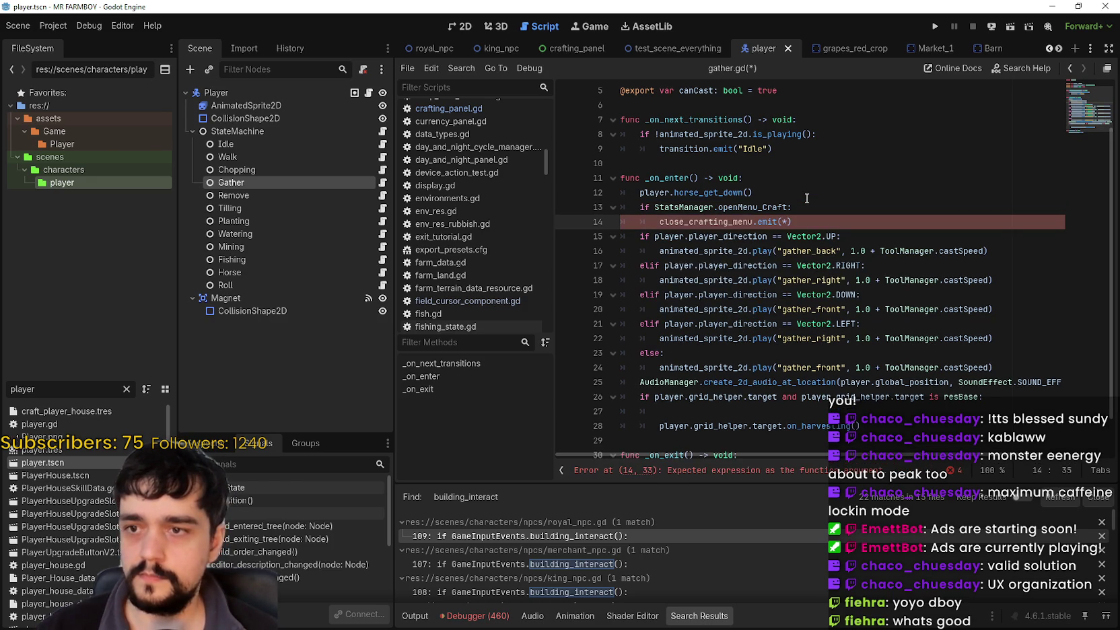
key("BackSpace")
type("SignalManager.")
key("ctrl+s")
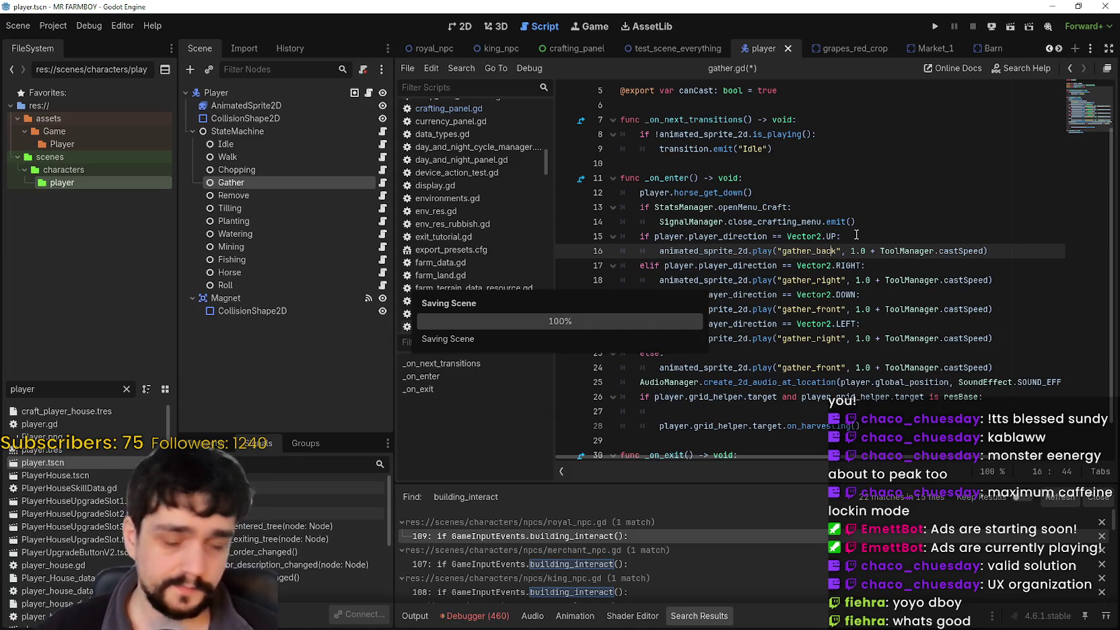
left_click(868, 222)
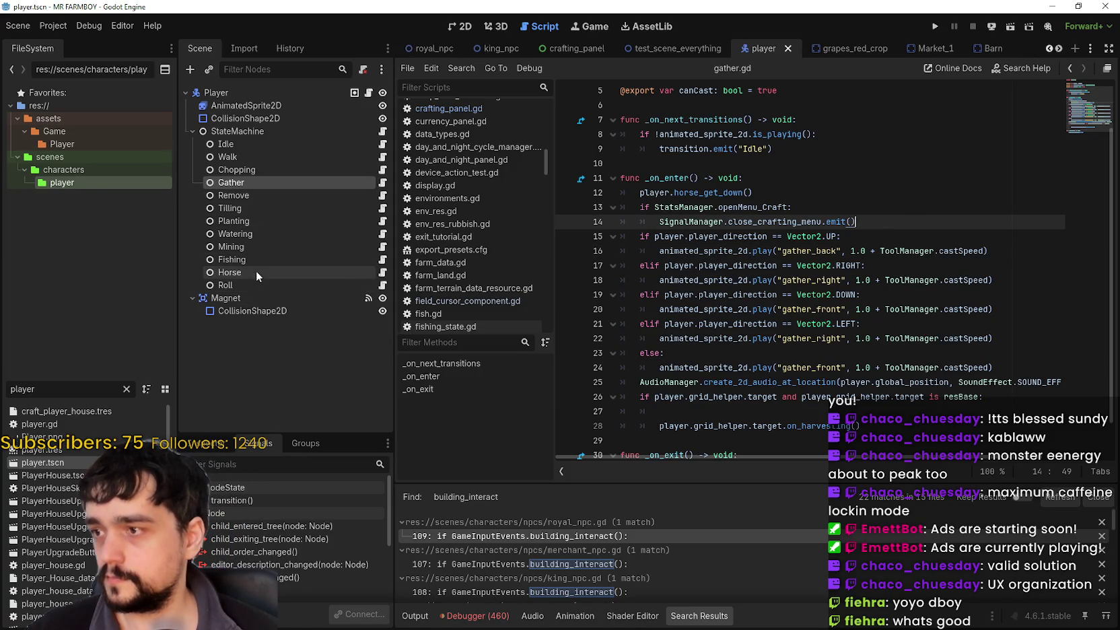
left_click(934, 28)
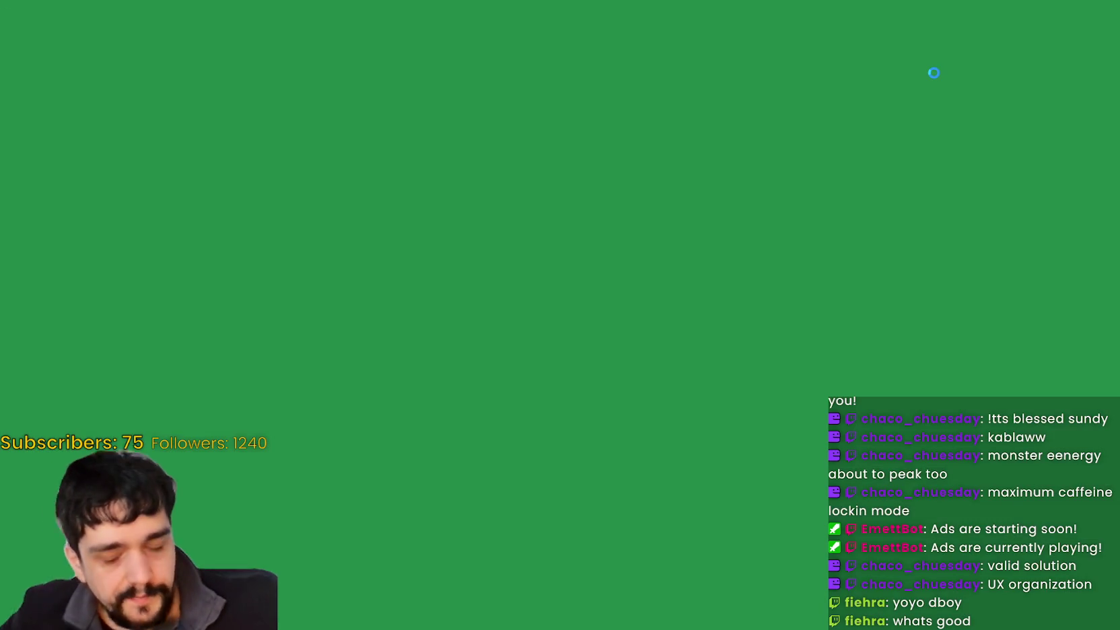
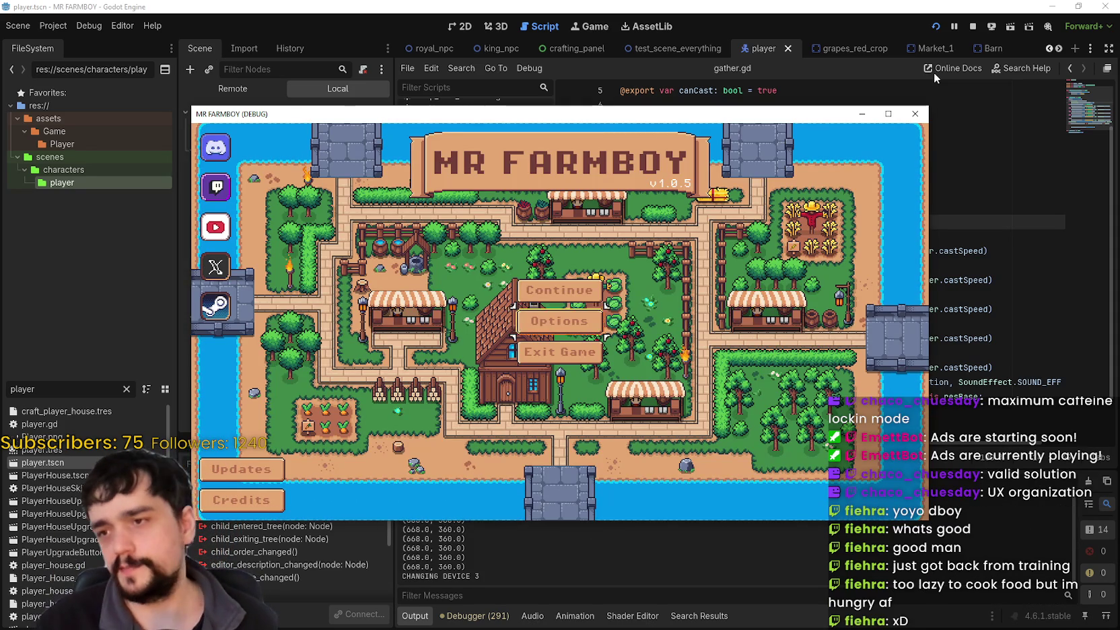
Step: Maximize the game window and load Save 4 (Normal) to arrive on the farm
key("Return")
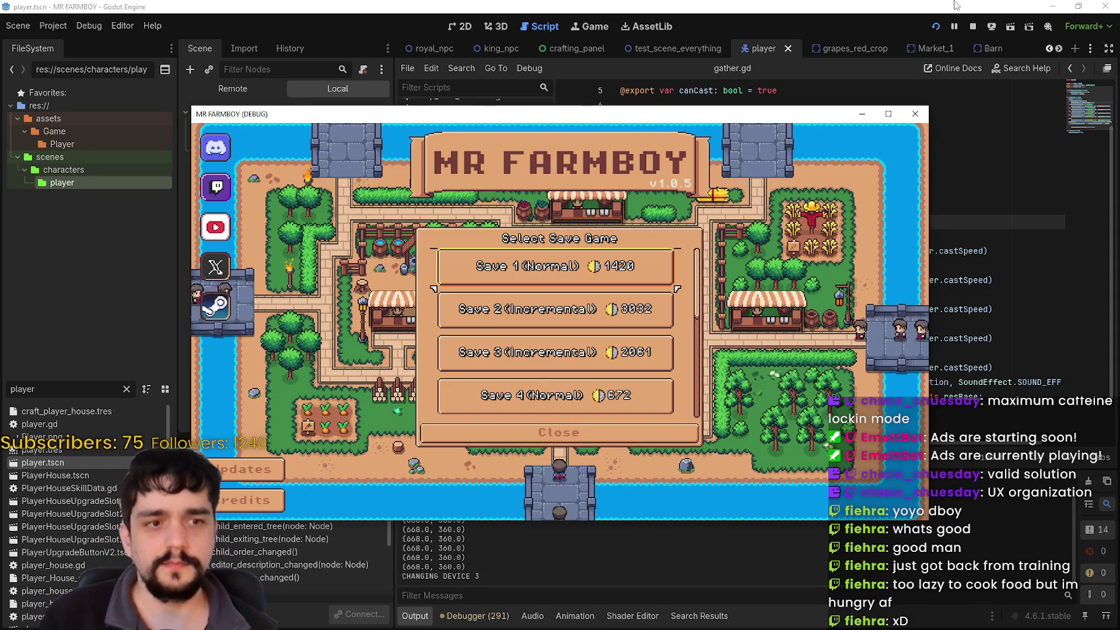
left_click(888, 113)
key("Down")
key("Down")
key("Down")
key("Down")
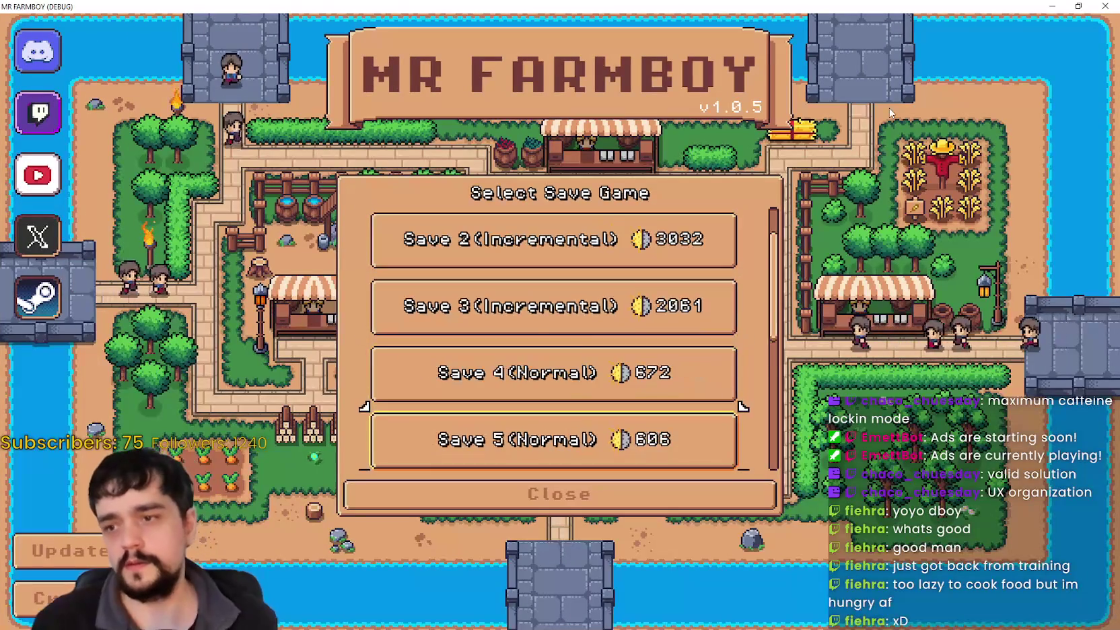
key("Up")
key("Up")
key("Down")
key("Up")
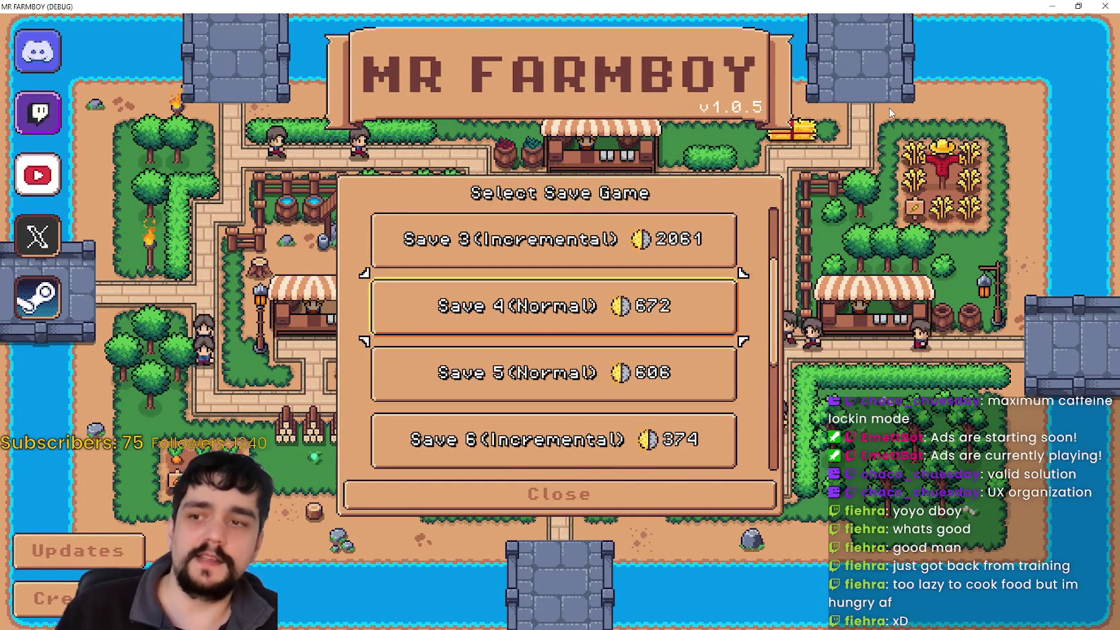
key("Return")
key("Return")
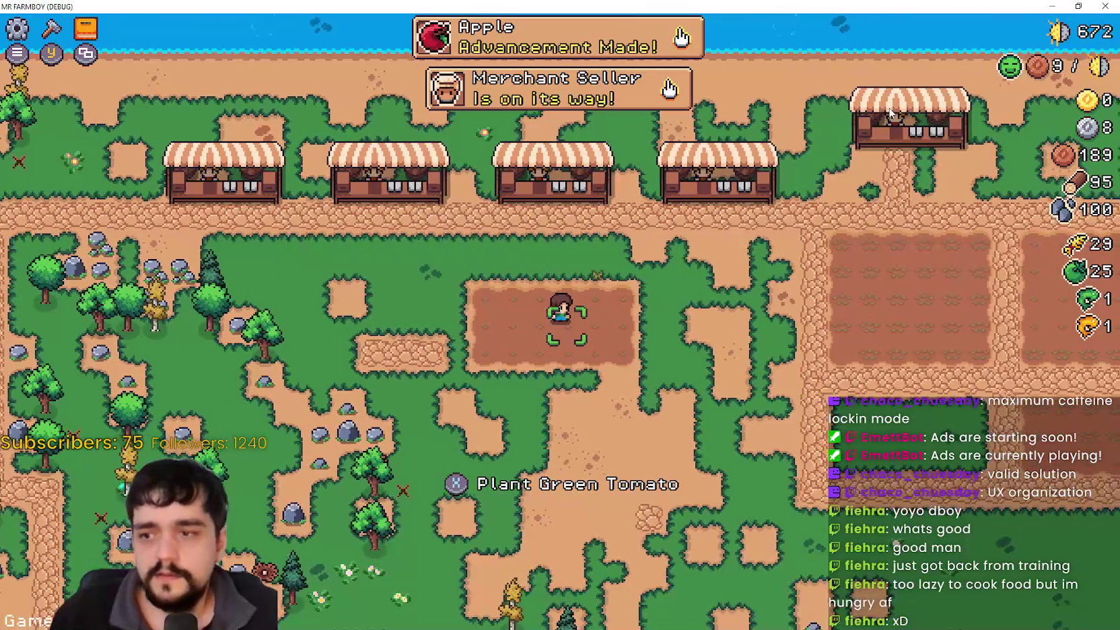
key("Down")
key("Right")
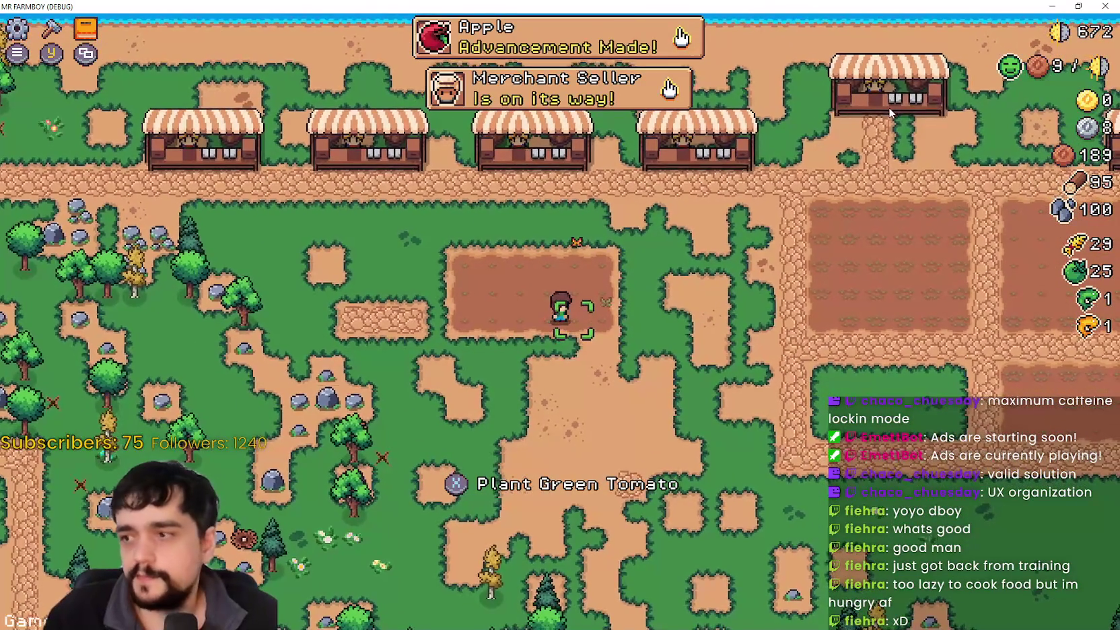
Step: Open the Crafting menu and select the Wheat seed
key("Escape")
key("Escape")
key("c")
key("Down")
key("Down")
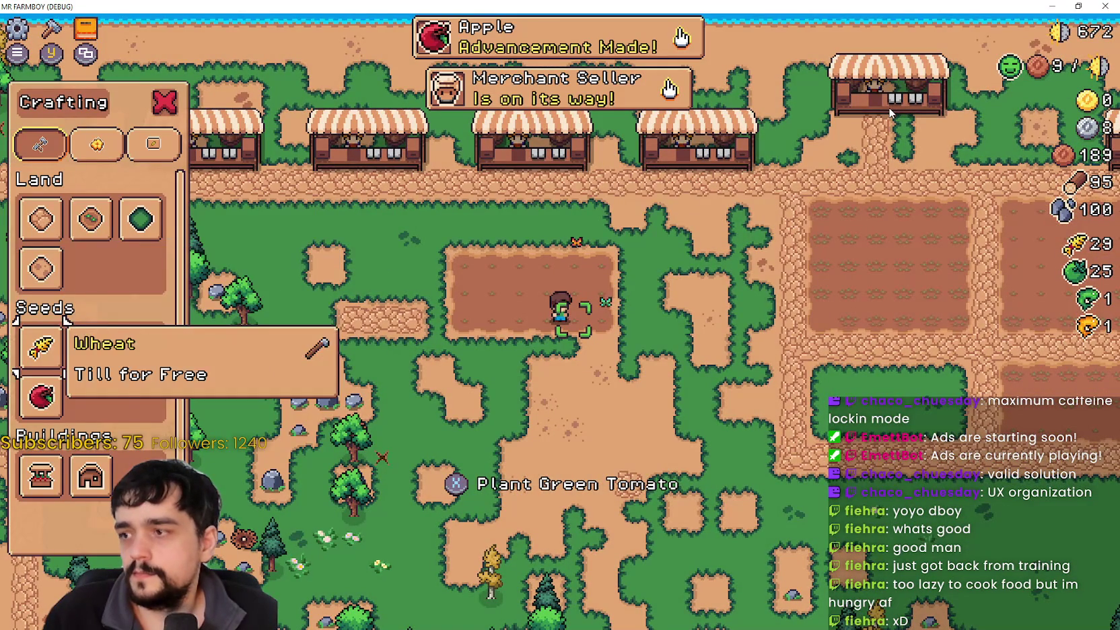
key("Left")
Step: Walk the farmer onto the tilled plot and plant wheat on a tile
key("Right")
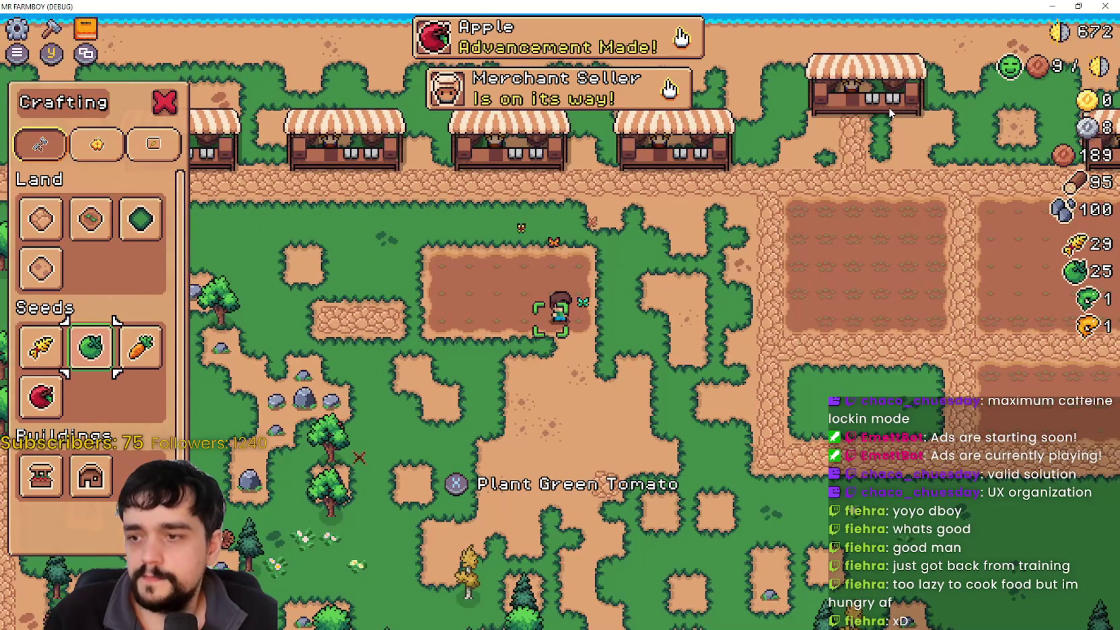
key("Left")
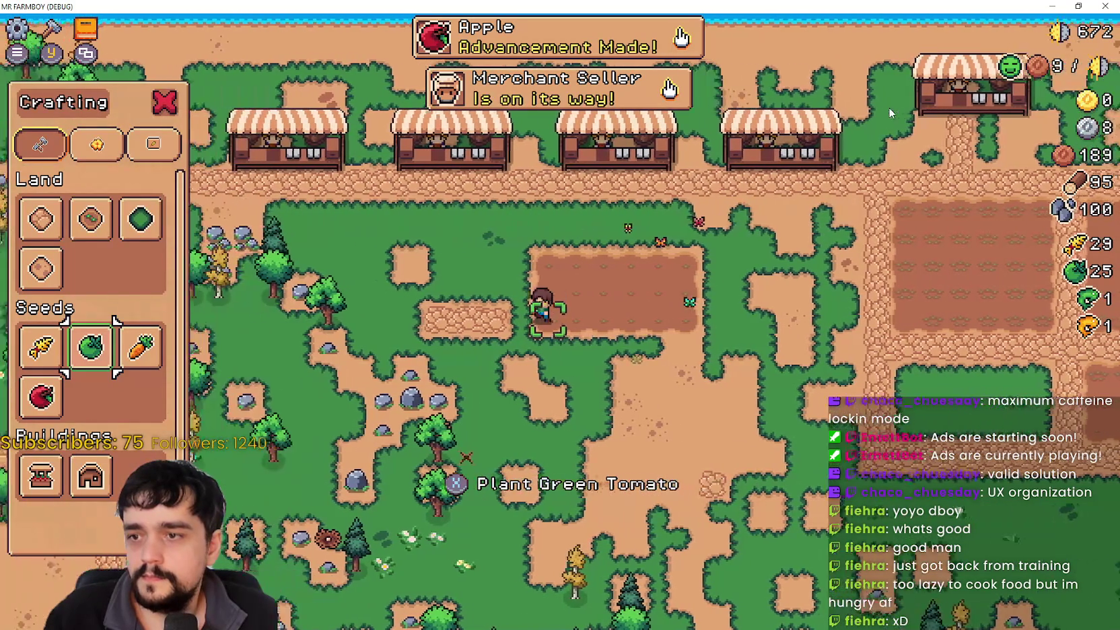
key("Right")
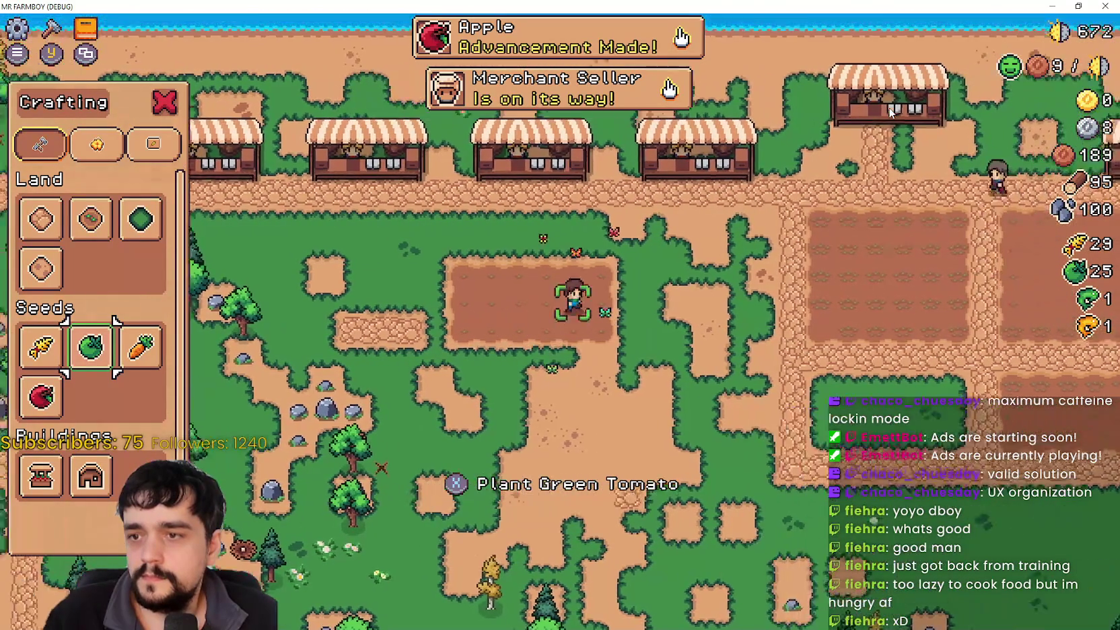
key("Up")
key("Right")
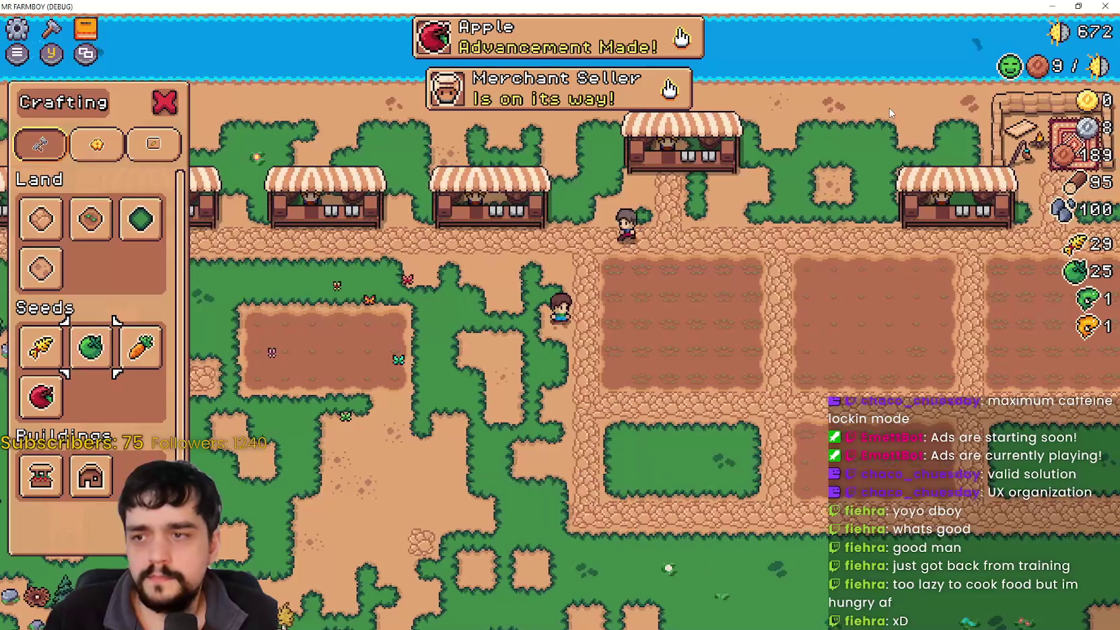
key("Left")
key("Right")
key("x")
Step: Reopen Crafting and pick the Green Tomato seed to enter Plant mode
key("Right")
scroll("down", 3)
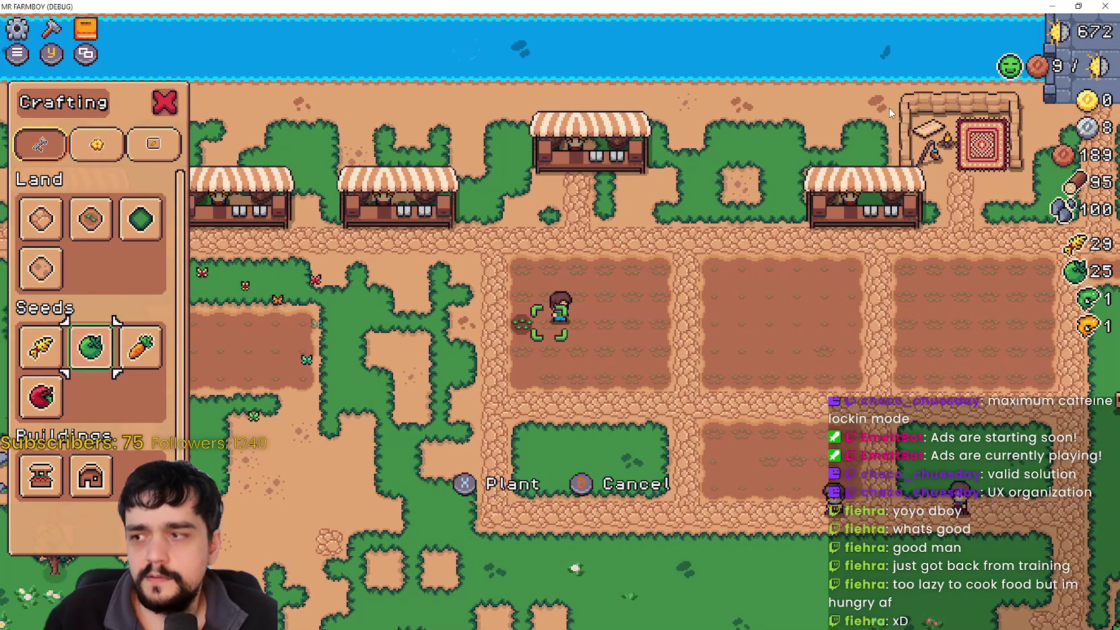
key("Left")
key("Right")
key("Escape")
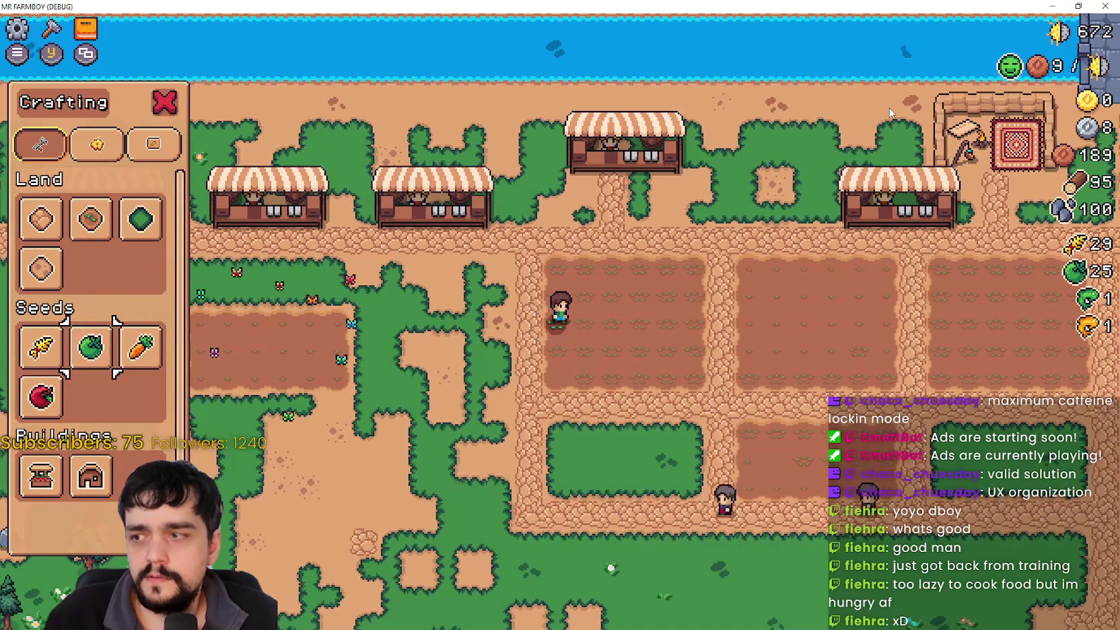
key("Escape")
key("c")
key("Right")
key("Left")
key("Return")
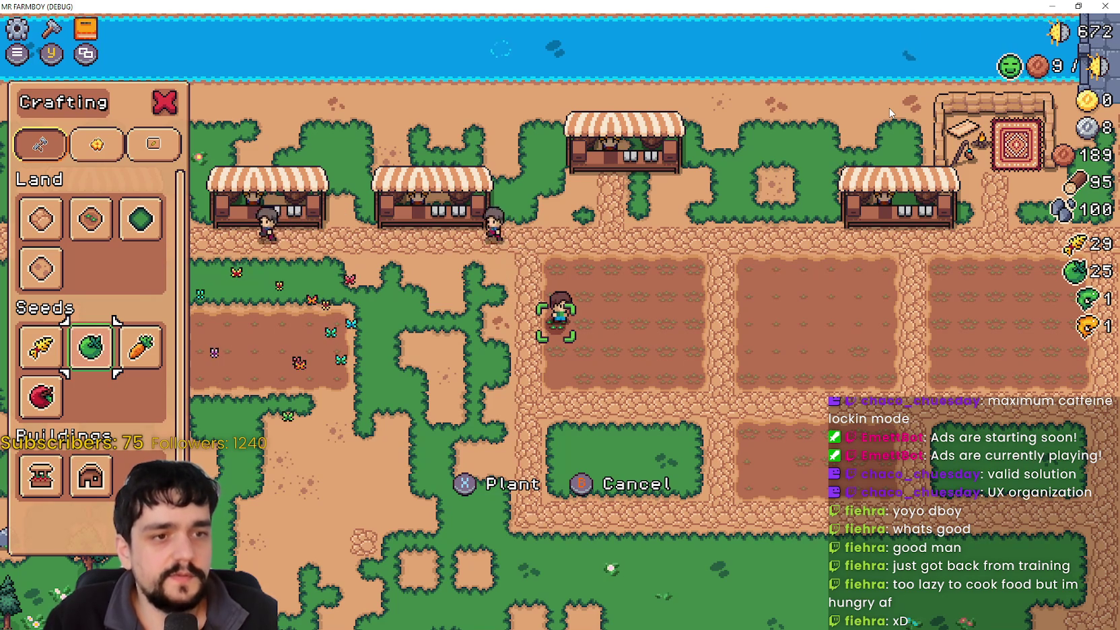
Step: Plant a seed on the current tile and walk the farmer left across the plot
key("x")
key("Right")
key("Down")
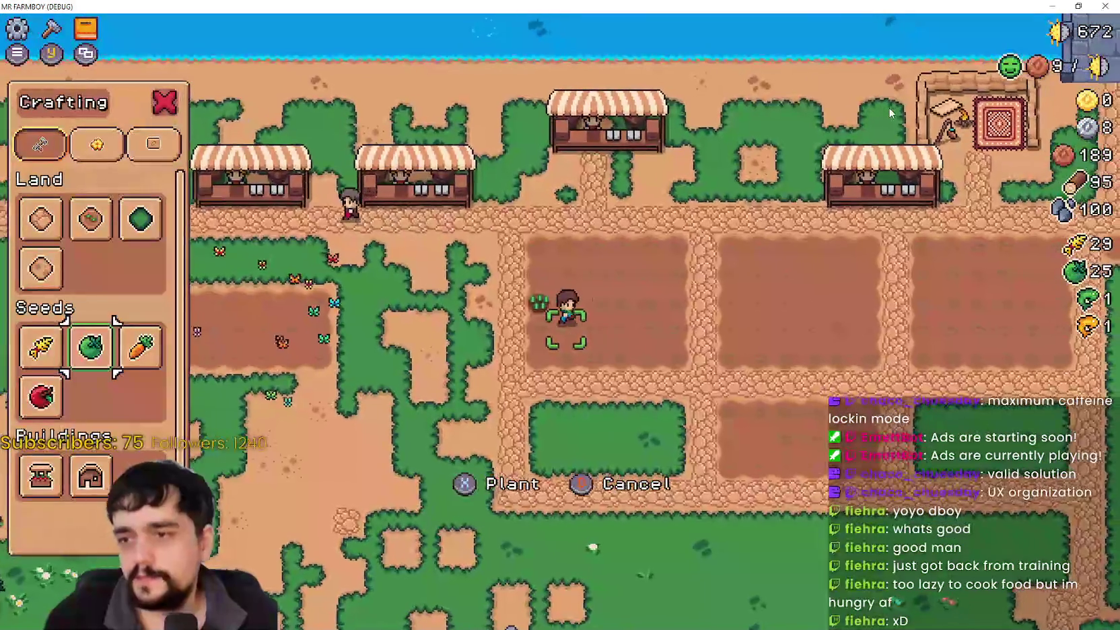
key("Left")
key("Down")
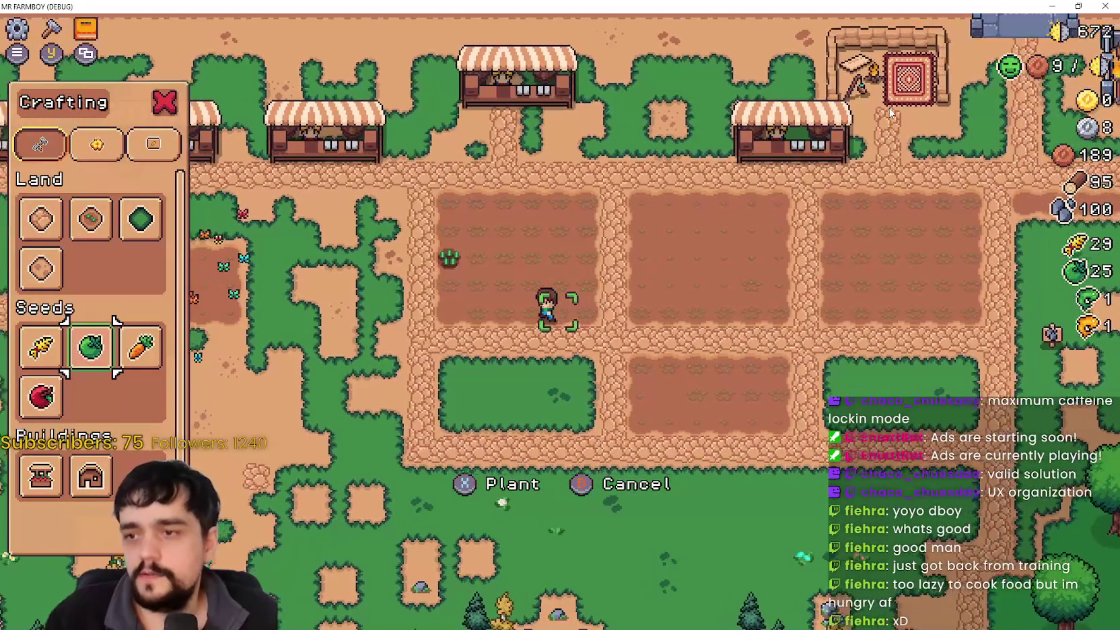
key("Up")
Step: Flip the Crafting pages back to Land and select the Green Tomato seed
key("Left")
key("e")
key("q")
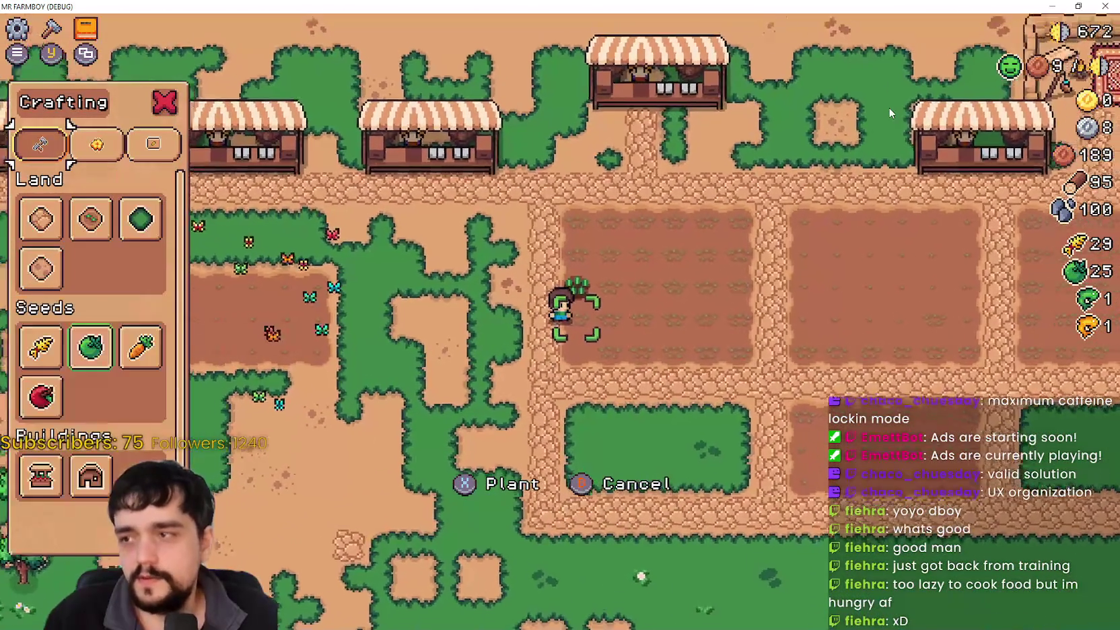
key("Down")
key("Down")
key("Down")
key("Right")
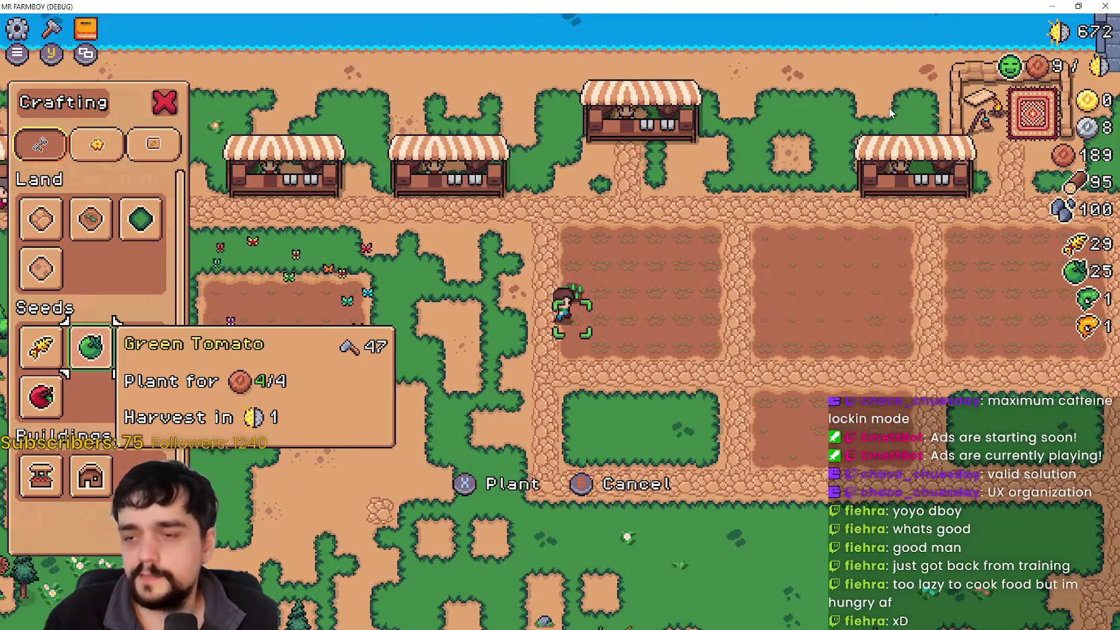
key("Right")
key("Right")
Step: Plant Green Tomato seeds along the lower row of the left tilled plot
key("a")
key("s")
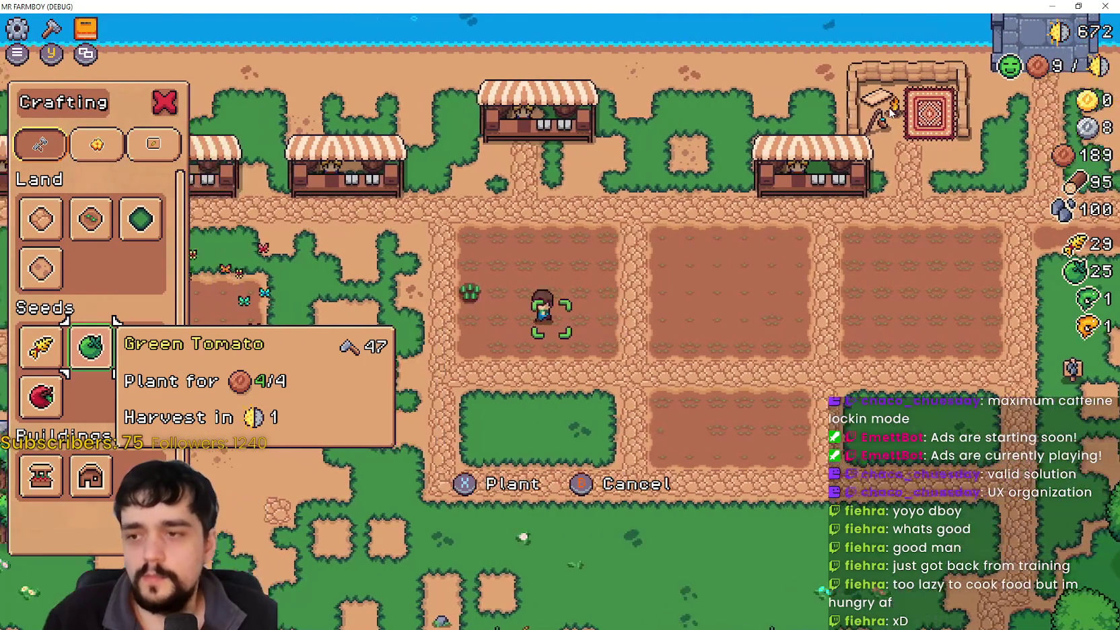
key("d")
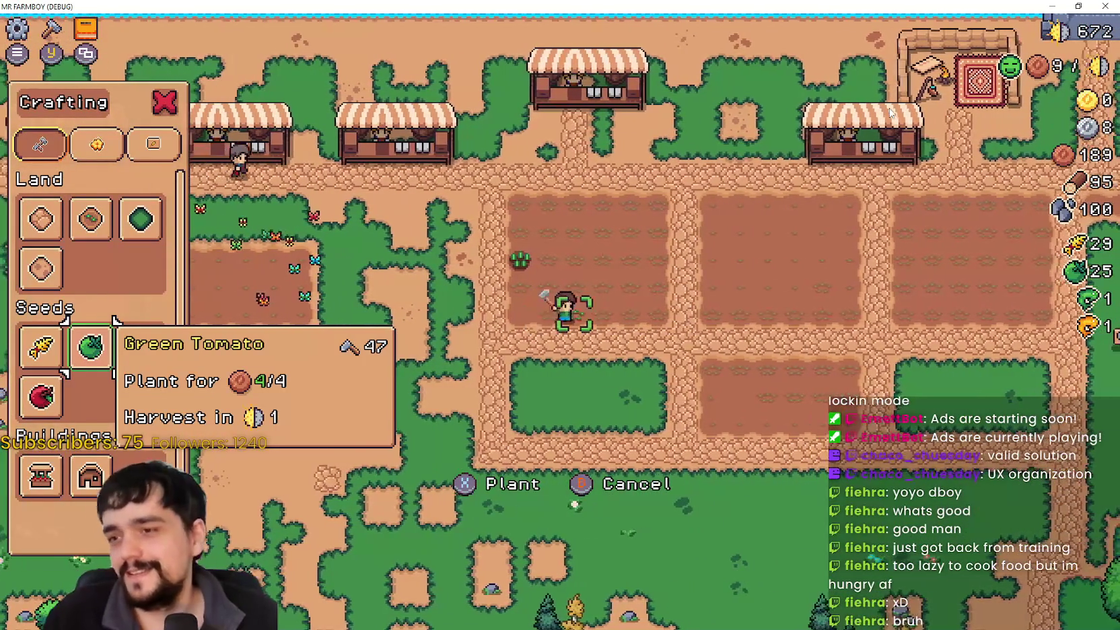
key("x")
key("d")
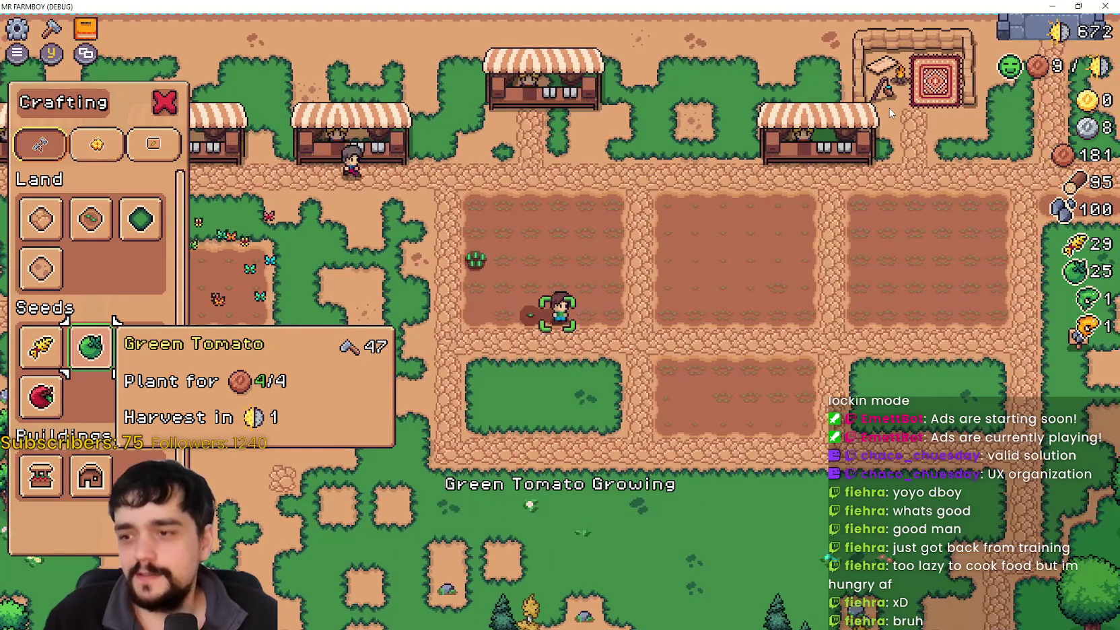
key("d")
key("x")
key("d")
key("x")
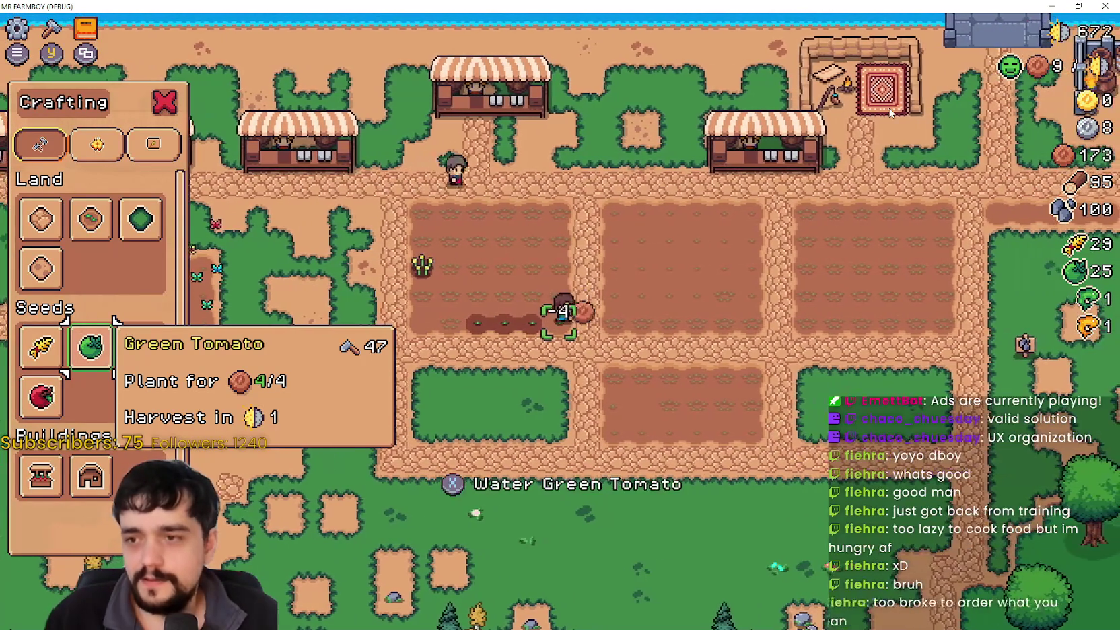
key("a")
key("x")
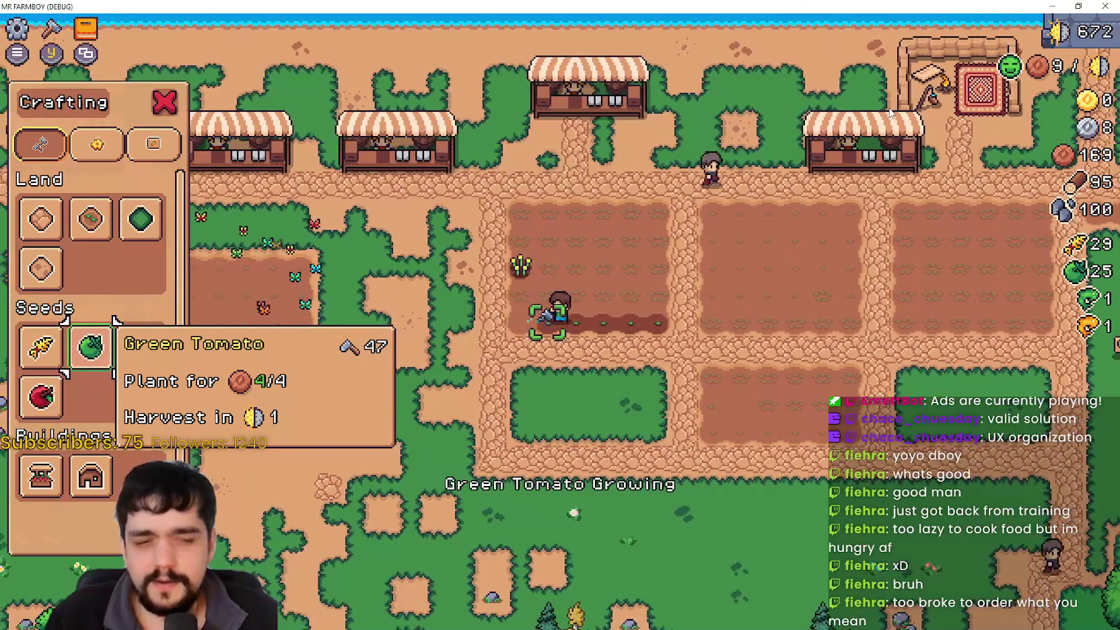
key("x")
key("w")
key("x")
Step: Continue planting Green Tomato seeds rightward along the next row
key("d")
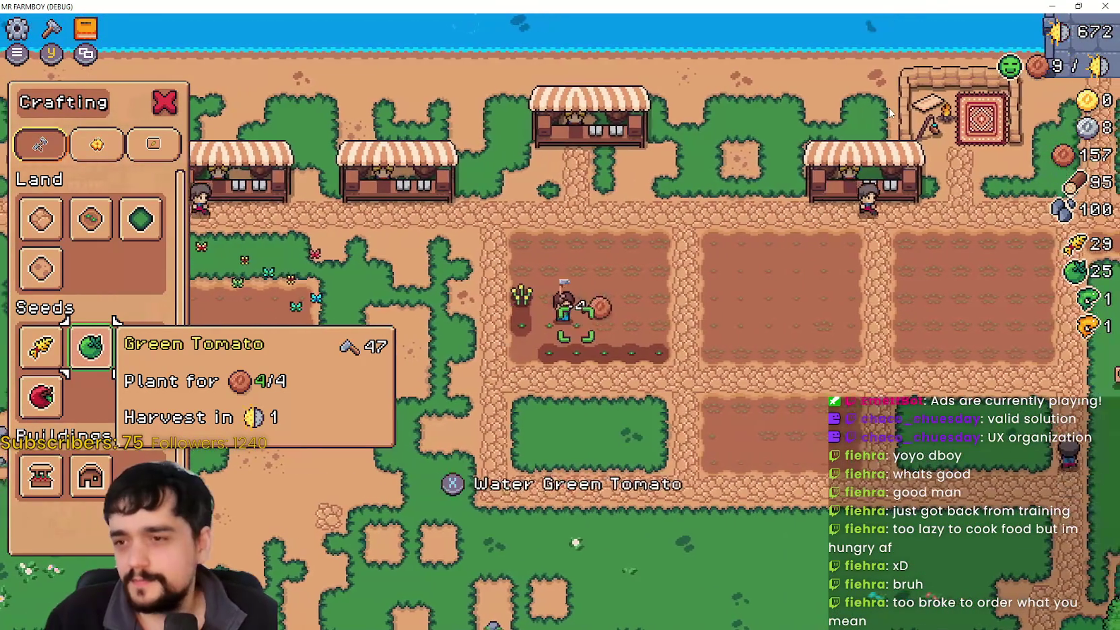
key("d")
key("x")
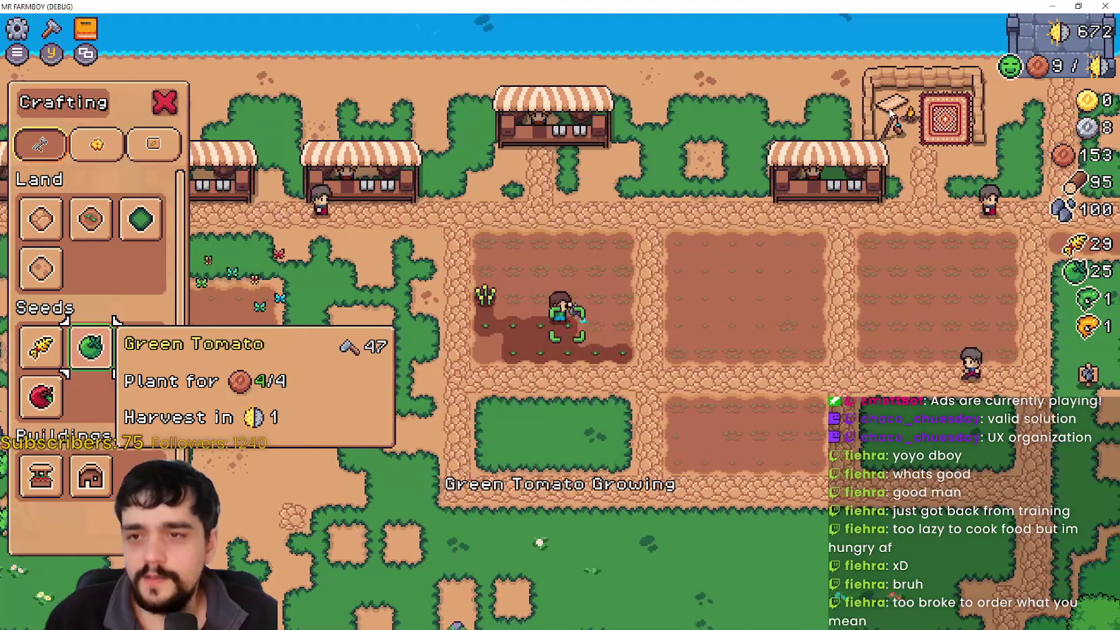
key("x")
key("d")
key("x")
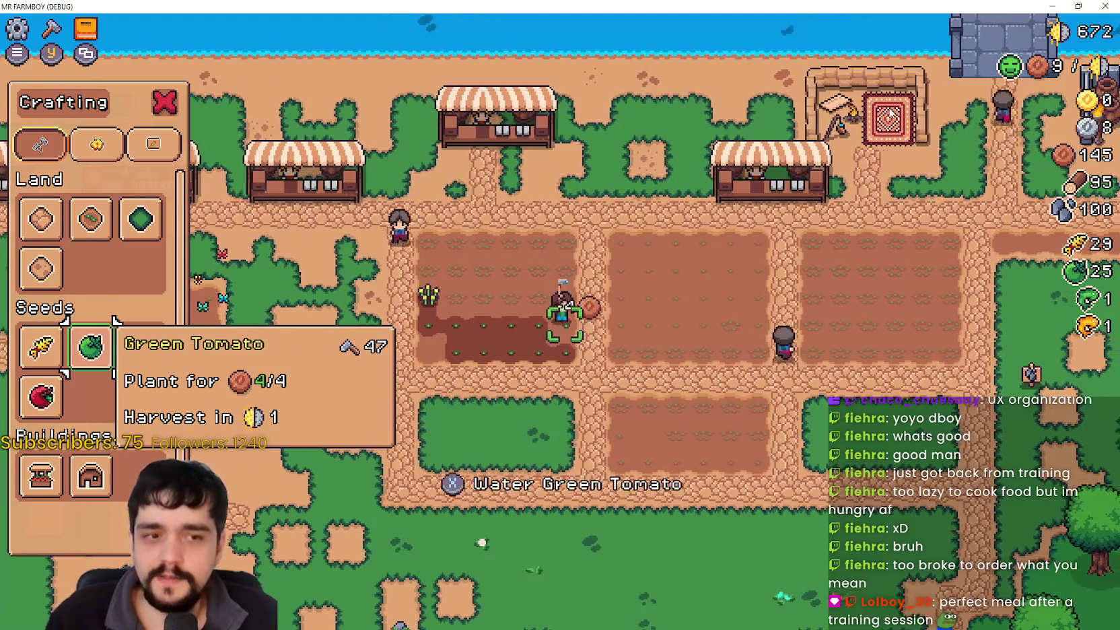
key("a")
key("x")
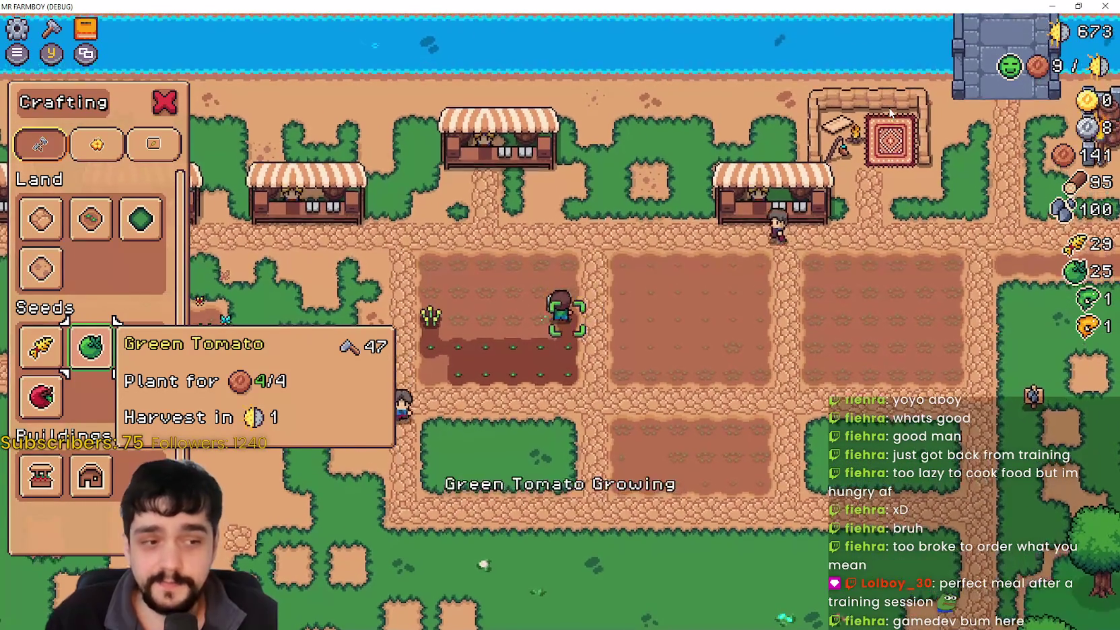
key("w")
Step: Plant Green Tomatoes on the tiles to the left, then harvest the ripe wheat
key("x")
key("a")
key("x")
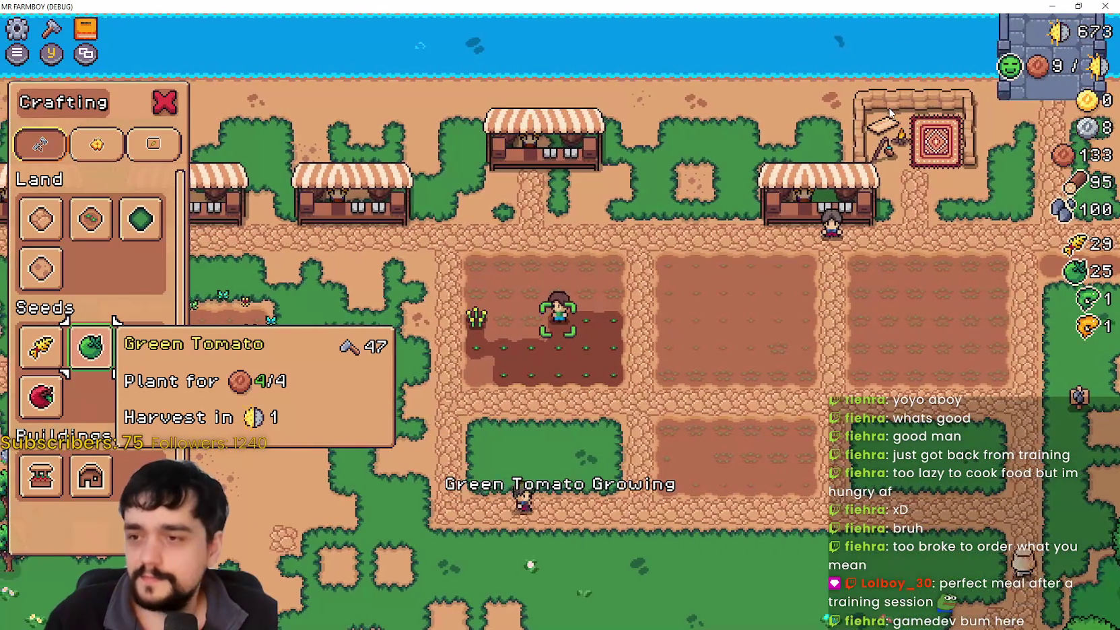
key("a")
key("x")
key("x")
key("a")
key("x")
key("x")
key("a")
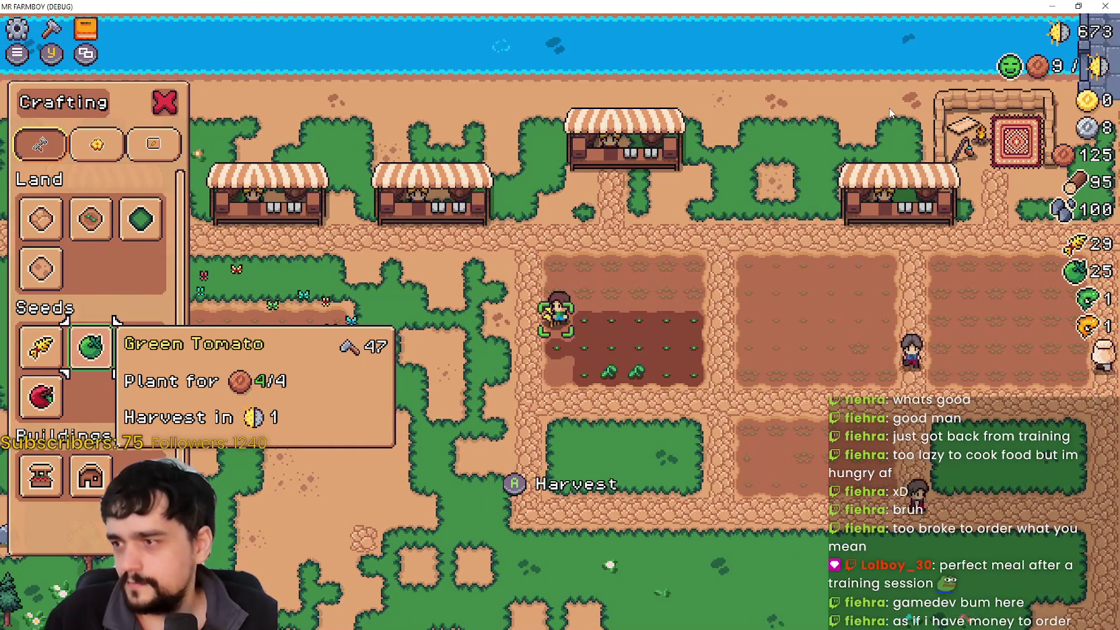
key("x")
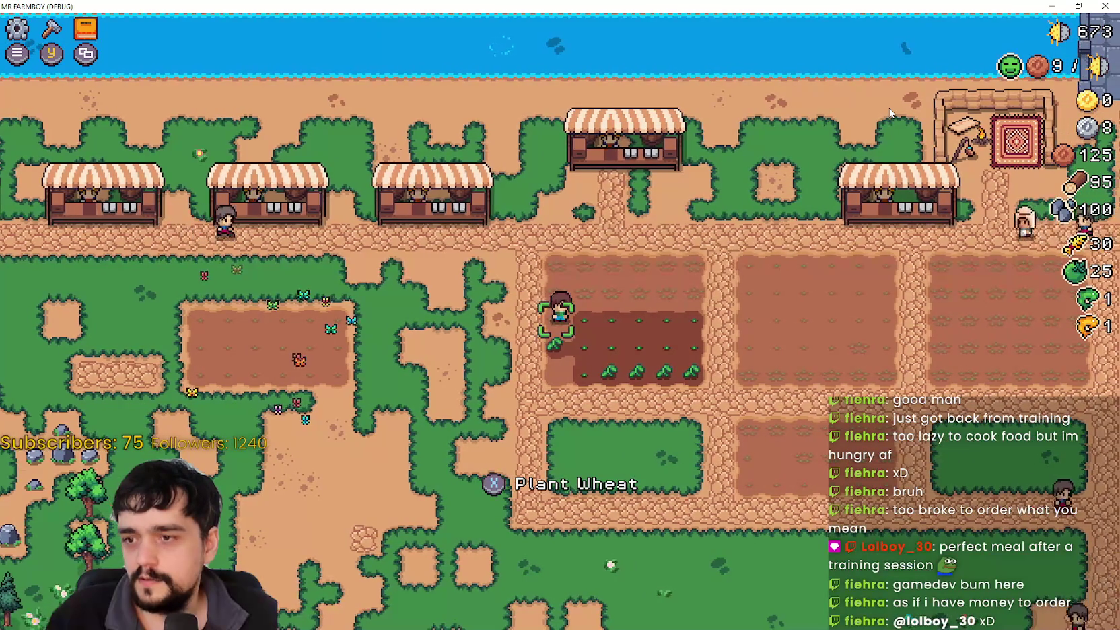
Step: Walk to the tomato field's edge and plant a wheat seedling there
key("d")
key("a")
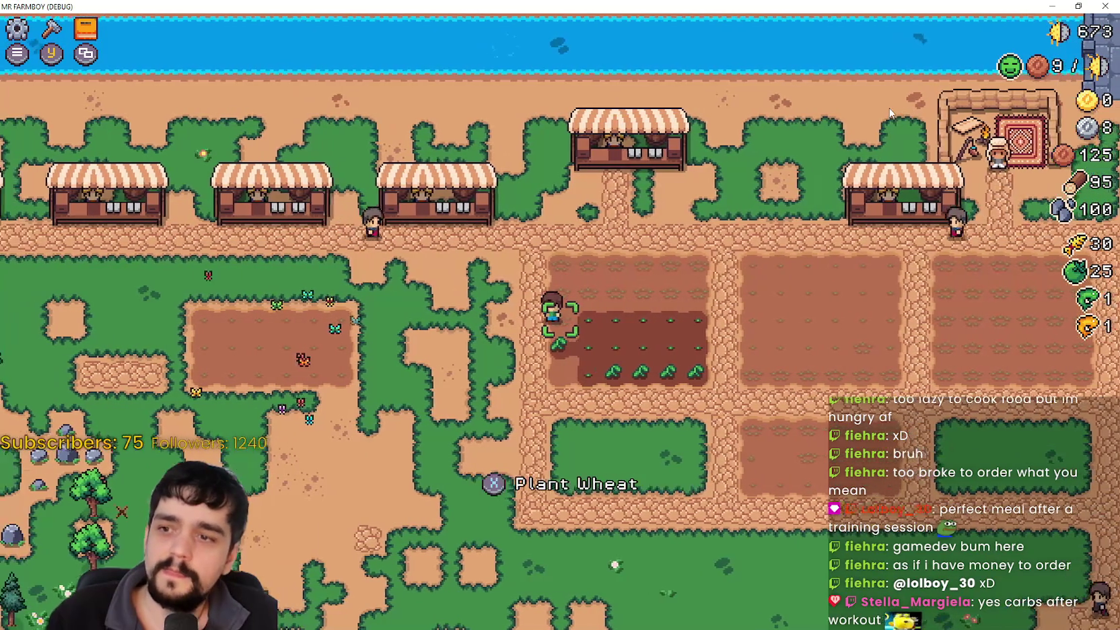
key("x")
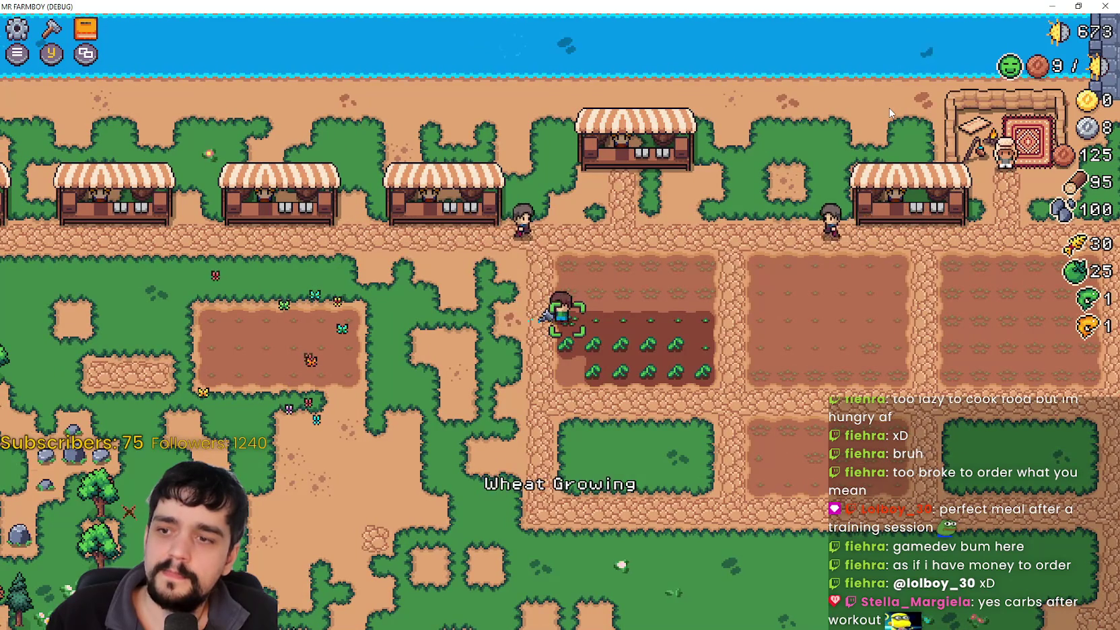
key("s")
Step: Walk through the tomato field and harvest a ripe Green Tomato, bringing the count to 26
key("d")
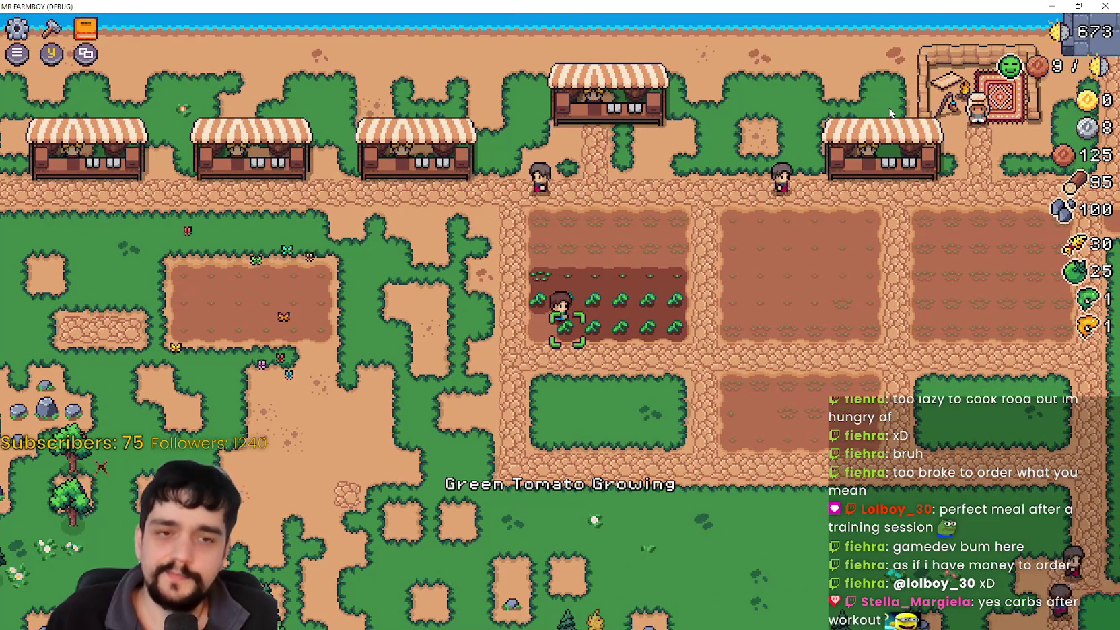
key("w")
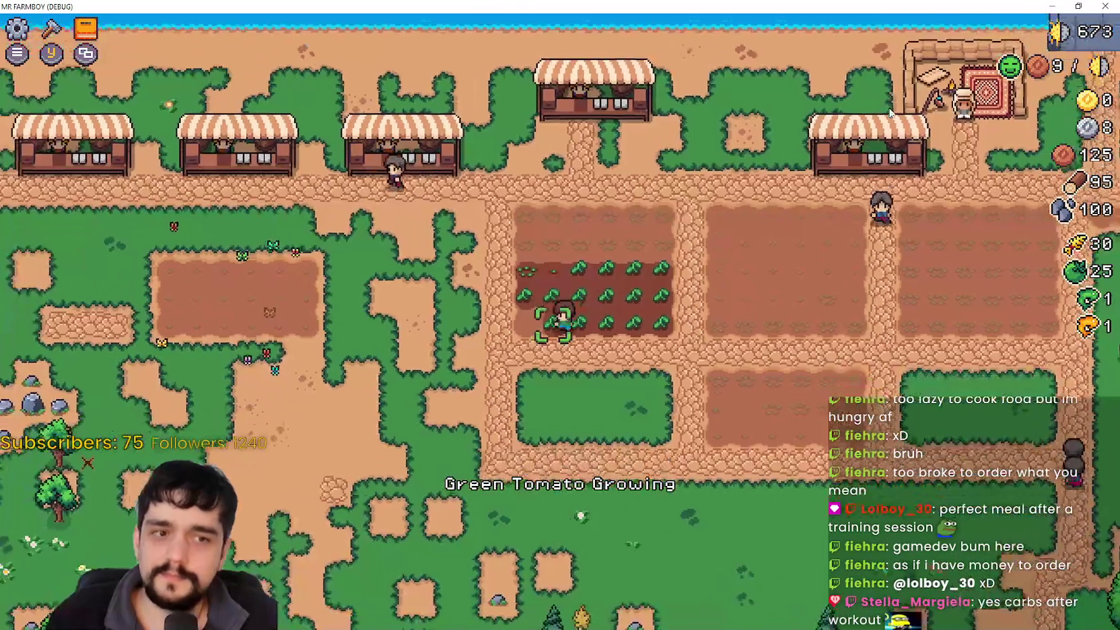
key("s")
key("d")
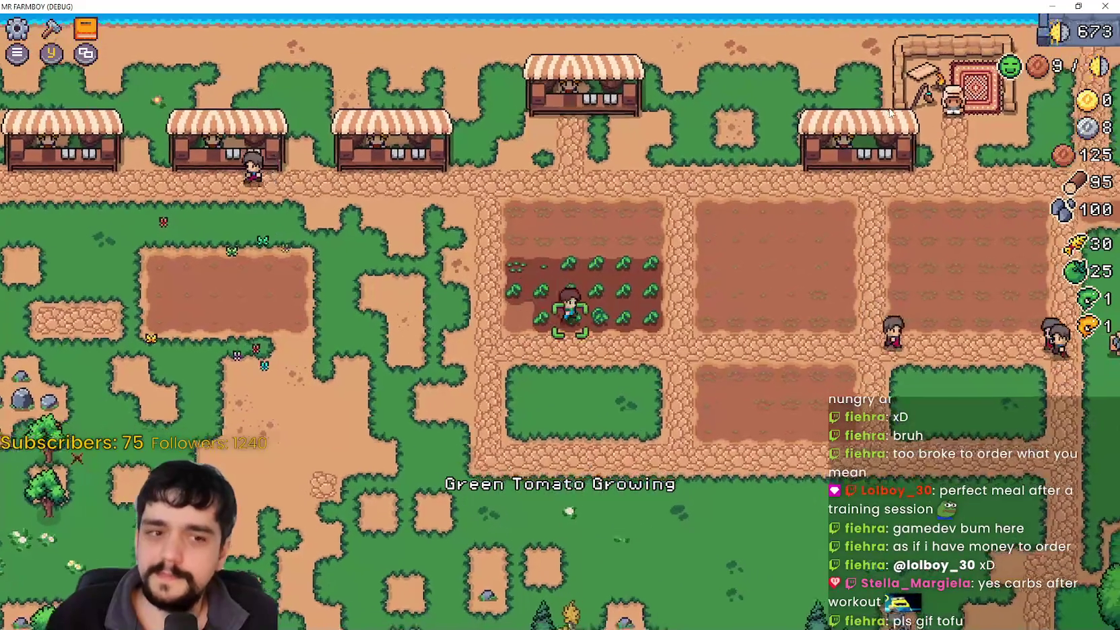
key("s")
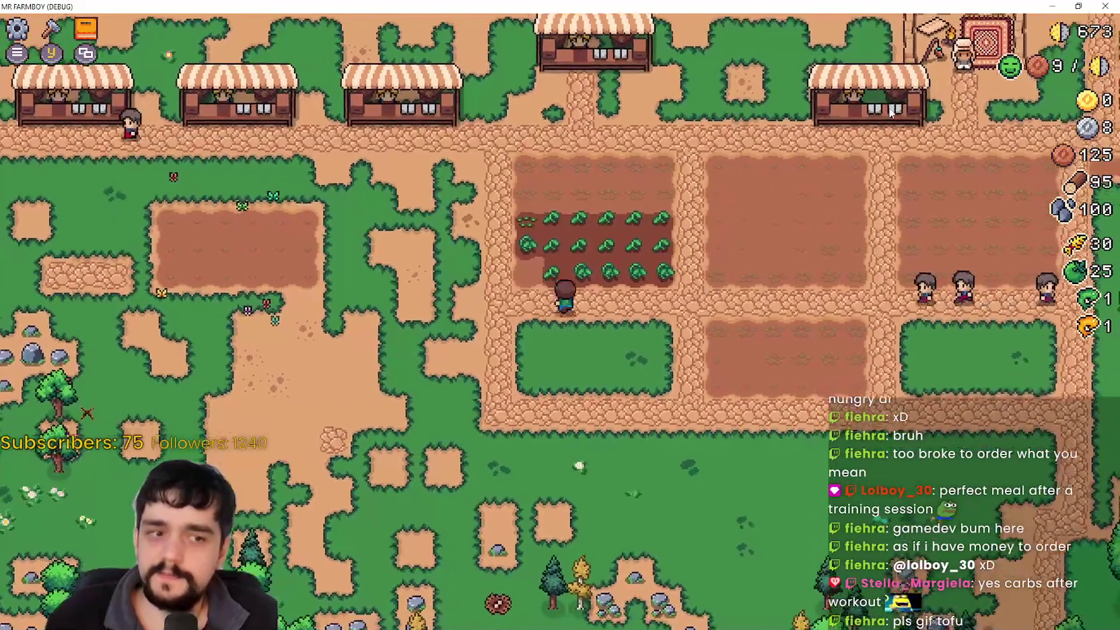
key("w")
key("a")
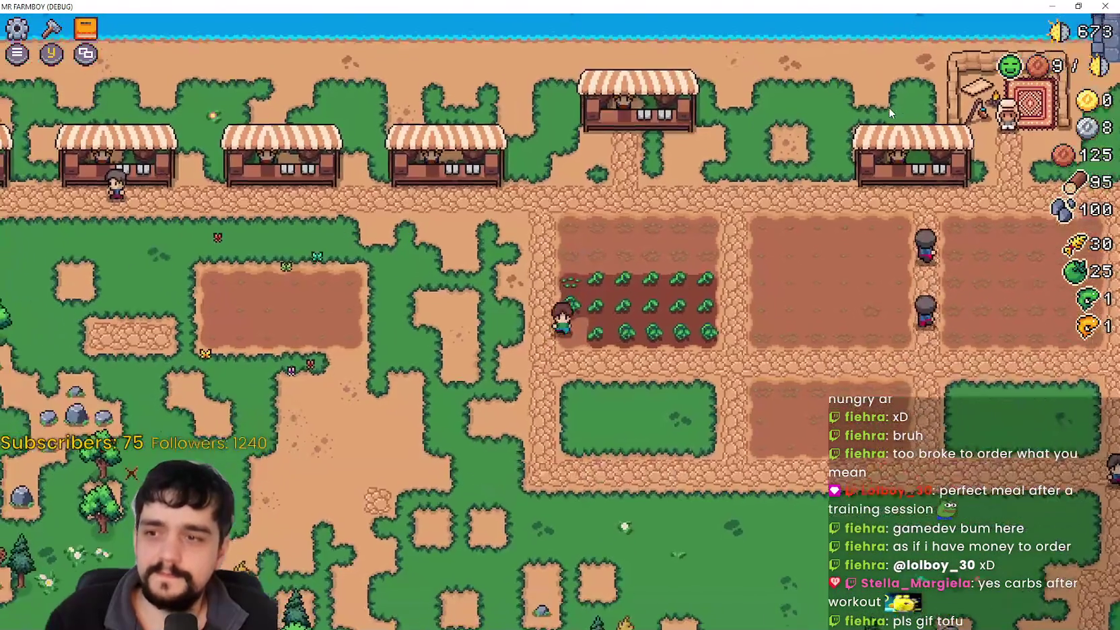
key("d")
key("s")
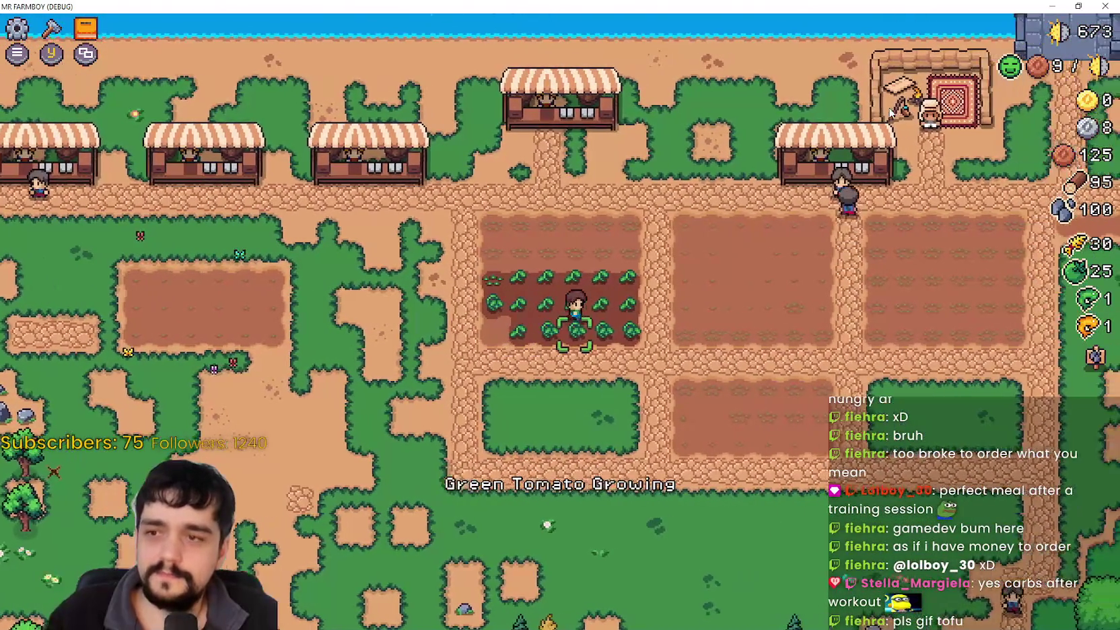
key("a")
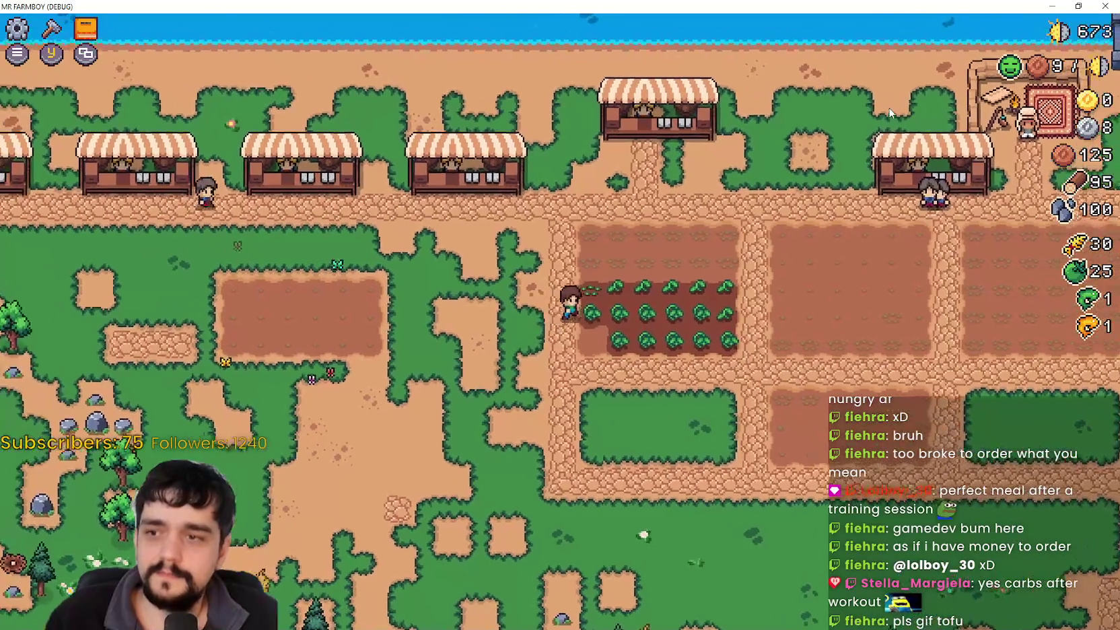
key("d")
scroll("up", 3)
key("a")
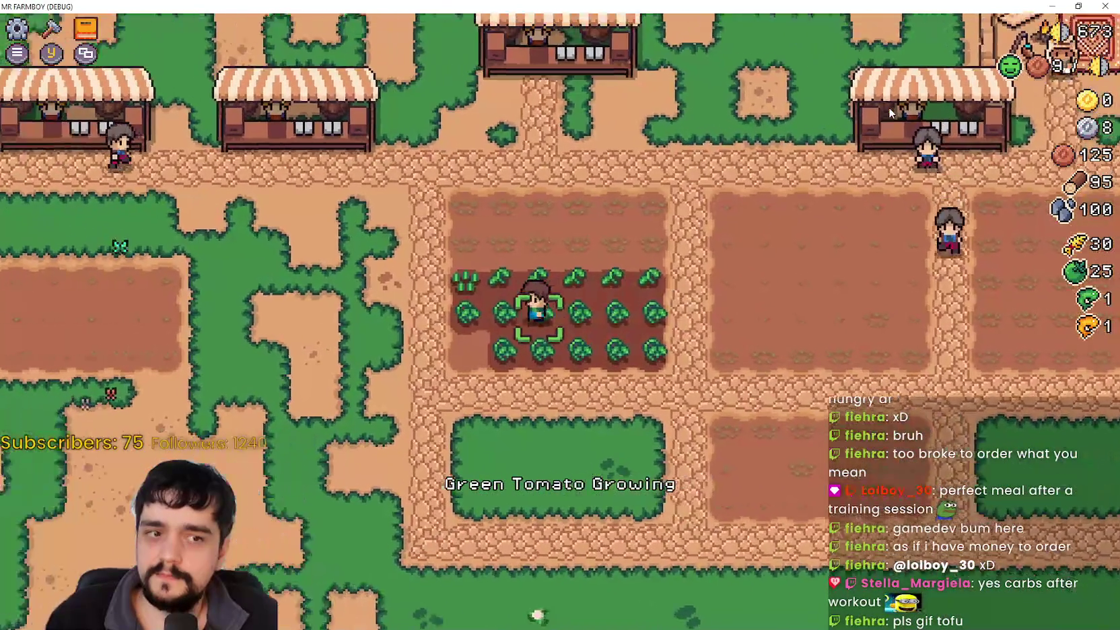
key("d")
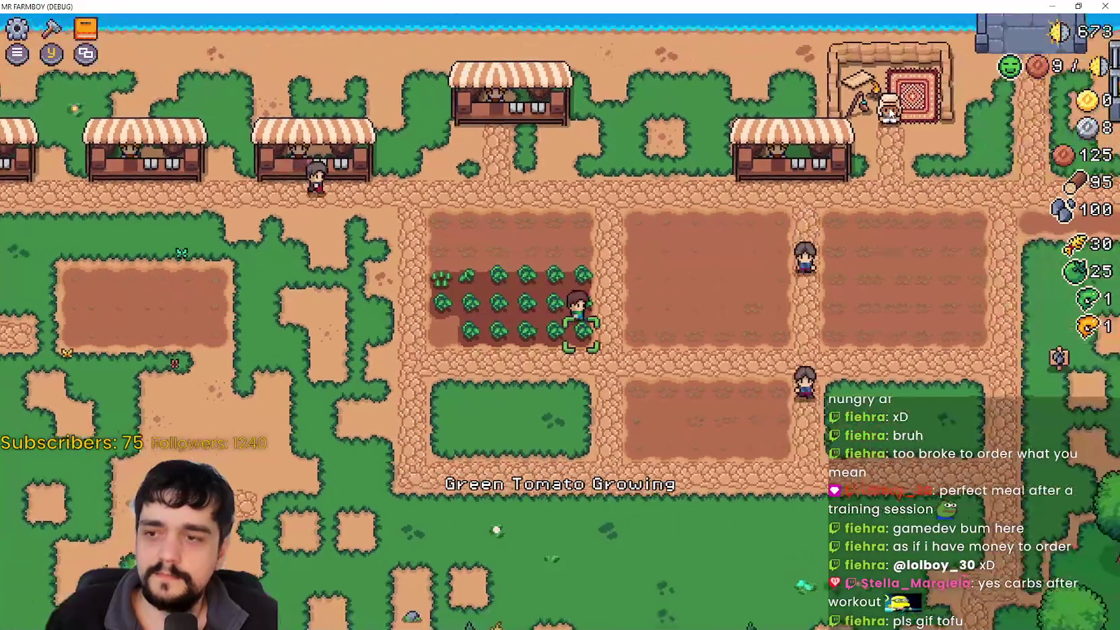
key("a")
scroll("down", 3)
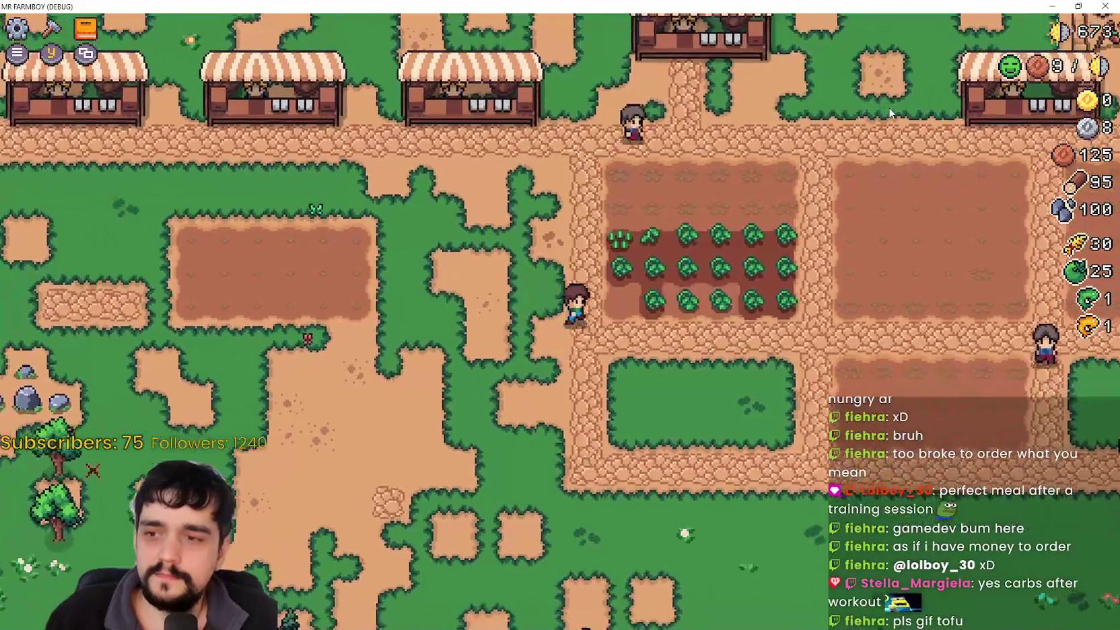
key("d")
scroll("up", 3)
Step: Walk the farmer around the top-left tomato field and harvest the first ripe green tomato
key("d")
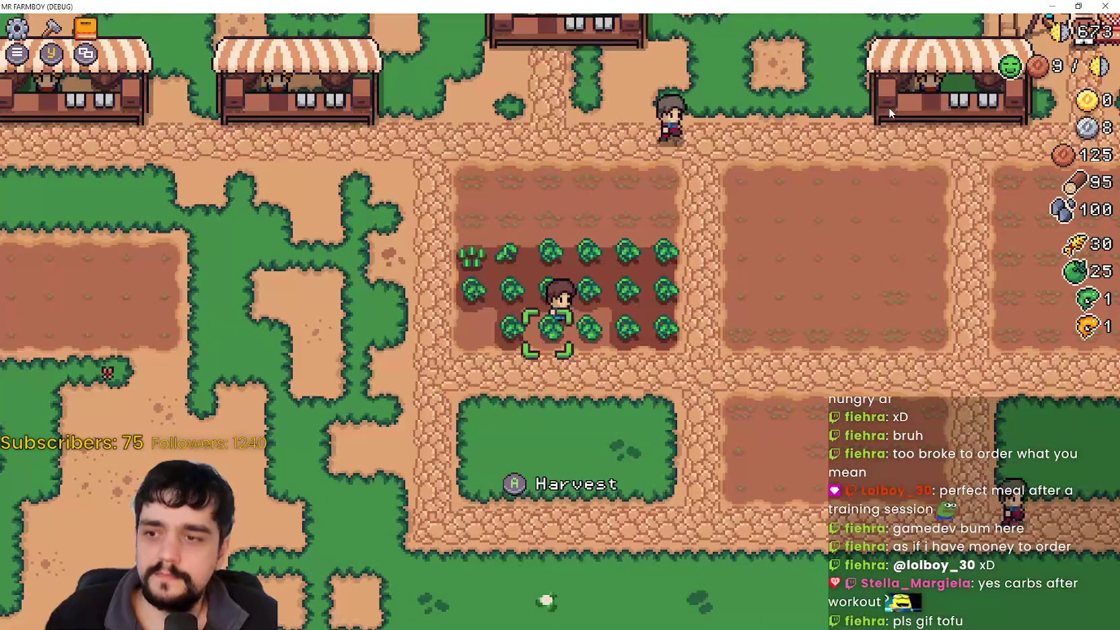
key("a")
key("d")
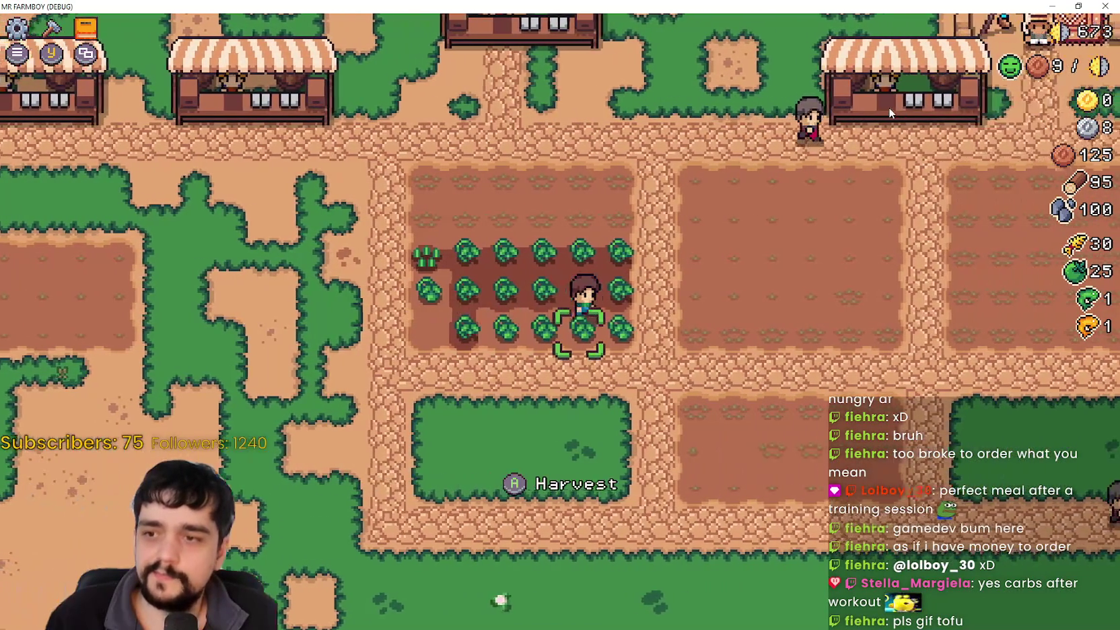
key("w")
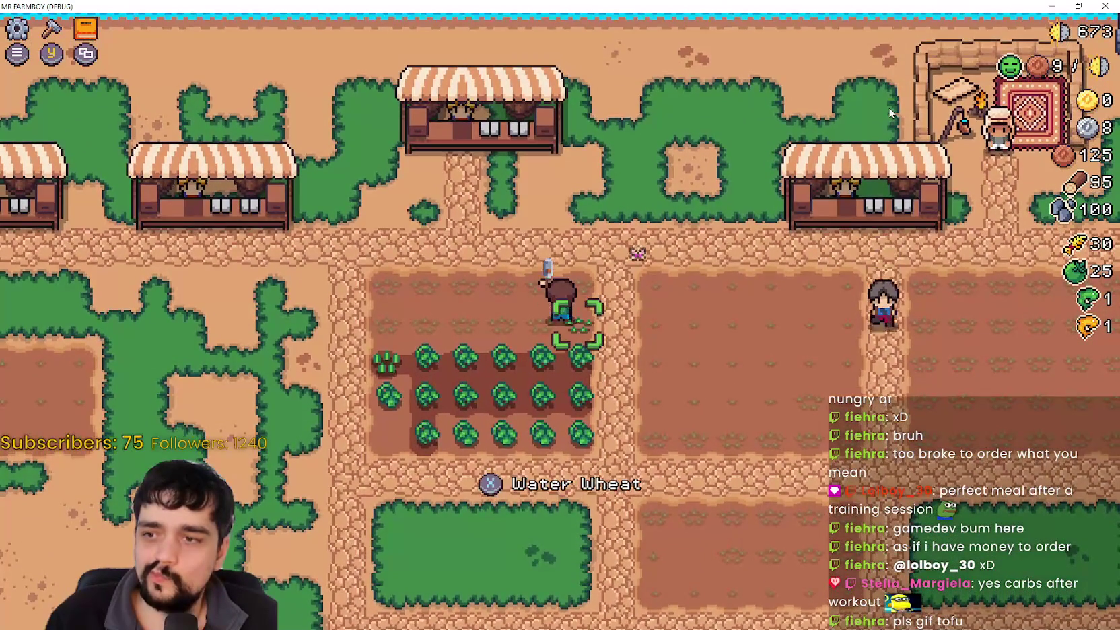
key("s")
key("a")
key("e")
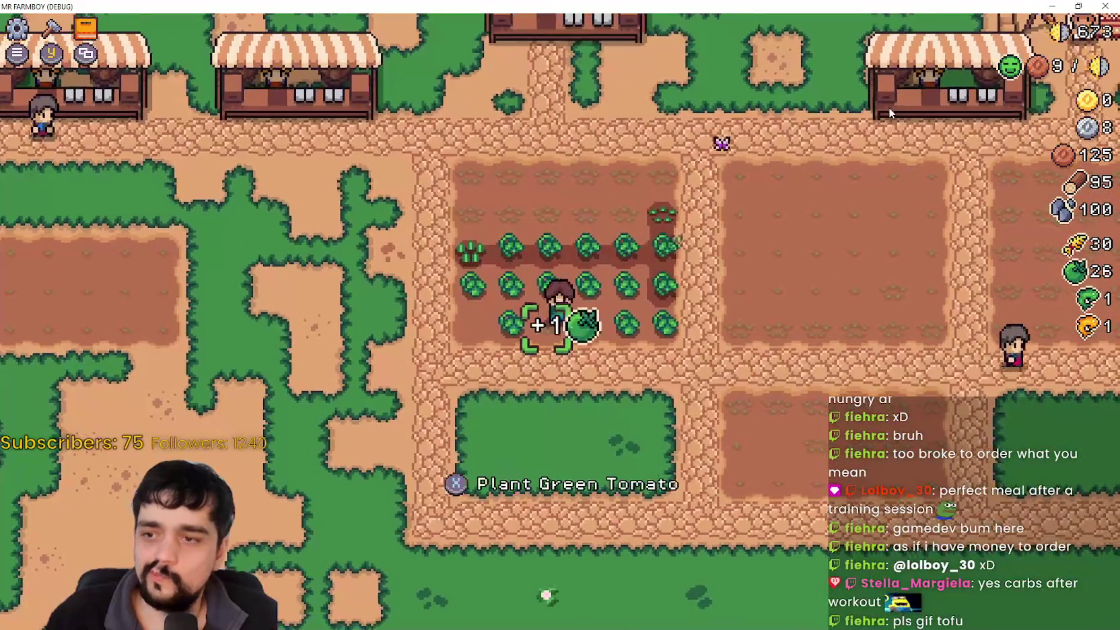
Step: Harvest the neighbouring ripe tomatoes, moving left and right across the row
key("c")
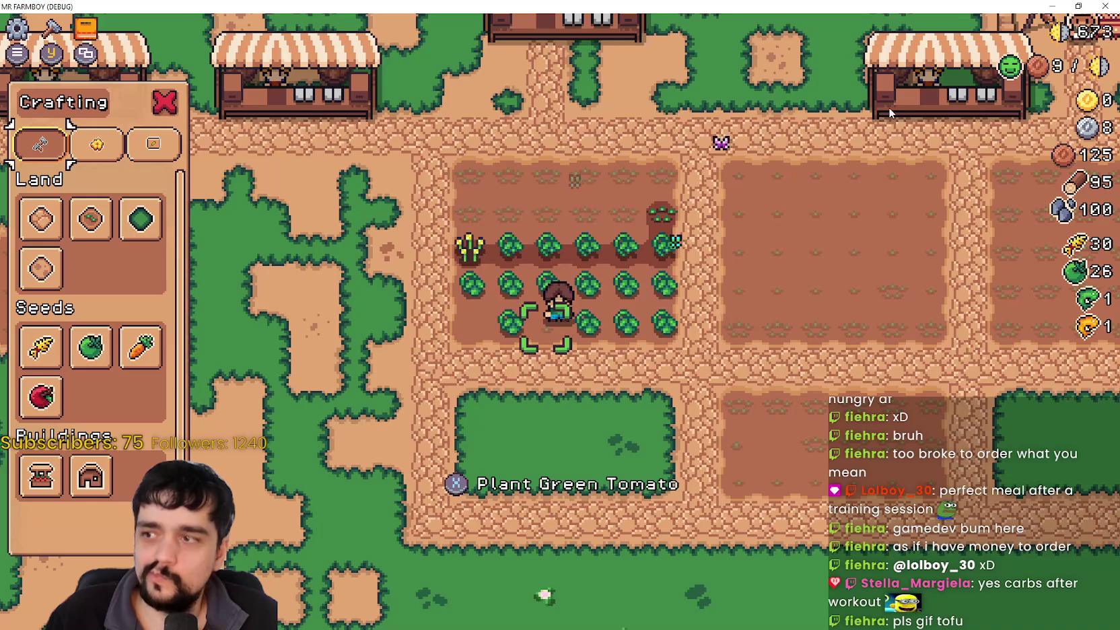
key("d")
key("e")
key("c")
key("a")
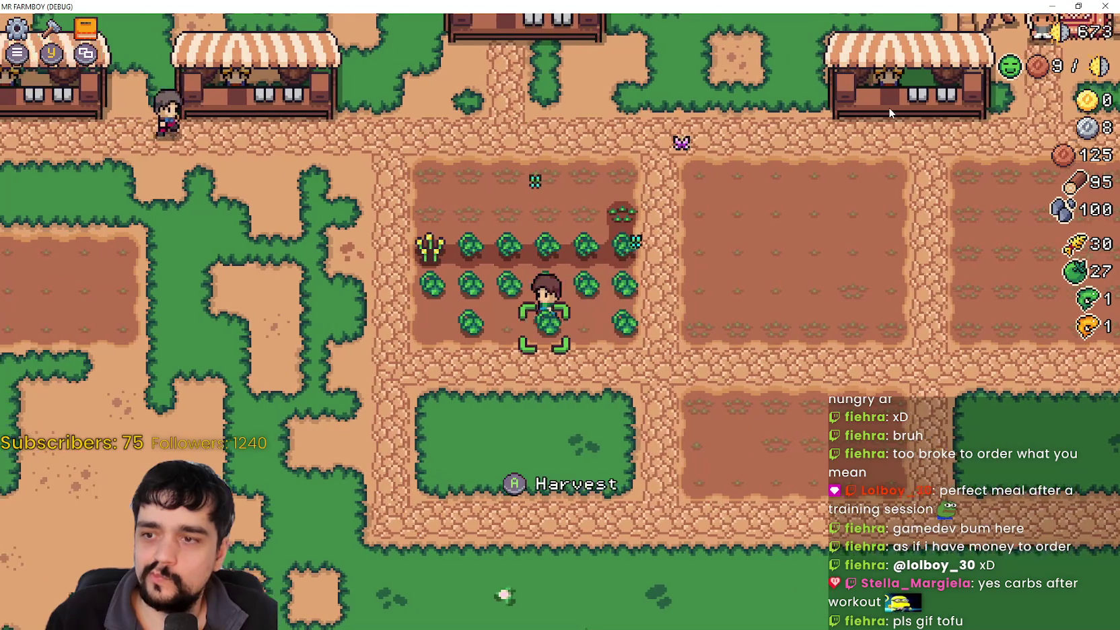
key("e")
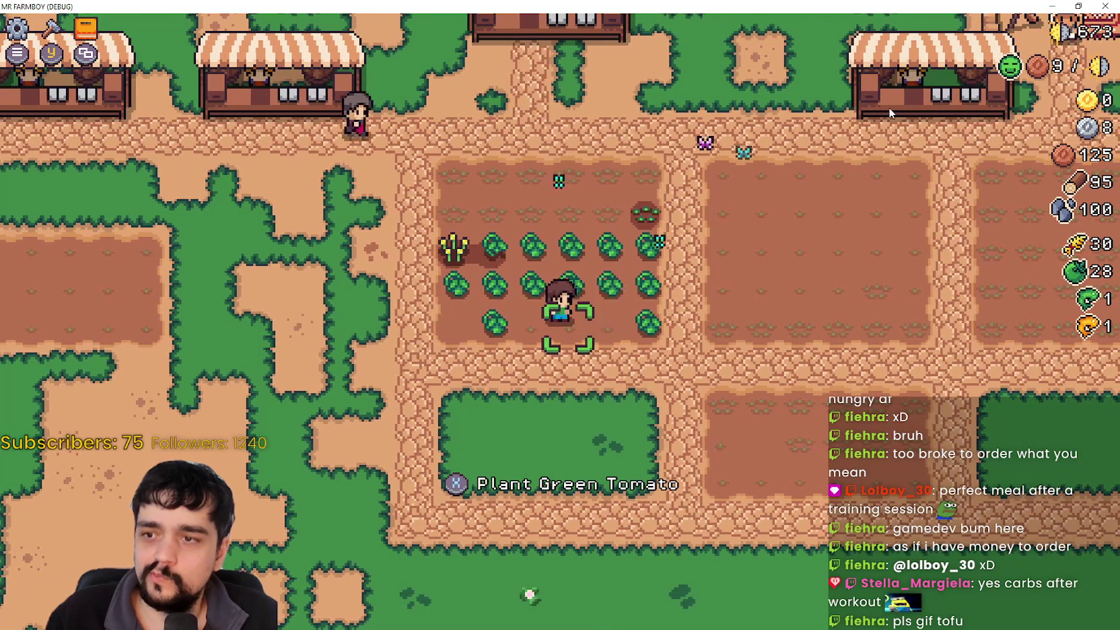
key("d")
key("e")
key("a")
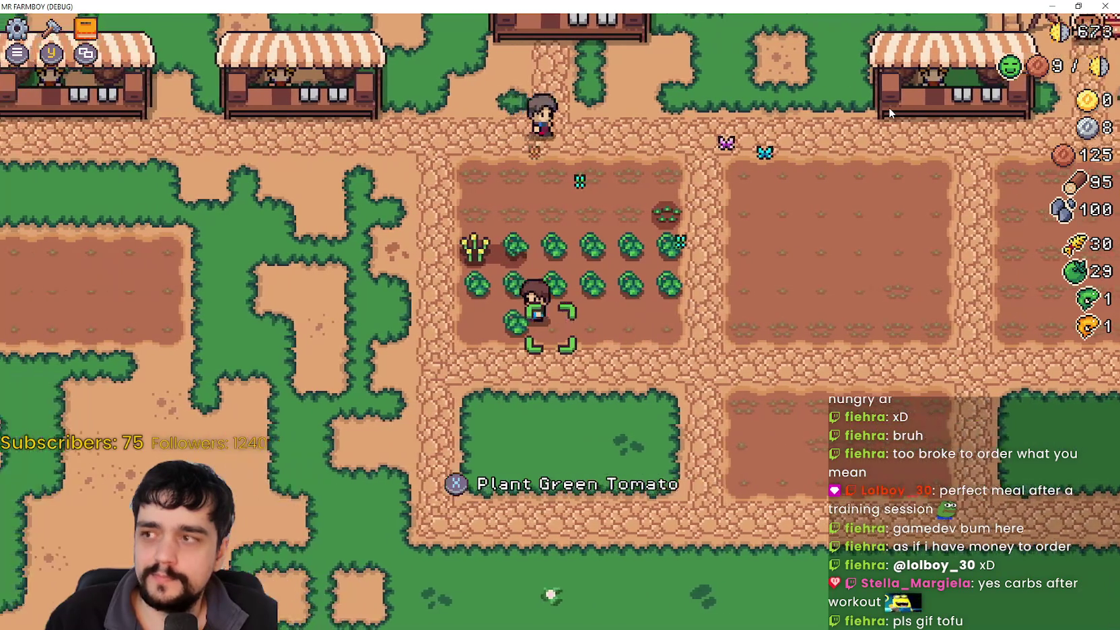
Step: Harvest more ripe tomatoes in the next columns of the field
key("c")
key("d")
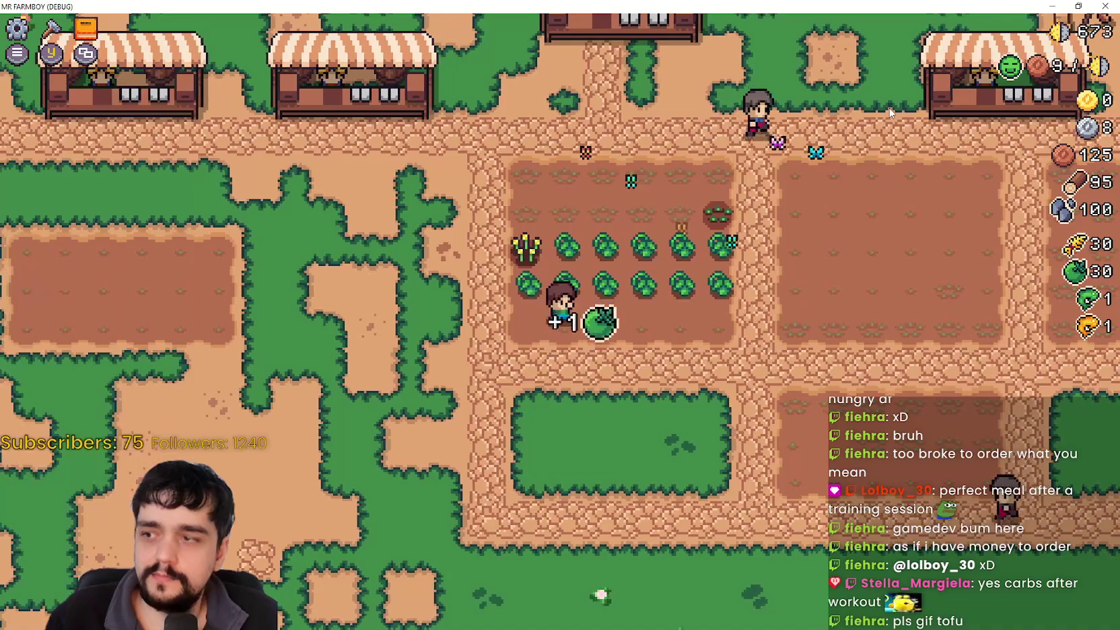
key("a")
key("e")
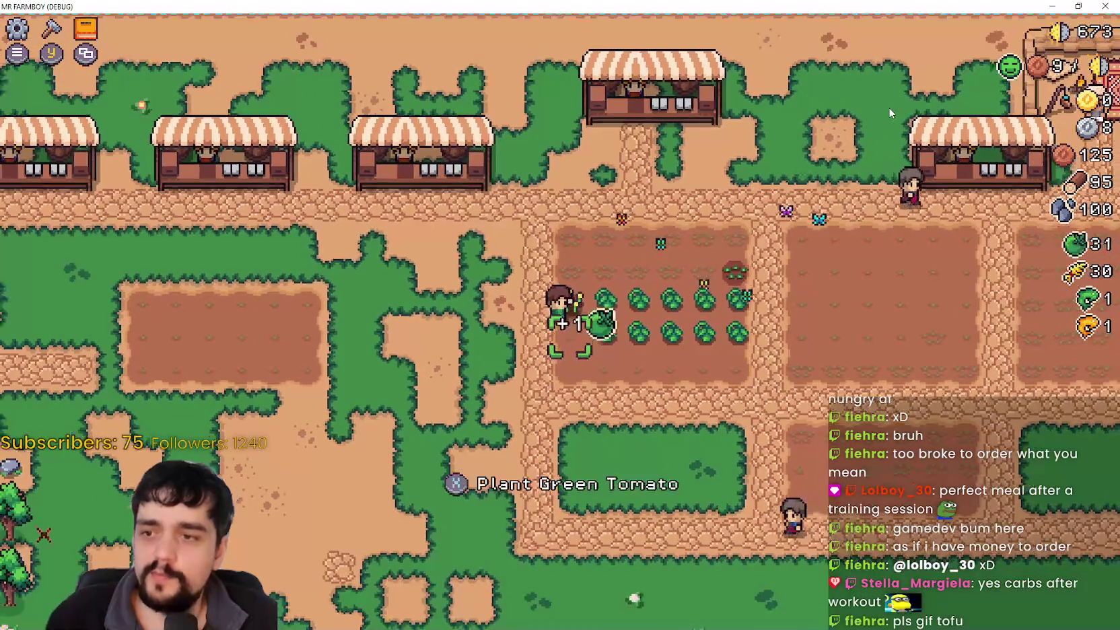
key("a")
key("c")
key("e")
key("c")
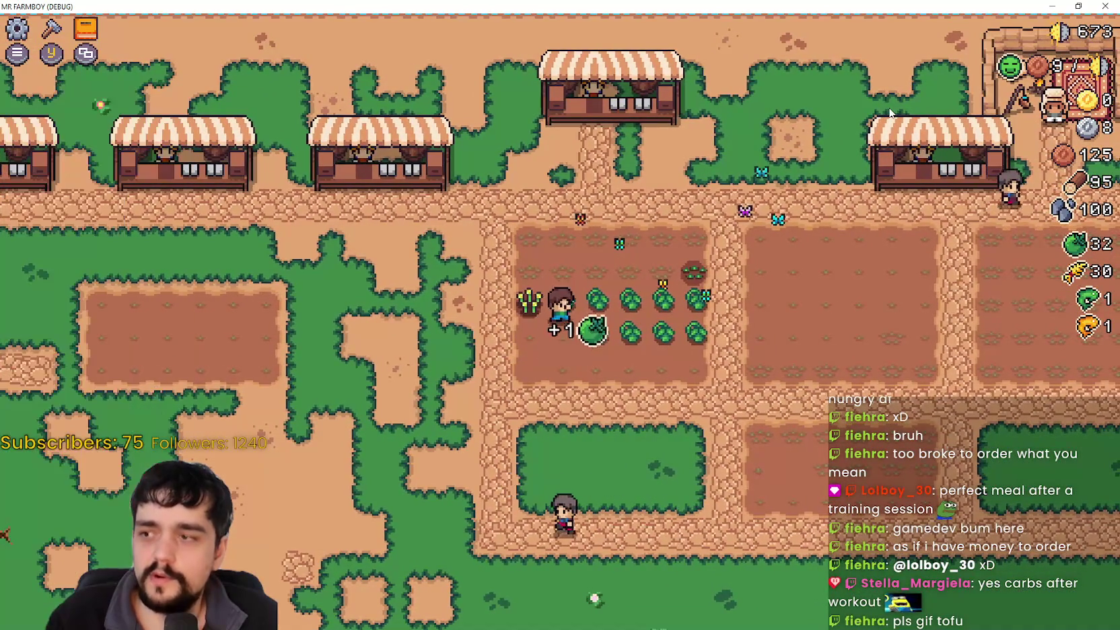
key("d")
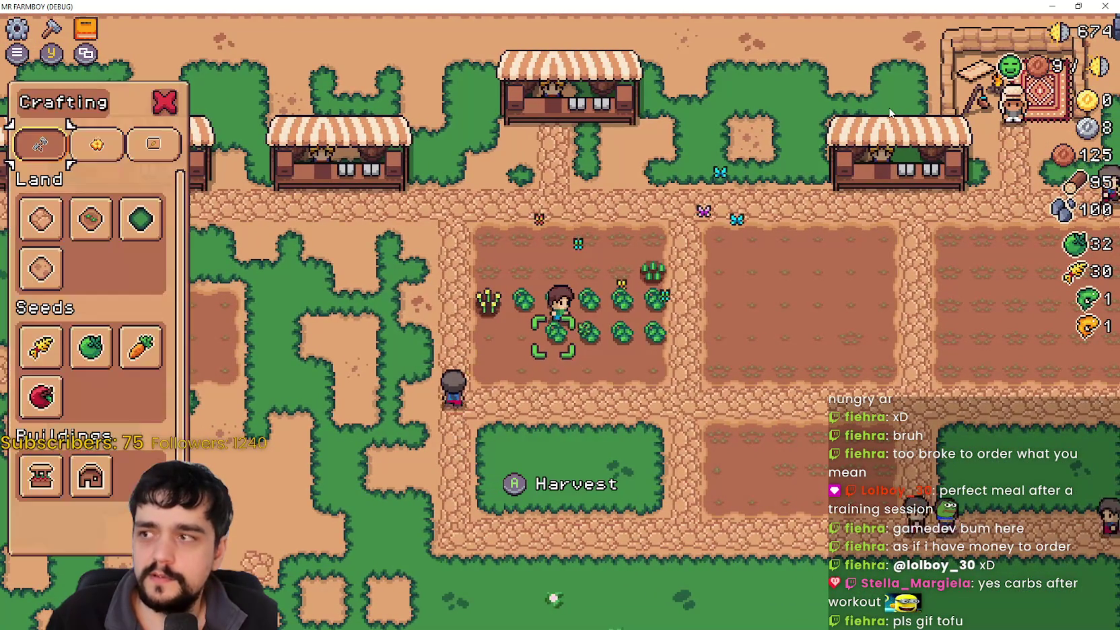
Step: Pick Green Tomato from the Crafting seeds, then plant wheat on an empty soil tile
key("c")
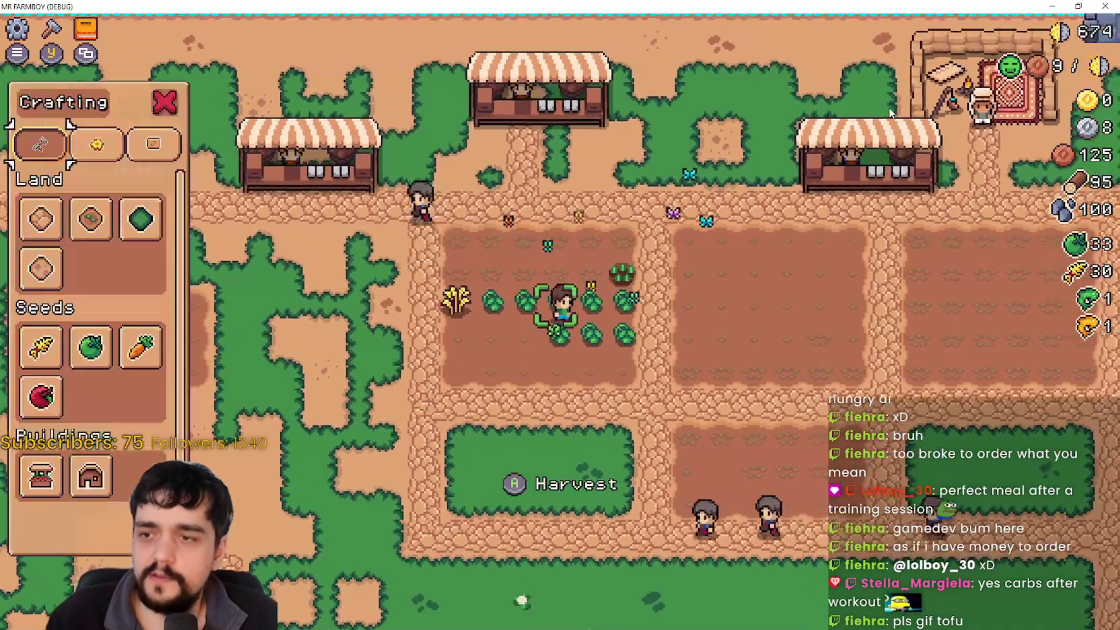
key("c")
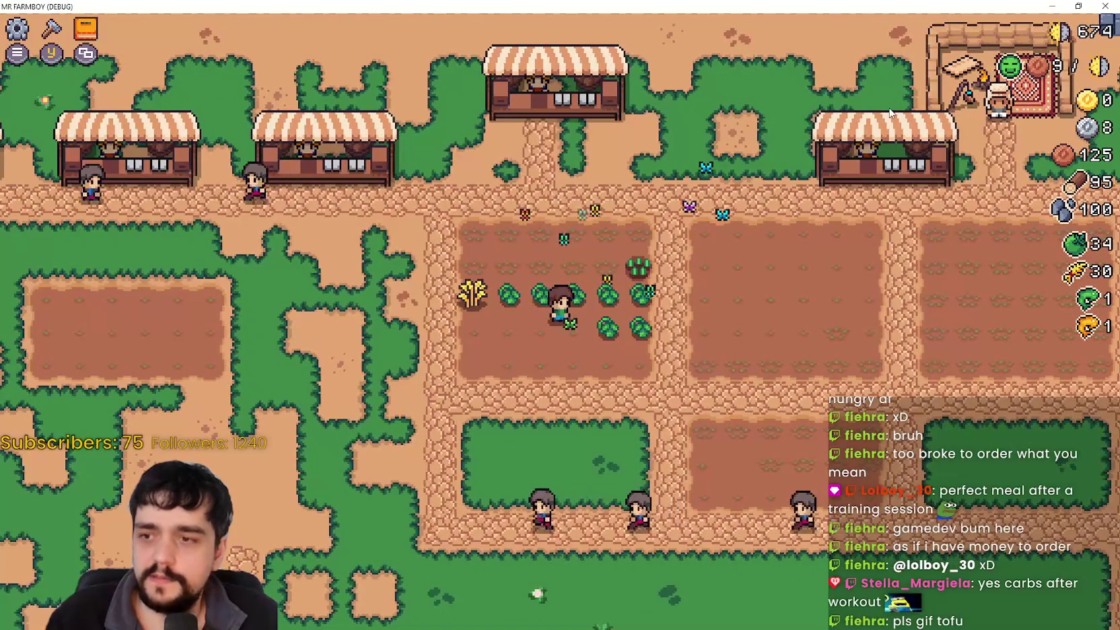
key("d")
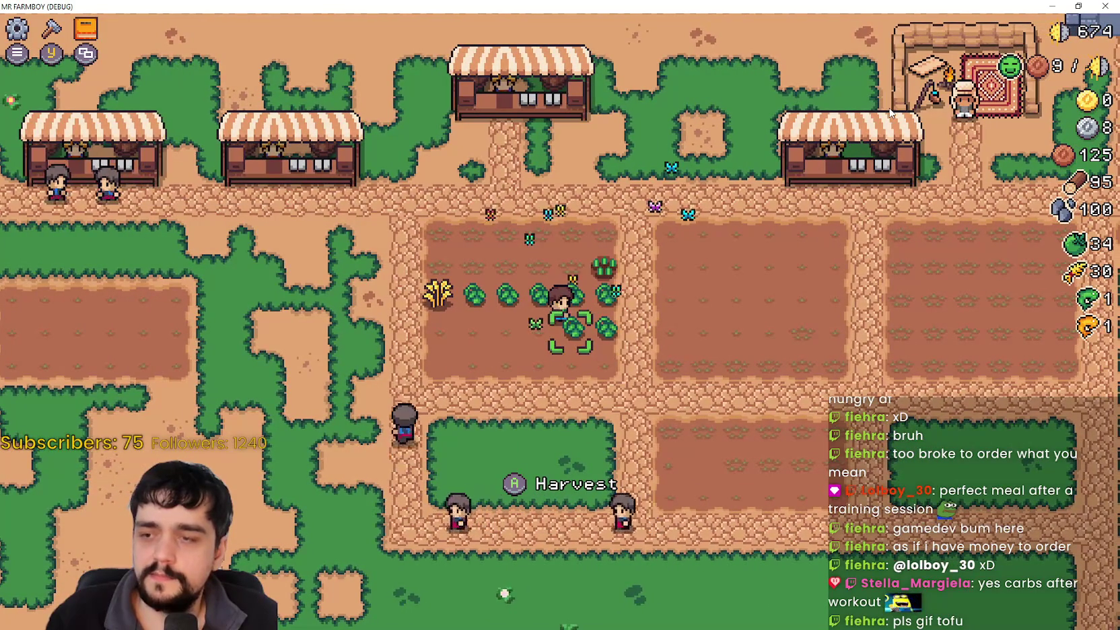
key("c")
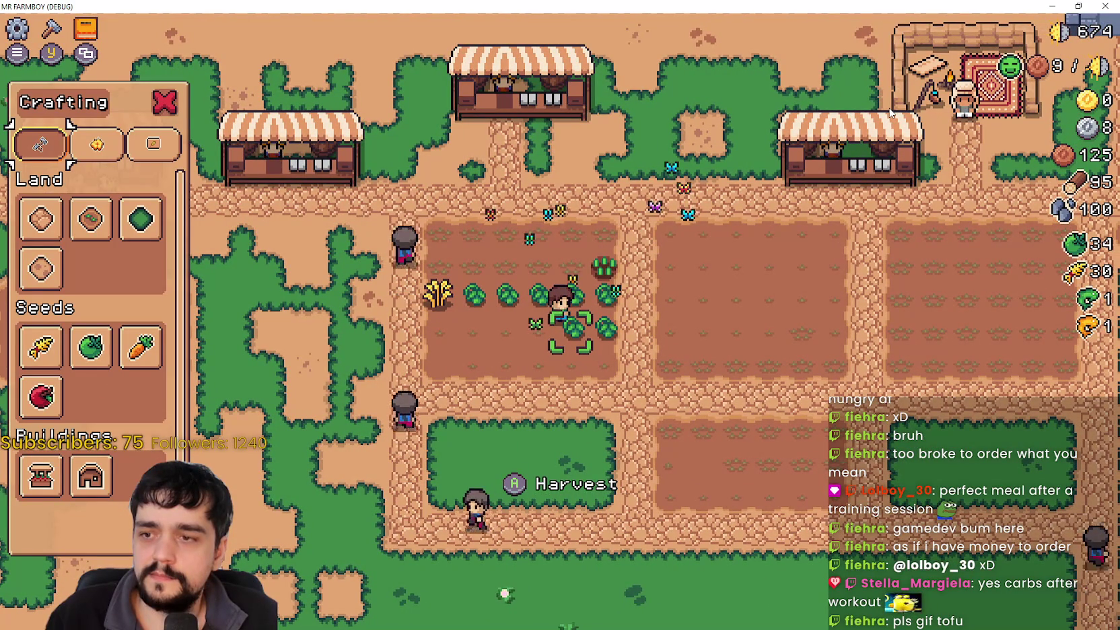
key("c")
key("c")
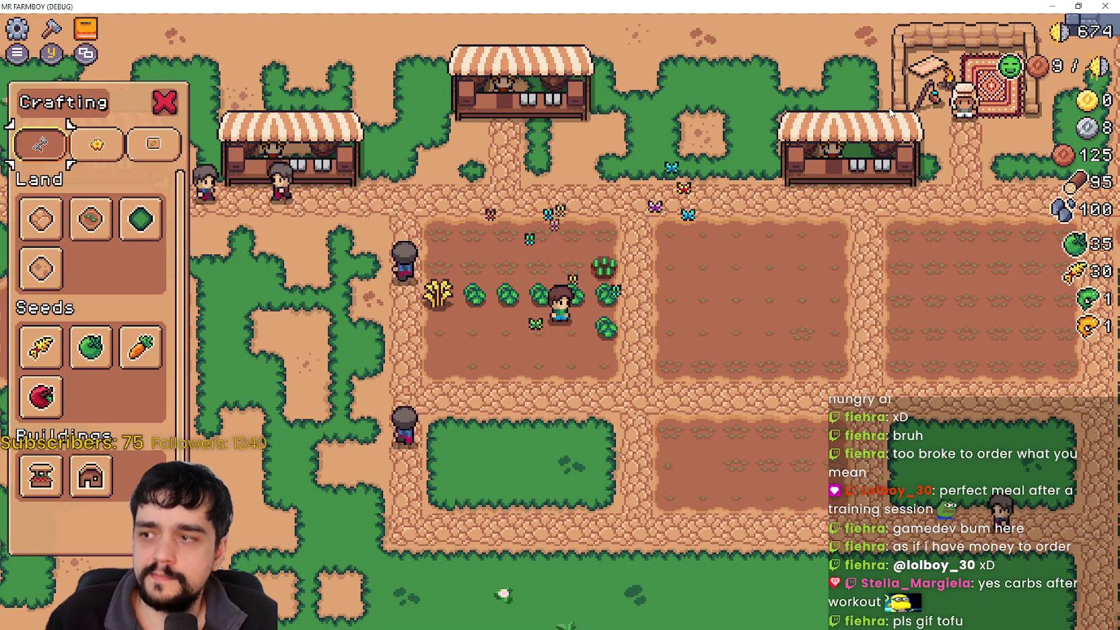
key("s")
key("s")
key("w")
key("d")
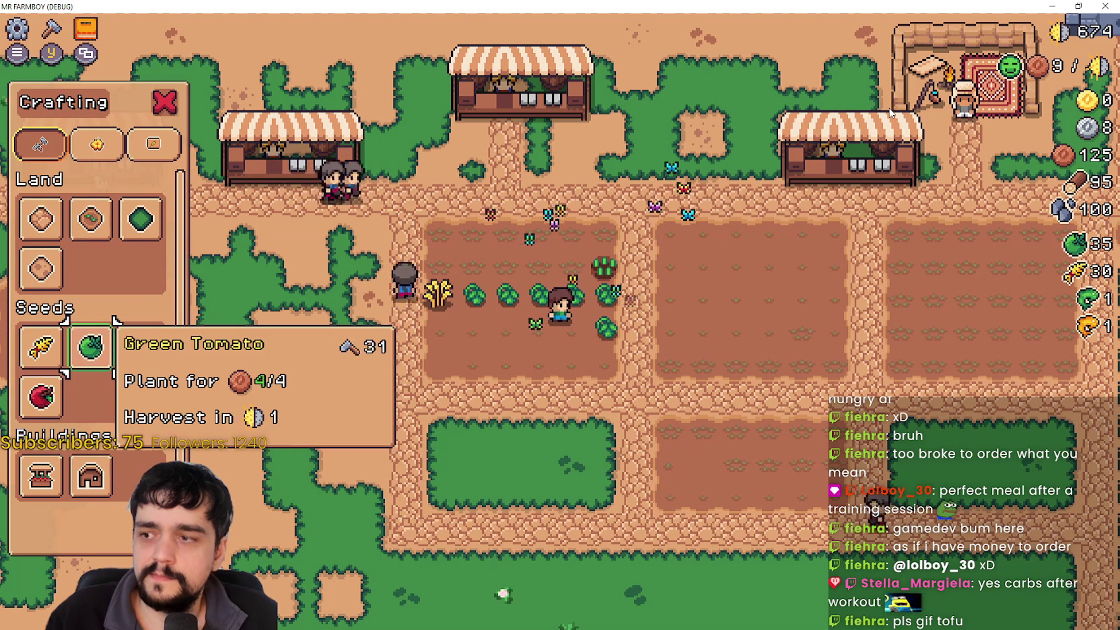
key("space")
key("a")
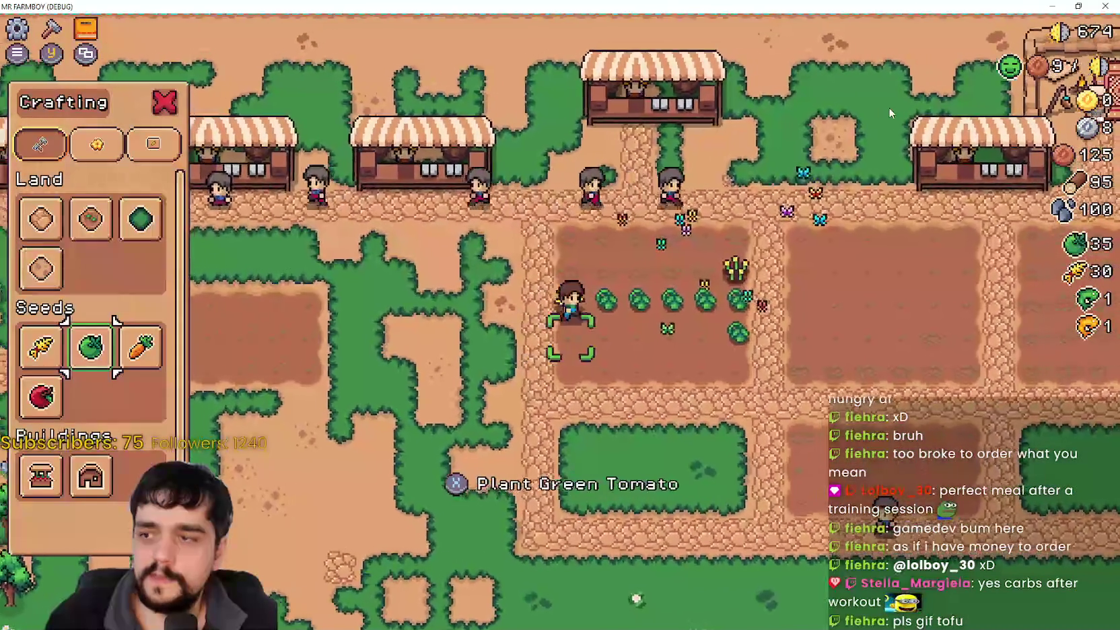
key("a")
key("space")
Step: Walk right and harvest two more ripe green tomatoes
key("d")
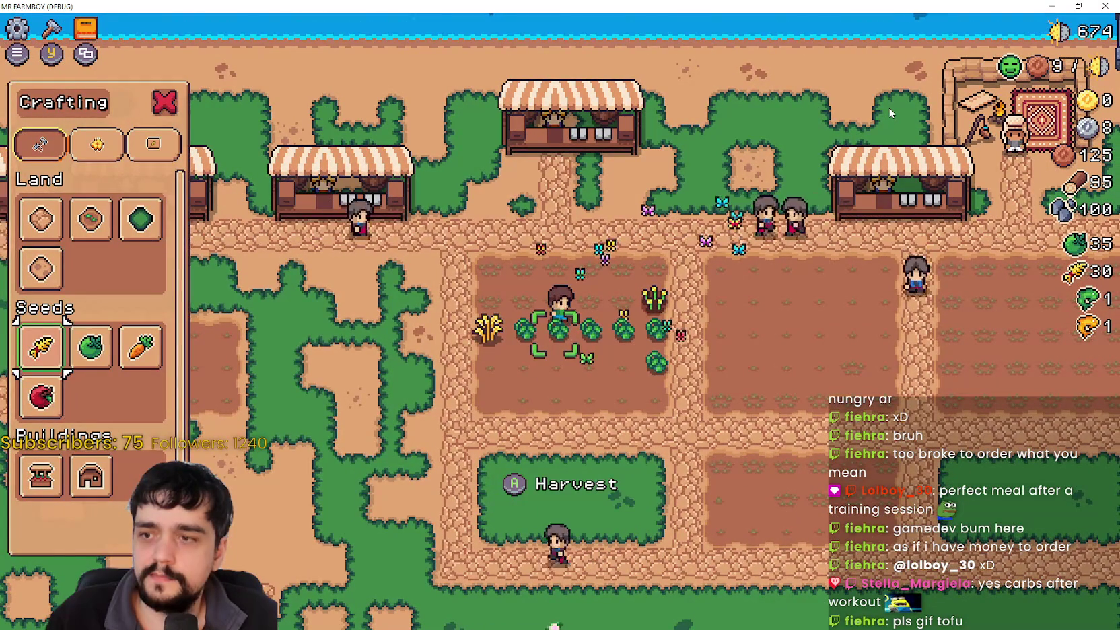
key("space")
key("d")
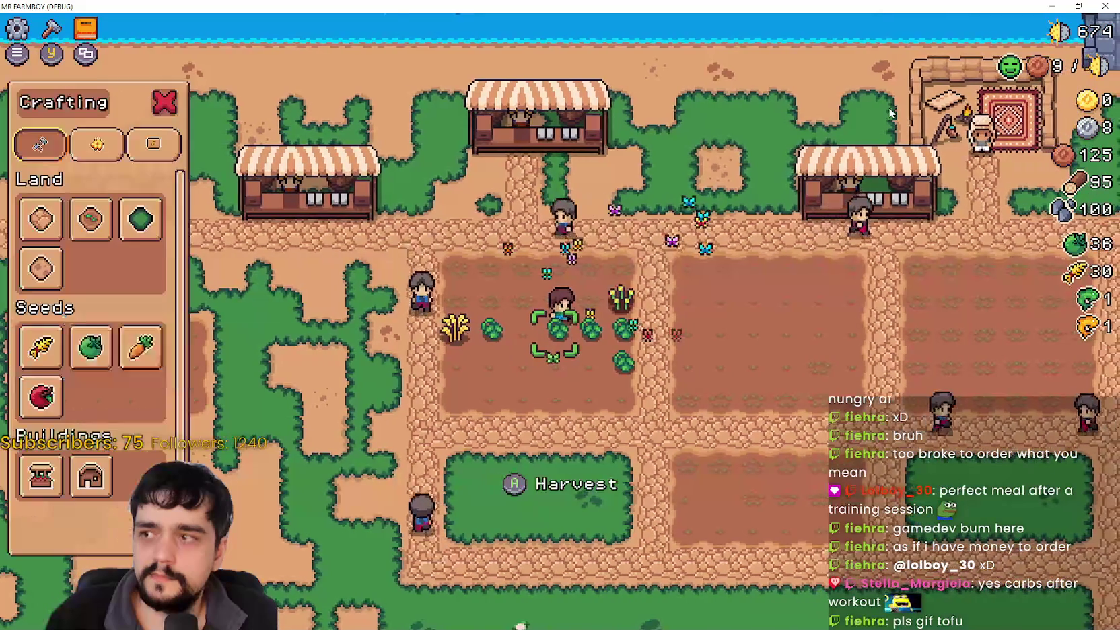
key("space")
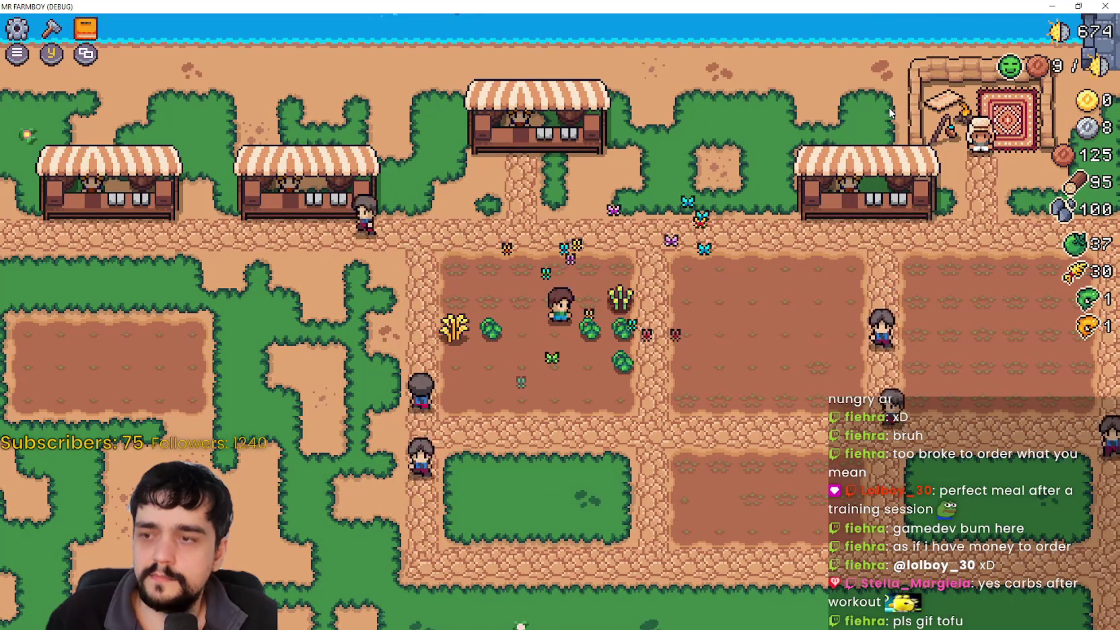
Step: Harvest the two ripe cabbages next to the tomatoes
key("c")
key("d")
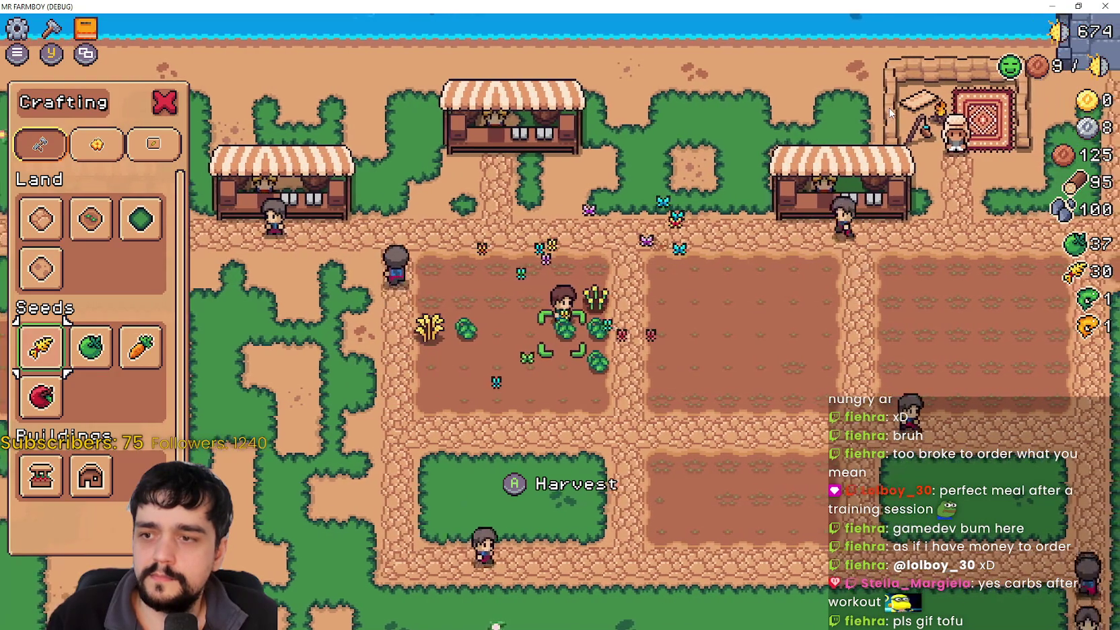
key("c")
key("space")
key("d")
key("space")
key("space")
Step: Select wheat seeds, walk to the plot's top-right and plant wheat there
key("a")
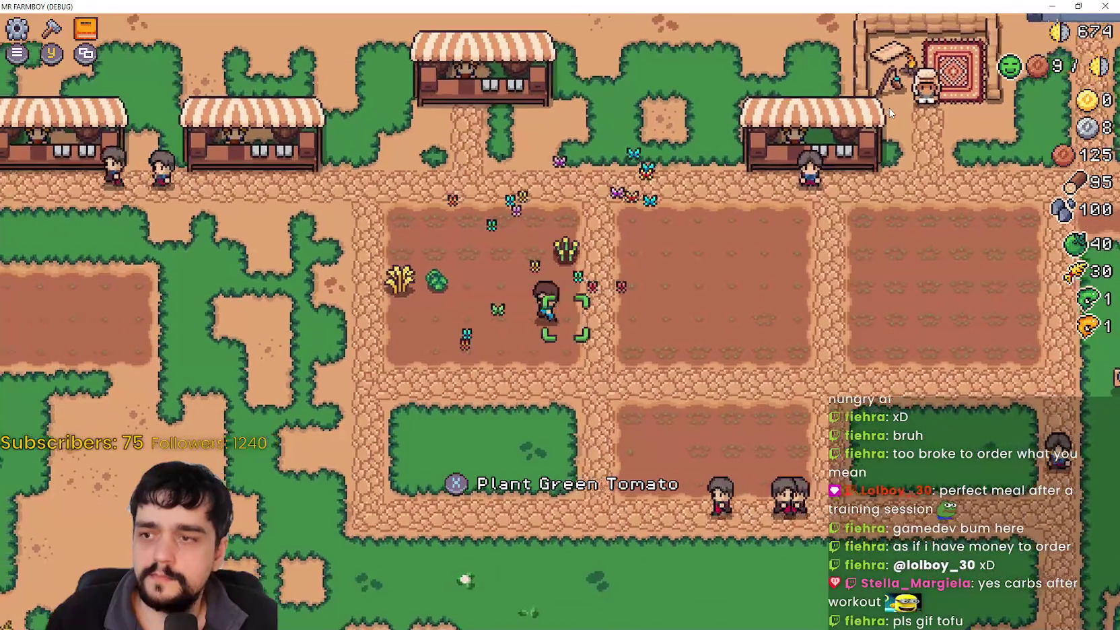
key("d")
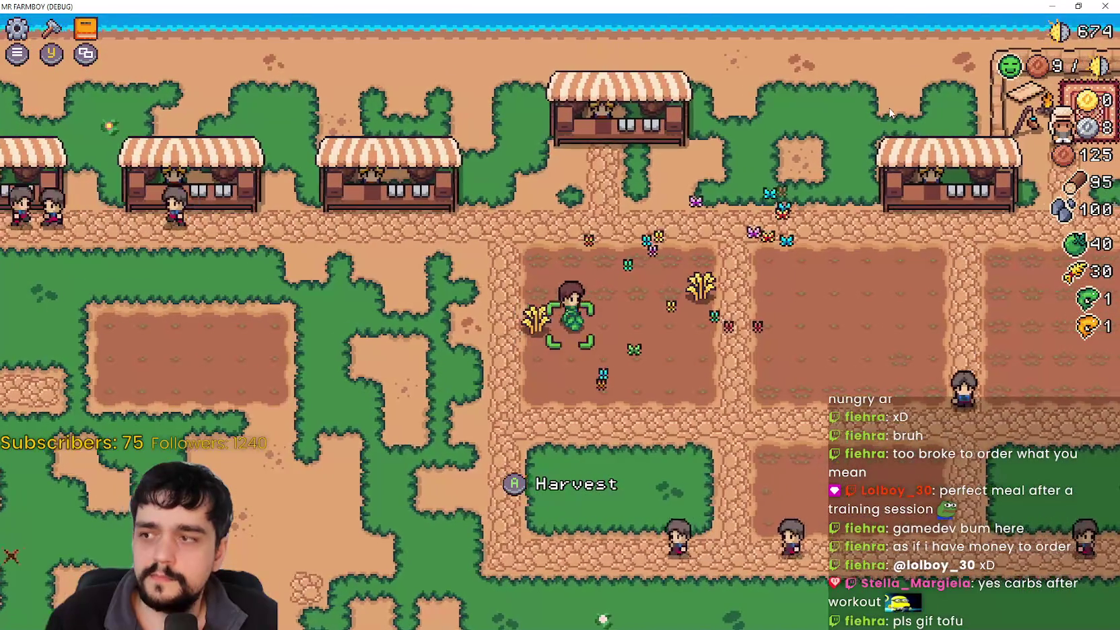
key("c")
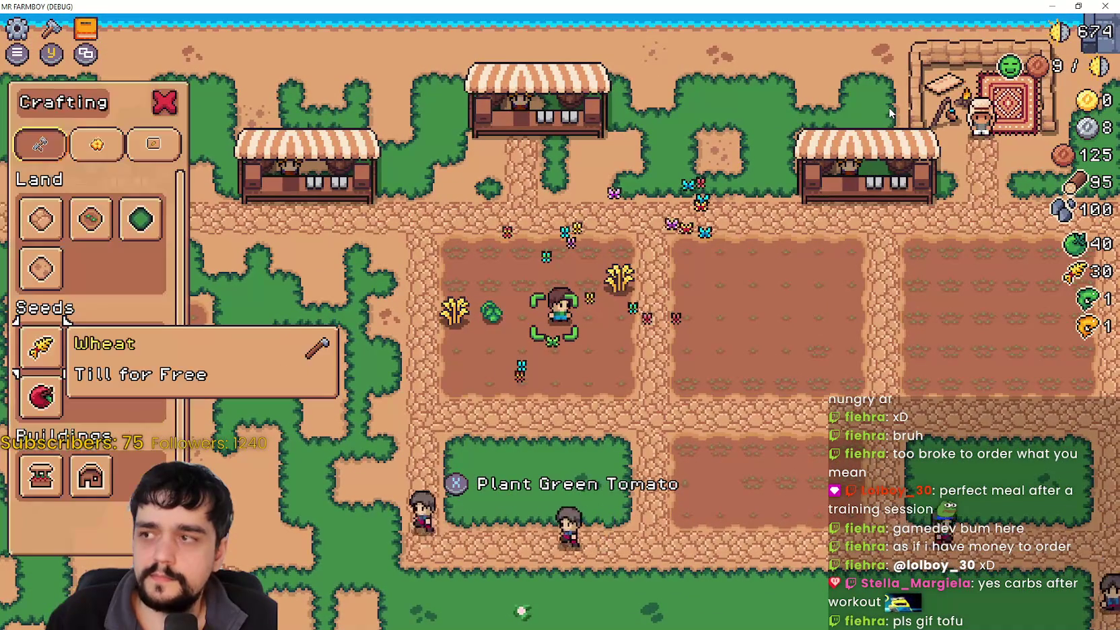
key("a")
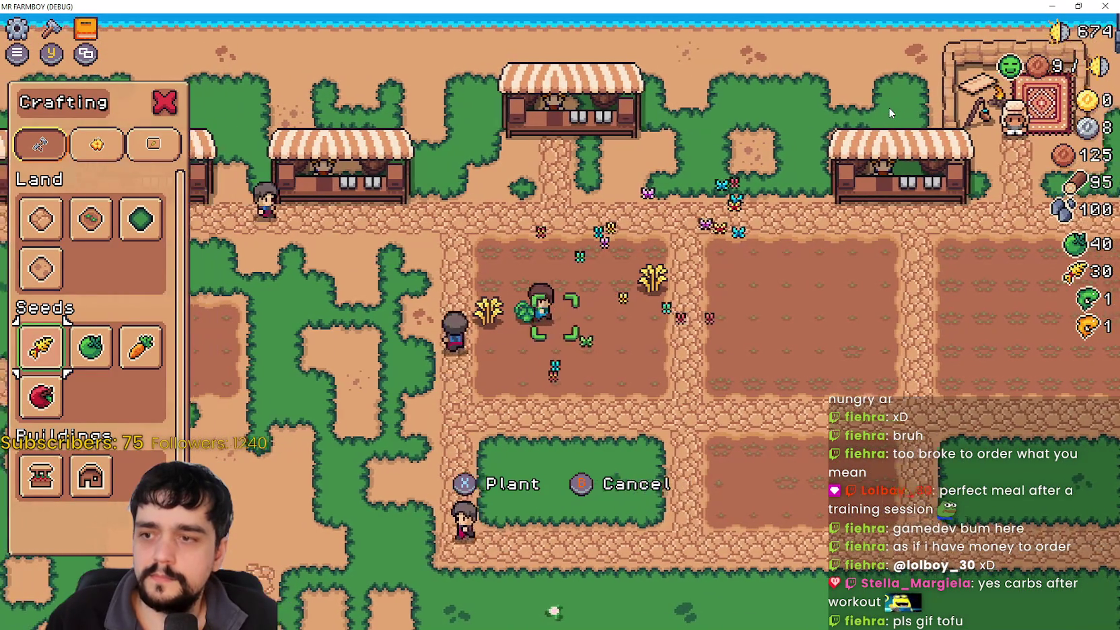
key("d")
key("s")
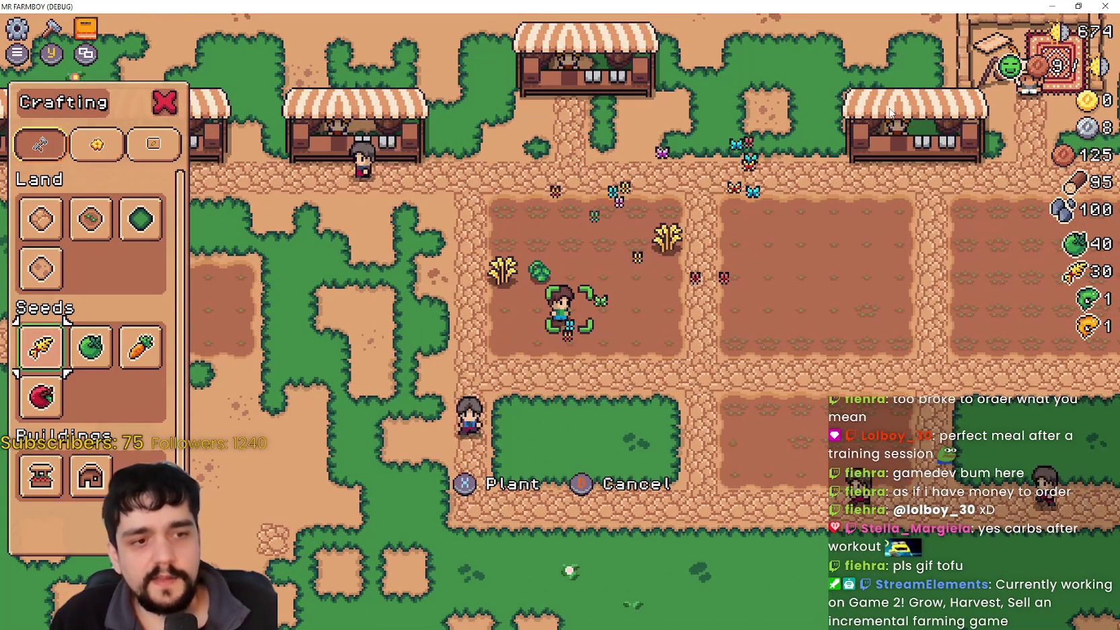
key("w")
key("d")
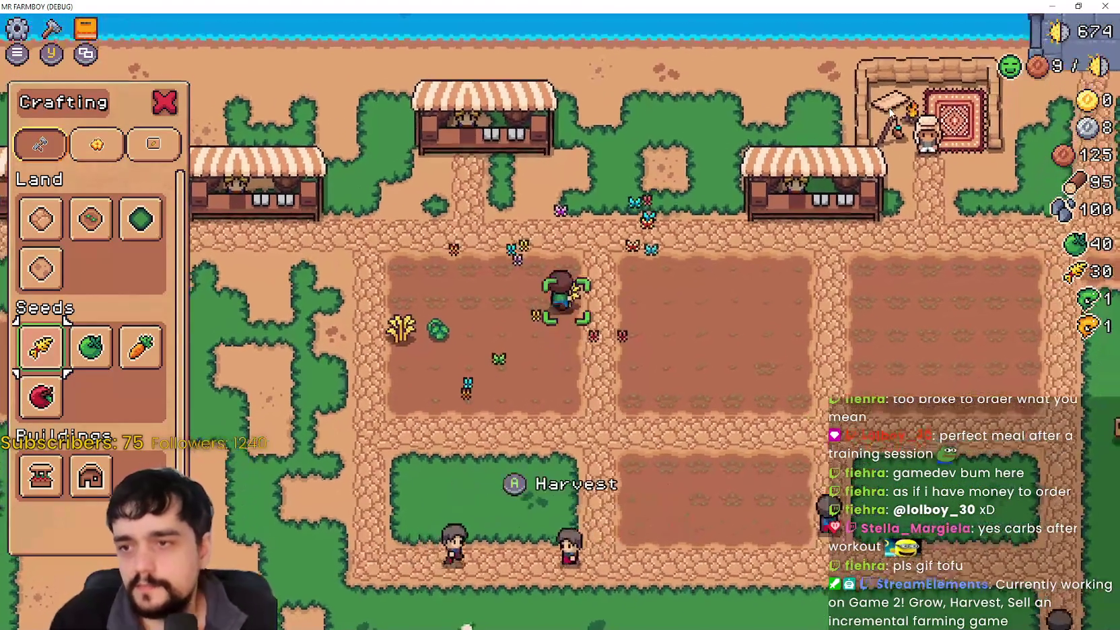
key("Escape")
key("space")
Step: Walk past the green plant and plant wheat on another empty tile
key("s")
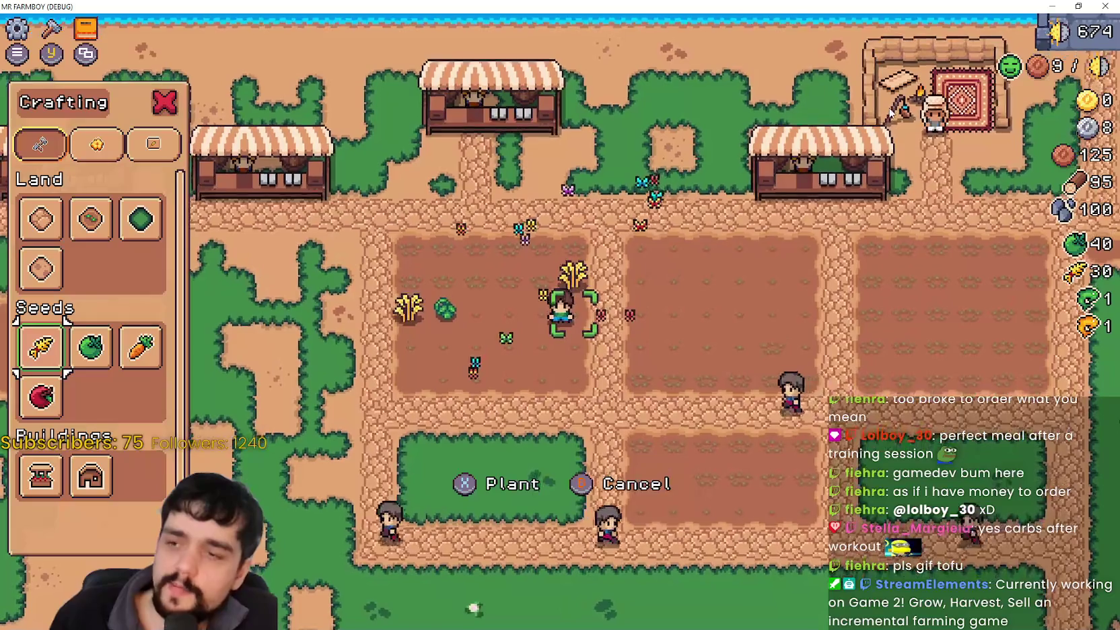
key("a")
key("d")
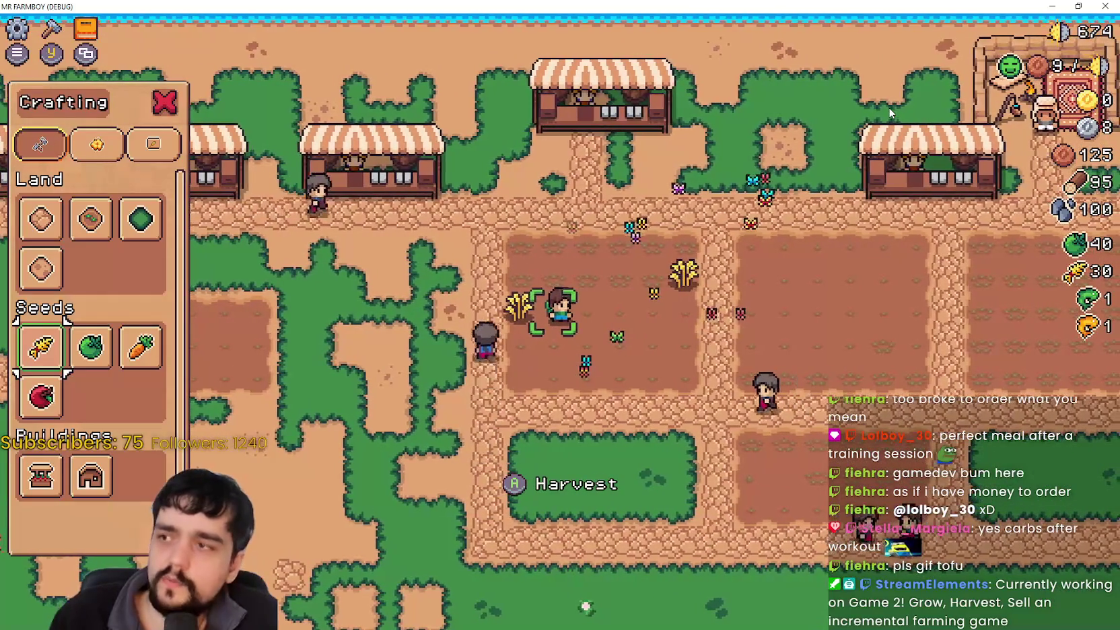
key("d")
key("w")
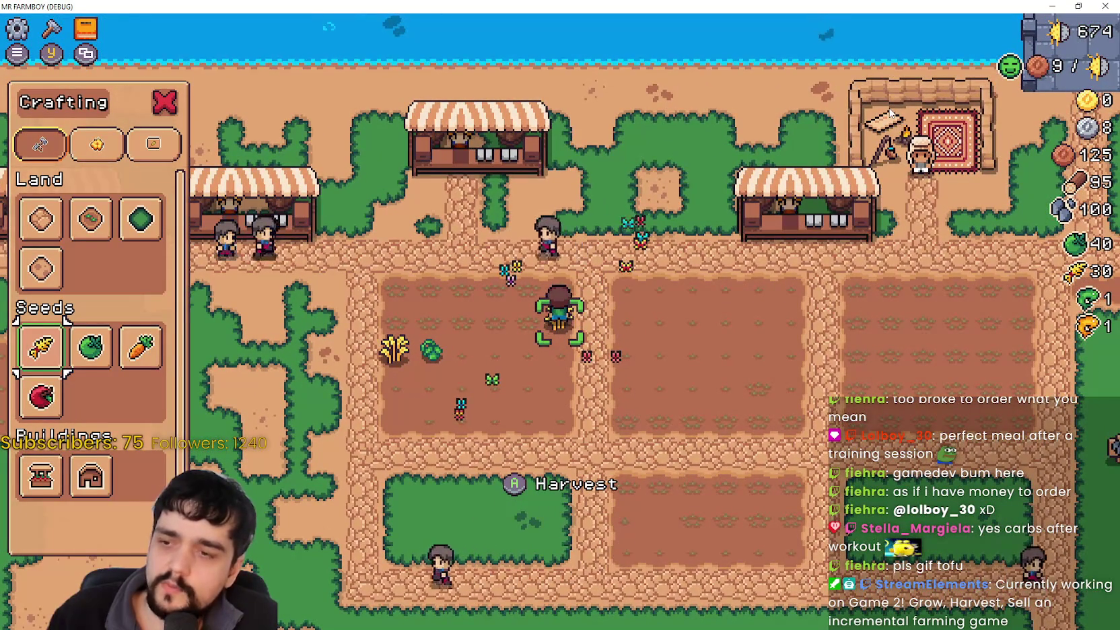
key("space")
Step: Harvest the grown wheat tiles and replant wheat on them
key("a")
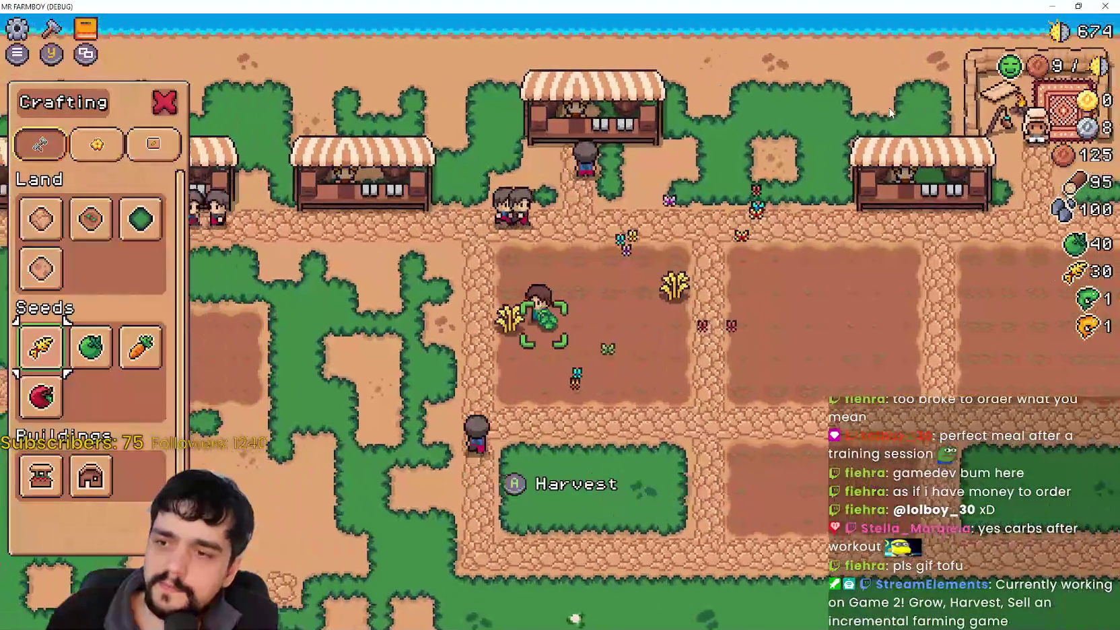
key("d")
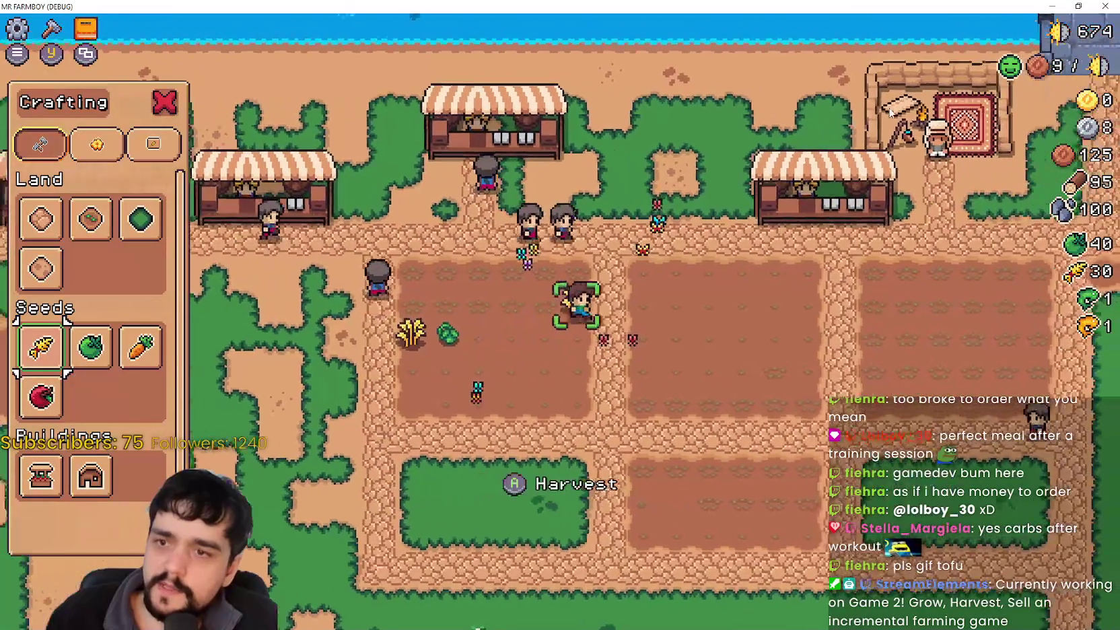
key("space")
key("space")
key("a")
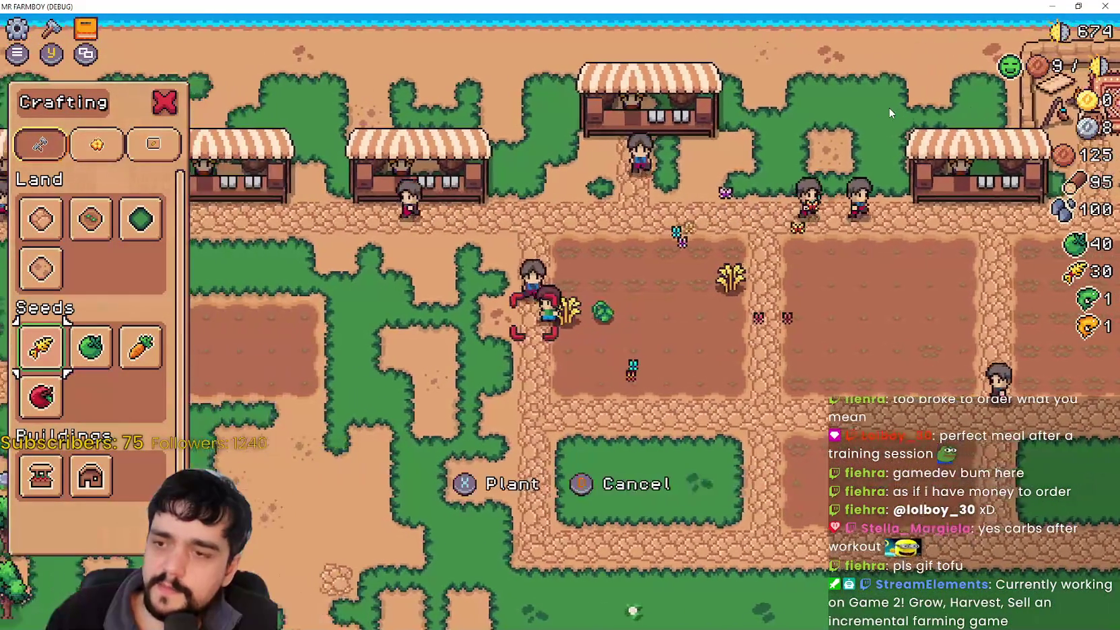
key("d")
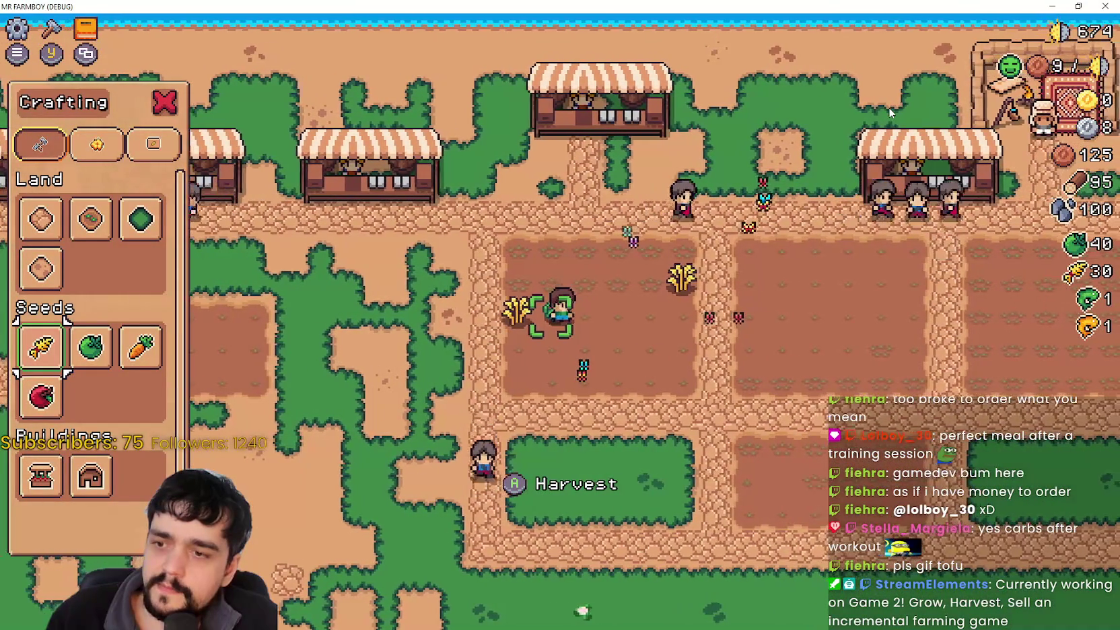
key("space")
key("space")
key("a")
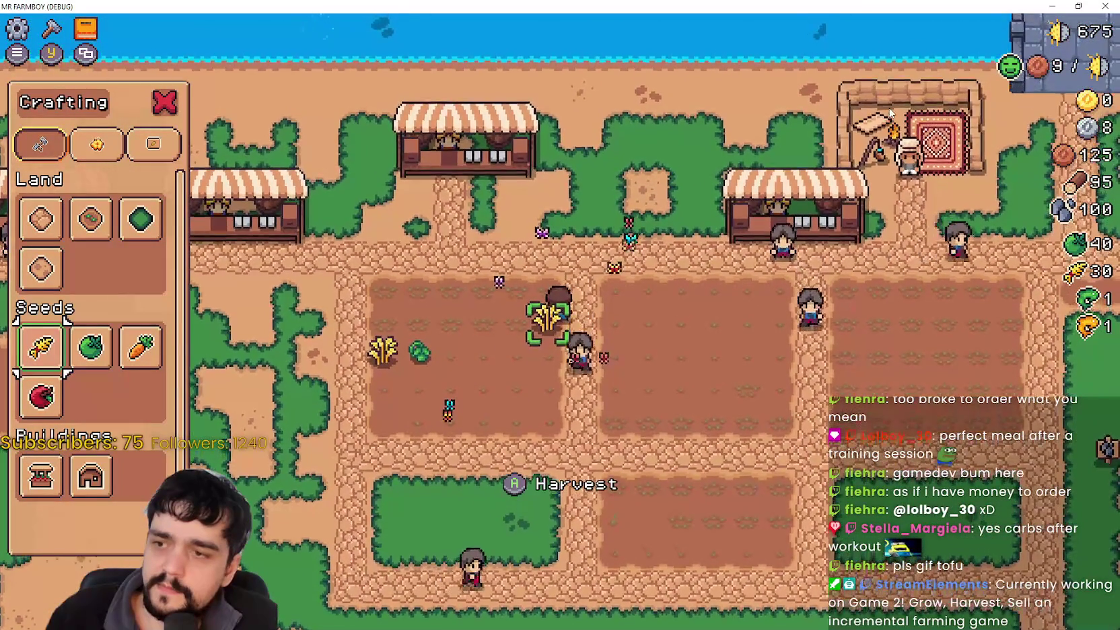
Step: Harvest the remaining wheat, then reselect Wheat seeds in Crafting for replanting
key("s")
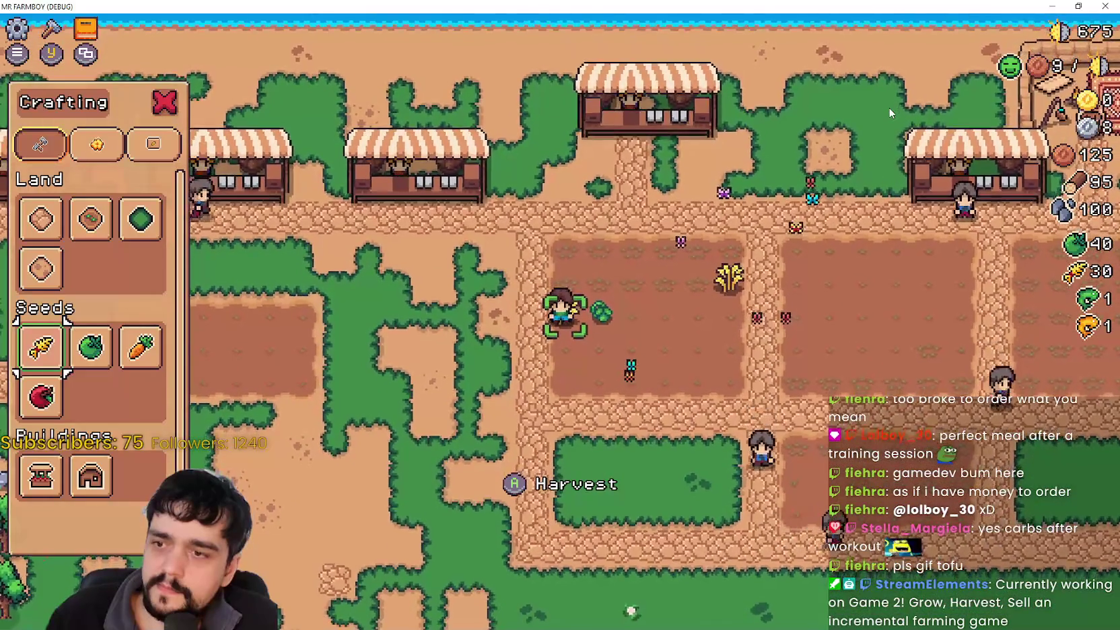
key("e")
key("q")
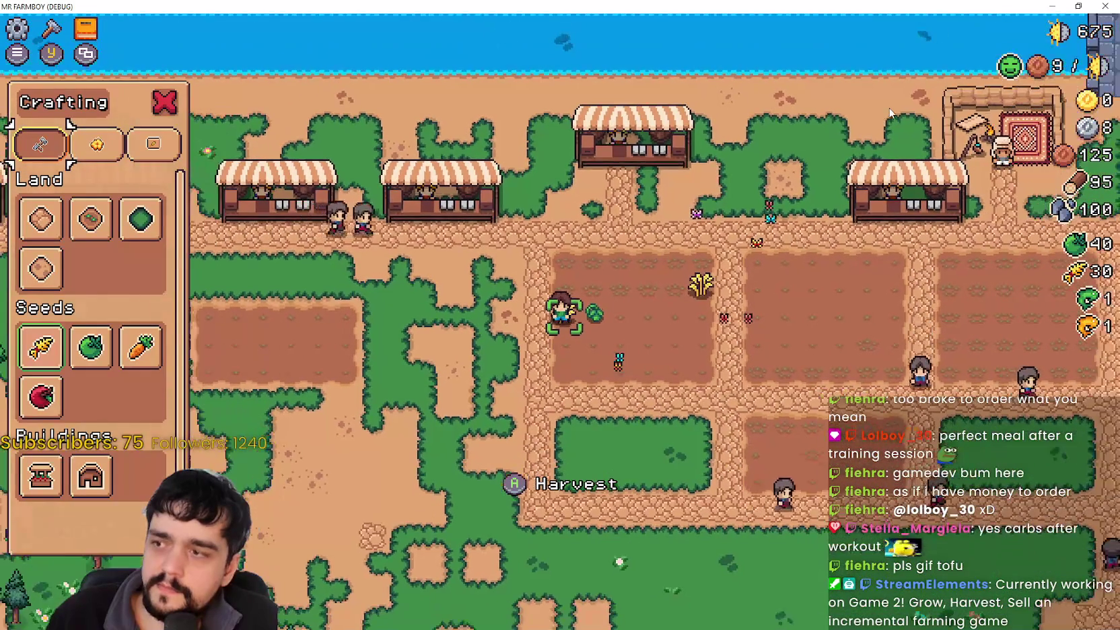
key("Escape")
key("space")
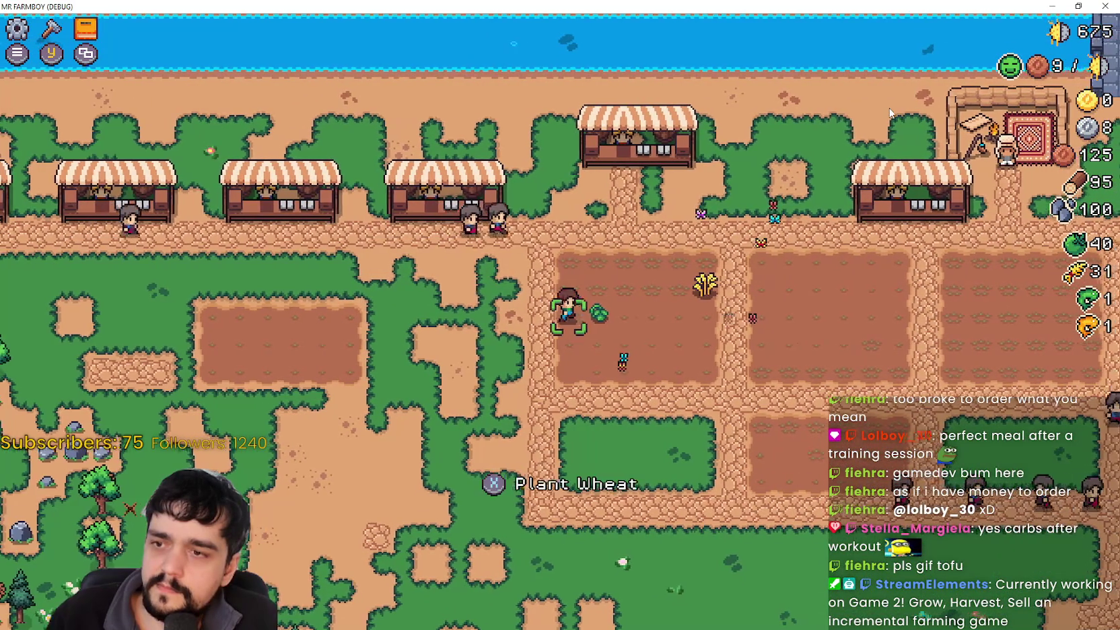
key("c")
key("s")
key("s")
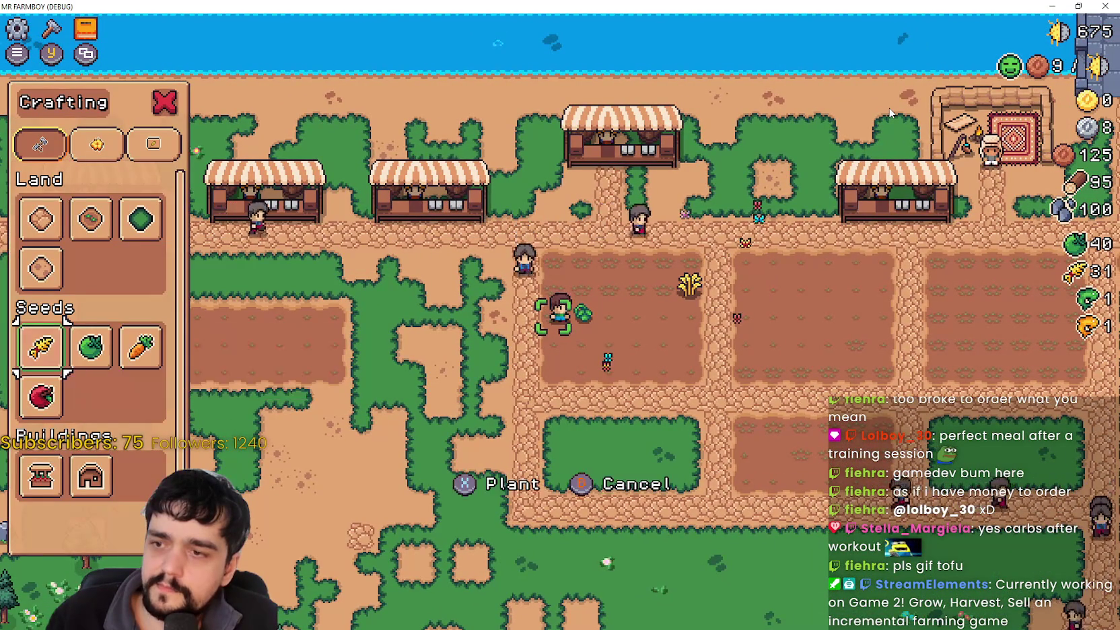
key("d")
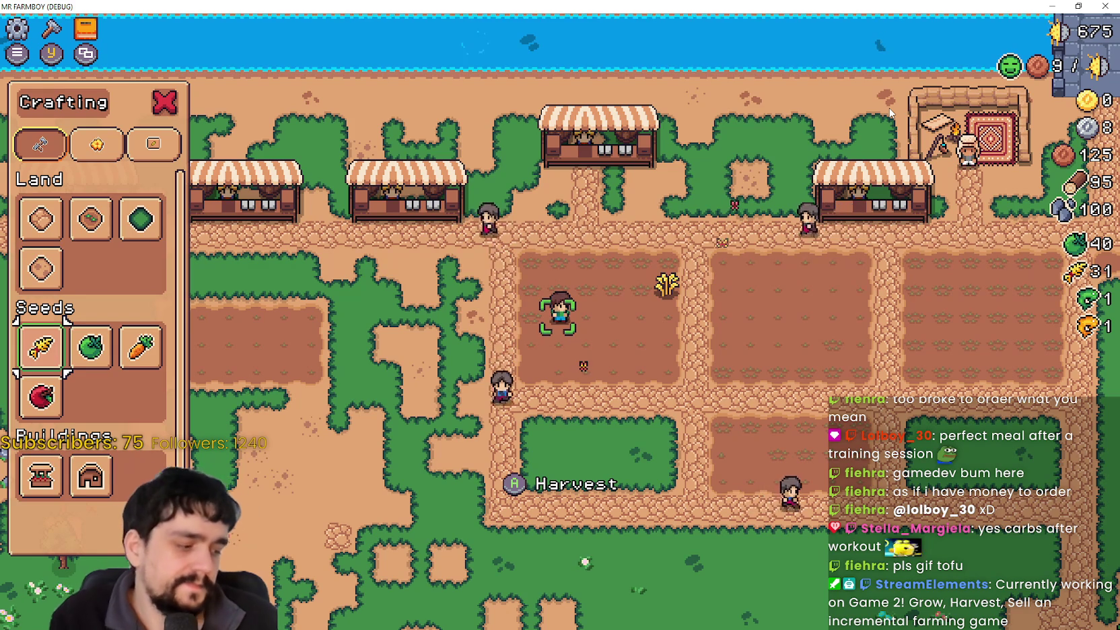
Step: Comment out the openMenu_Craft / close_crafting_menu lines 13–14 in gather.gd and save
key("alt+Tab")
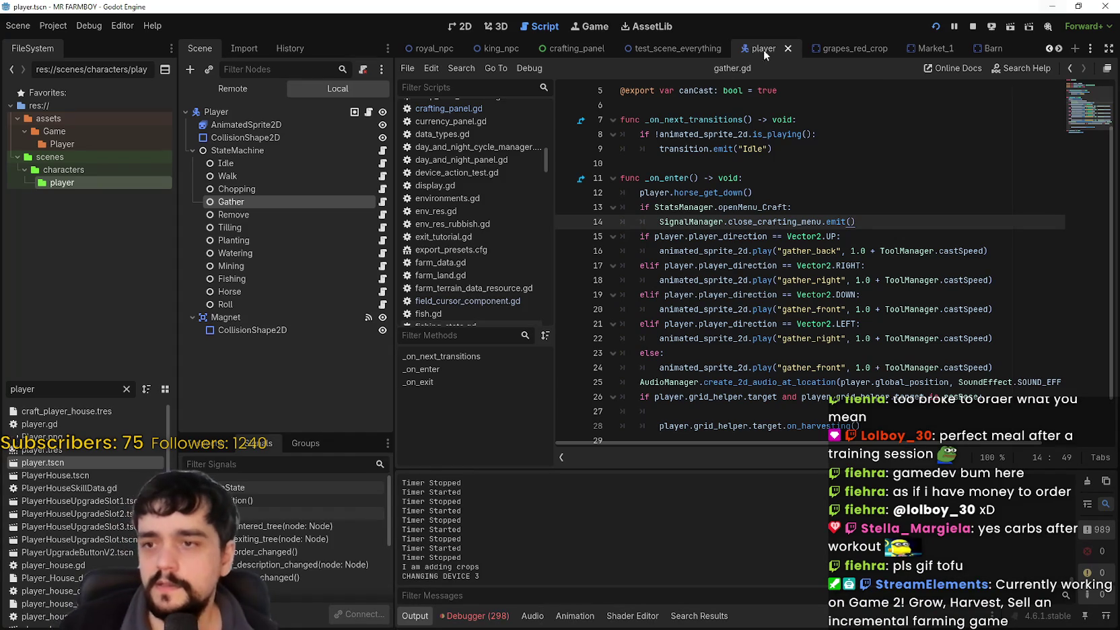
left_click(639, 207)
key("ctrl+k")
left_click(636, 220)
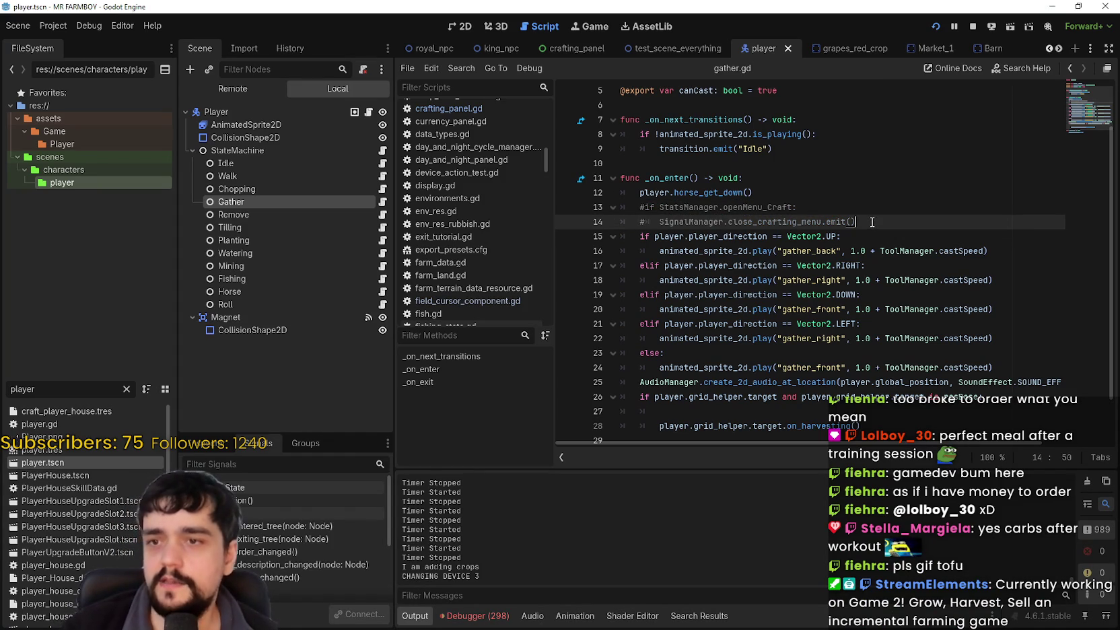
left_click(873, 222)
key("ctrl+s")
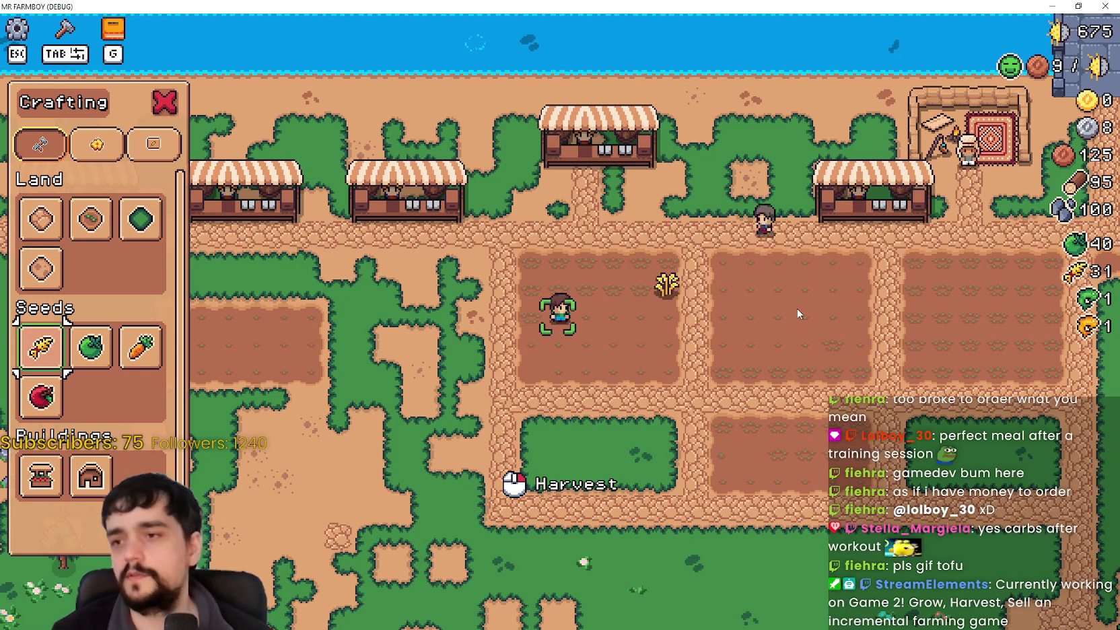
Step: Harvest the ripe wheat, then walk the farmer down to the plot's bottom row
key("d")
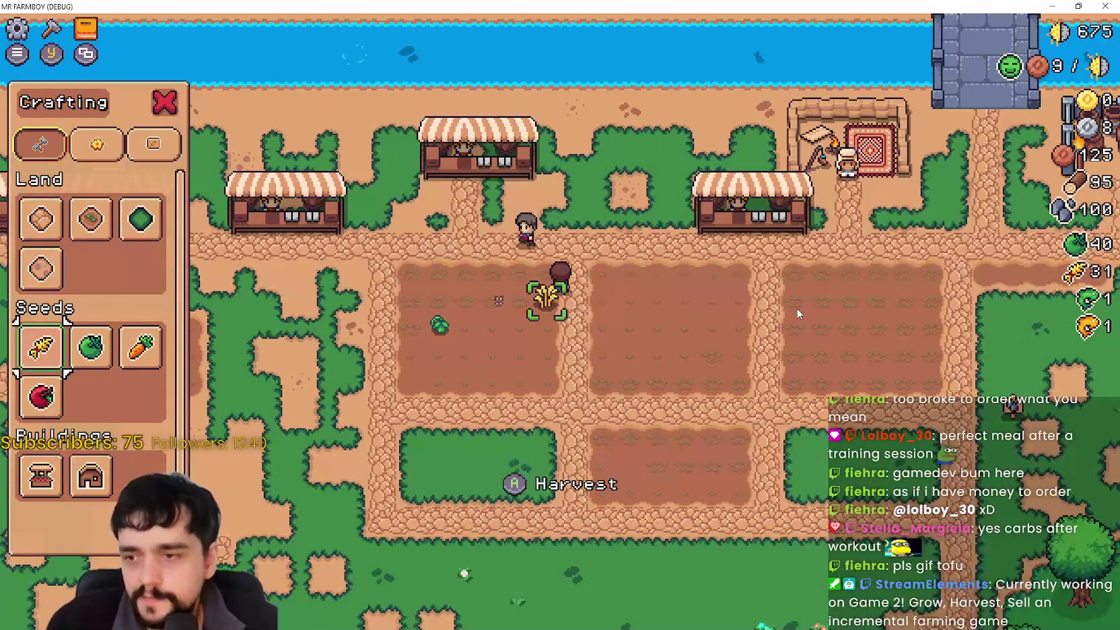
key("space")
key("a")
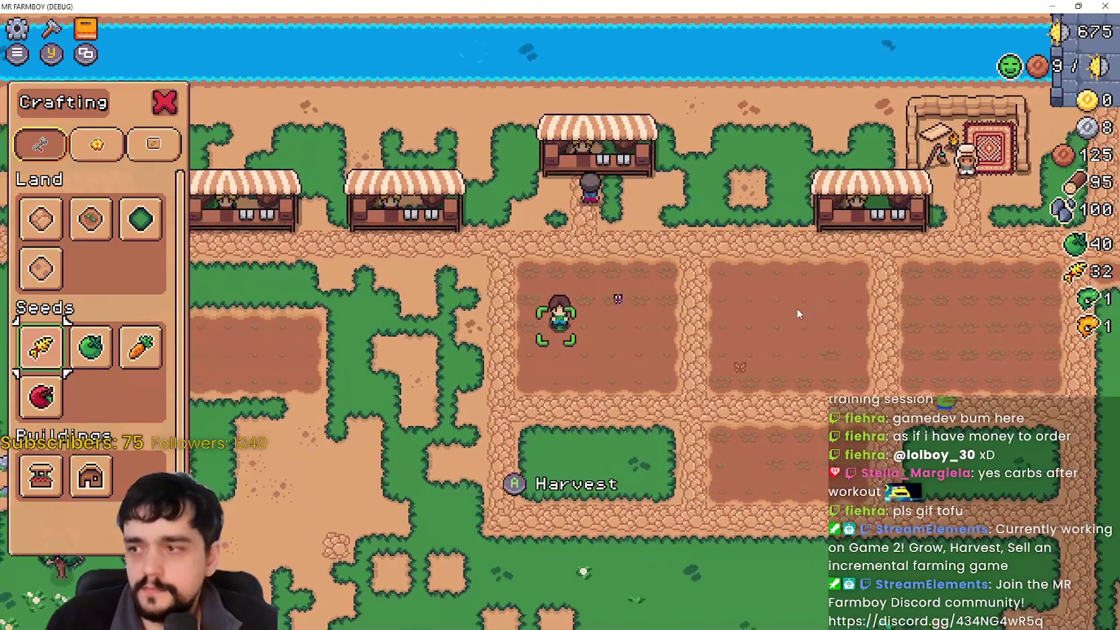
key("space")
key("d")
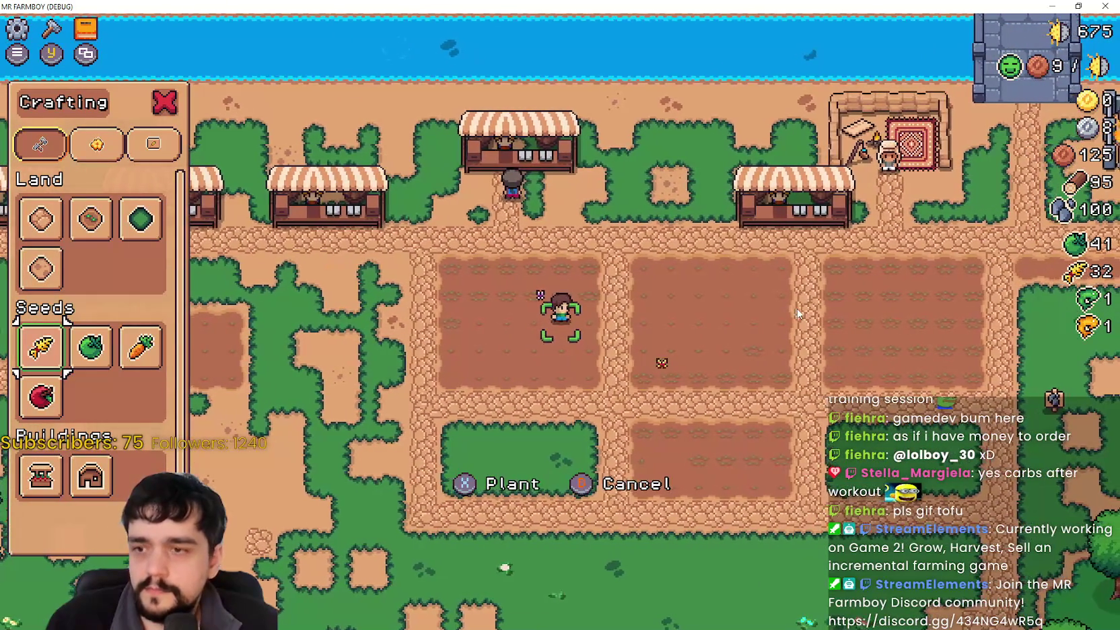
key("a")
key("s")
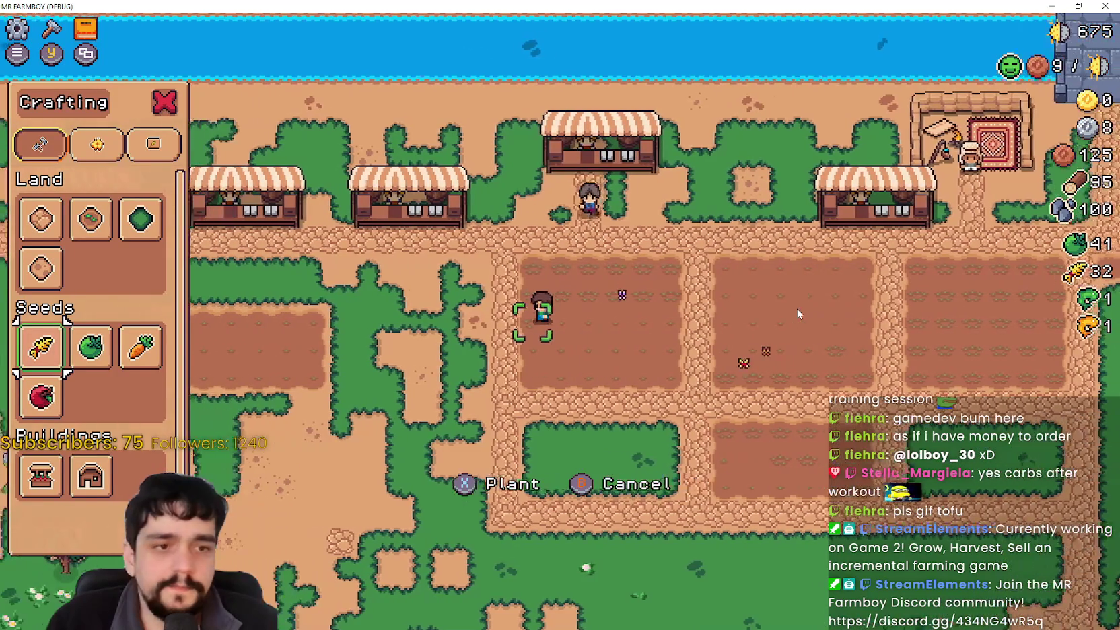
key("s")
key("a")
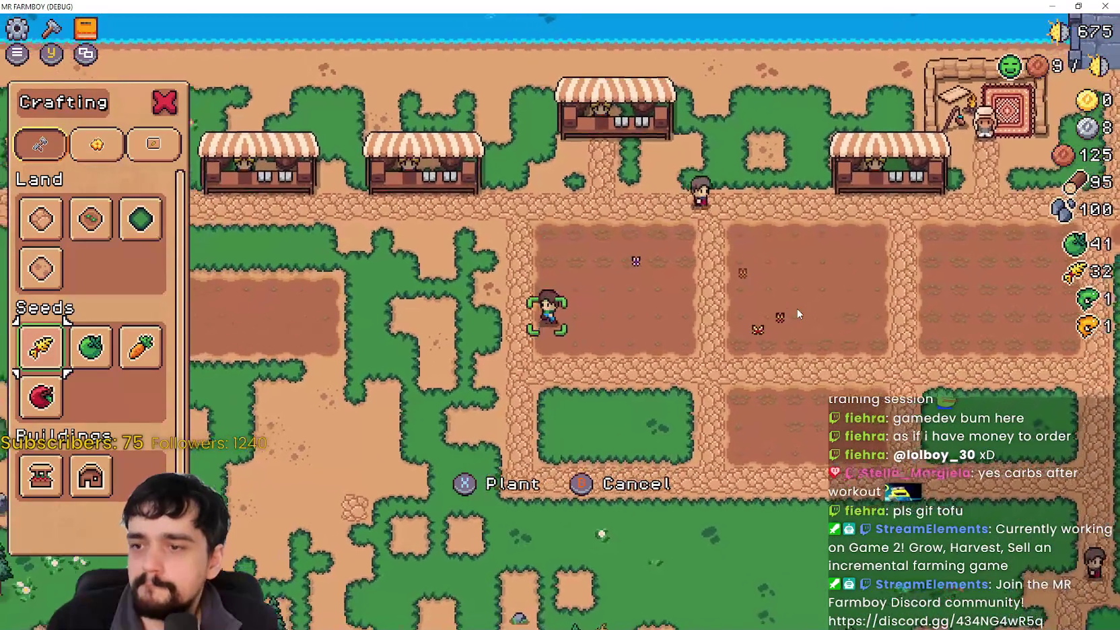
Step: Plant wheat seeds on tiles along the bottom row of the plot
key("x")
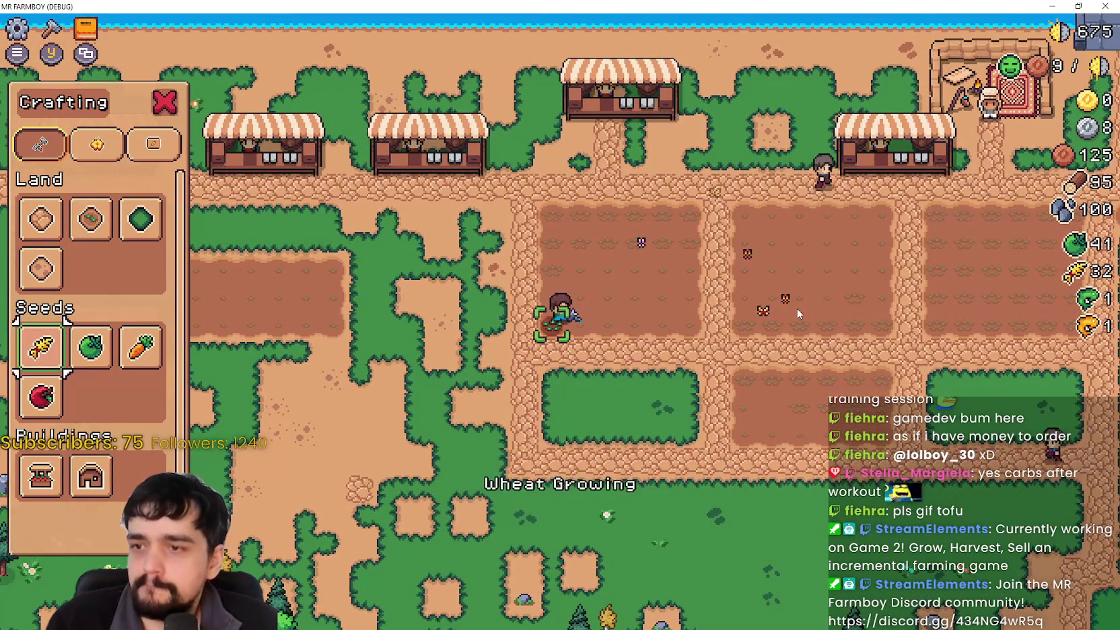
key("d")
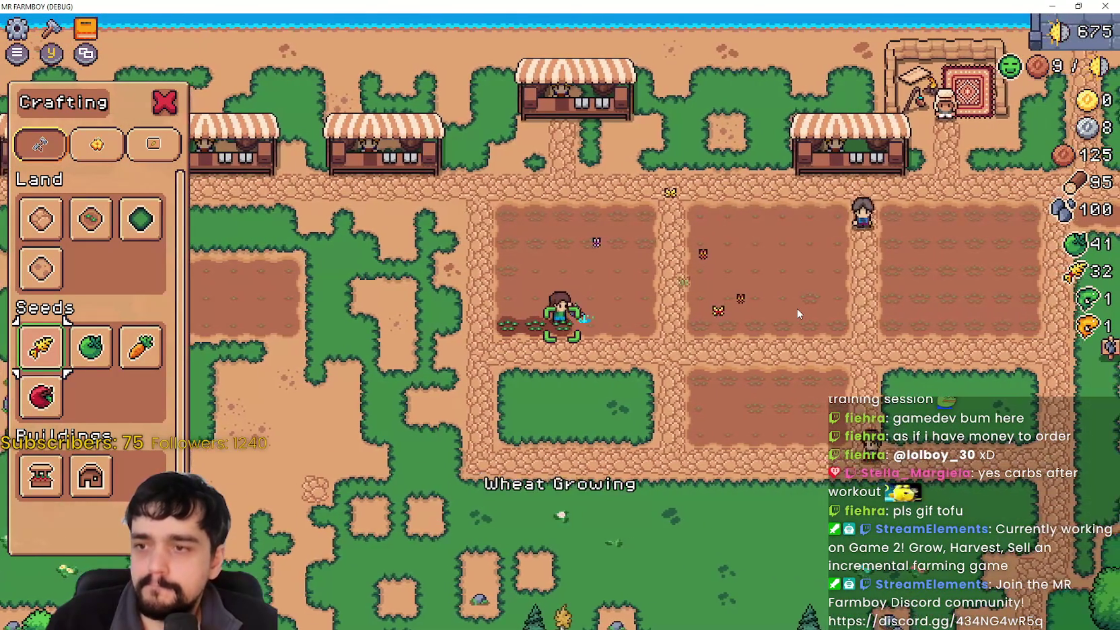
key("w")
key("d")
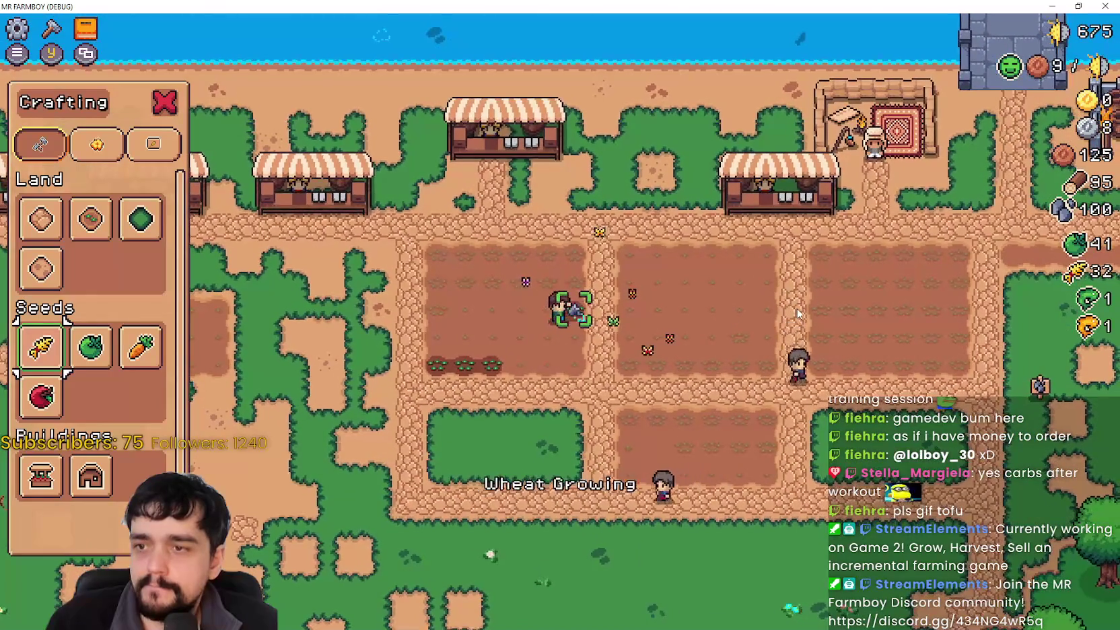
key("x")
key("a")
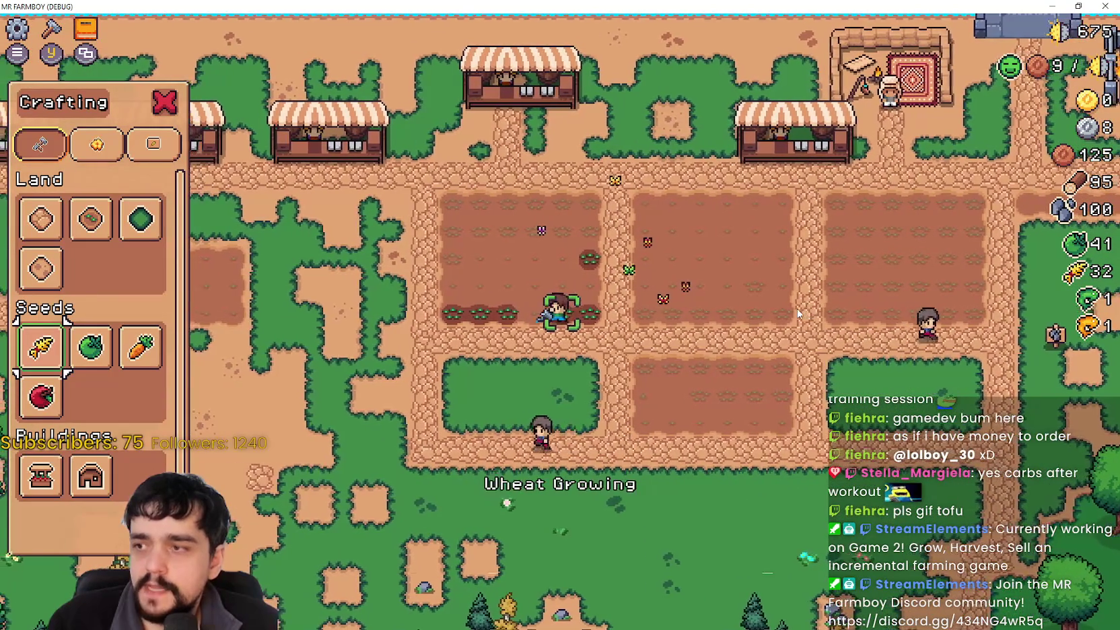
key("Up")
key("Up")
Step: Cycle crafting categories between Land and Seeds and Signs
key("e")
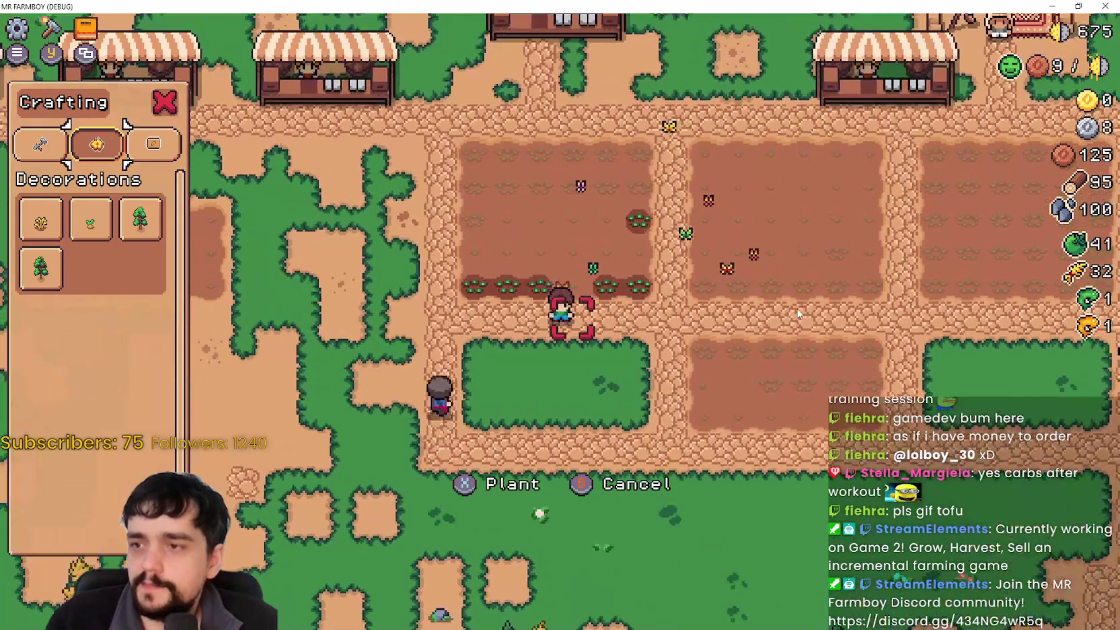
key("q")
key("e")
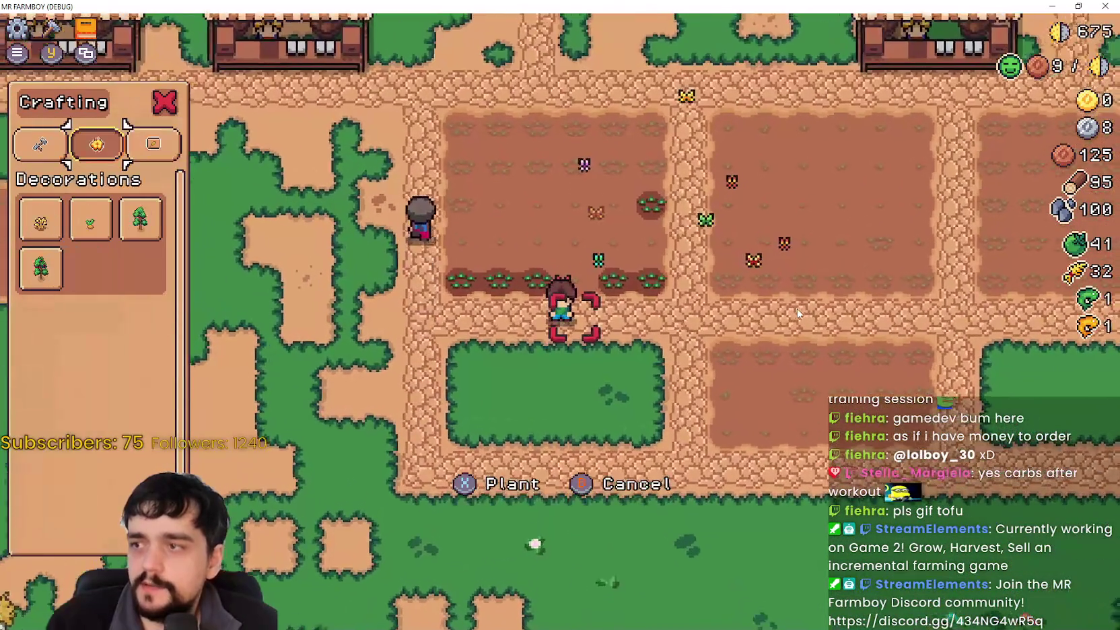
key("q")
key("e")
key("e")
key("e")
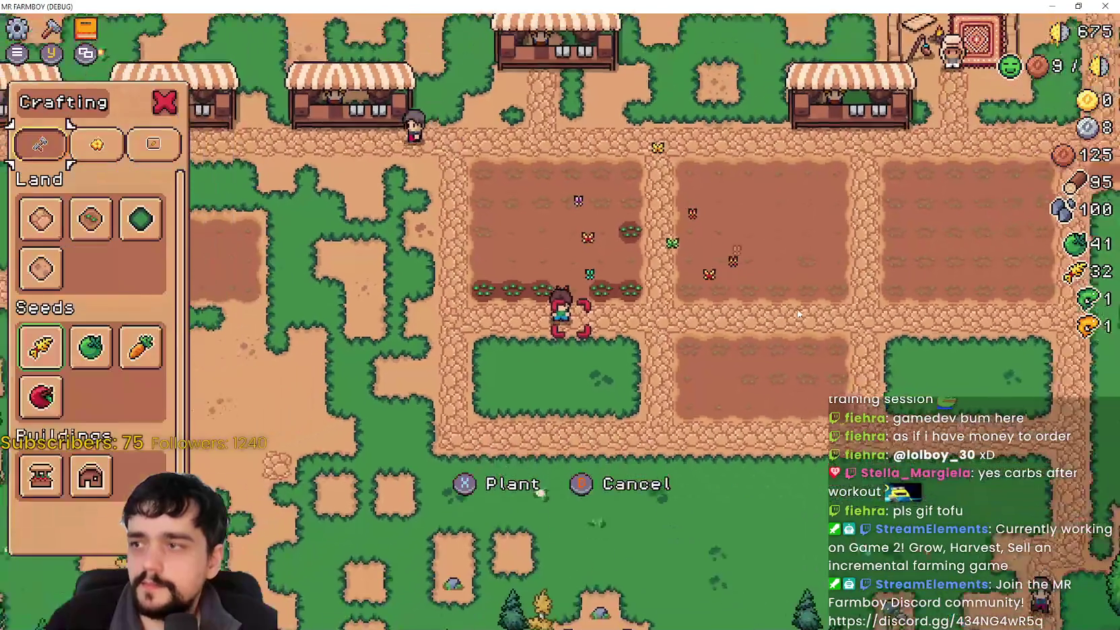
key("e")
key("q")
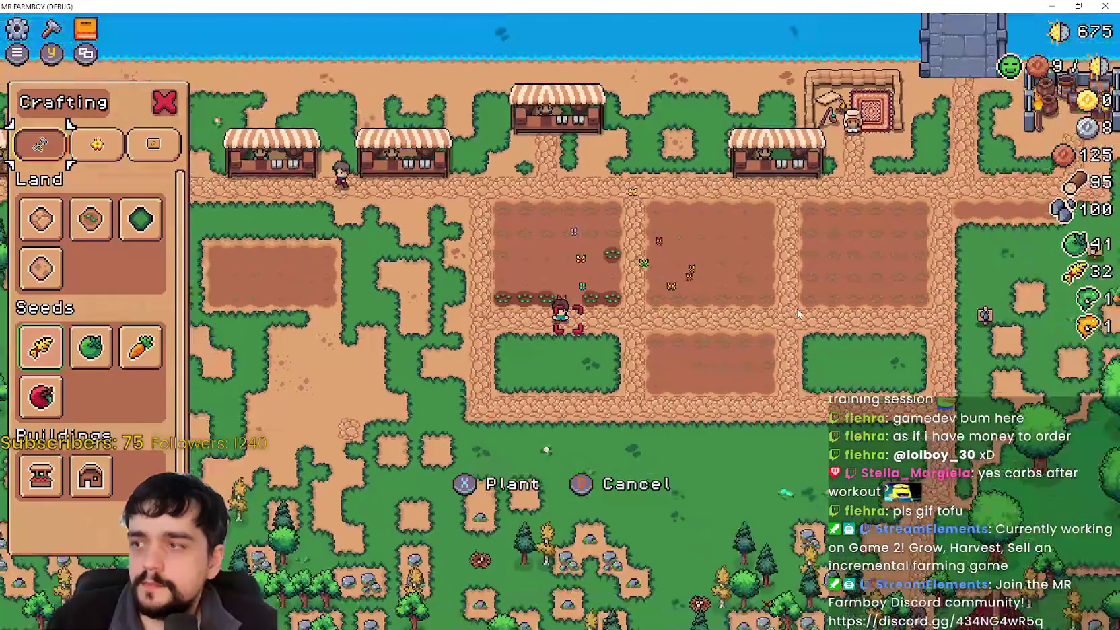
key("e")
key("e")
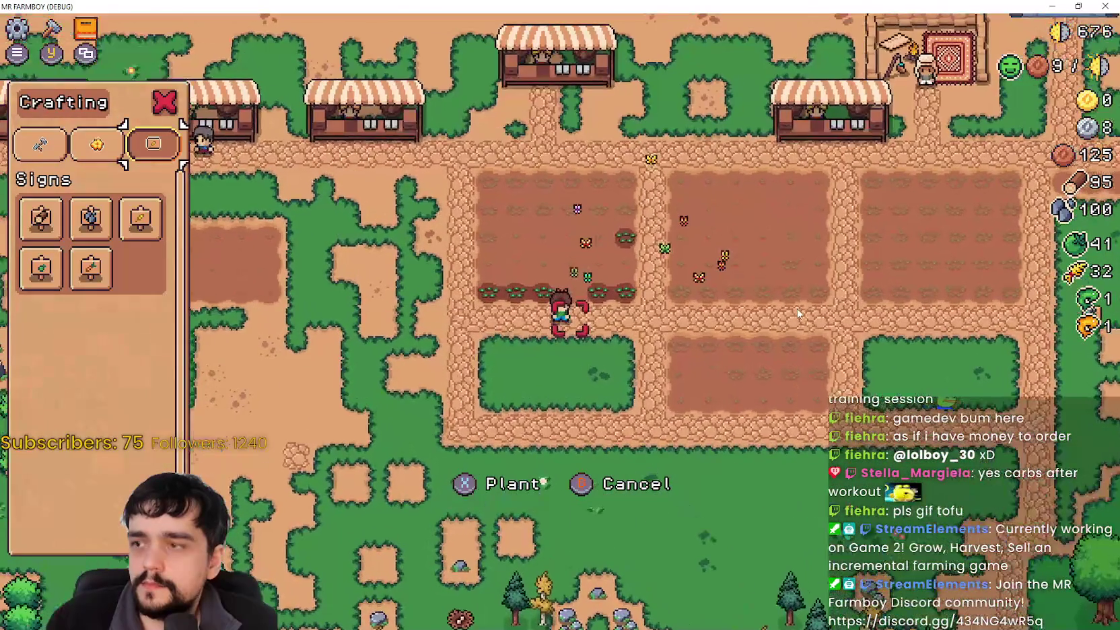
key("q")
key("q")
Step: Scroll the mouse wheel while switching crafting categories to test zoom, then close crafting
scroll("up", 3)
key("e")
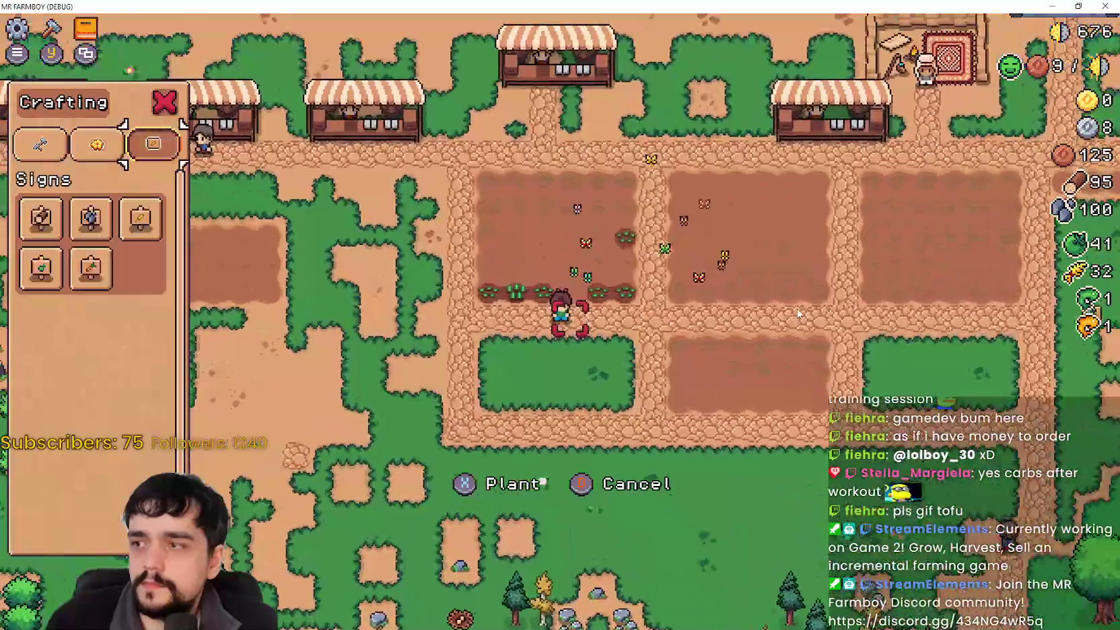
key("q")
key("q")
scroll("down", 3)
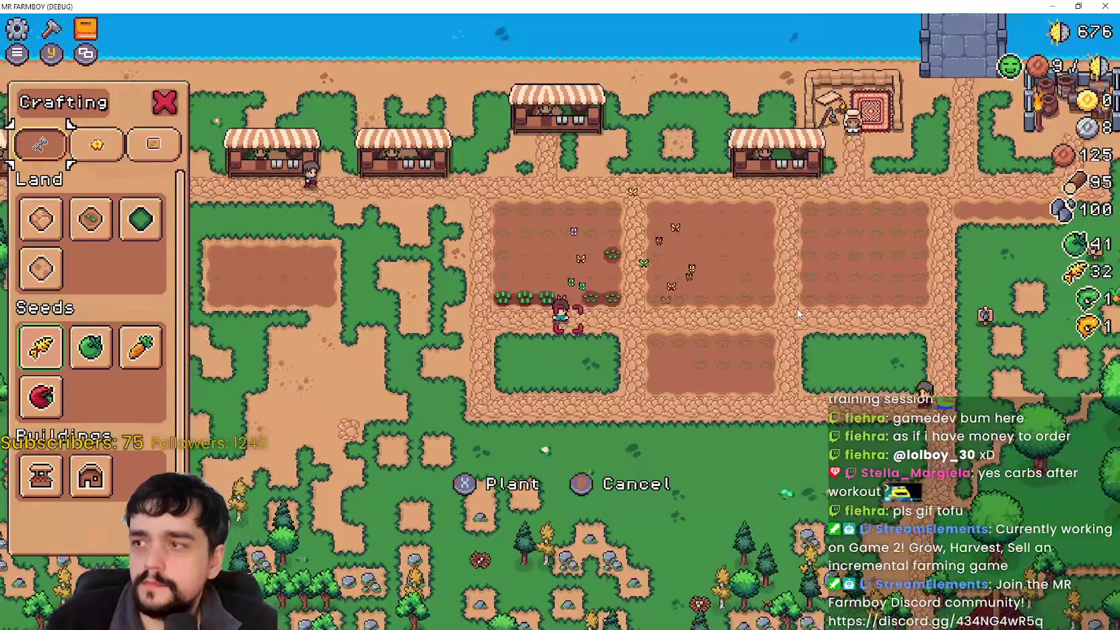
scroll("down", 3)
key("e")
scroll("up", 3)
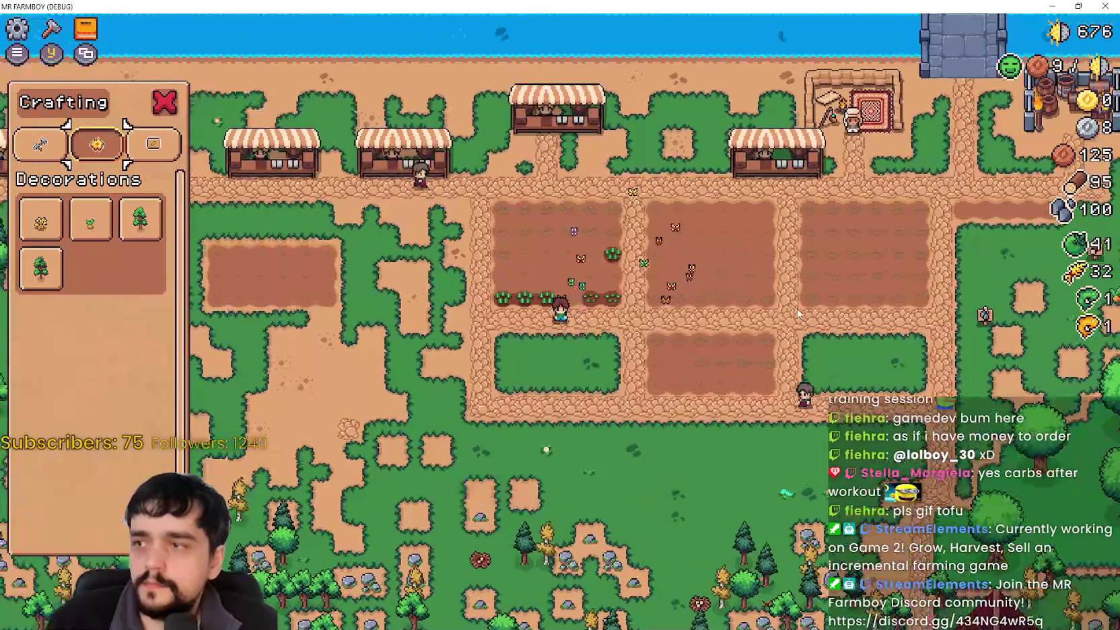
scroll("down", 3)
key("c")
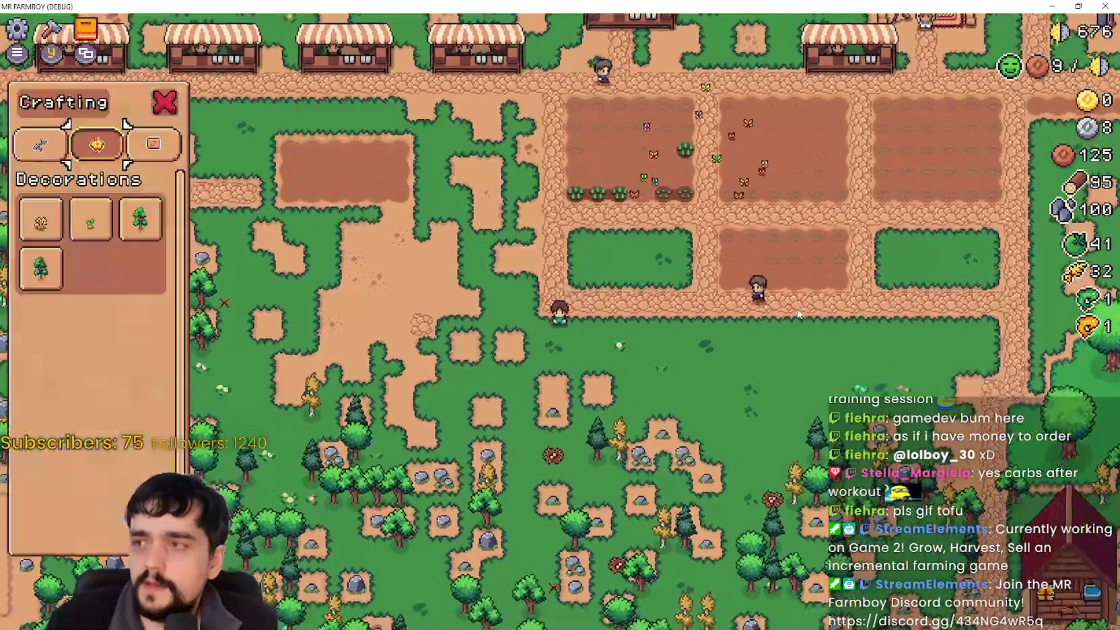
scroll("up", 3)
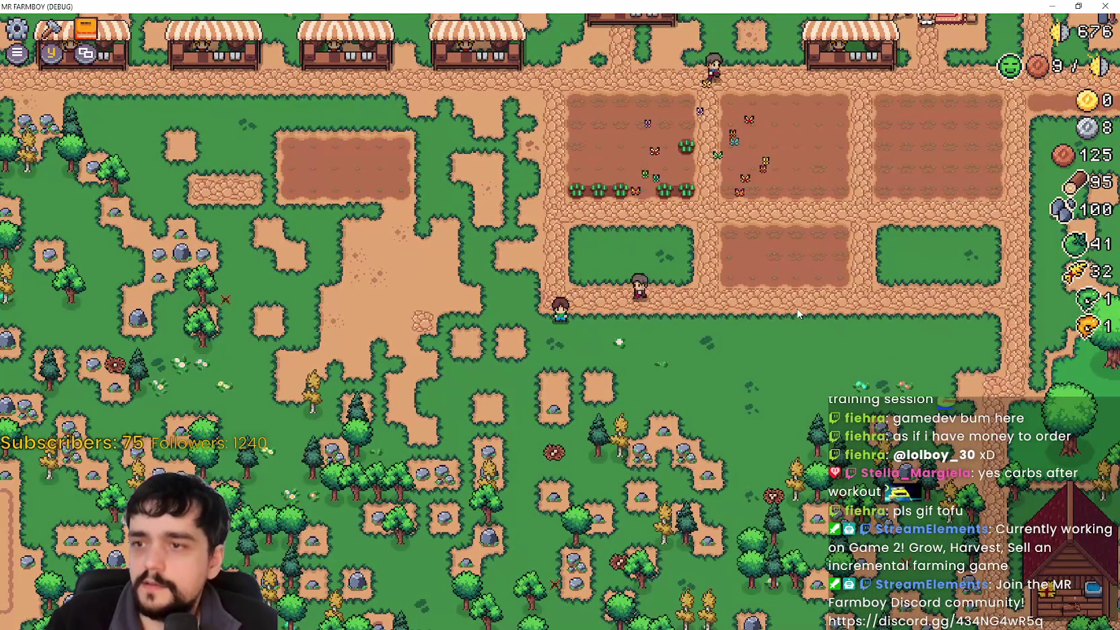
Step: Open the Advancements overview from the pause menu and move to its Workers tab
key("Escape")
key("v")
key("Tab")
key("Tab")
Step: Flip through Land and Buildings, Workers and Animals advancements, then exit the game with F8
key("Tab")
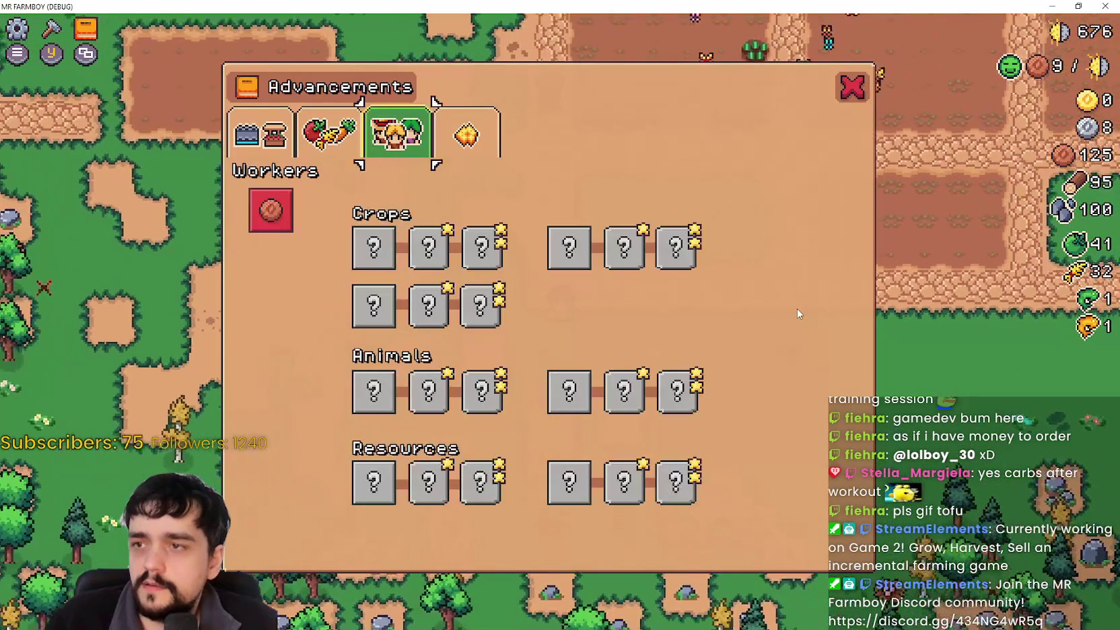
key("Tab")
key("Tab")
key("Tab")
key("Tab")
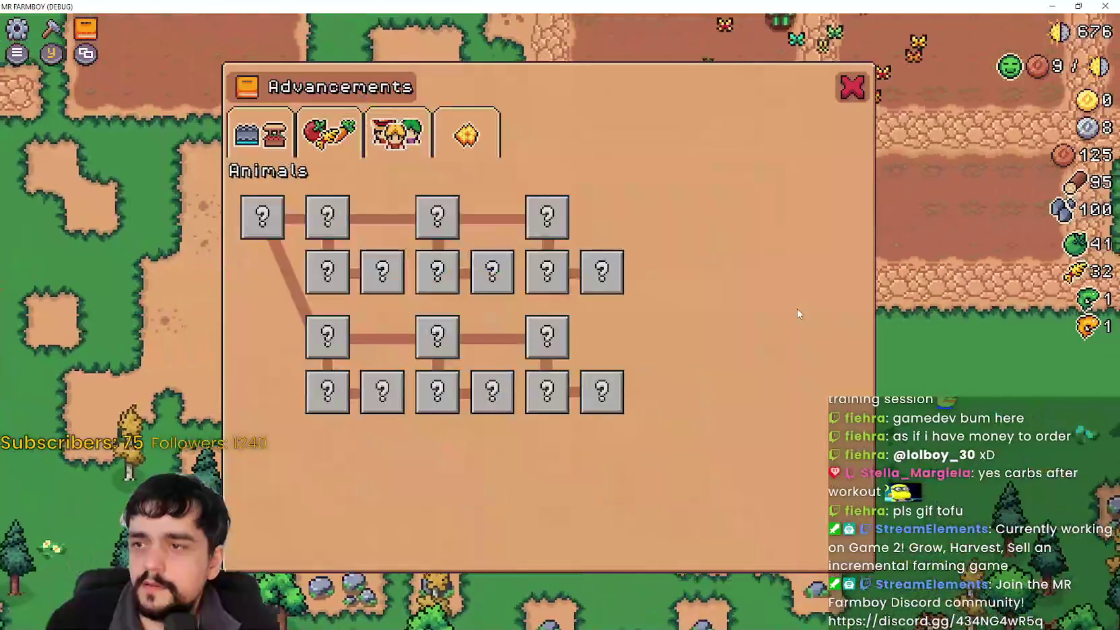
key("Tab")
key("Tab")
key("Tab")
key("Tab")
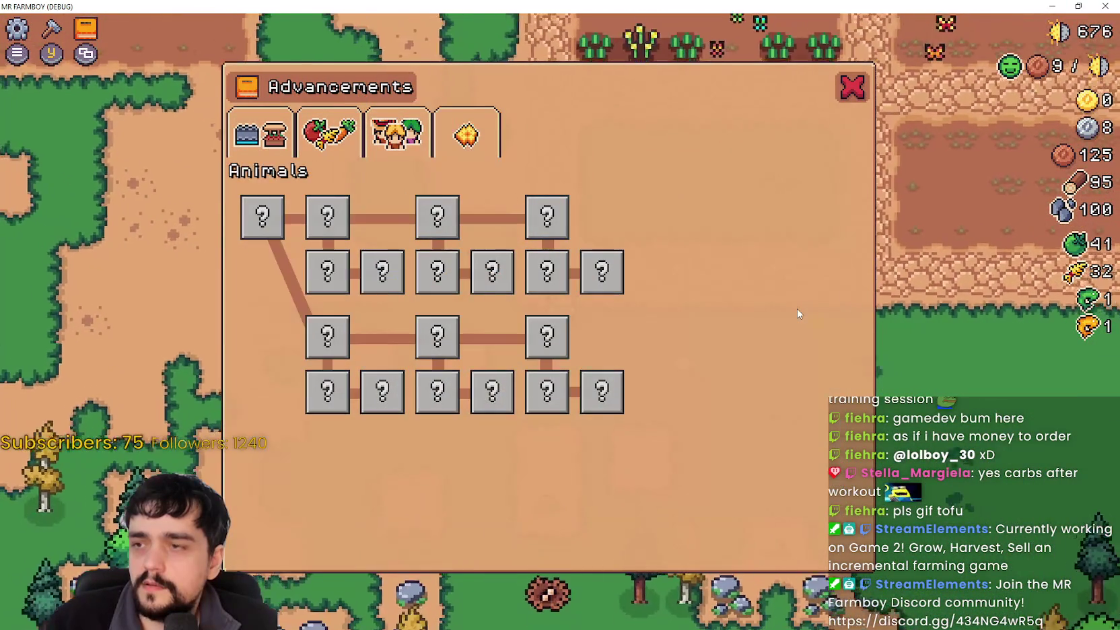
key("Tab")
key("Tab")
key("Tab")
key("Tab")
key("Tab")
key("Tab")
key("Tab")
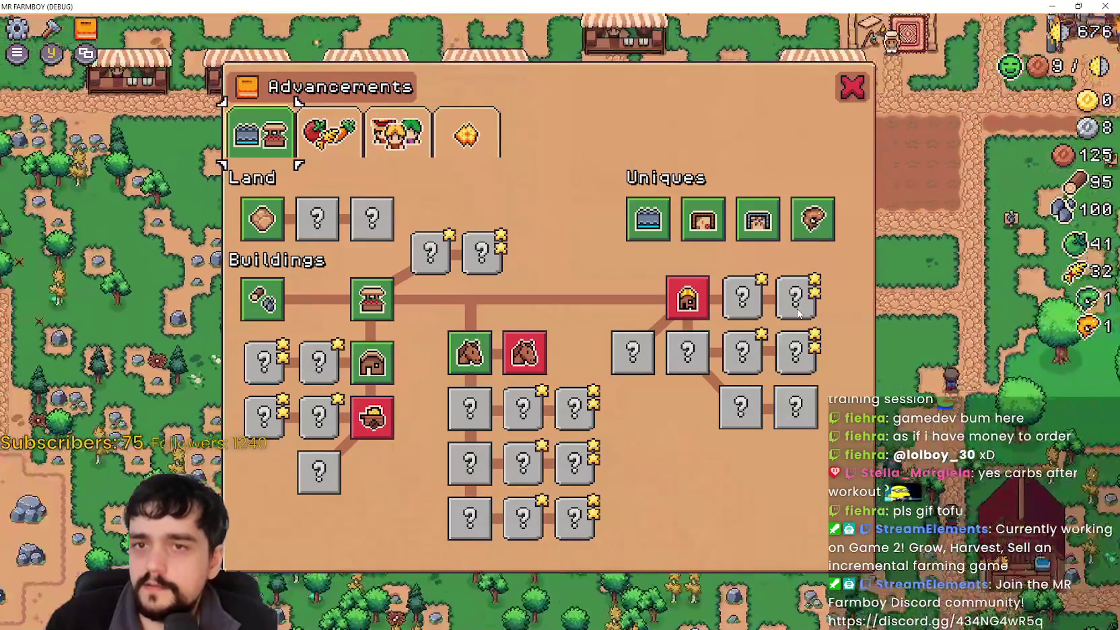
key("Tab")
key("Tab")
key("Tab")
key("shift+Tab")
key("shift+Tab")
key("Tab")
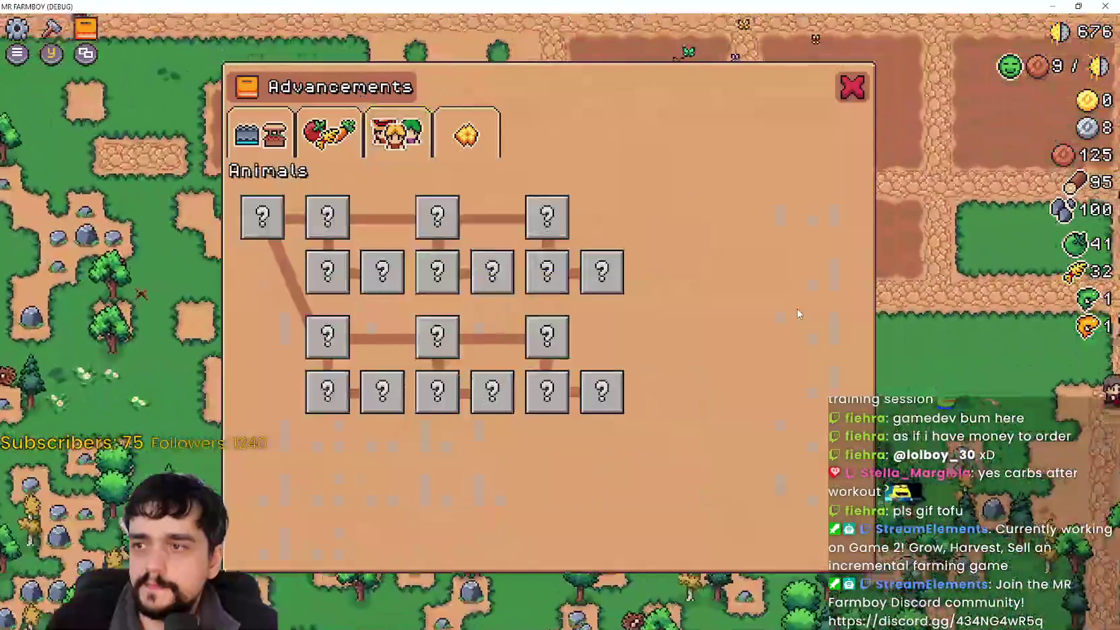
key("shift+Tab")
key("shift+Tab")
key("shift+Tab")
key("shift+Tab")
key("Tab")
key("shift+Tab")
key("shift+Tab")
key("shift+Tab")
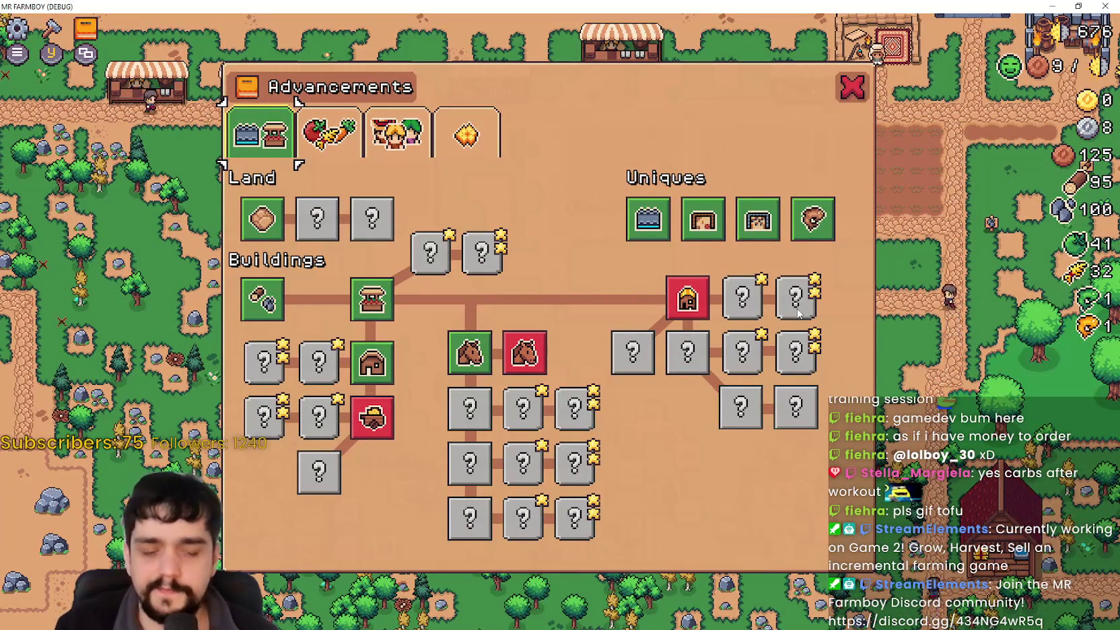
key("F8")
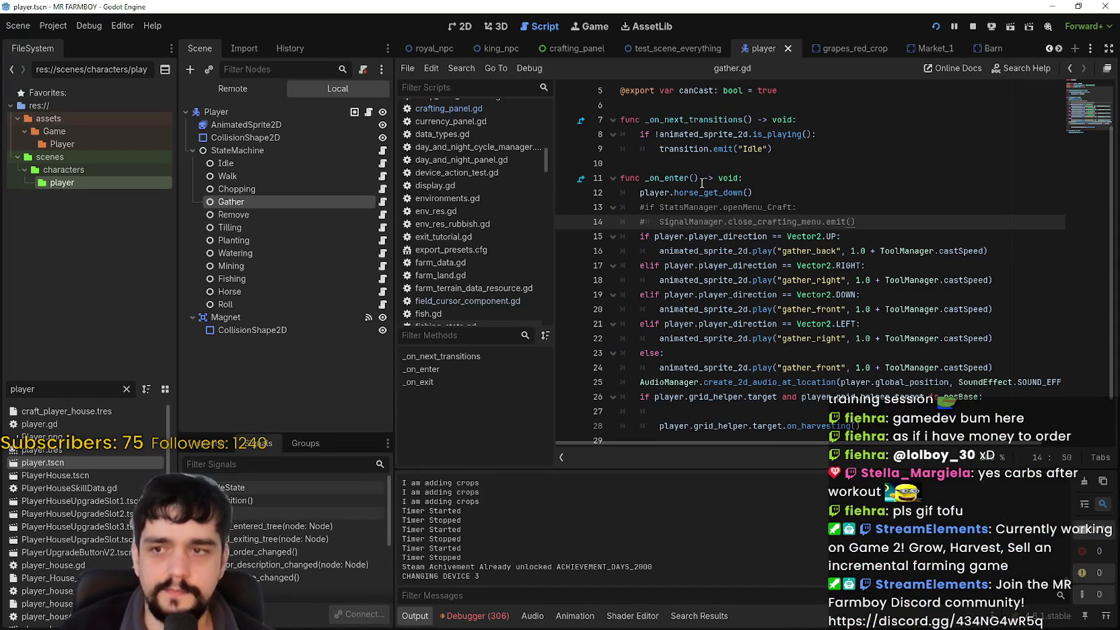
left_click(698, 179)
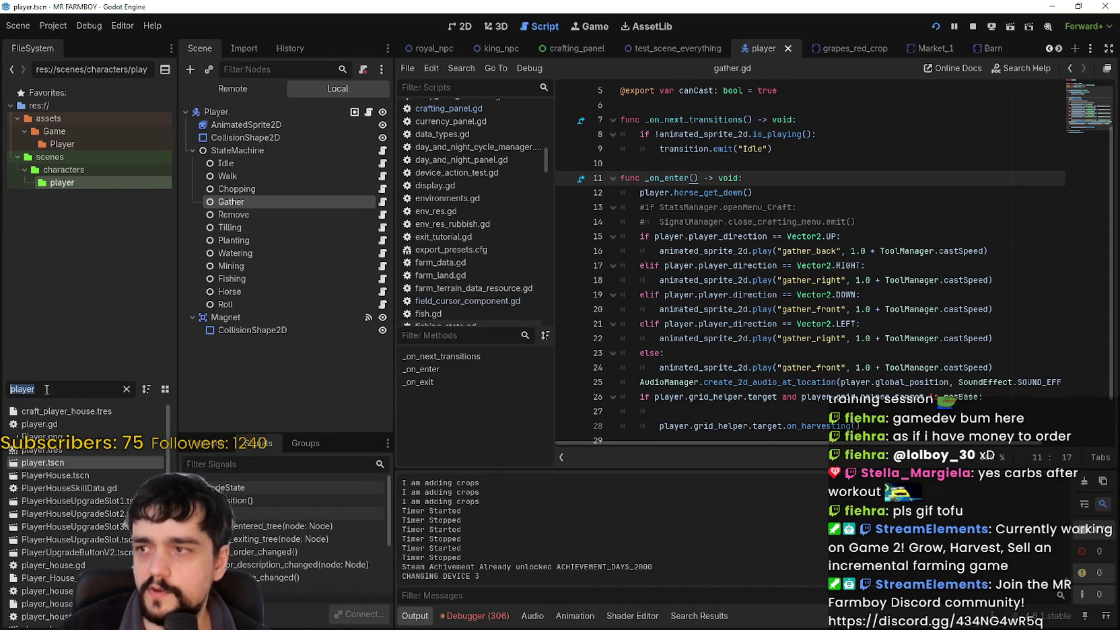
type("camera")
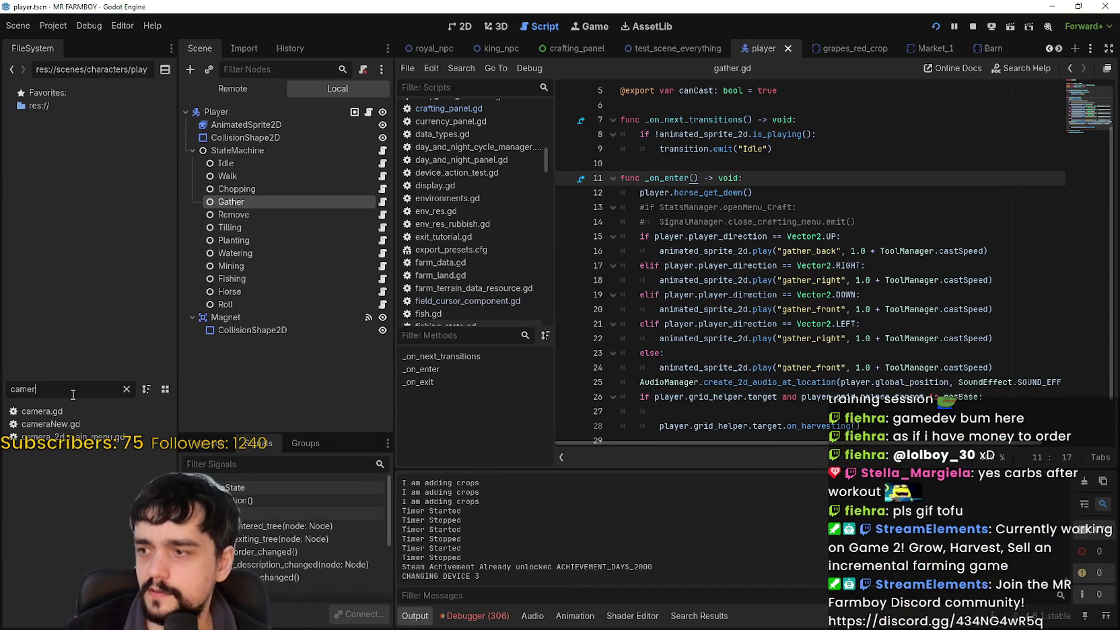
double_click(90, 424)
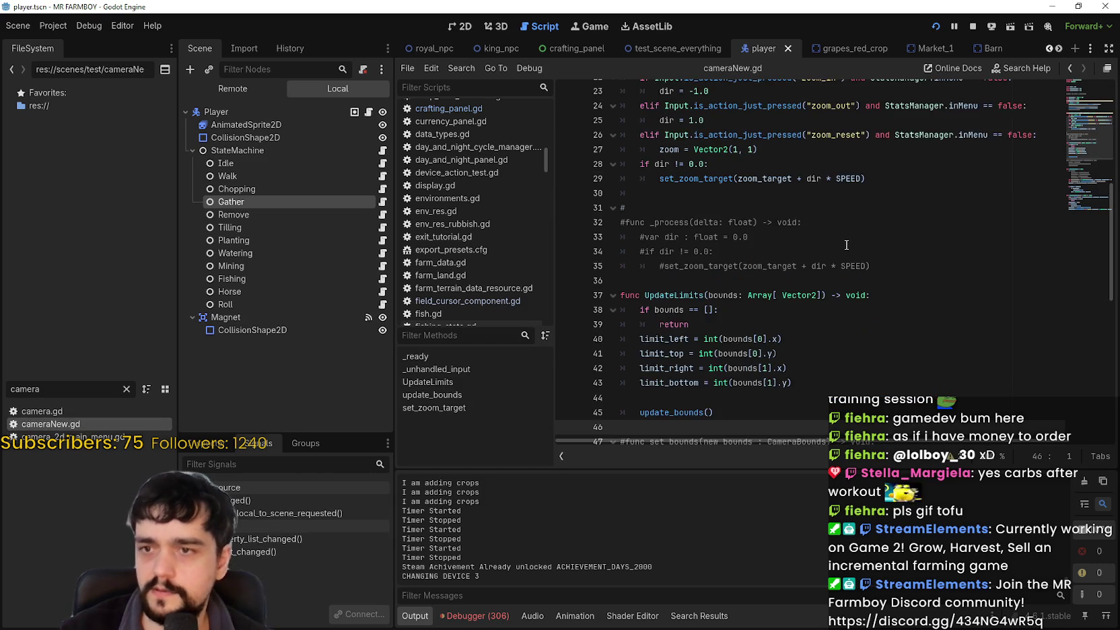
left_click(969, 310)
left_click_drag(729, 149, 881, 282)
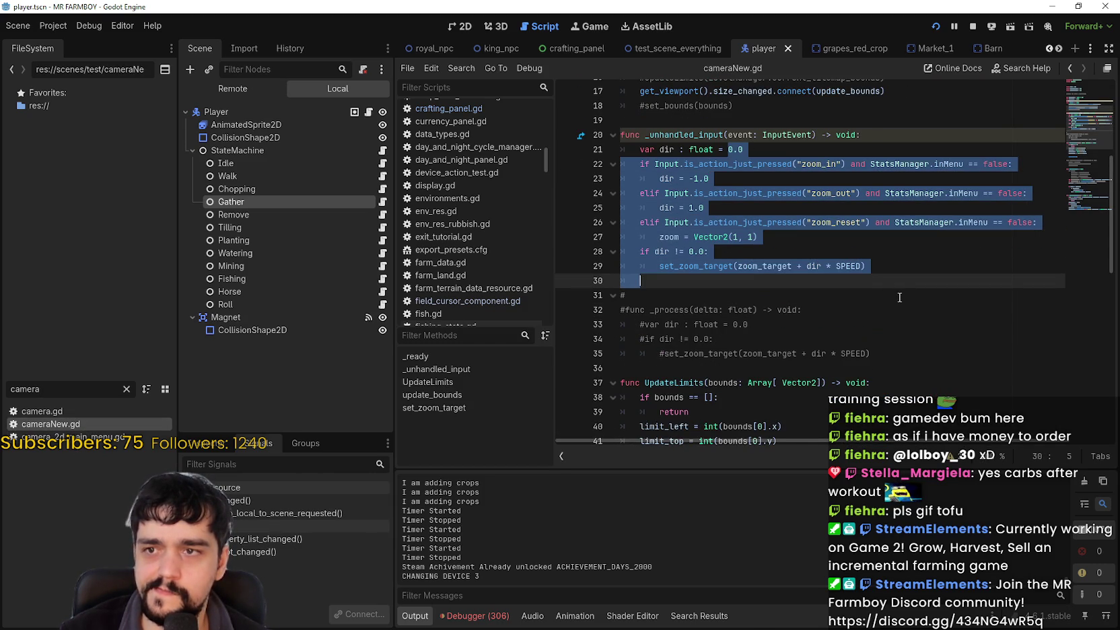
left_click(900, 275)
left_click(946, 163)
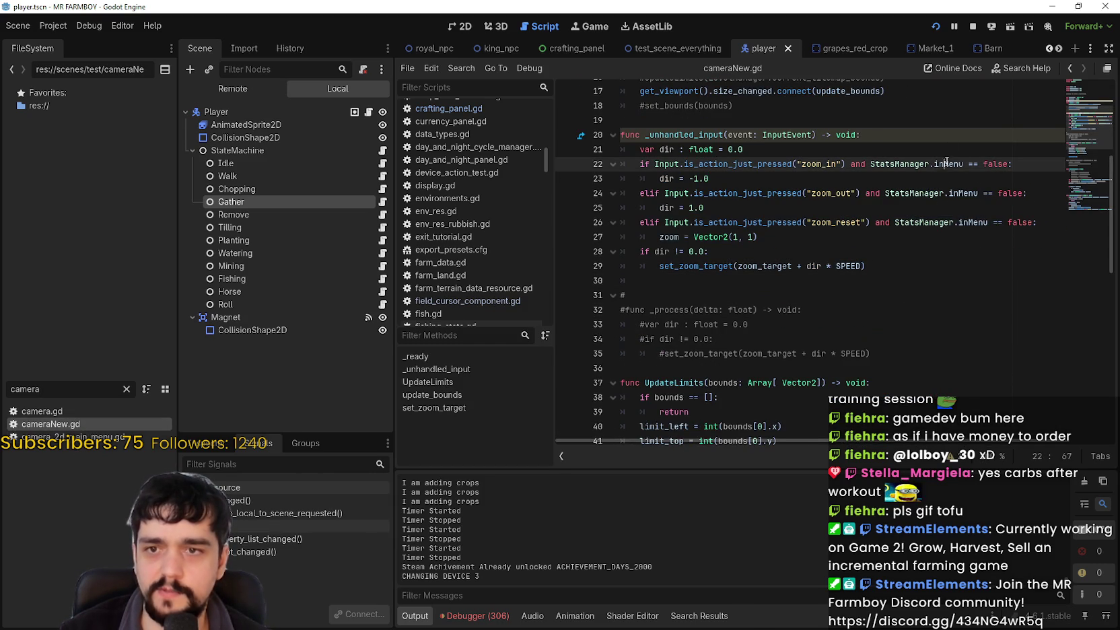
double_click(962, 193)
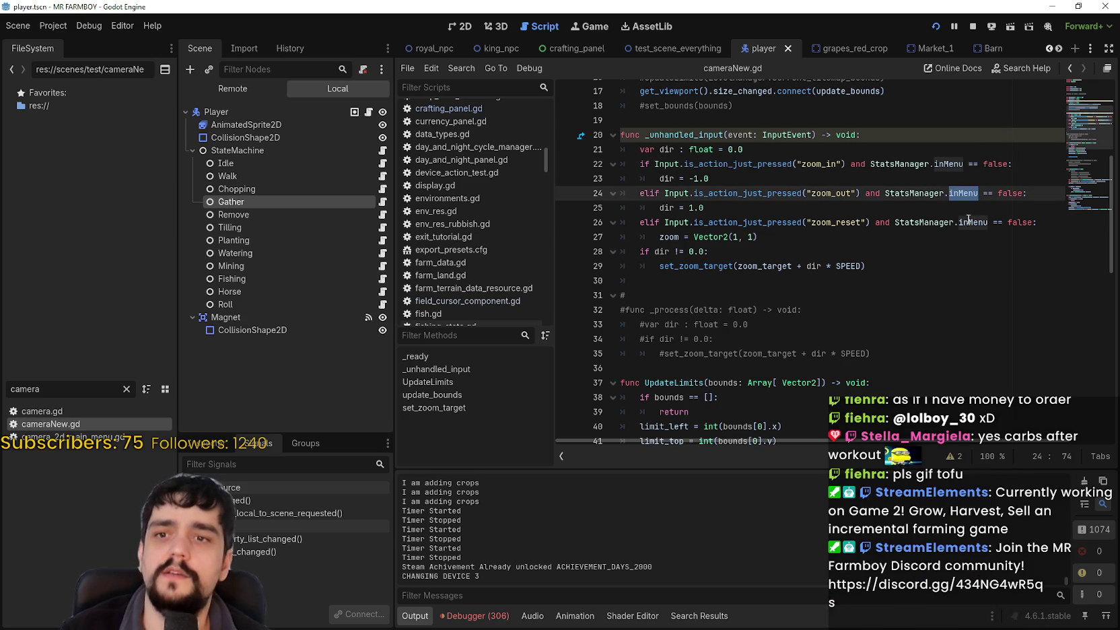
double_click(969, 222)
left_click(953, 155)
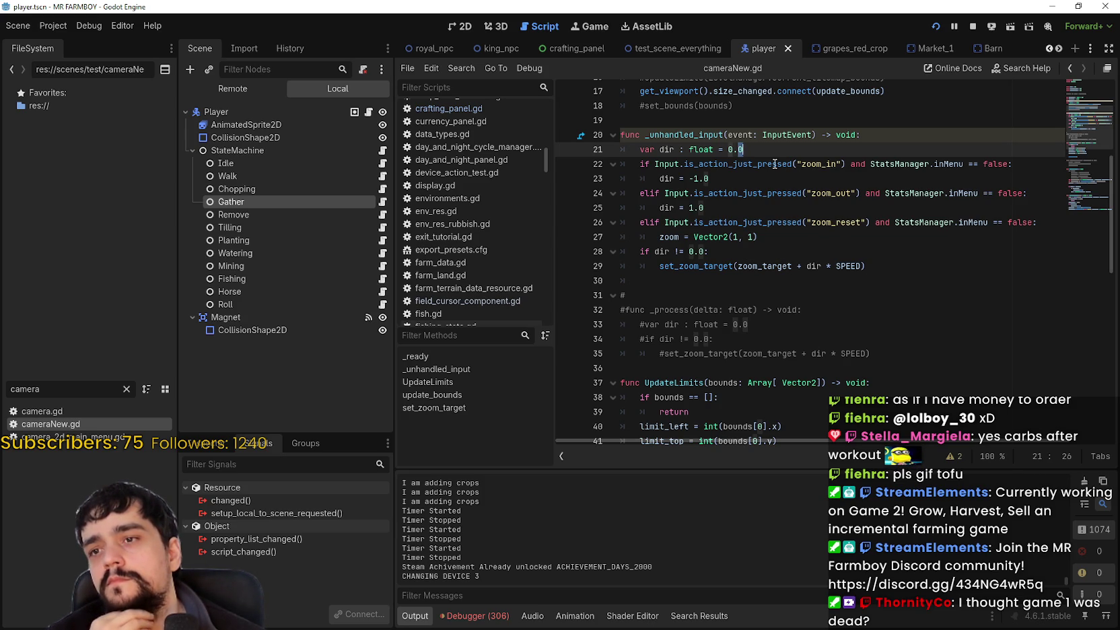
double_click(775, 164)
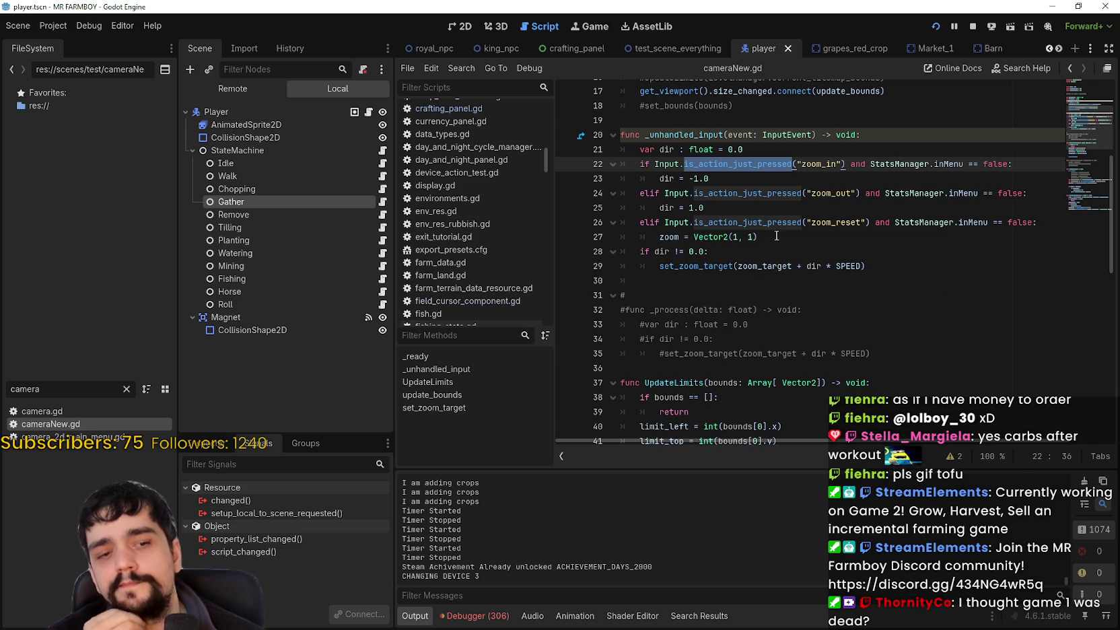
double_click(746, 193)
scroll("up", 3)
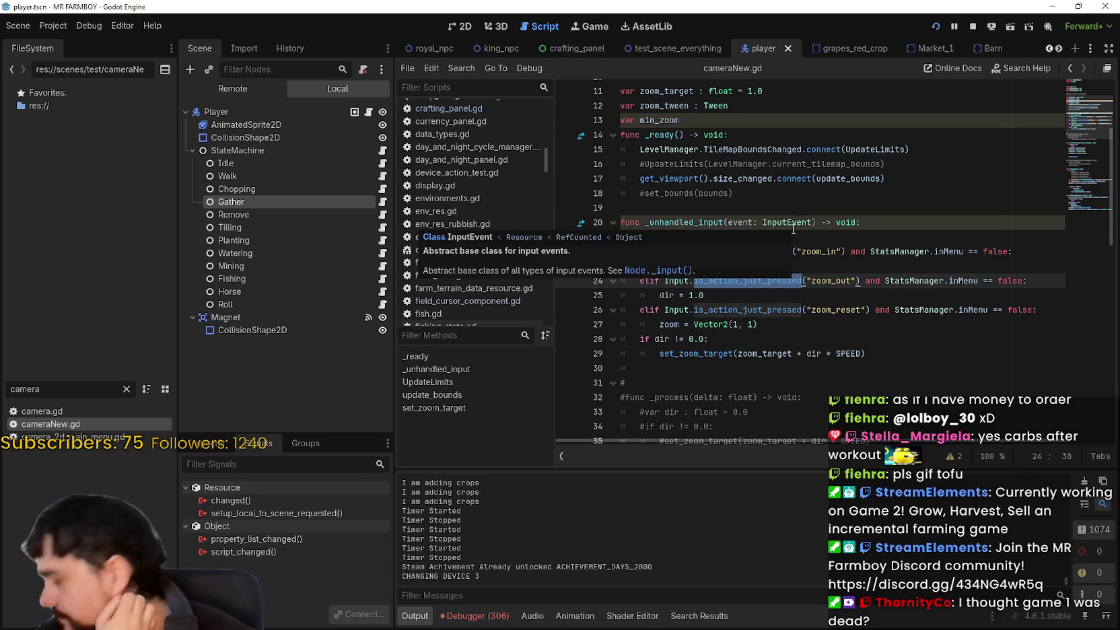
scroll("up", 3)
left_click(924, 250)
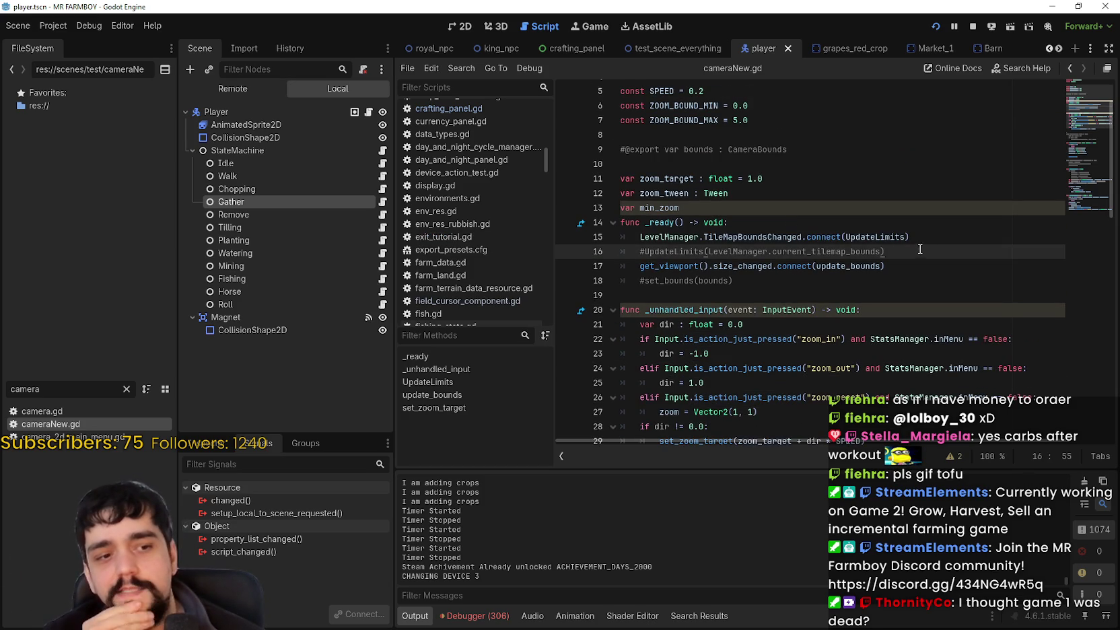
left_click_drag(915, 250, 620, 251)
left_click(760, 281)
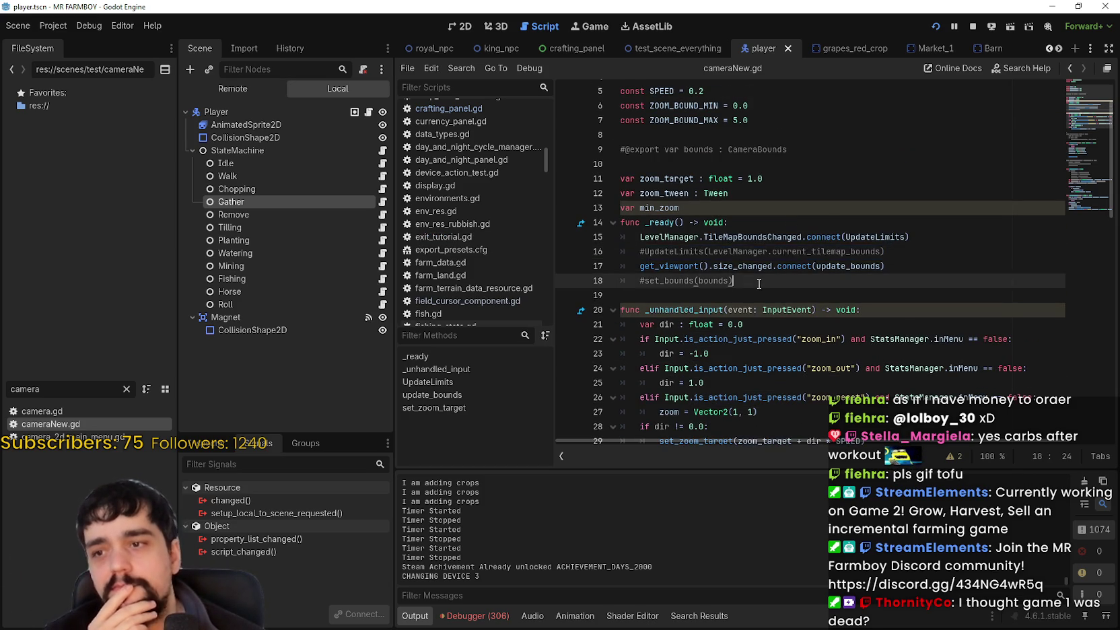
scroll("down", 3)
scroll("down", 3)
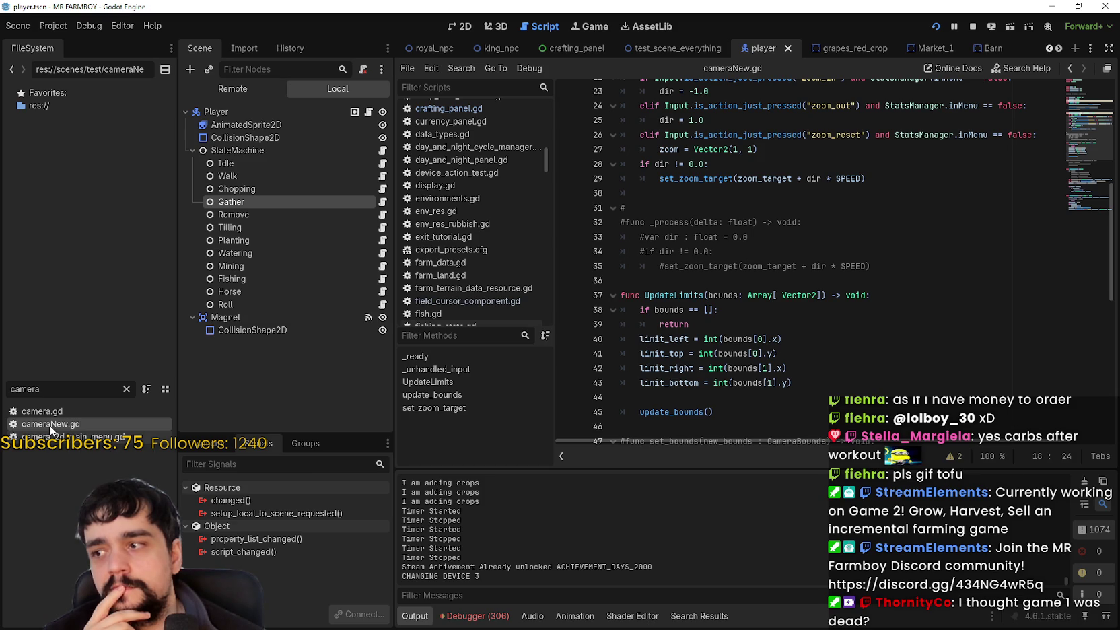
scroll("down", 3)
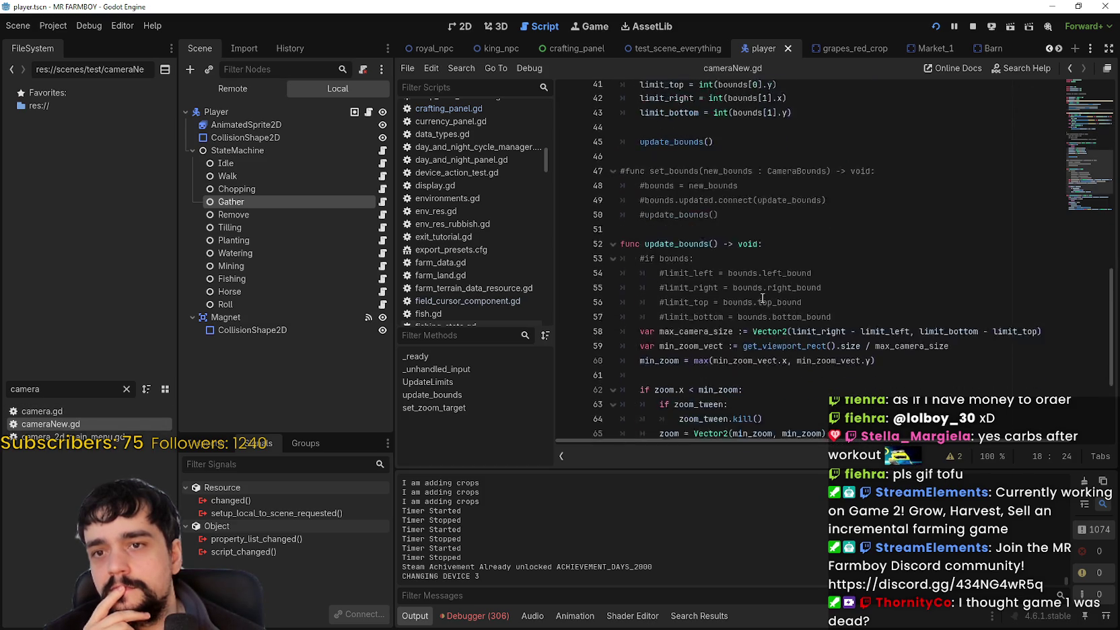
scroll("down", 3)
scroll("up", 3)
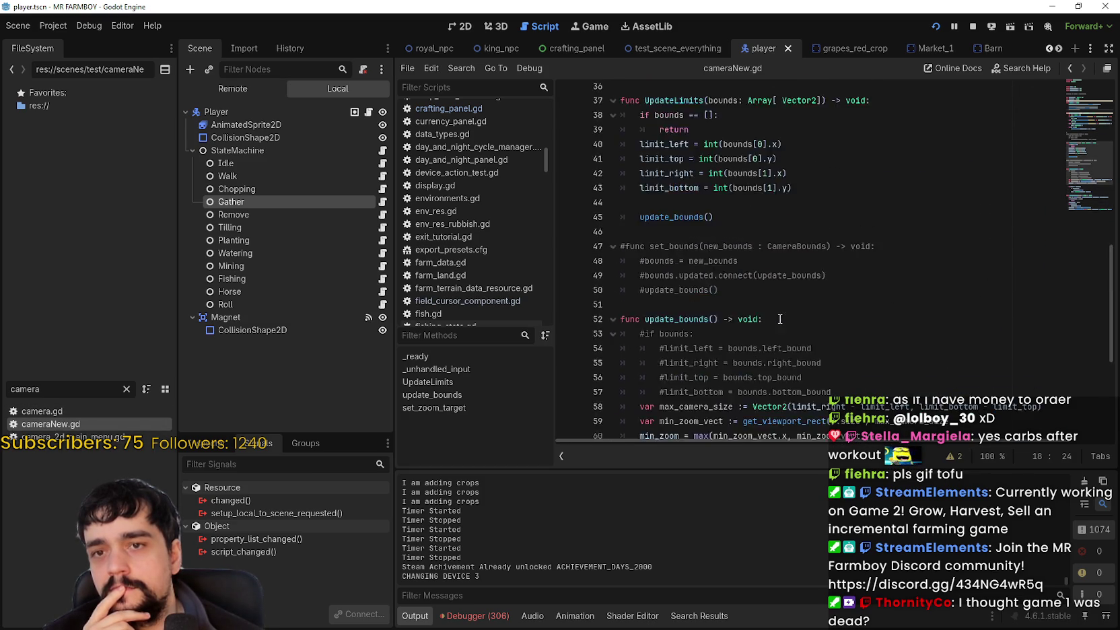
scroll("up", 3)
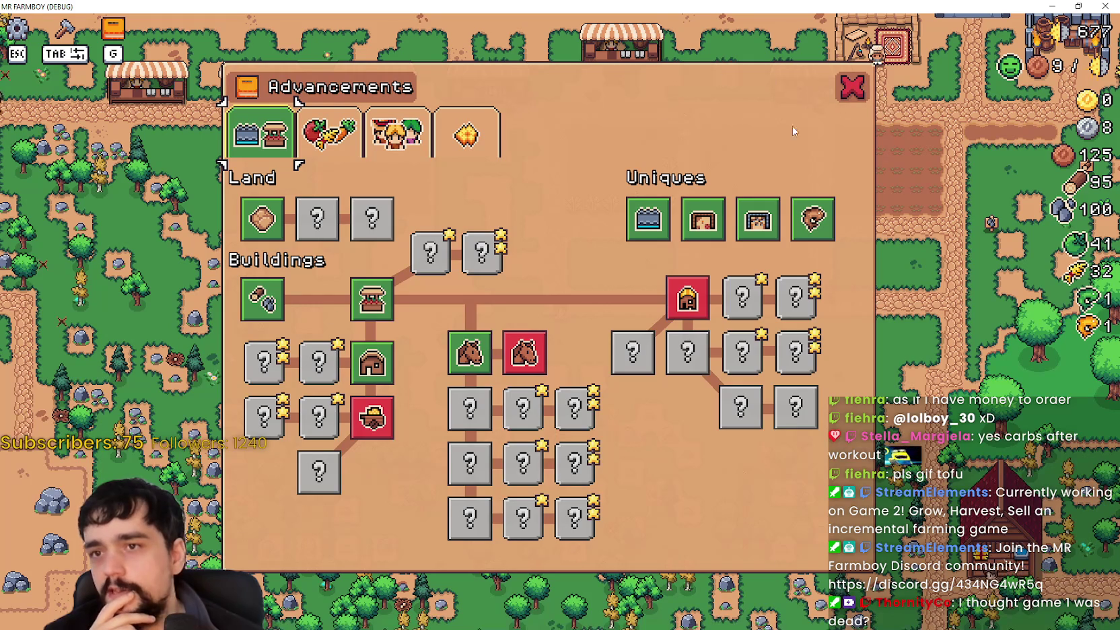
Step: With the Advancements panel open, walk left and test mouse-wheel zoom, then close Advancements
key("a")
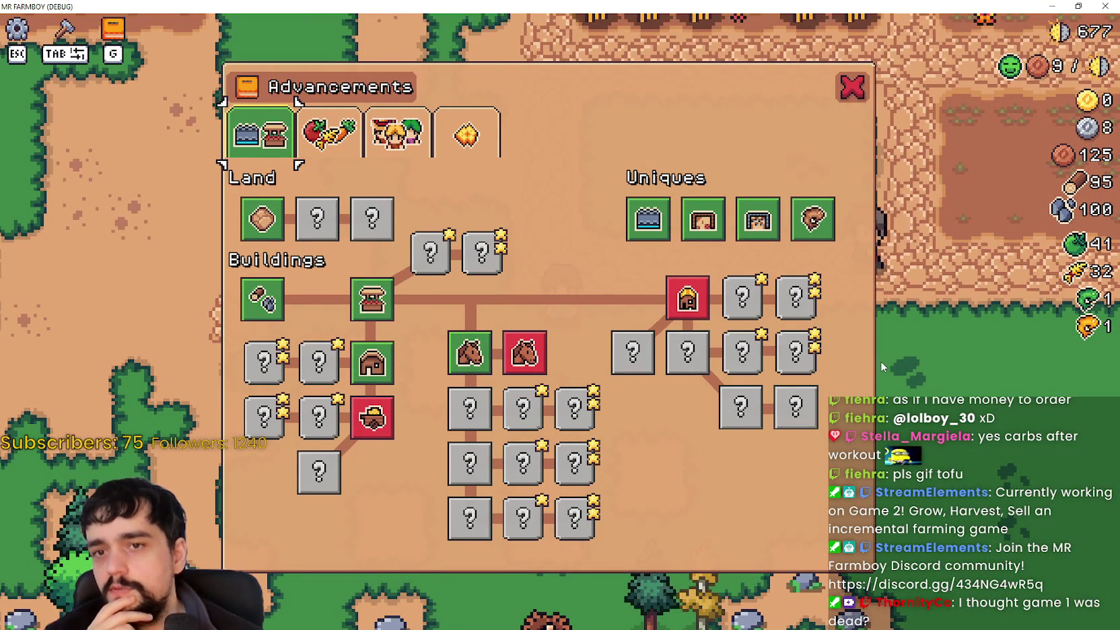
scroll("down", 3)
key("Escape")
scroll("up", 3)
Step: Test zoom with Crafting open on Land, Seeds and Buildings, then return to the zoom function
key("Tab")
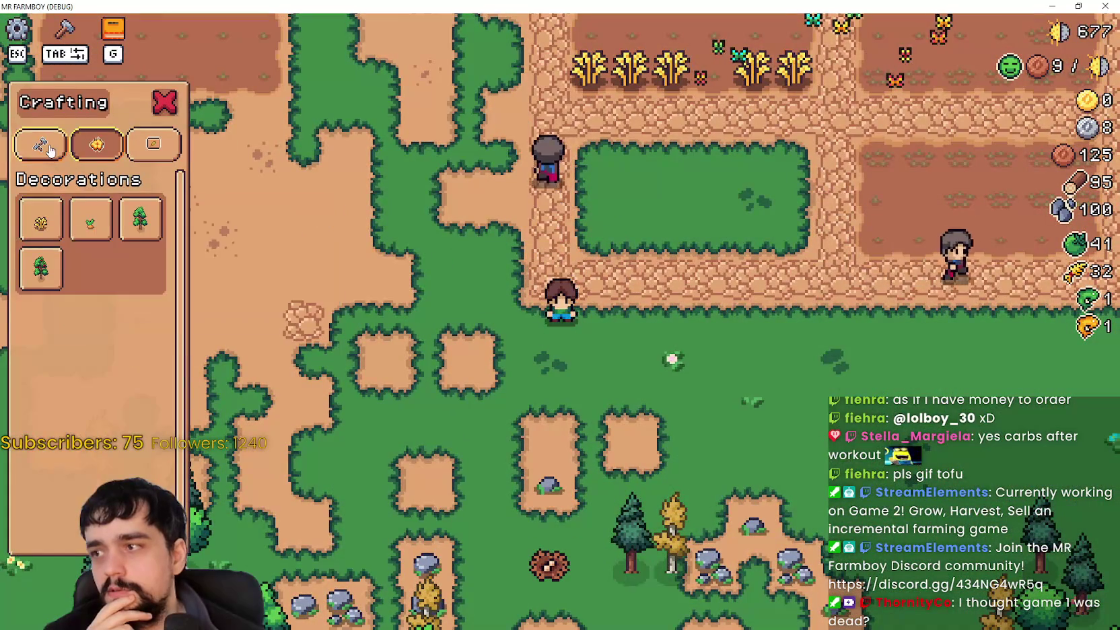
left_click(51, 149)
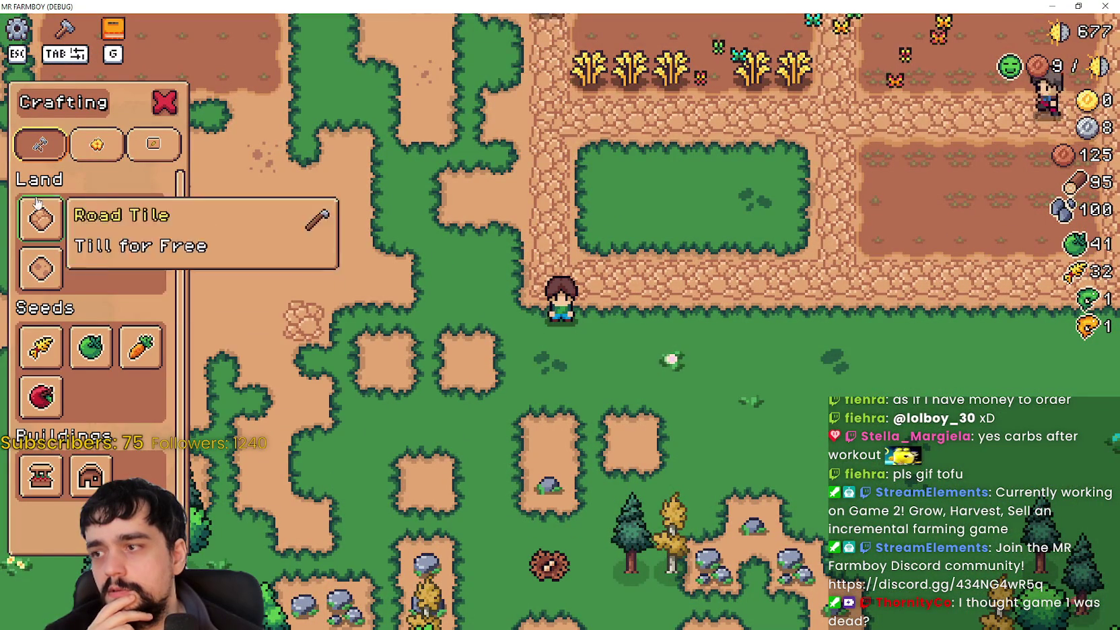
scroll("down", 3)
scroll("up", 3)
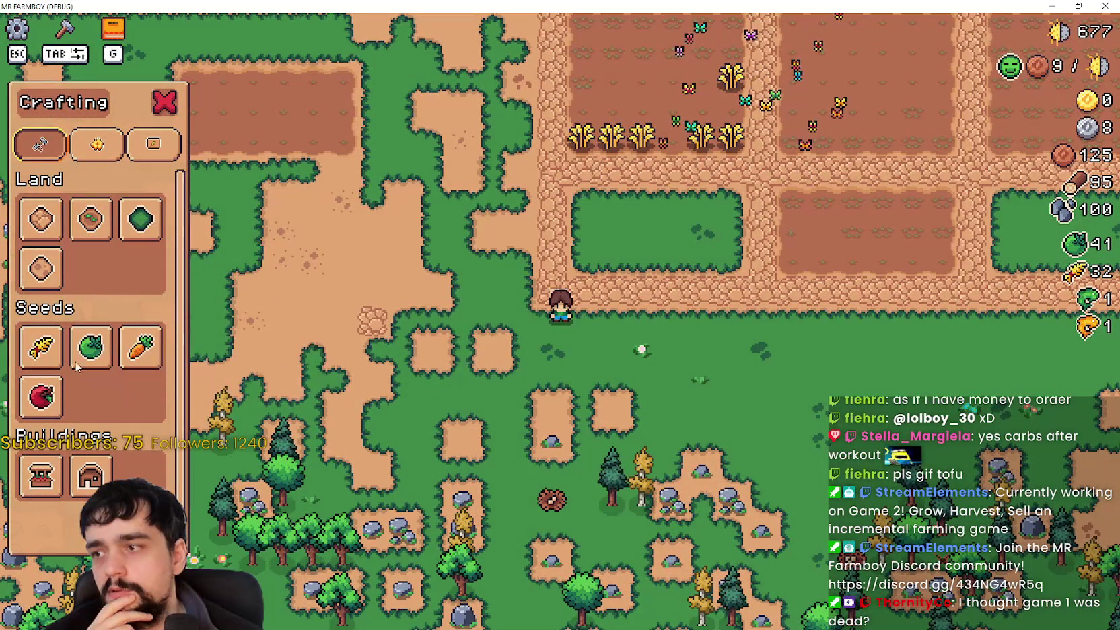
scroll("down", 3)
scroll("up", 3)
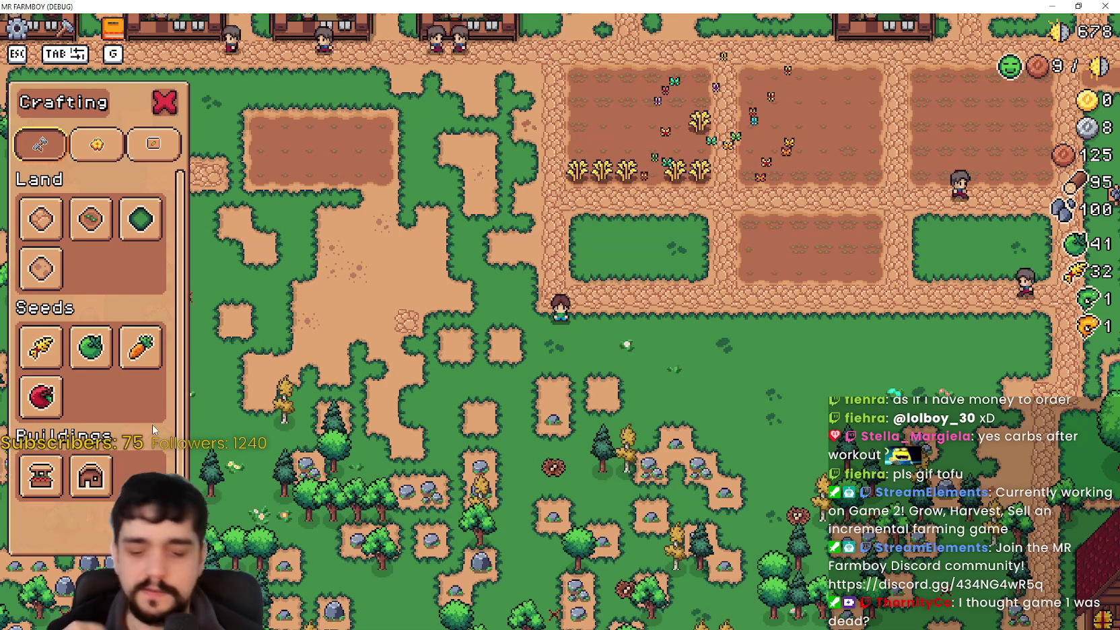
key("alt+Tab")
left_click(840, 160)
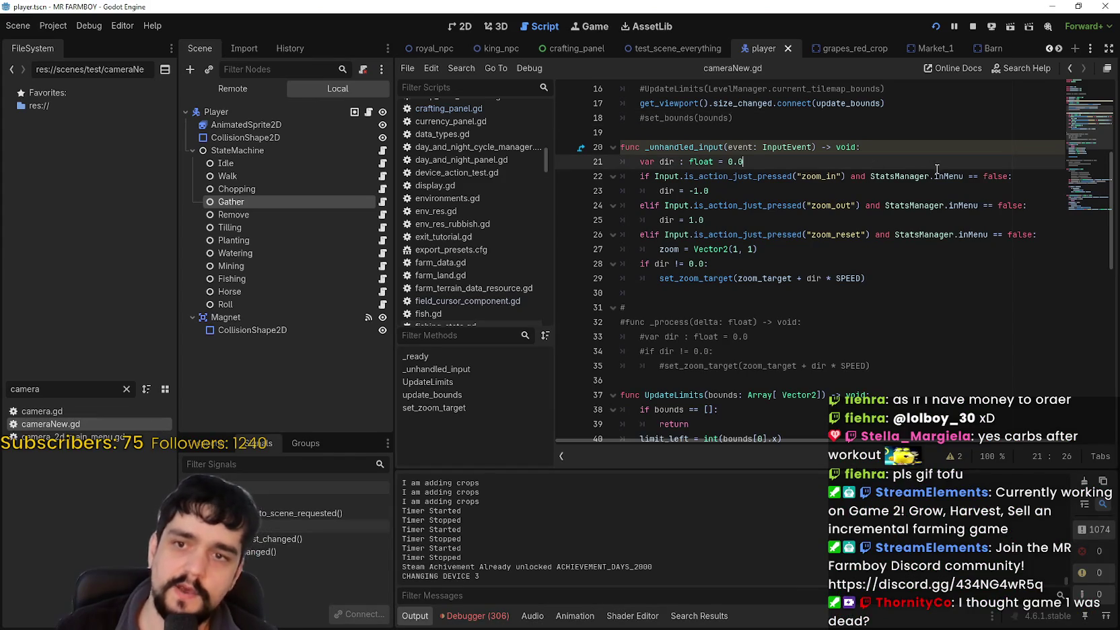
Step: Rewrite the zoom_in condition as !StatsManager.inMenu and !StatsManager.isController_On
double_click(994, 177)
left_click_drag(993, 177, 882, 180)
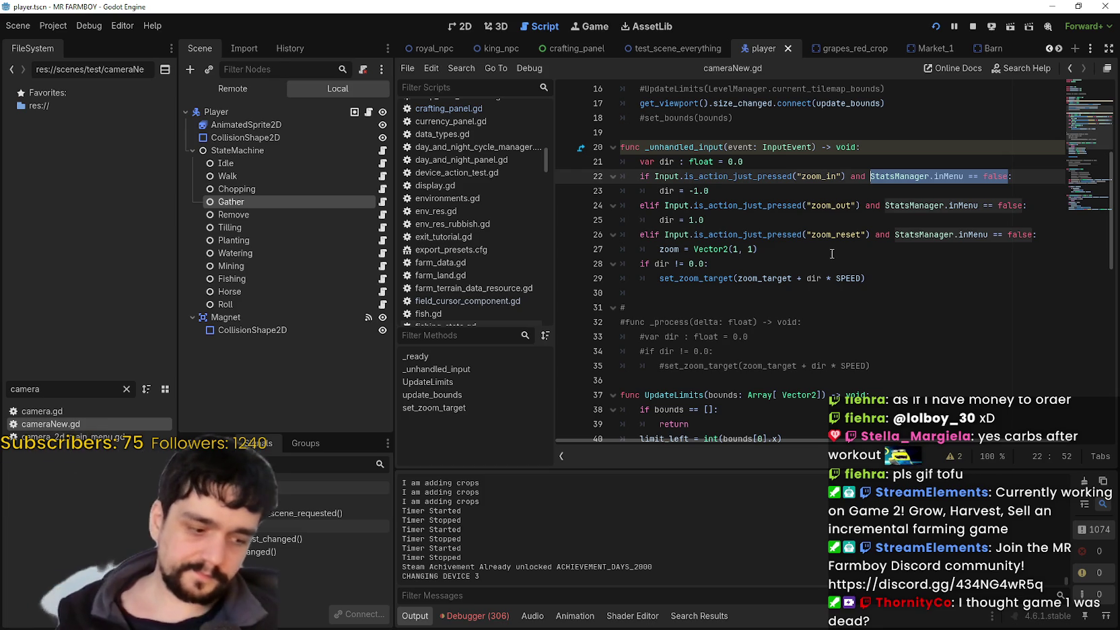
key("Down")
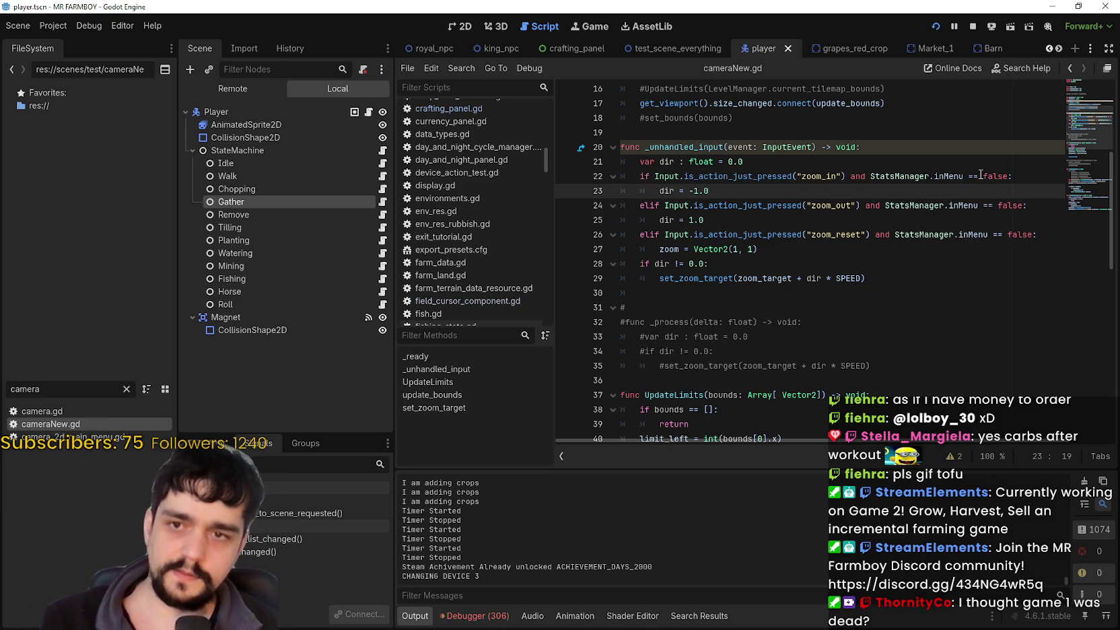
left_click_drag(985, 175, 967, 175)
type("and")
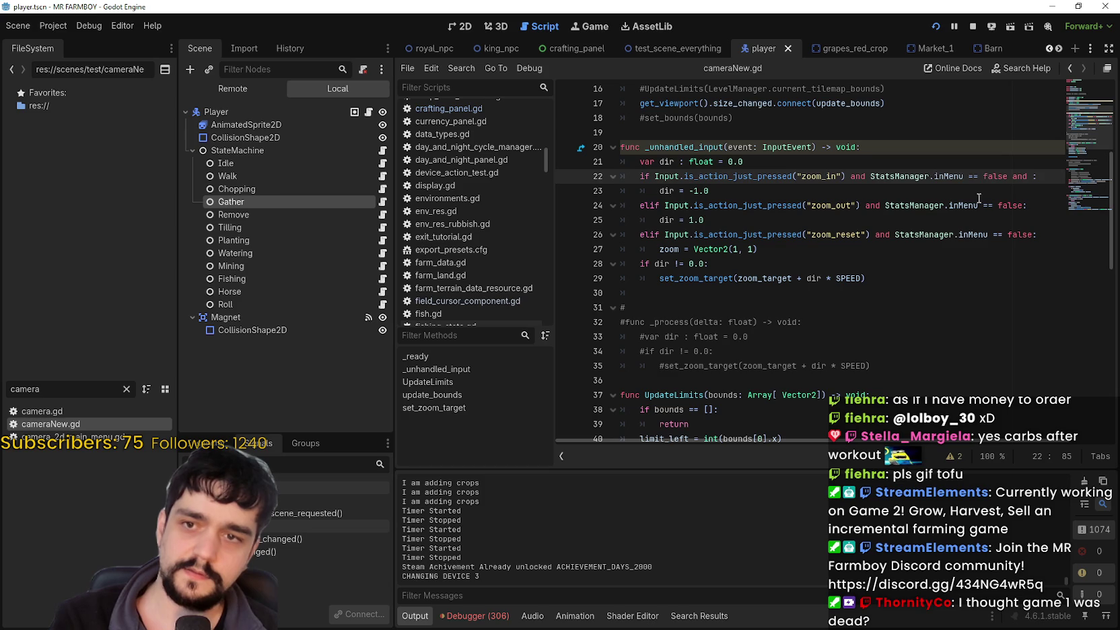
type("Stats")
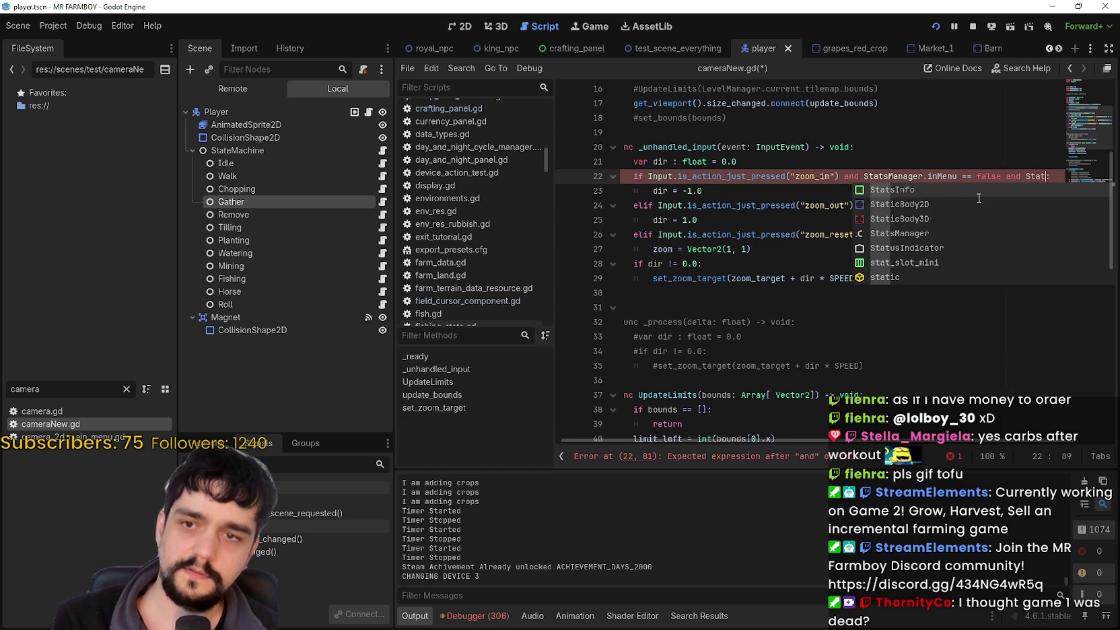
type("Manager.")
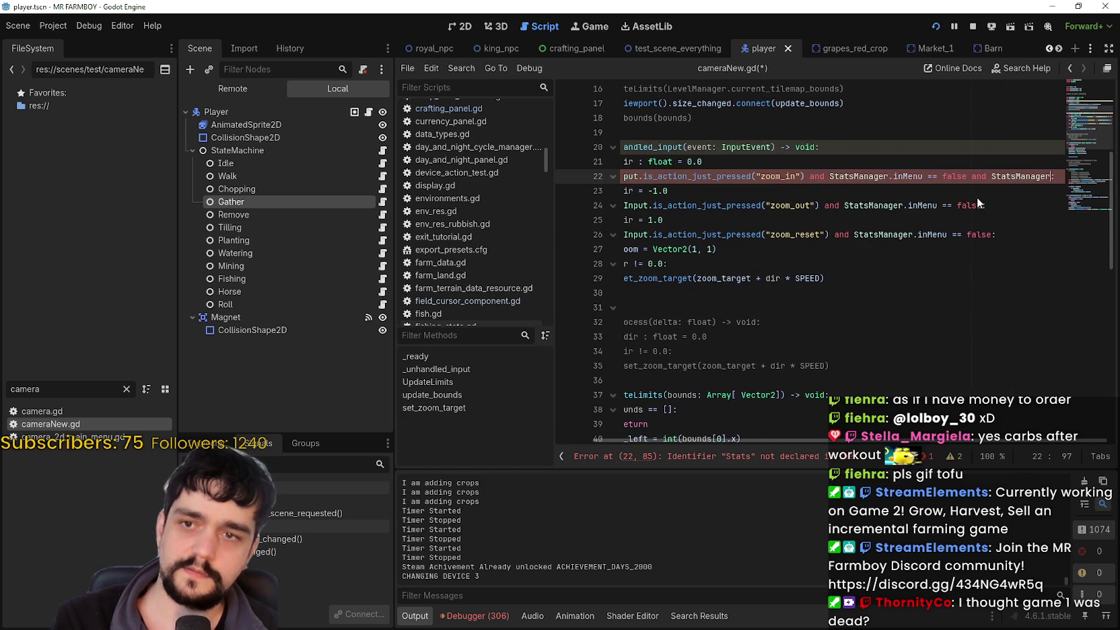
type("control")
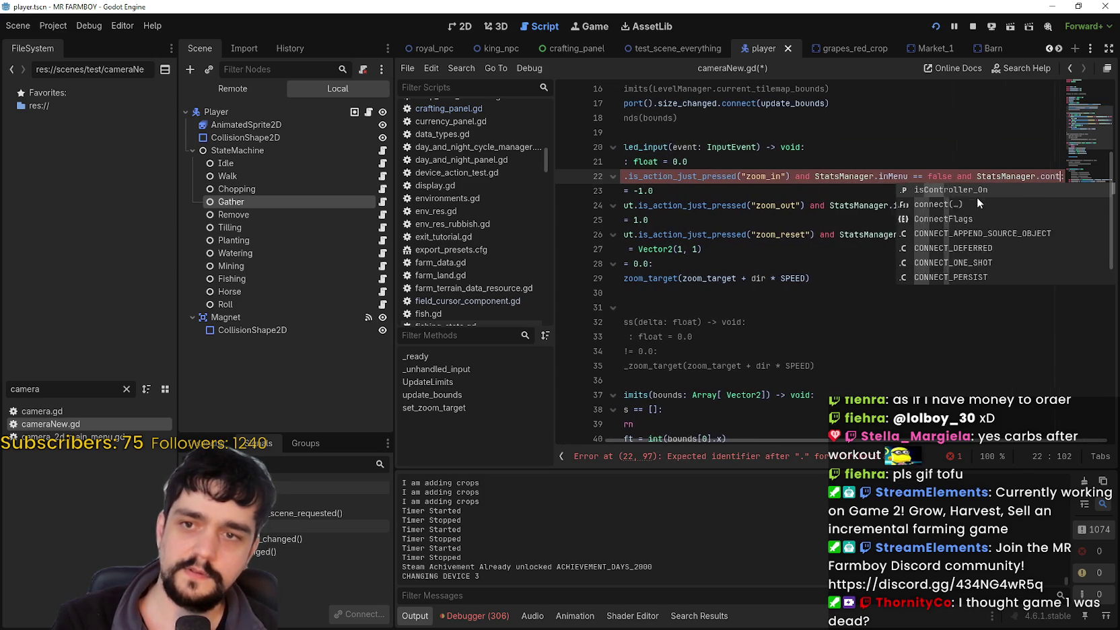
key("Return")
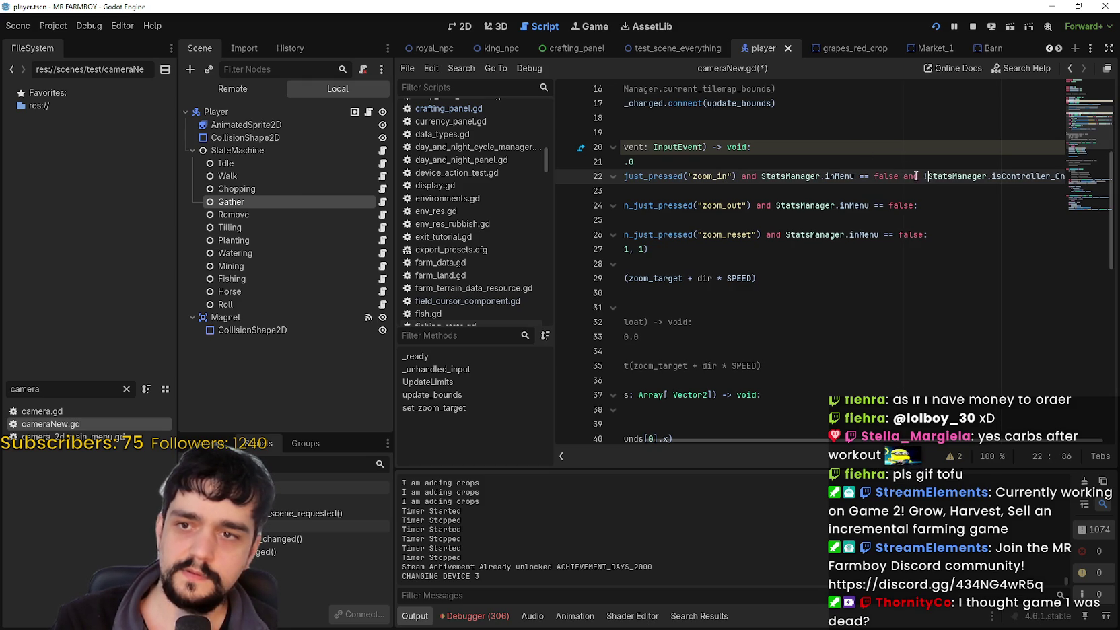
key("BackSpace")
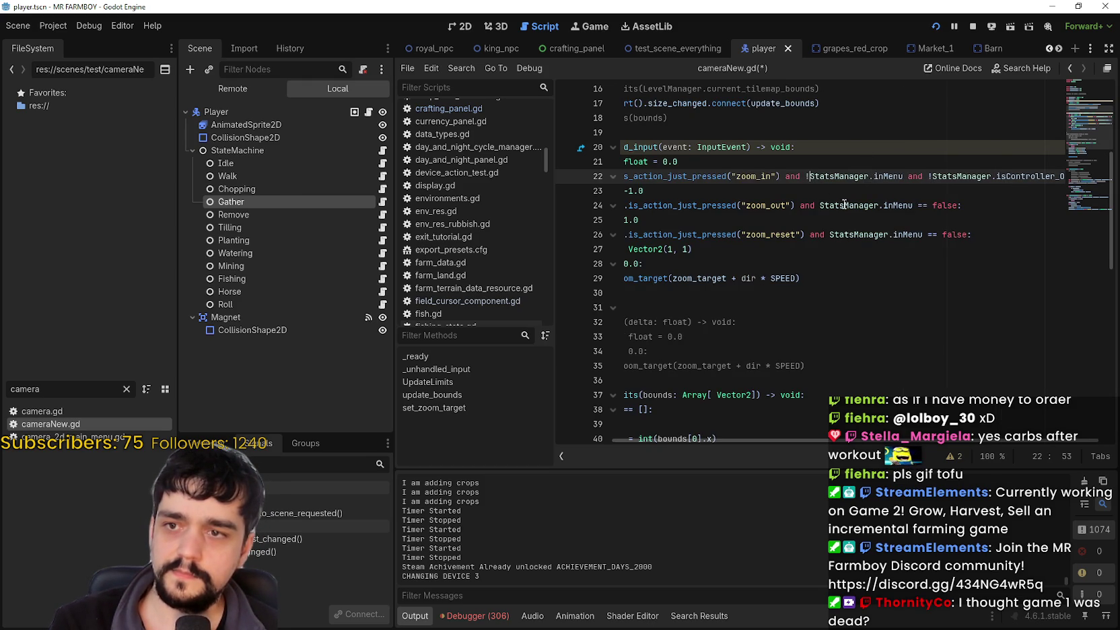
Step: Copy the new conditions onto the zoom_out and zoom_reset lines and save cameraNew.gd
left_click_drag(812, 177, 1075, 182)
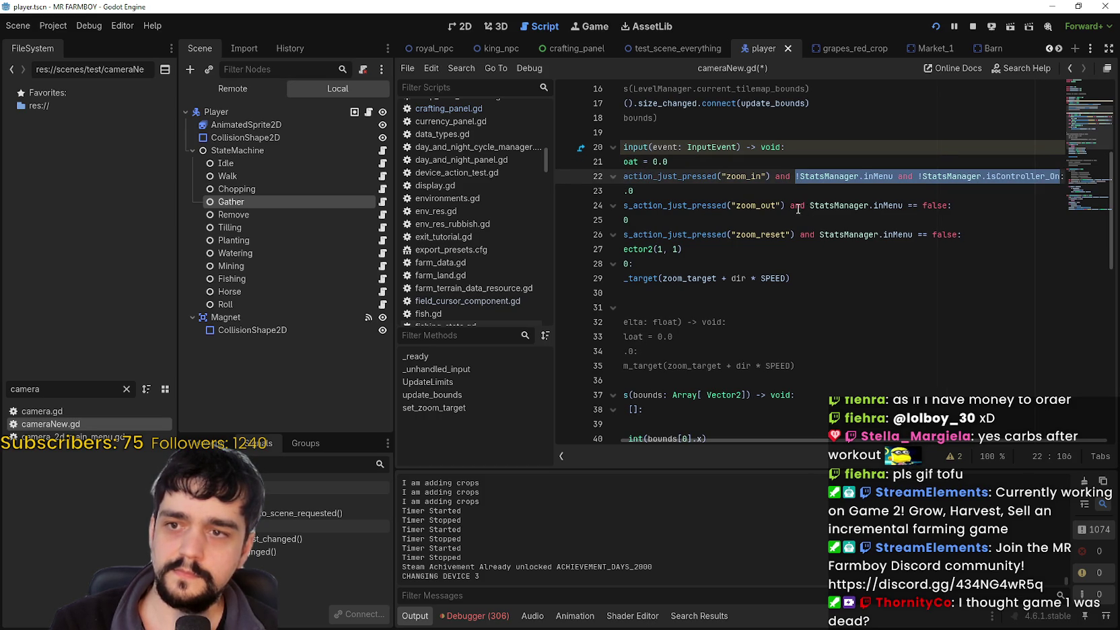
key("ctrl+c")
left_click_drag(811, 207, 949, 207)
key("ctrl+v")
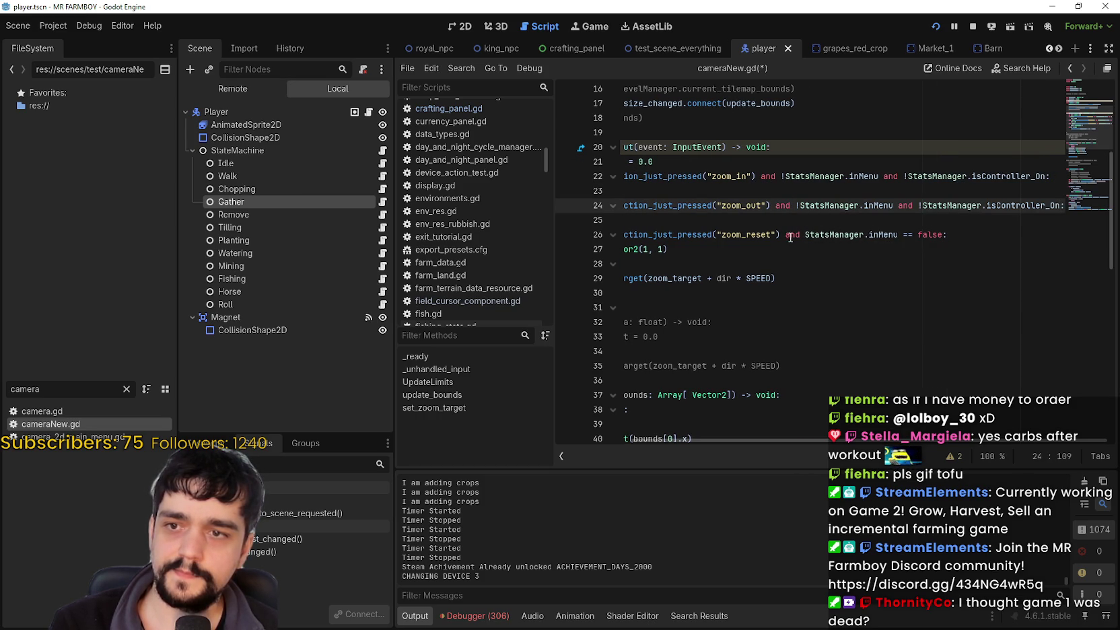
left_click_drag(804, 235, 863, 236)
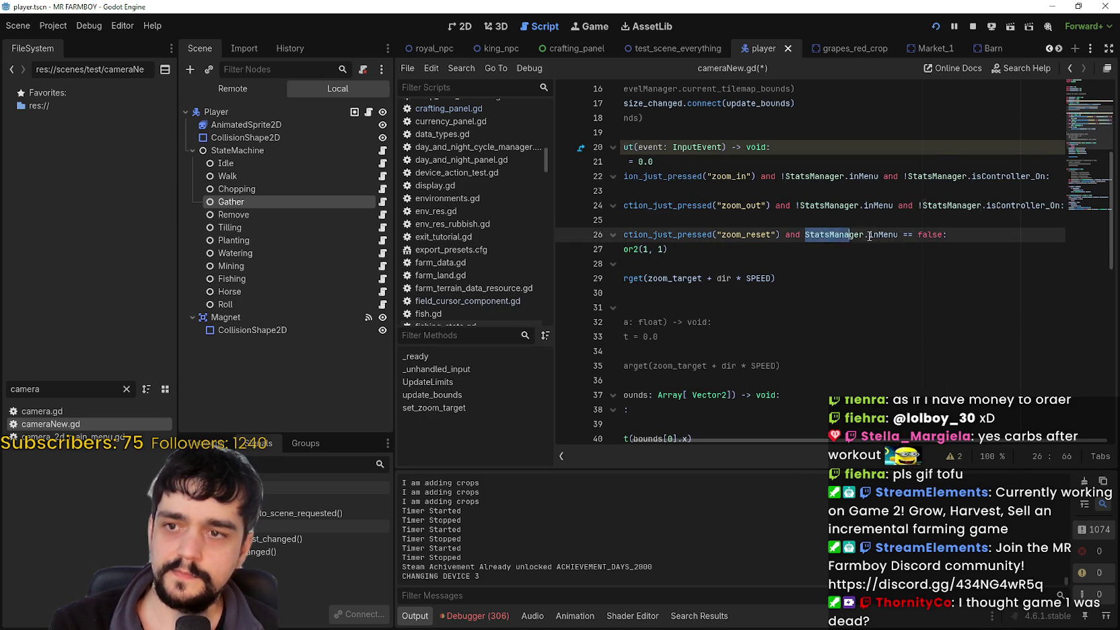
key("ctrl+v")
key("ctrl+s")
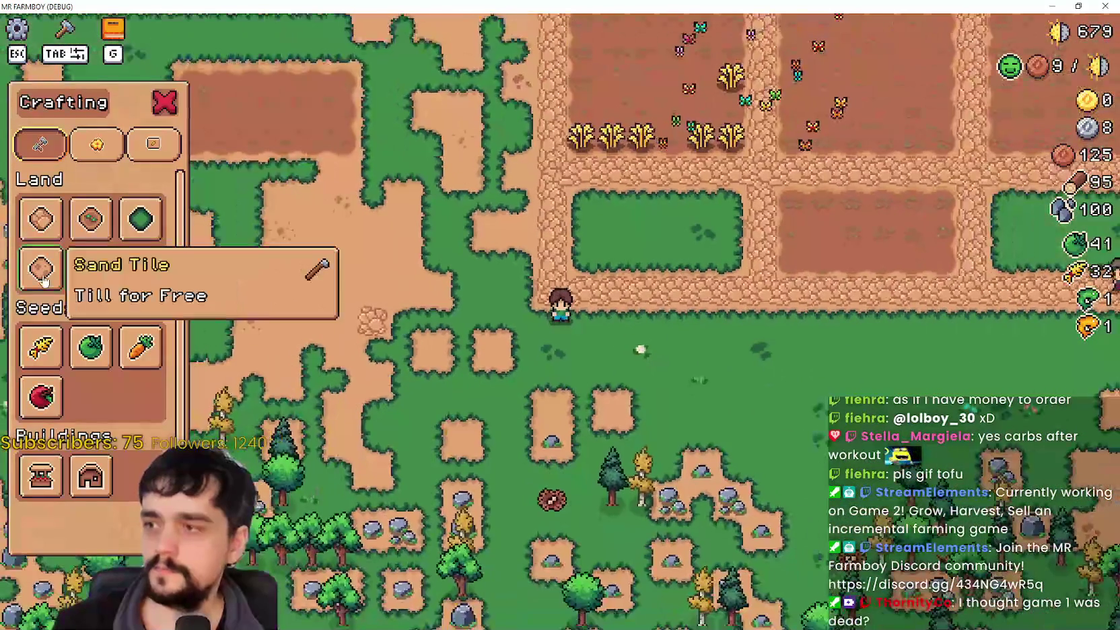
Step: Test wheel zoom, walk up-right with controller input, cycle crafting to Signs, then close Crafting
scroll("down", 3)
scroll("up", 3)
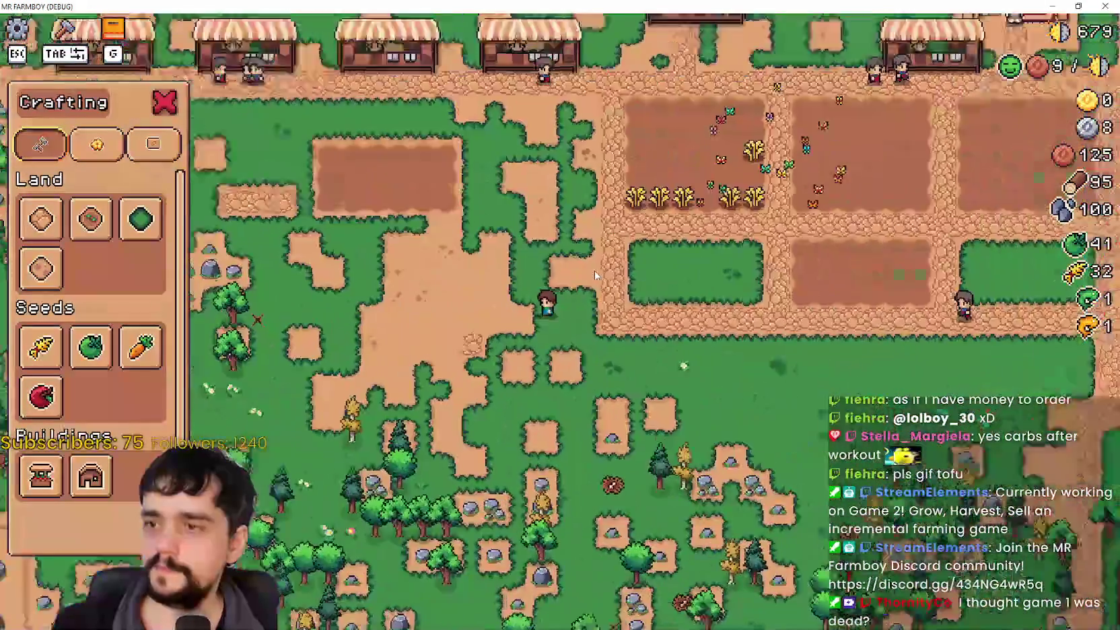
key("w")
key("d")
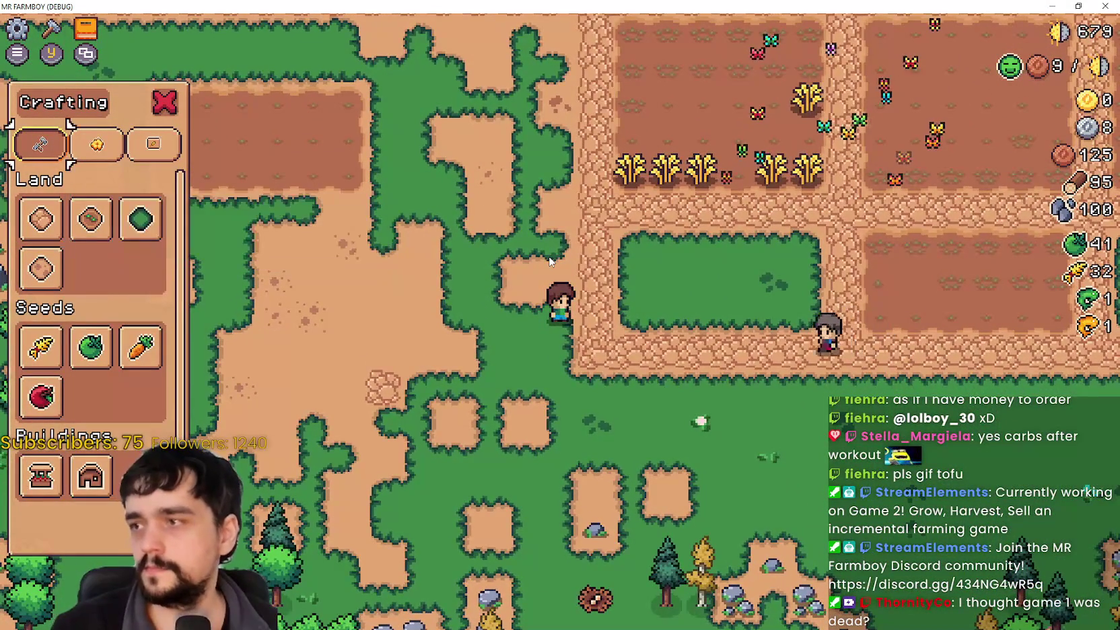
key("e")
key("e")
key("e")
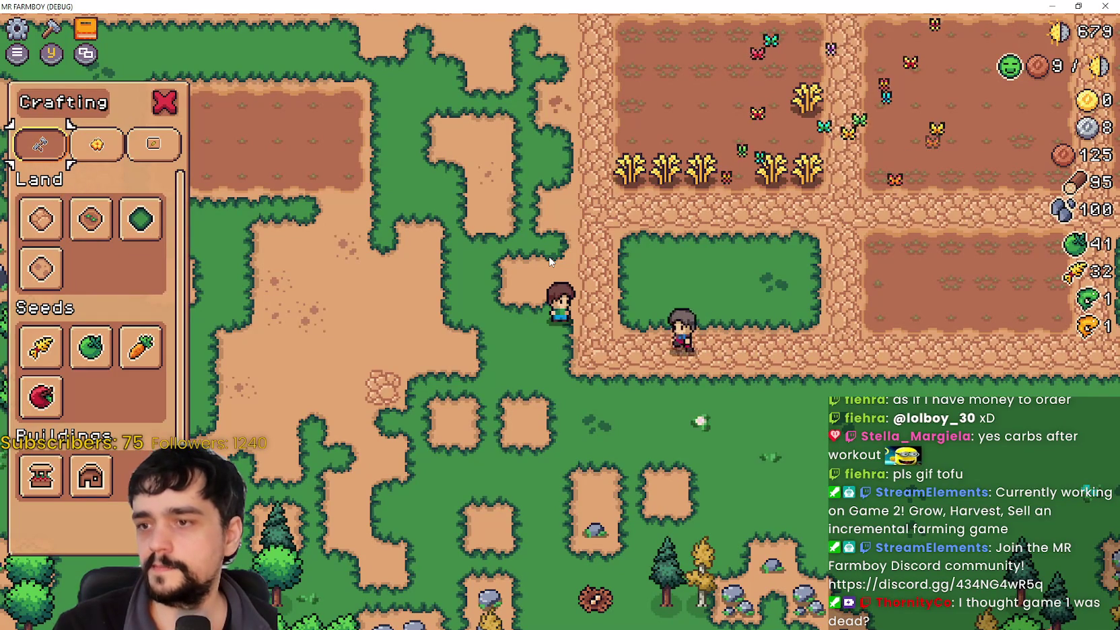
key("Escape")
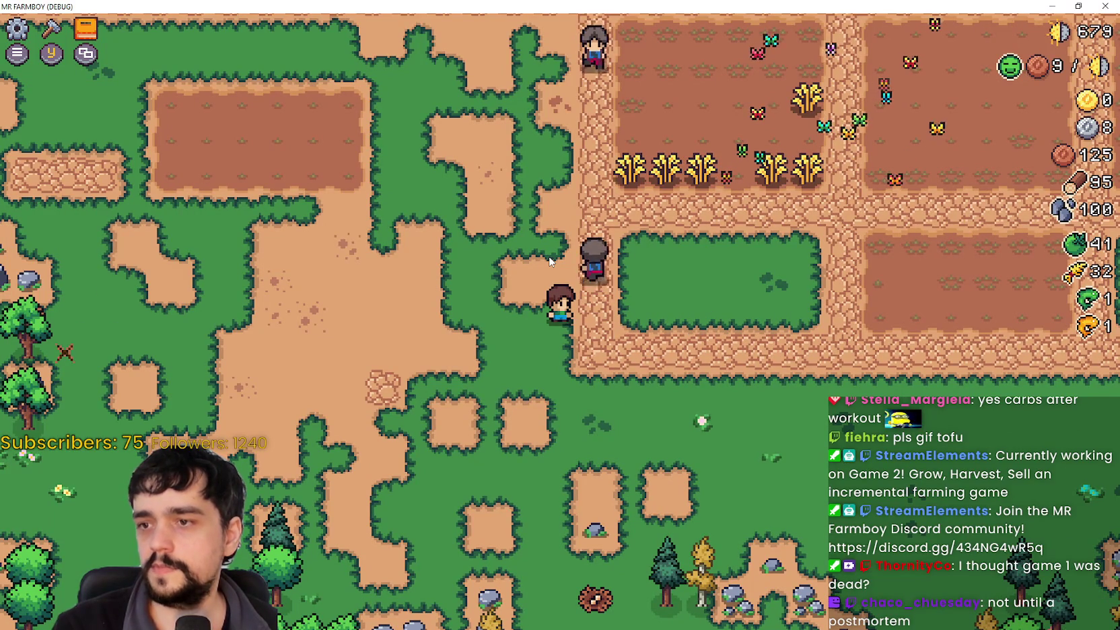
Step: Walk the farmer into the grass plot, test zoom again, and switch back to Godot
key("w")
key("d")
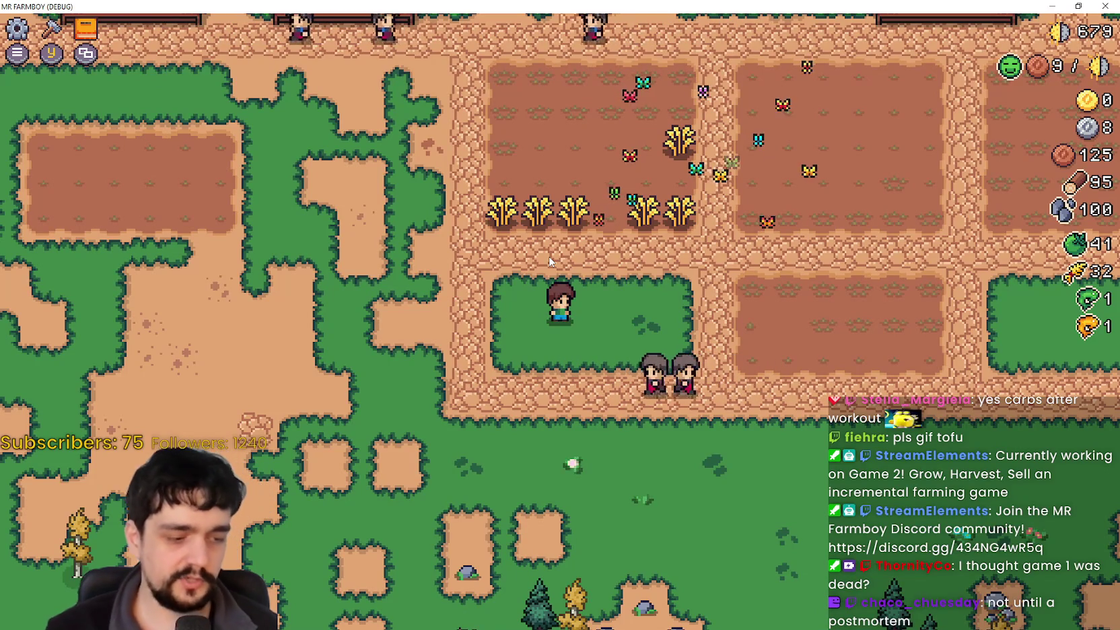
key("s")
key("s")
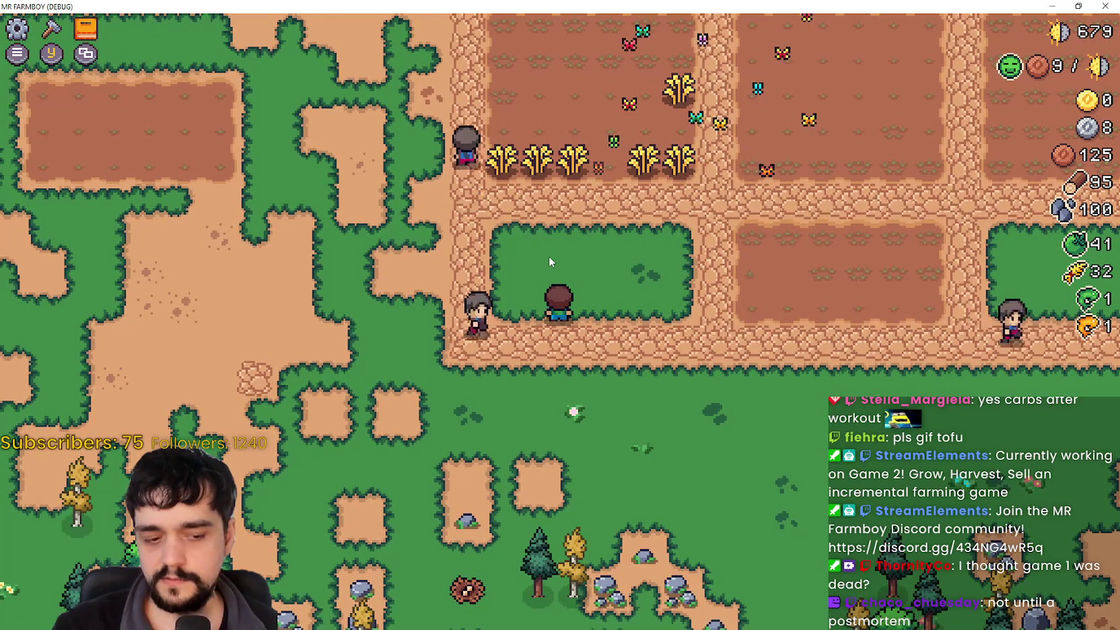
scroll("up", 3)
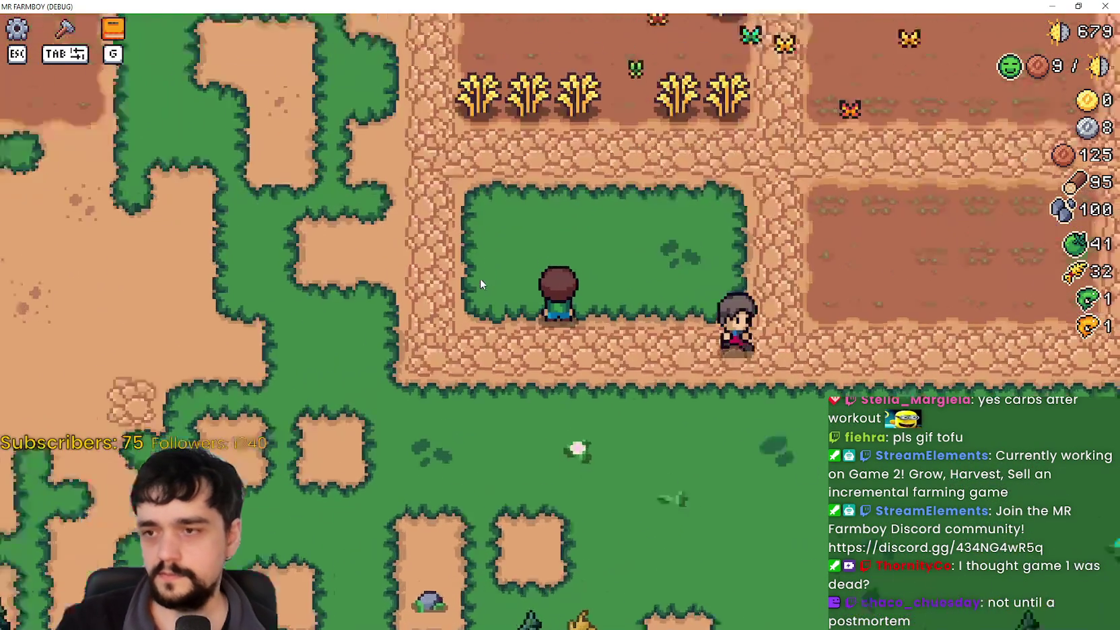
scroll("down", 3)
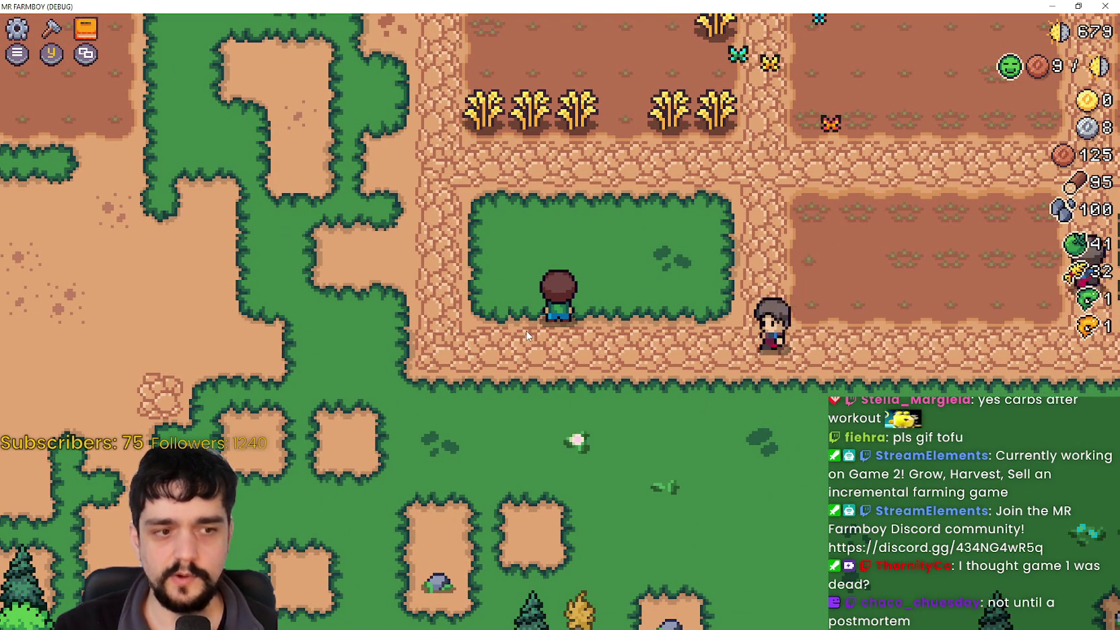
key("alt+Tab")
Step: Reload SteamDB's MR FARMBOY charts to show 54 players right now, then minimize the browser
left_click(743, 280)
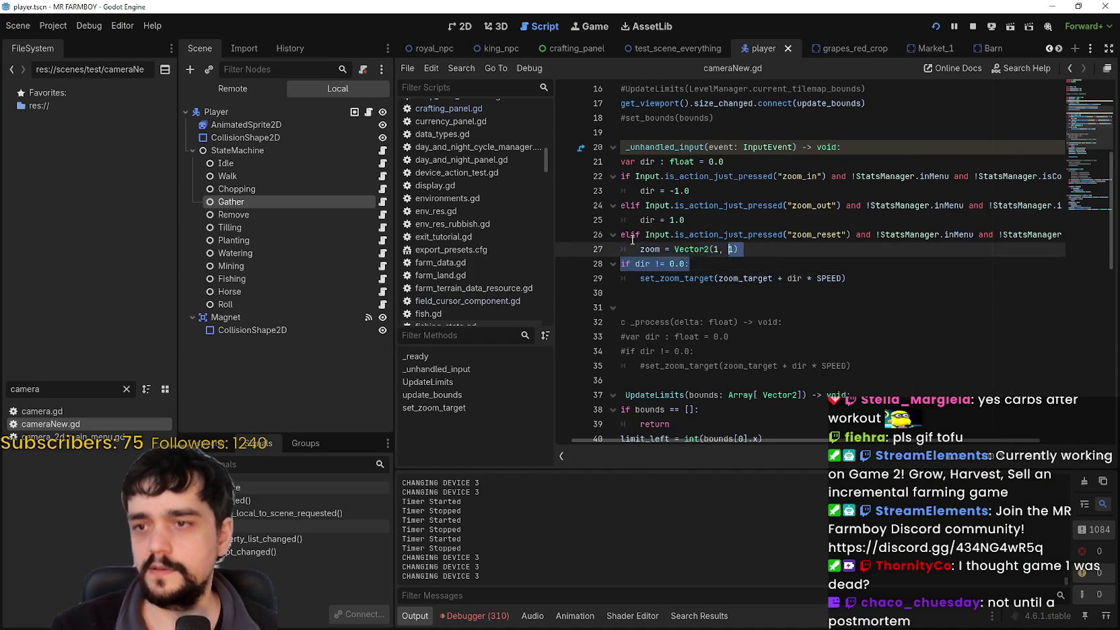
left_click(779, 252)
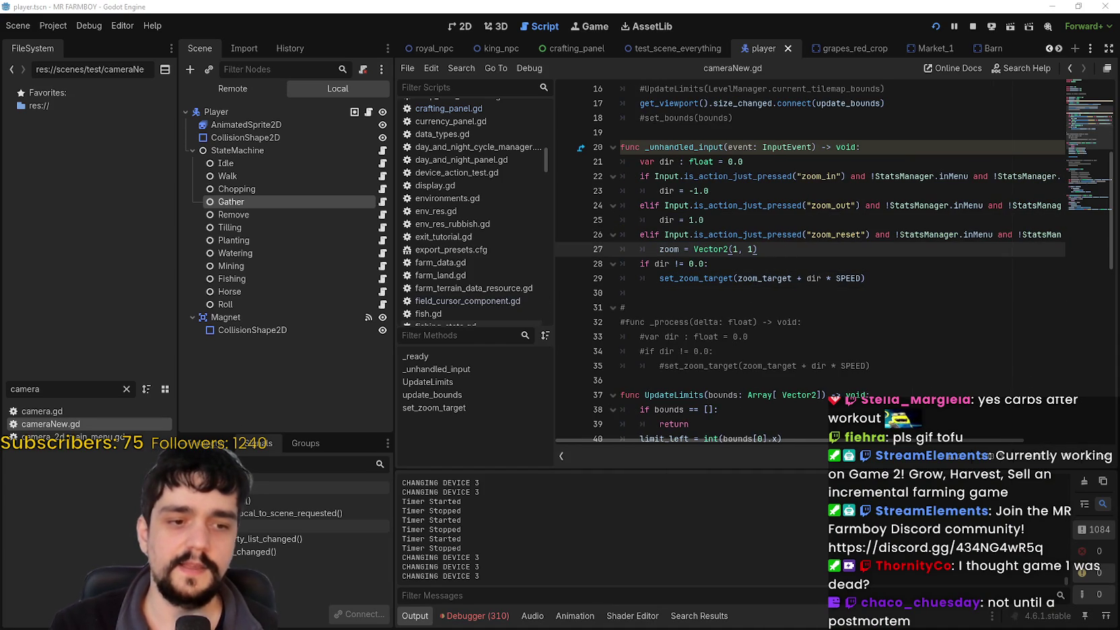
key("alt+Tab")
scroll("up", 3)
right_click(892, 325)
left_click(928, 370)
scroll("down", 3)
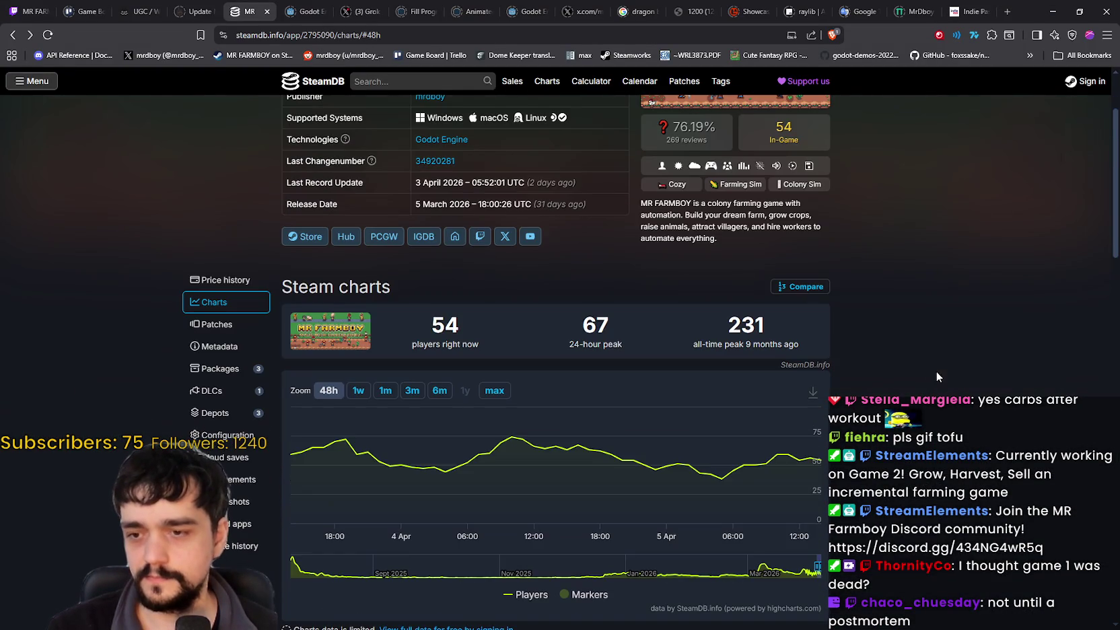
scroll("up", 3)
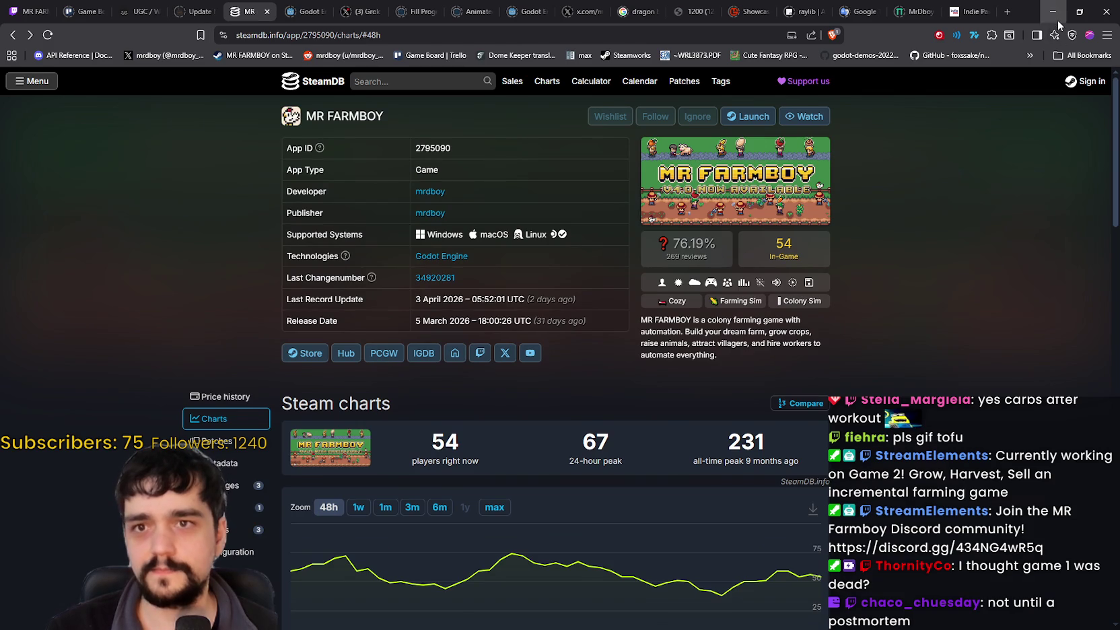
left_click(1053, 12)
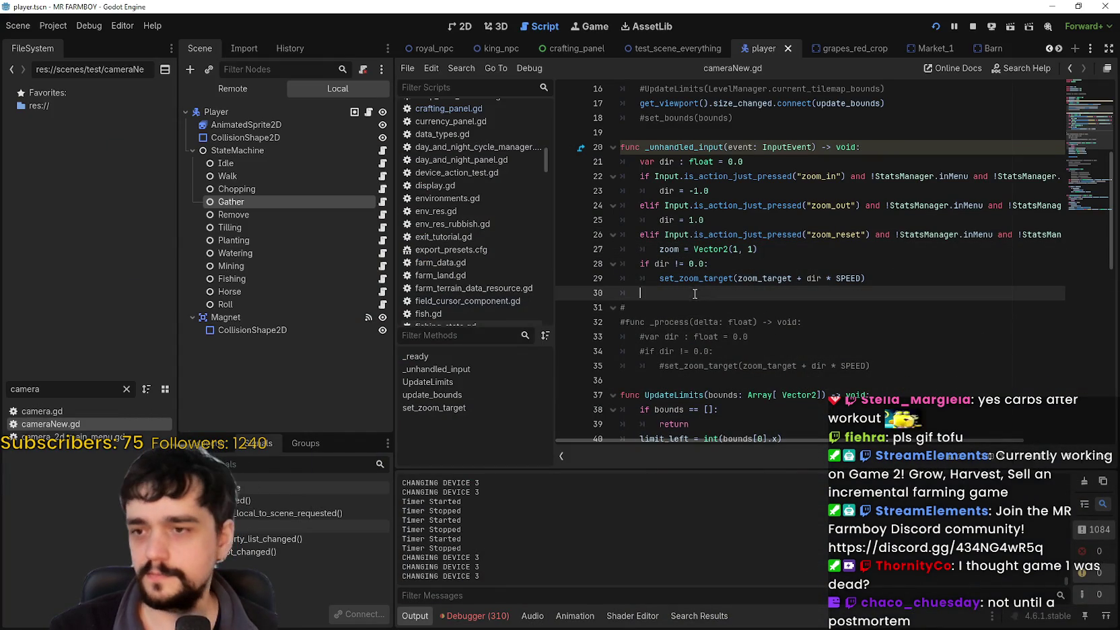
Step: Examine line 22's zoom_in condition and view isController_On's documentation
left_click(676, 302)
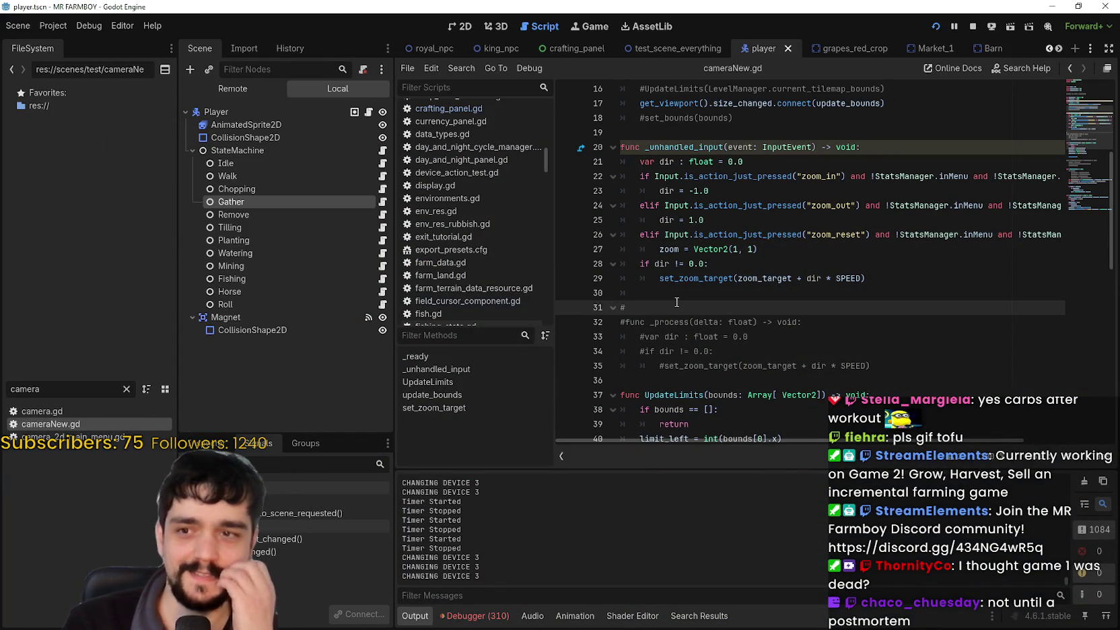
scroll("up", 3)
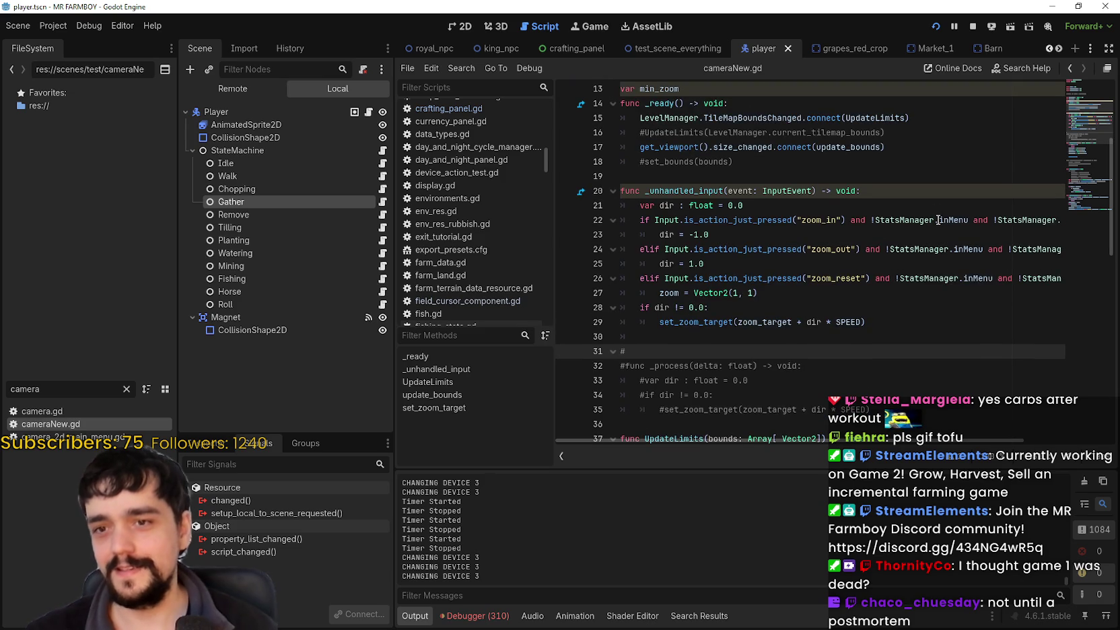
left_click(849, 220)
key("End")
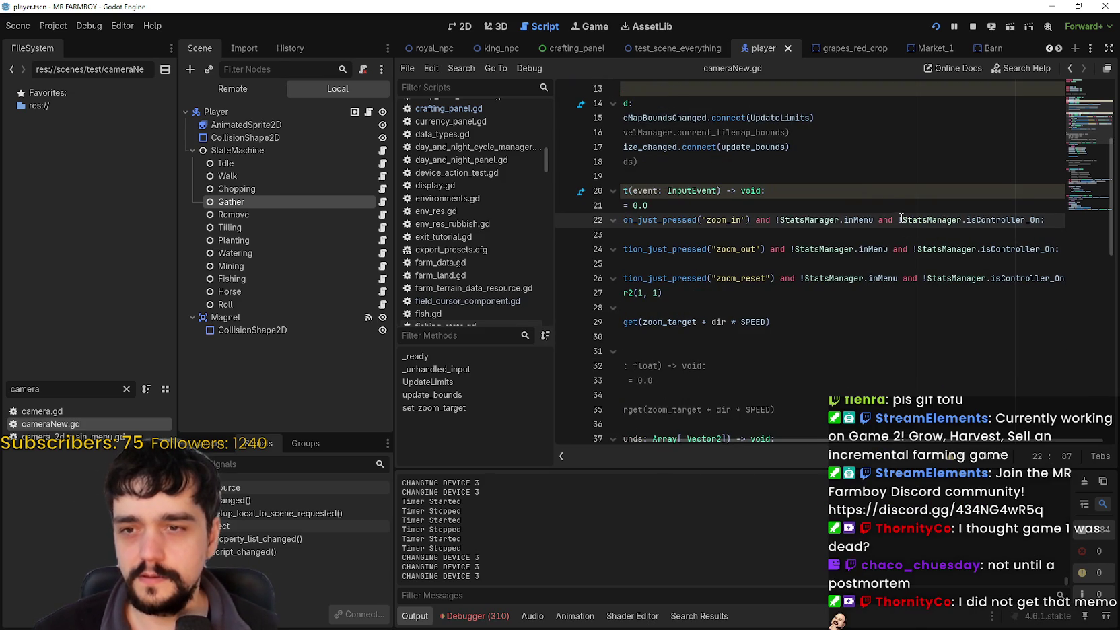
left_click(902, 220)
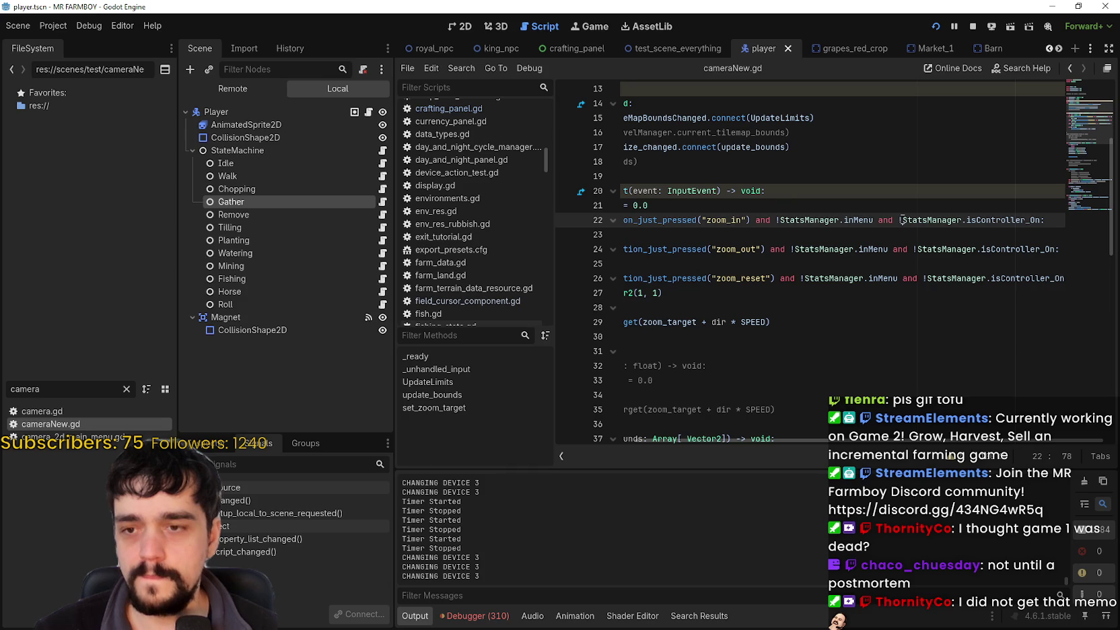
left_click_drag(902, 220, 894, 220)
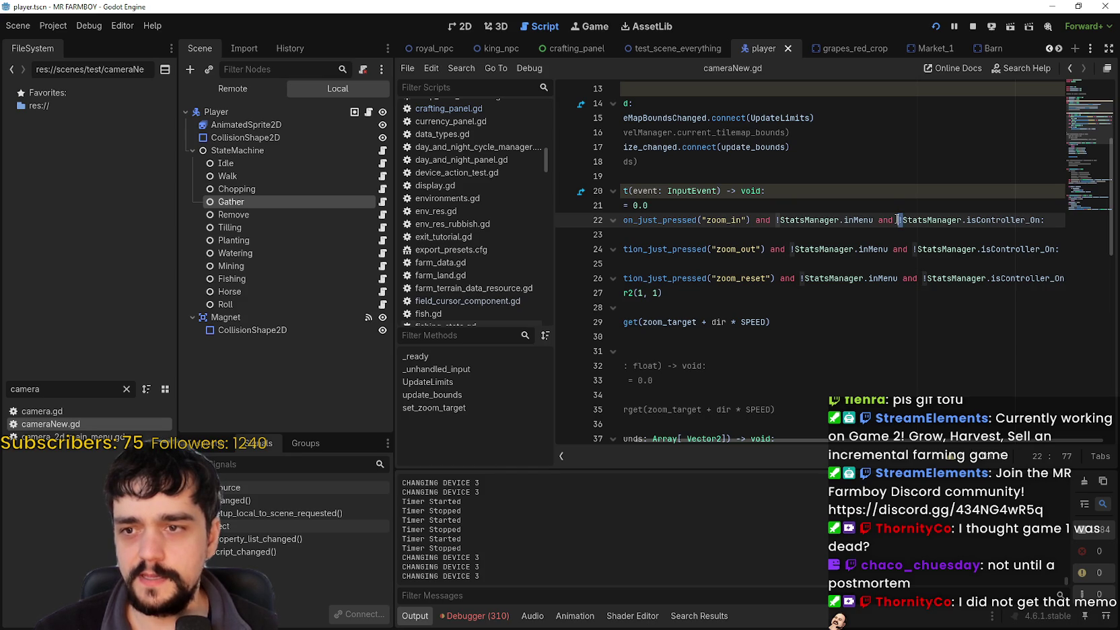
left_click(578, 228)
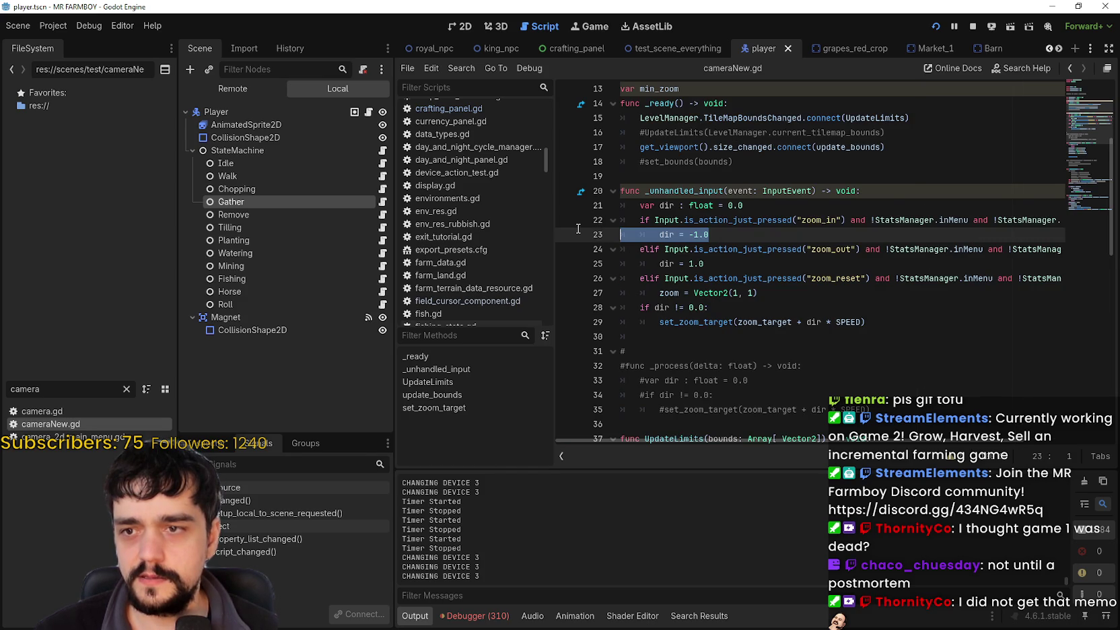
left_click(980, 222)
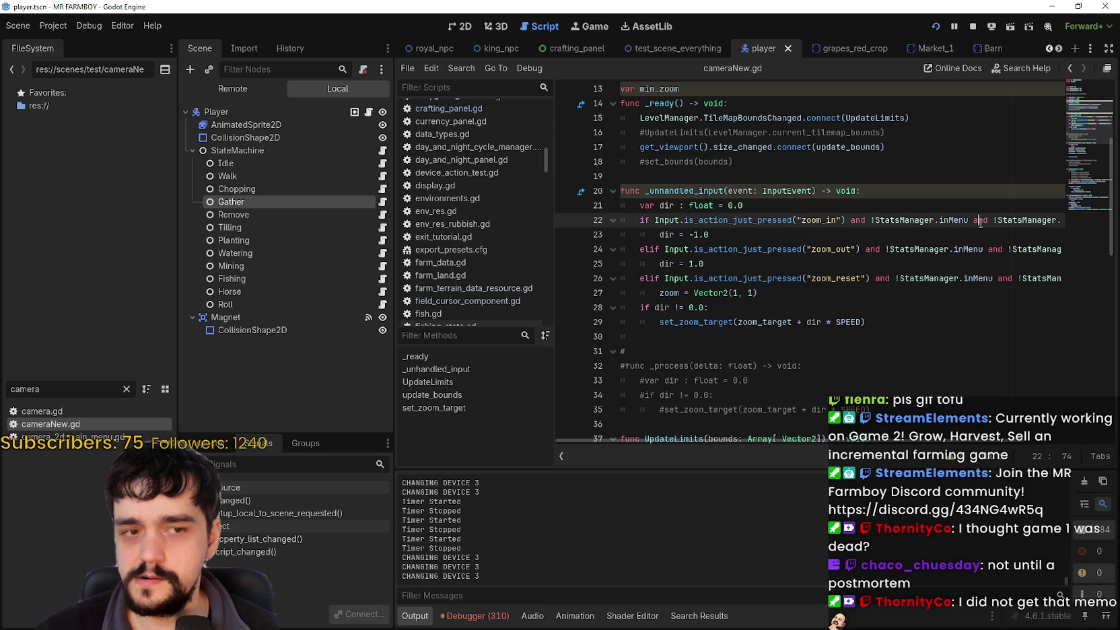
key("Right")
key("Right")
key("Right")
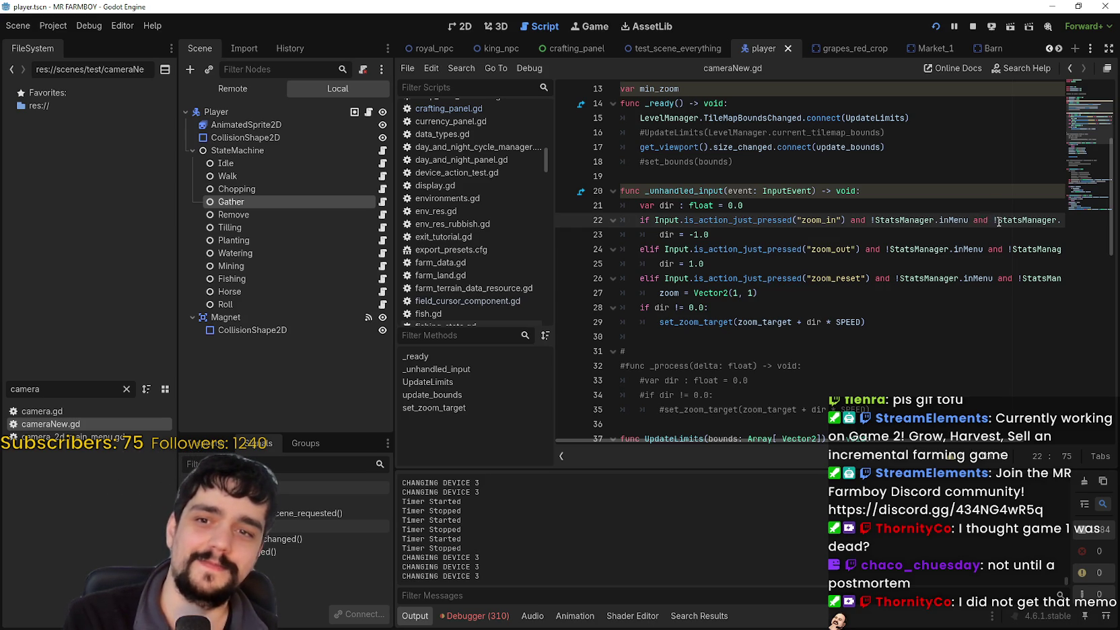
left_click(1009, 220)
key("Right")
key("Right")
key("Right")
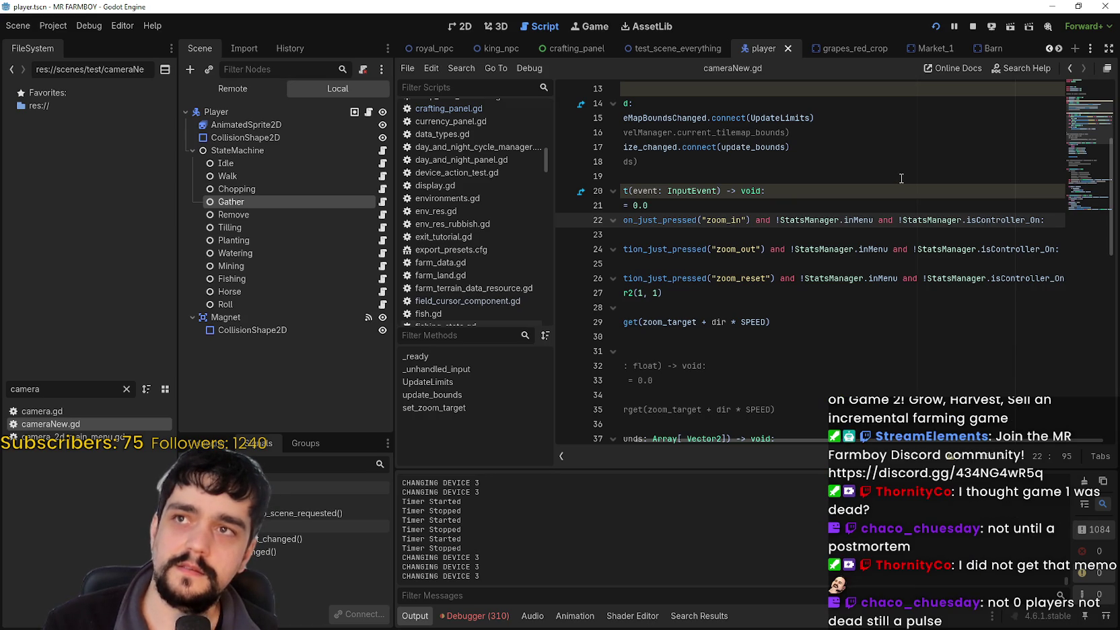
Step: Highlight every 'and' in the zoom conditions, scroll along them, then bring up the Steam page
double_click(885, 219)
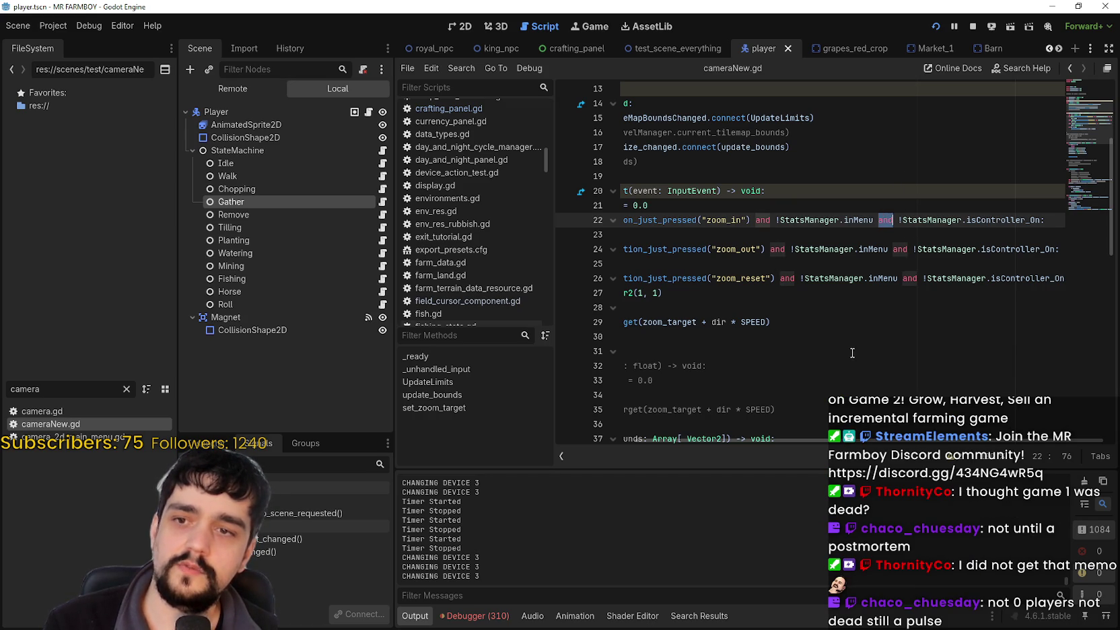
scroll("left", 3)
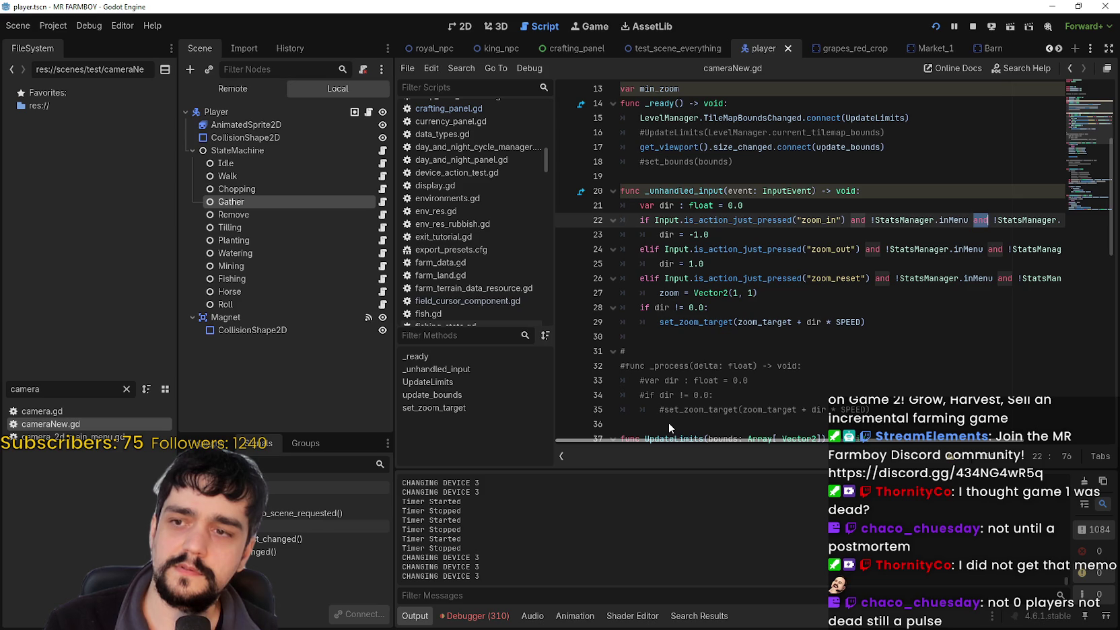
scroll("right", 3)
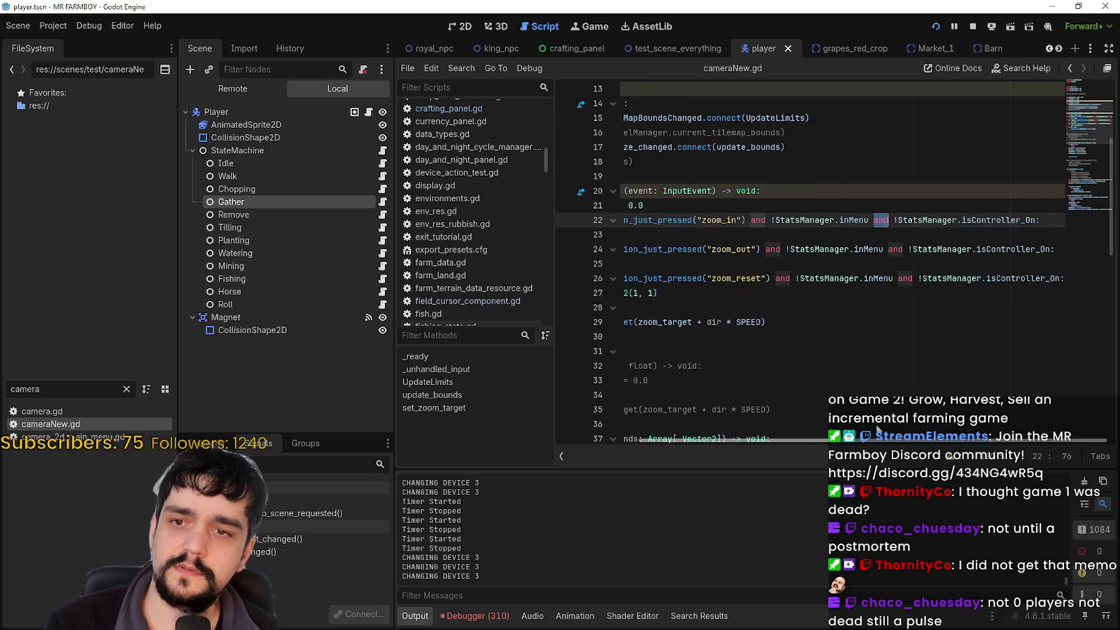
scroll("left", 3)
scroll("right", 3)
scroll("right", 3)
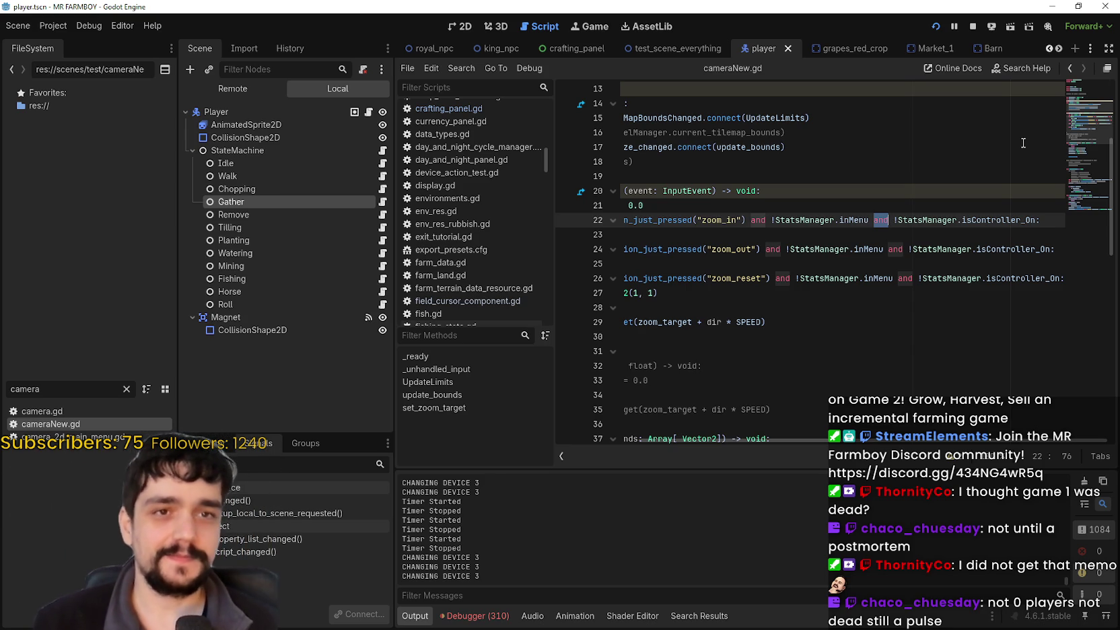
left_click(806, 235)
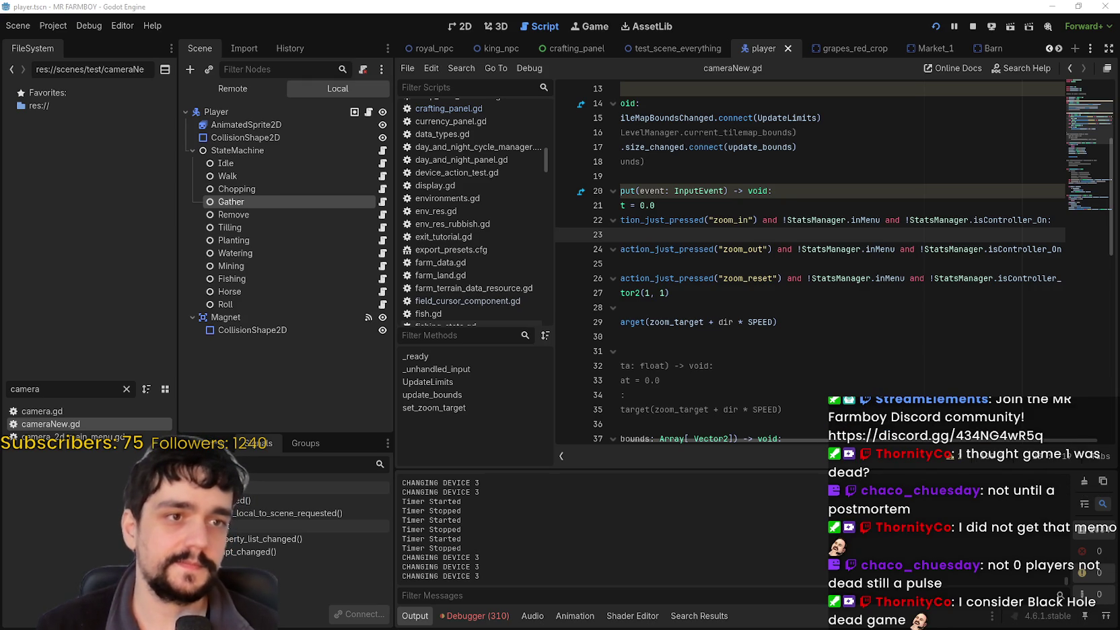
key("alt+Tab")
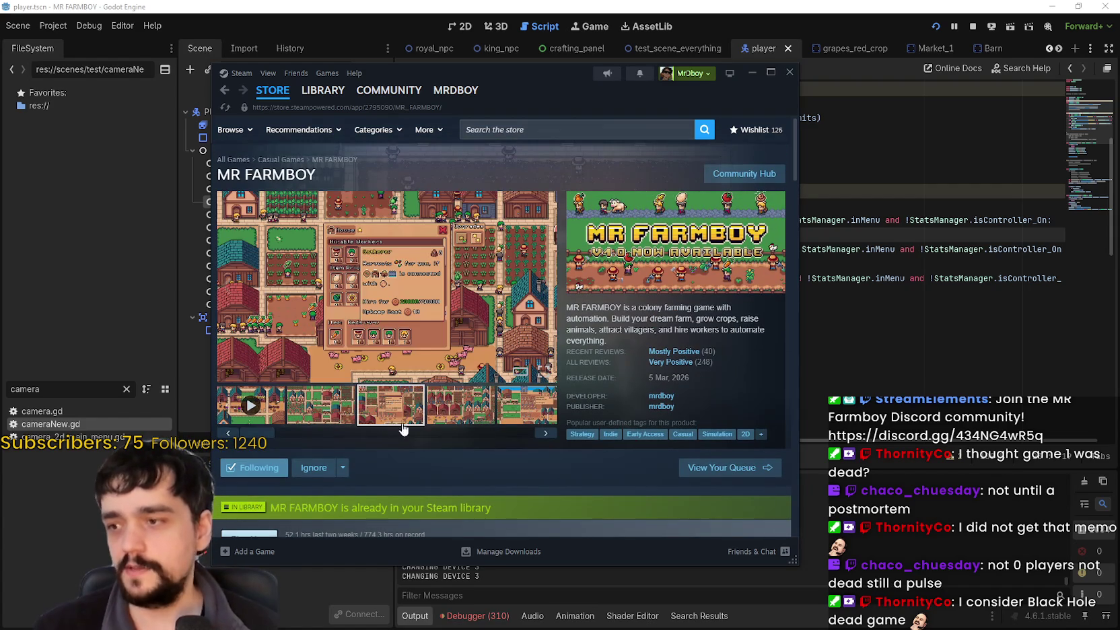
Step: Move to empty line 25 in cameraNew.gd, glance at MR FARMBOY's Steam page, then leave it
left_click(883, 250)
key("Down")
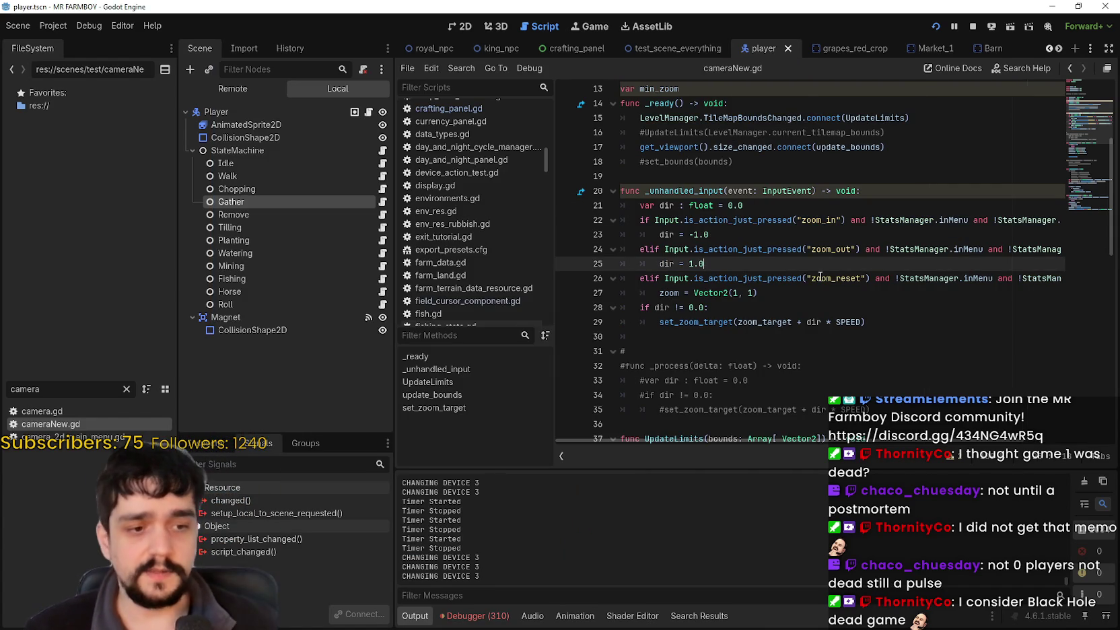
key("alt+Tab")
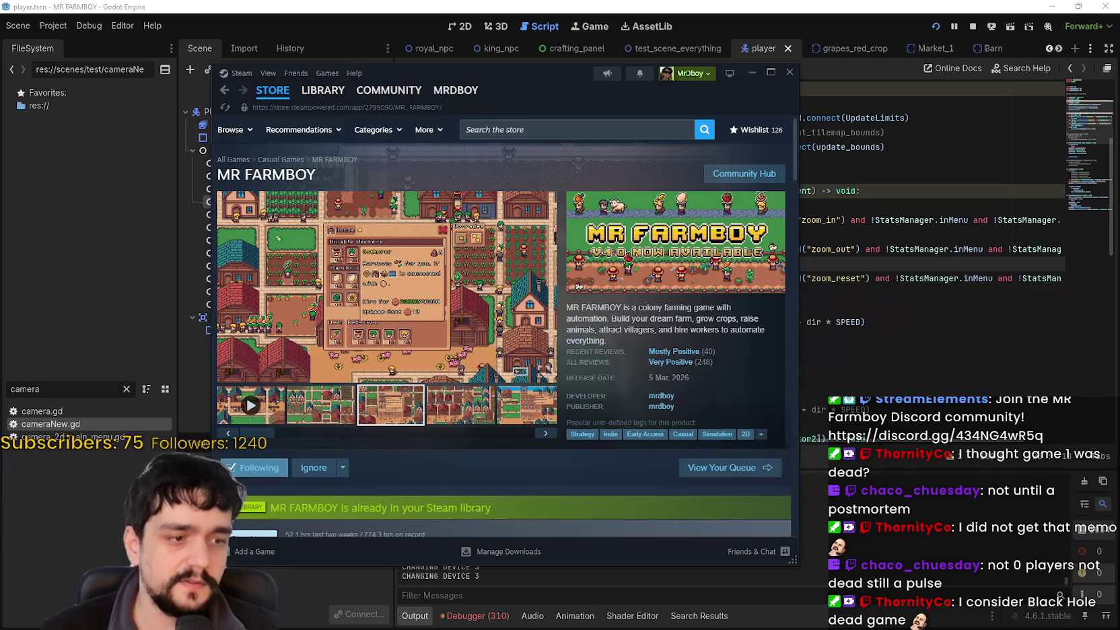
key("alt+Tab")
key("alt+Tab")
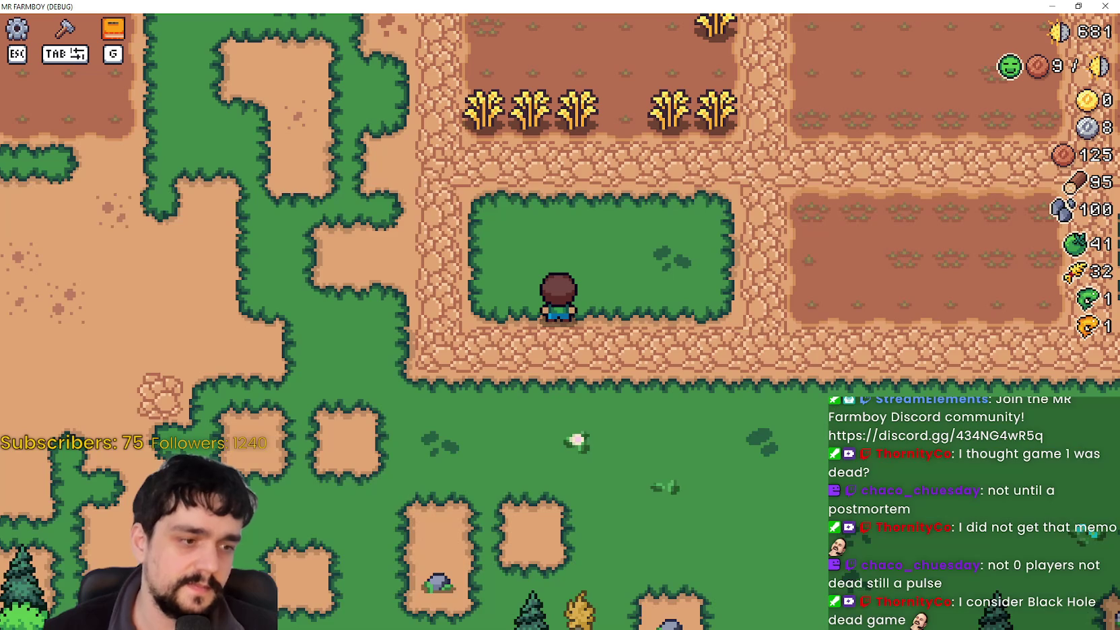
Step: Test zoom, then harvest ripe wheat to reach 34 and water a seedling
scroll("up", 3)
scroll("down", 3)
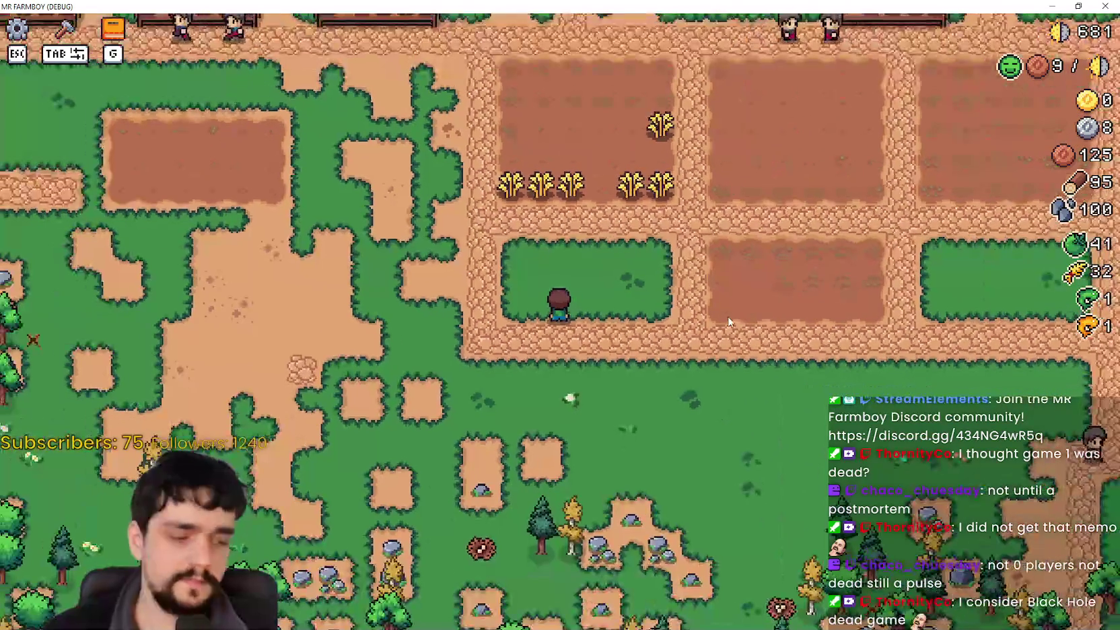
scroll("up", 3)
scroll("down", 3)
scroll("up", 3)
key("d")
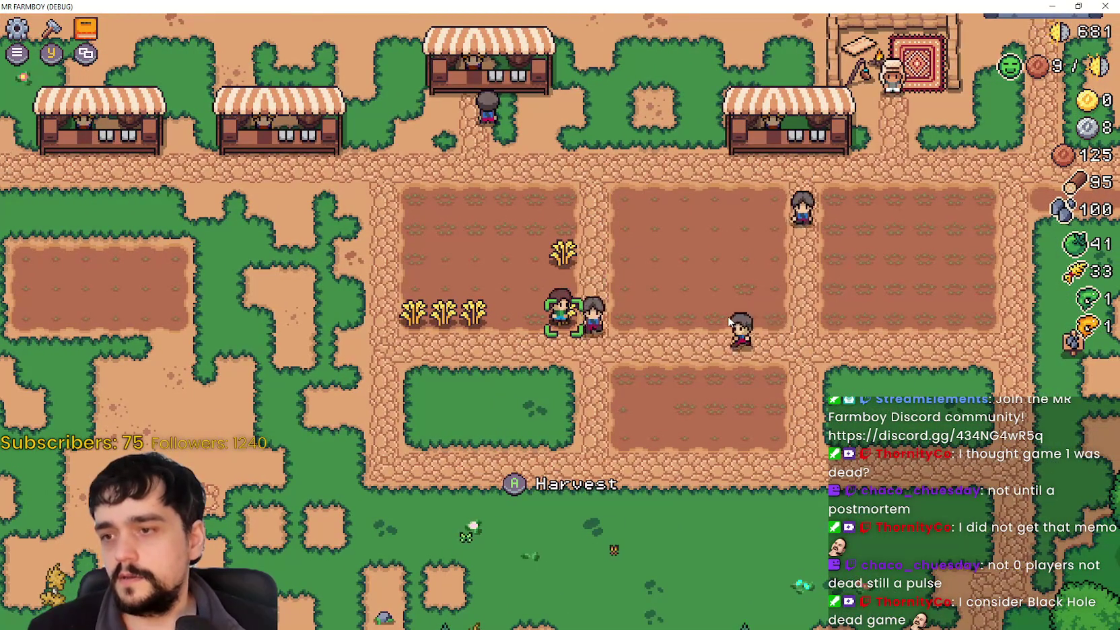
key("e")
key("a")
key("e")
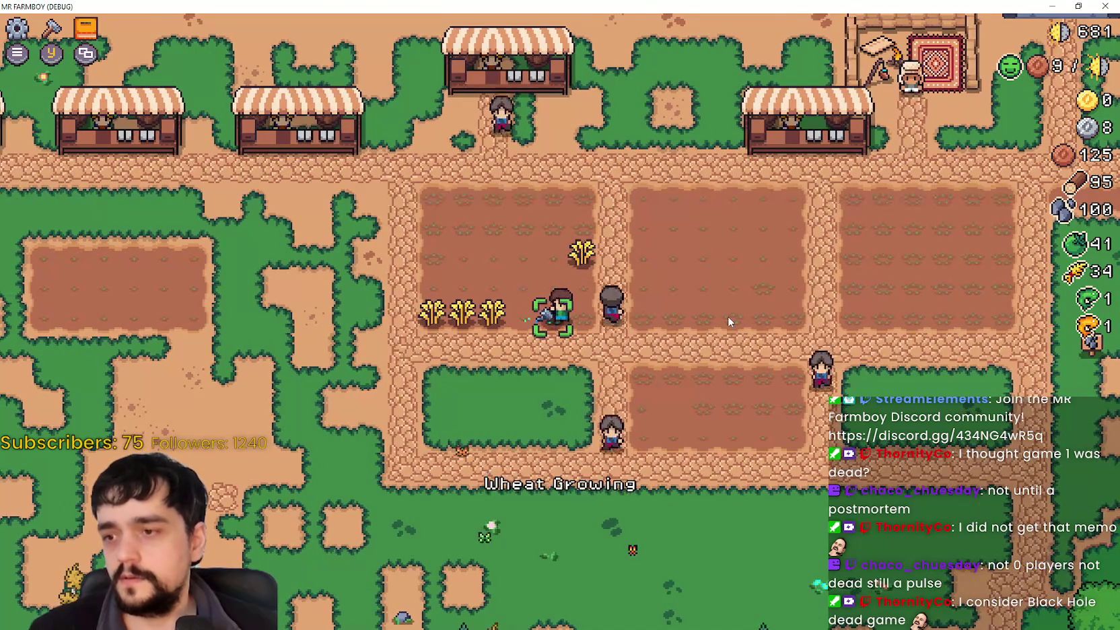
key("s")
Step: Open Crafting, switch its category, close it, and quit the game with F8
key("c")
key("Tab")
key("c")
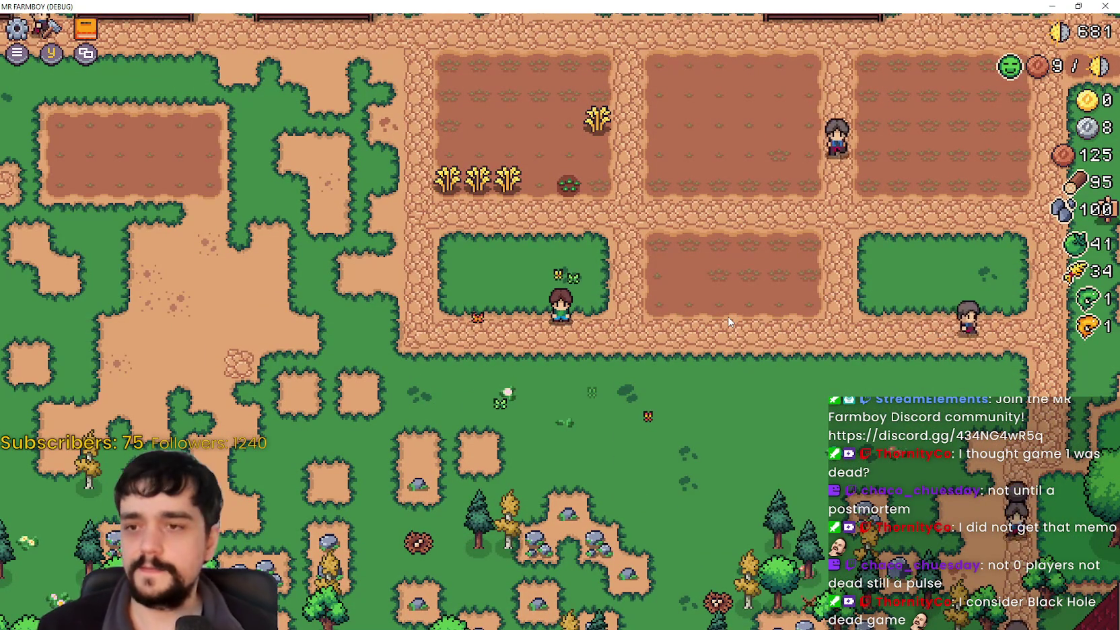
key("F8")
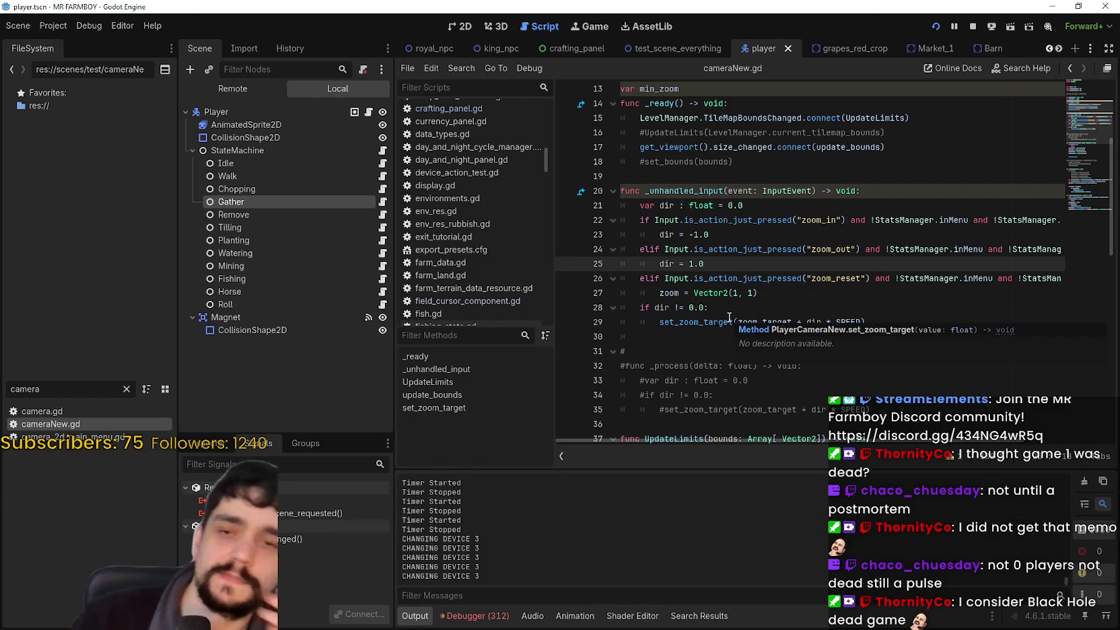
left_click_drag(1003, 217, 1055, 220)
double_click(889, 220)
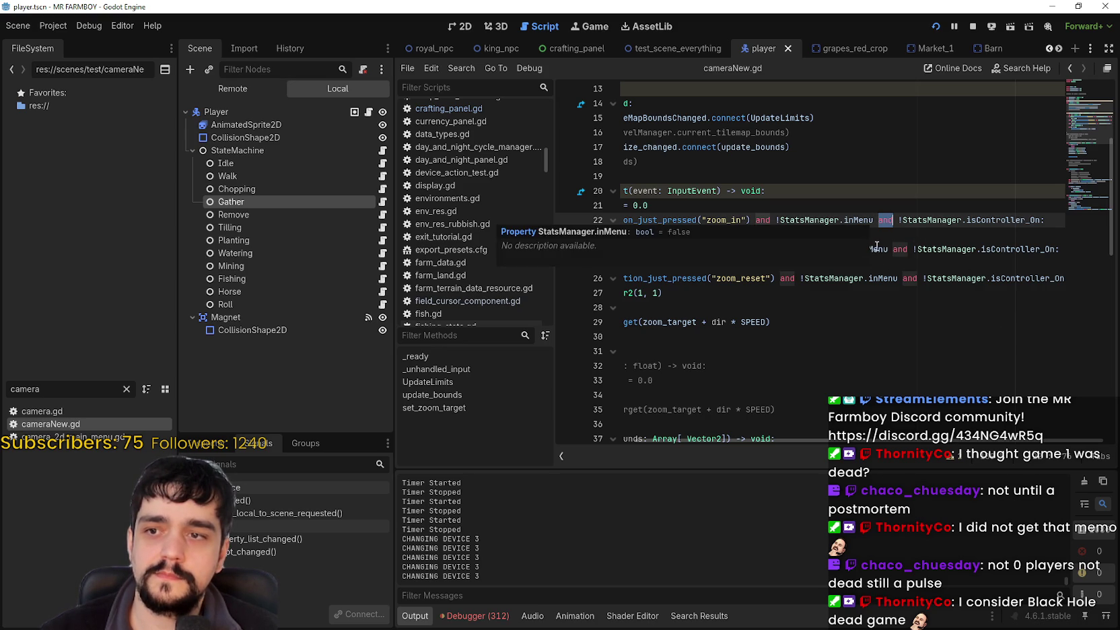
scroll("left", 3)
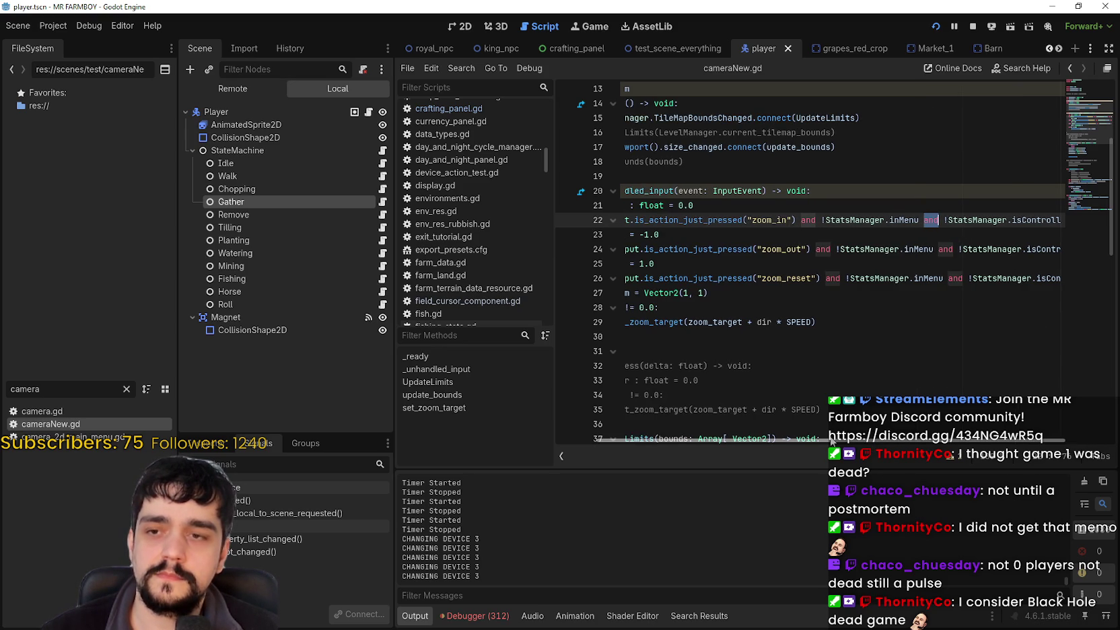
scroll("right", 3)
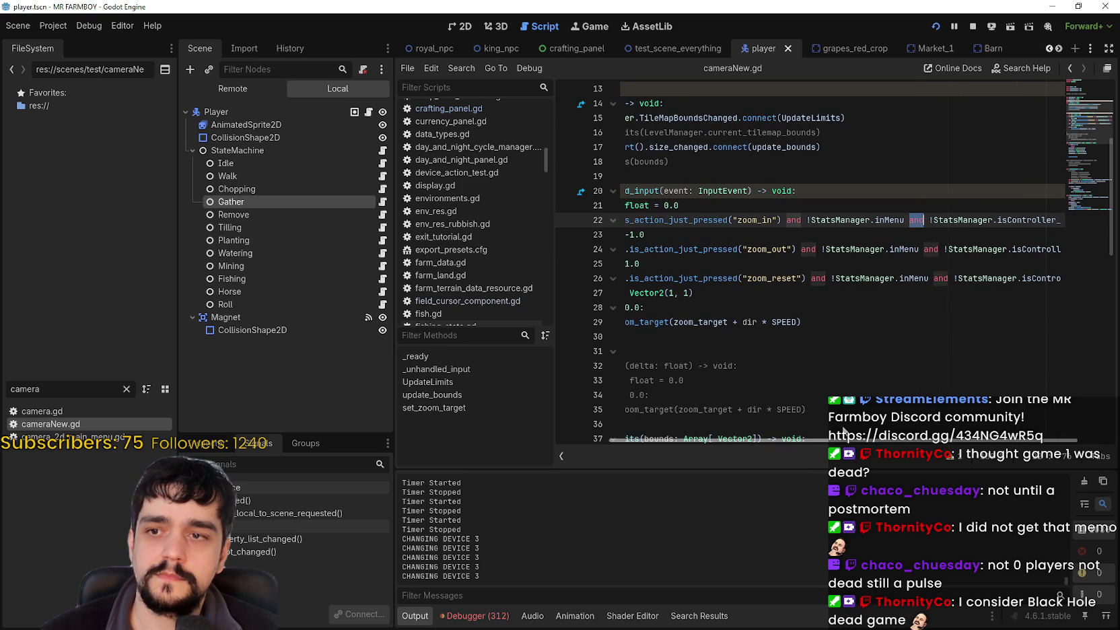
scroll("right", 3)
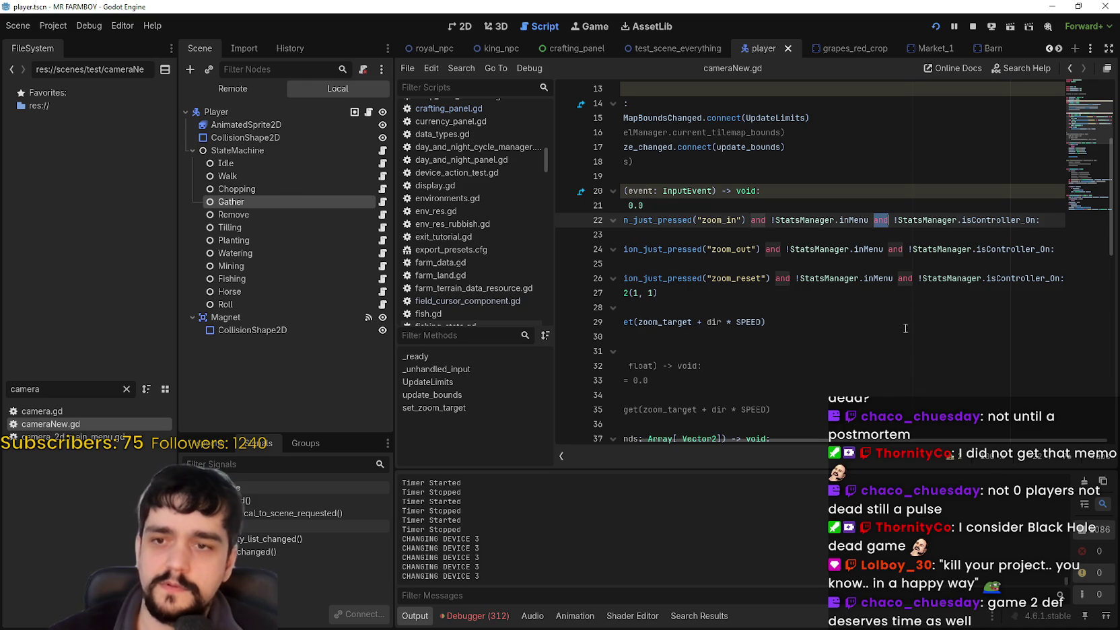
left_click_drag(868, 220, 654, 220)
Step: Try adding parentheses on lines 22 and 24, undo them, and save cameraNew.gd
type("(Input.is_actio")
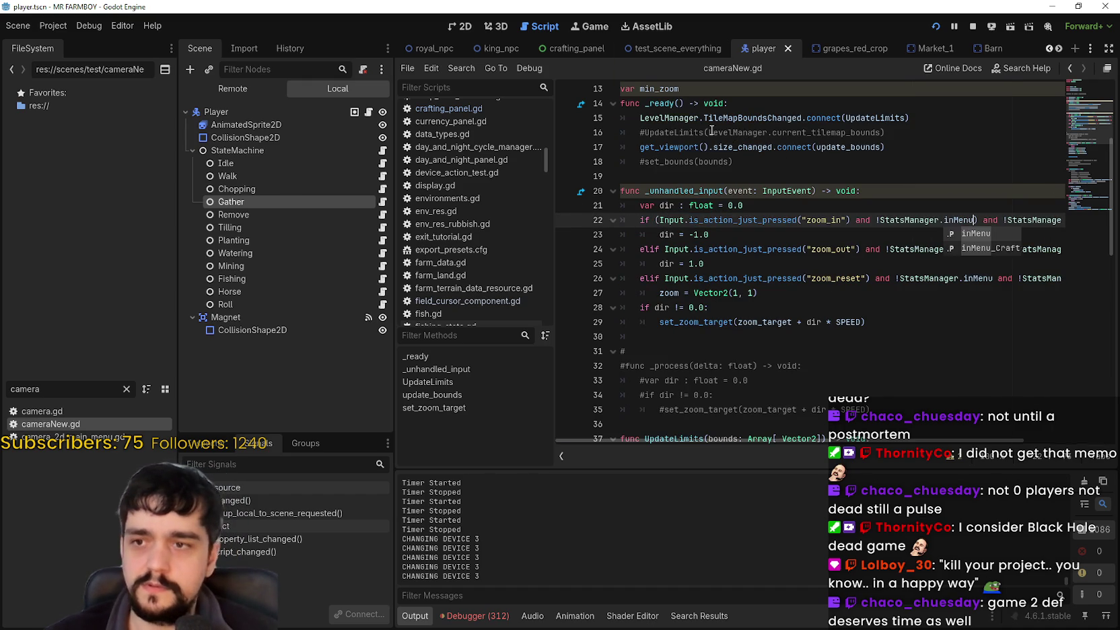
key("Escape")
left_click_drag(982, 249, 667, 250)
type("(")
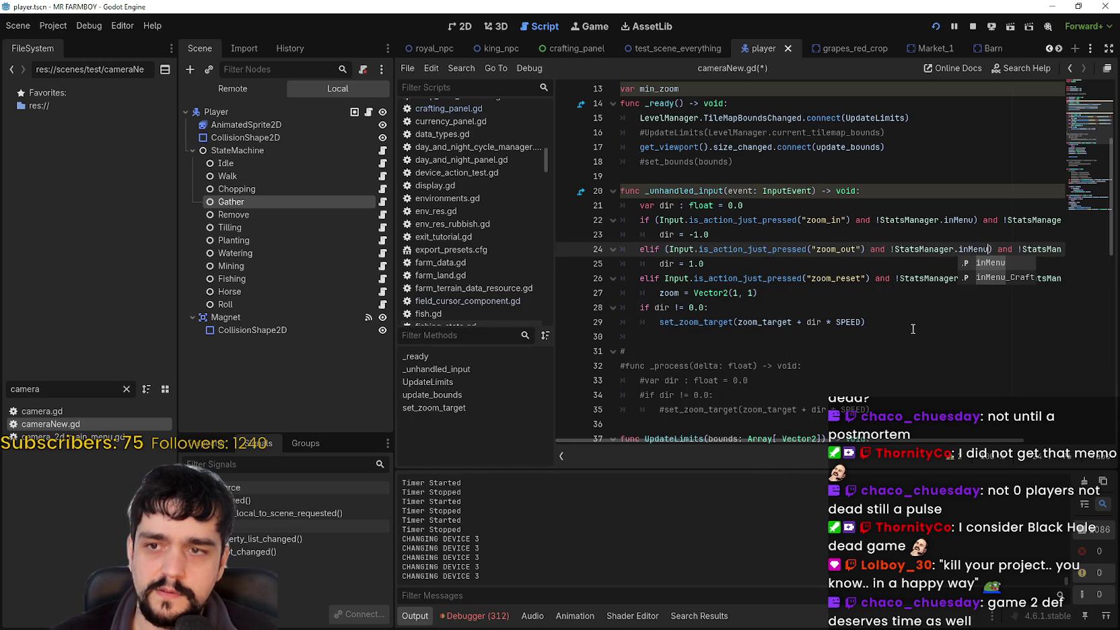
key("ctrl+z")
key("ctrl+z")
key("ctrl+z")
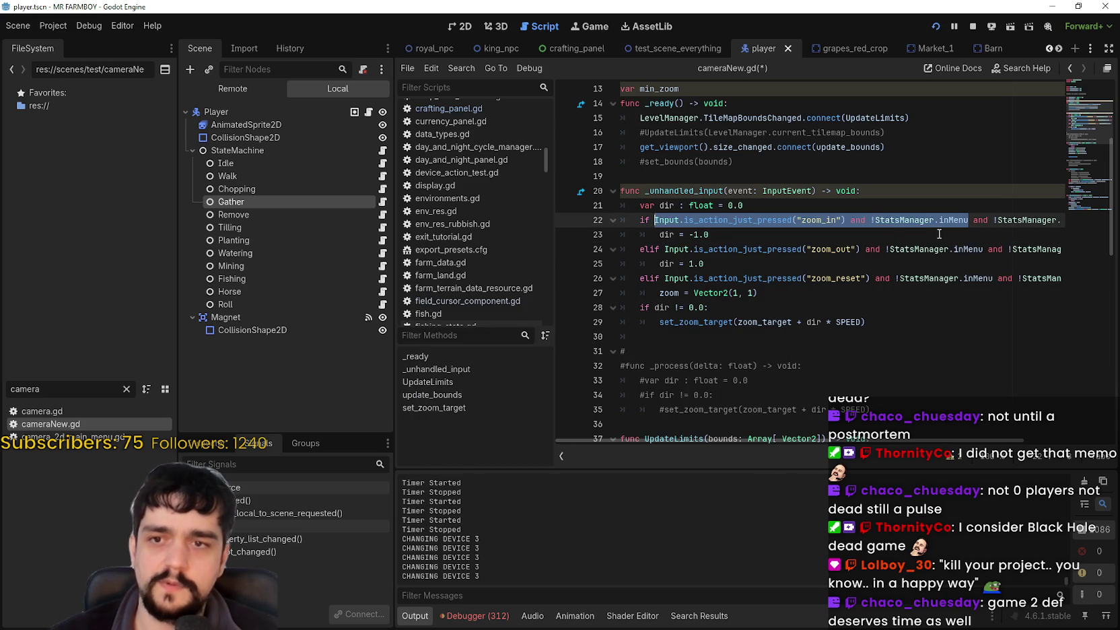
key("ctrl+s")
Step: Wrap both StatsManager checks in parentheses on lines 22, 24 and 26
left_click_drag(872, 219, 1059, 227)
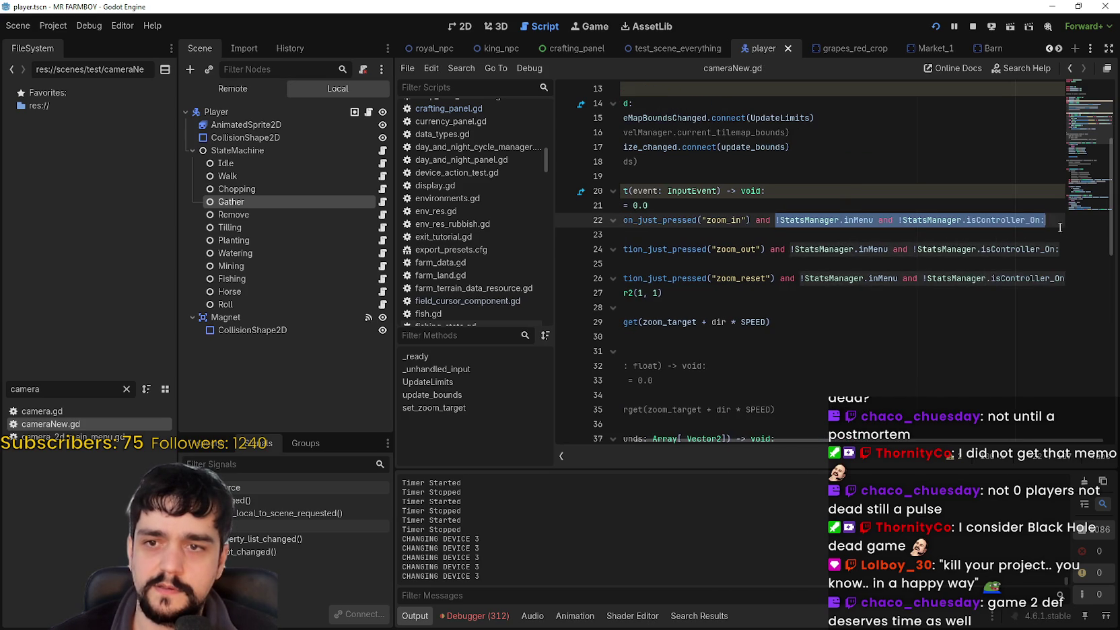
key("shift+Left")
key("shift+Left")
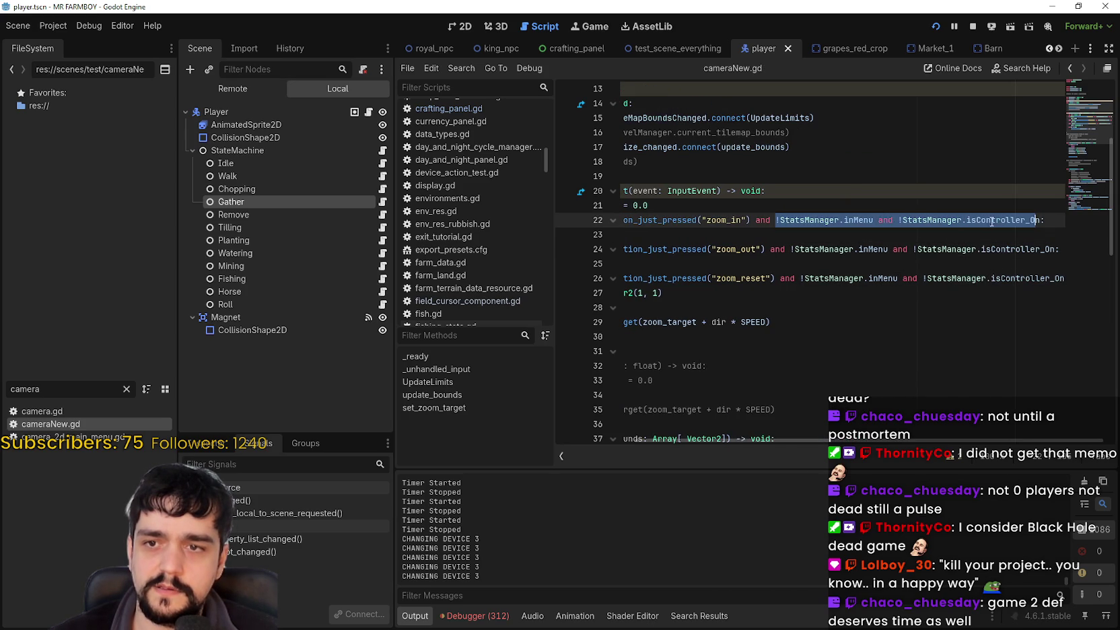
left_click(991, 220)
left_click_drag(1041, 220, 776, 220)
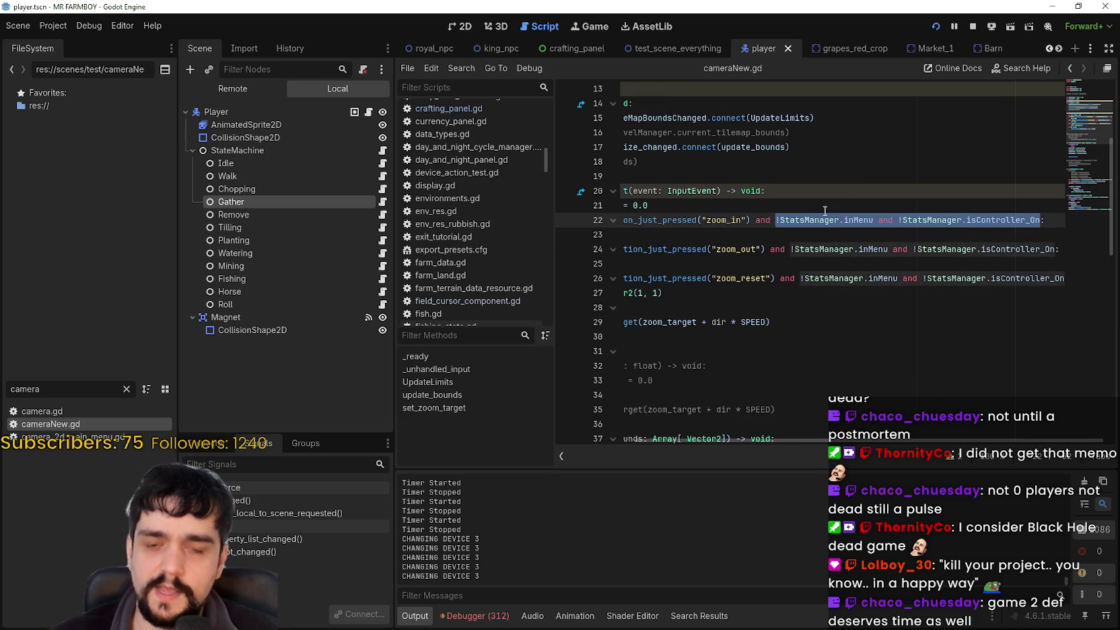
type("(")
left_click_drag(1049, 248, 796, 247)
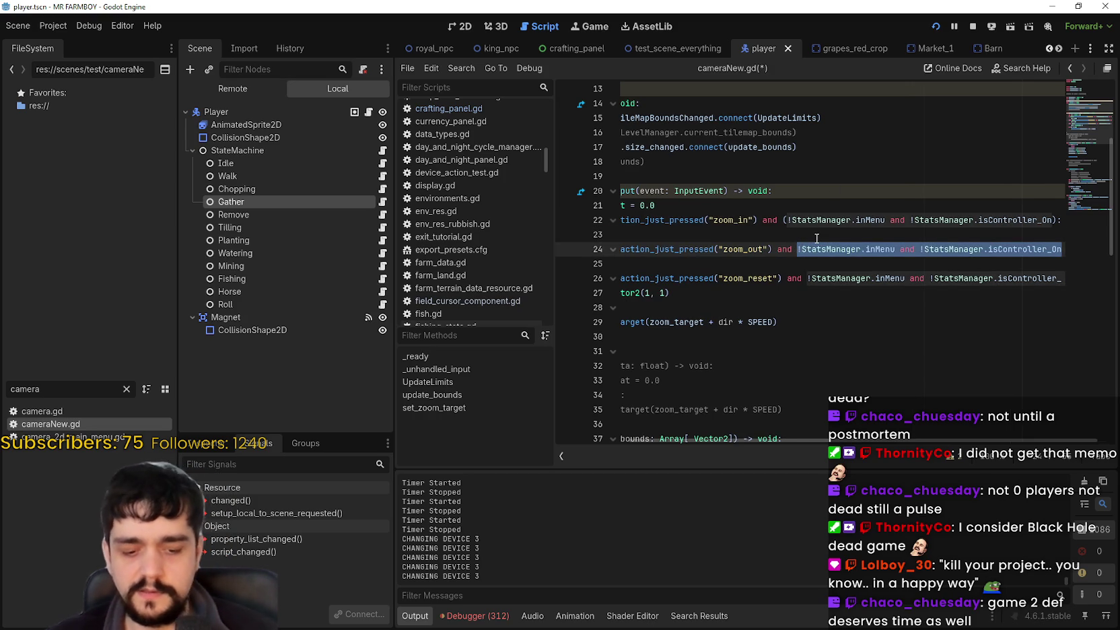
type("(")
left_click_drag(1059, 278, 812, 277)
type("(")
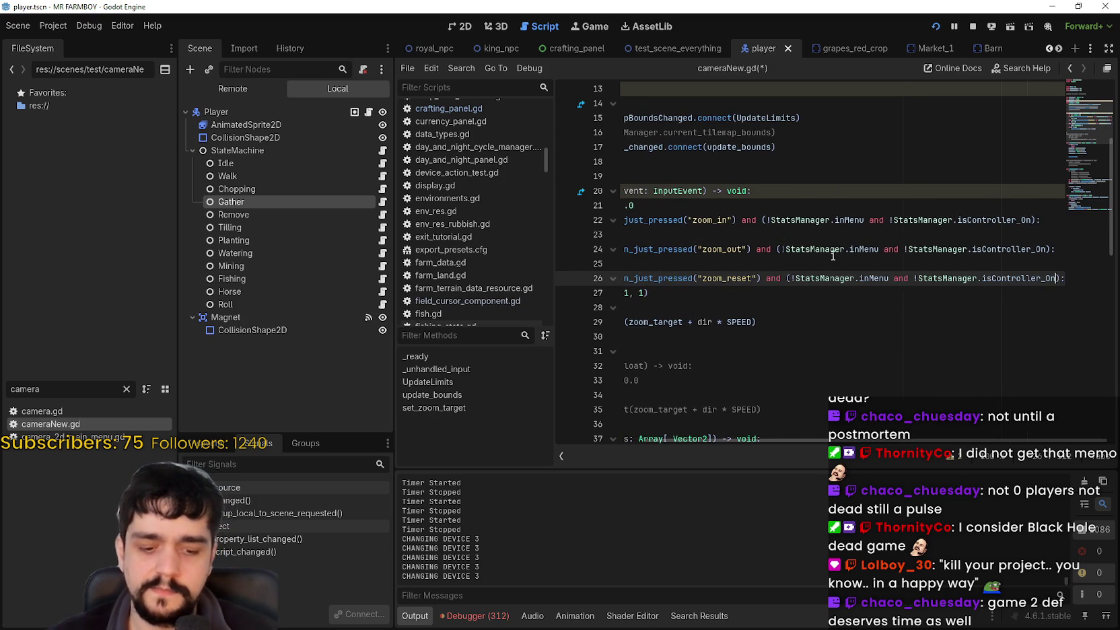
Step: Replace 'and' with 'or' between the StatsManager checks on lines 22, 24 and 26
double_click(885, 220)
type("or")
key("Escape")
double_click(891, 249)
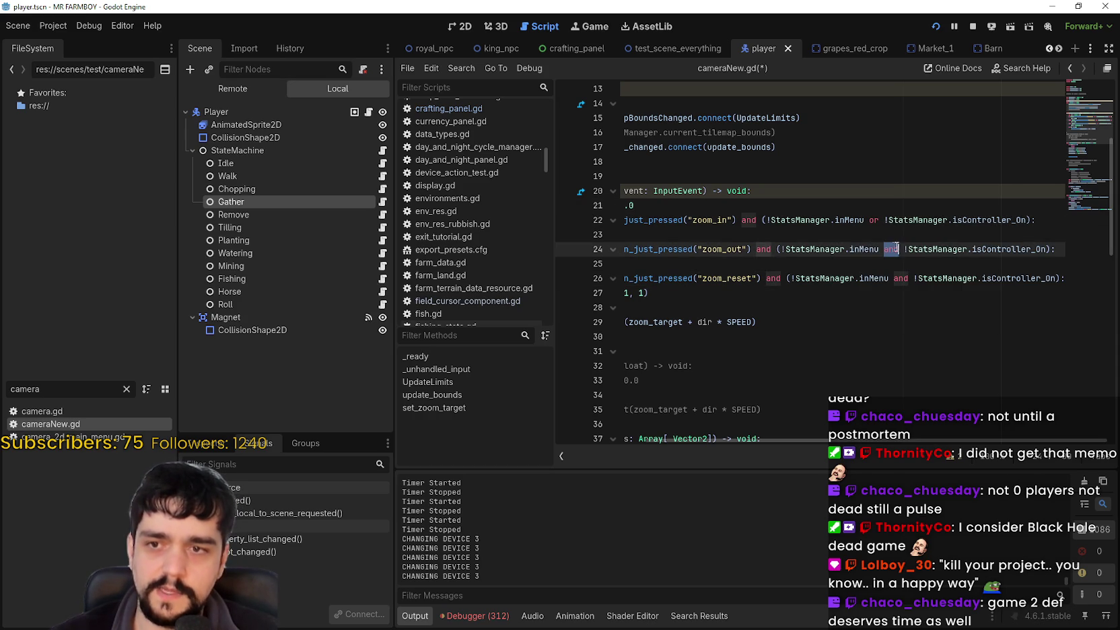
type("or")
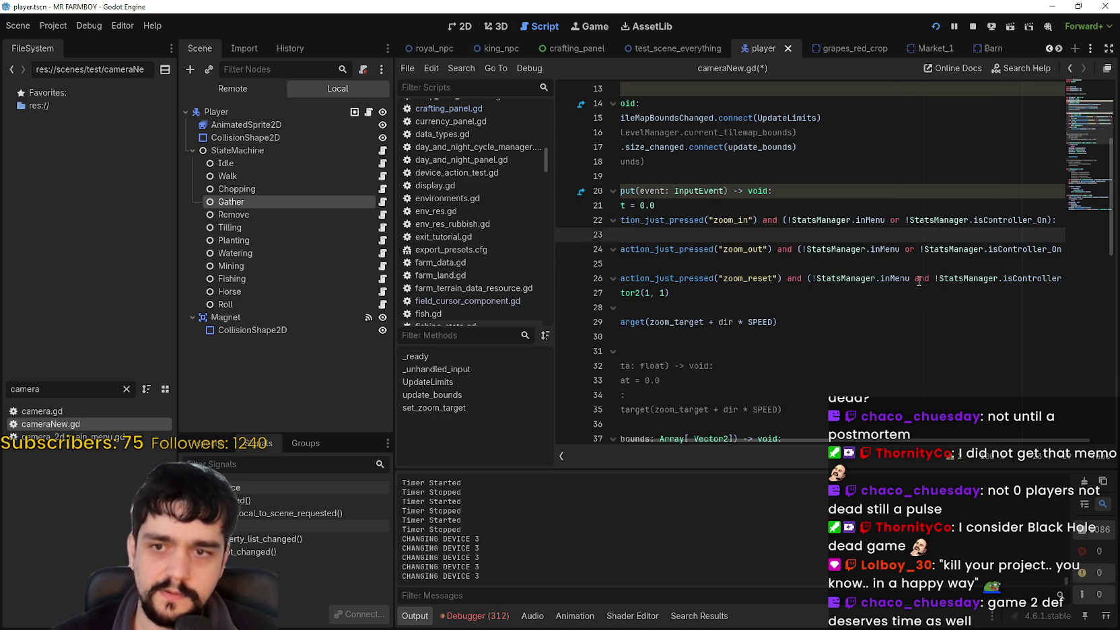
double_click(920, 278)
type("or")
left_click(939, 278)
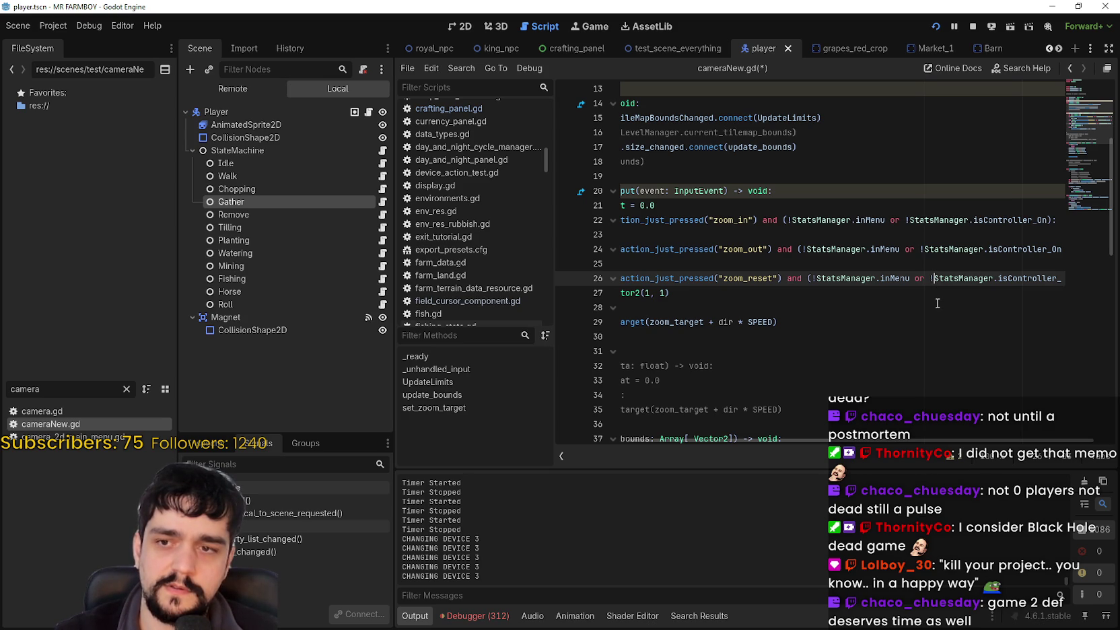
left_click(935, 292)
Step: Save cameraNew.gd and run the game with F5
key("ctrl+s")
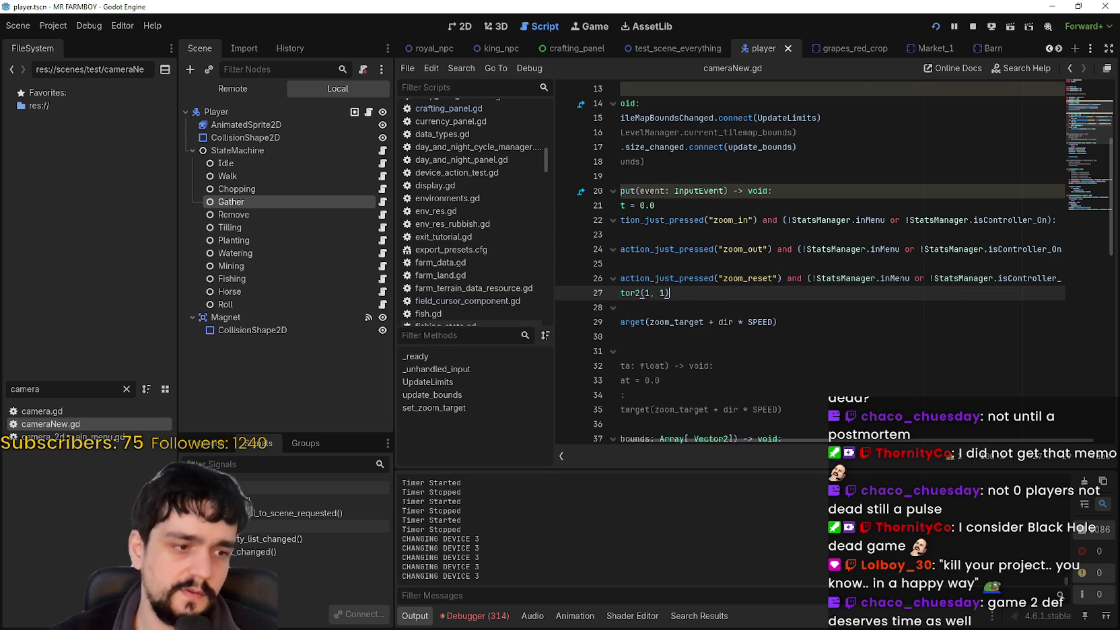
key("F5")
scroll("down", 3)
Step: Open the crafting panel and test mouse-wheel zoom while it is open
scroll("up", 3)
key("Tab")
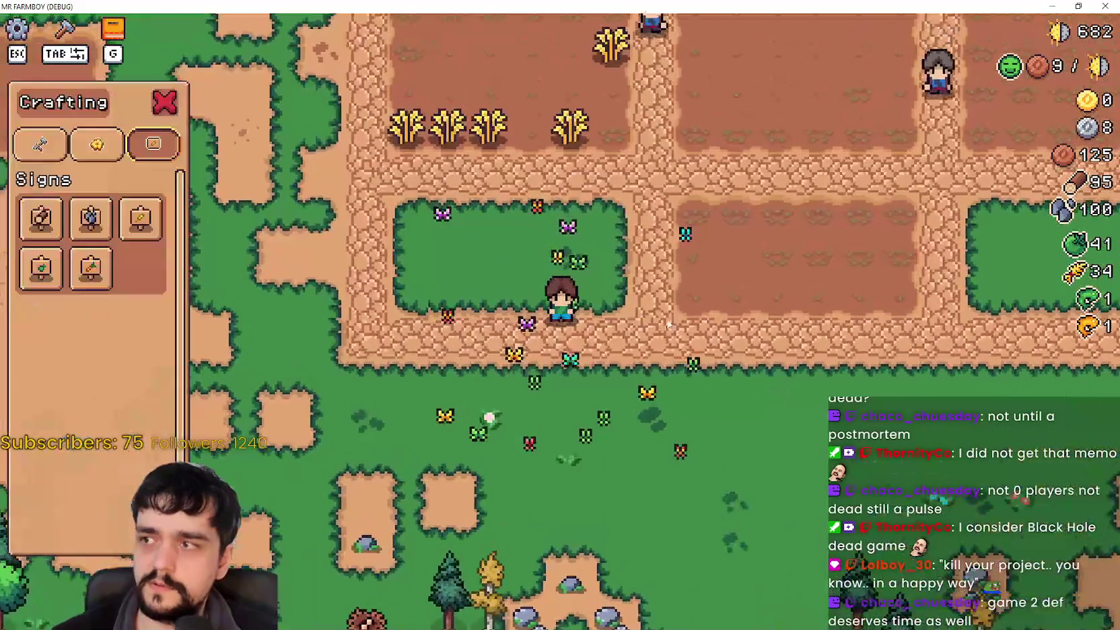
scroll("down", 3)
scroll("up", 3)
scroll("down", 3)
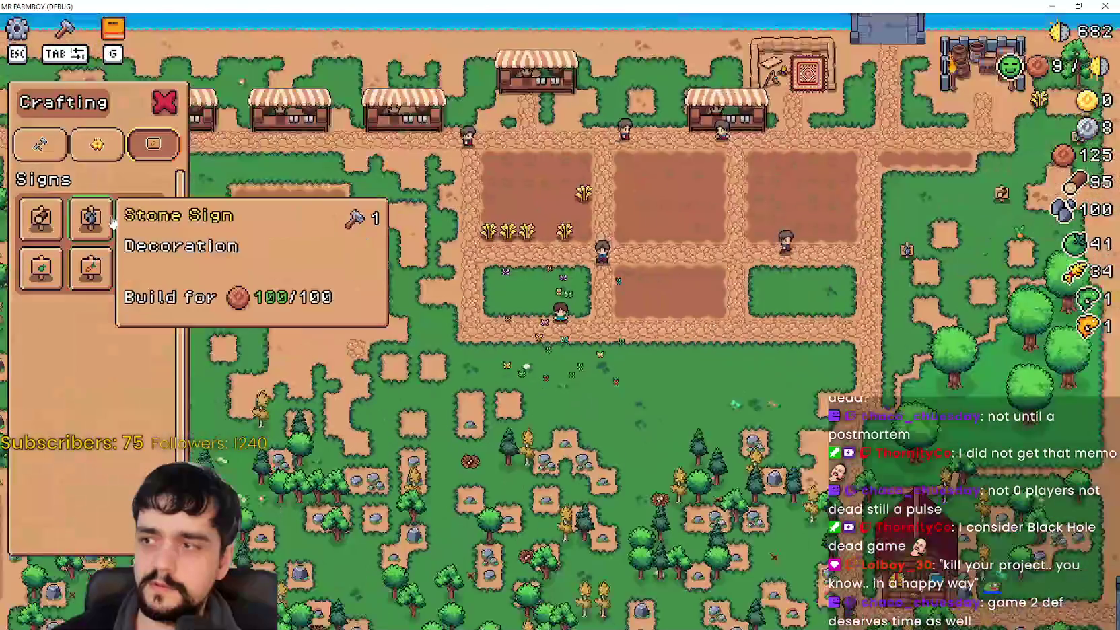
scroll("up", 3)
scroll("down", 3)
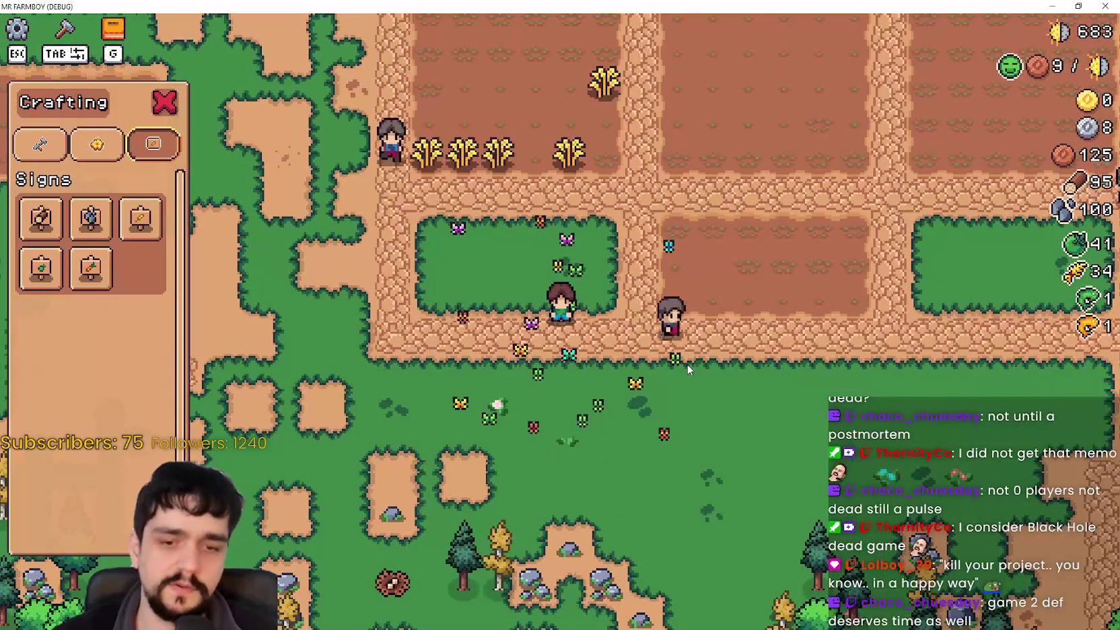
Step: Walk right, switch crafting to Decorations, close the panel, zoom in, and return to the editor
key("d")
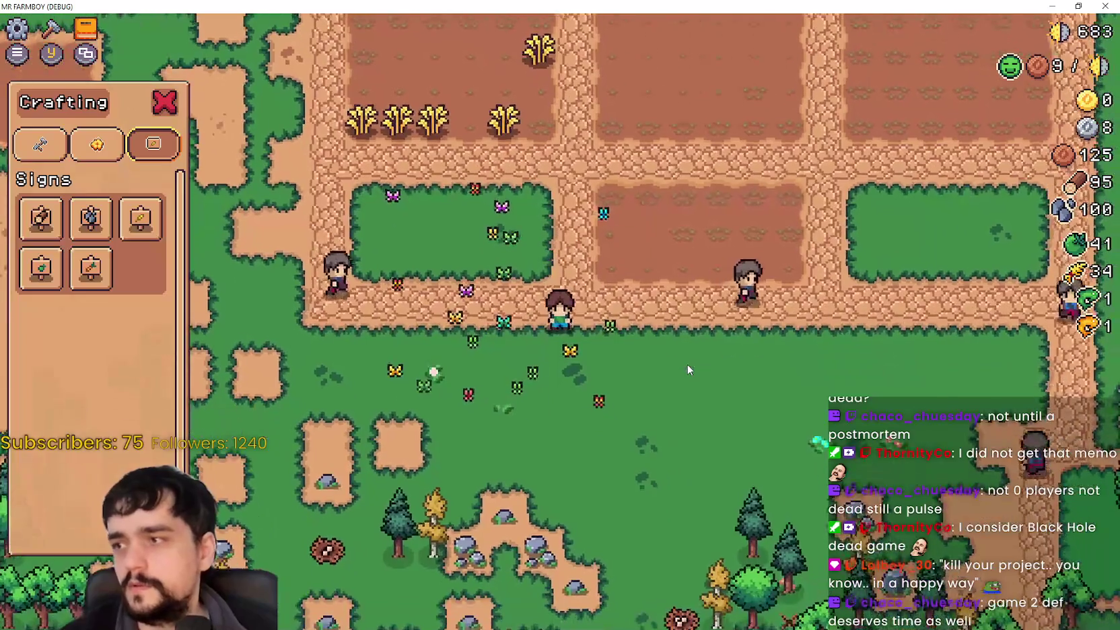
key("q")
scroll("down", 3)
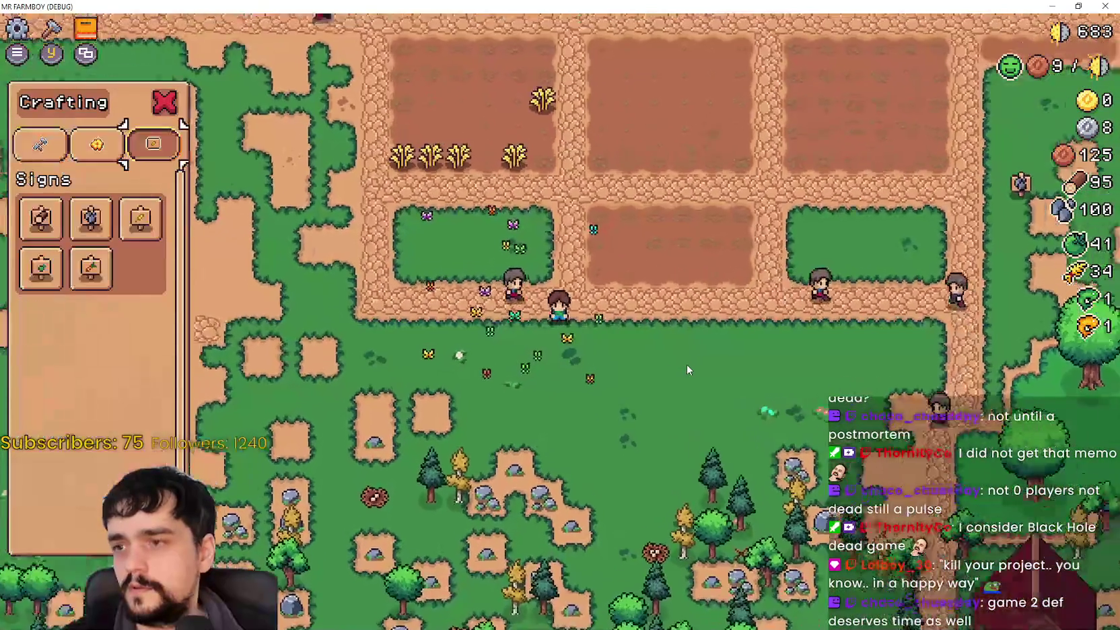
key("e")
scroll("up", 3)
key("Escape")
scroll("up", 3)
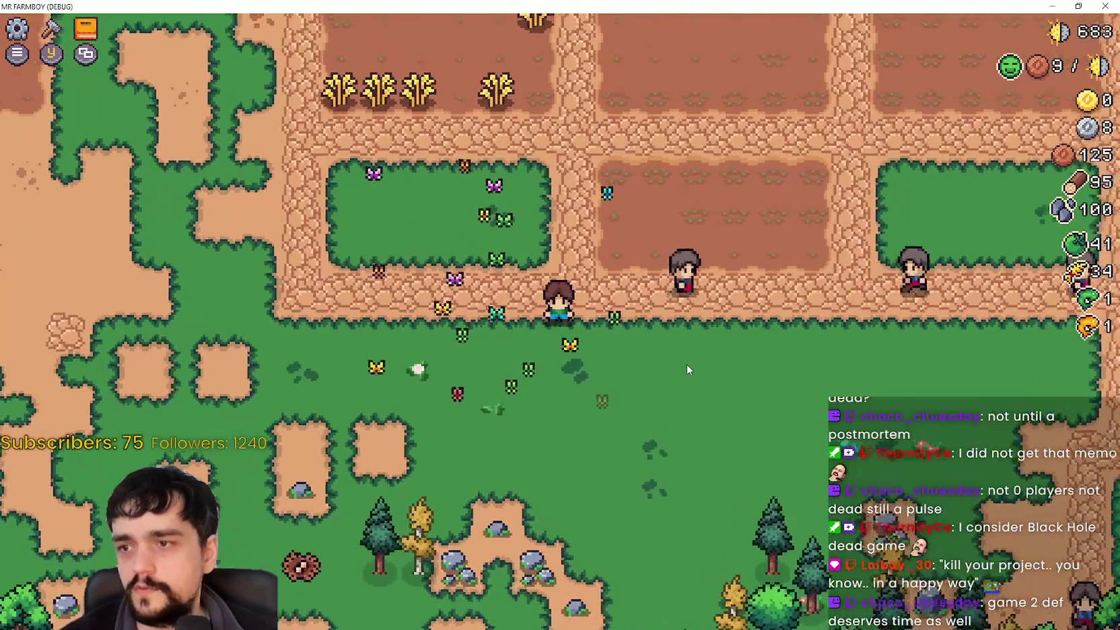
key("alt+Tab")
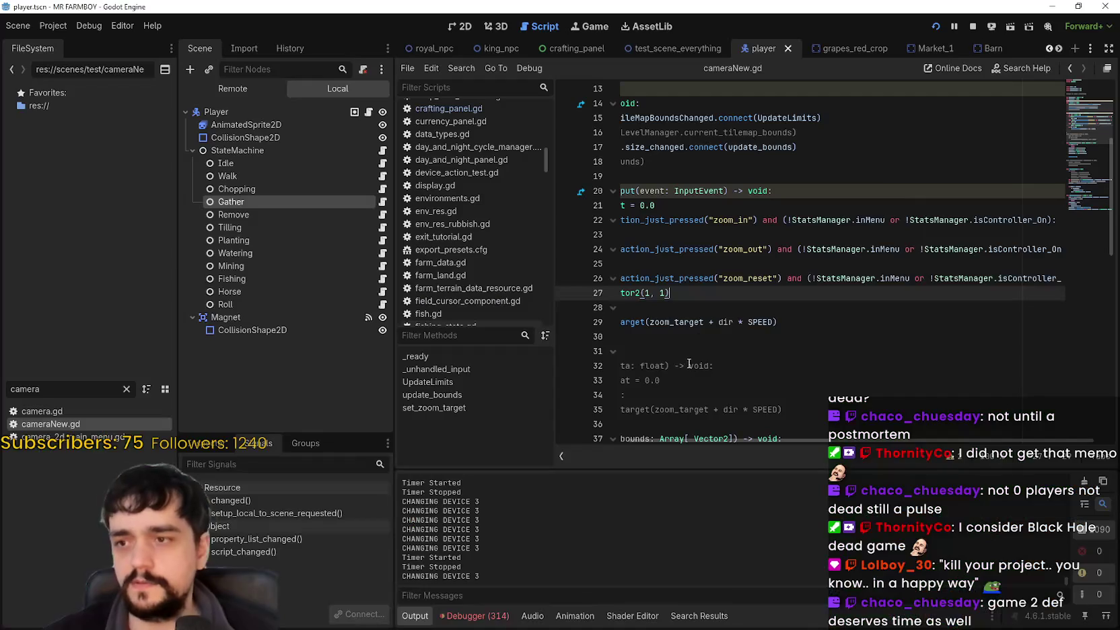
Step: Replace 'or' with 'and' in the zoom_reset, zoom_out and zoom_in conditions
double_click(920, 278)
type("and")
double_click(912, 249)
type("and")
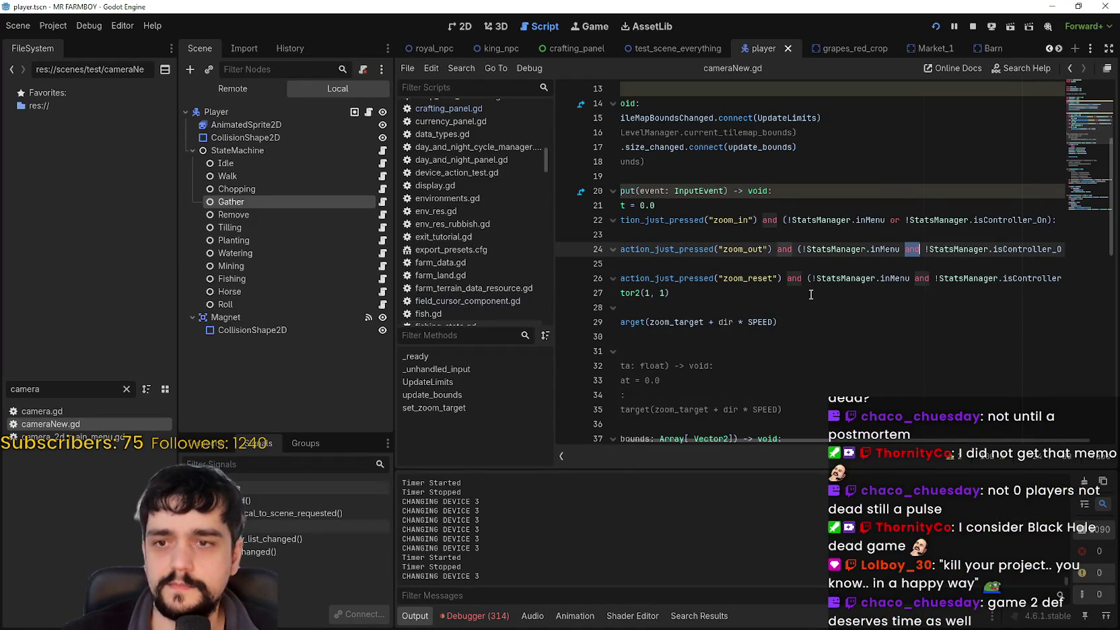
key("Up")
key("Up")
key("ctrl+Left")
key("ctrl+Left")
key("ctrl+Left")
key("ctrl+shift+Right")
type("and")
Step: Drag the splitter left to widen the script editor so full lines show
left_click(811, 294)
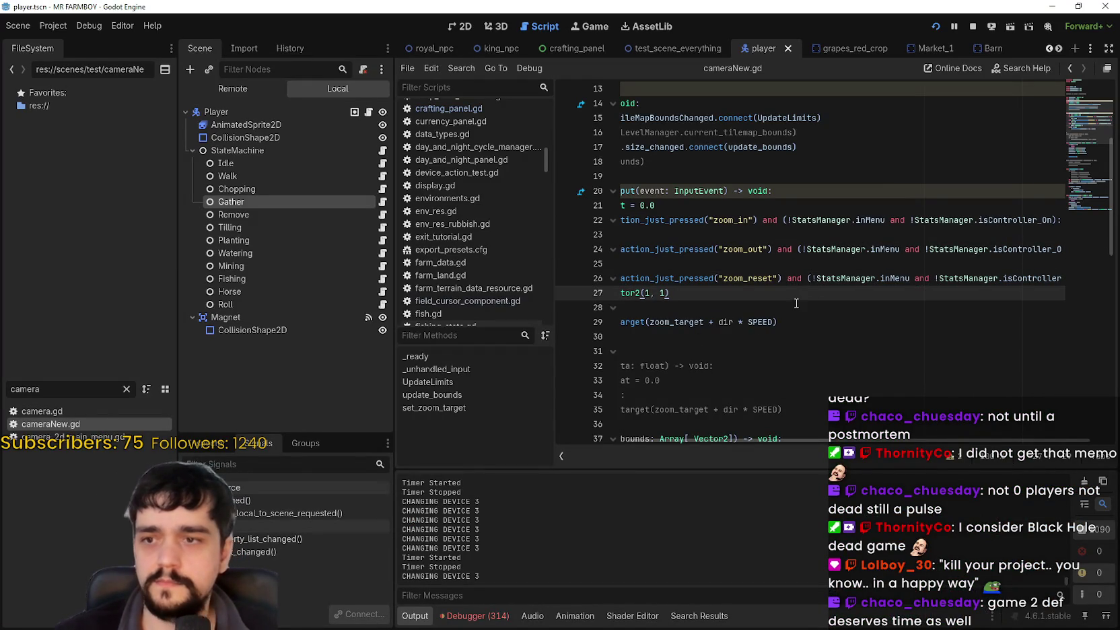
key("Down")
key("shift+Up")
key("shift+Up")
key("shift+Up")
key("shift+Home")
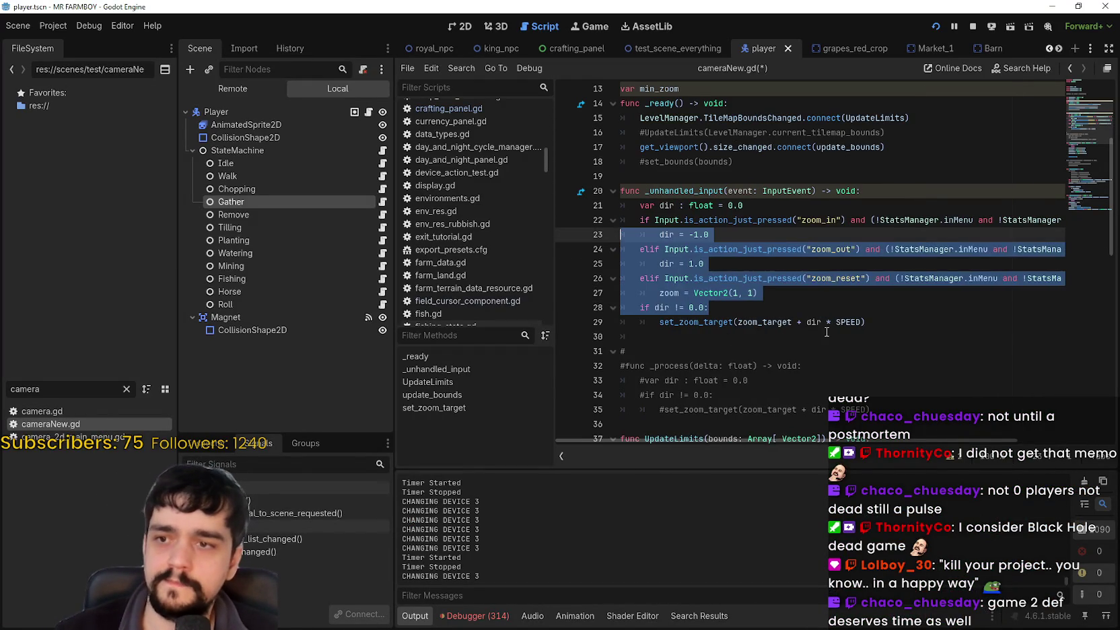
left_click(826, 331)
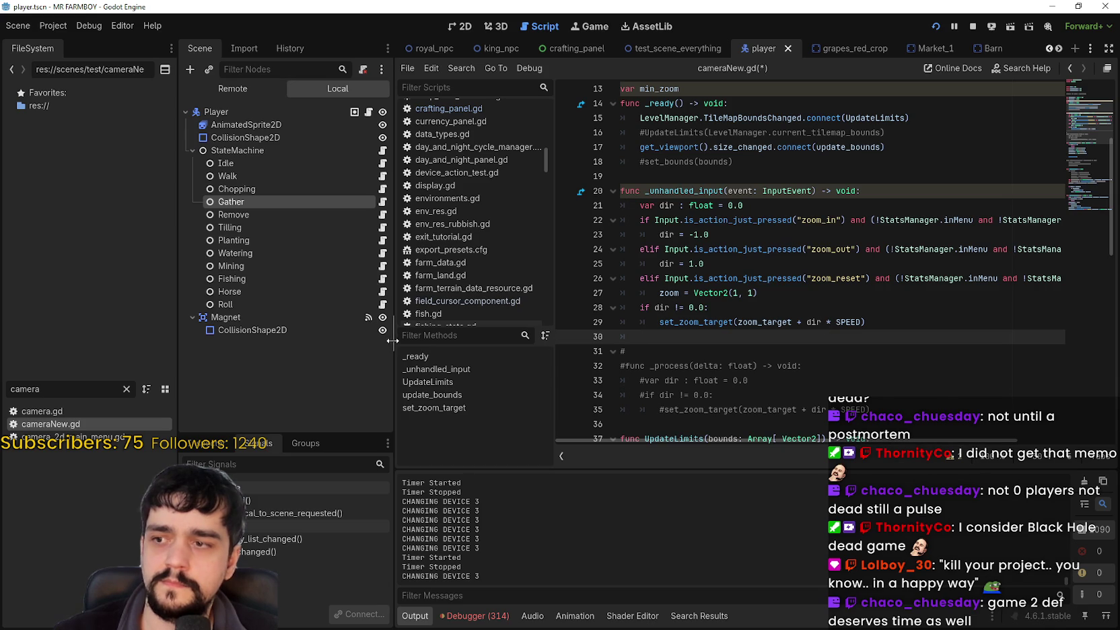
left_click_drag(393, 340, 288, 341)
left_click(767, 313)
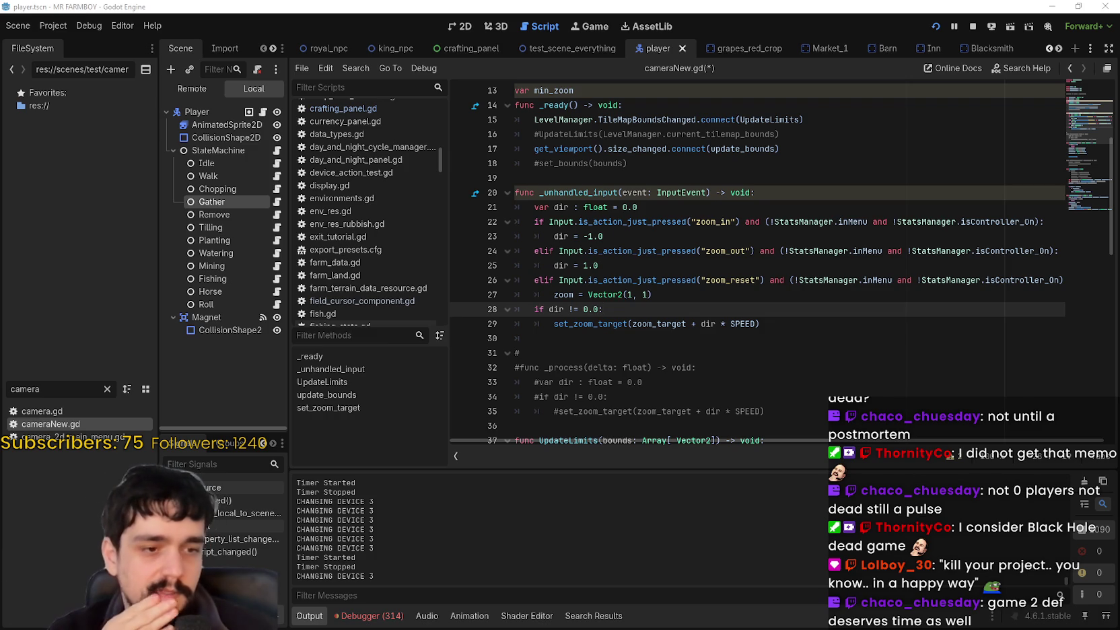
Step: Undo back to the original zoom_reset condition and paste in '!StatsManager.inMenu and !StatsManager.isController_On'
left_click(858, 323)
left_click(760, 194)
left_click(817, 321)
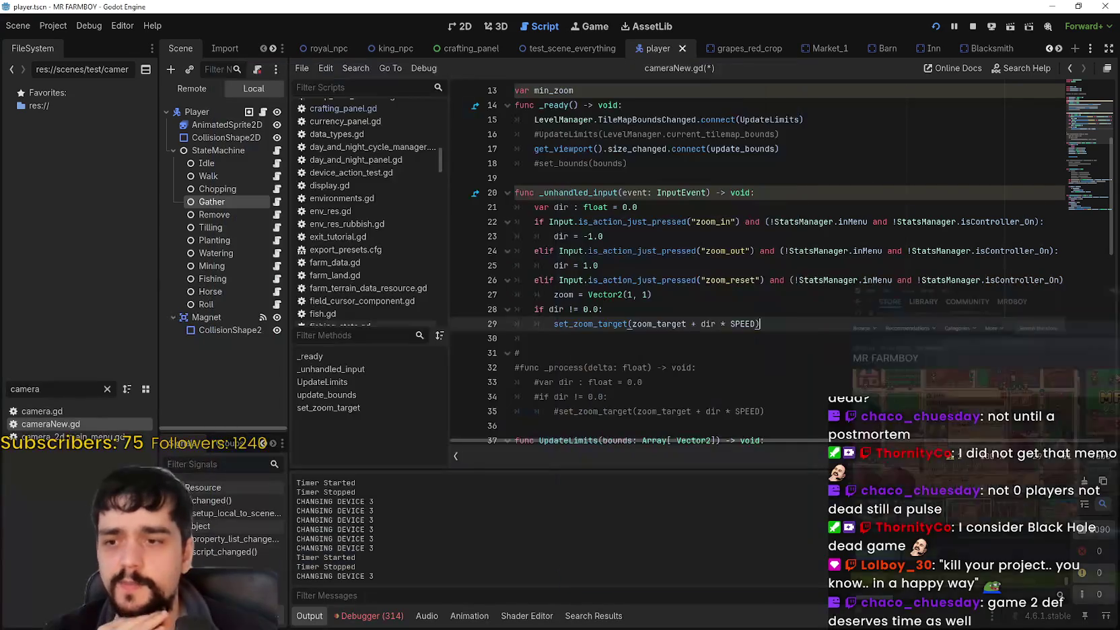
left_click(956, 233)
left_click(1053, 224)
left_click(1001, 222)
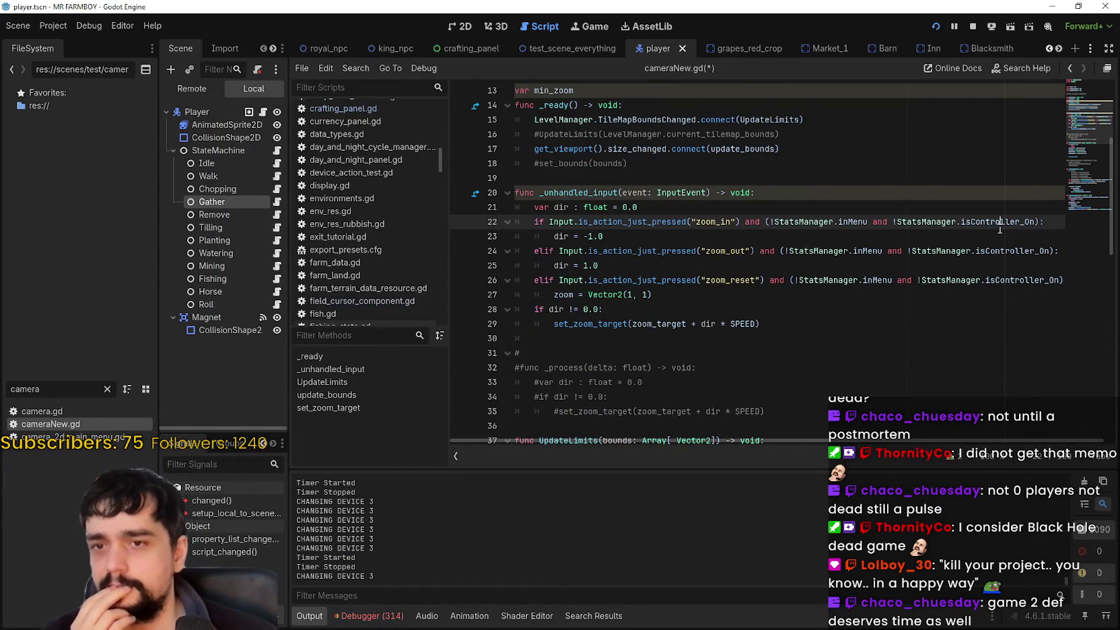
key("ctrl+z")
key("ctrl+z")
key("ctrl+z")
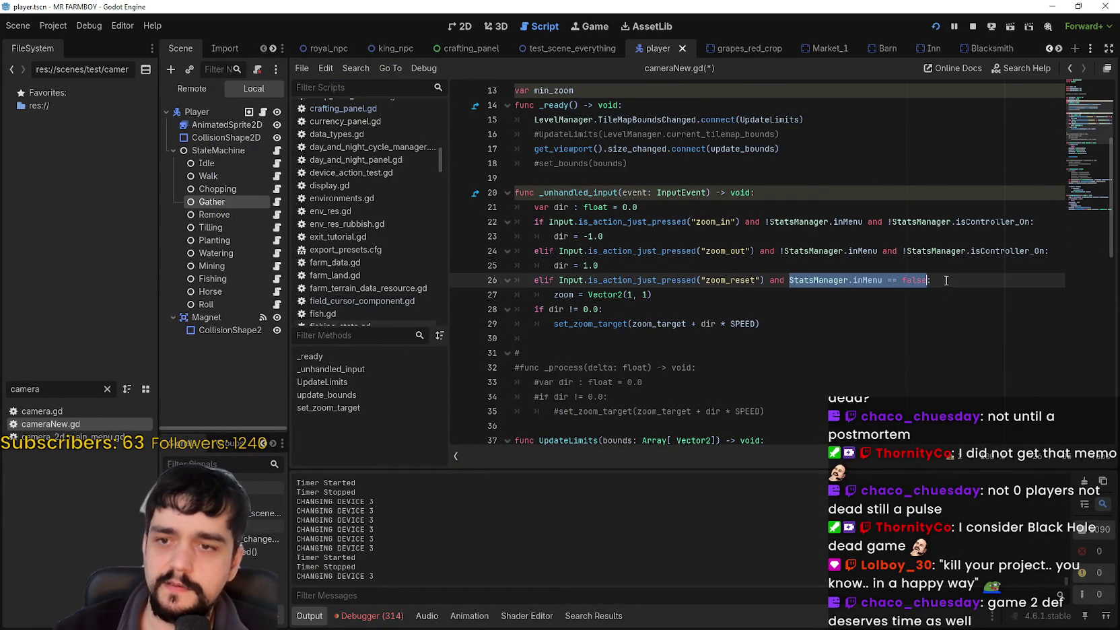
type("!StatsManager.inMenu and !StatsManager.isController_On")
Step: Save the scene and the cameraNew.gd script with Ctrl+S
left_click(956, 294)
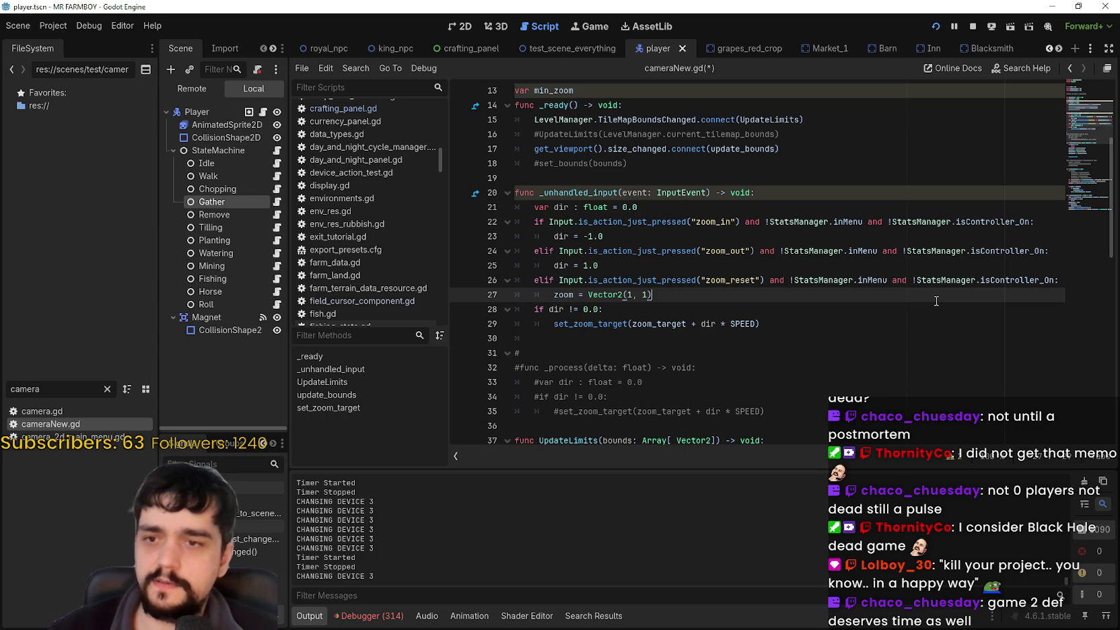
left_click(868, 279)
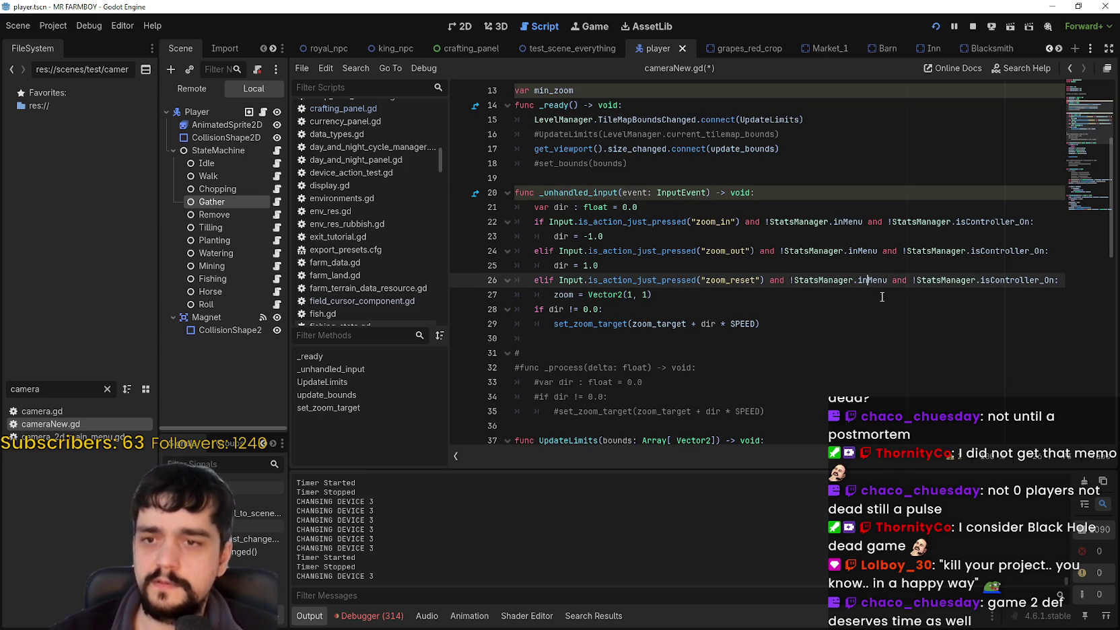
left_click(882, 296)
key("ctrl+s")
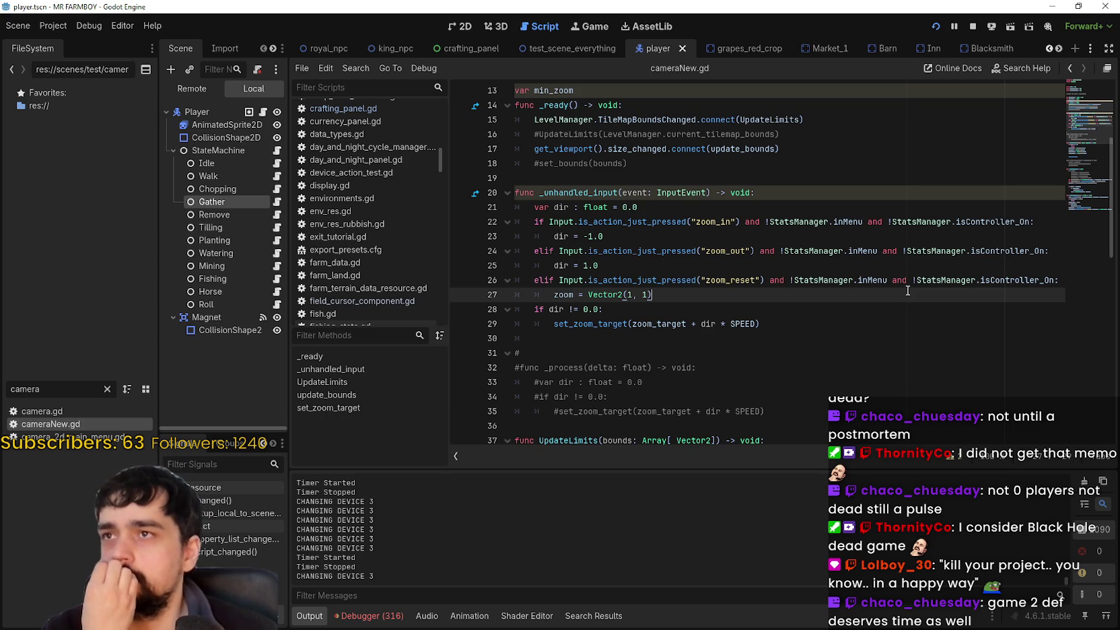
mouse_move(918, 282)
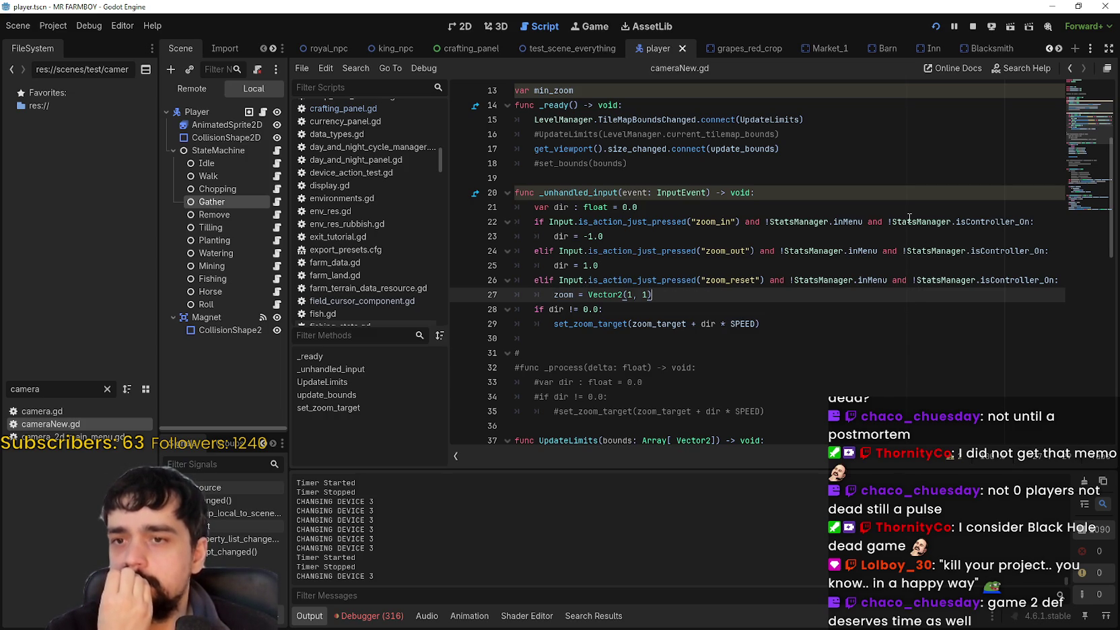
Step: Select the inMenu, 'and' and isController_On parts of line 22's zoom_in condition
double_click(979, 220)
left_click_drag(979, 221, 886, 221)
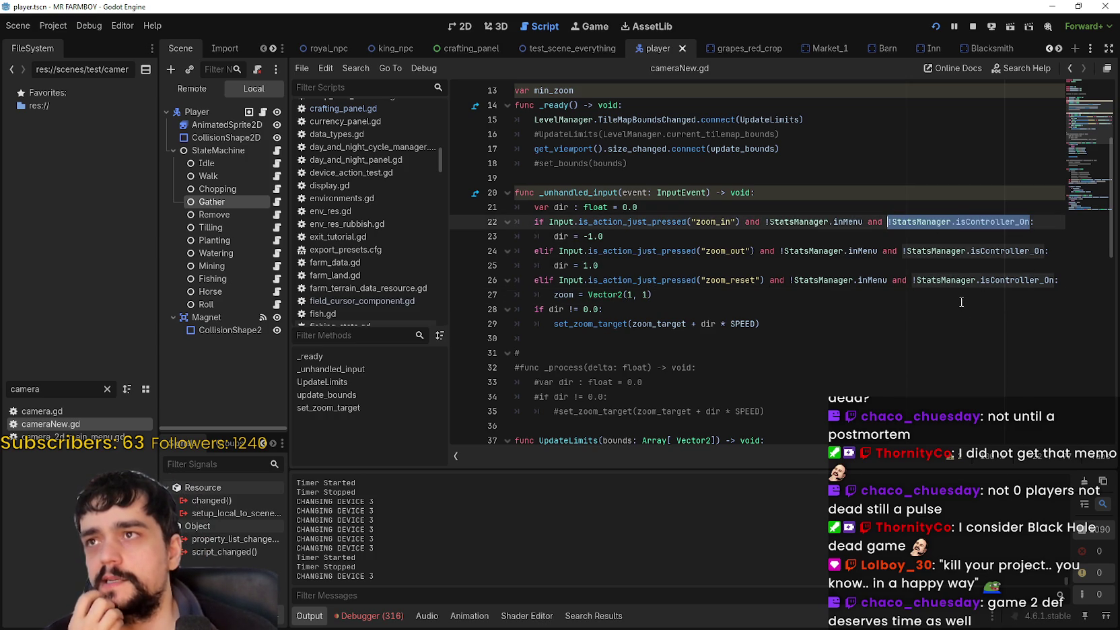
double_click(848, 221)
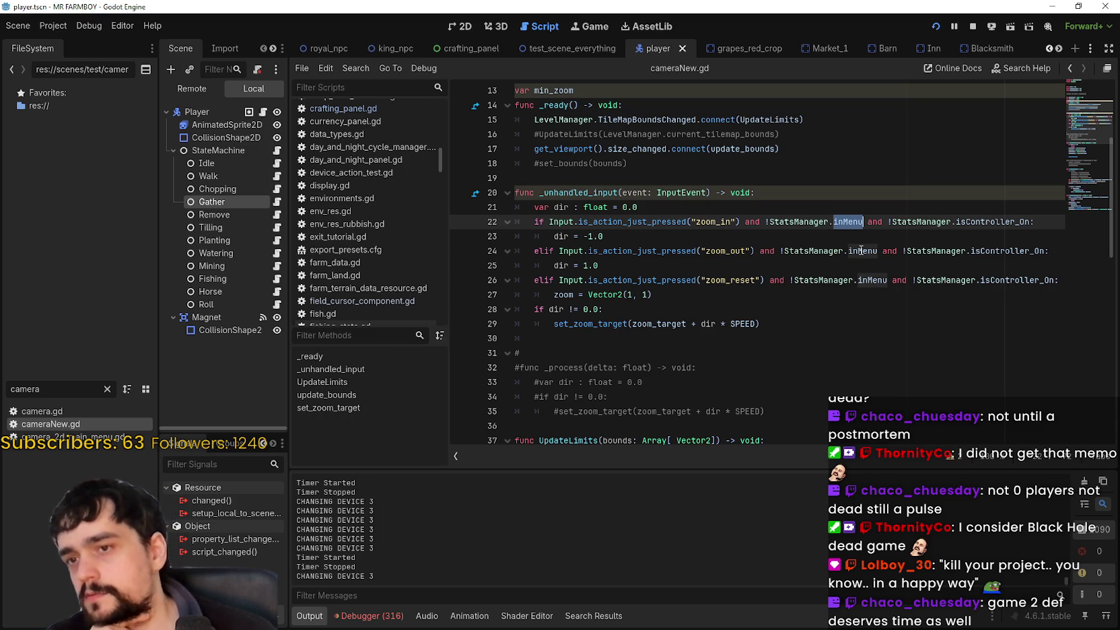
double_click(860, 250)
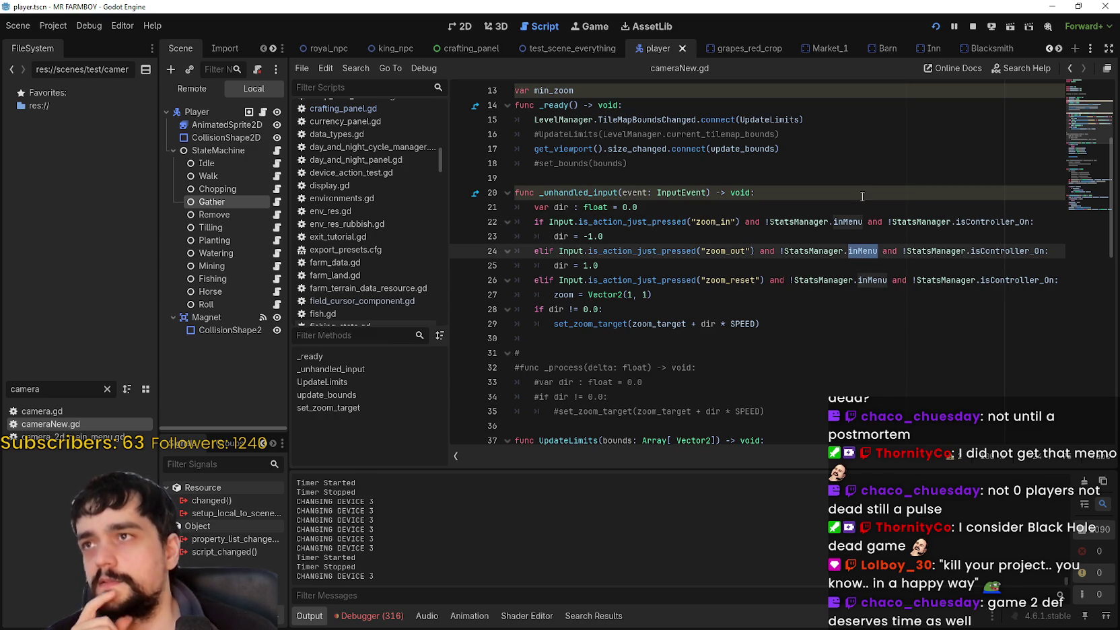
double_click(848, 221)
left_click_drag(834, 221, 765, 221)
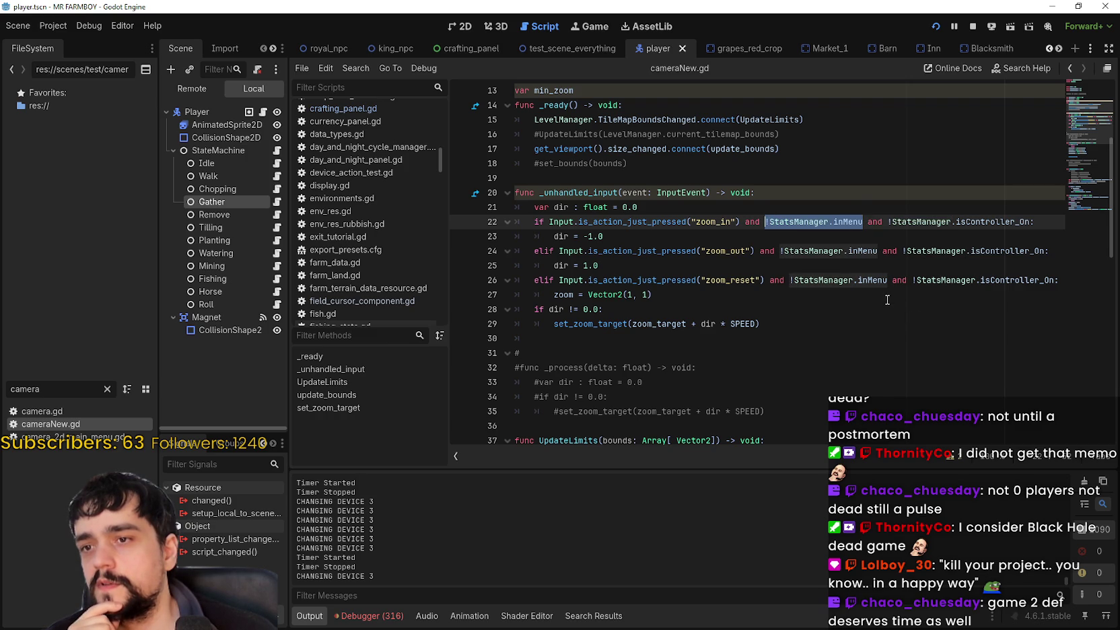
double_click(874, 223)
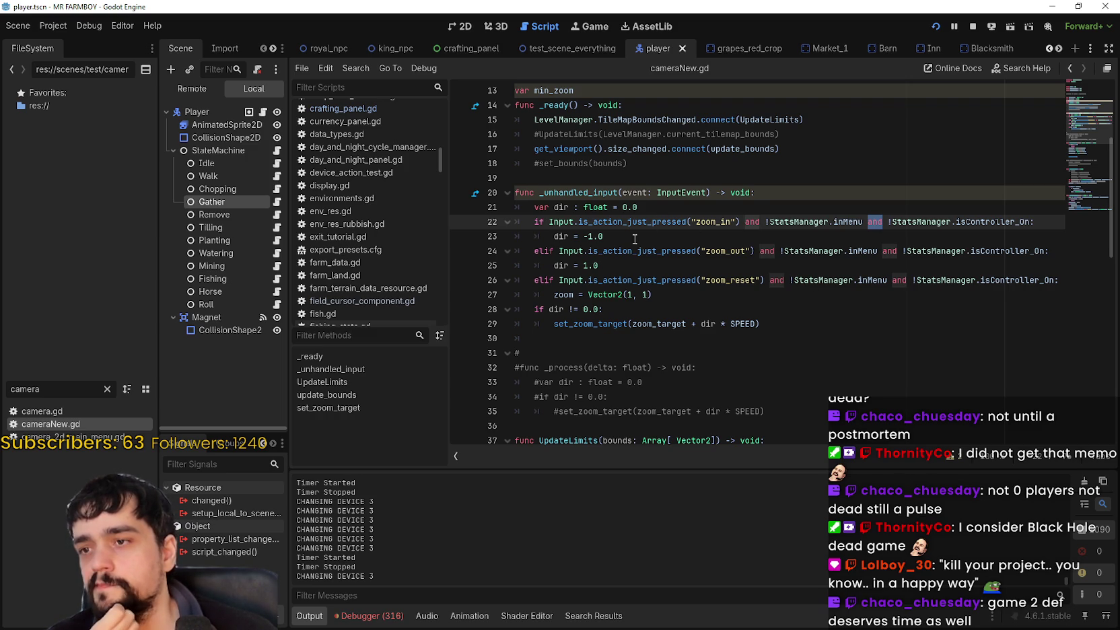
Step: End the zoom_in check with ':' right after the action test and break the line
key("Home")
key("shift+Down")
key("shift+End")
left_click(891, 324)
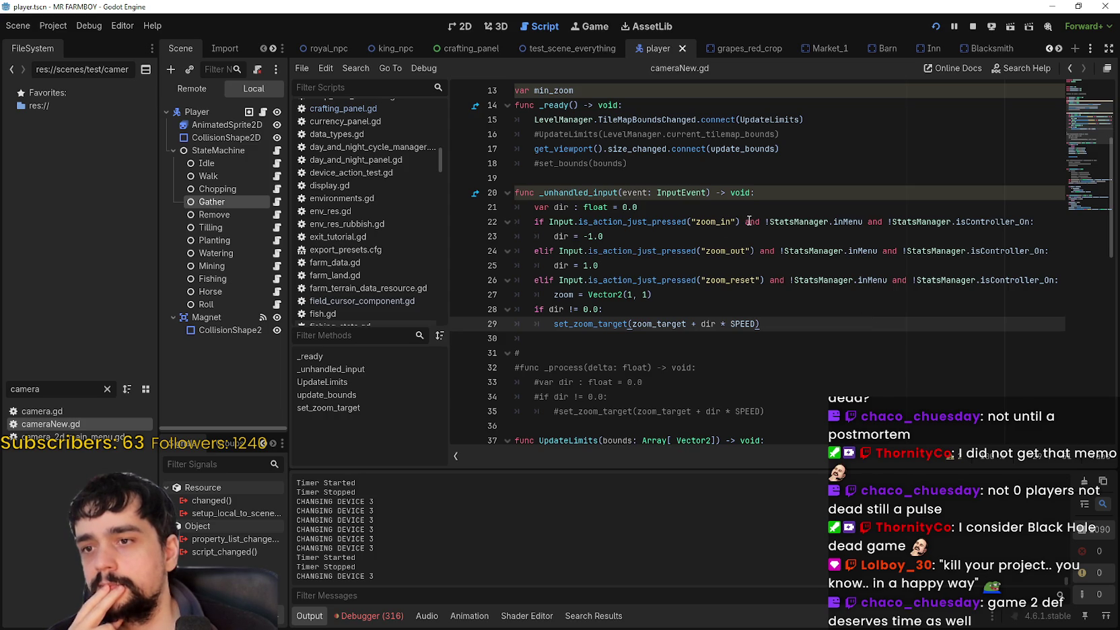
left_click(737, 222)
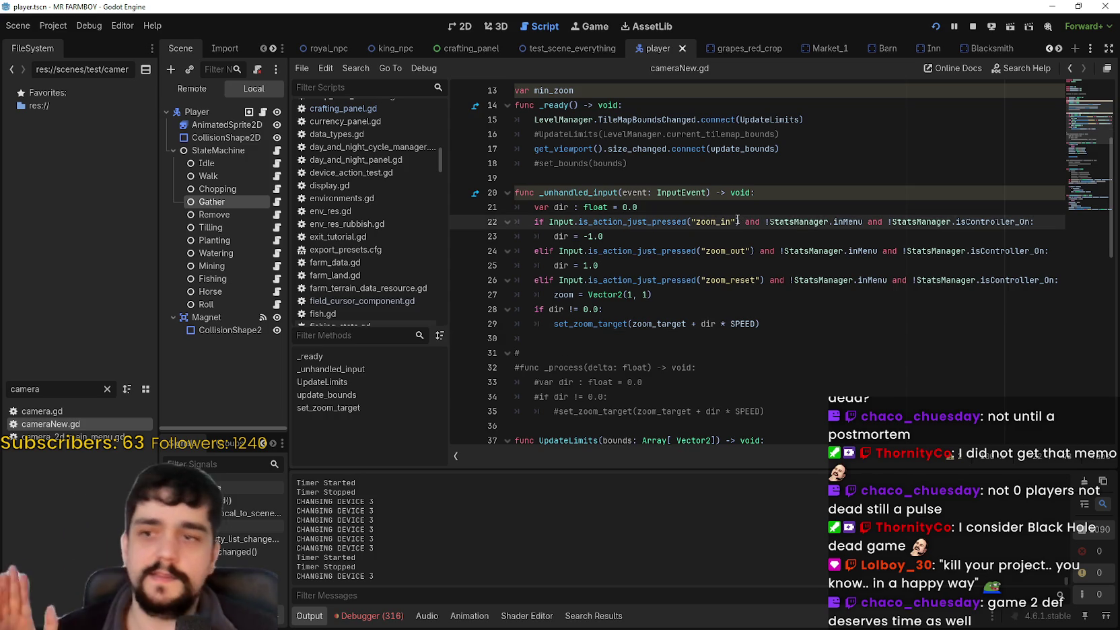
type(":")
key("Return")
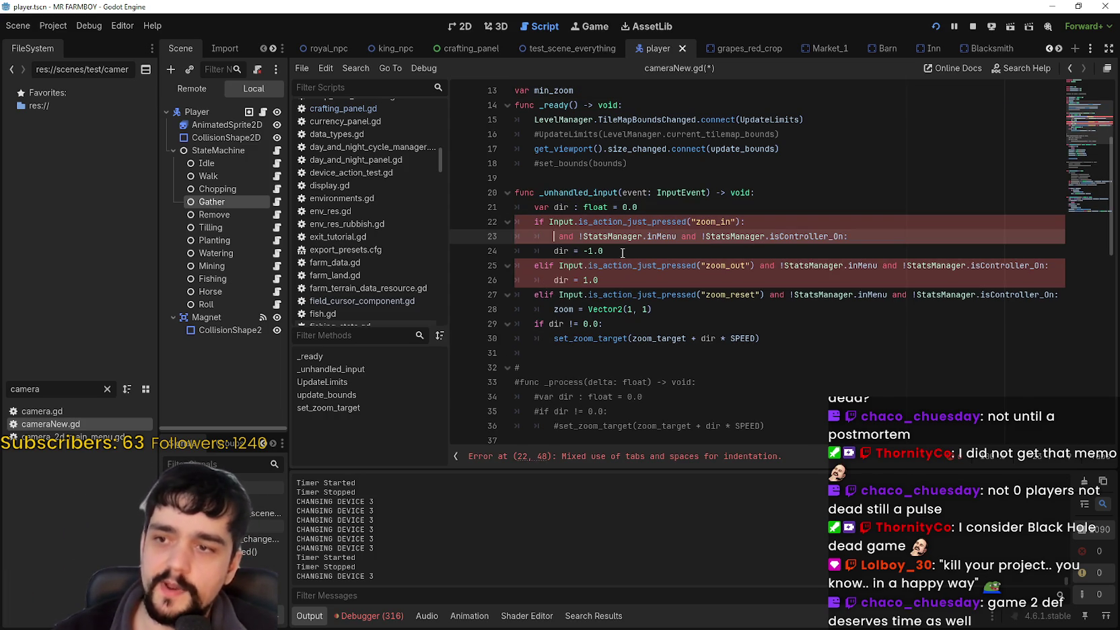
Step: Check the StatsManager.isController_On condition now sitting on line 23
left_click(545, 253)
left_click(761, 223)
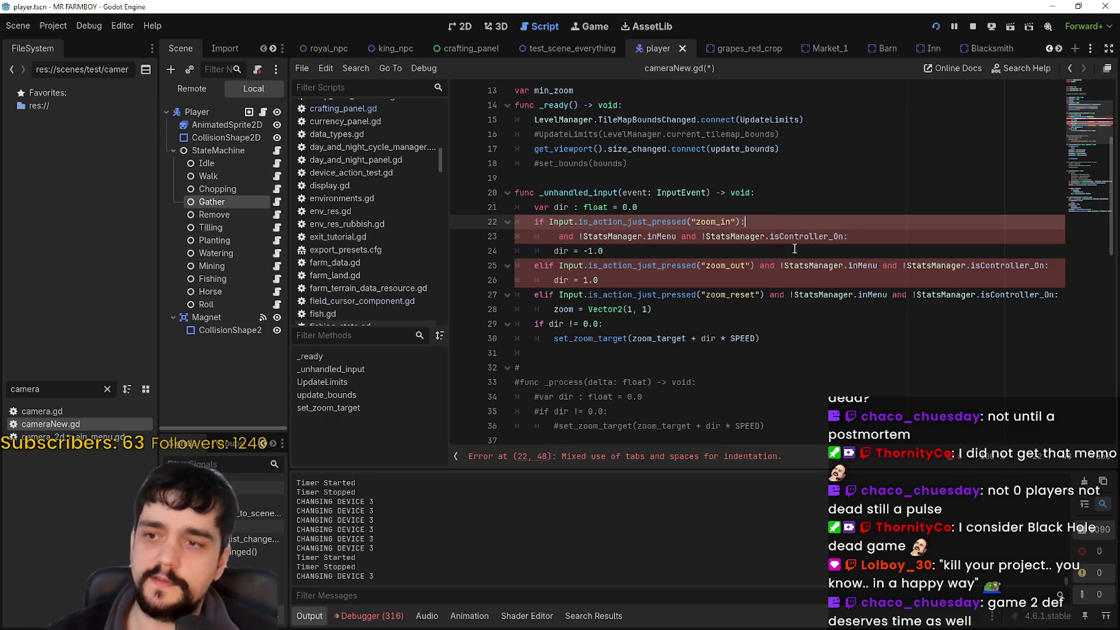
double_click(791, 233)
left_click(783, 218)
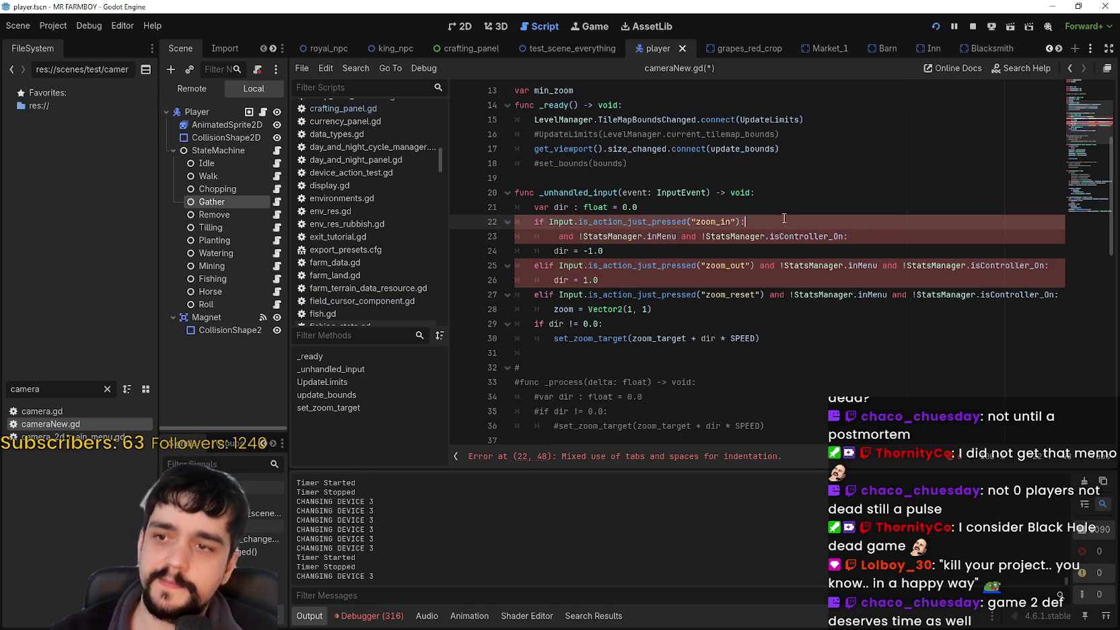
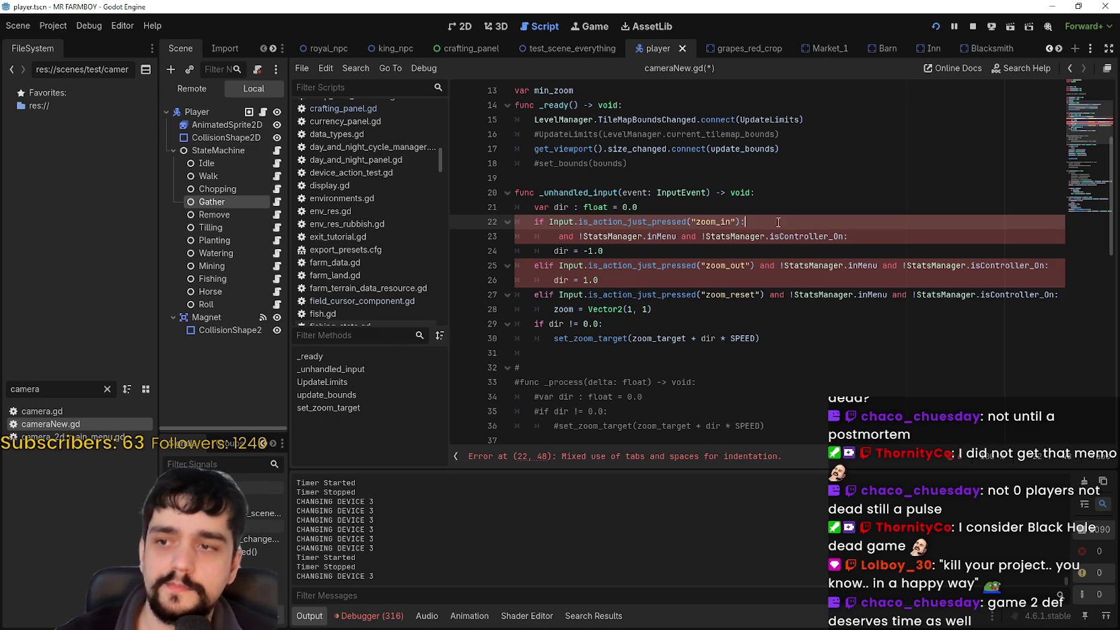
Step: Add an 'if StatsManager.isController_On:' line under the zoom_in check, reusing the copied condition
key("Return")
type("if")
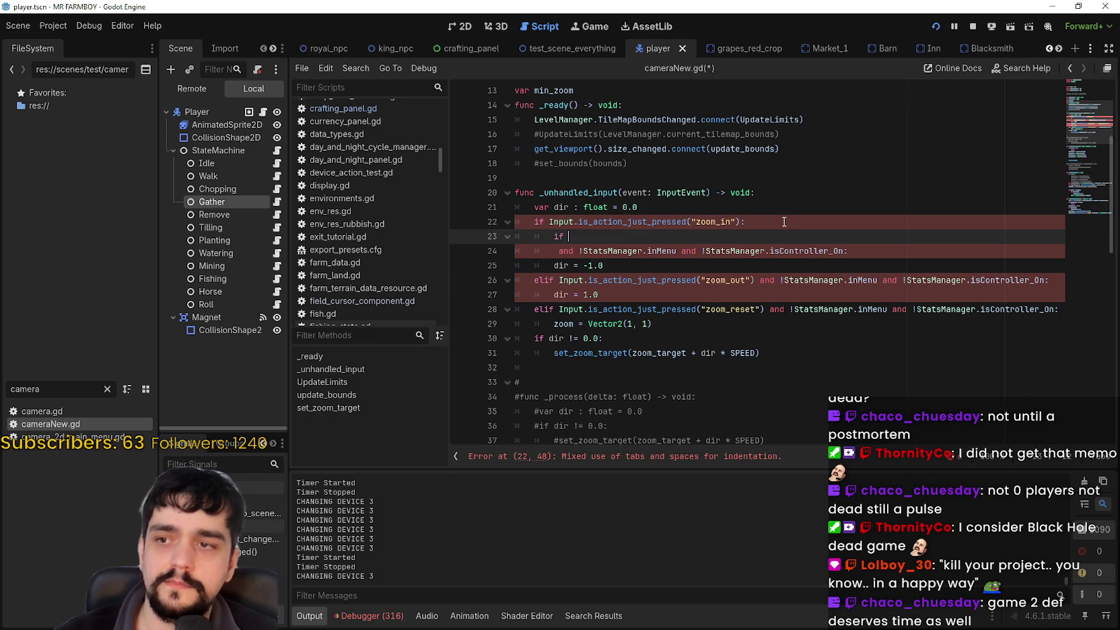
left_click_drag(705, 250, 844, 251)
key("ctrl+c")
left_click(646, 232)
key("ctrl+v")
type(":")
key("Return")
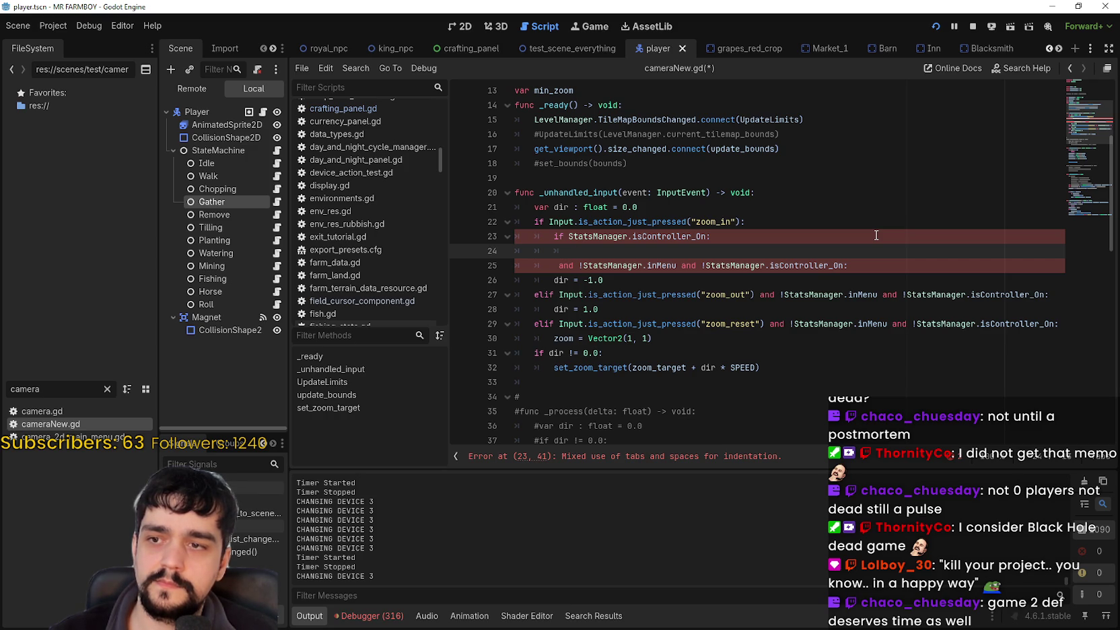
Step: Nest an 'if !StatsManager.inMenu:' check inside the controller check, using the copied condition
left_click(668, 264)
double_click(668, 264)
left_click_drag(668, 264, 582, 265)
key("ctrl+c")
left_click(583, 255)
type("if")
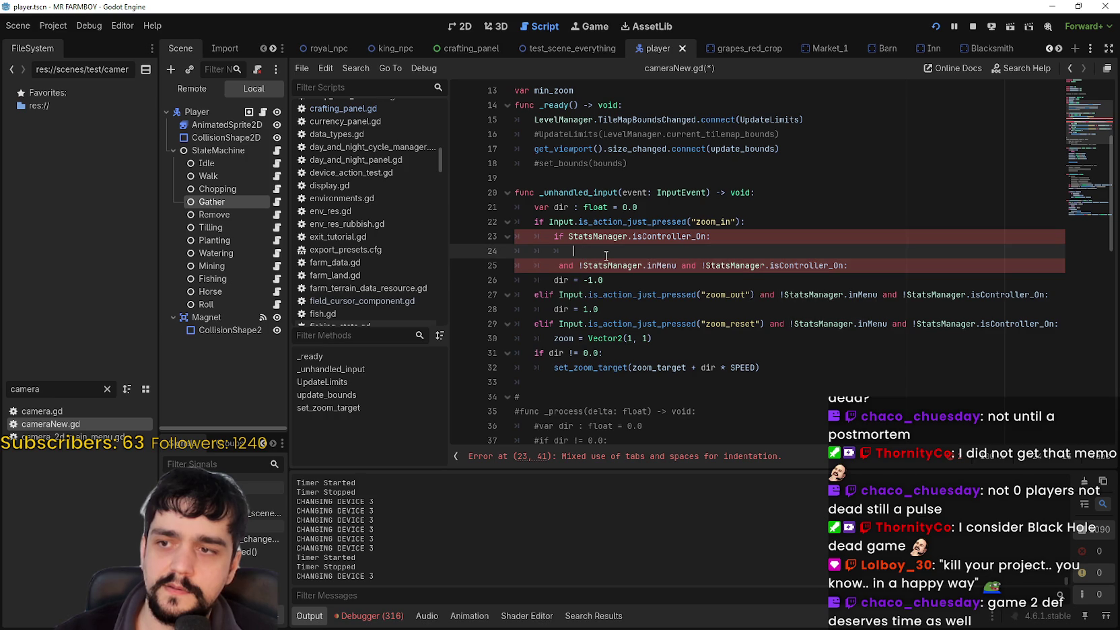
key("ctrl+v")
type(":")
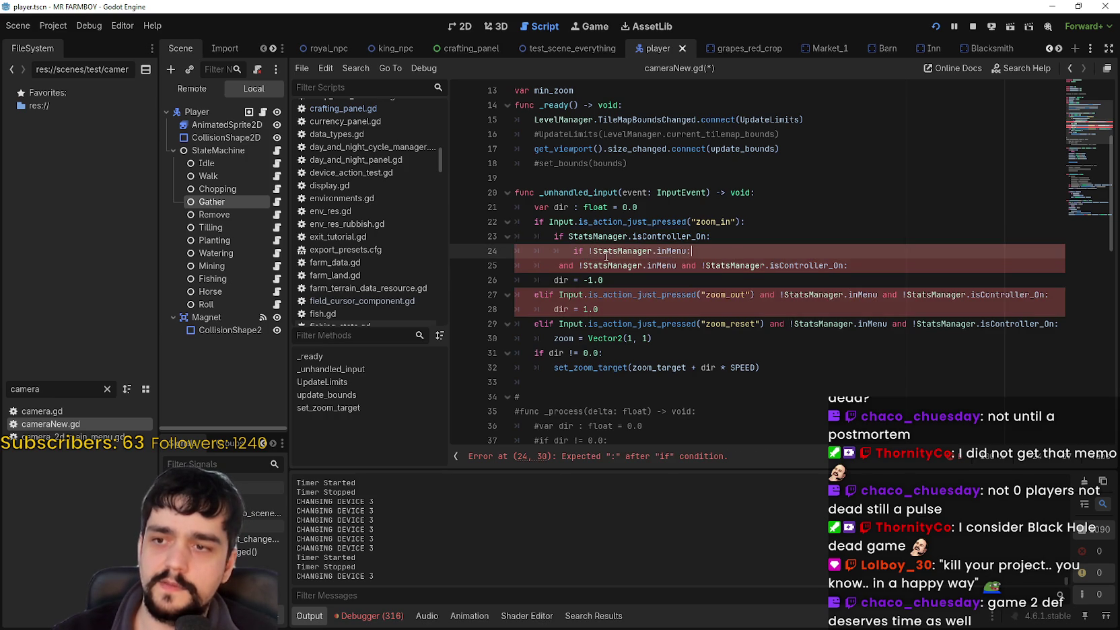
key("Return")
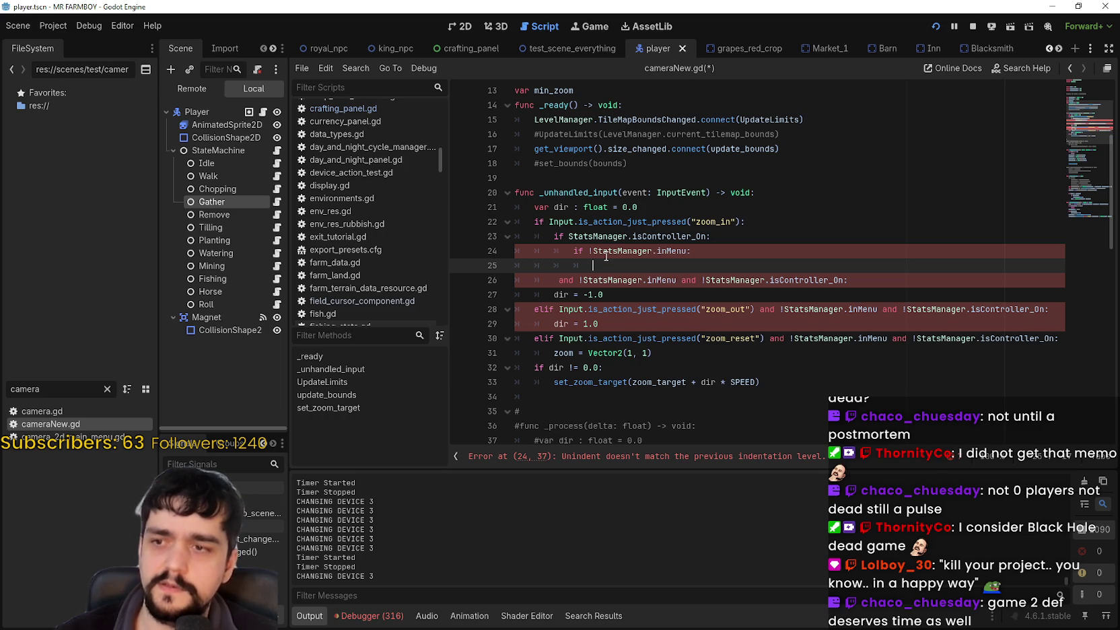
Step: Change the nested check to 'if StatsManager.inMenu:' with a return statement beneath it
left_click_drag(603, 295, 553, 295)
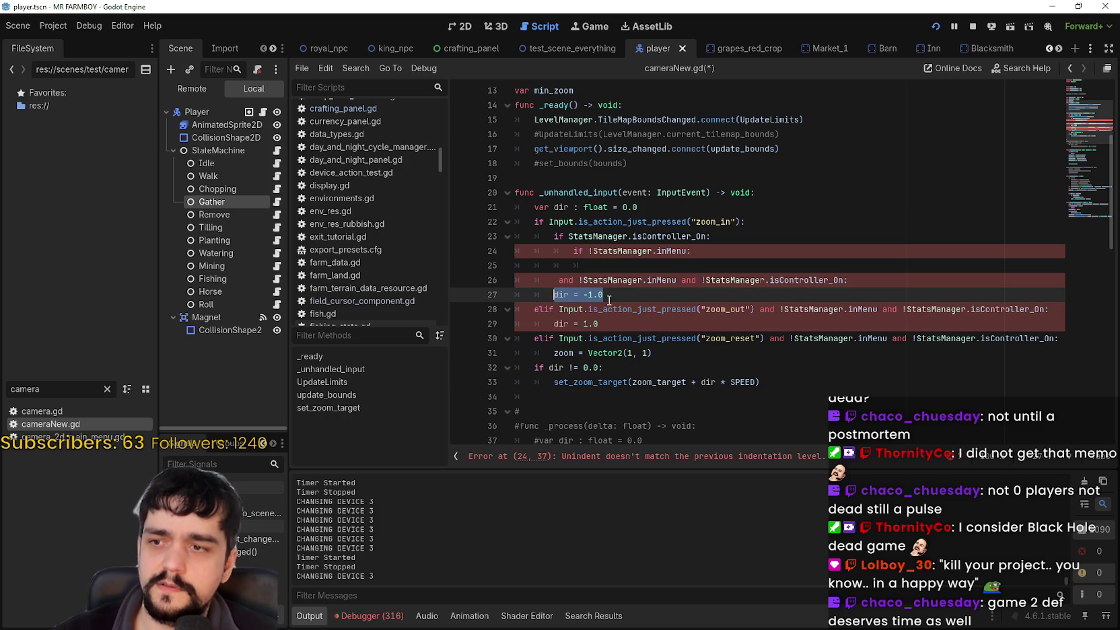
left_click(597, 253)
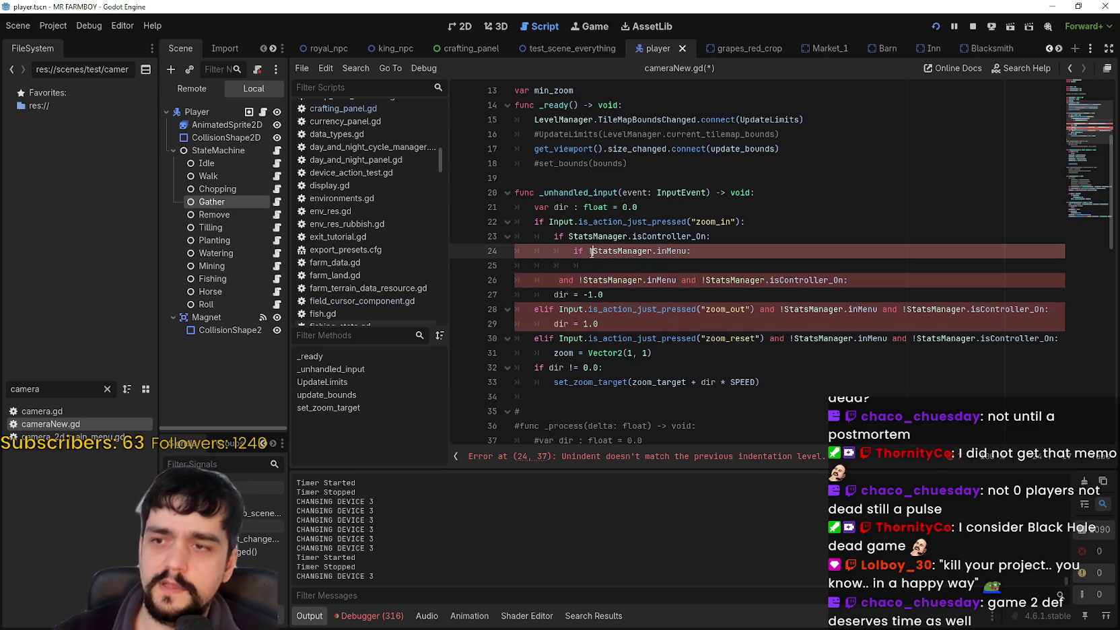
key("BackSpace")
left_click(737, 267)
type("retu")
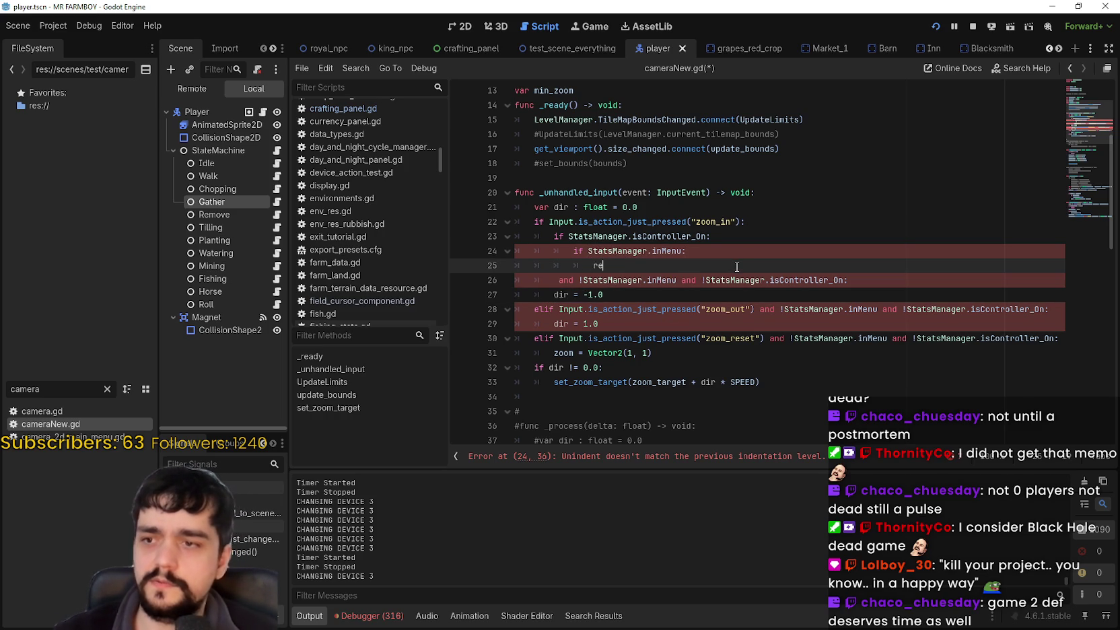
type("rn")
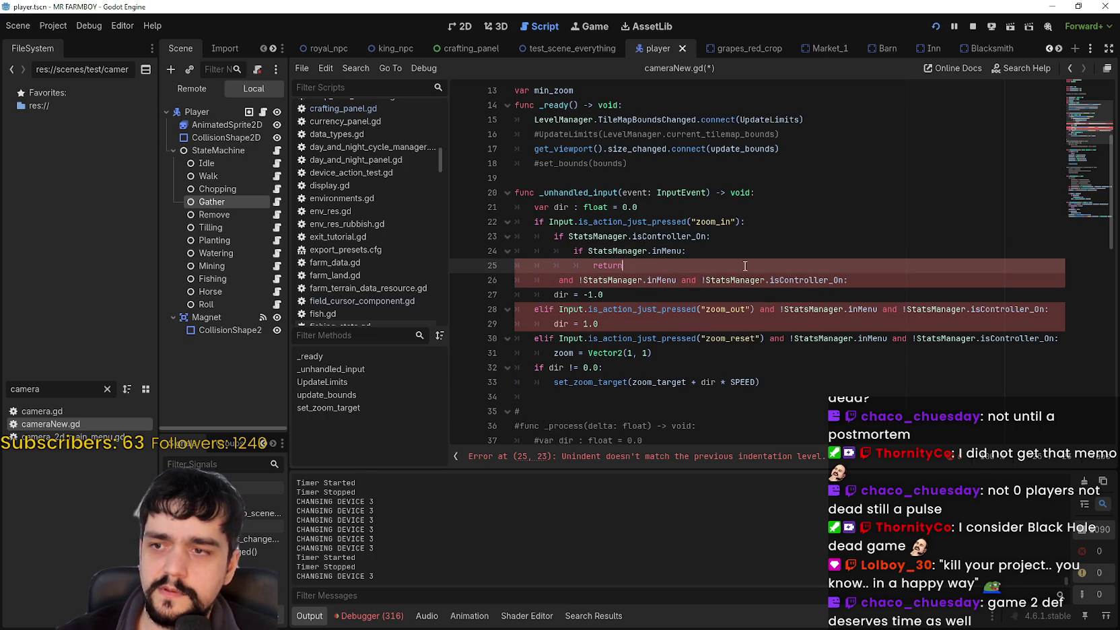
key("Return")
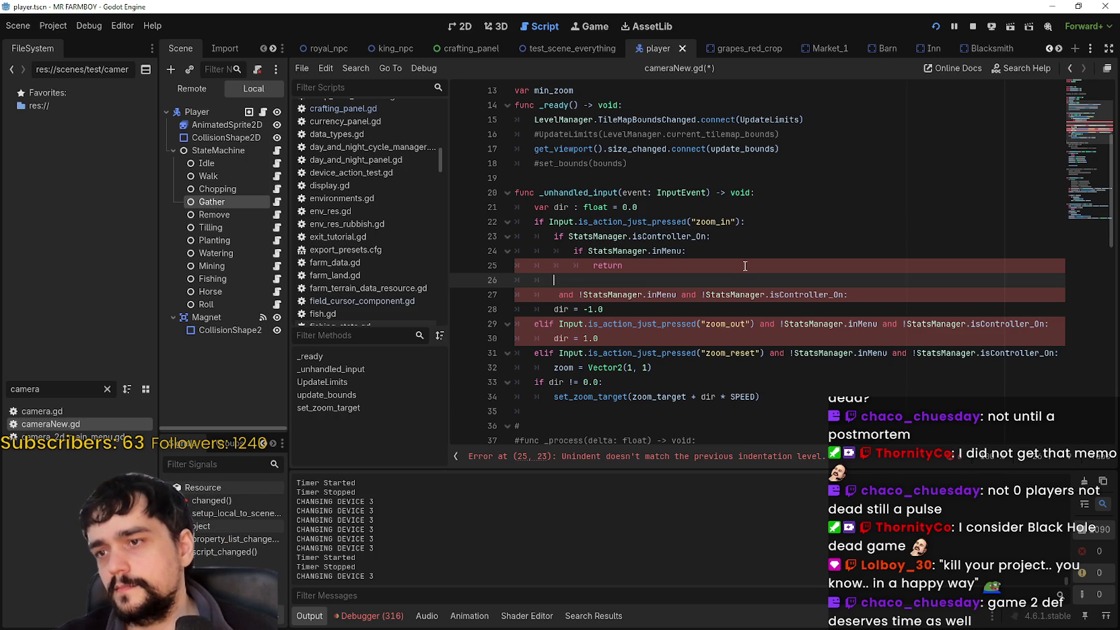
type("else:")
key("Return")
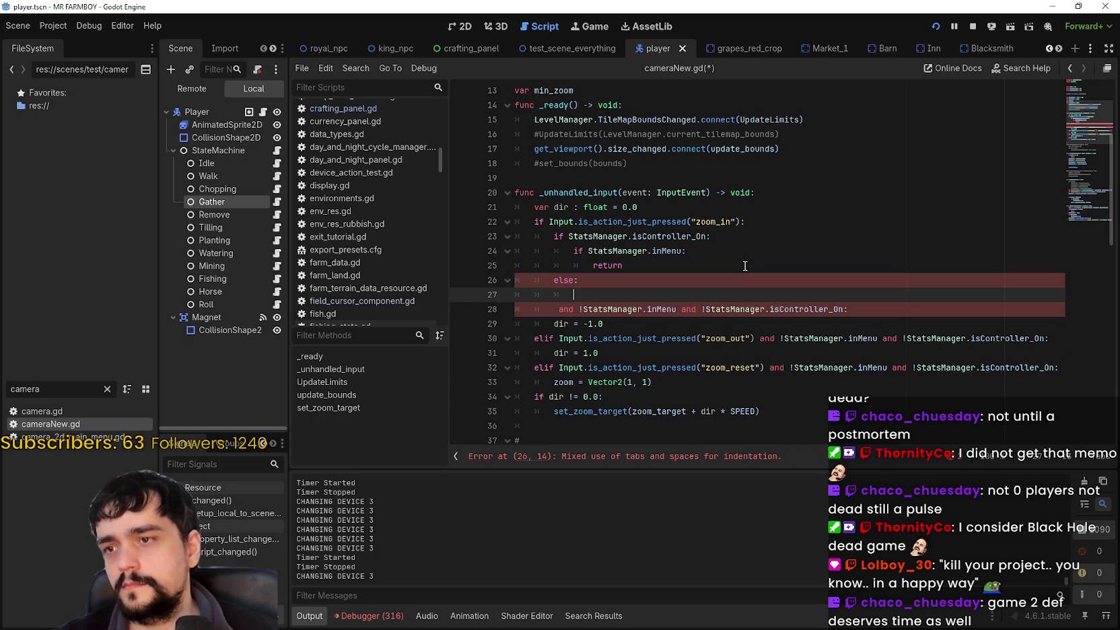
Step: Delete the isController_On check line and unindent the inMenu check and its return
double_click(662, 309)
left_click_drag(635, 307, 672, 309)
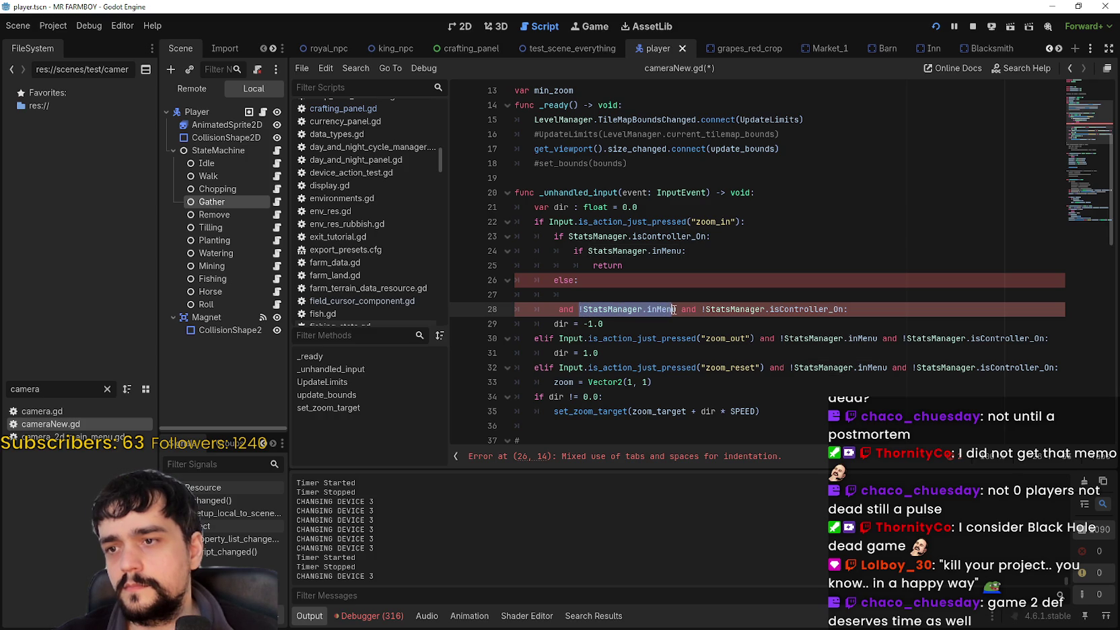
left_click(609, 275)
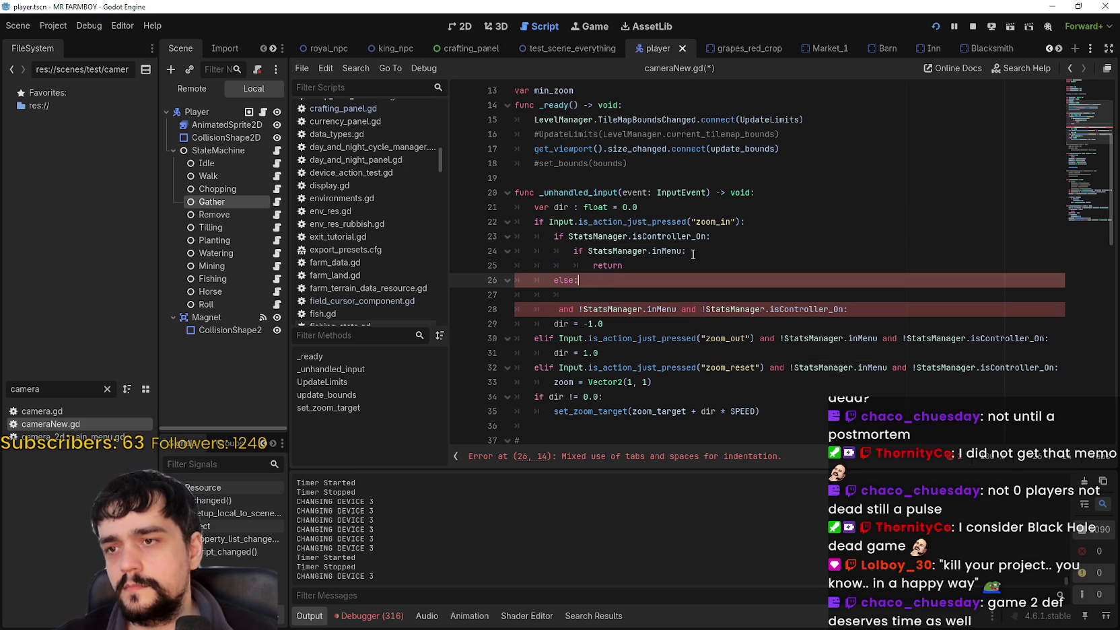
left_click_drag(740, 239, 531, 238)
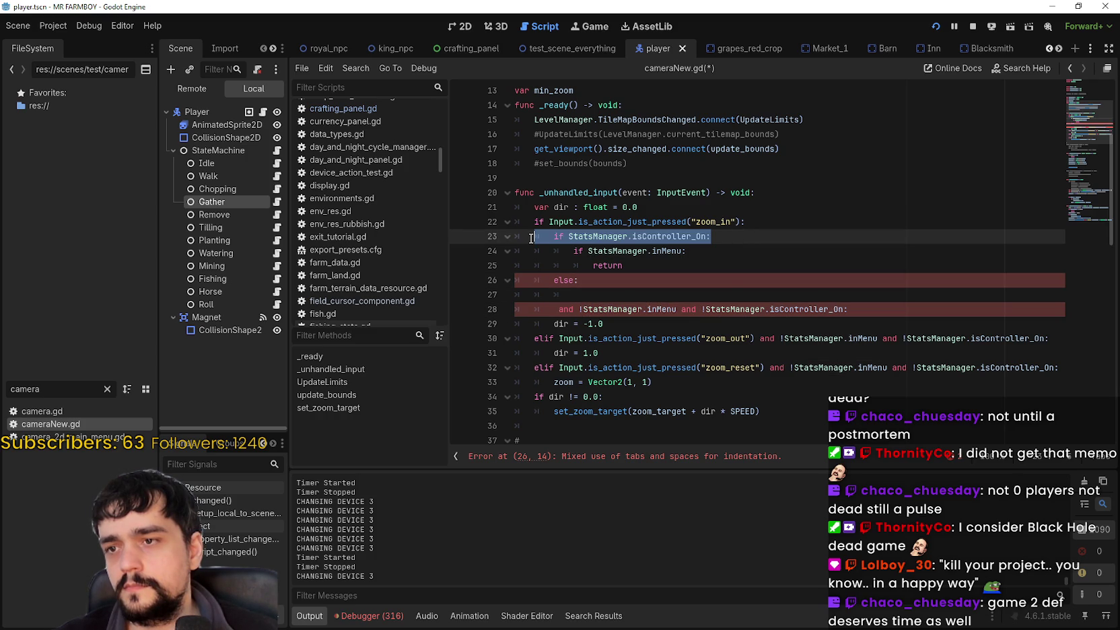
left_click_drag(529, 237, 515, 238)
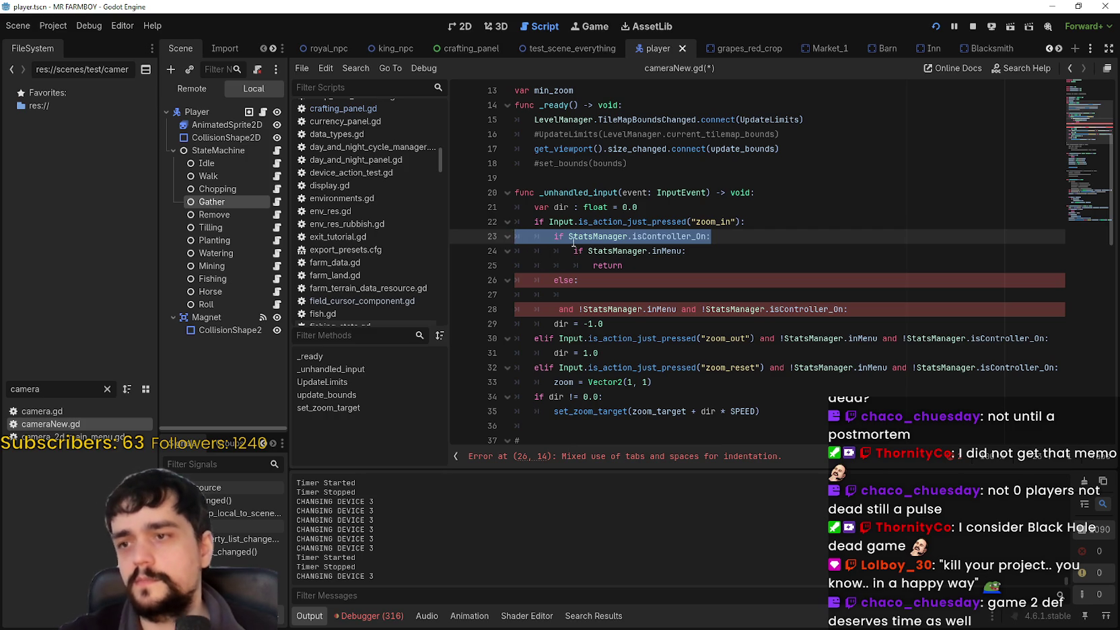
key("Delete")
key("Delete")
key("Home")
key("BackSpace")
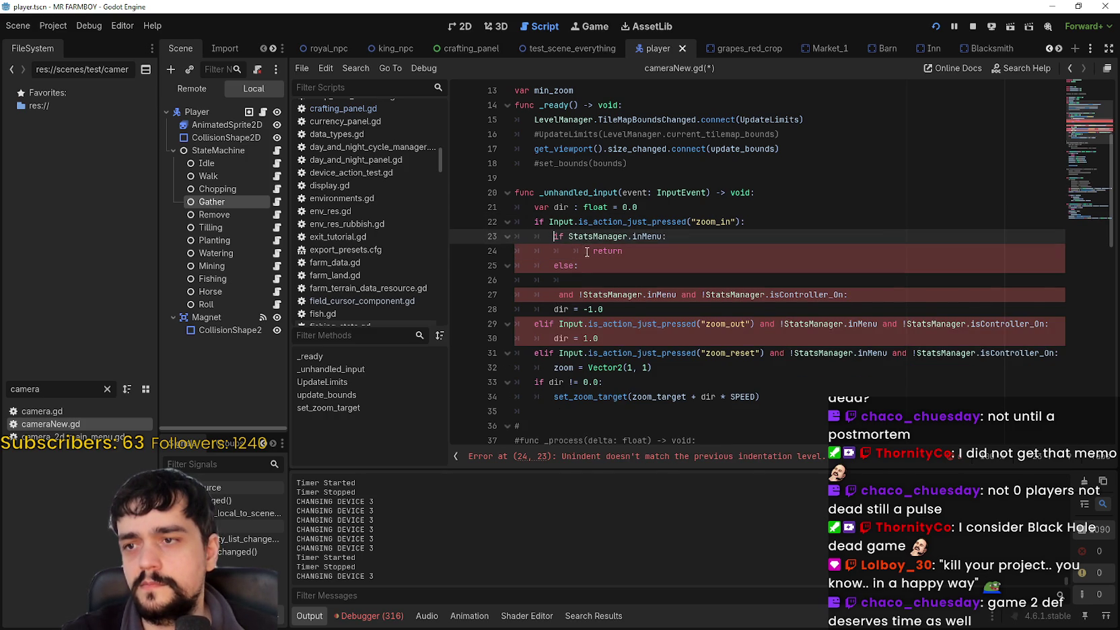
left_click(585, 251)
key("BackSpace")
Step: Remove the leftover else and continuation lines, leaving dir = -1.0, and save cameraNew.gd
left_click(515, 279)
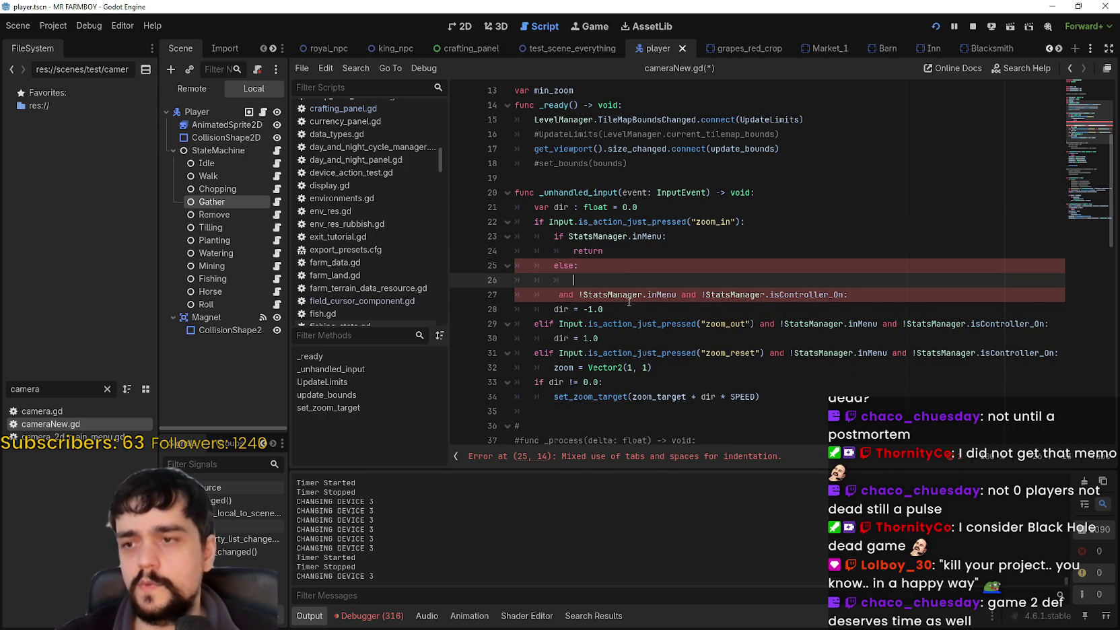
key("shift+Down")
key("shift+End")
left_click(509, 266)
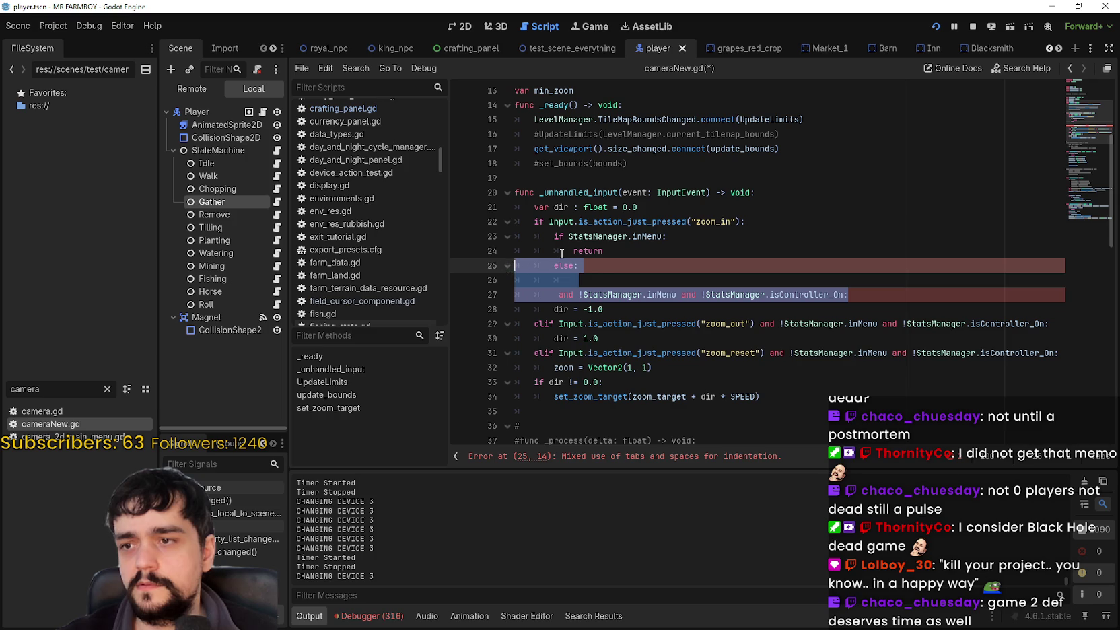
key("BackSpace")
key("BackSpace")
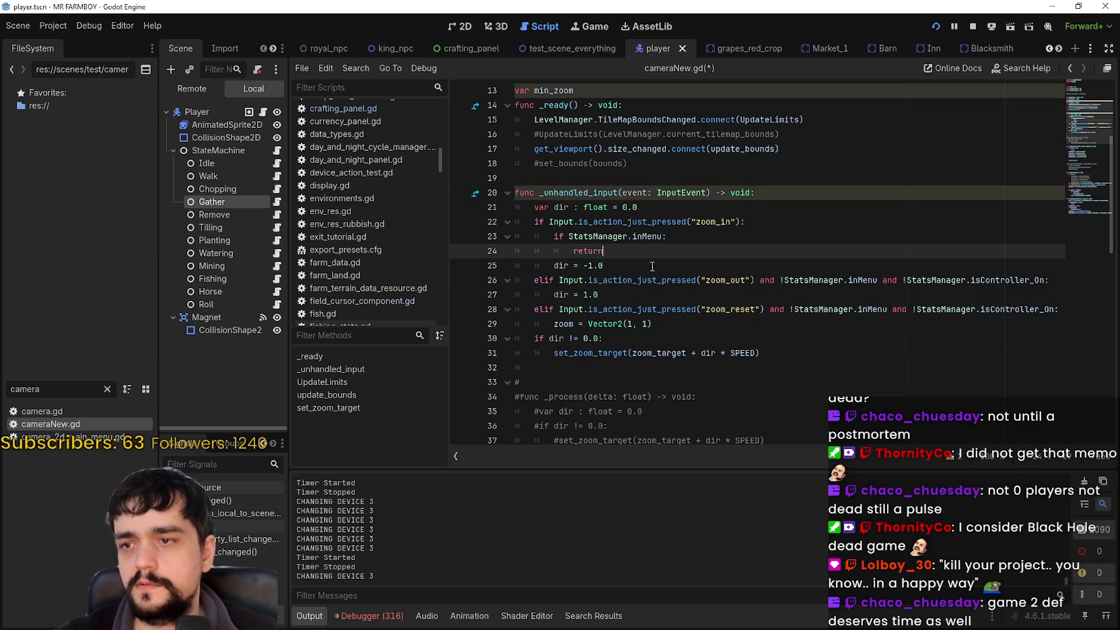
left_click(666, 262)
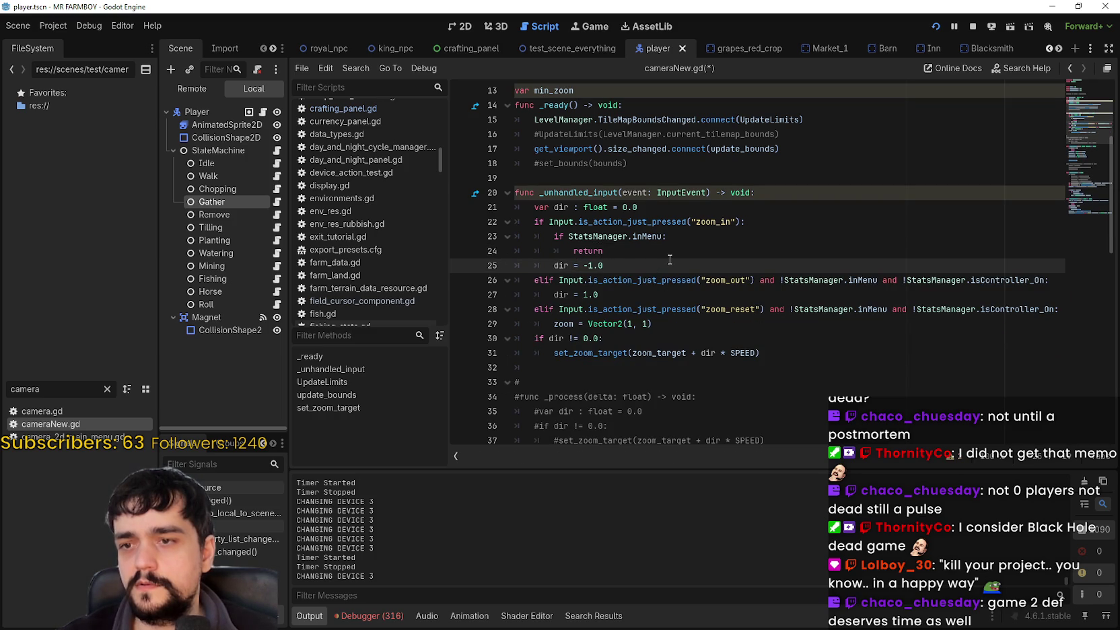
key("ctrl+s")
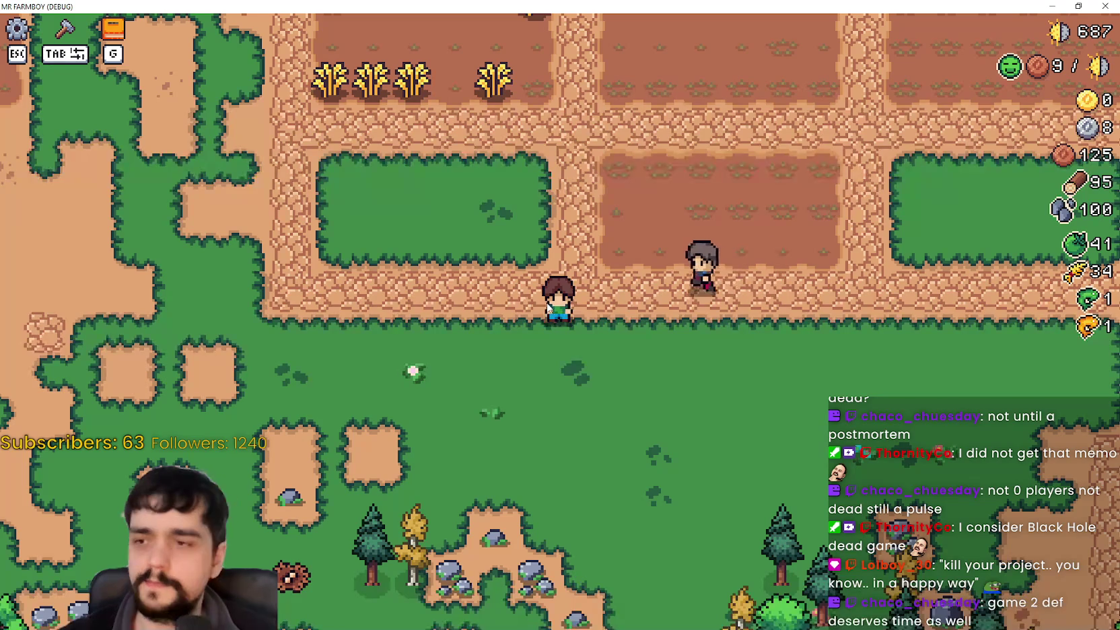
scroll("up", 3)
scroll("down", 3)
key("Tab")
scroll("up", 3)
scroll("down", 3)
left_click(40, 144)
scroll("up", 3)
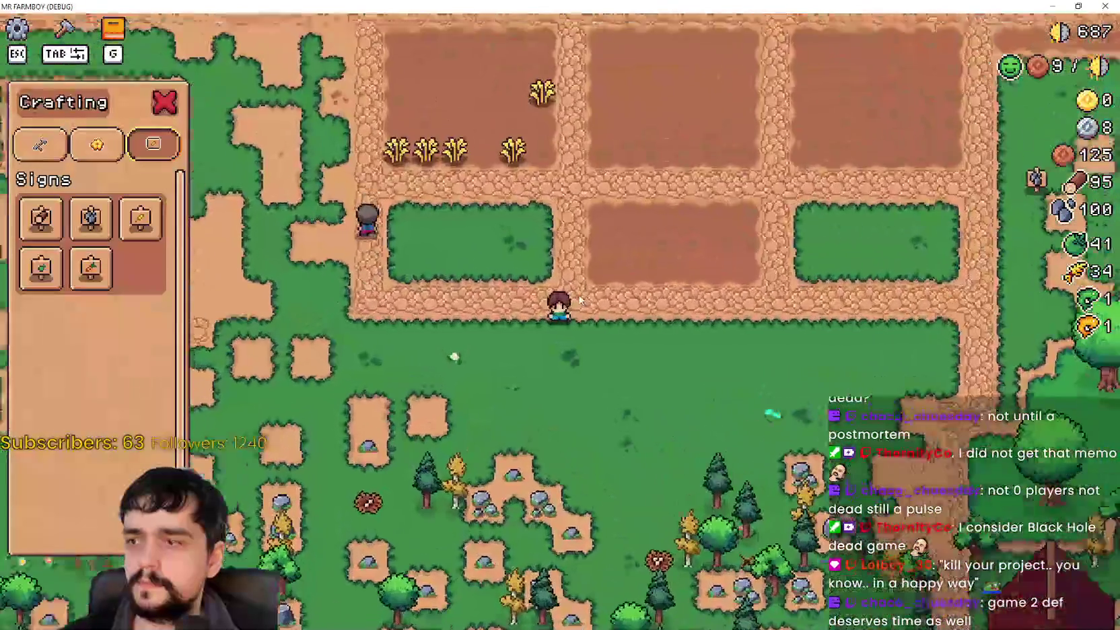
scroll("down", 3)
scroll("up", 3)
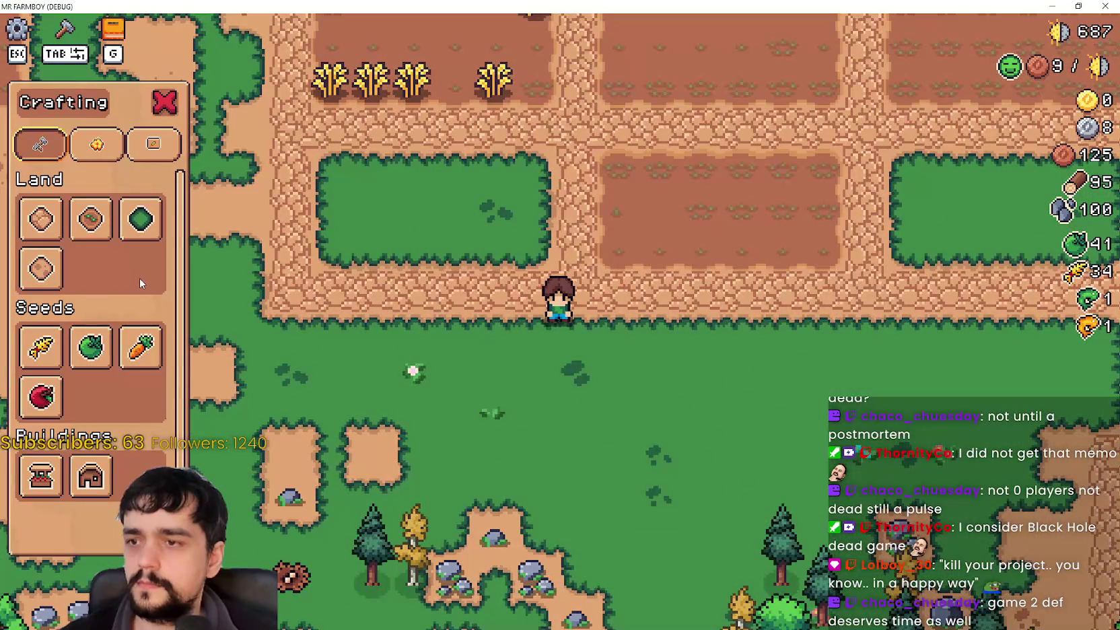
key("F8")
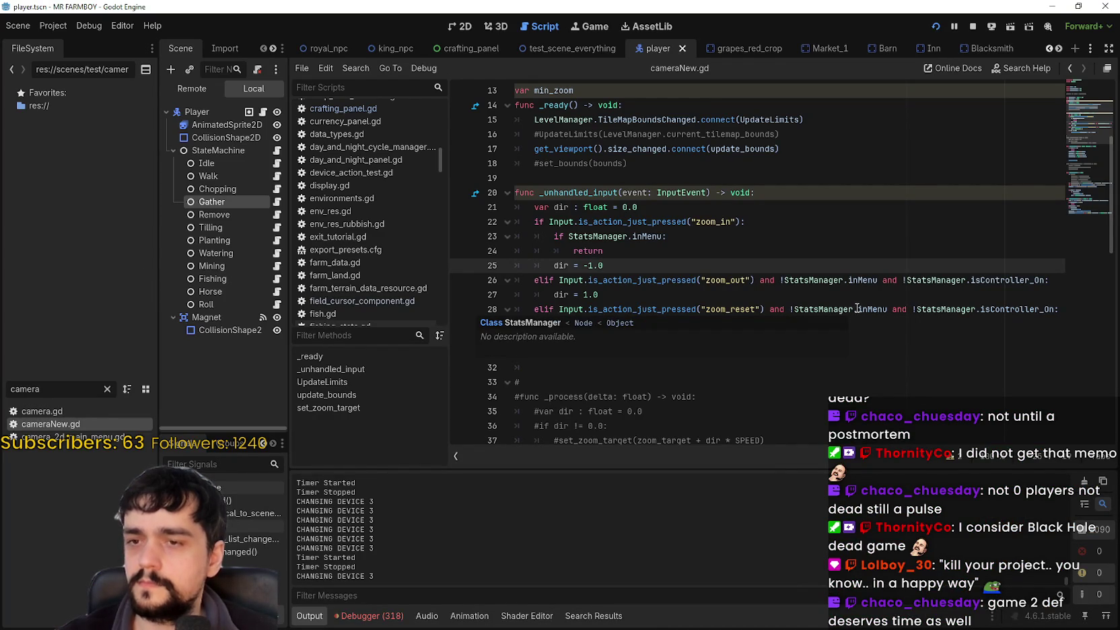
key("F5")
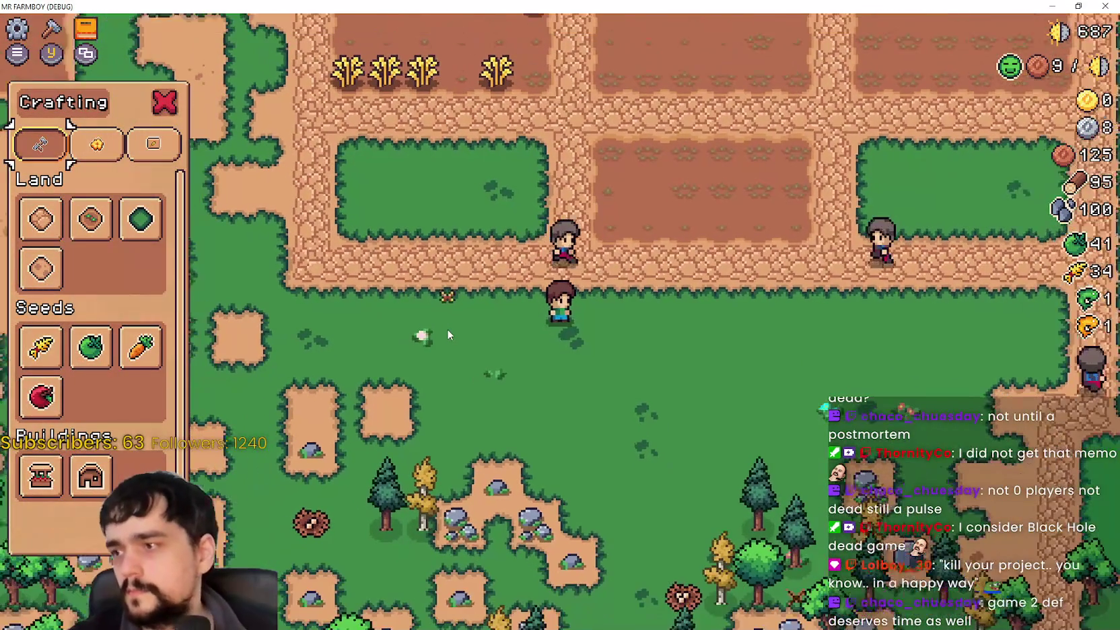
key("e")
key("e")
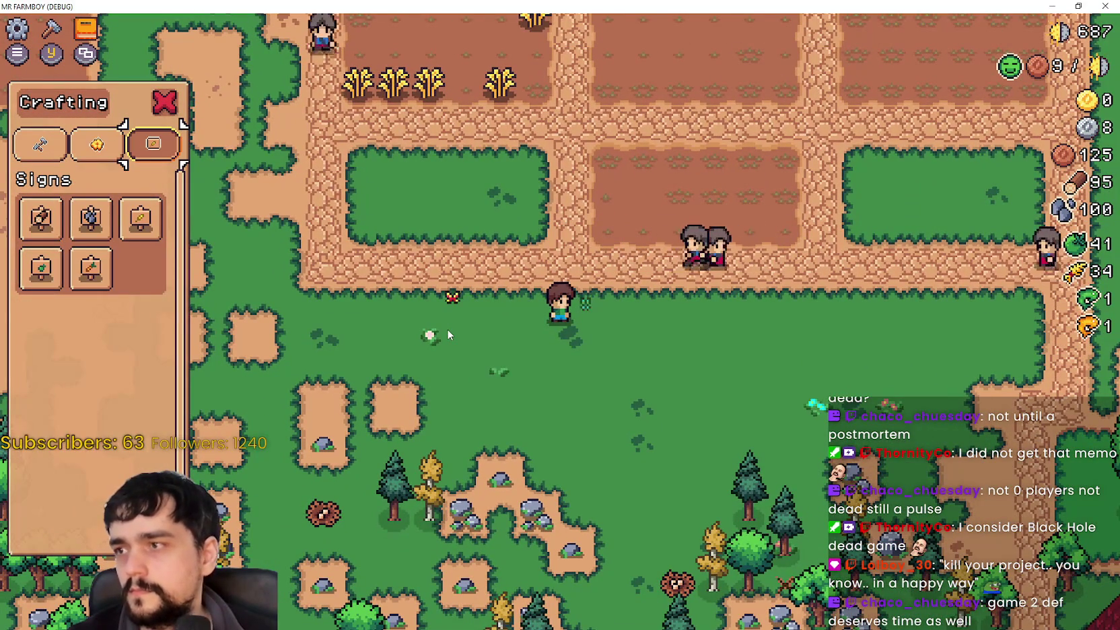
key("Escape")
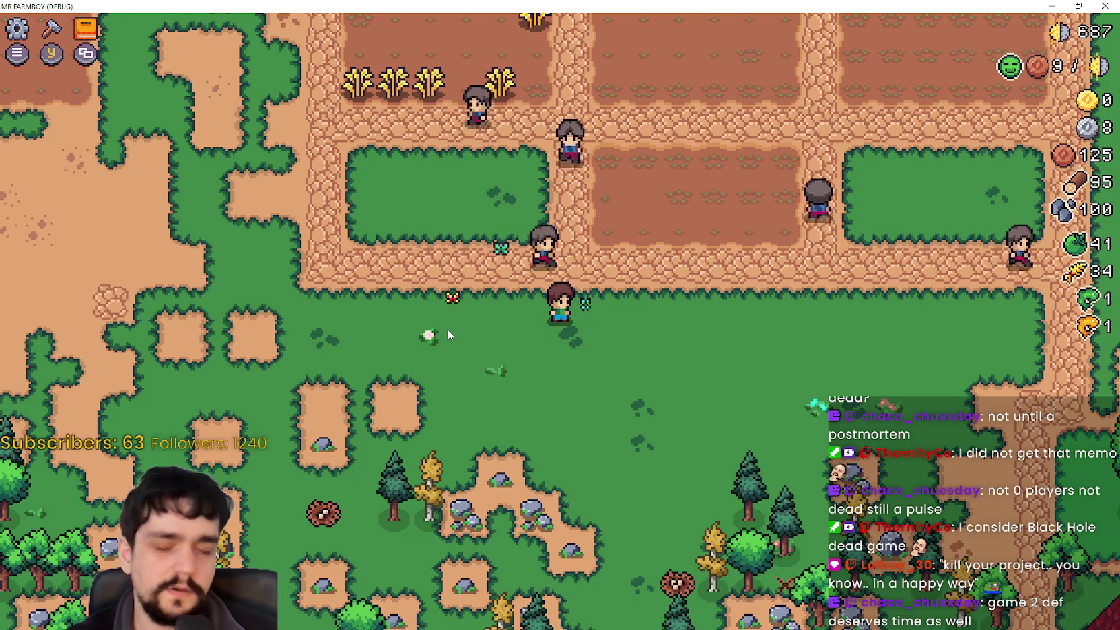
key("s")
key("d")
key("w")
key("s")
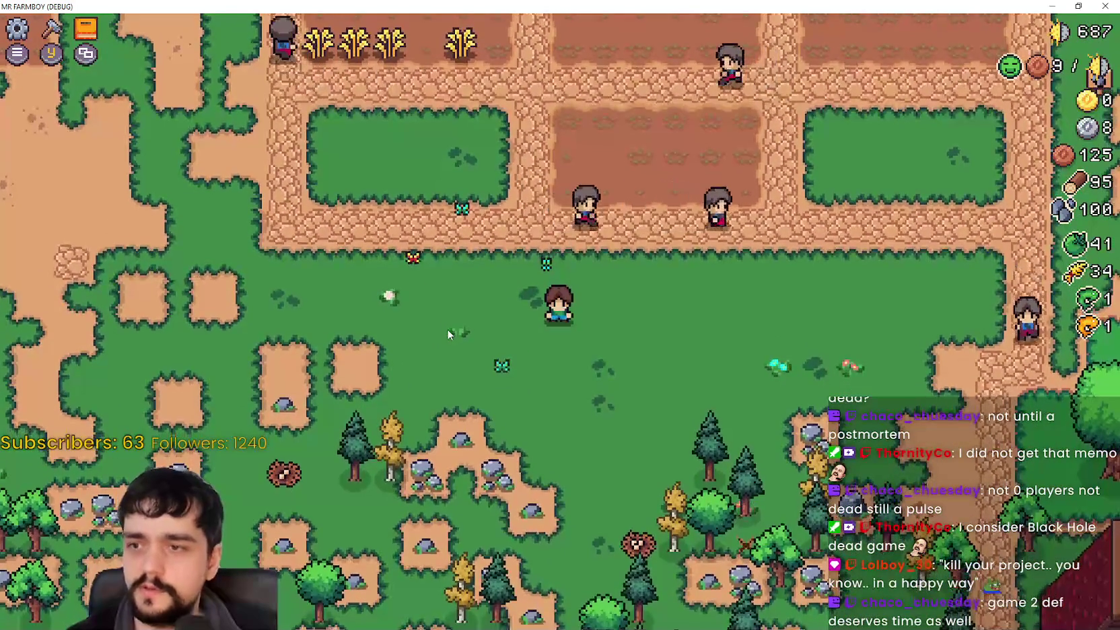
scroll("down", 3)
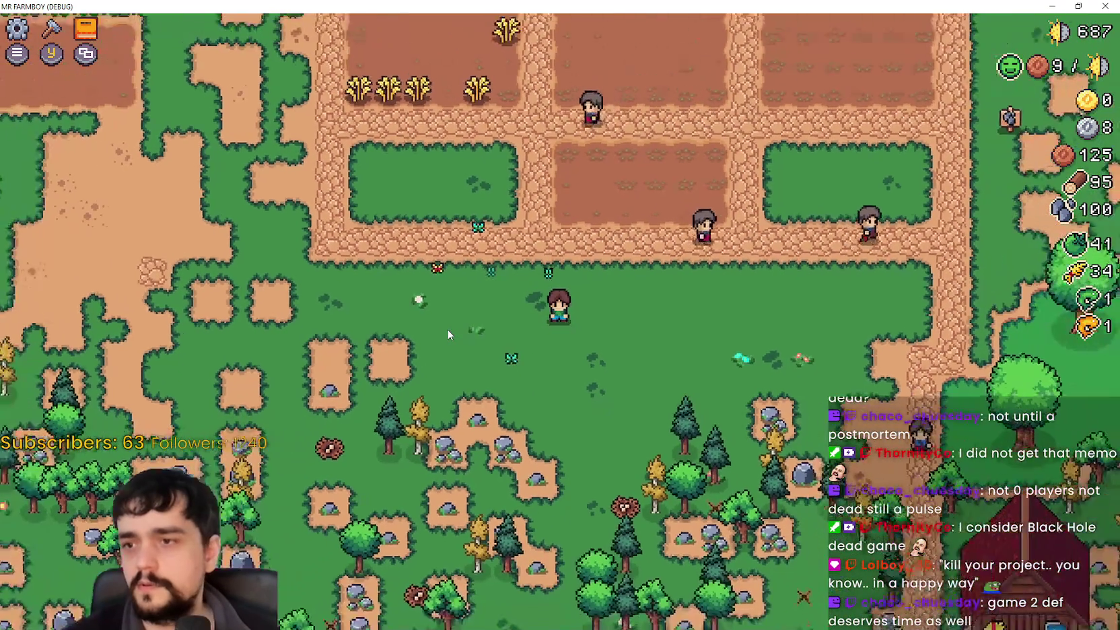
key("F8")
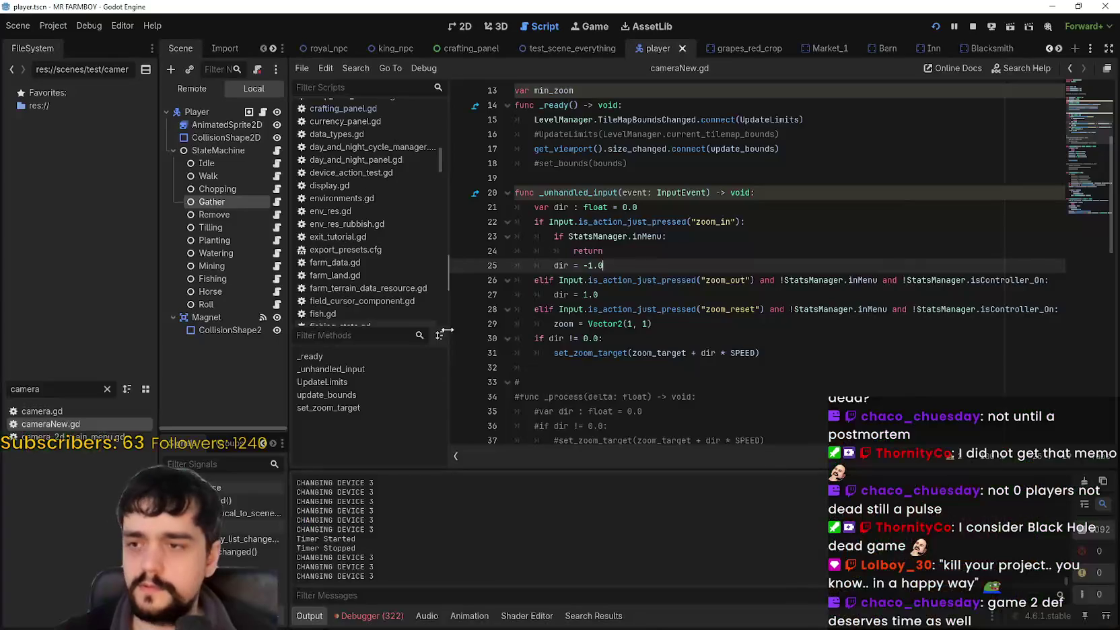
Step: Set a breakpoint on the return line, then run the game with F5 and test zooming
left_click(461, 251)
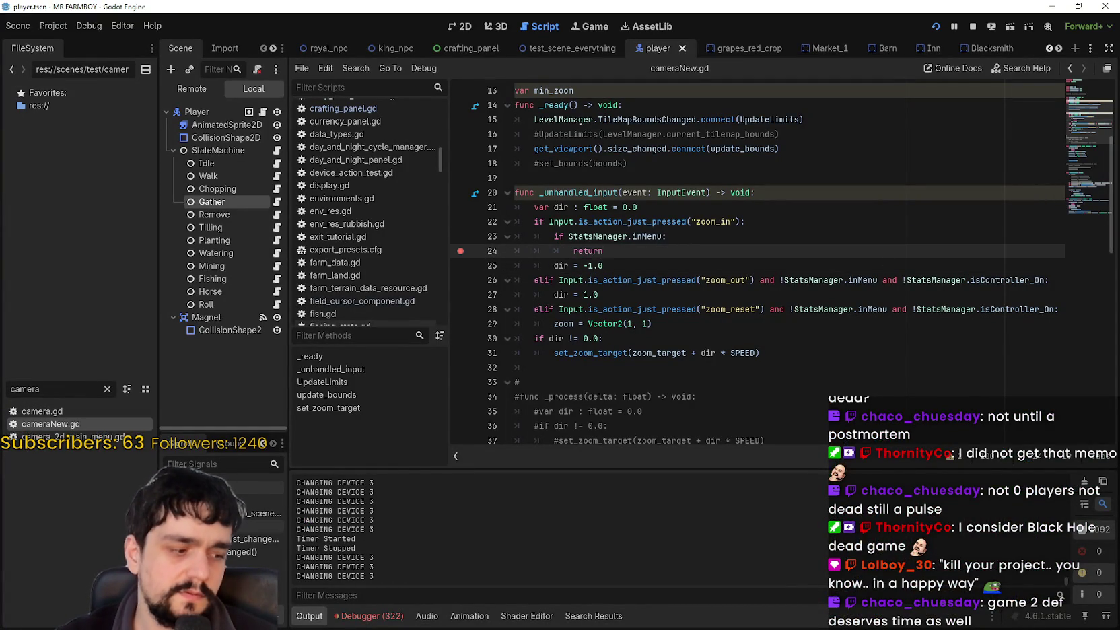
key("F5")
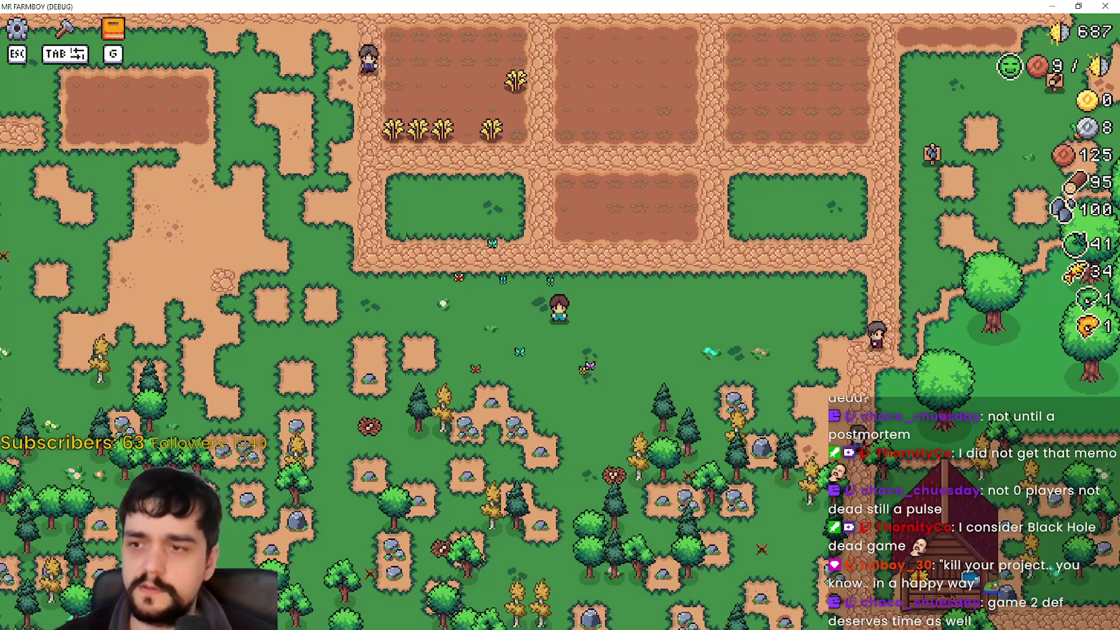
scroll("up", 3)
scroll("down", 3)
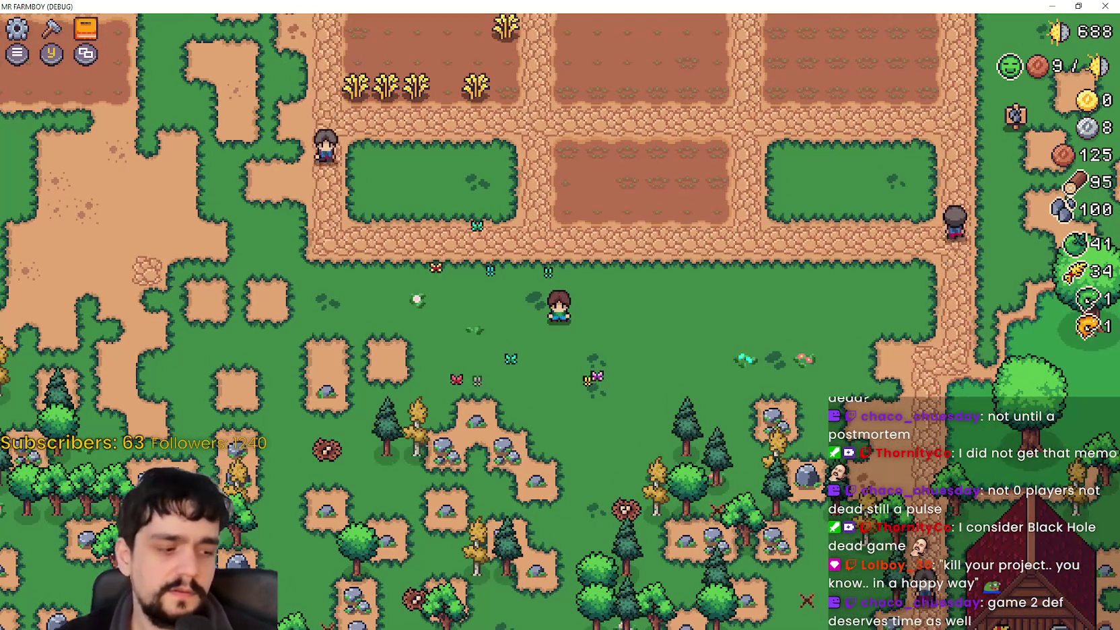
scroll("down", 3)
scroll("down", 3)
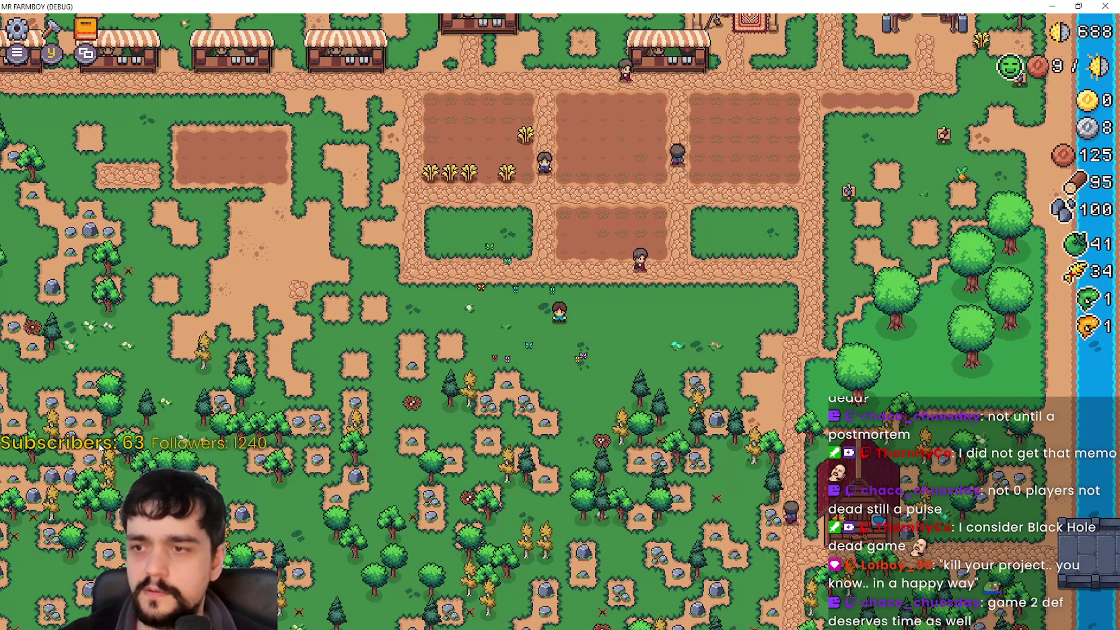
key("alt+Tab")
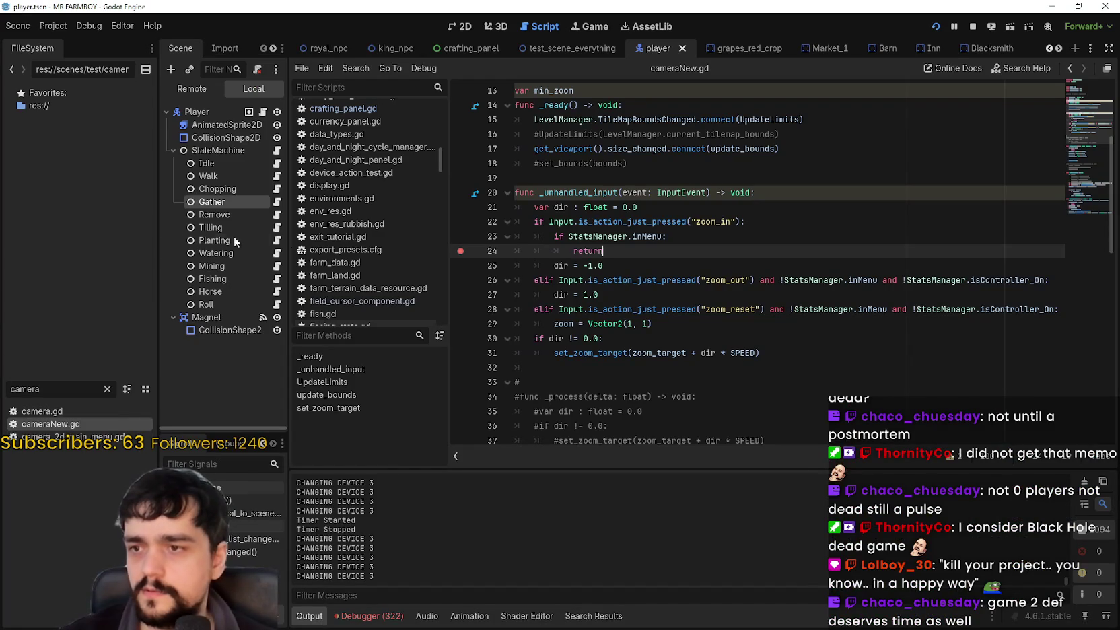
Step: Add a breakpoint on line 23's inMenu check and zoom in the game to hit it
double_click(631, 237)
left_click(654, 264)
left_click(573, 250)
key("shift+Left")
left_click(461, 236)
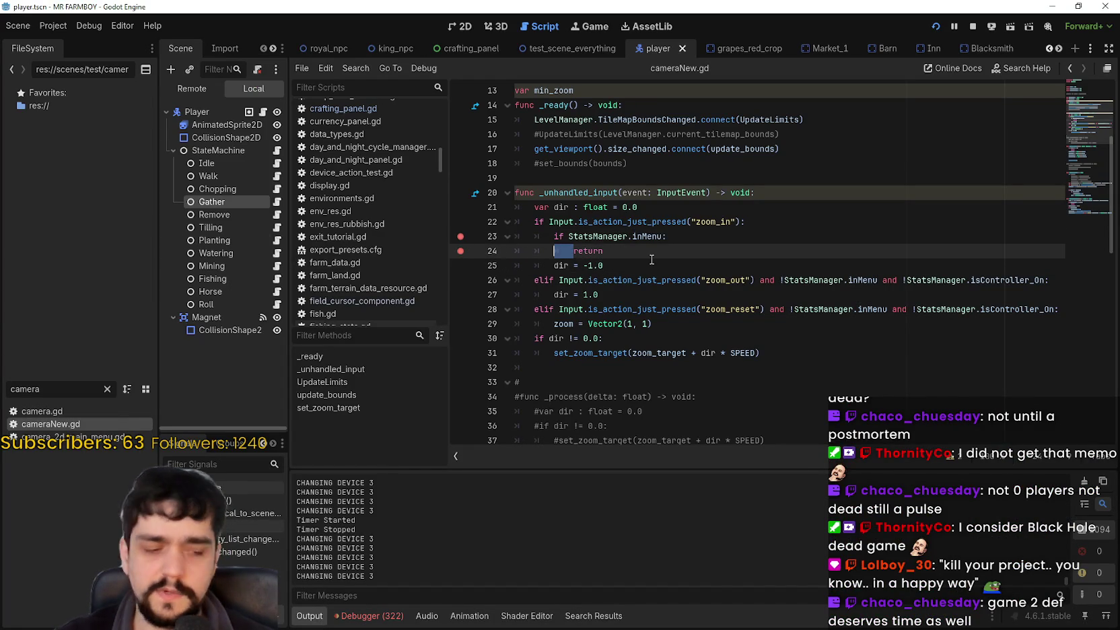
key("alt+Tab")
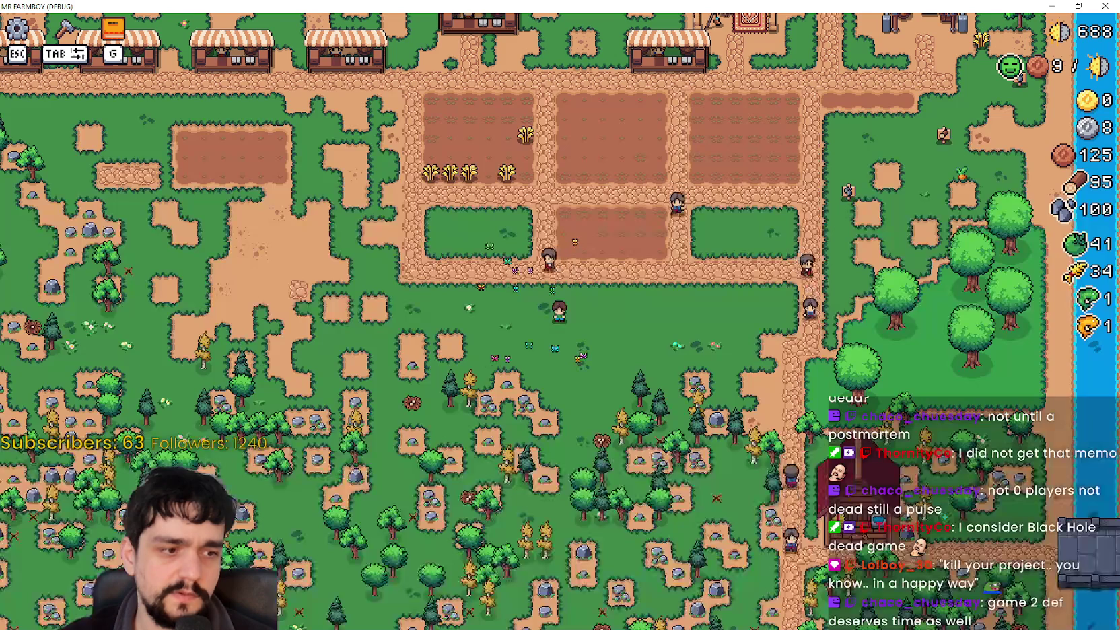
scroll("up", 3)
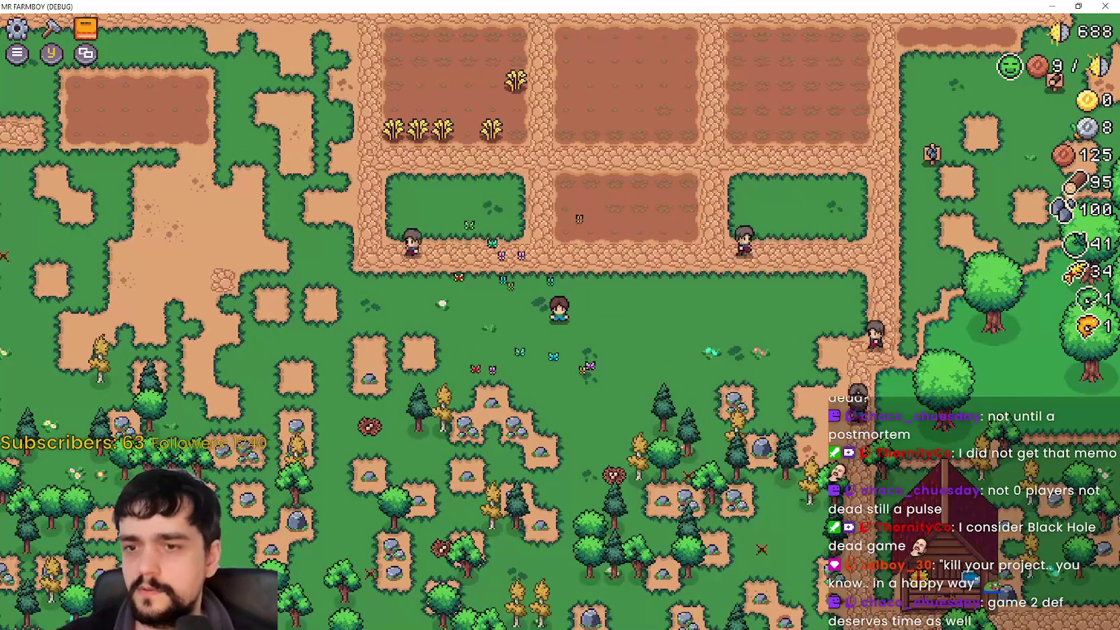
scroll("up", 3)
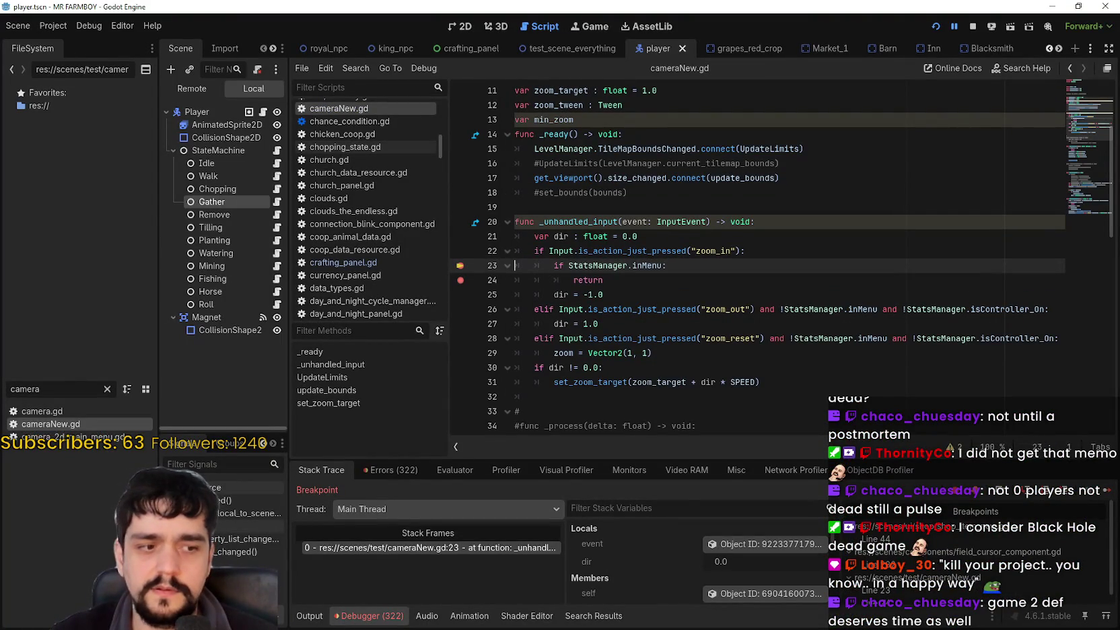
Step: Resume past the line 23 breakpoint several times and shrink the game window up and left
left_click(1107, 490)
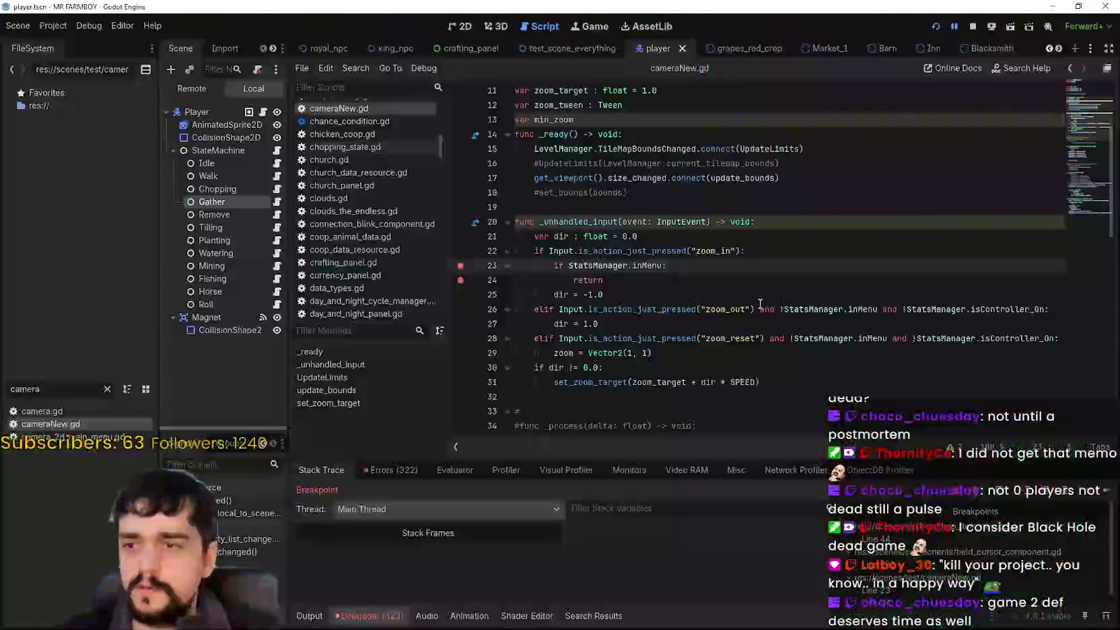
left_click(1107, 490)
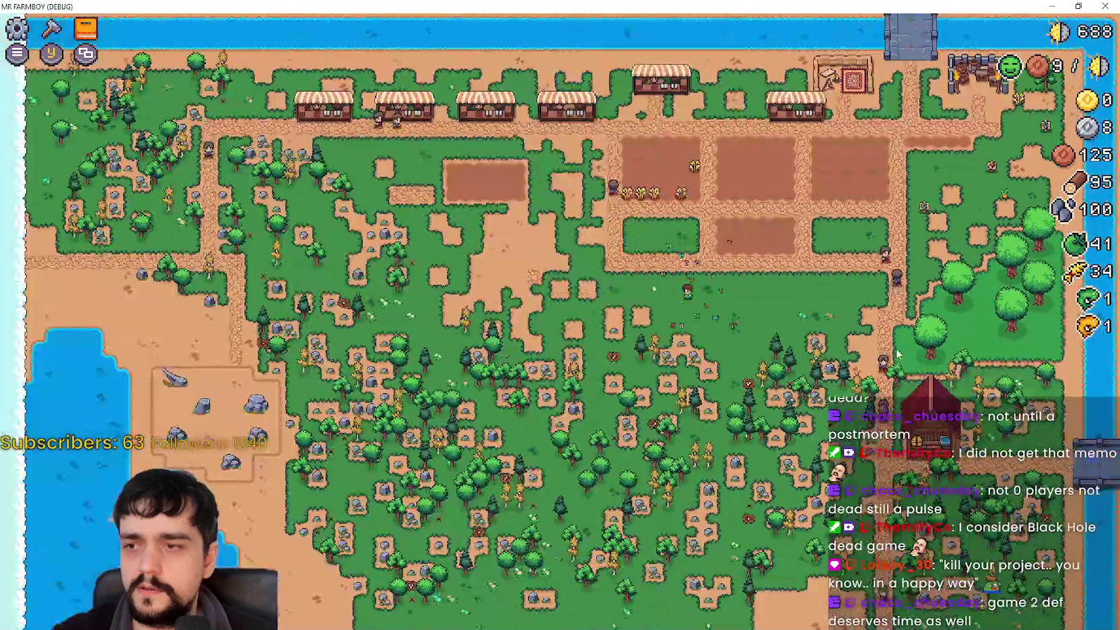
scroll("up", 3)
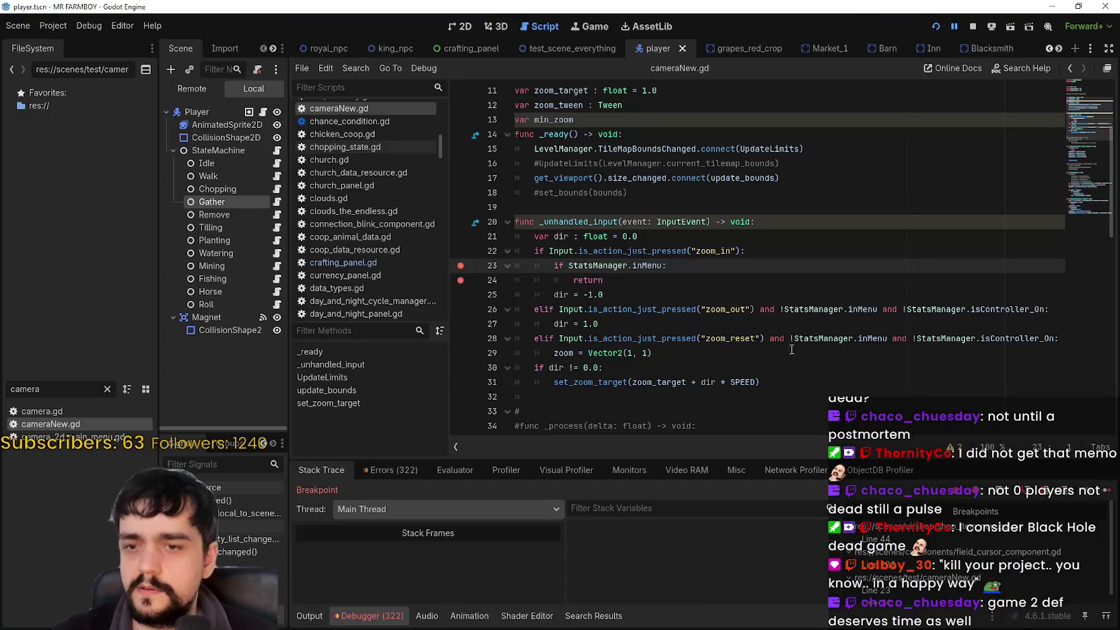
left_click(1106, 491)
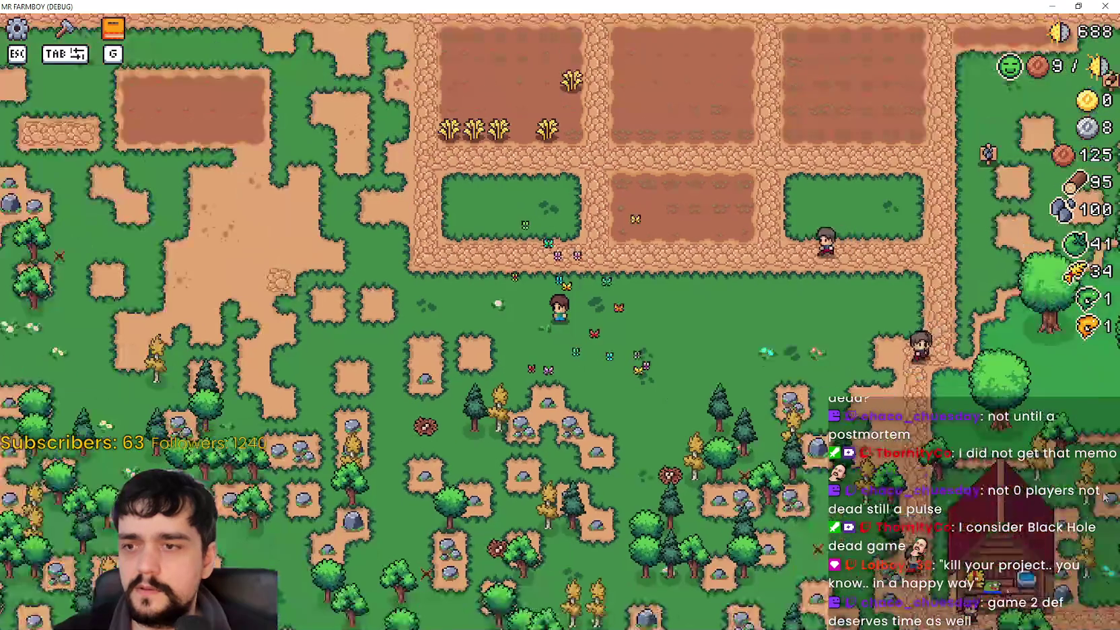
scroll("up", 3)
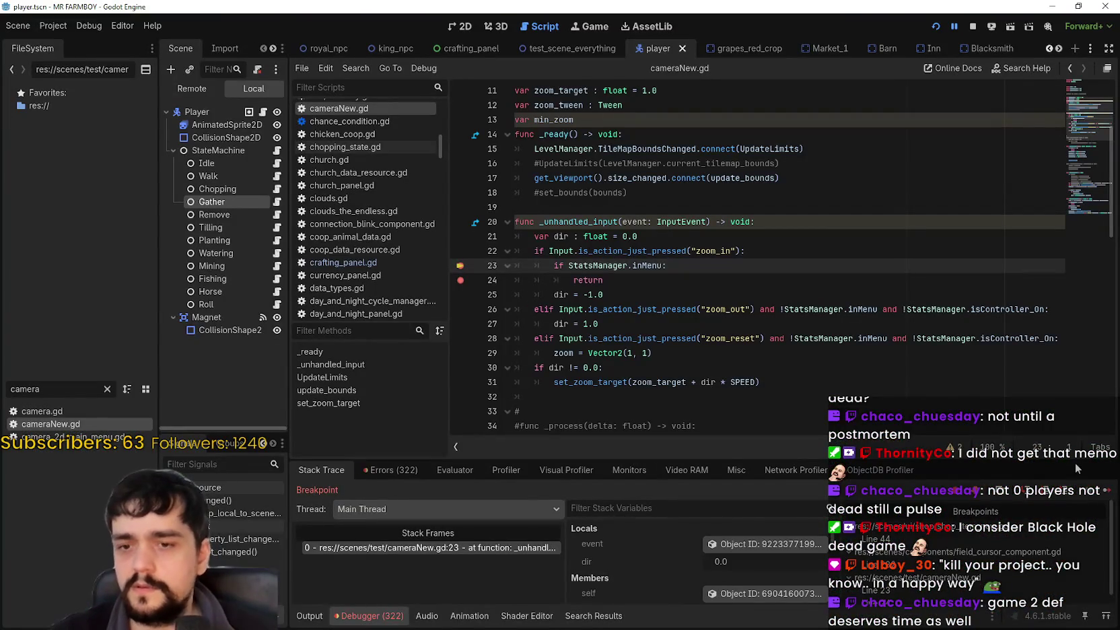
left_click(1111, 489)
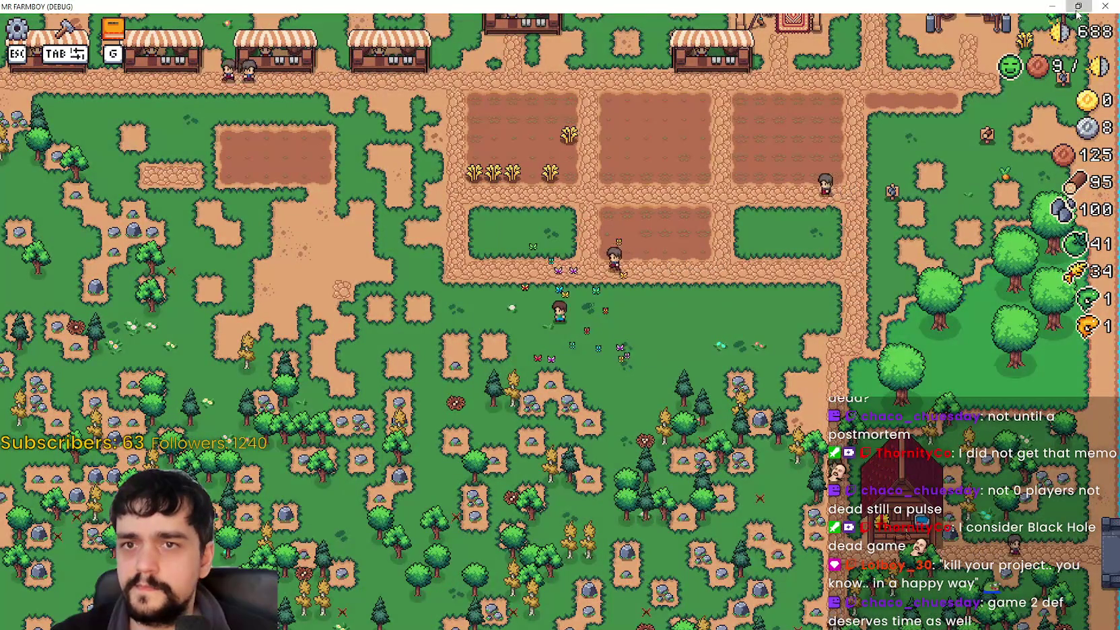
left_click(1077, 7)
left_click_drag(539, 113, 409, 39)
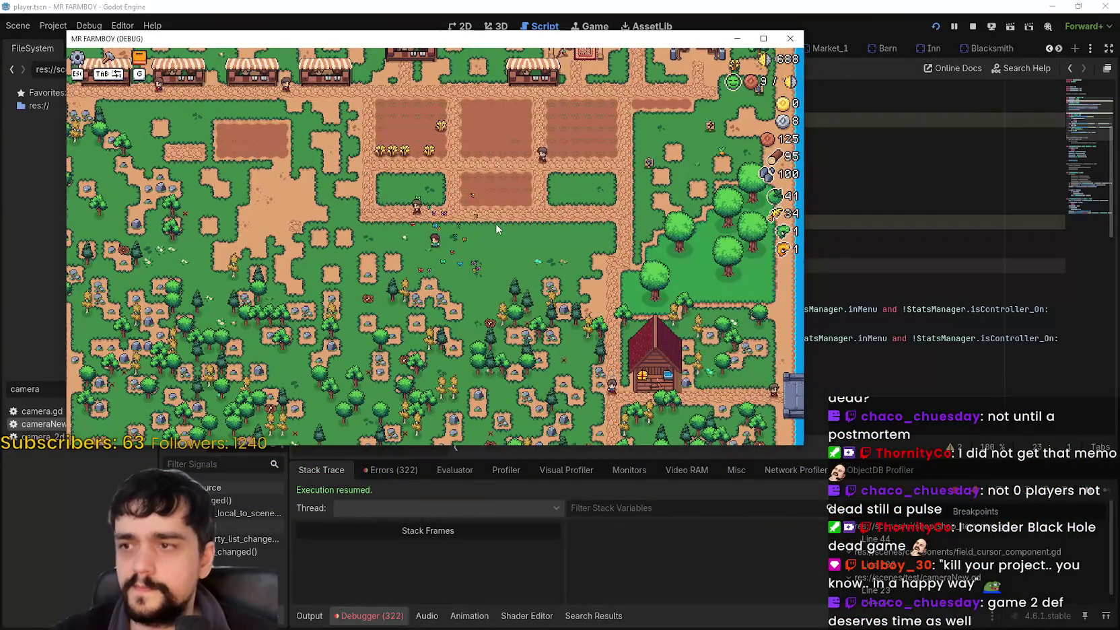
scroll("up", 3)
left_click(1107, 490)
left_click(1108, 490)
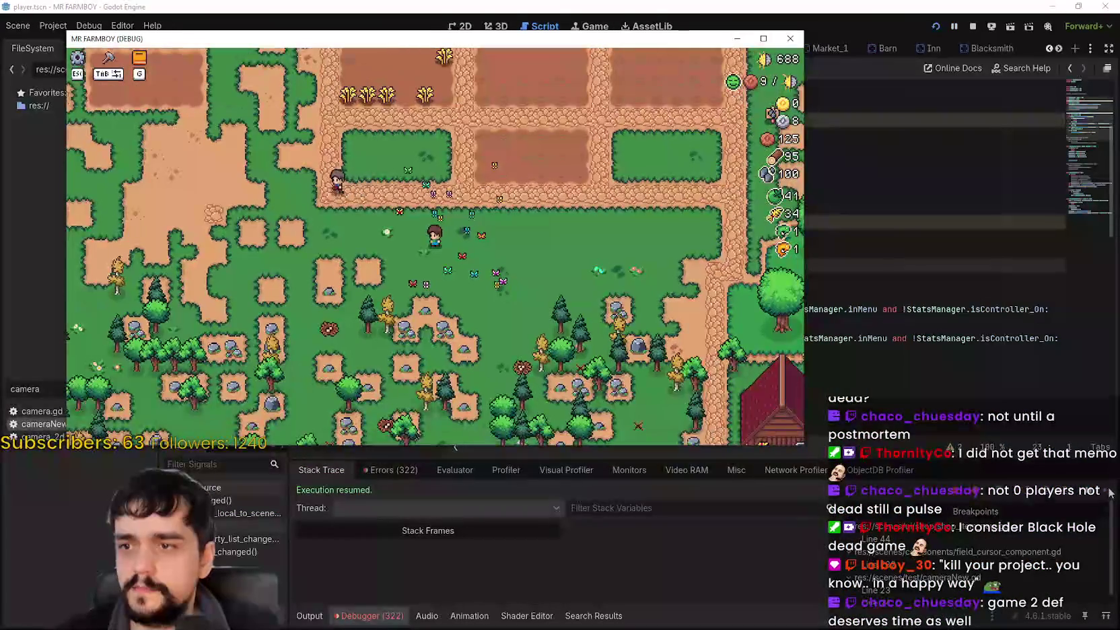
Step: Add a breakpoint on line 25, zoom with the equals key to hit line 23, and continue
left_click(626, 278)
left_click_drag(626, 278, 483, 265)
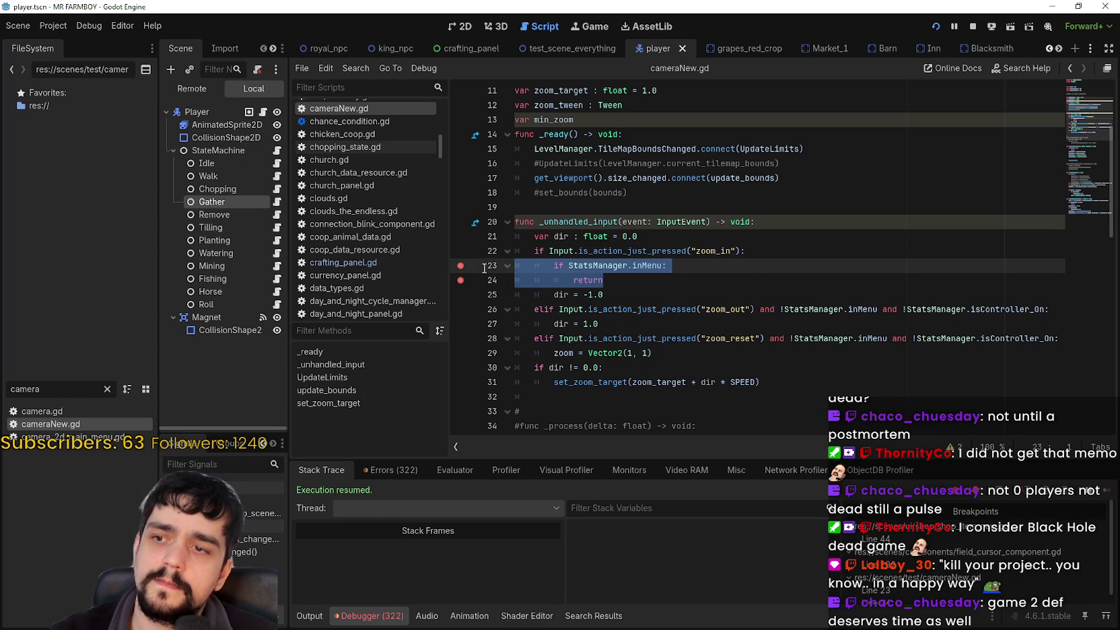
left_click(466, 297)
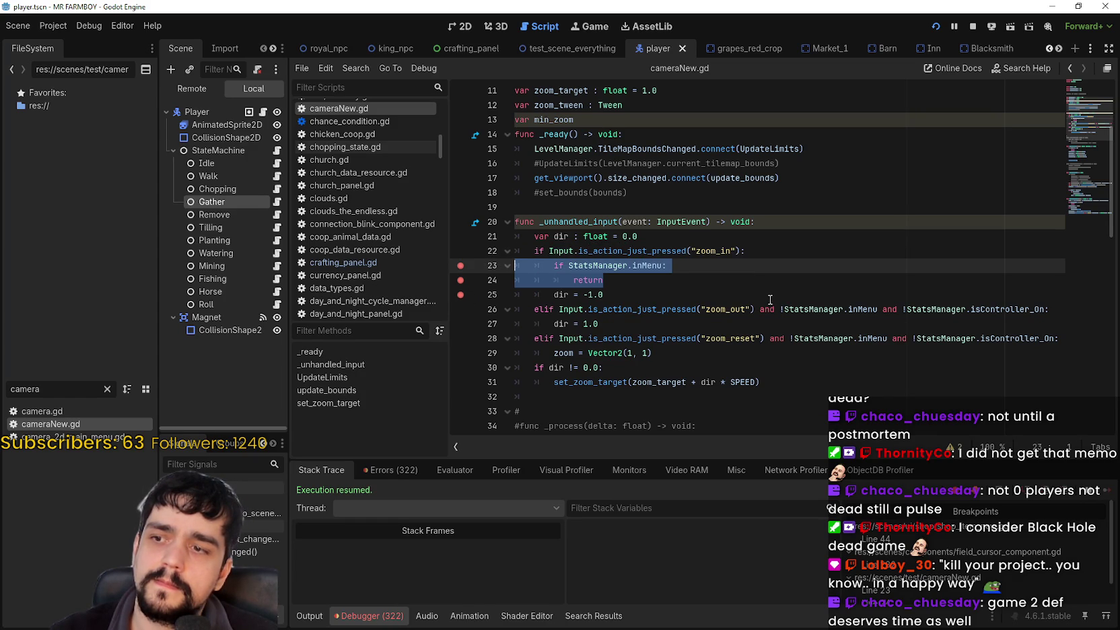
left_click(767, 297)
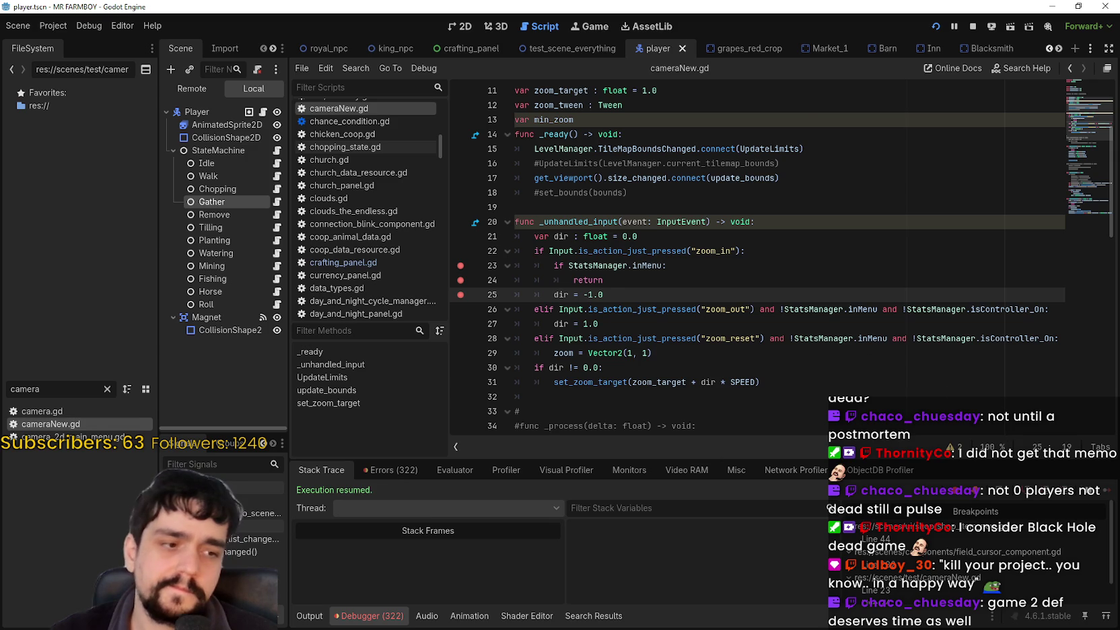
key("alt+Tab")
key("equal")
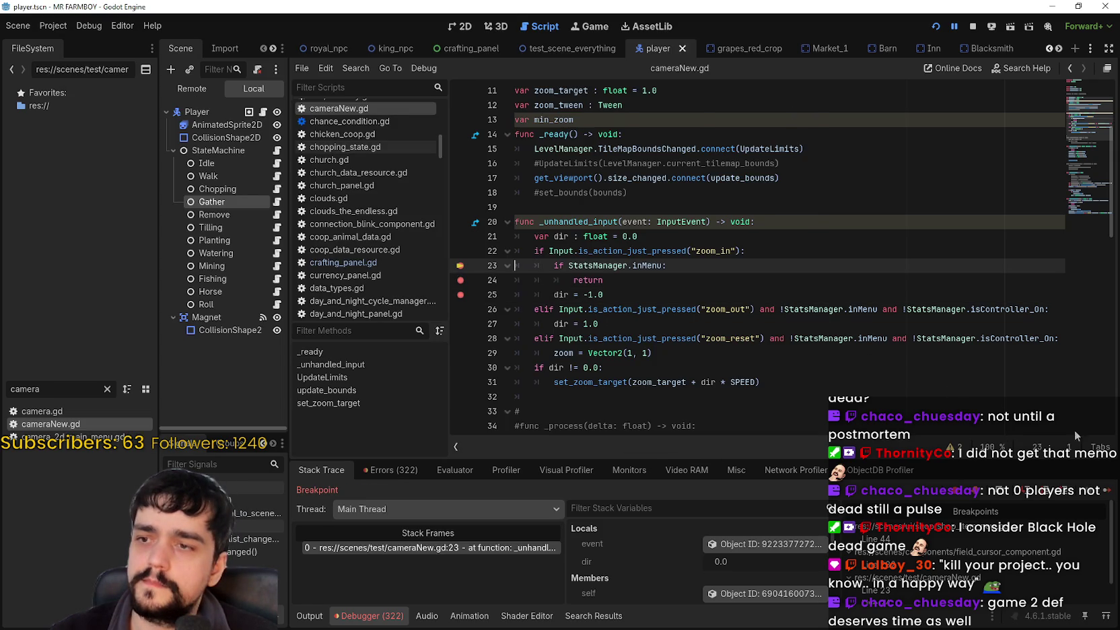
left_click(1108, 490)
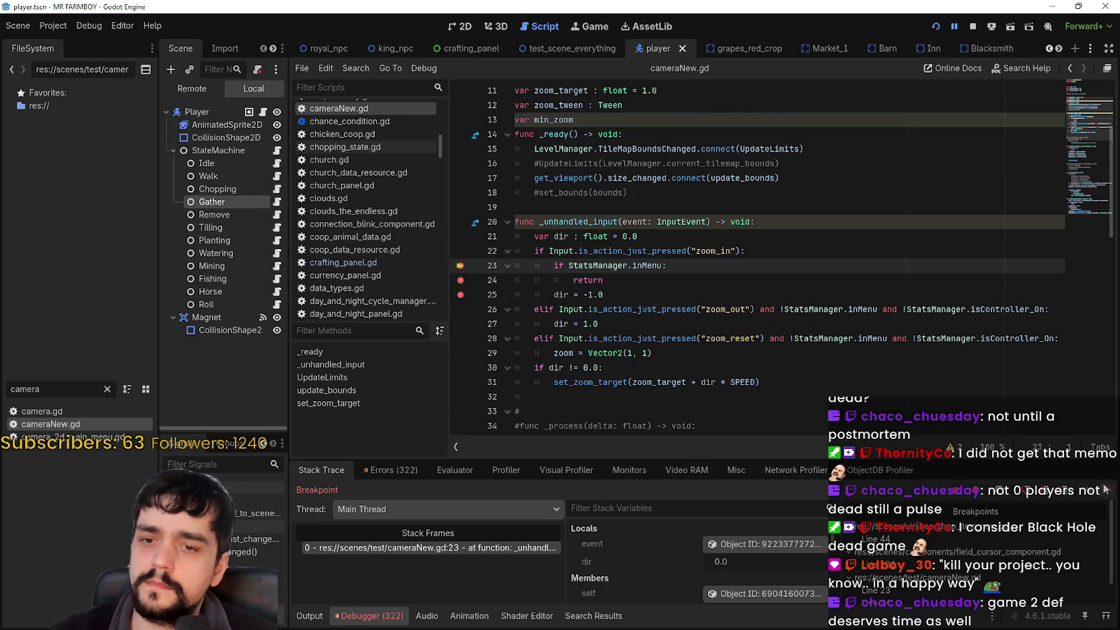
left_click(1107, 490)
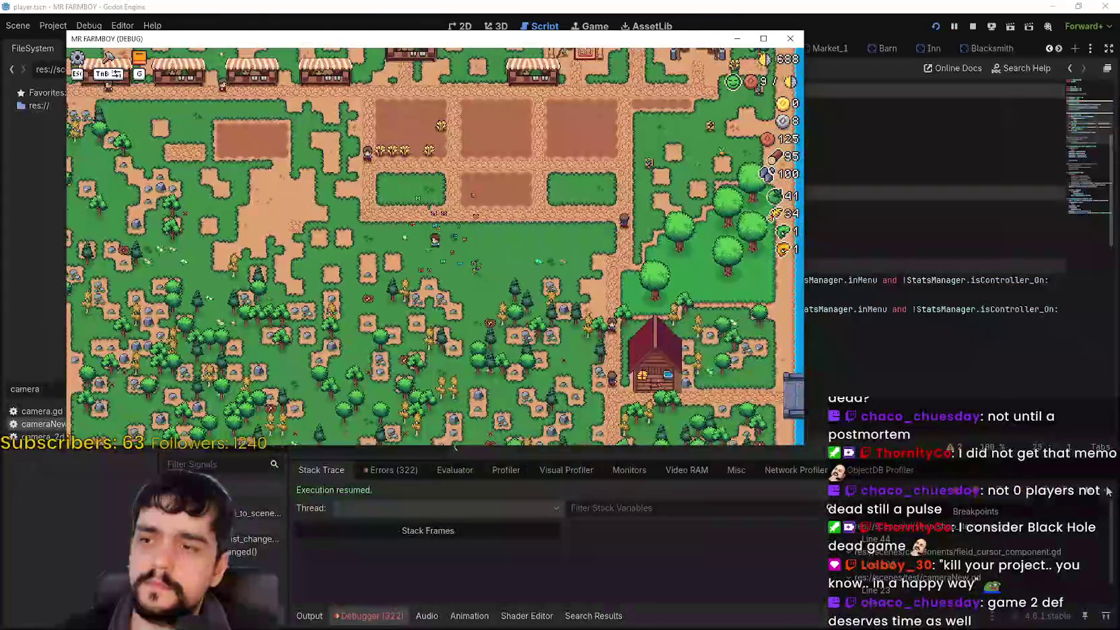
key("alt+Tab")
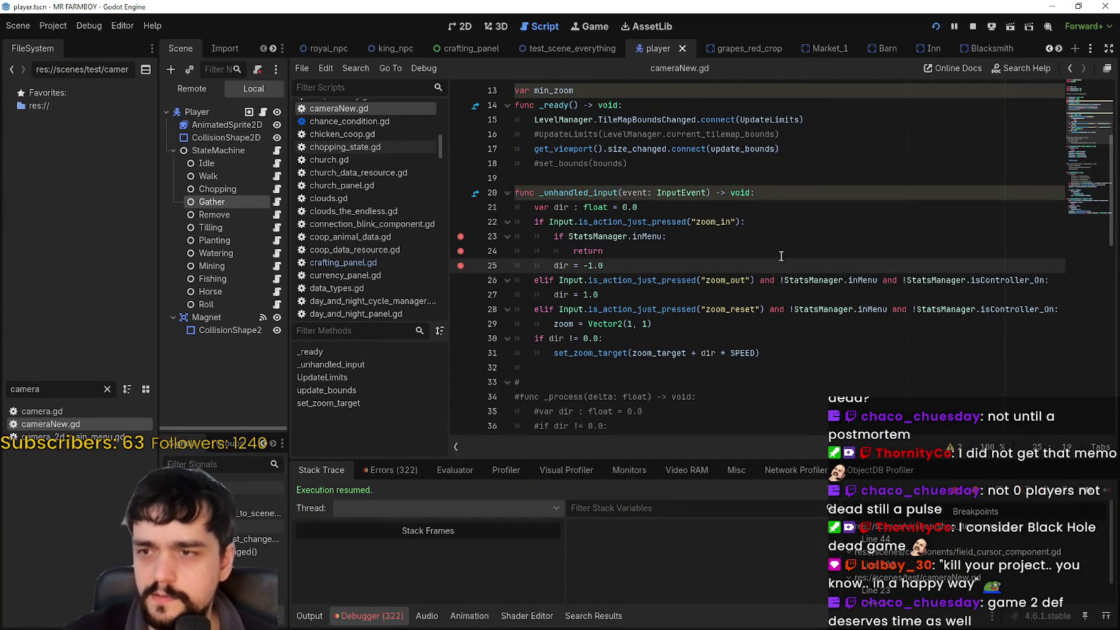
Step: Split the zoom_out condition into a nested 'if StatsManager.inMenu: return', dropping the isController_On part
left_click_drag(782, 280, 754, 280)
key("Return")
key("Tab")
type("if")
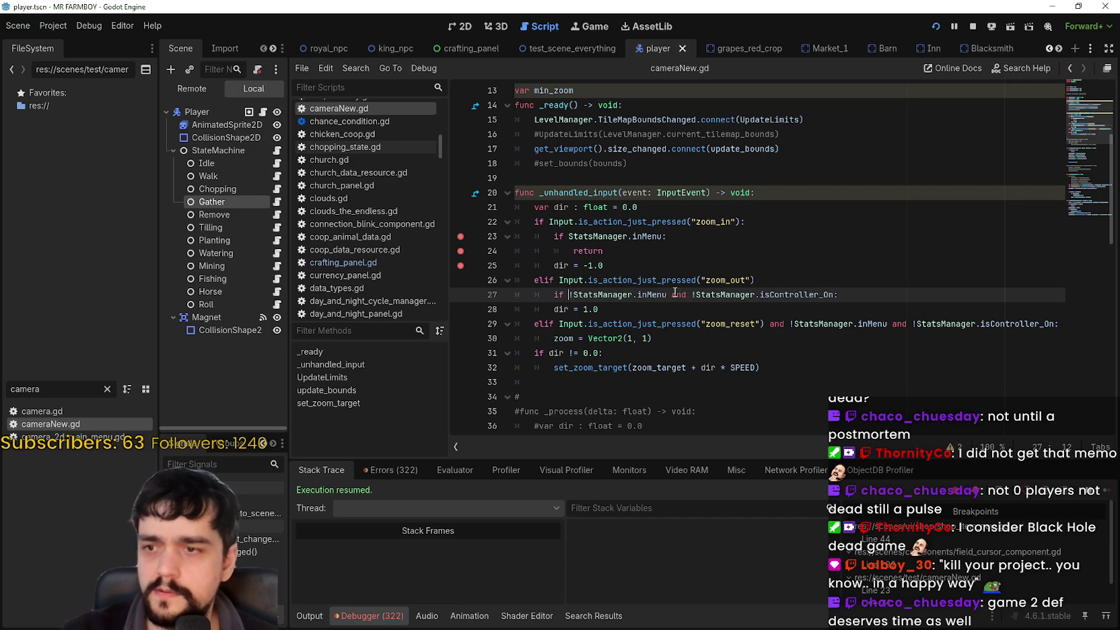
key("BackSpace")
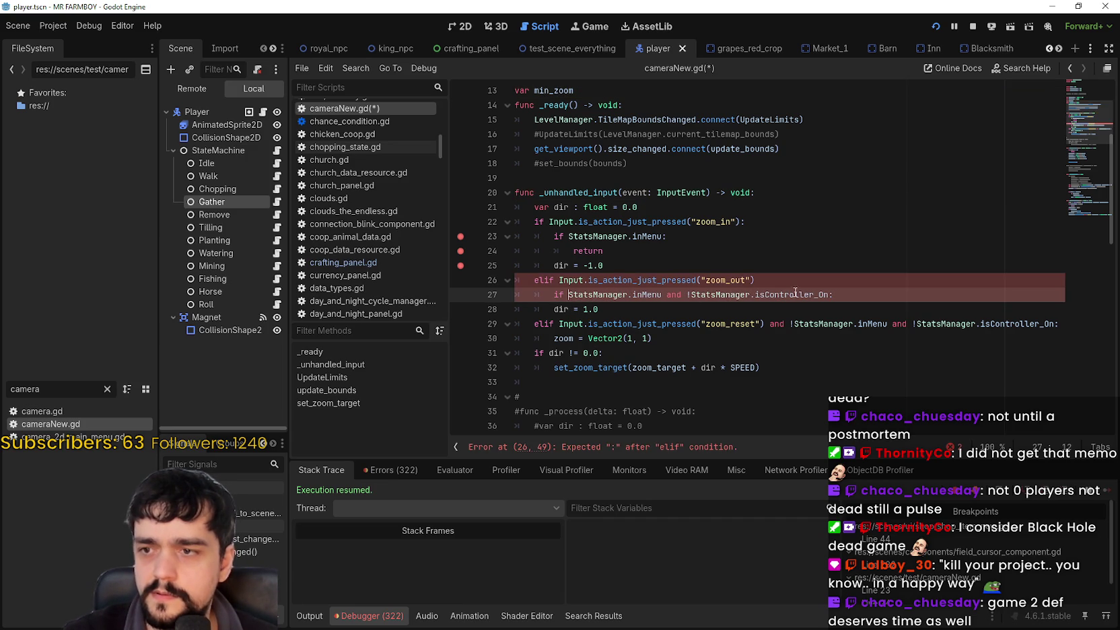
left_click_drag(805, 294, 829, 294)
key("BackSpace")
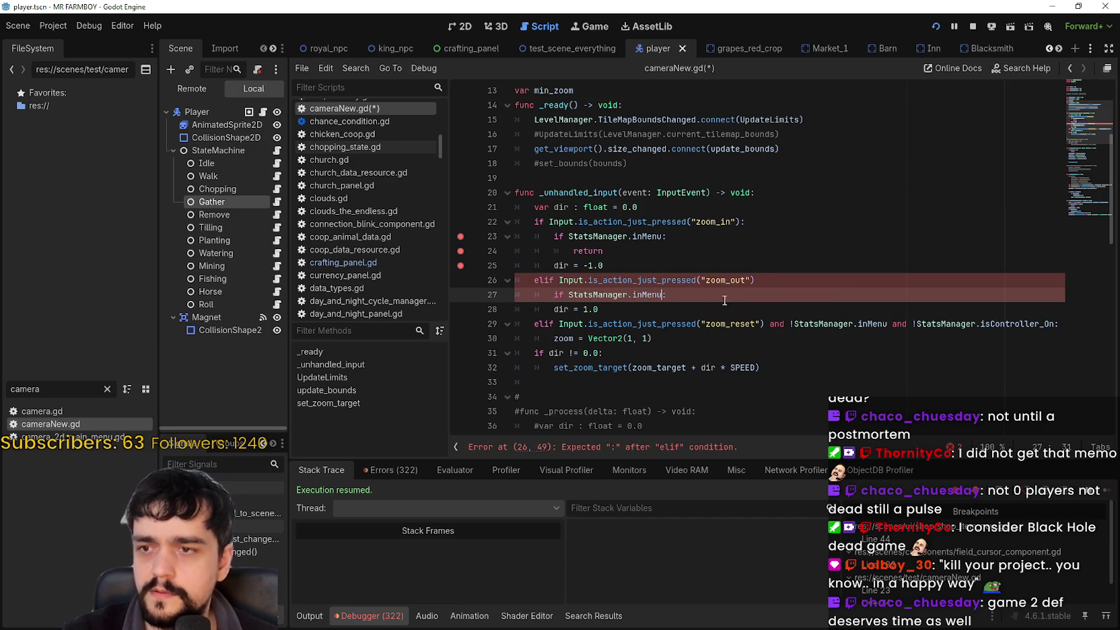
key("Return")
type("return")
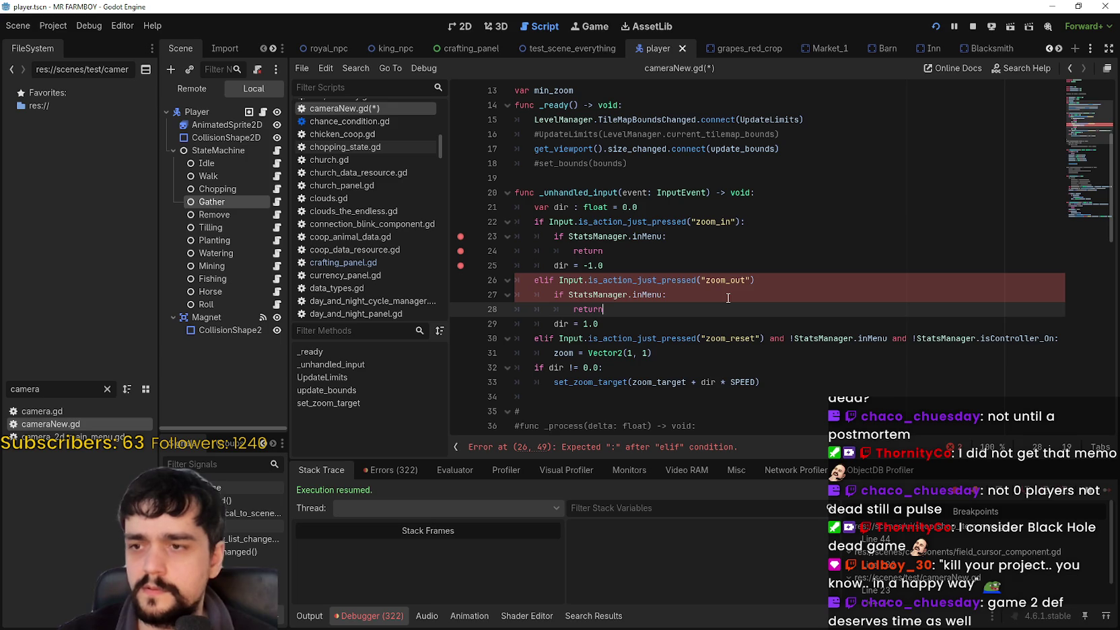
key("Down")
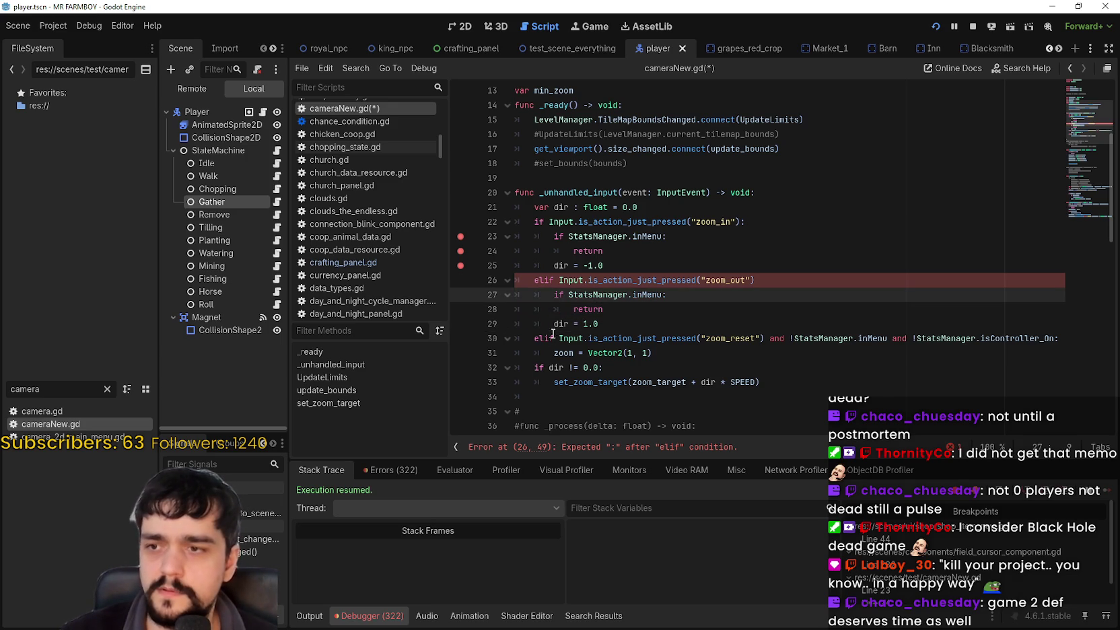
left_click(552, 329)
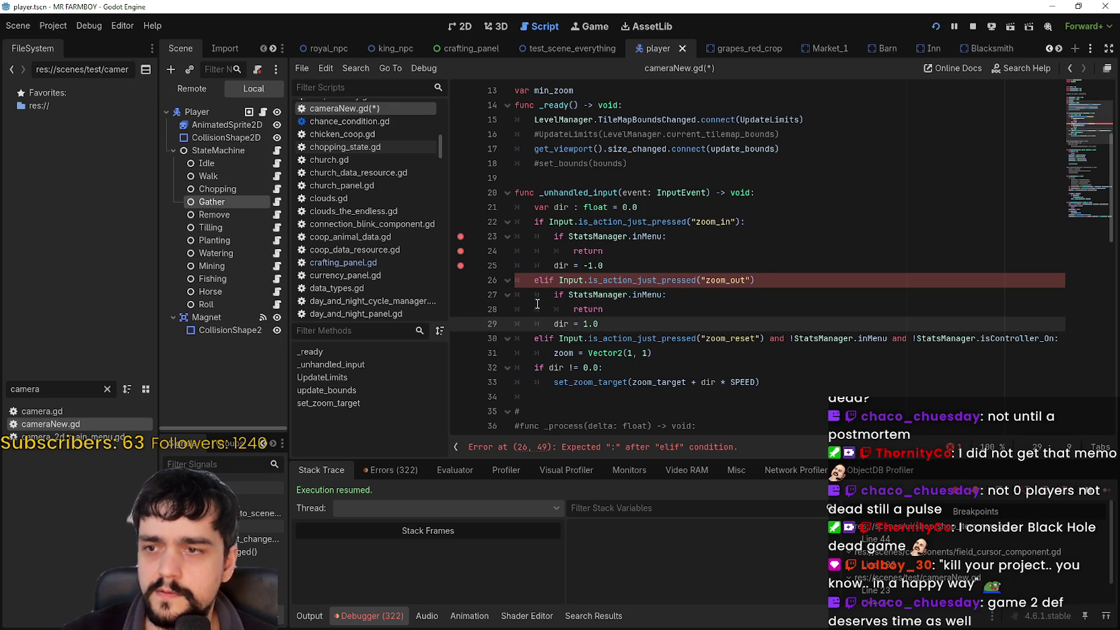
Step: Replace the 'and' in the zoom_reset condition with ':' and move an 'if StatsManager.inMenu' check onto its own line
left_click(785, 280)
type(":")
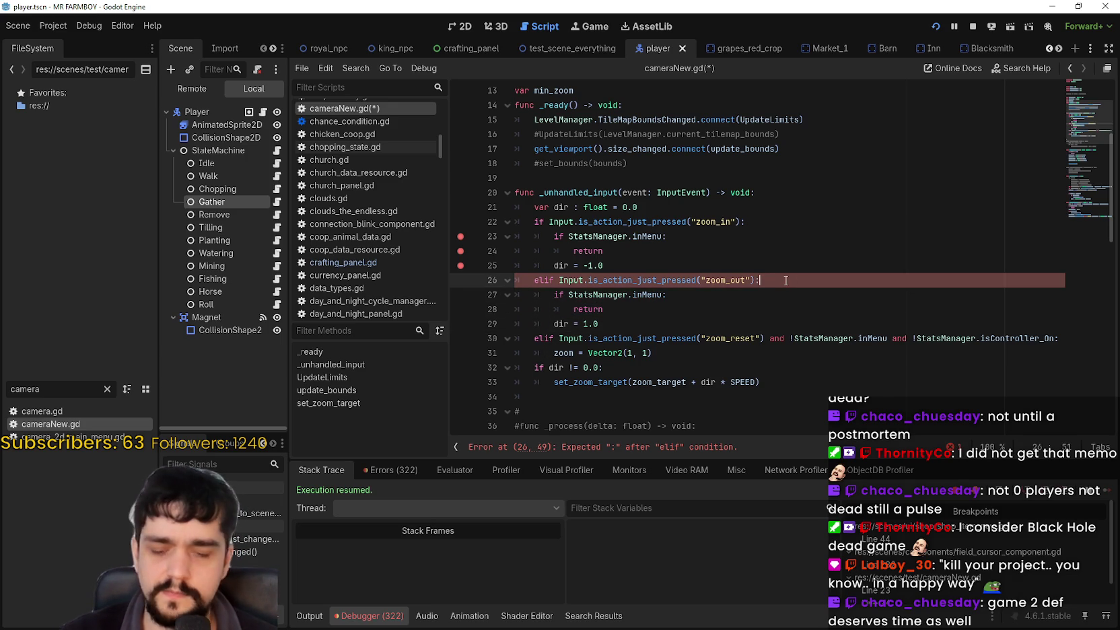
scroll("down", 3)
left_click(666, 302)
left_click(674, 317)
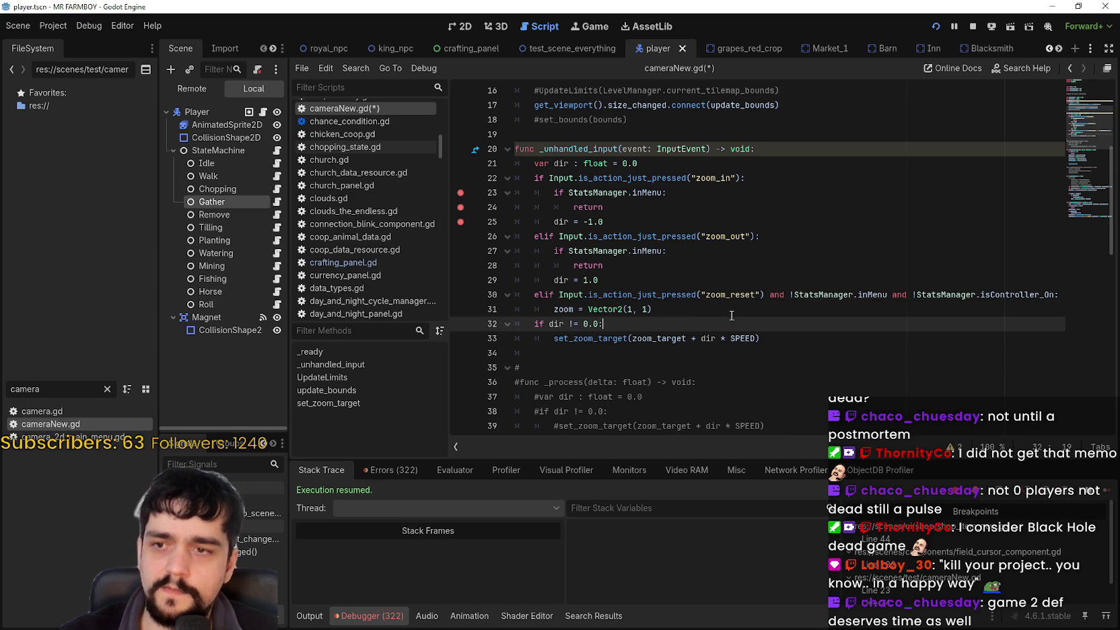
left_click(694, 310)
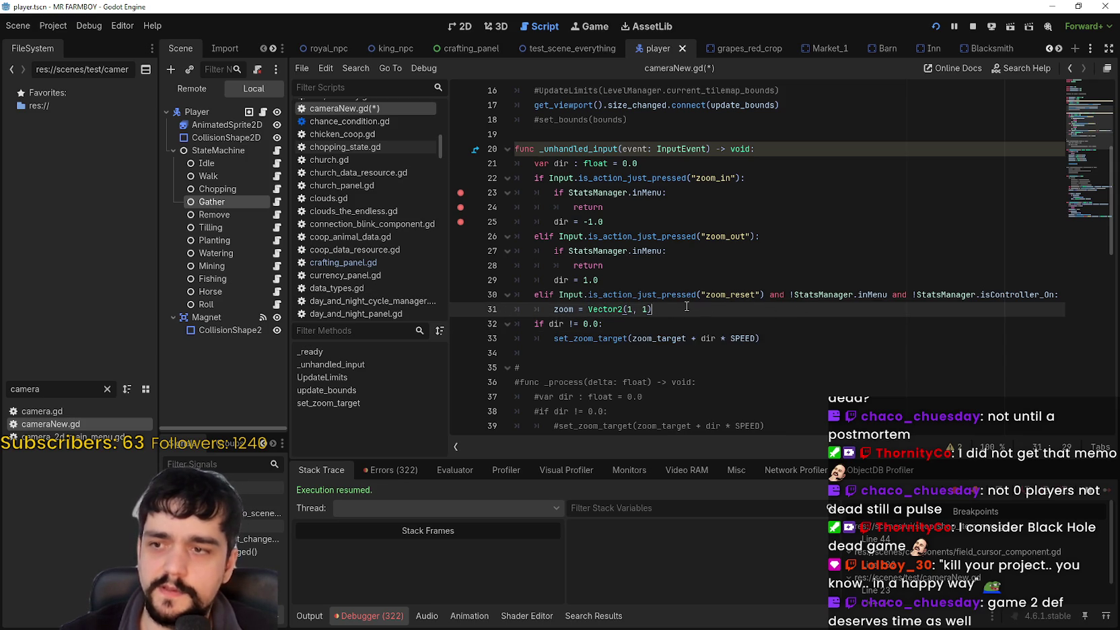
left_click_drag(791, 294, 771, 296)
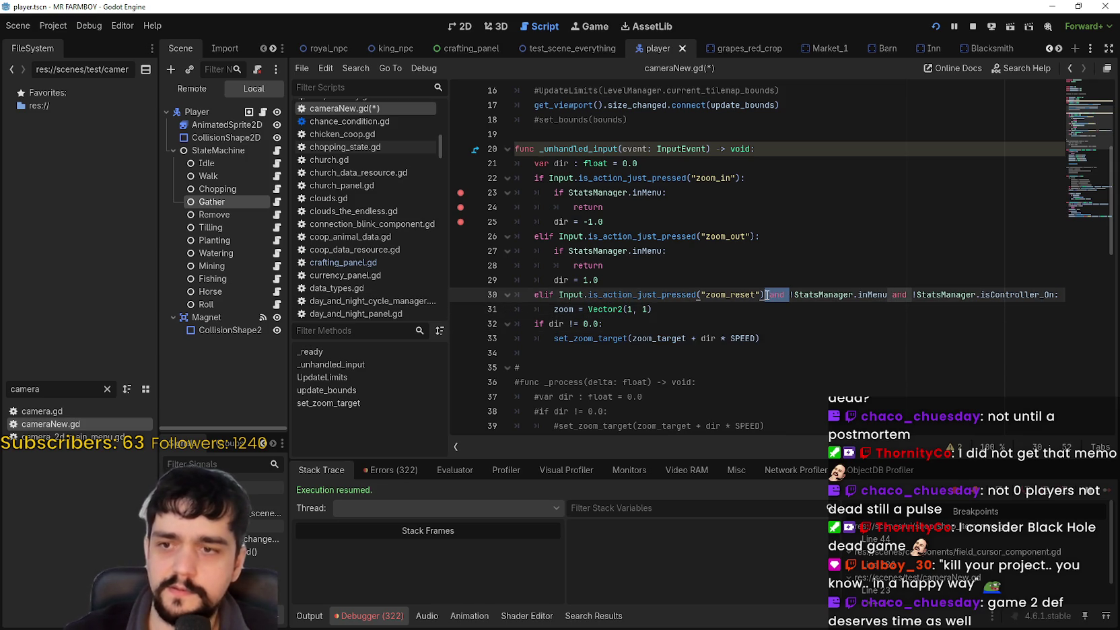
type(":")
key("Return")
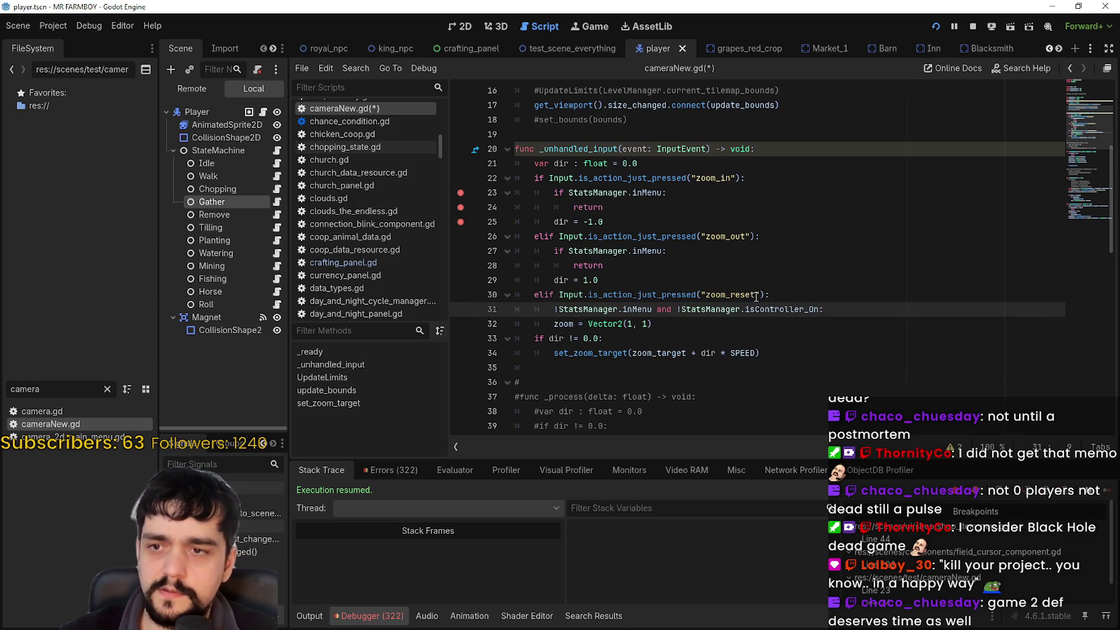
type("if")
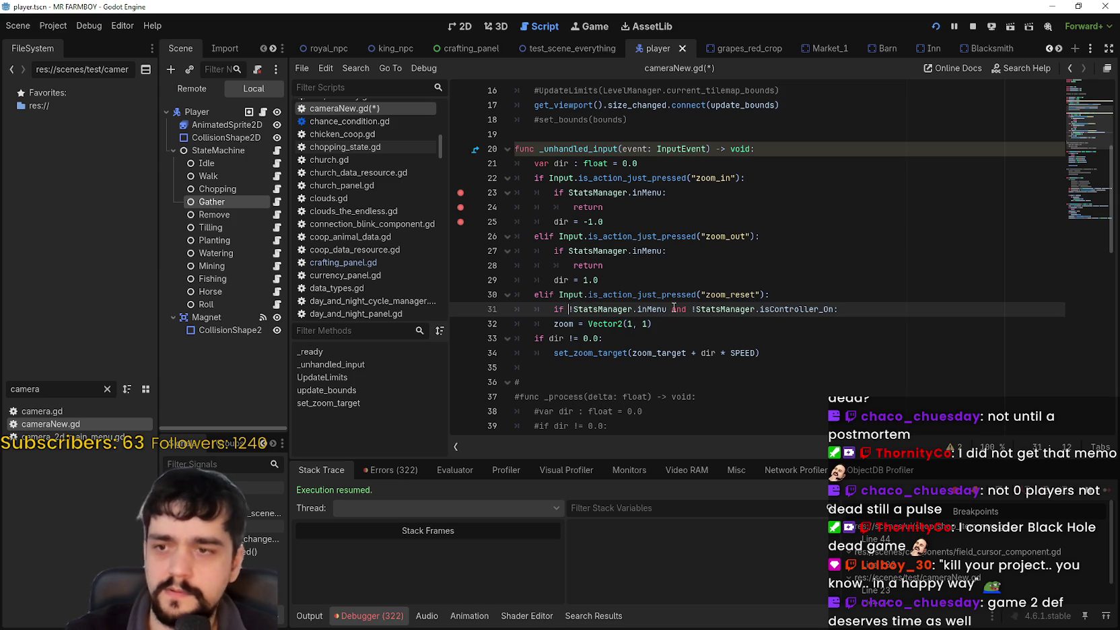
key("BackSpace")
left_click_drag(832, 309, 663, 310)
key("BackSpace")
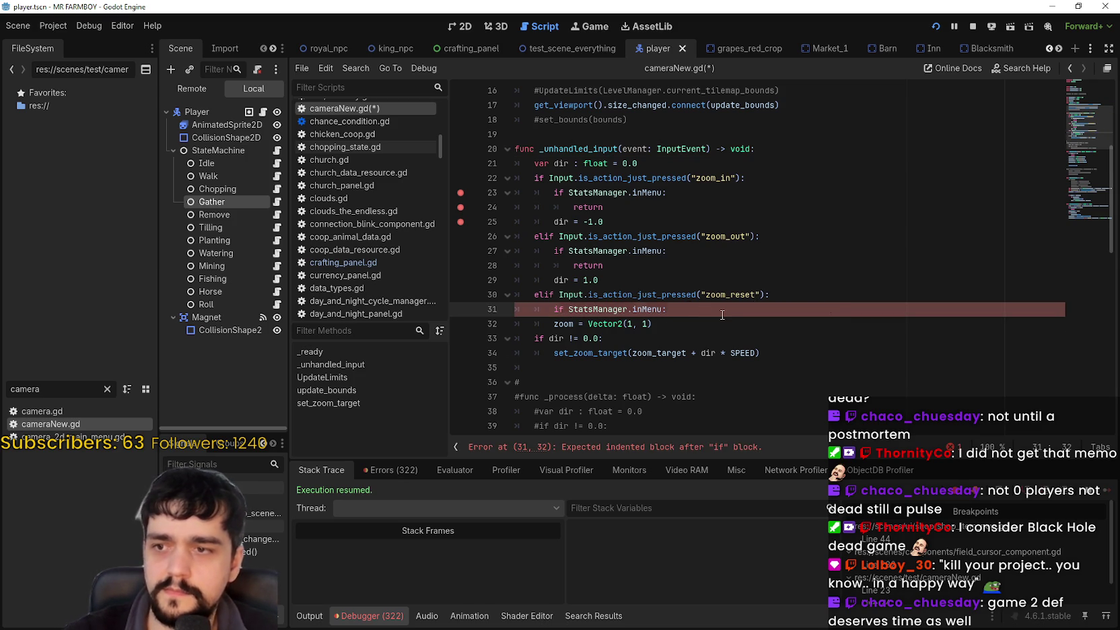
Step: Add a return under the zoom_reset inMenu check and save cameraNew.gd
key("Return")
type("retu")
key("Down")
key("Down")
key("ctrl+s")
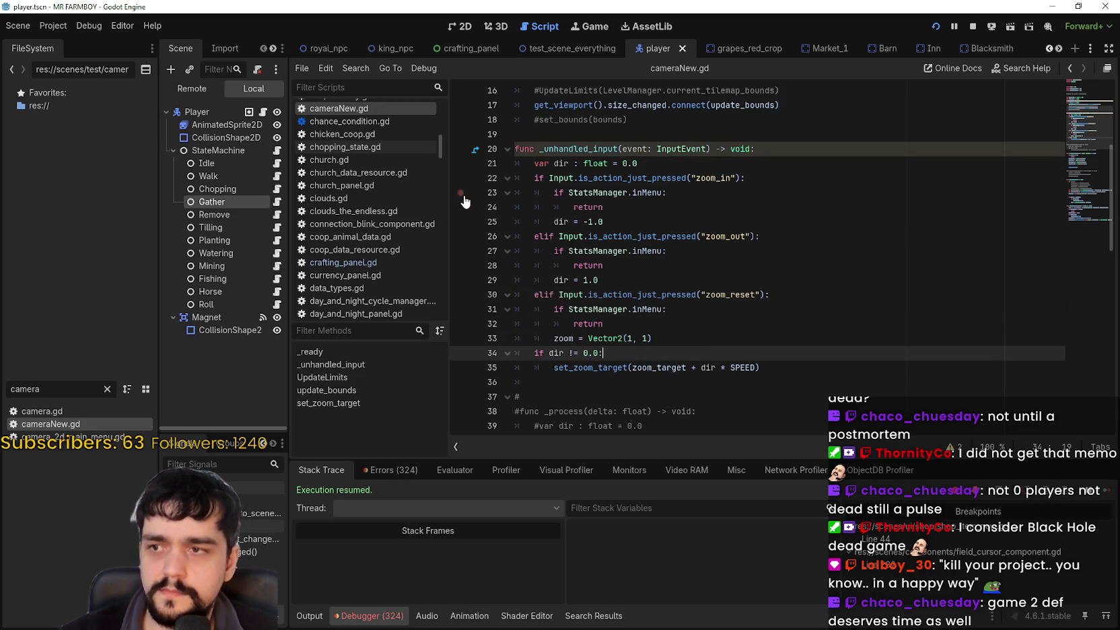
left_click(730, 311)
key("alt+Tab")
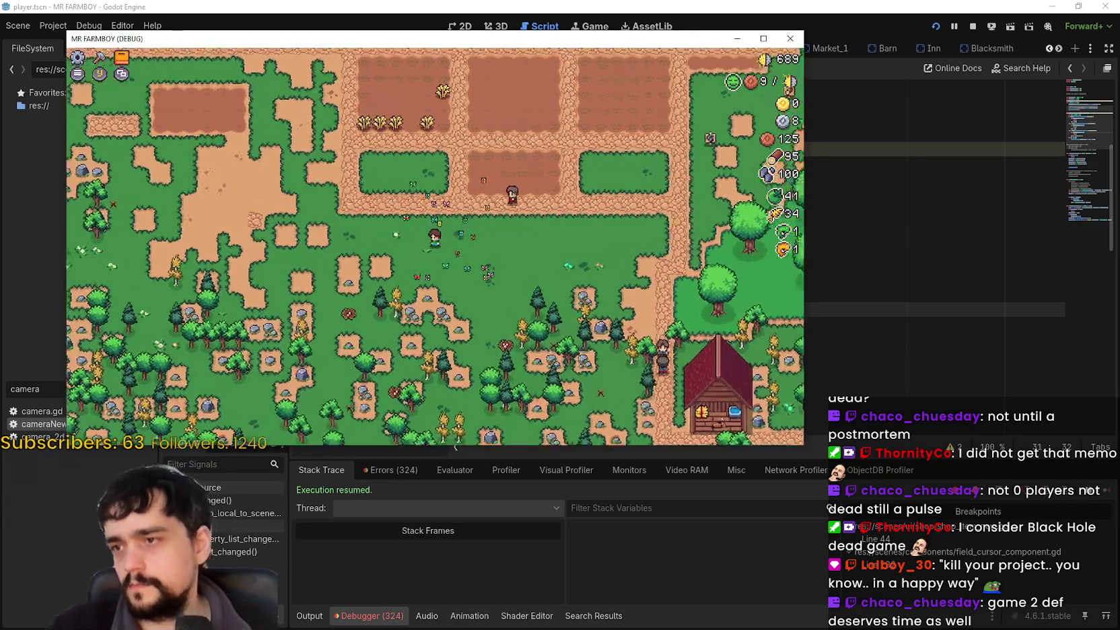
key("w")
key("d")
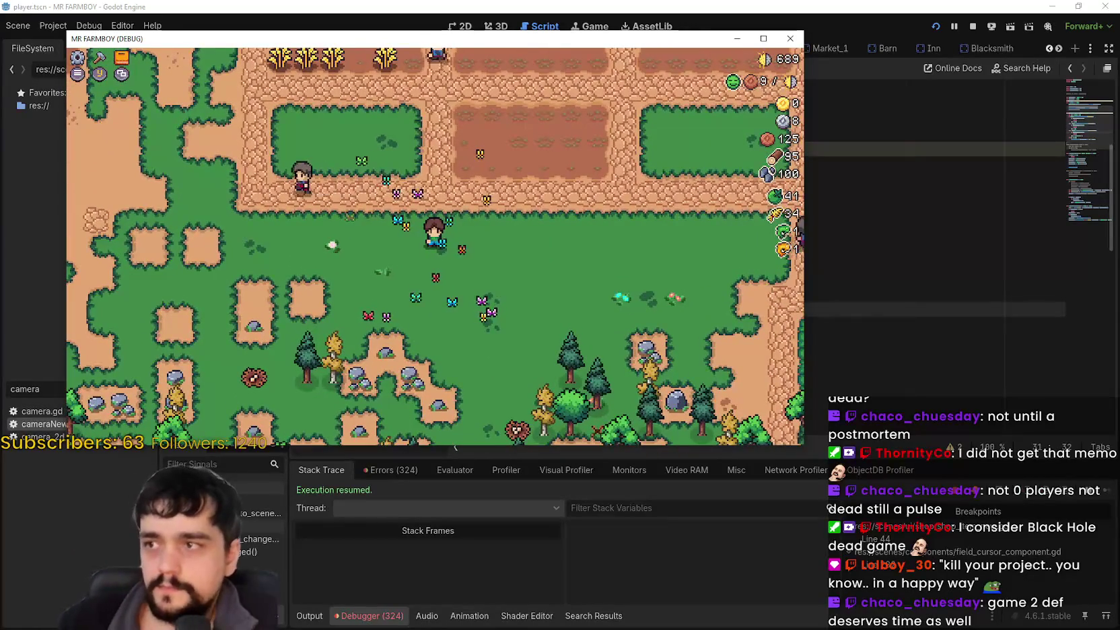
key("c")
left_click(165, 132)
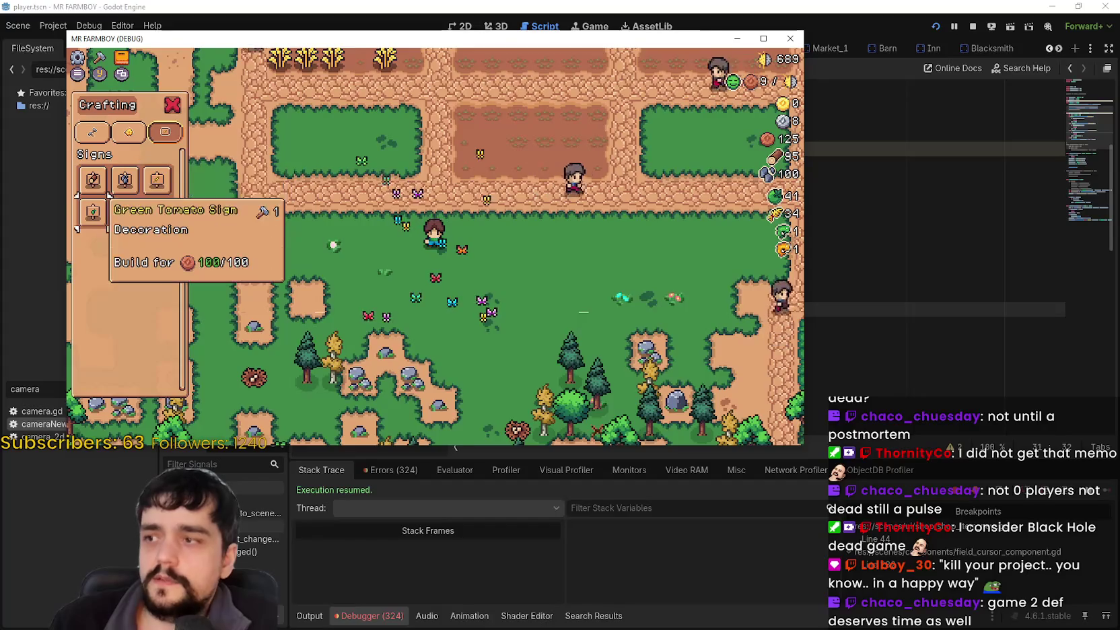
left_click(92, 131)
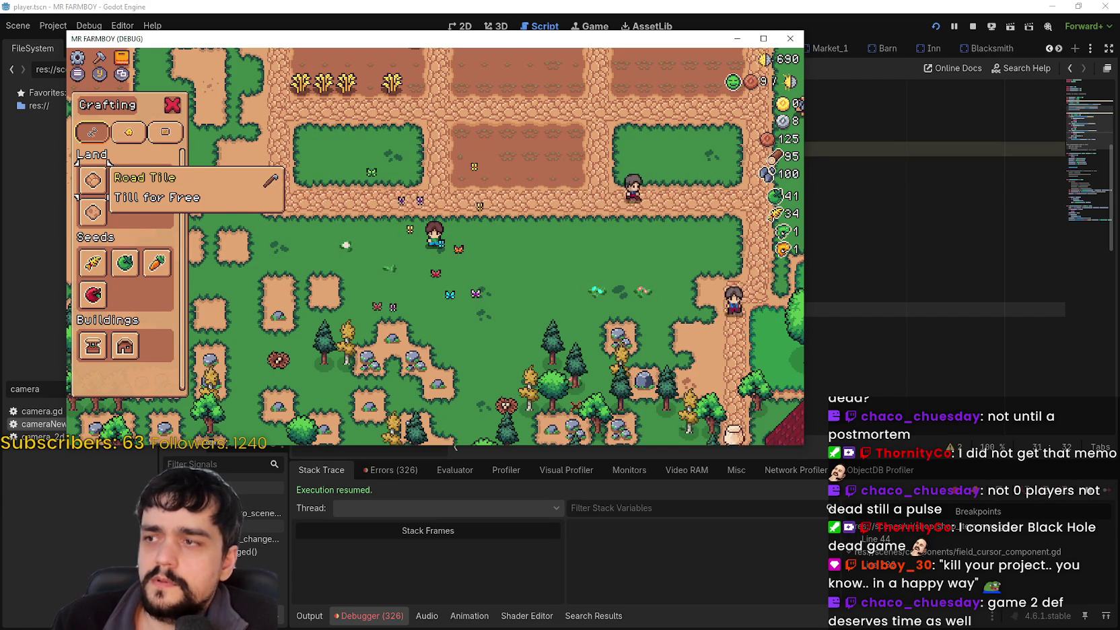
key("c")
key("c")
key("c")
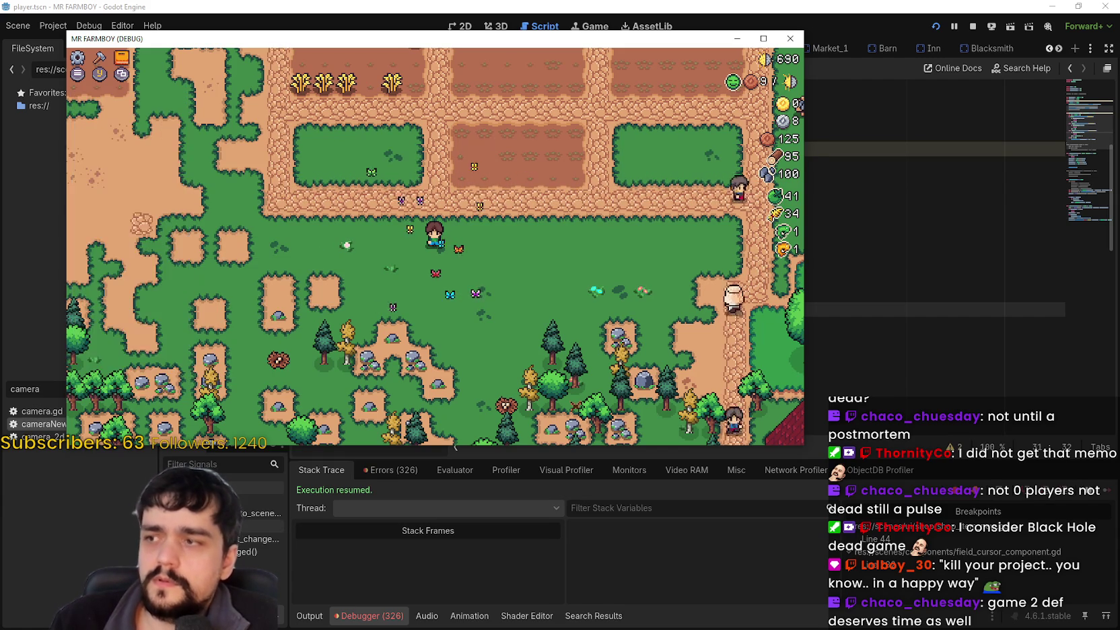
key("c")
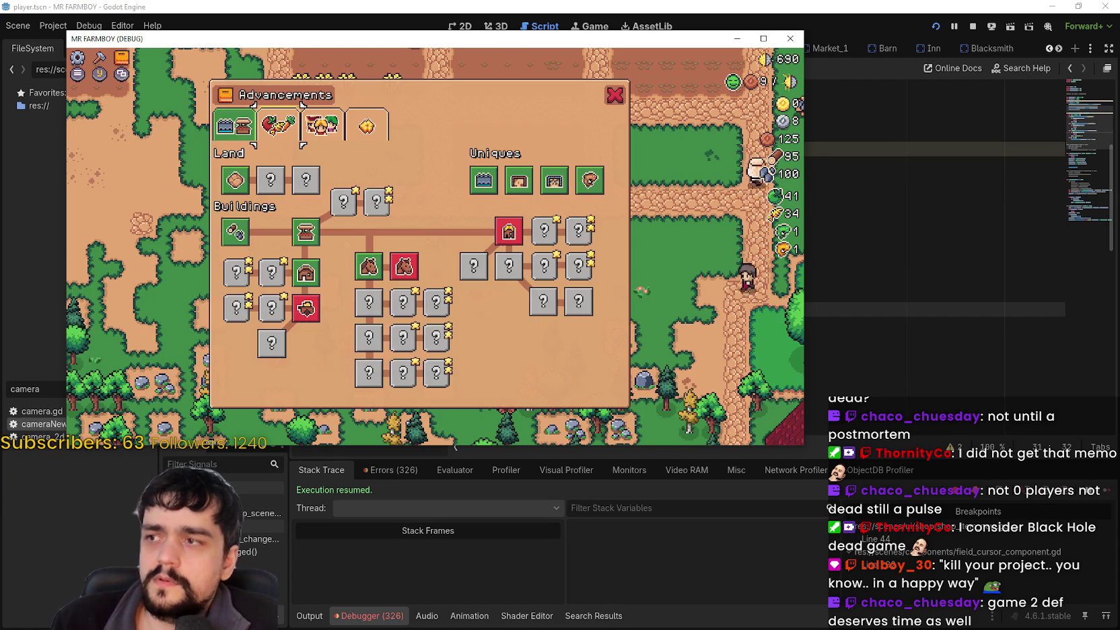
left_click(278, 124)
left_click(321, 124)
left_click(277, 125)
left_click(234, 124)
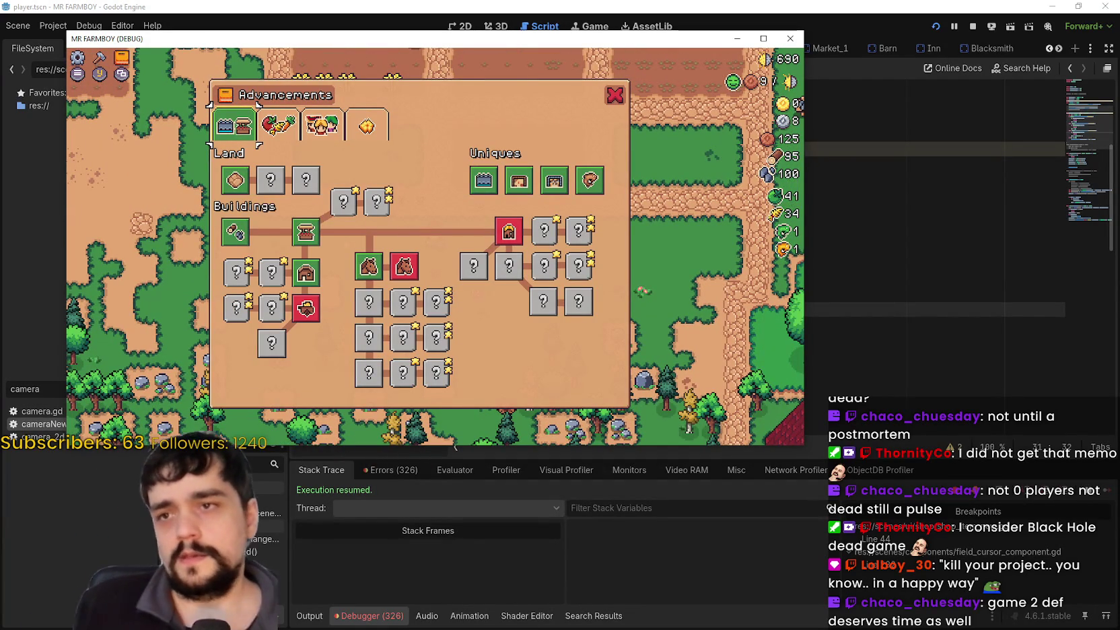
left_click(921, 156)
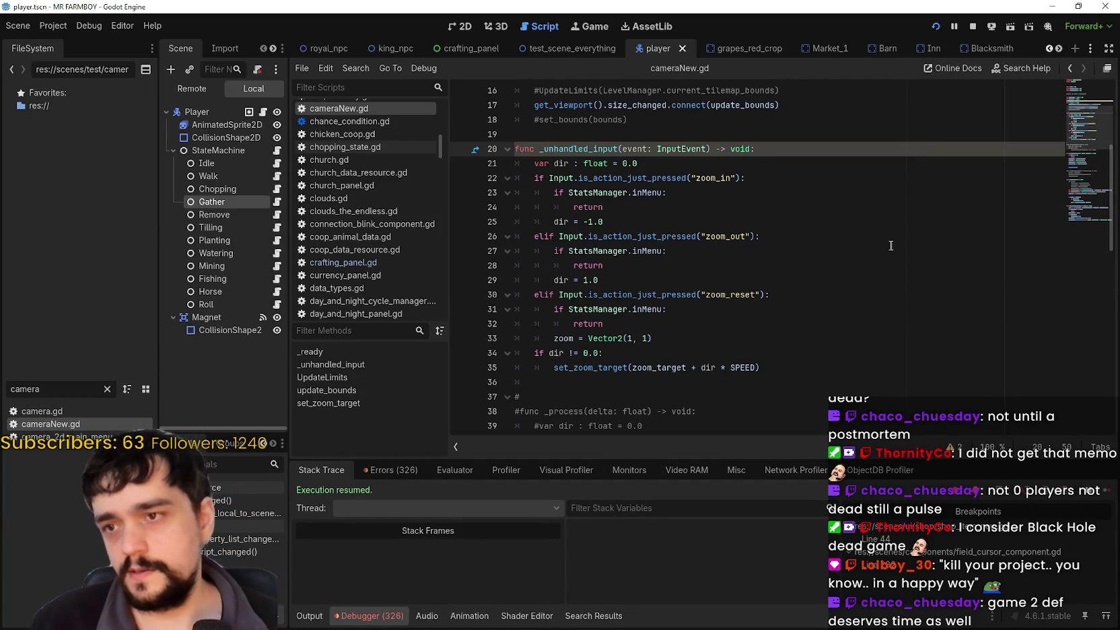
Step: Review the StatsManager.inMenu checks on lines 23 and 31, then switch the Scene dock to Remote
left_click(895, 304)
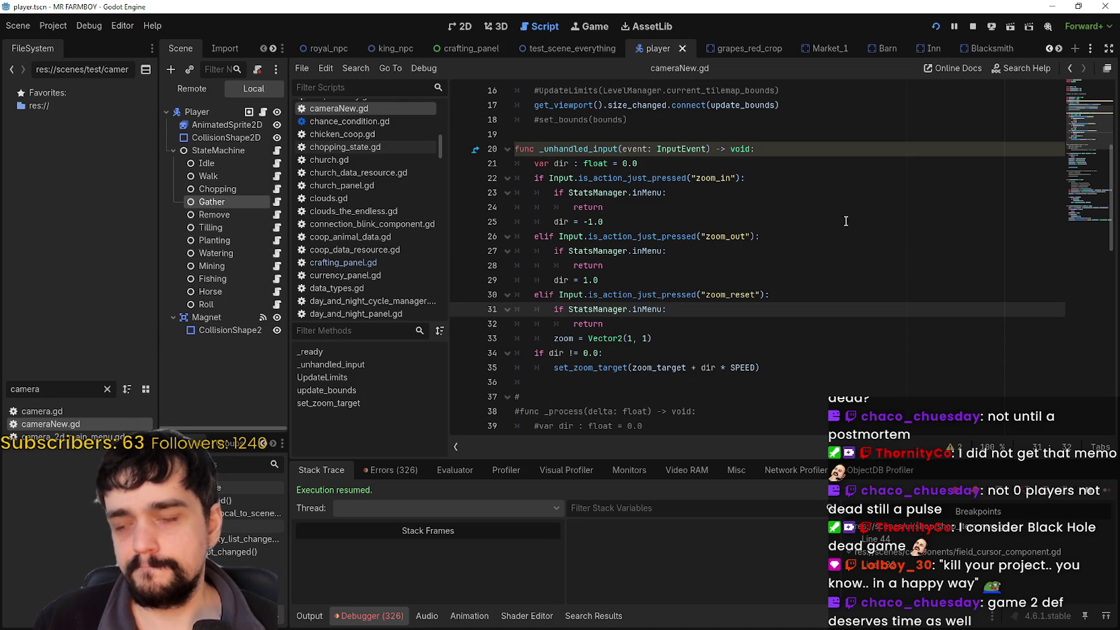
left_click(742, 169)
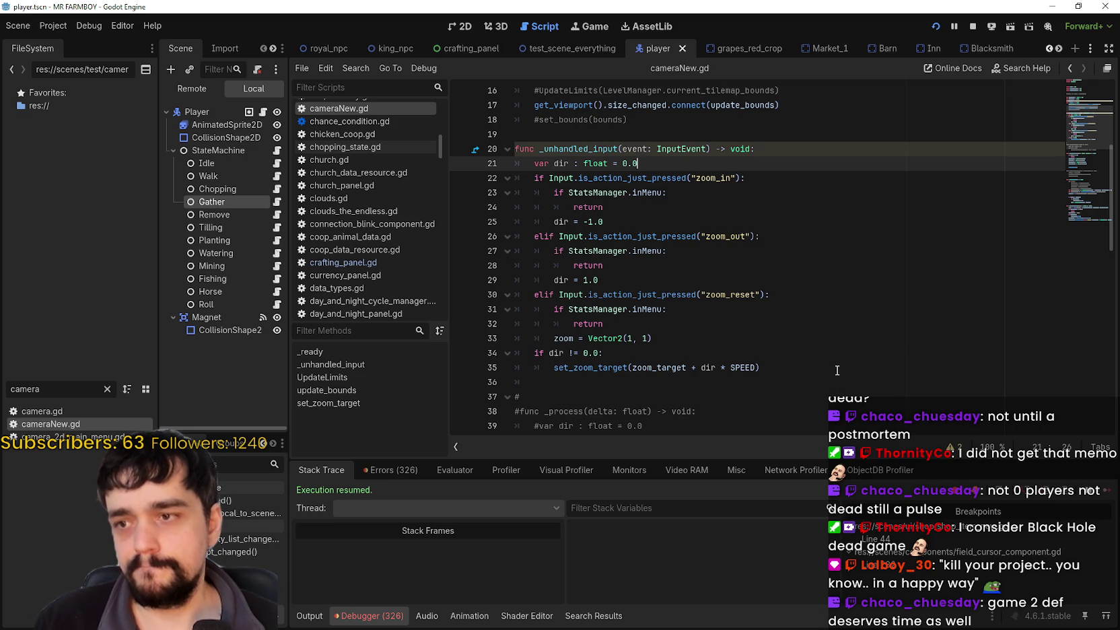
left_click_drag(663, 309, 568, 308)
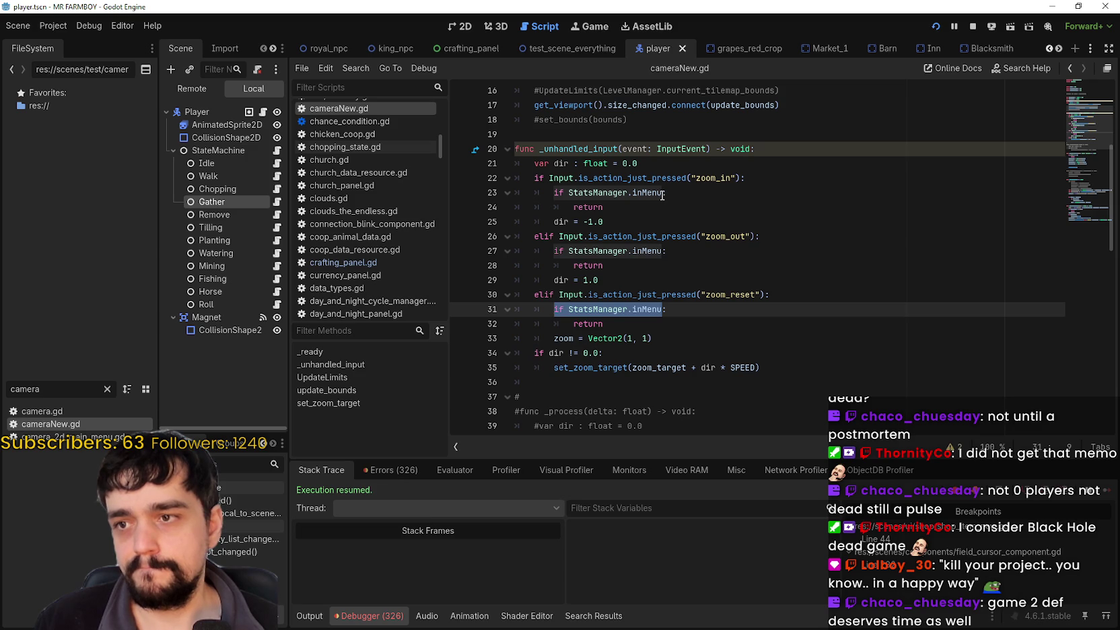
left_click(662, 194)
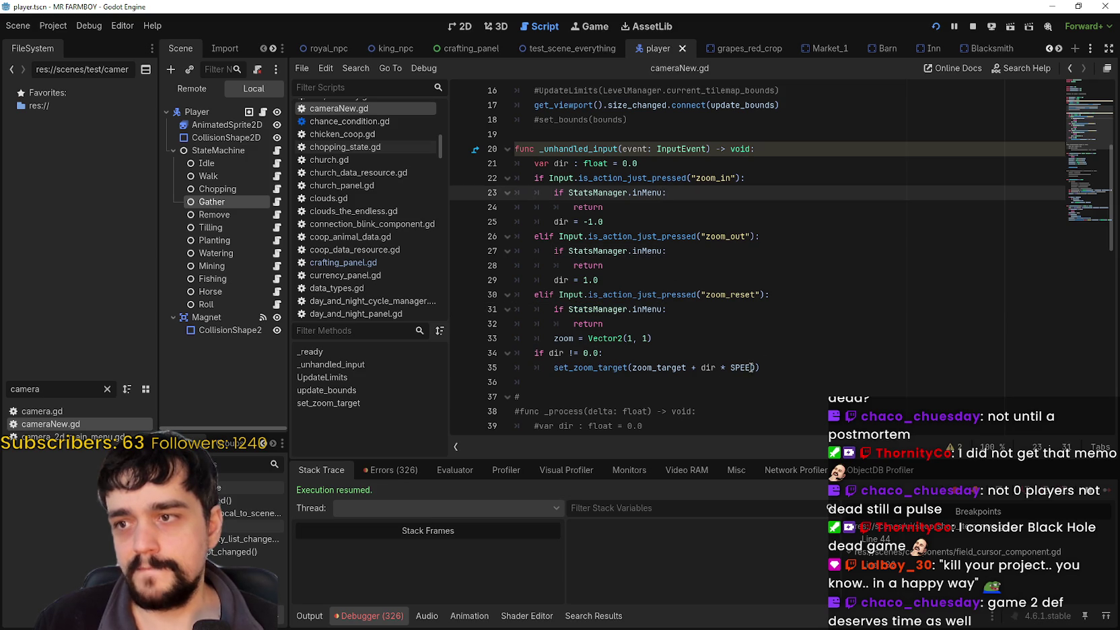
left_click(658, 216)
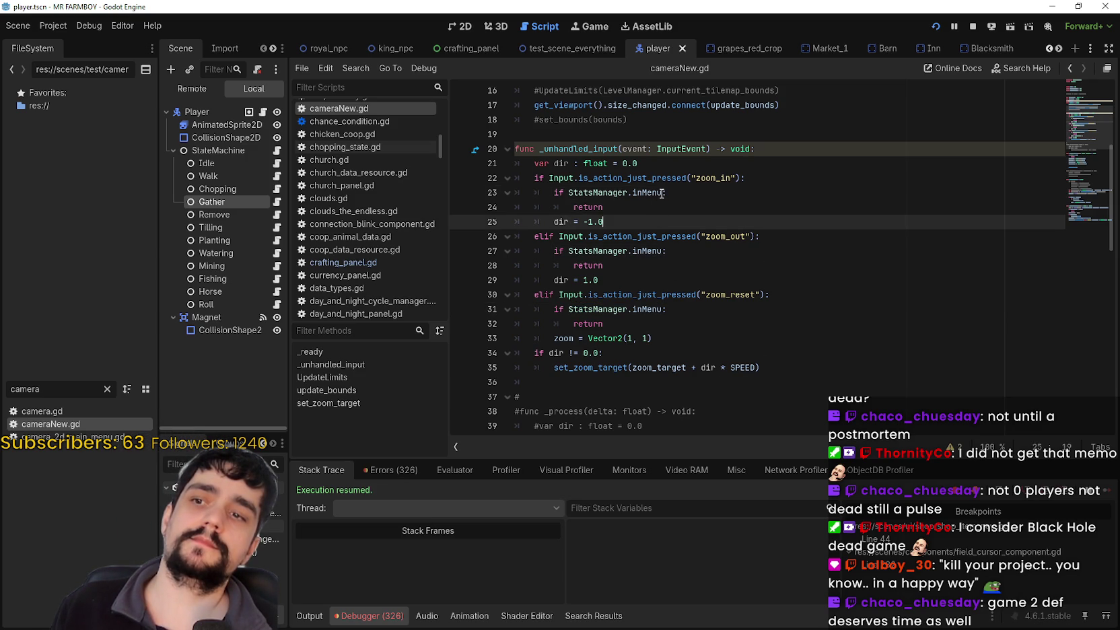
left_click(662, 194)
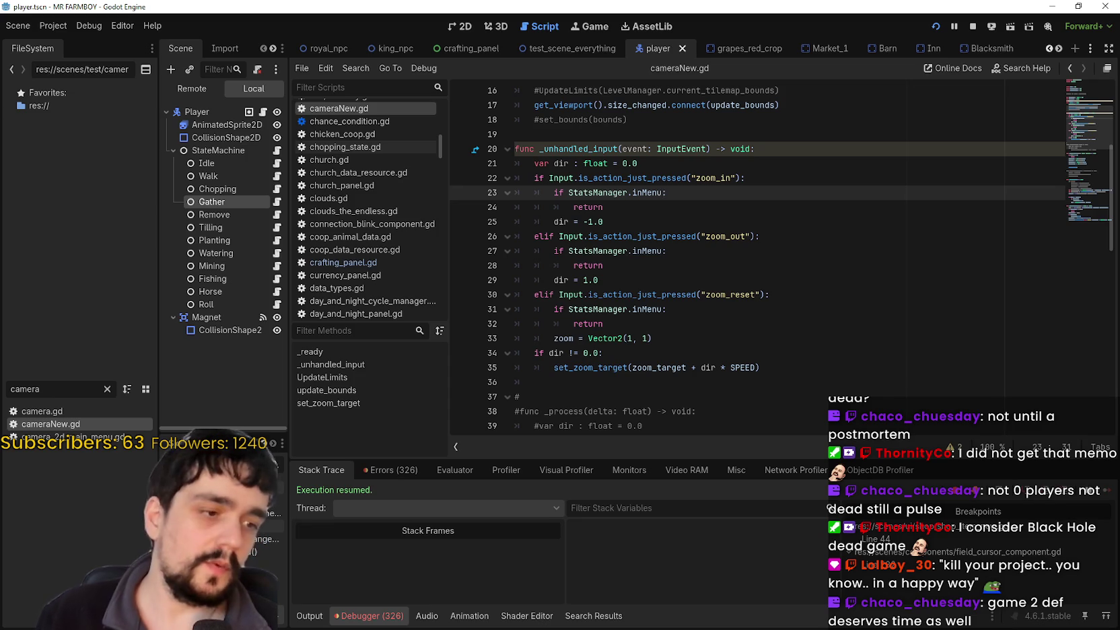
left_click(199, 90)
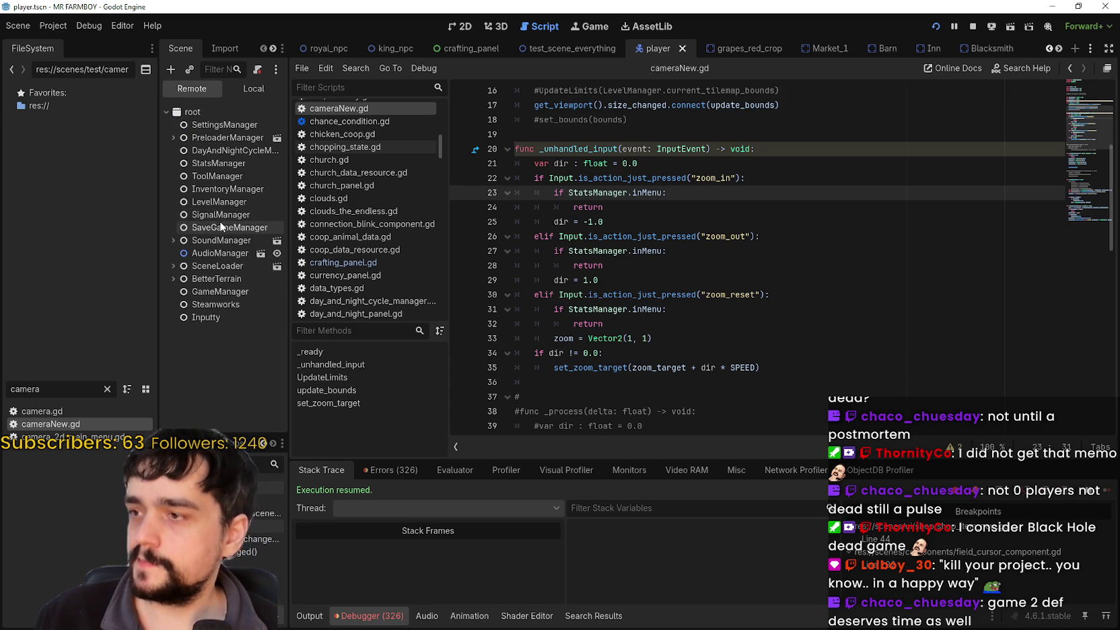
Step: Select the live StatsManager node and enlarge the scene tree and inspector panels to view its properties
left_click(211, 161)
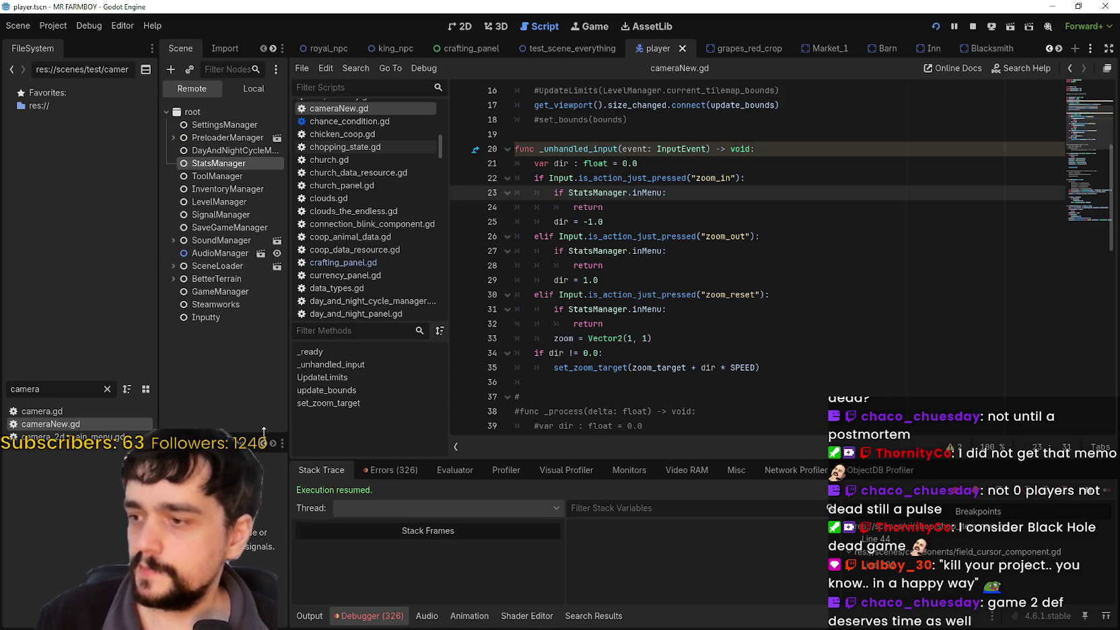
left_click_drag(290, 471, 497, 471)
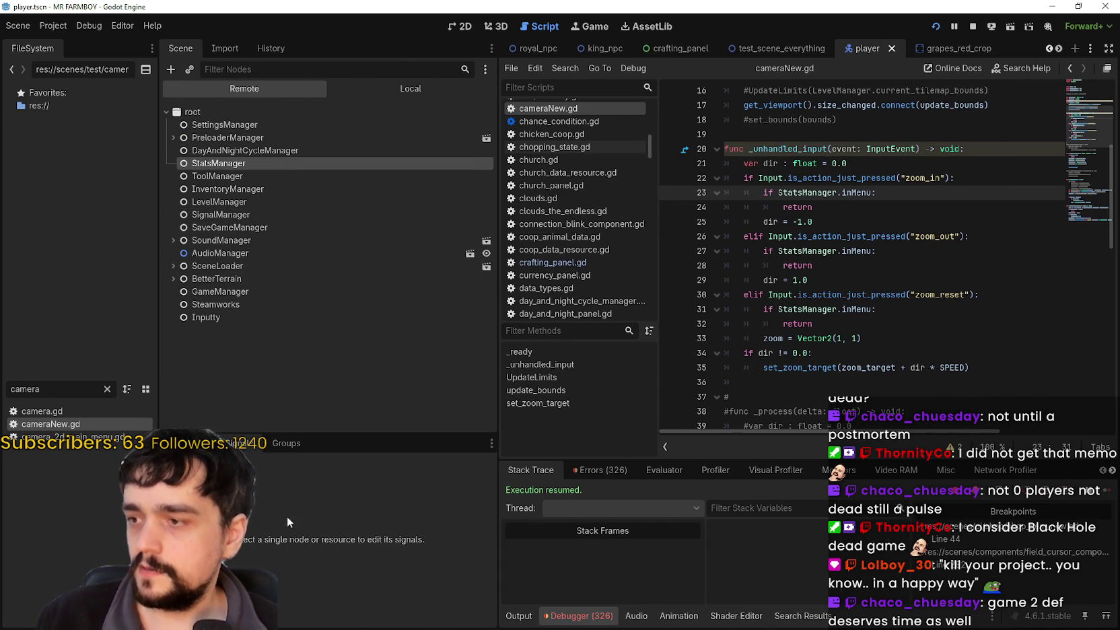
left_click(187, 443)
left_click_drag(337, 434, 337, 196)
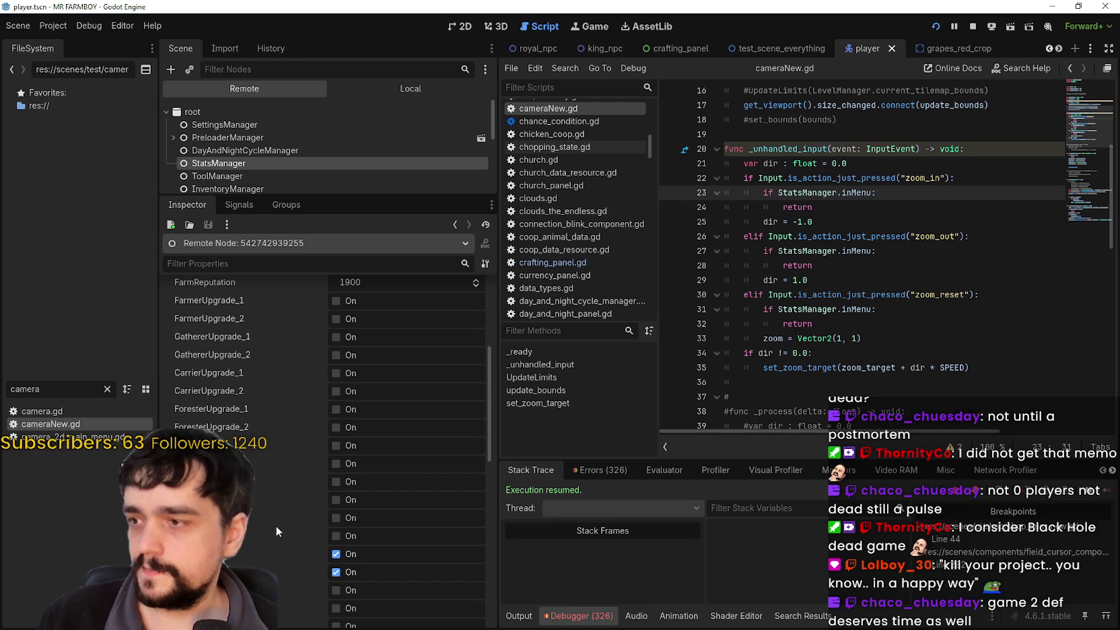
scroll("down", 3)
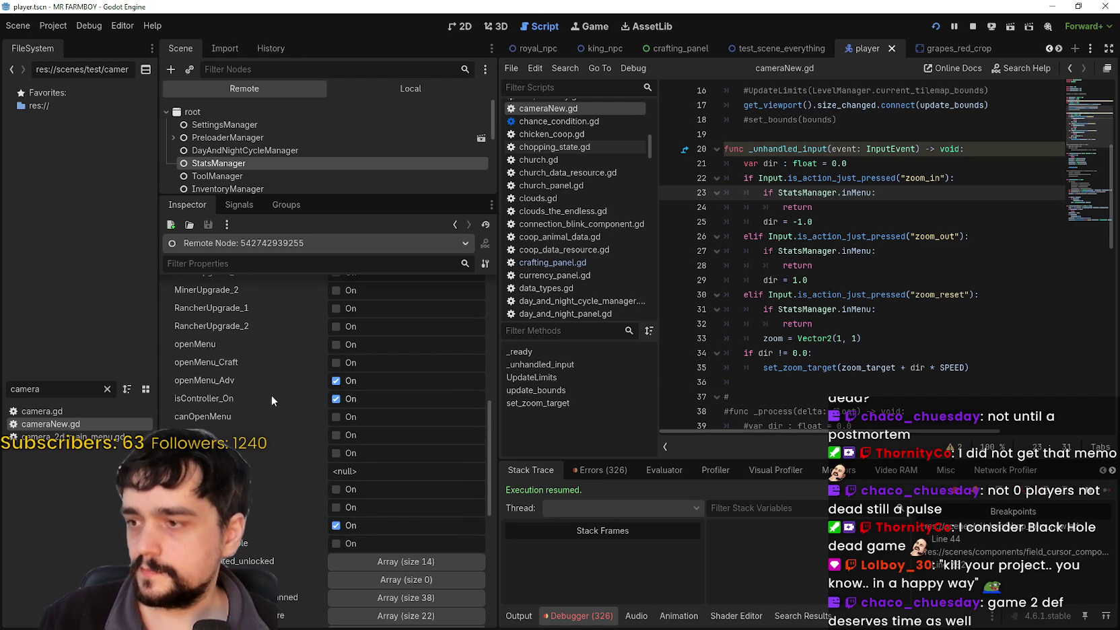
Step: Move the game window aside, close Advancements, and open the crafting menu with C
key("alt+Tab")
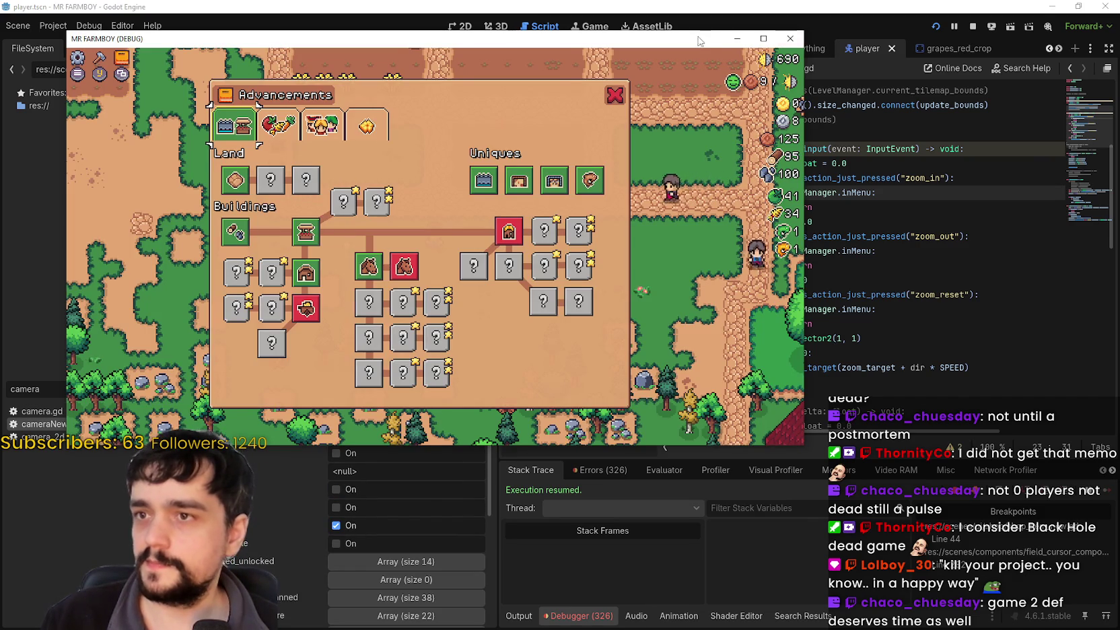
left_click_drag(700, 33, 937, 32)
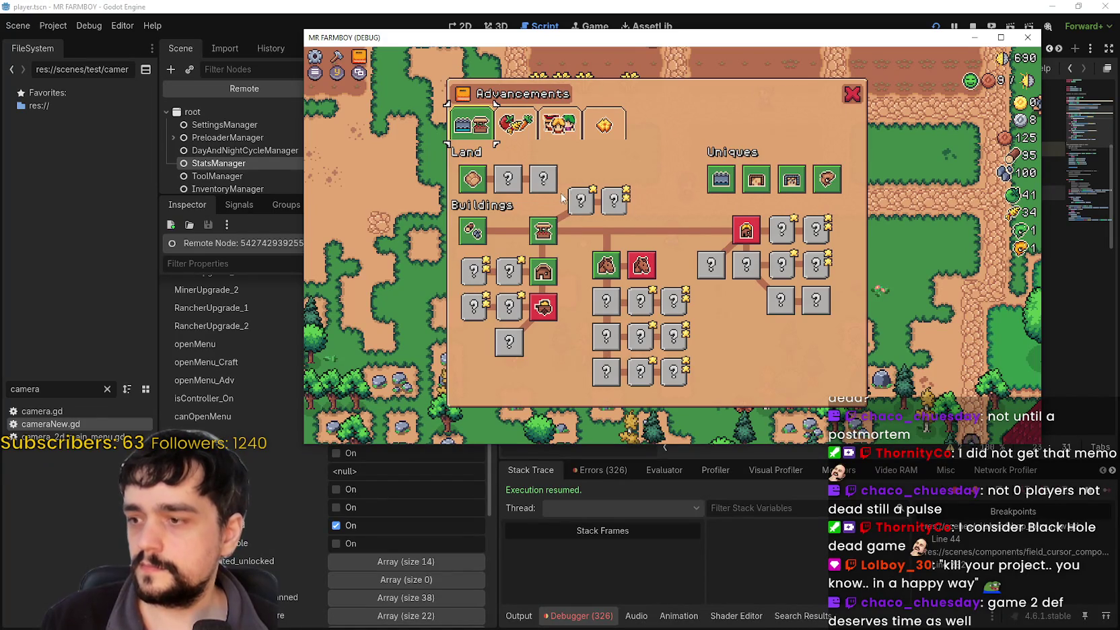
left_click_drag(528, 37, 621, 21)
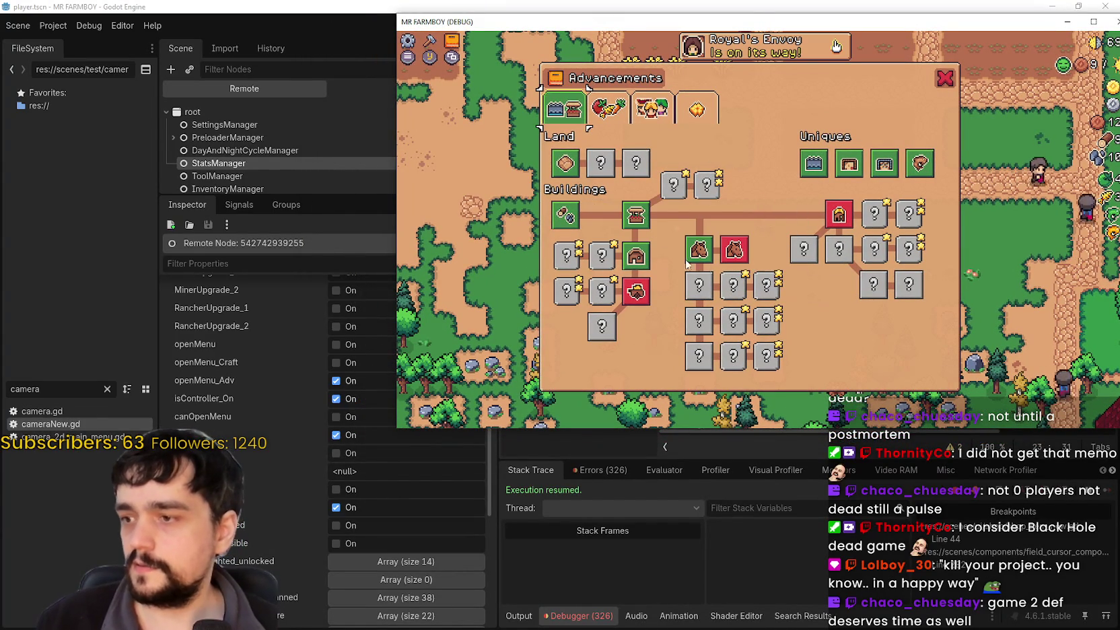
mouse_move(729, 251)
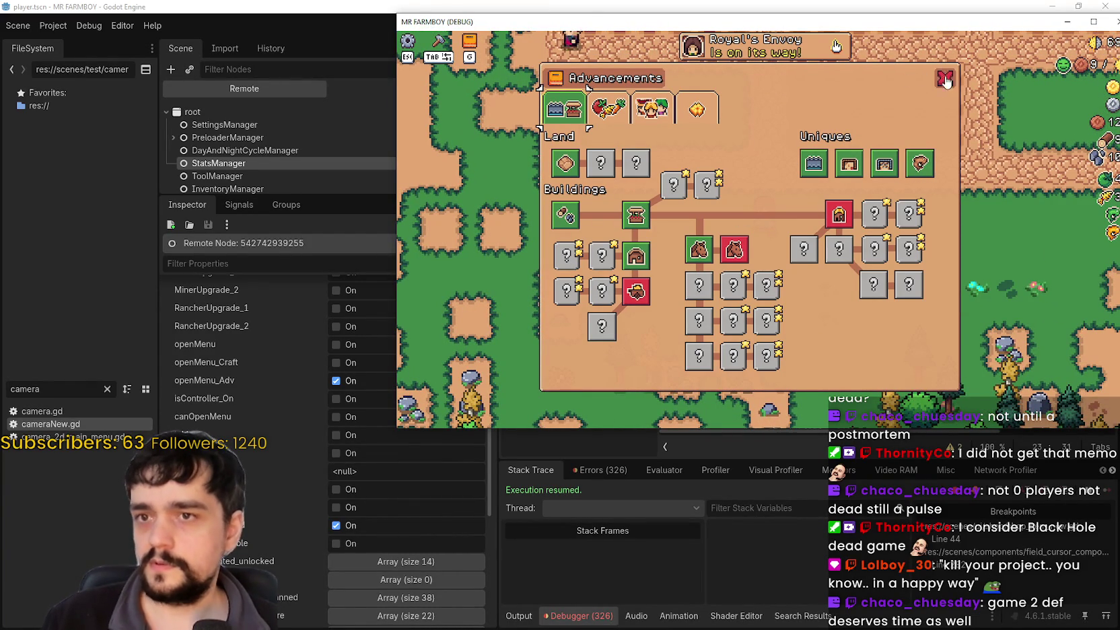
left_click(944, 78)
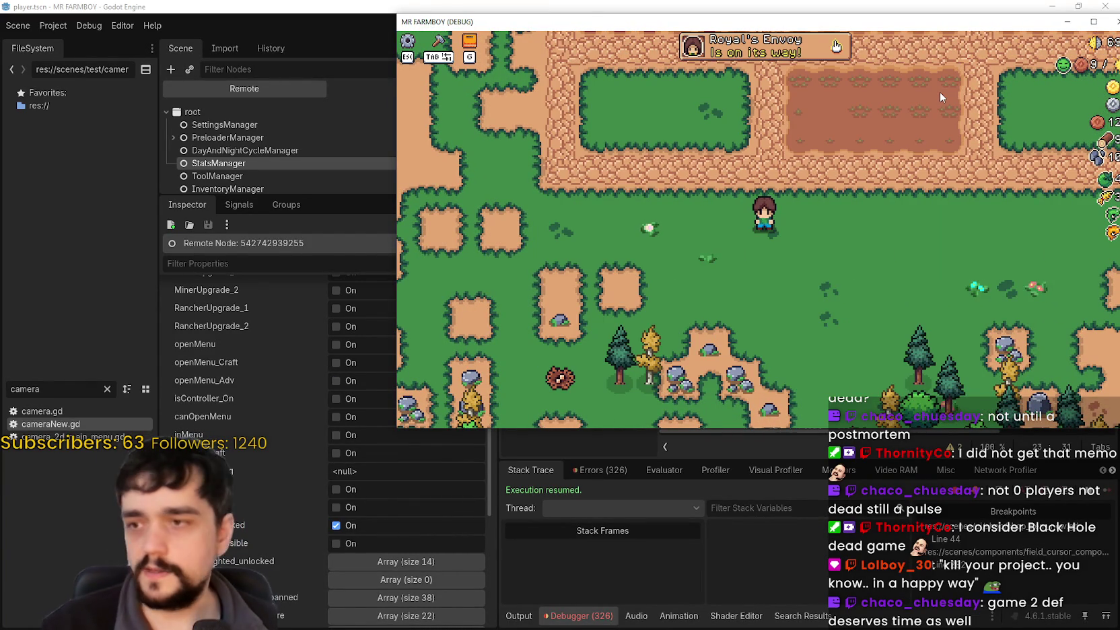
key("c")
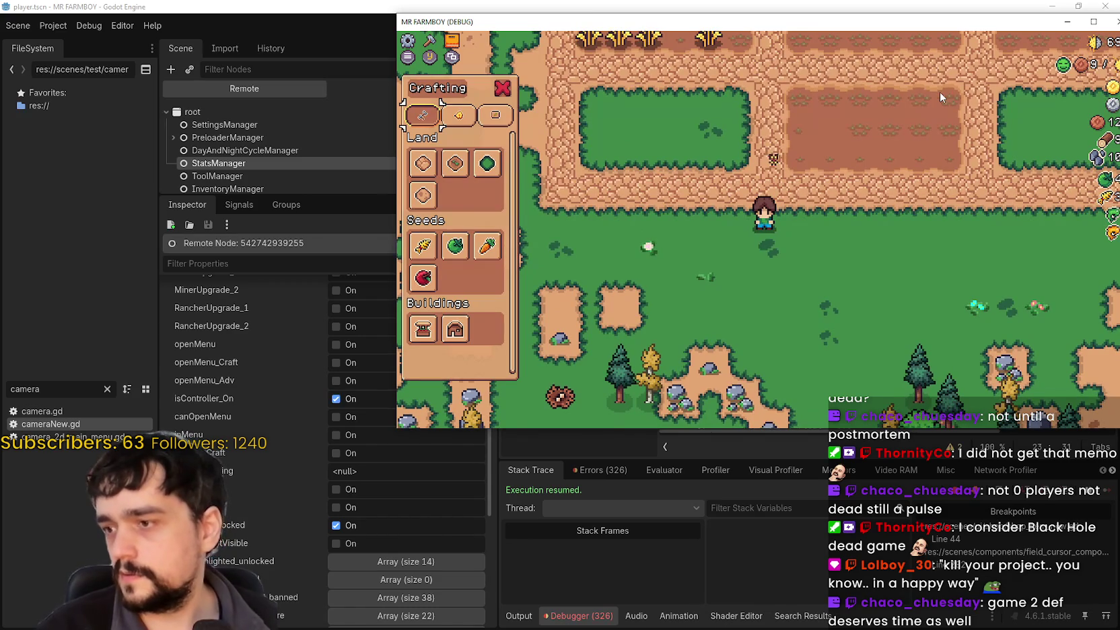
key("Escape")
key("c")
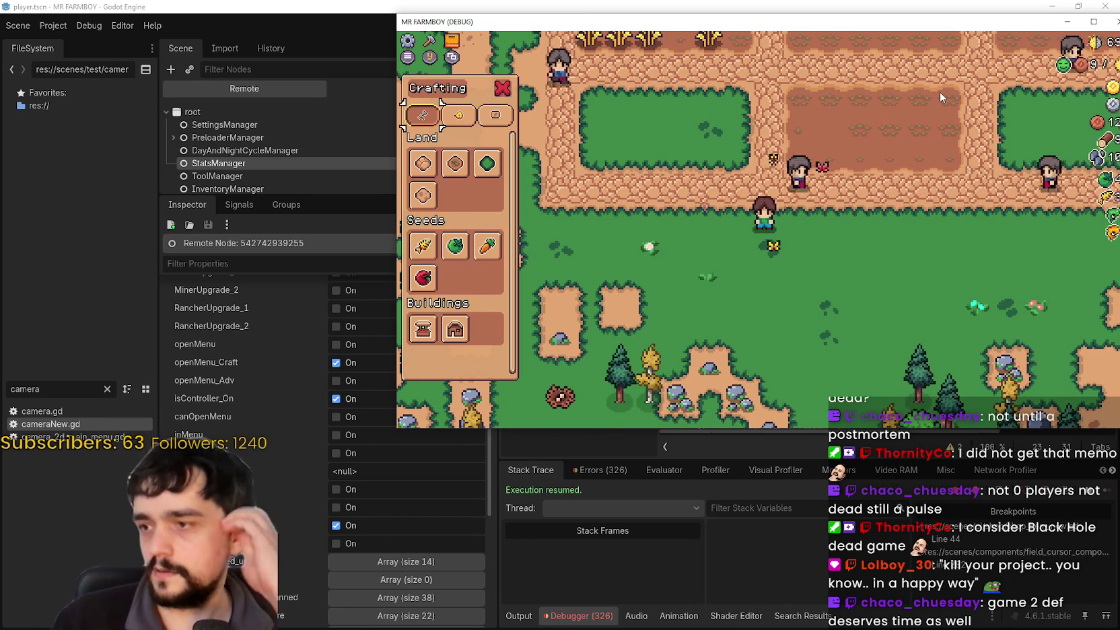
key("alt+Tab")
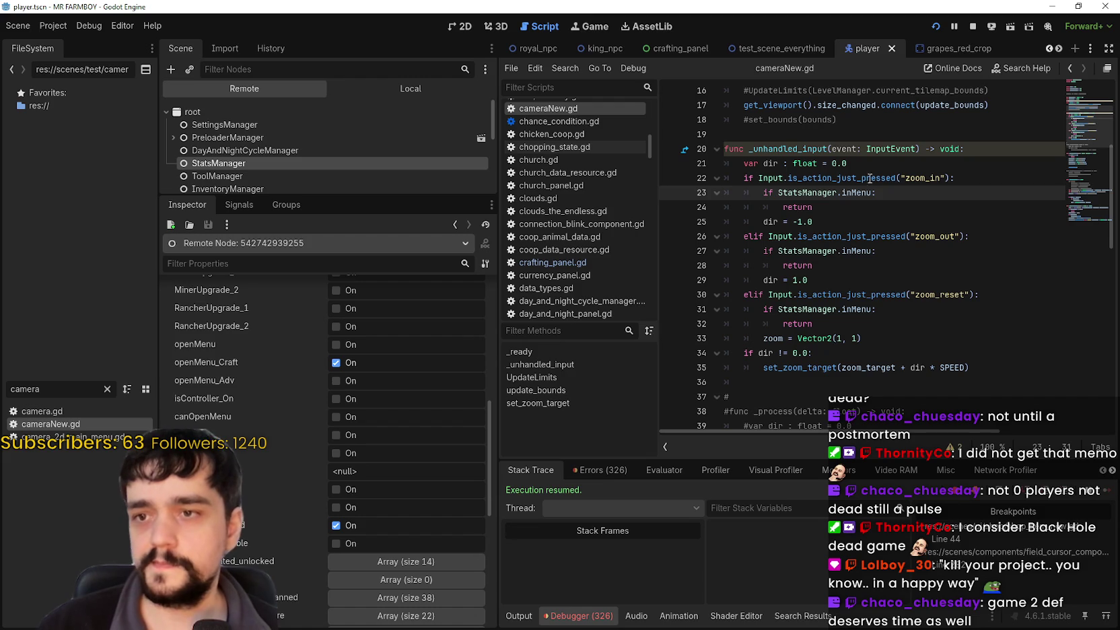
Step: Add 'if StatsManager.isController_On:' on a new line under the zoom_in check
left_click(887, 222)
left_click(977, 178)
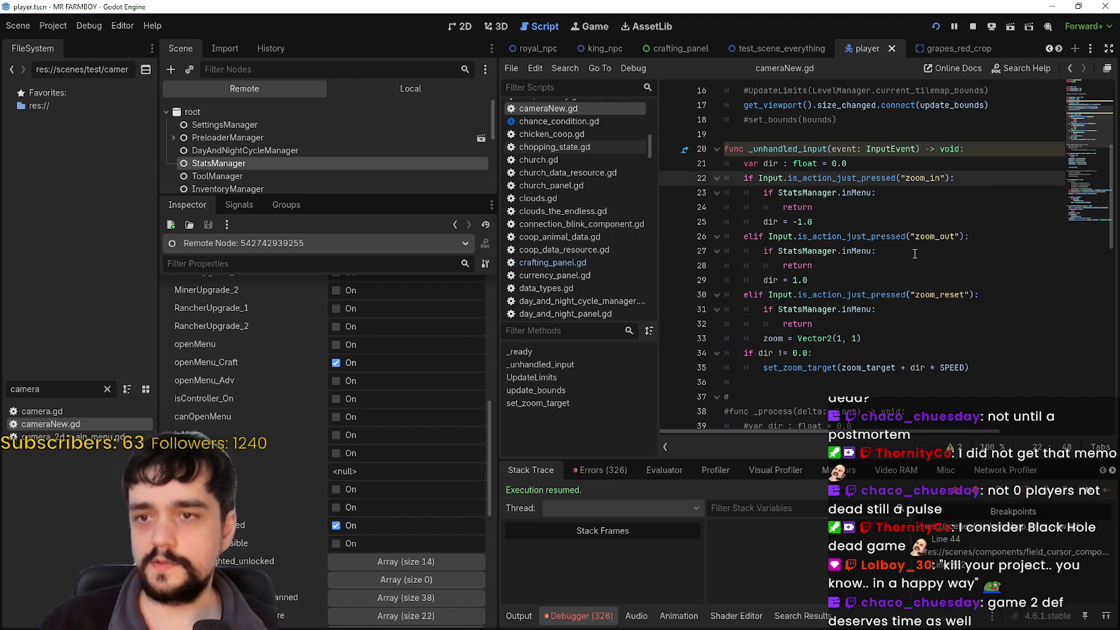
key("Return")
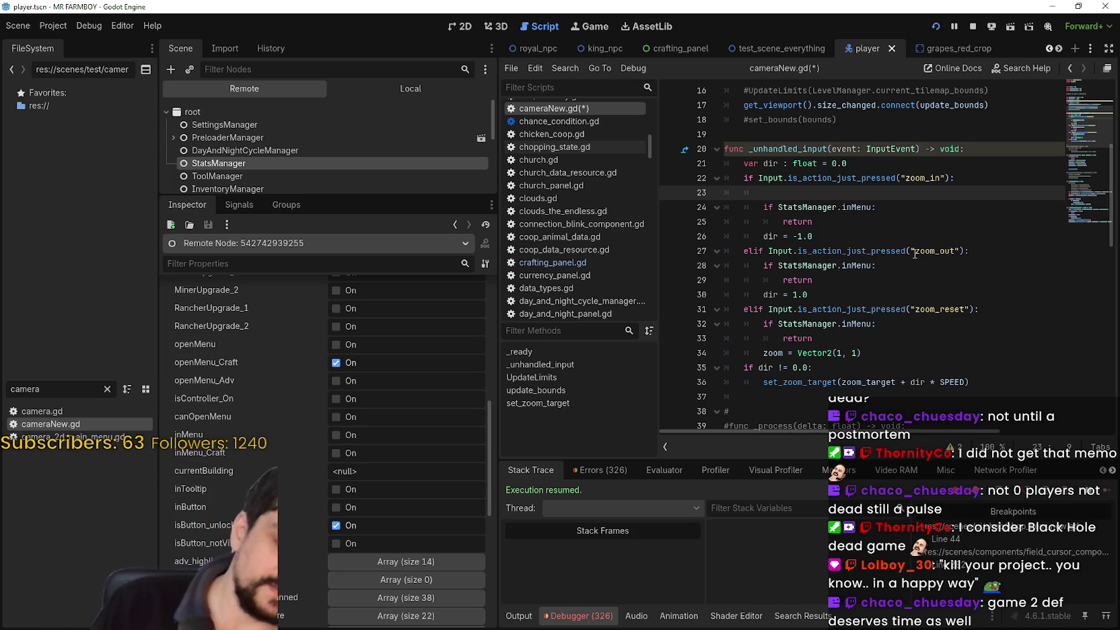
type("if ")
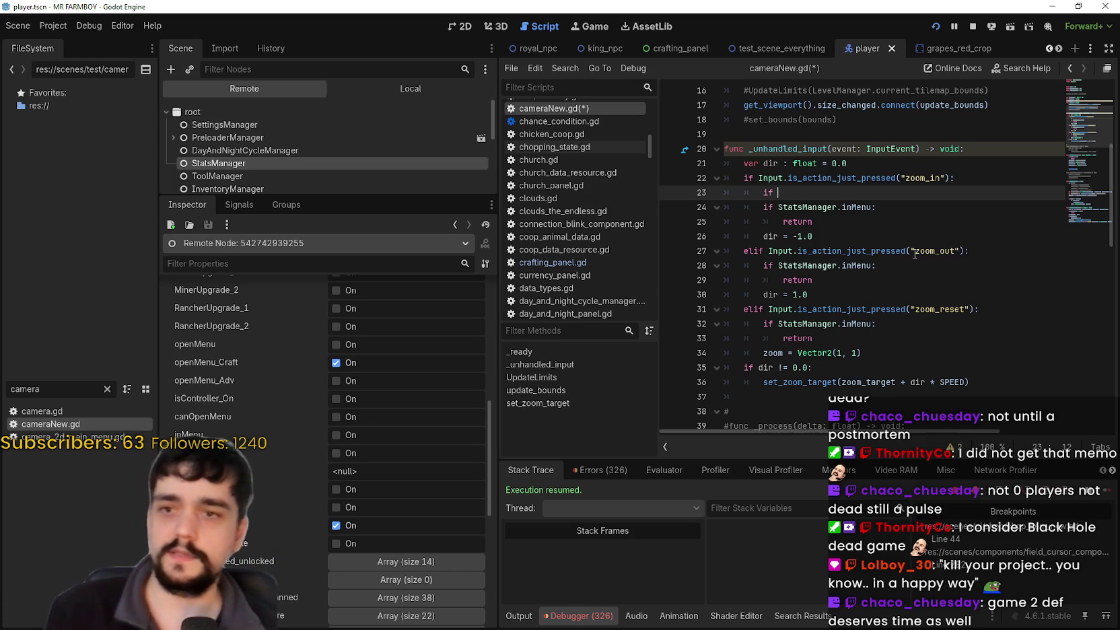
type("Stats")
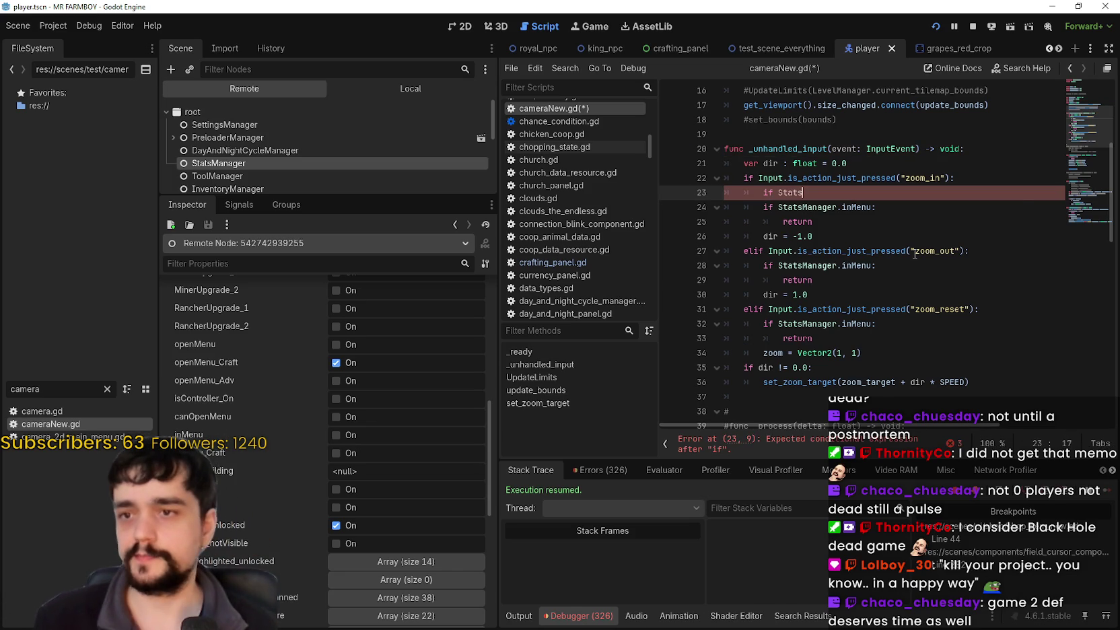
key("Escape")
key("Down")
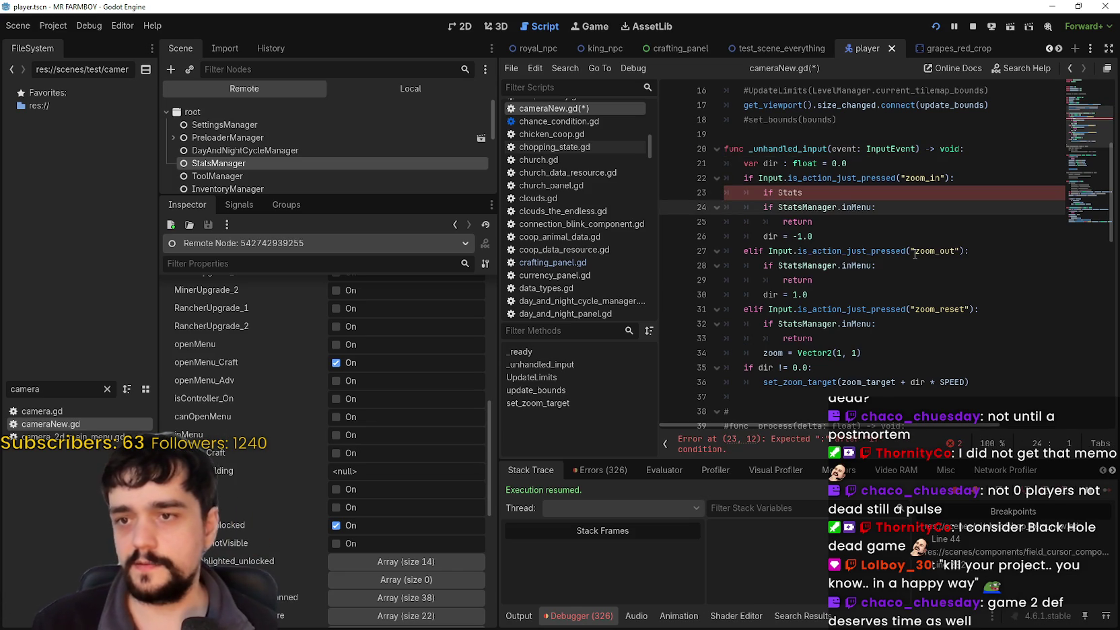
left_click(847, 198)
type("anager.is")
type("C")
key("Return")
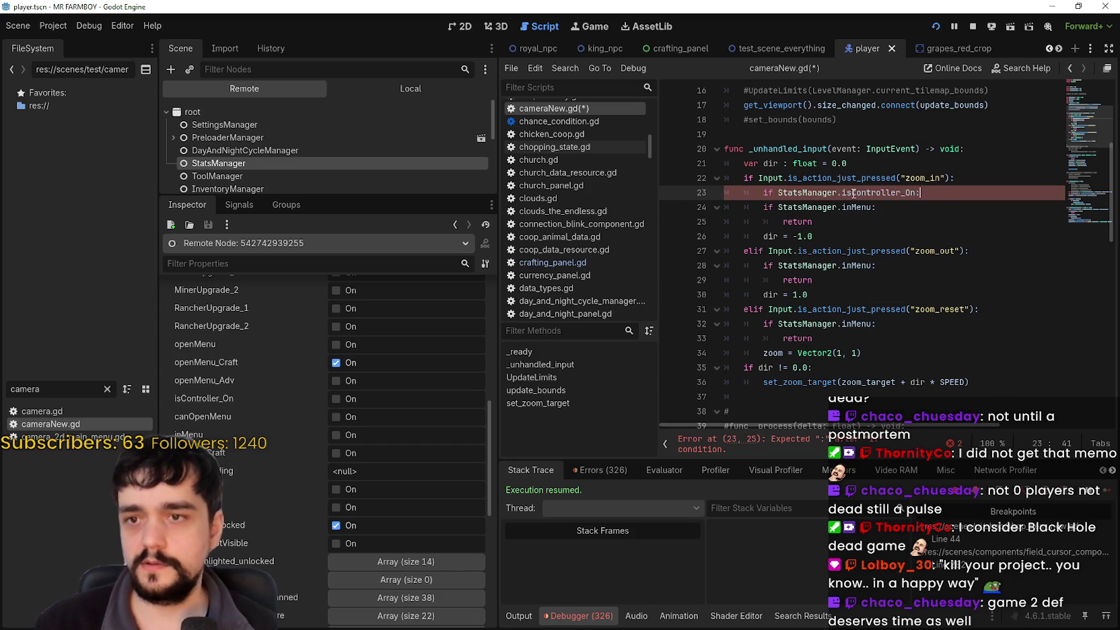
Step: Begin a nested 'if StatsManager.openMenu_Adv' condition under the controller check
key("Return")
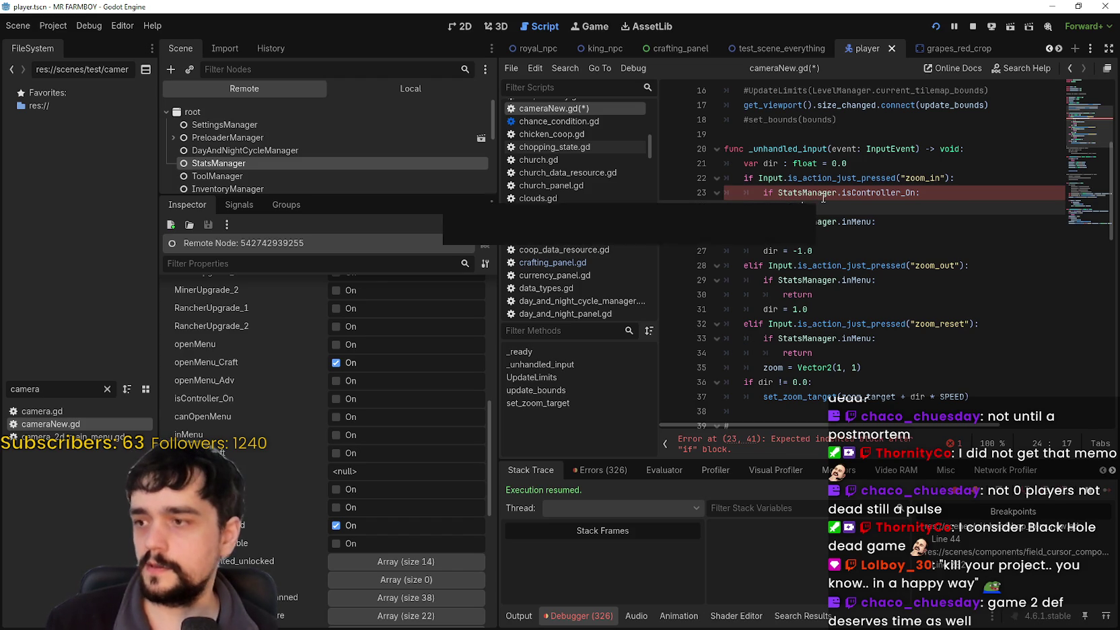
key("BackSpace")
key("BackSpace")
type("s")
key("BackSpace")
key("BackSpace")
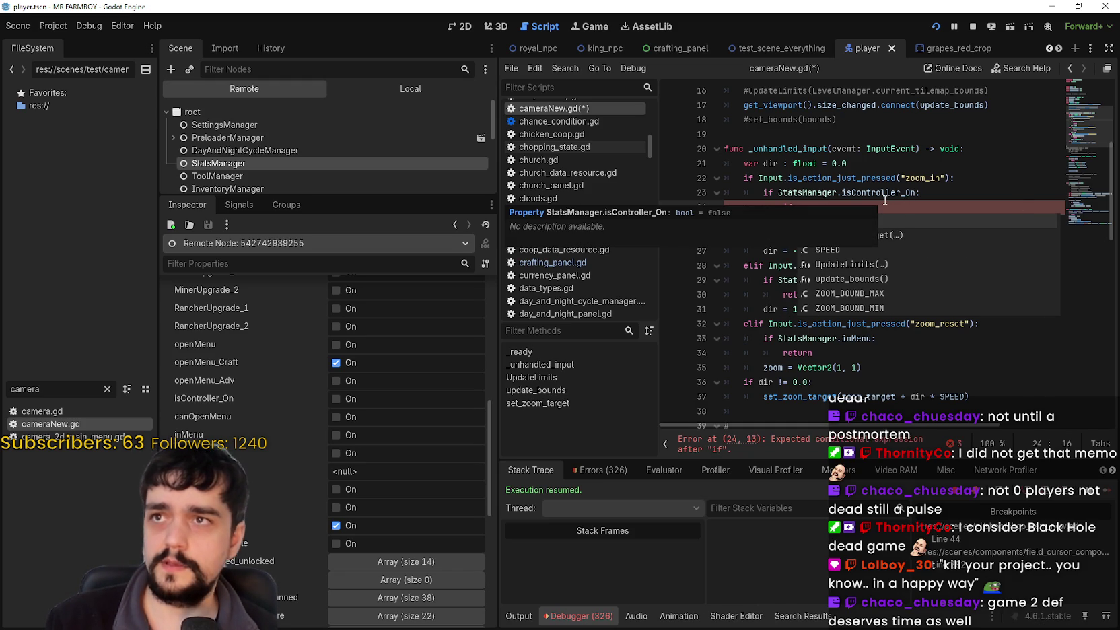
type("Stats")
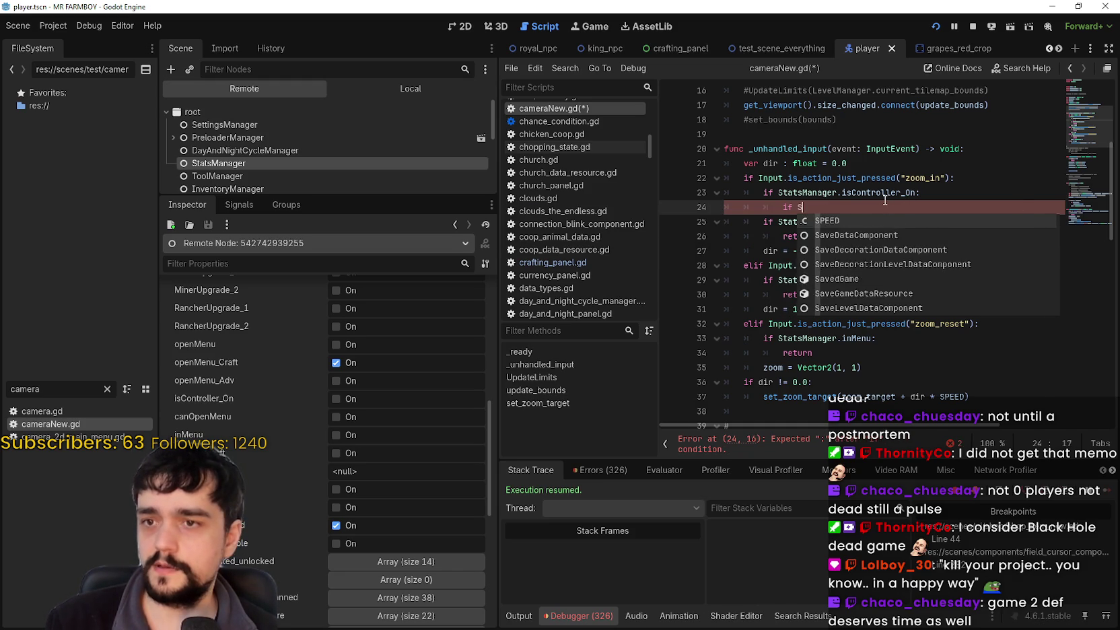
key("Down")
key("Return")
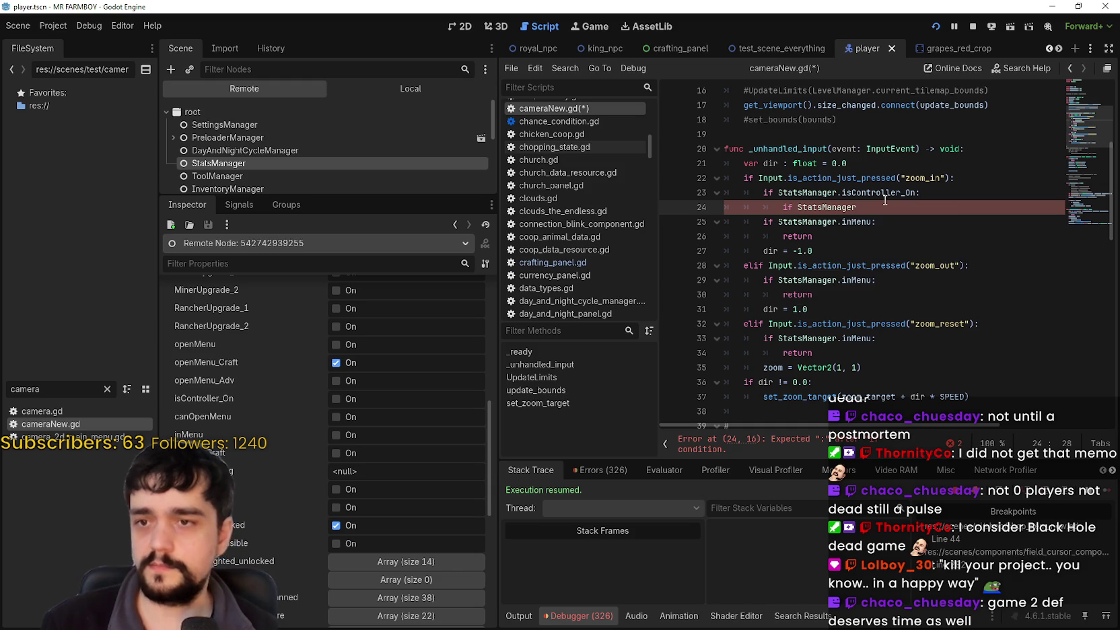
type(".open")
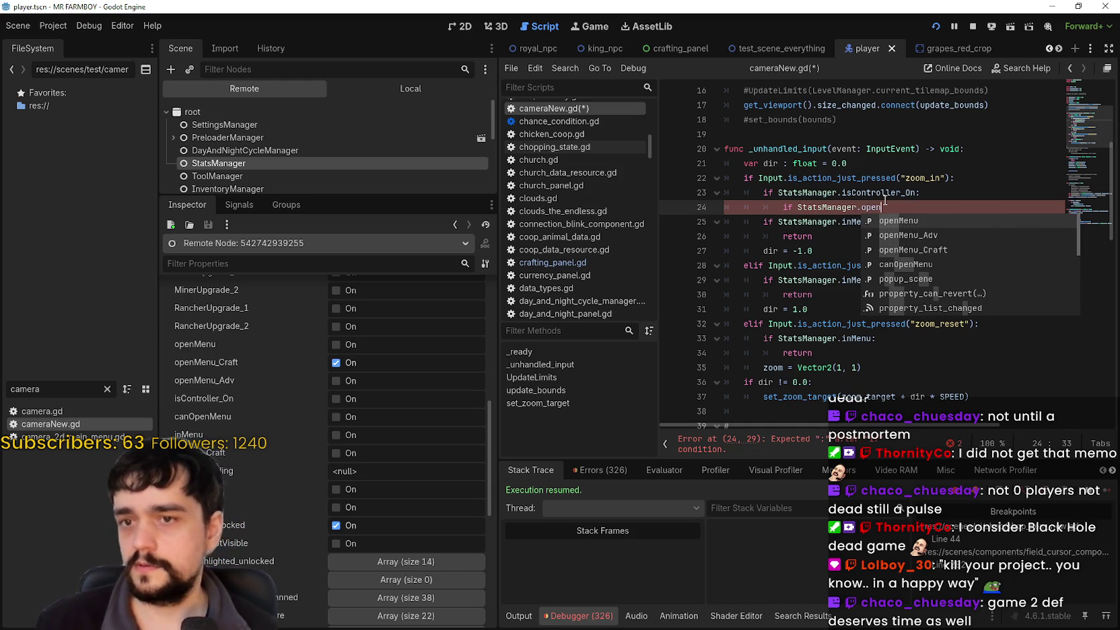
key("Down")
key("Return")
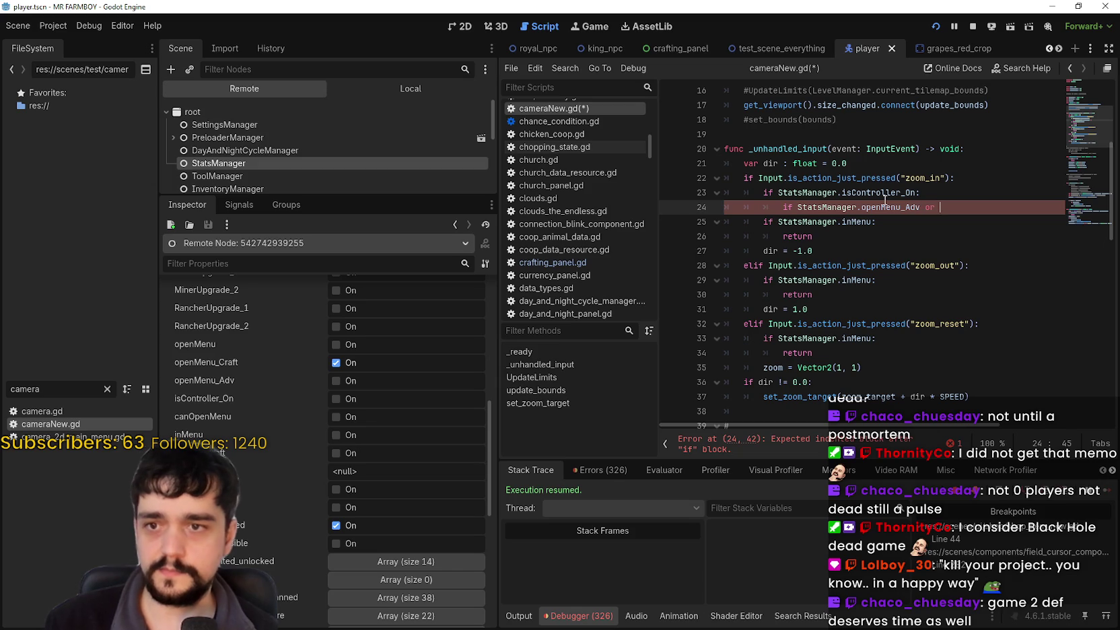
Step: Finish it with 'or StatsManager.openMenu_Adv:' and an indented return, then select the block
type("stats")
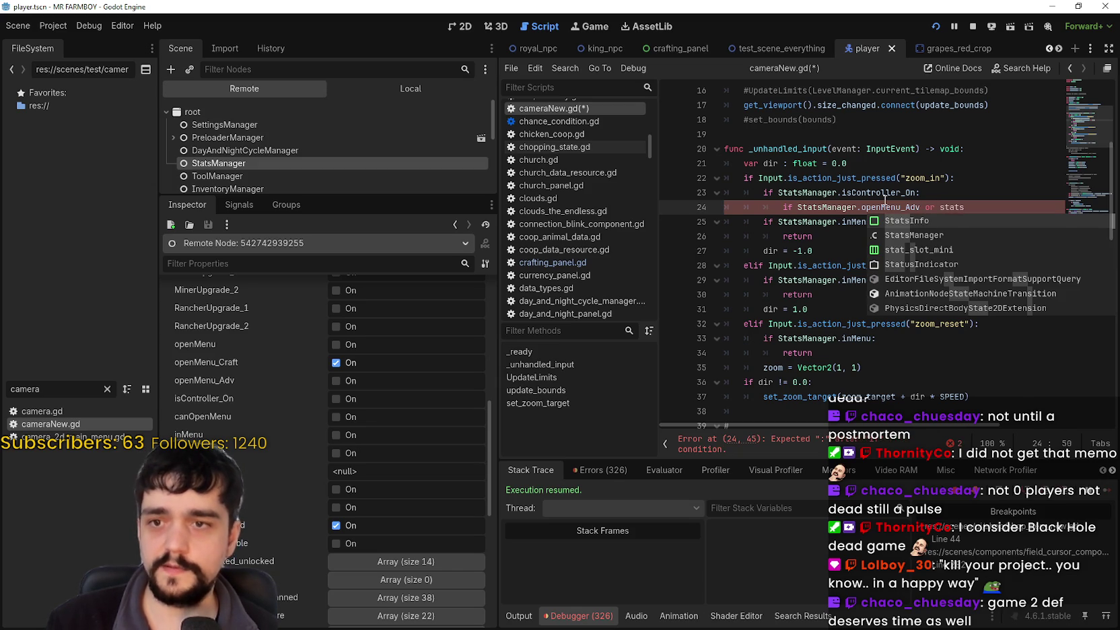
key("Down")
key("Return")
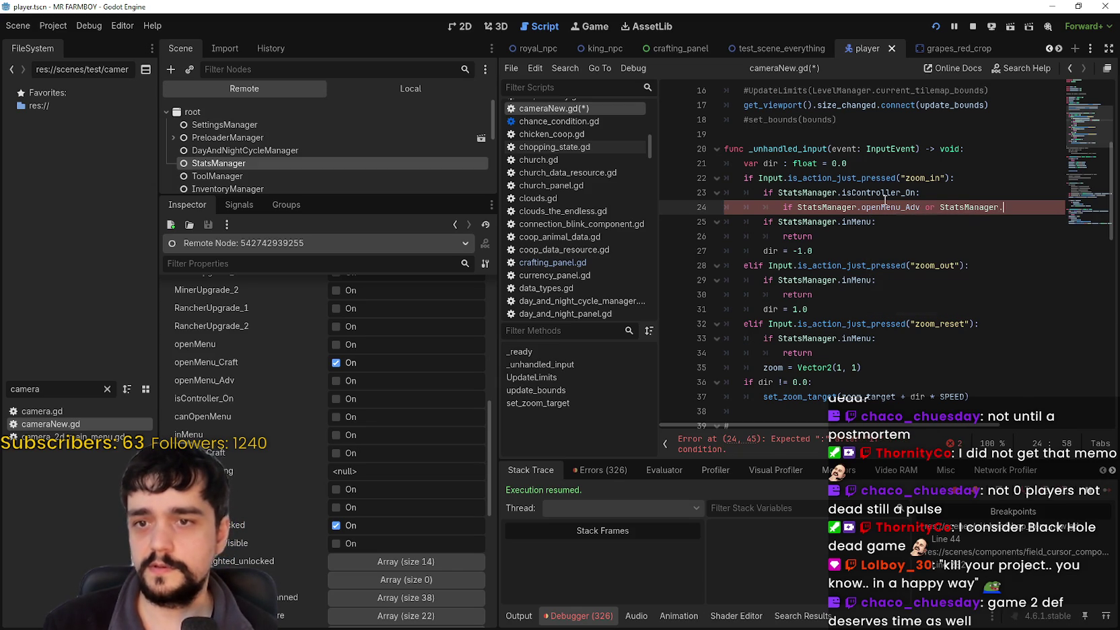
type("cr")
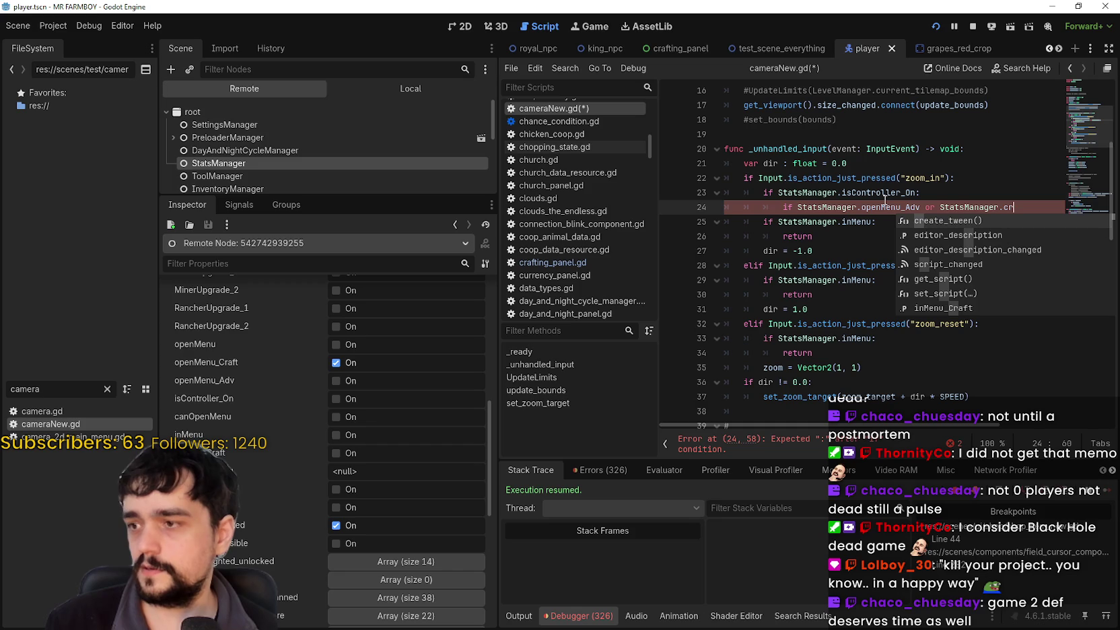
key("BackSpace")
key("BackSpace")
type("op")
key("Down")
key("Down")
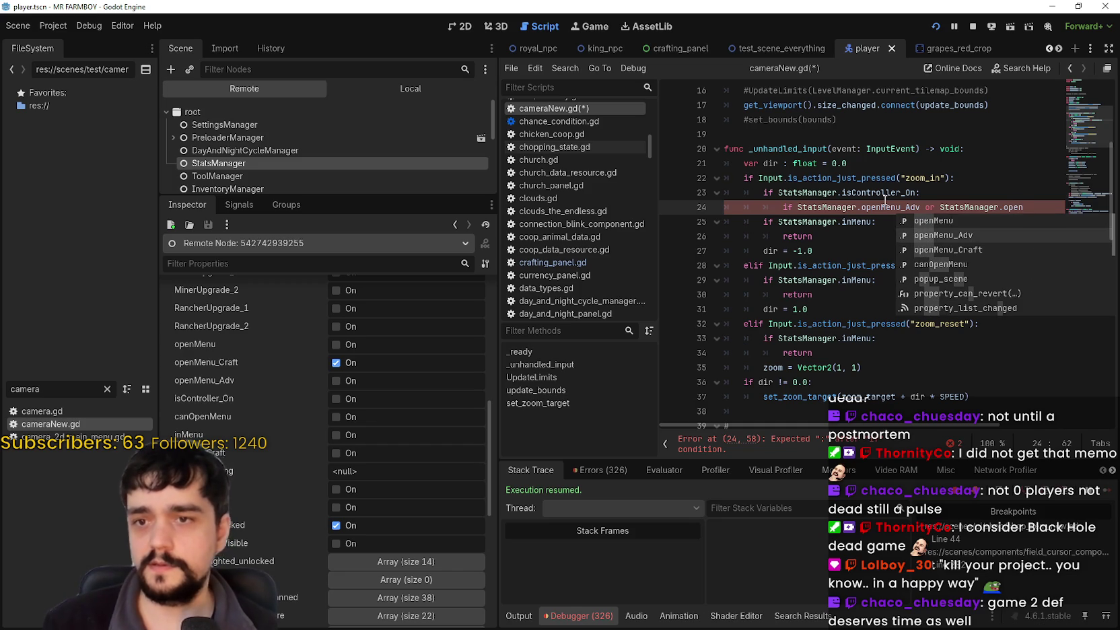
key("Up")
key("Return")
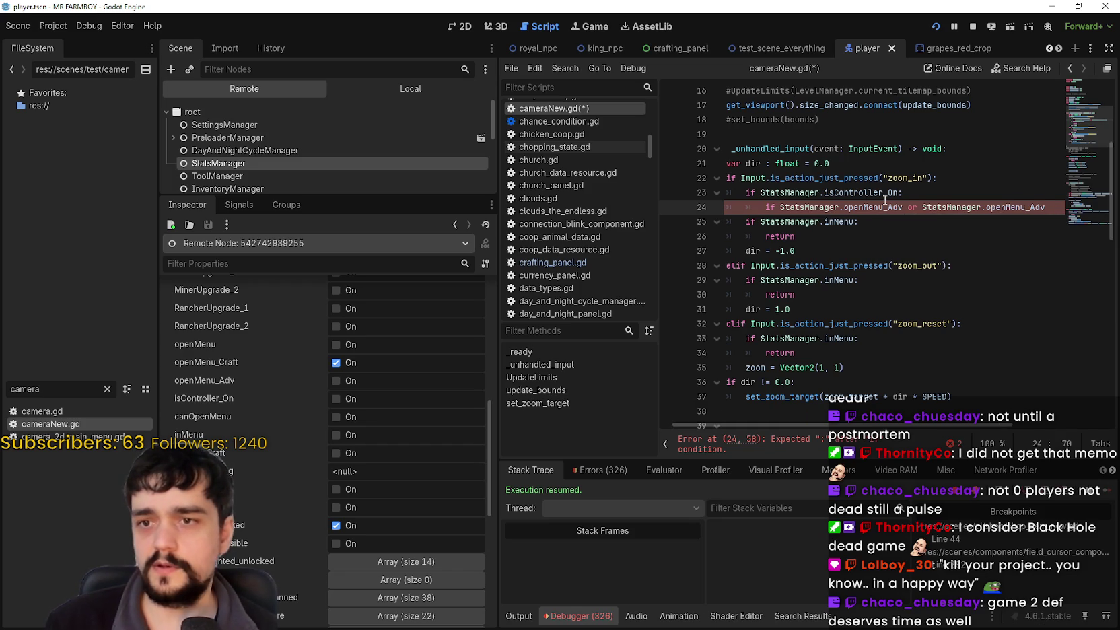
type(":")
key("Return")
type("r")
type("n")
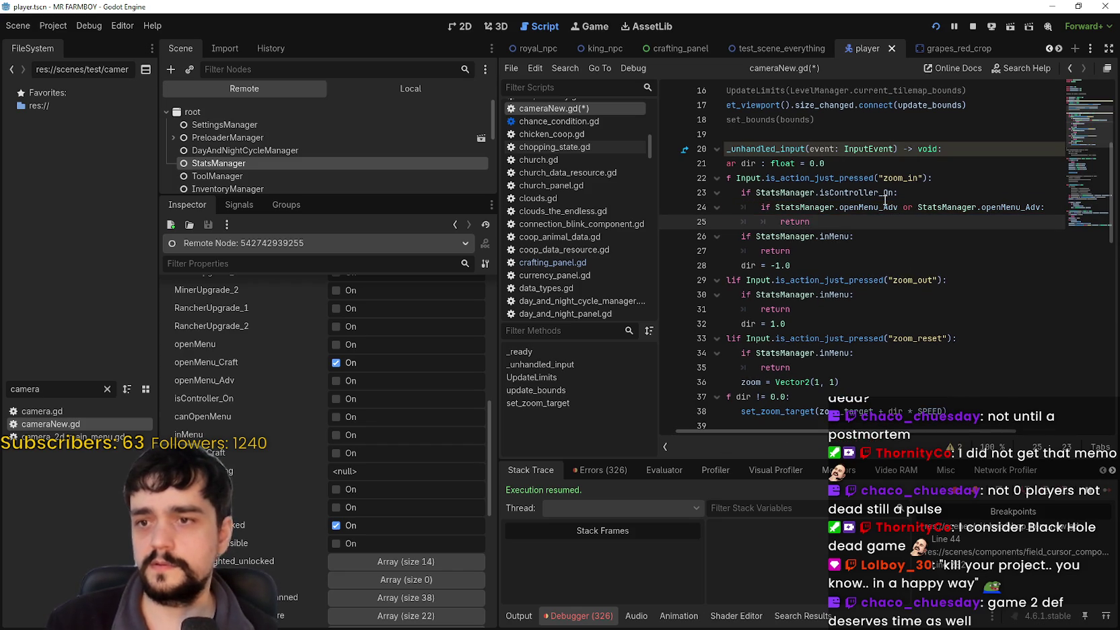
left_click_drag(837, 223, 724, 177)
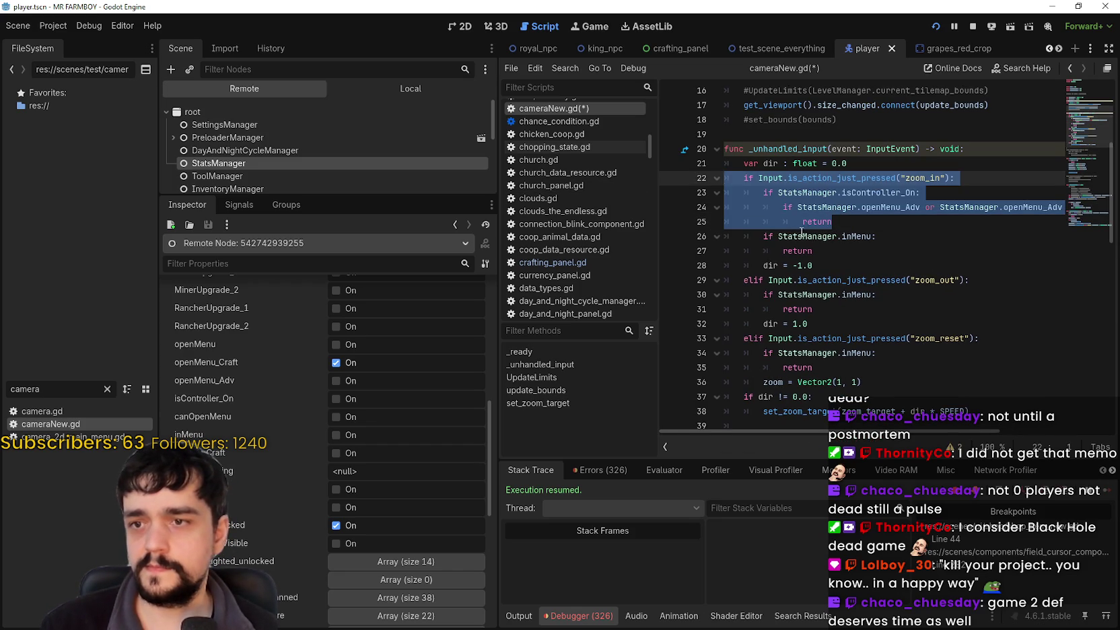
Step: Tidy the new zoom_in block and retype the following inMenu check's 'if'
left_click(806, 232)
left_click(854, 226)
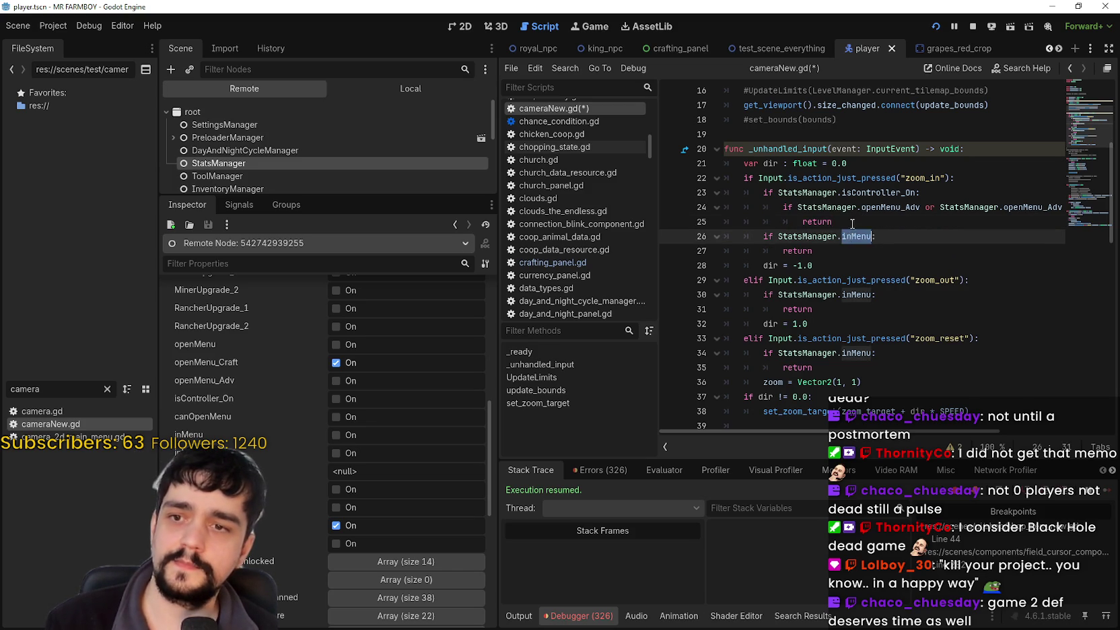
key("Return")
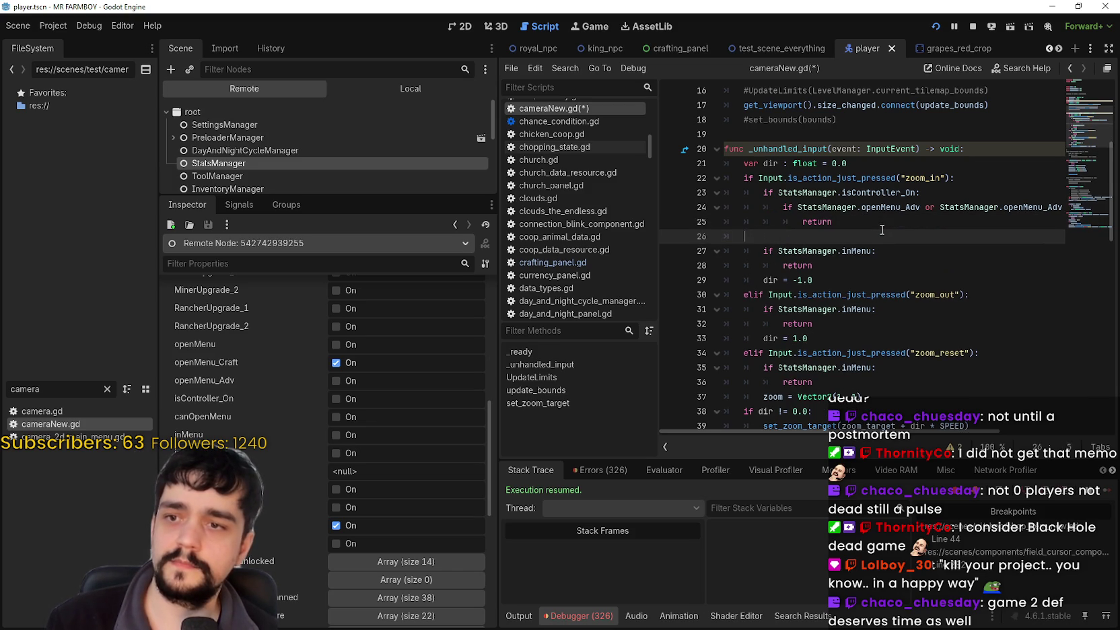
key("BackSpace")
key("BackSpace")
key("BackSpace")
double_click(768, 236)
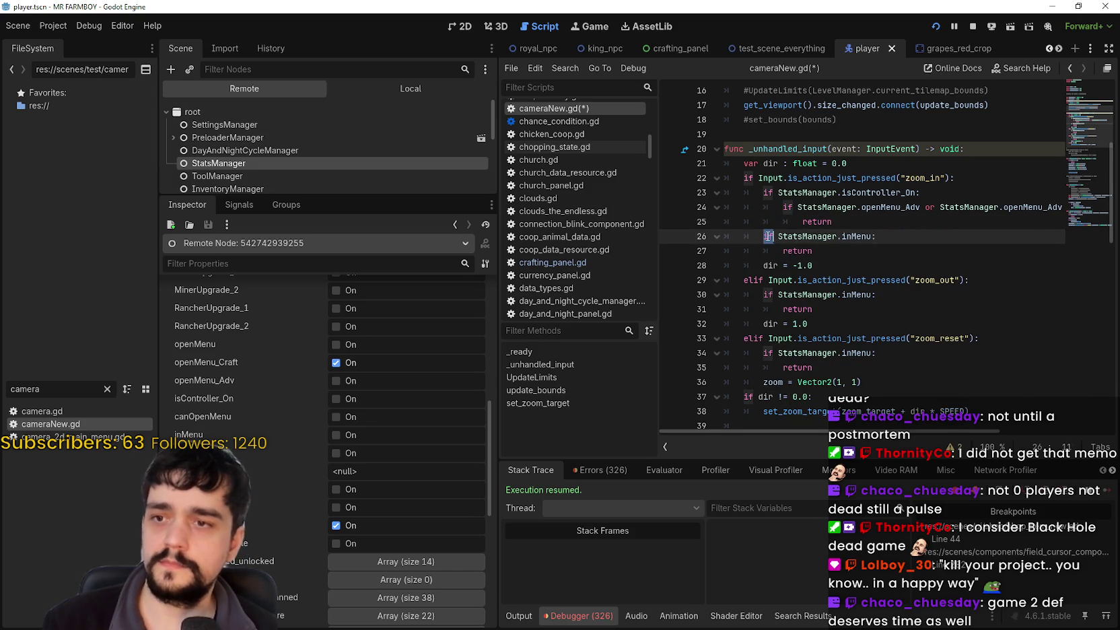
type("elif")
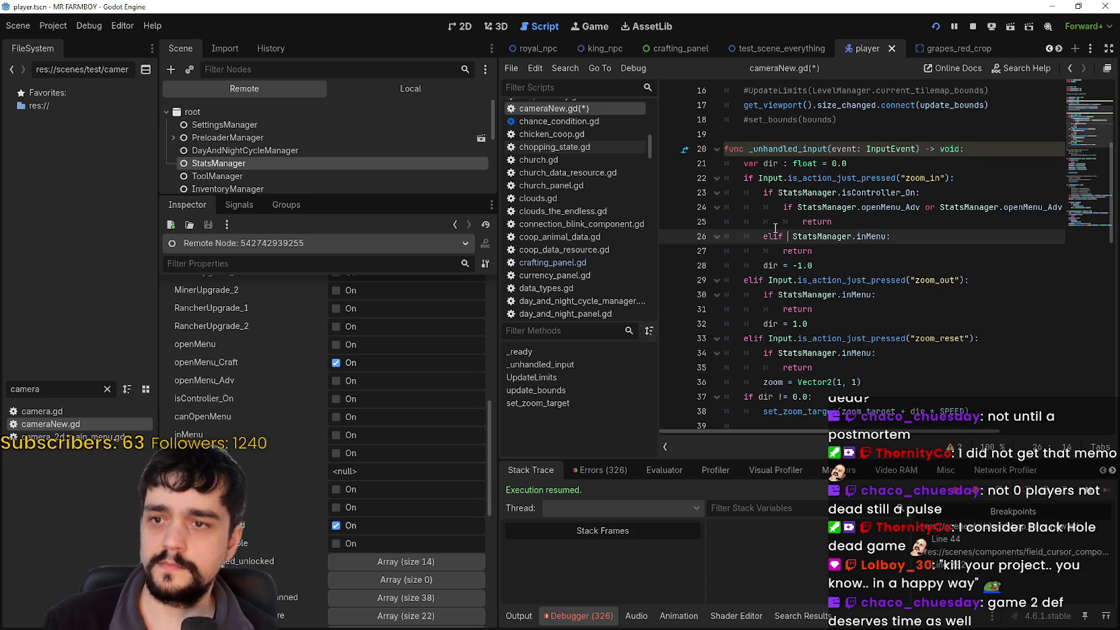
Step: Paste the controller check into the zoom_out branch and make its inMenu check an elif
left_click(846, 261)
left_click_drag(834, 222, 688, 204)
left_click(999, 285)
key("Return")
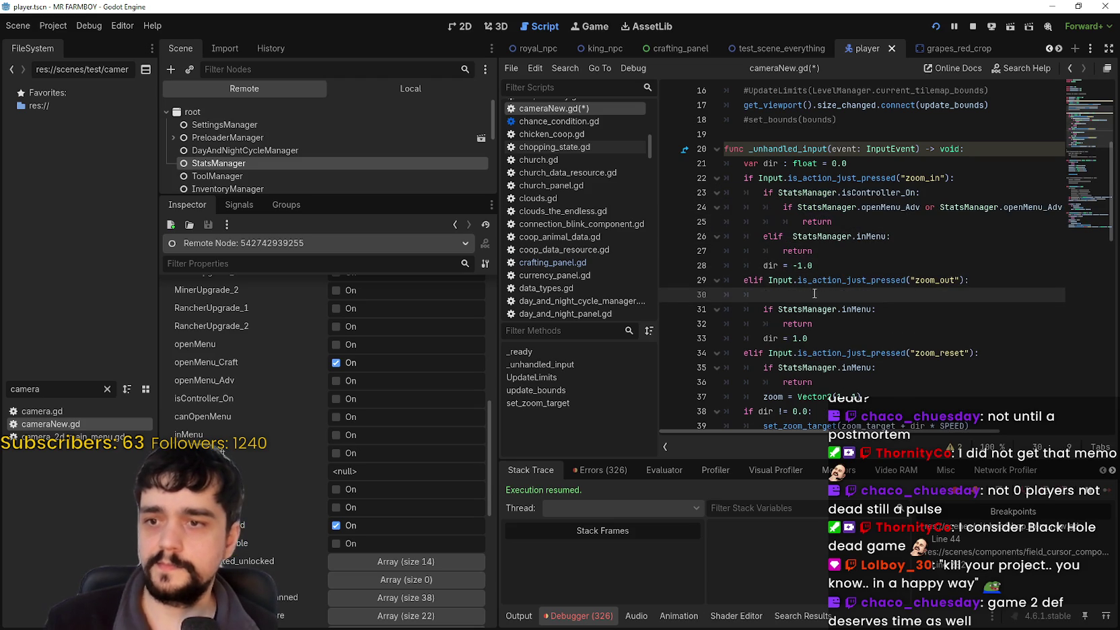
key("ctrl+v")
left_click(769, 338)
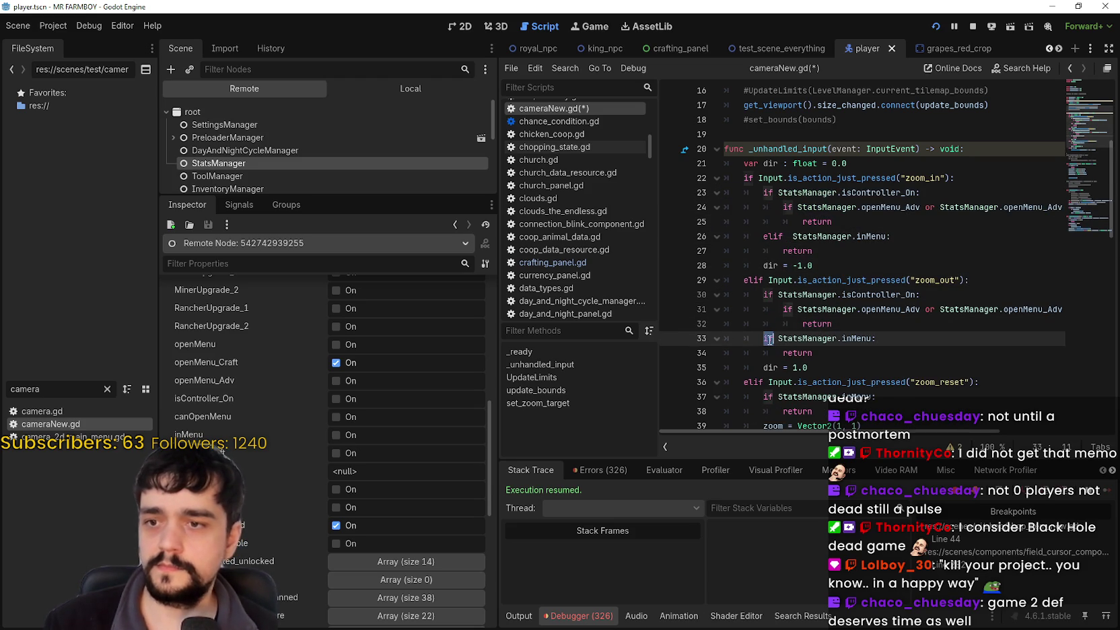
type("l")
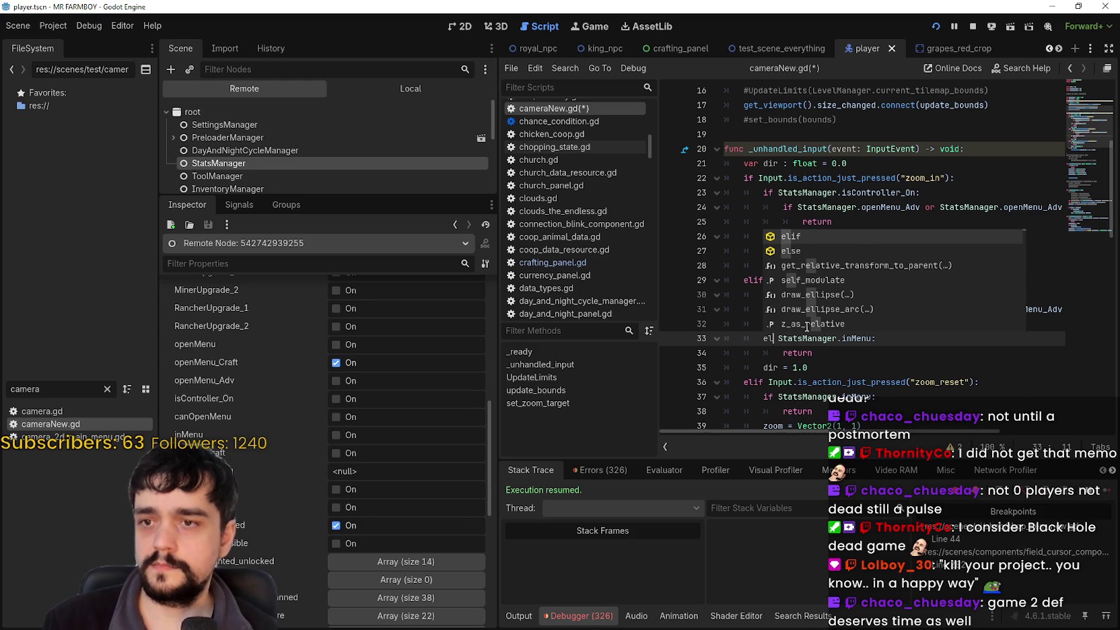
type("if")
Step: Add the same check to zoom_reset, make its inMenu check elif, save, and show the Local tree
left_click(859, 365)
scroll("down", 3)
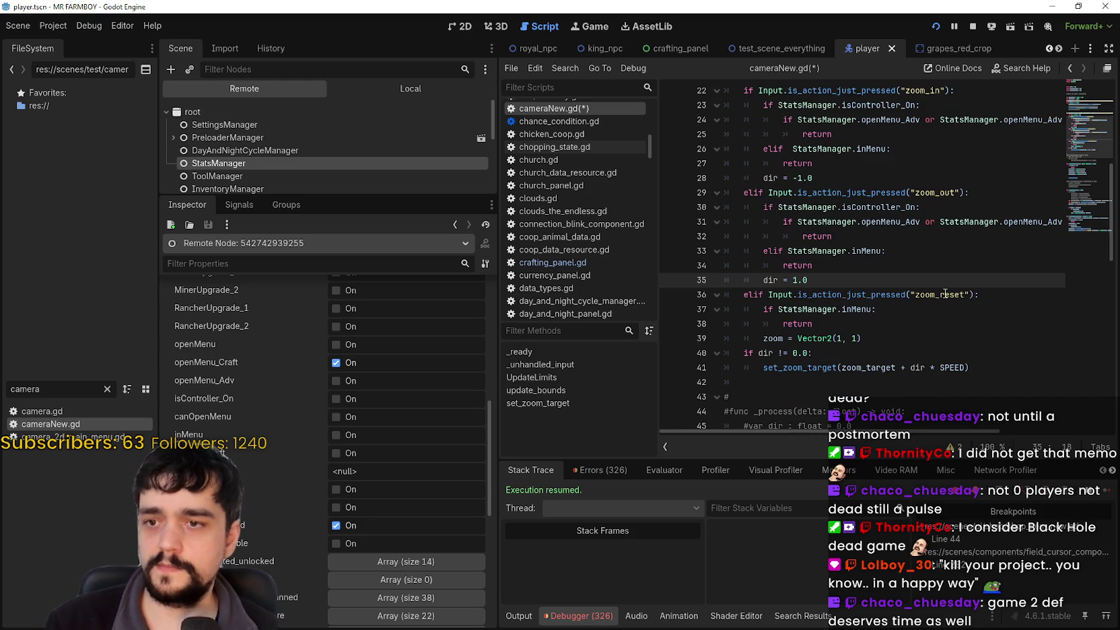
left_click(1016, 294)
key("Return")
key("ctrl+v")
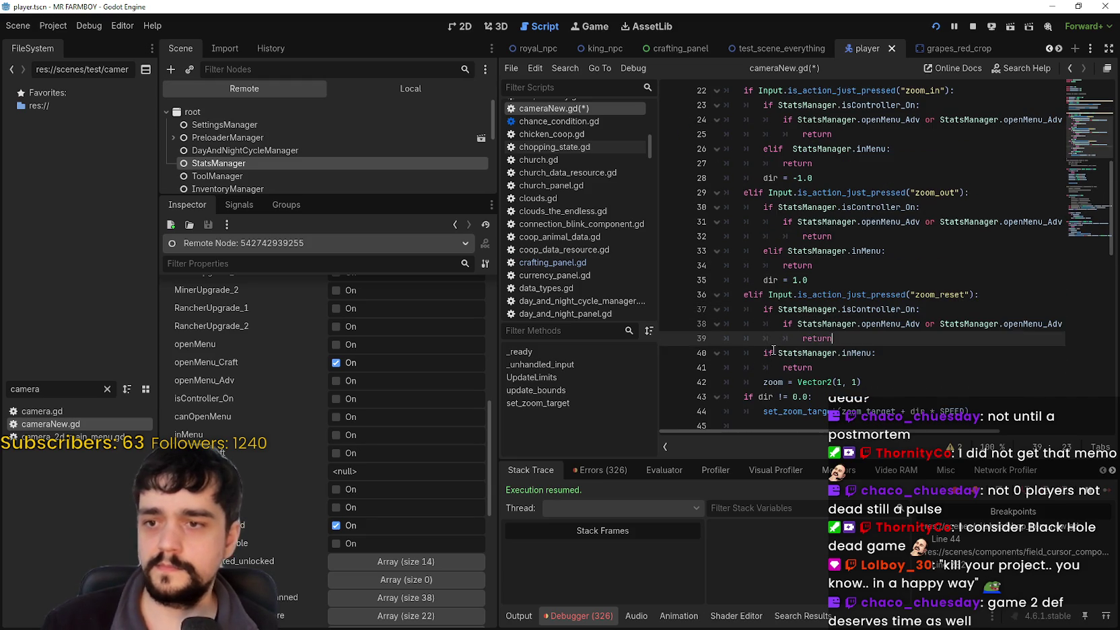
left_click(766, 353)
type("el")
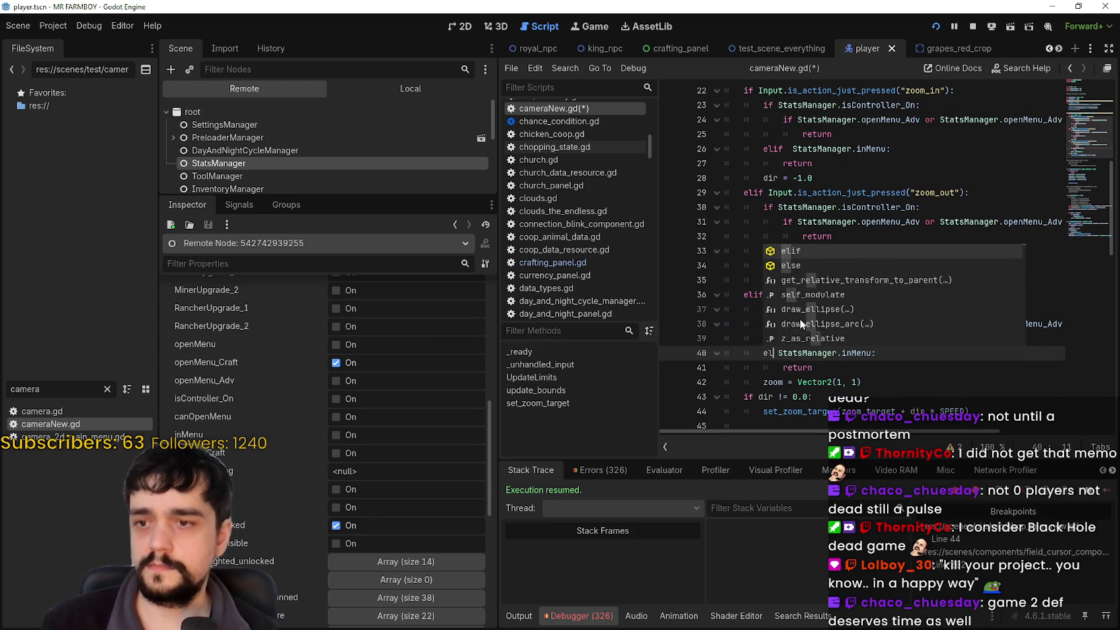
type("if")
left_click(854, 382)
key("ctrl+s")
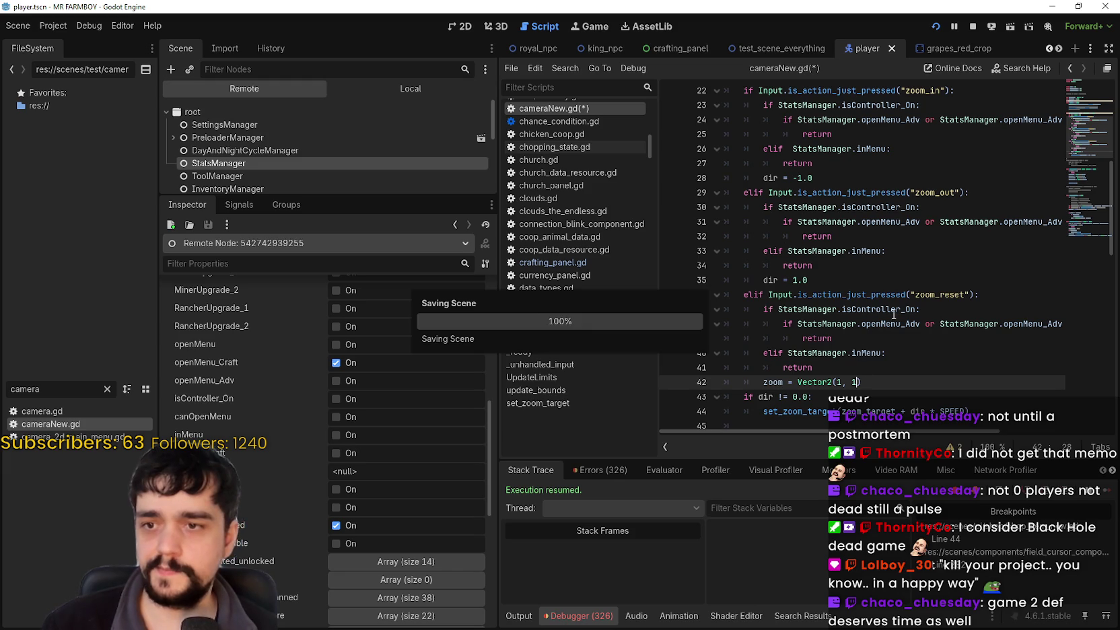
left_click(370, 90)
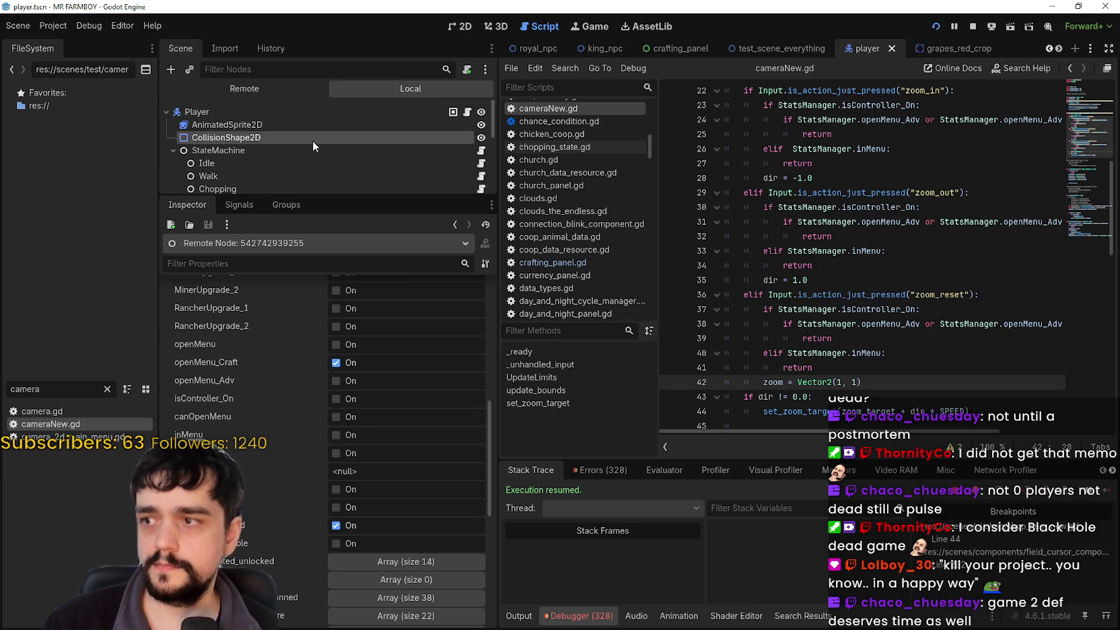
Step: Select CollisionShape2D, run the game, and flip through the crafting panel pages
left_click(313, 138)
key("F5")
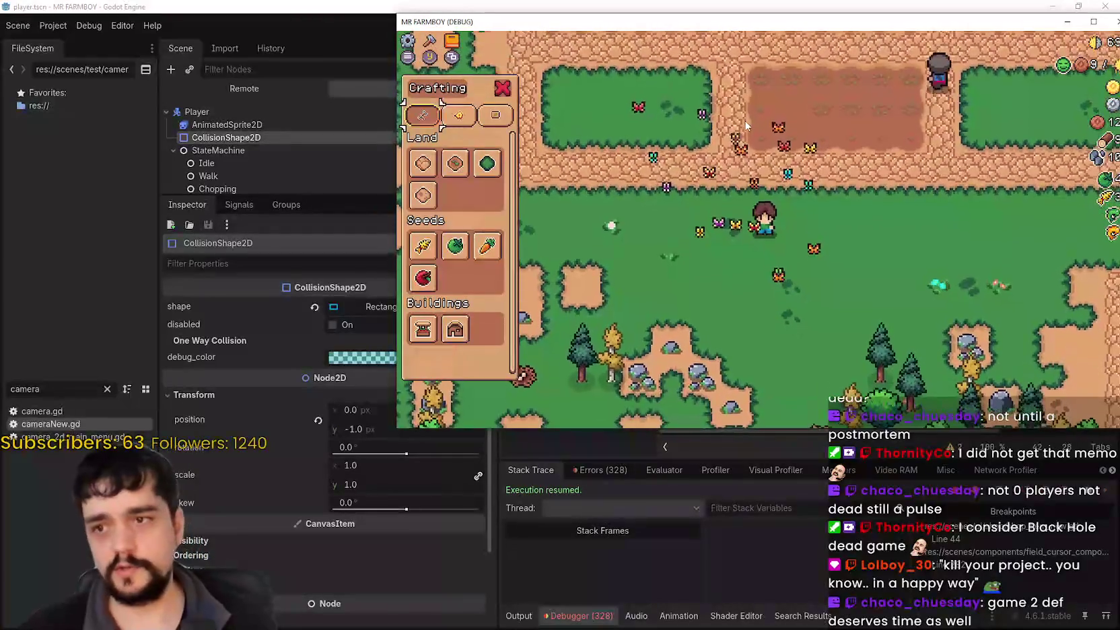
key("Tab")
key("Tab")
key("Escape")
key("s")
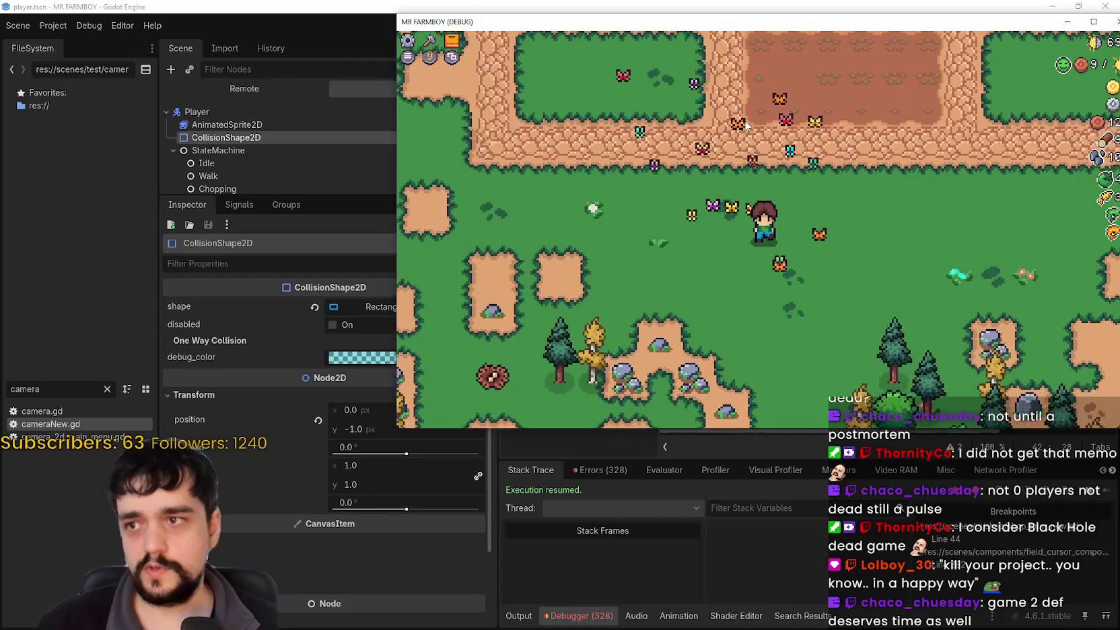
key("c")
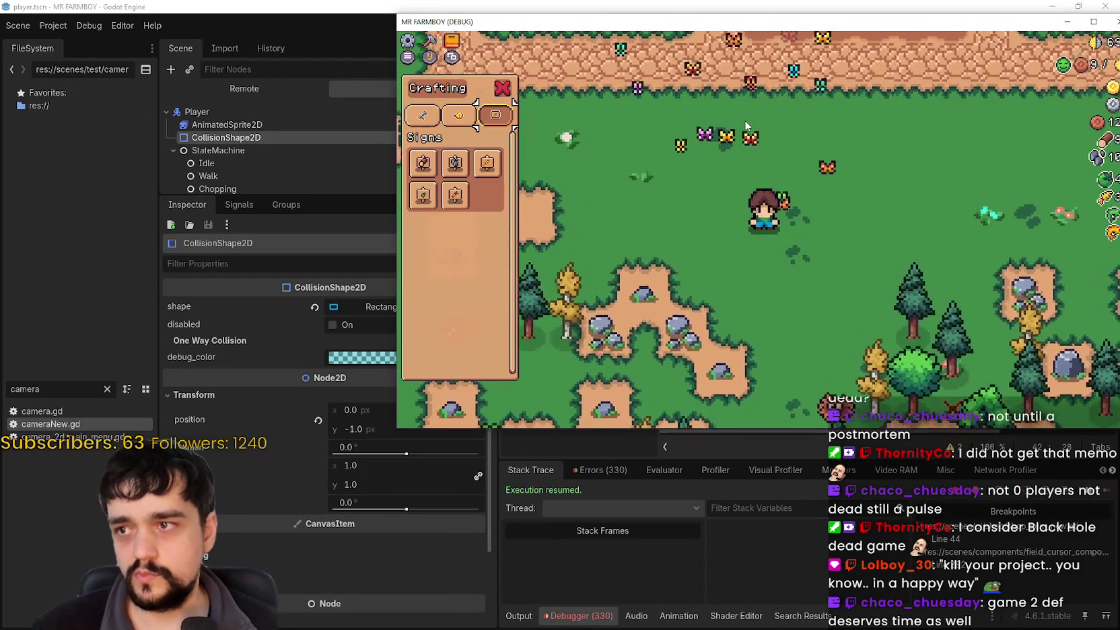
key("Tab")
key("Escape")
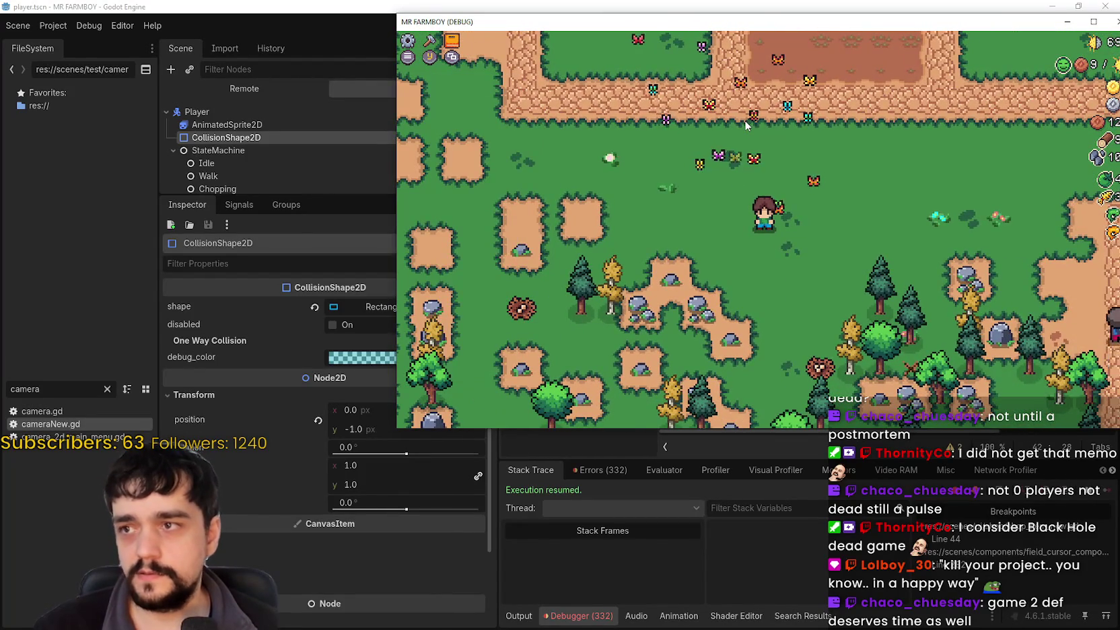
key("Escape")
key("Escape")
Step: Open the Advancements panel, cycle its pages, and move through the tree with arrow keys
key("t")
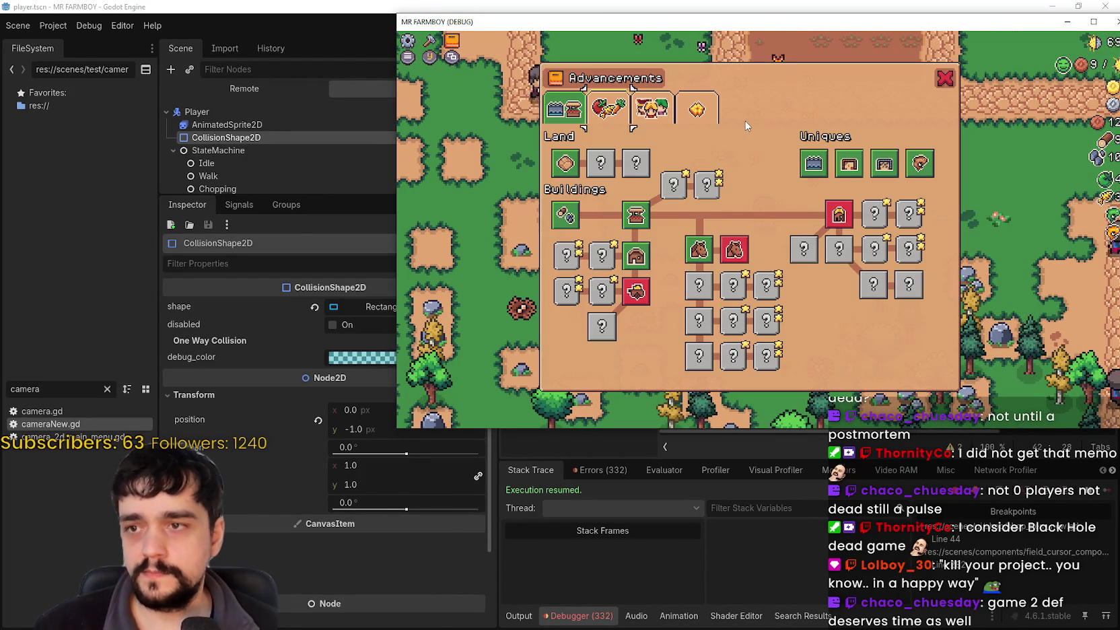
key("Tab")
key("Tab")
key("Tab")
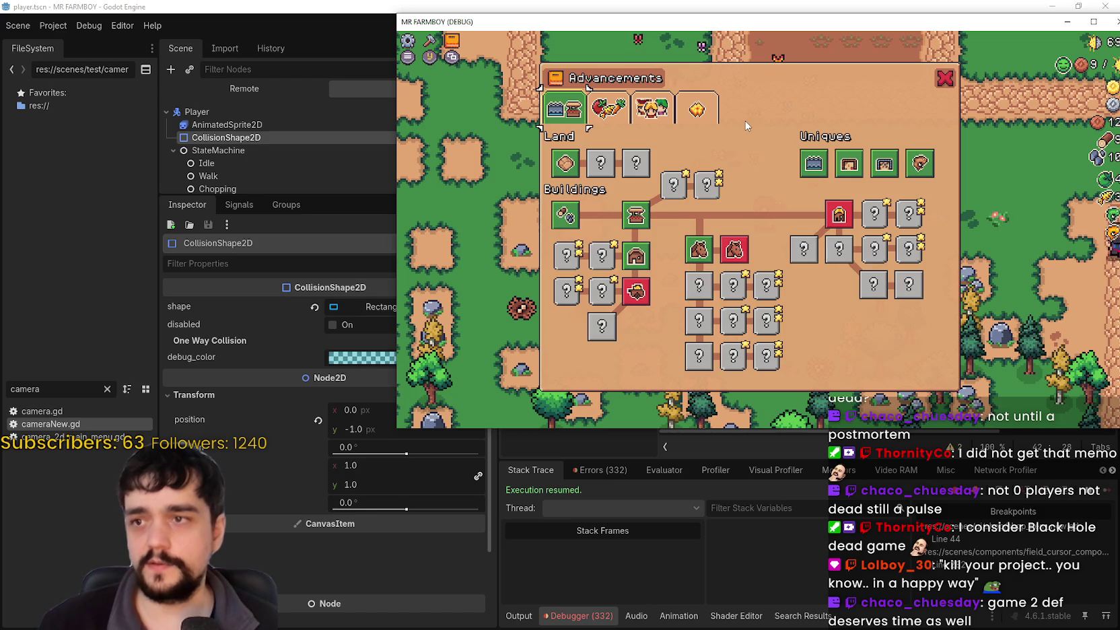
key("Tab")
key("Tab")
key("Tab")
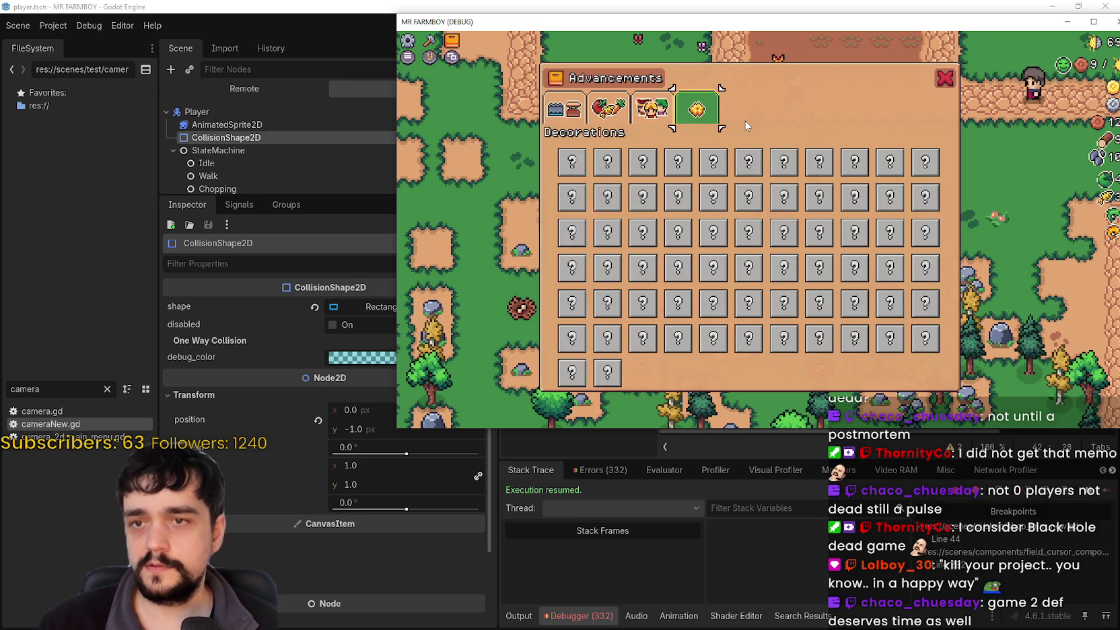
key("Tab")
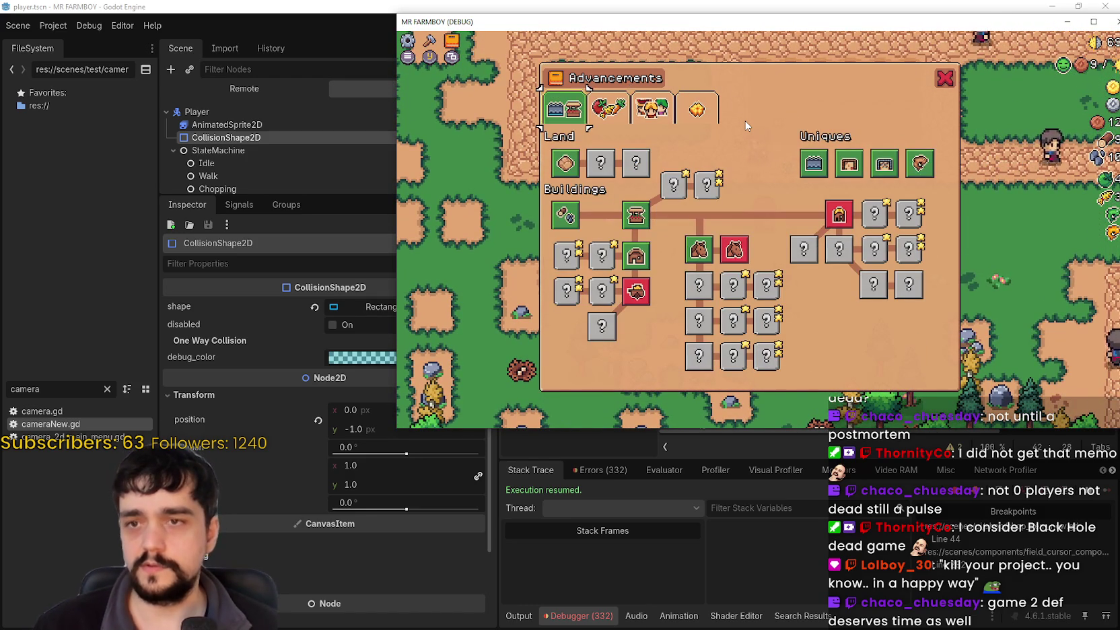
key("Down")
key("Right")
key("Right")
key("Right")
key("Right")
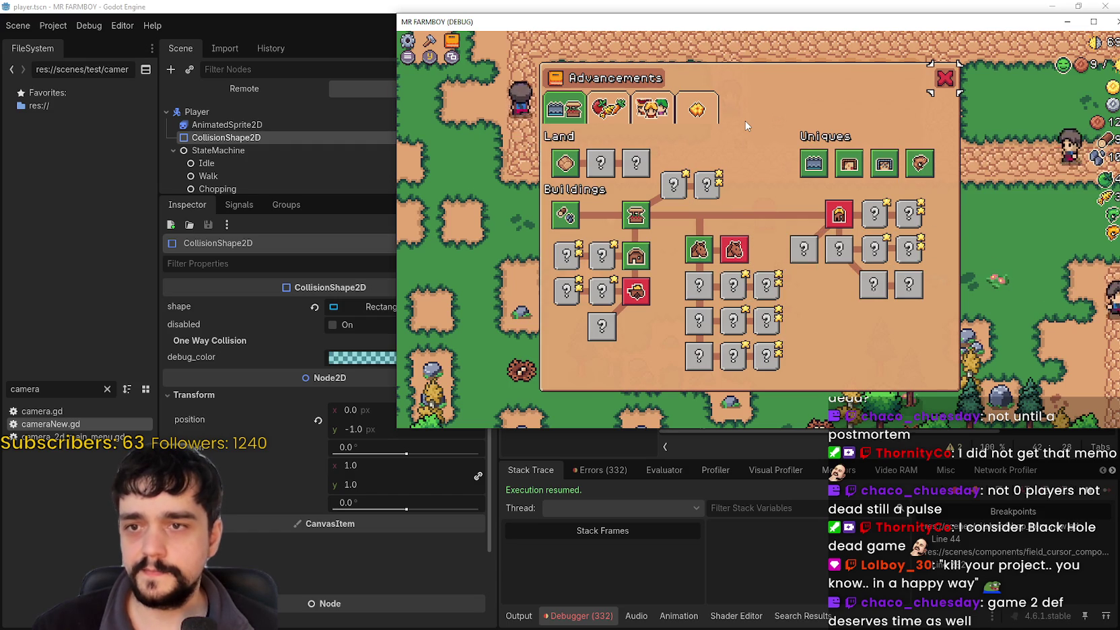
key("Escape")
Step: Walk around, pick the Sand Tile from the crafting panel, and return to the editor
key("a")
key("s")
key("w")
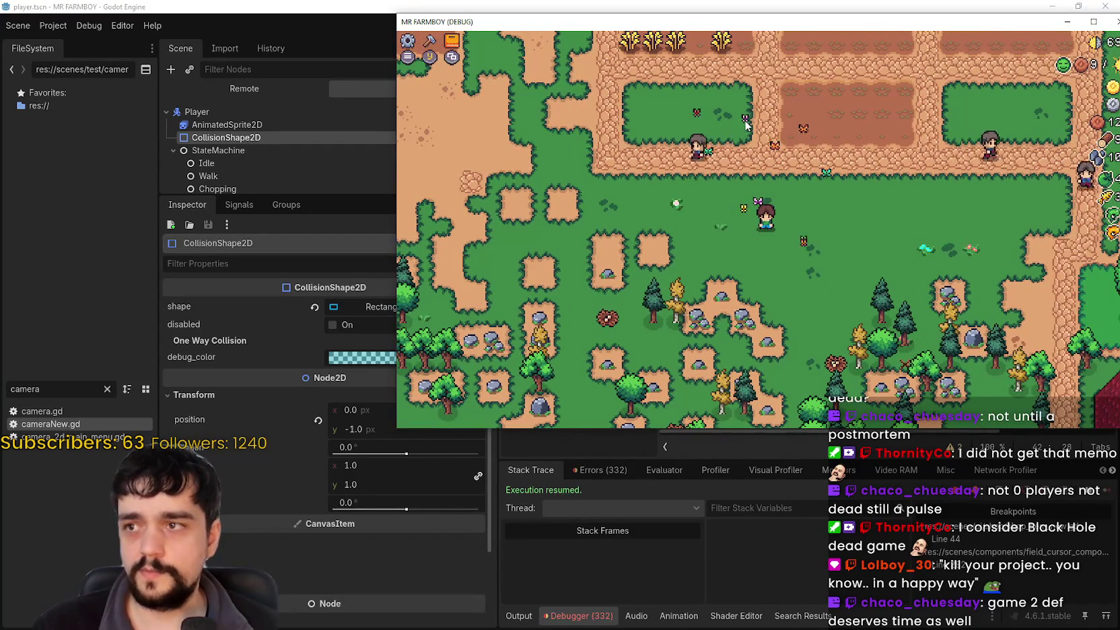
key("c")
key("s")
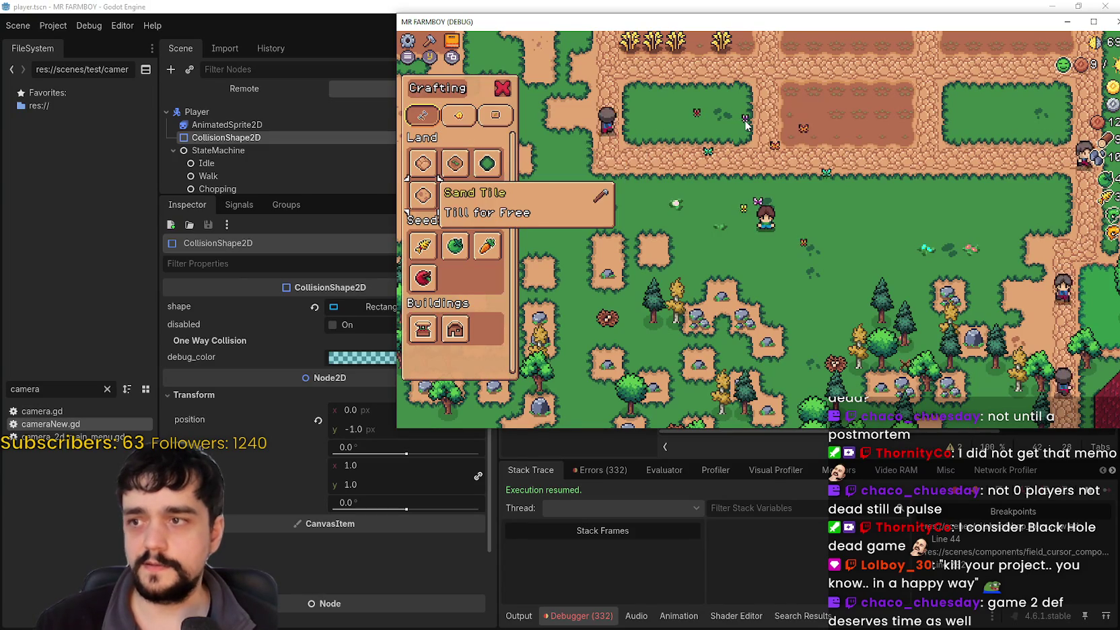
key("space")
key("w")
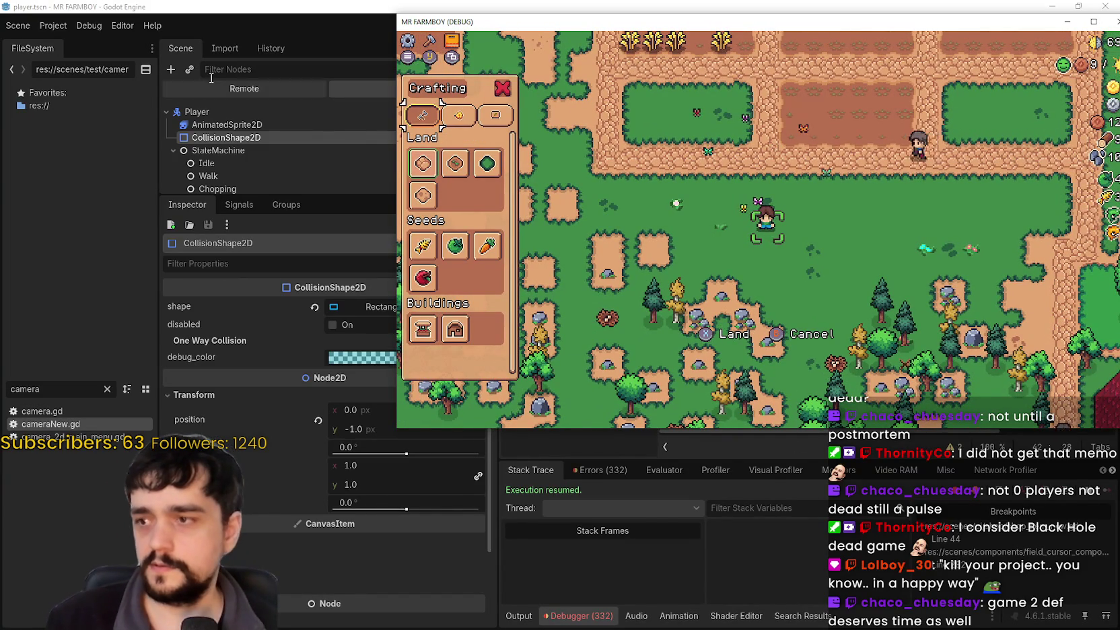
left_click(217, 93)
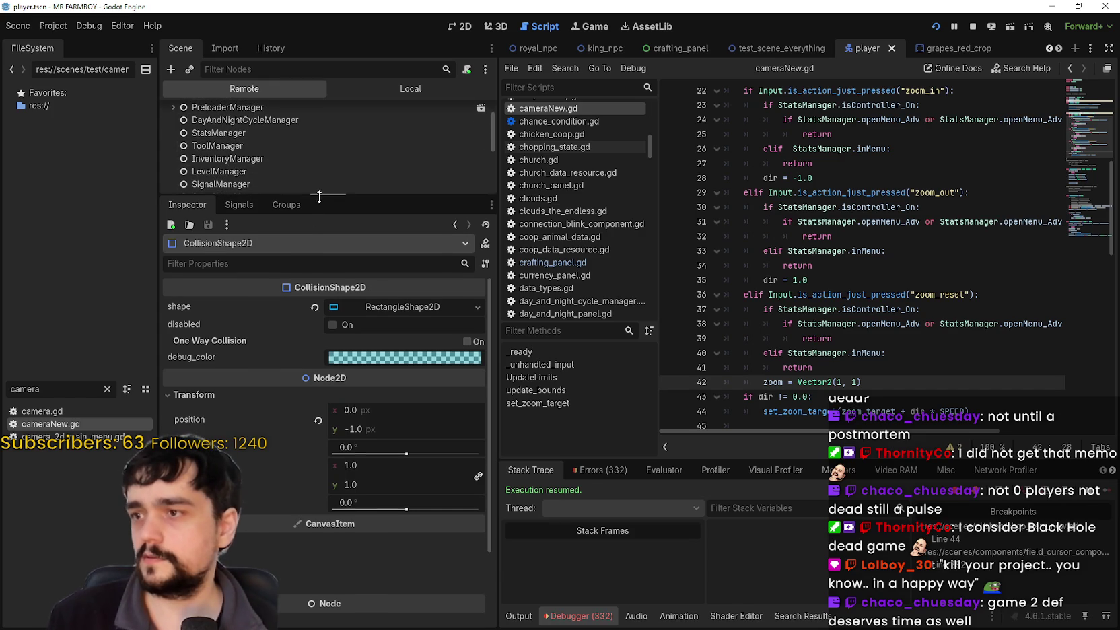
Step: Inspect the remote StatsManager and change line 31's first openMenu_Adv to openMenu_Craft
left_click(239, 164)
scroll("down", 3)
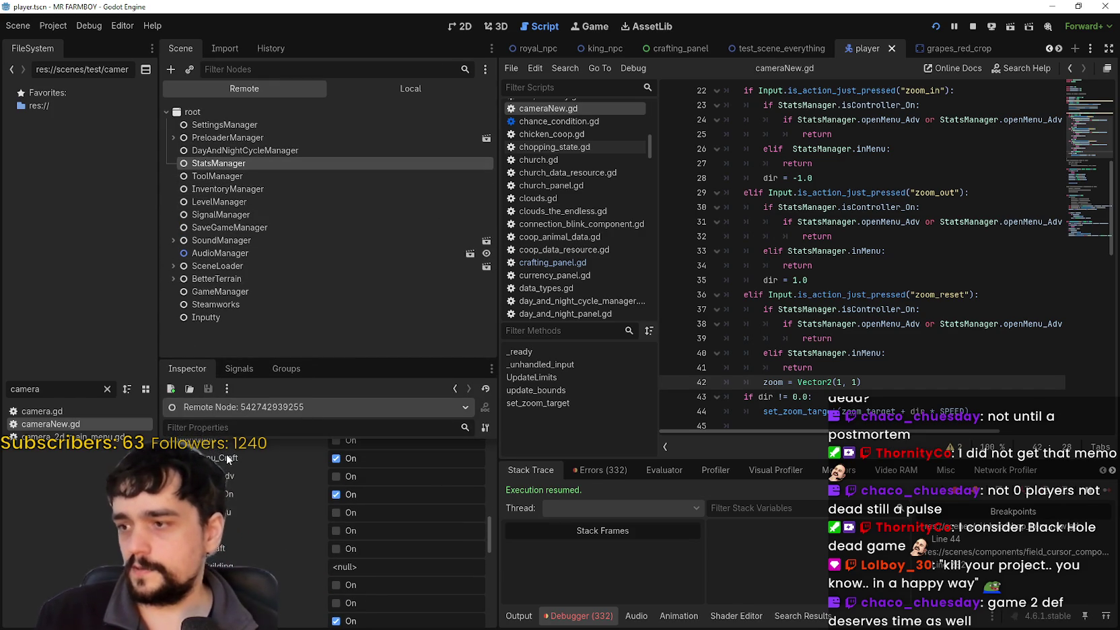
left_click_drag(940, 221, 1042, 222)
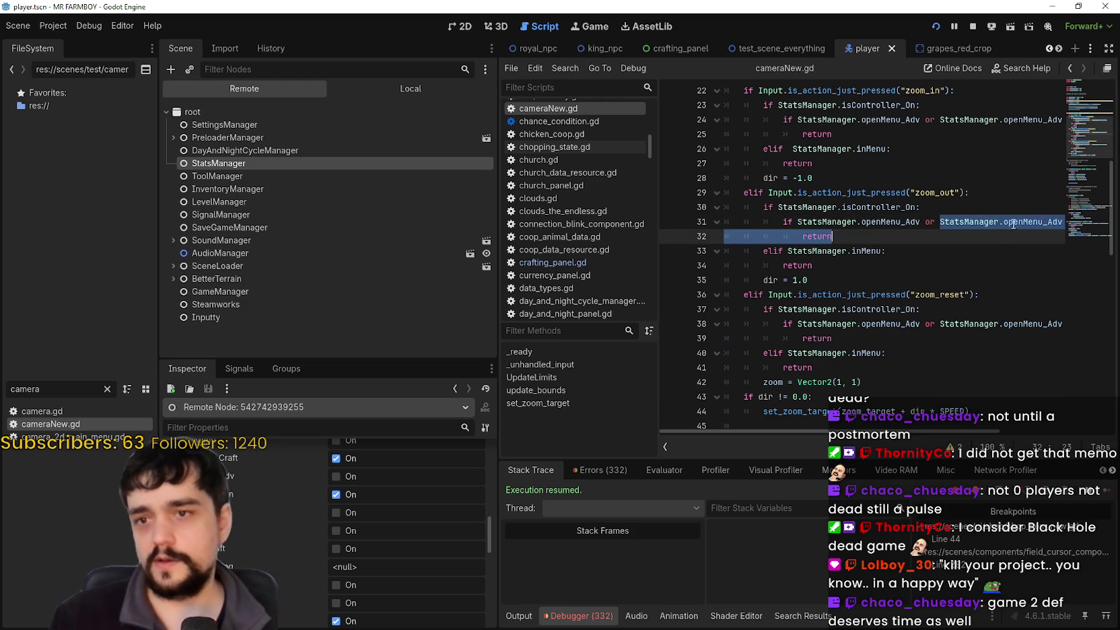
scroll("down", 3)
key("shift+End")
double_click(857, 177)
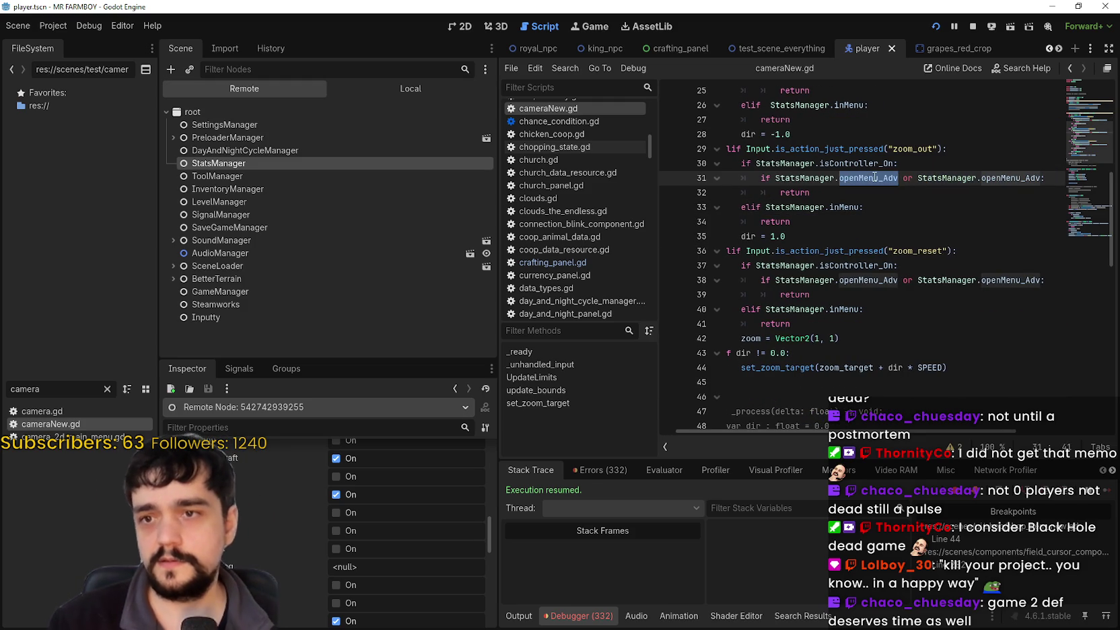
type("ope")
key("Down")
key("Down")
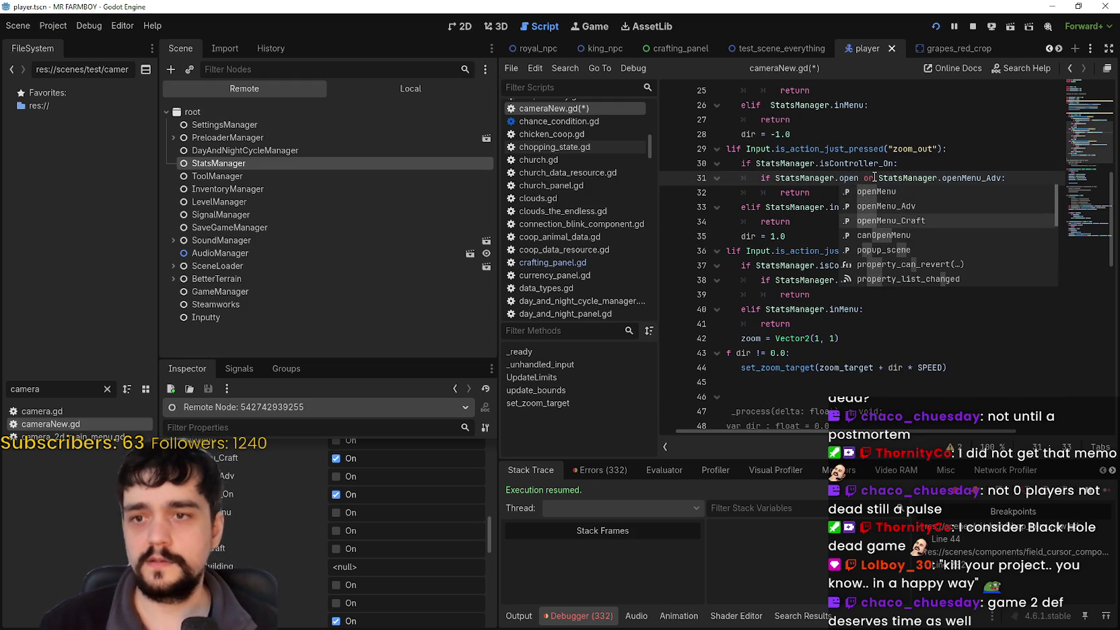
key("Return")
double_click(876, 177)
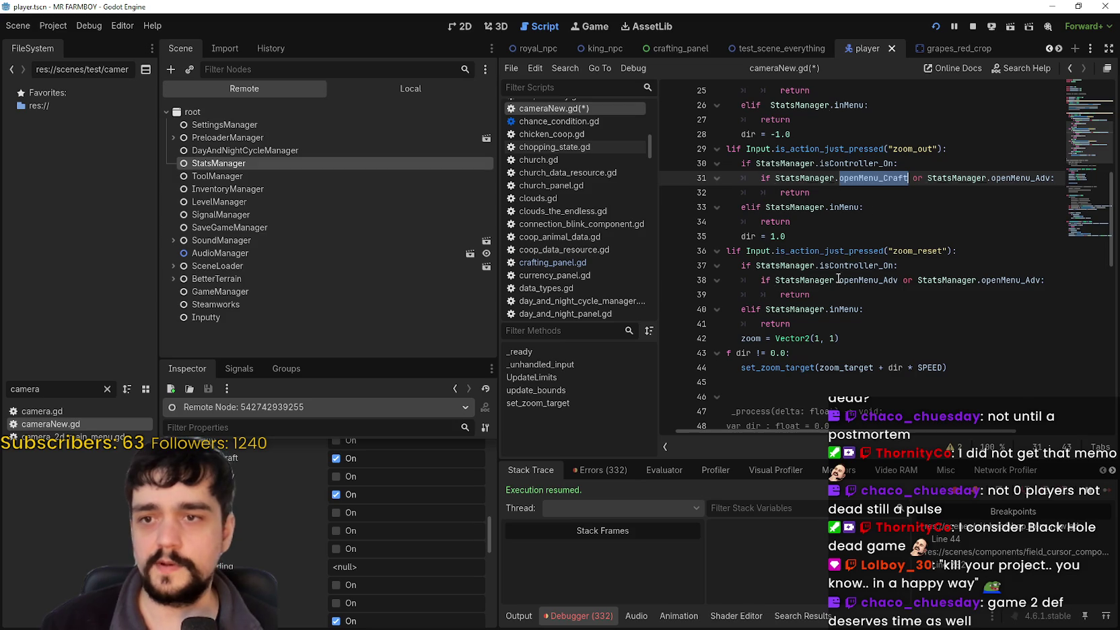
Step: Change line 24's openMenu_Adv to openMenu_Craft, save the script, and switch back to the game
left_click(866, 275)
left_click(870, 293)
key("ctrl+s")
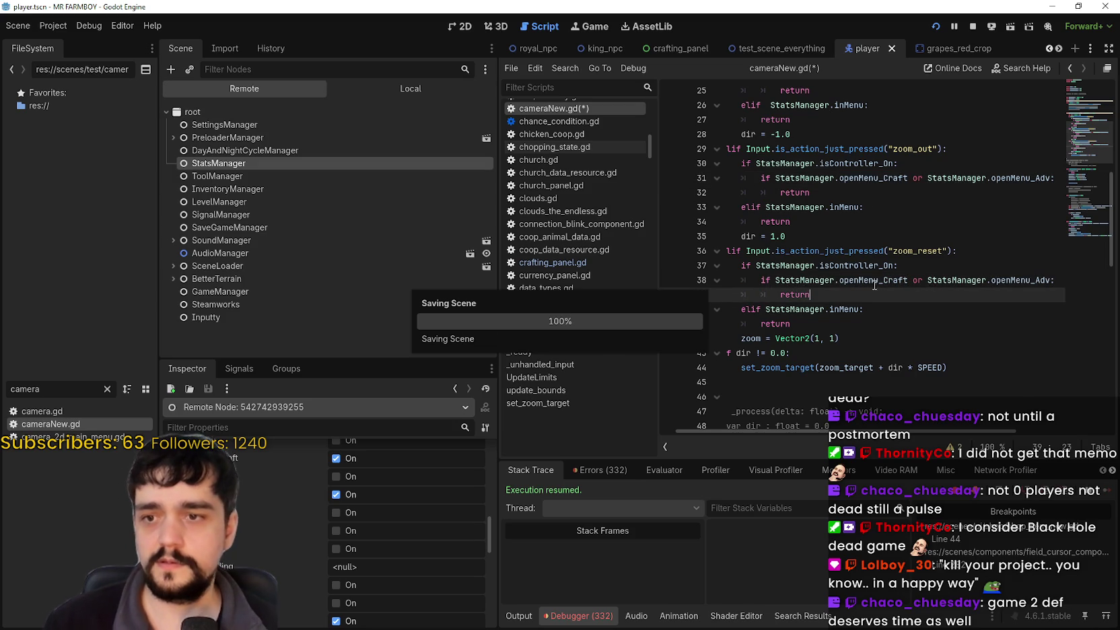
scroll("down", 3)
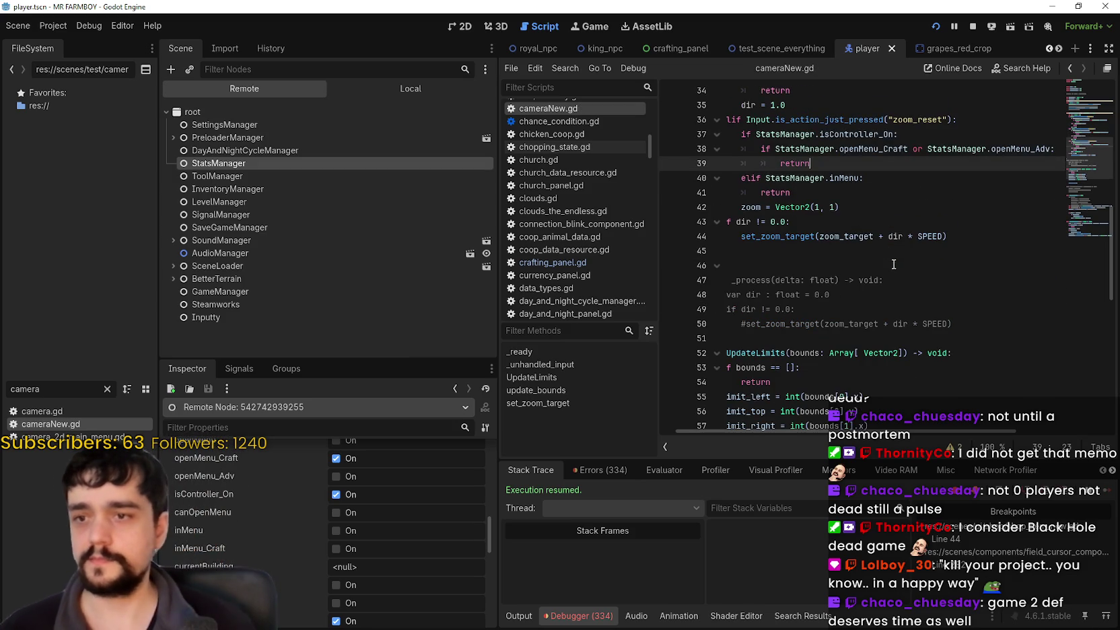
left_click(894, 309)
scroll("up", 3)
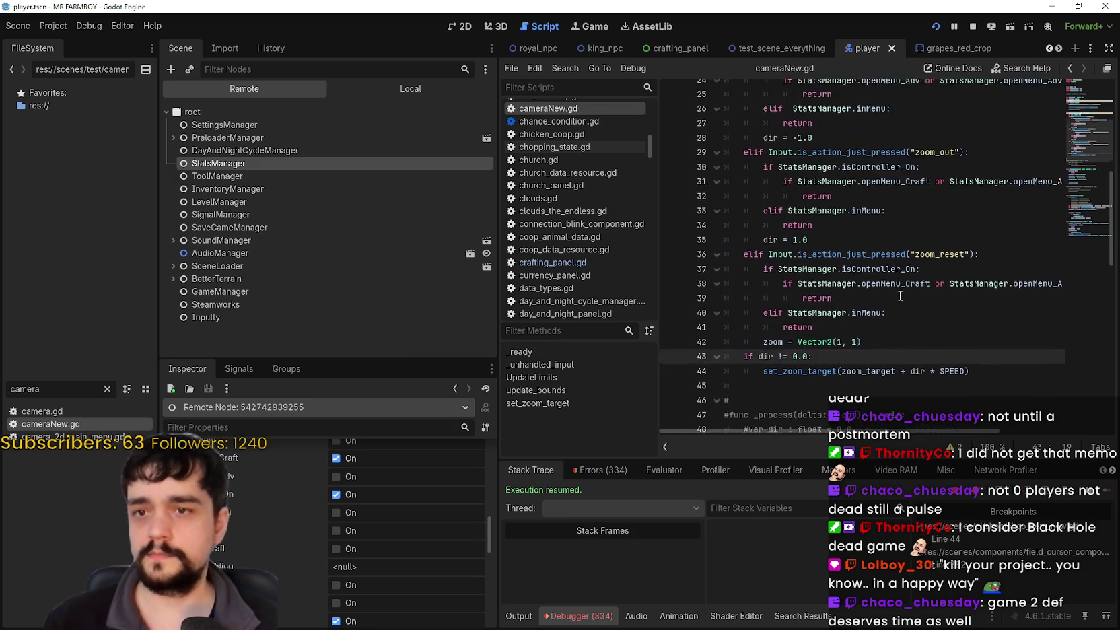
left_click(901, 181)
key("Delete")
key("Delete")
key("Delete")
type("Craft")
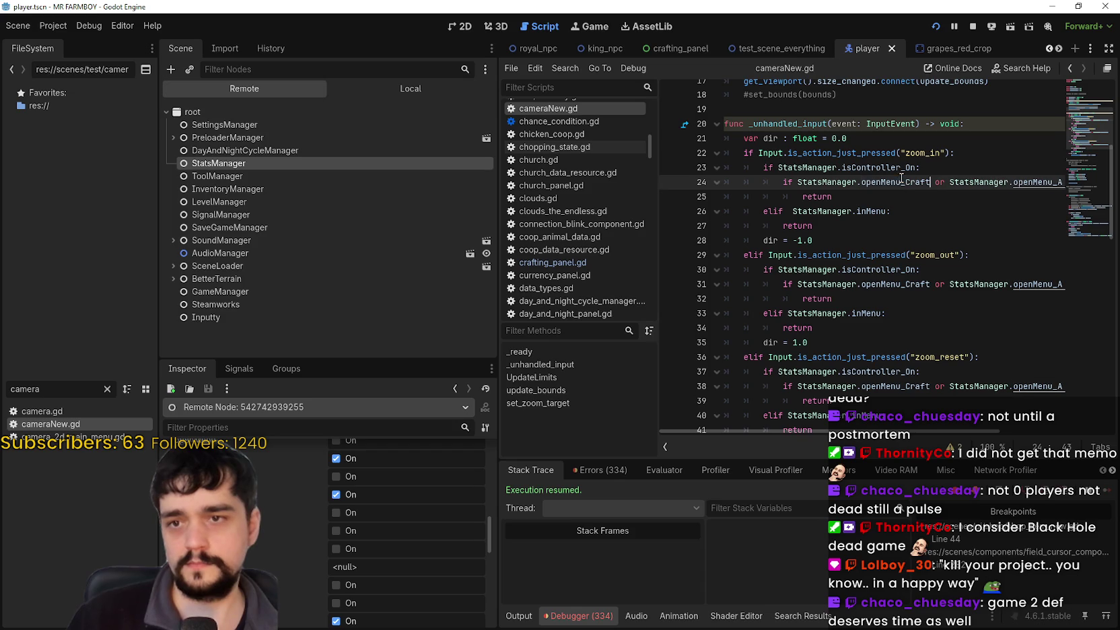
key("ctrl+s")
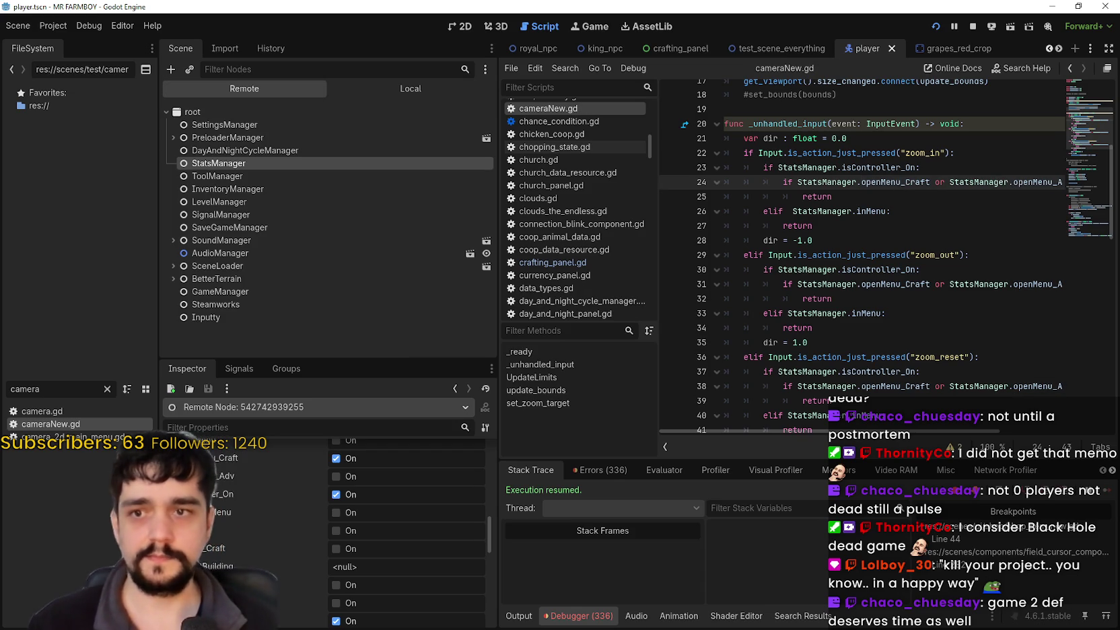
key("alt+Tab")
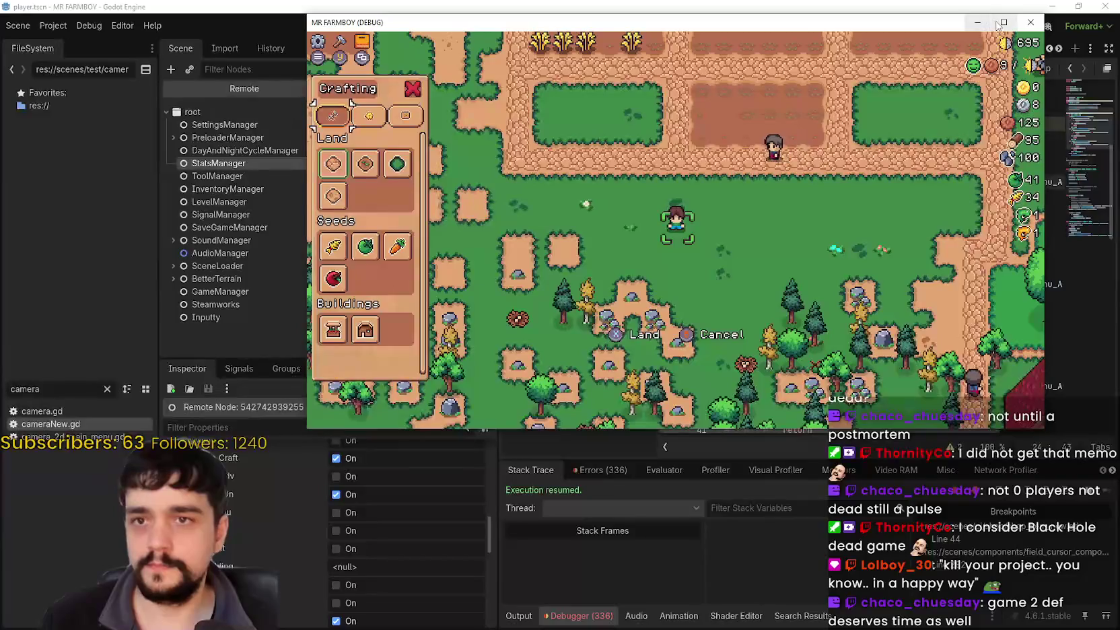
Step: Maximize the game window and move the crafting selection to Farm Tile
double_click(875, 24)
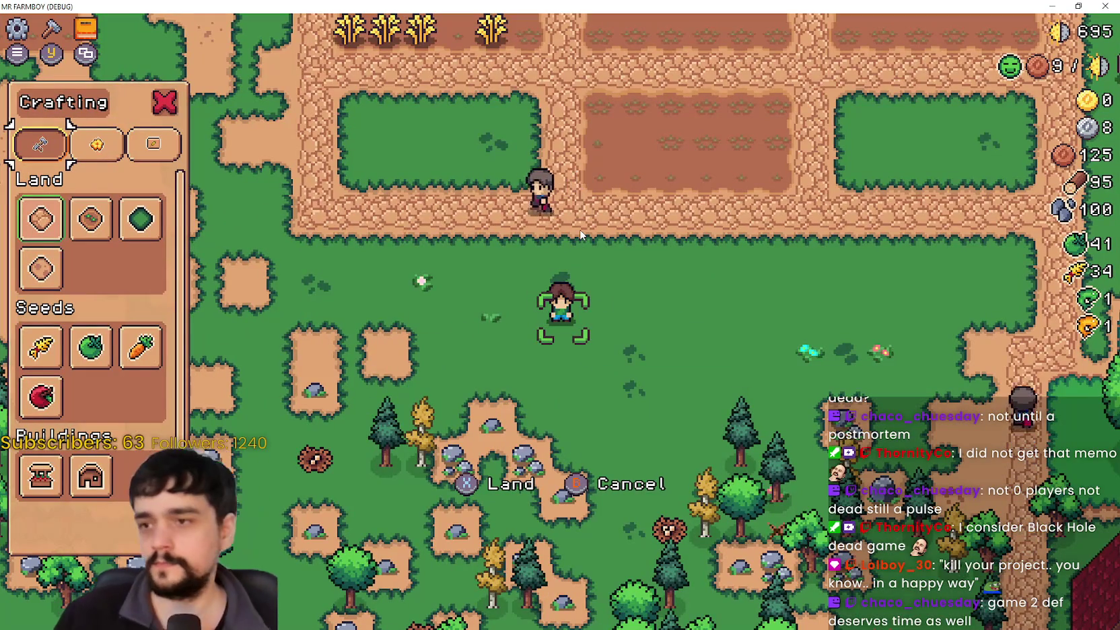
key("Right")
key("Down")
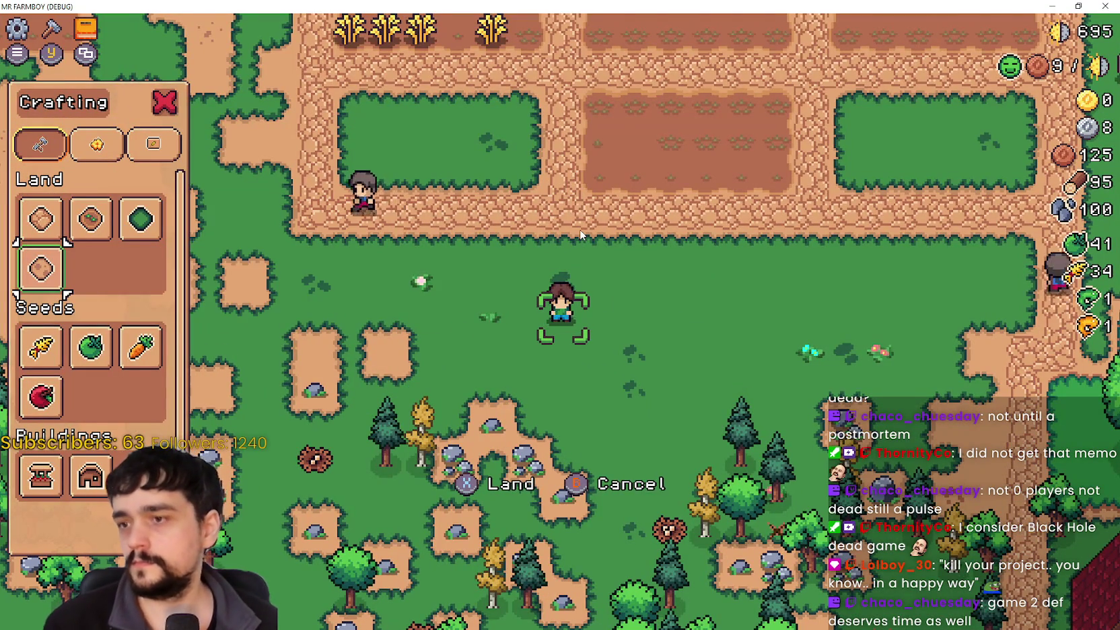
key("s")
key("Right")
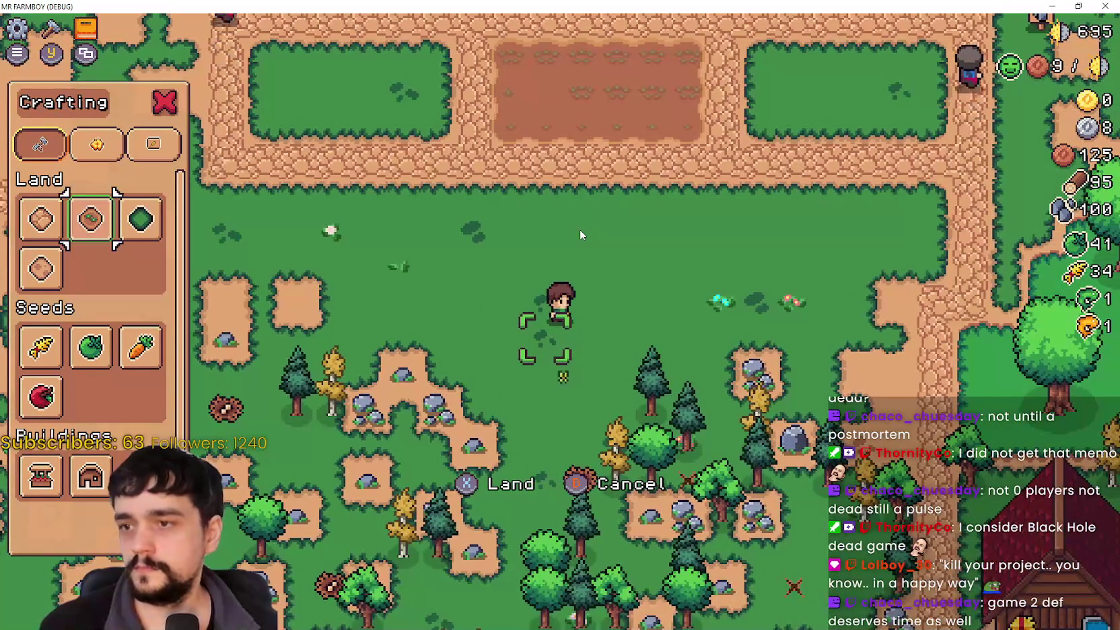
Step: Walk below the fields placing tilled dirt patches, extending the land downward
key("w")
key("d")
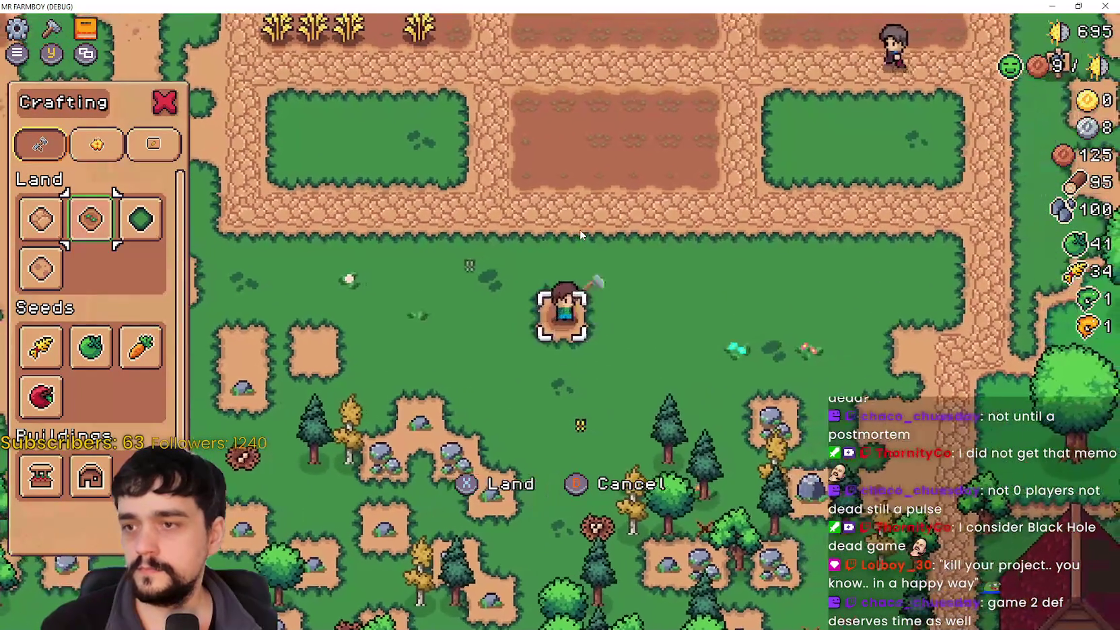
key("space")
key("s")
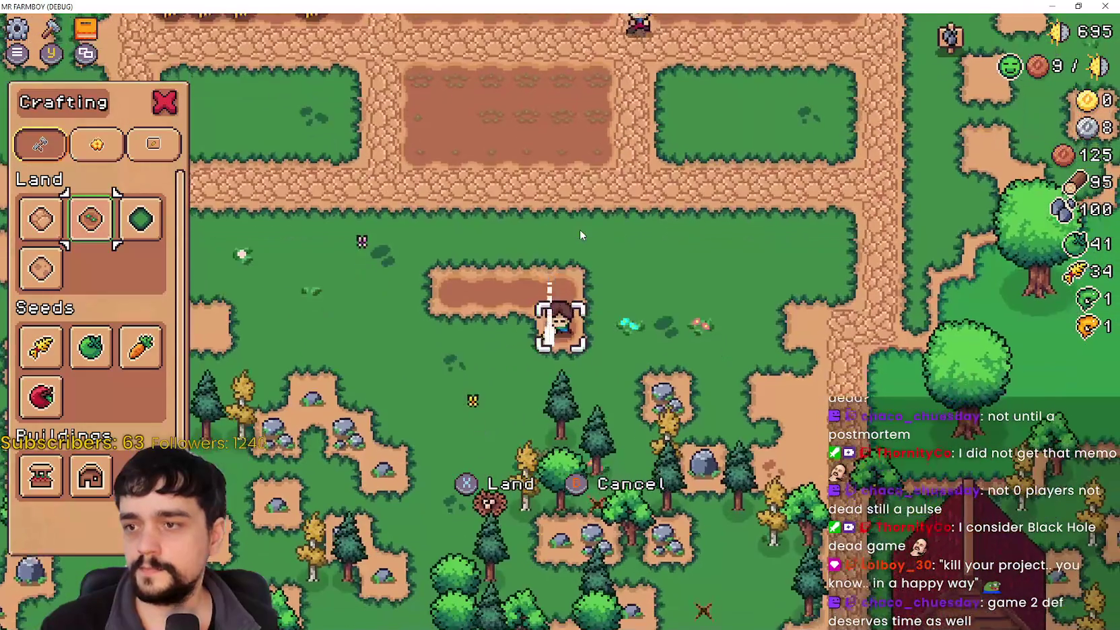
key("space")
key("a")
key("w")
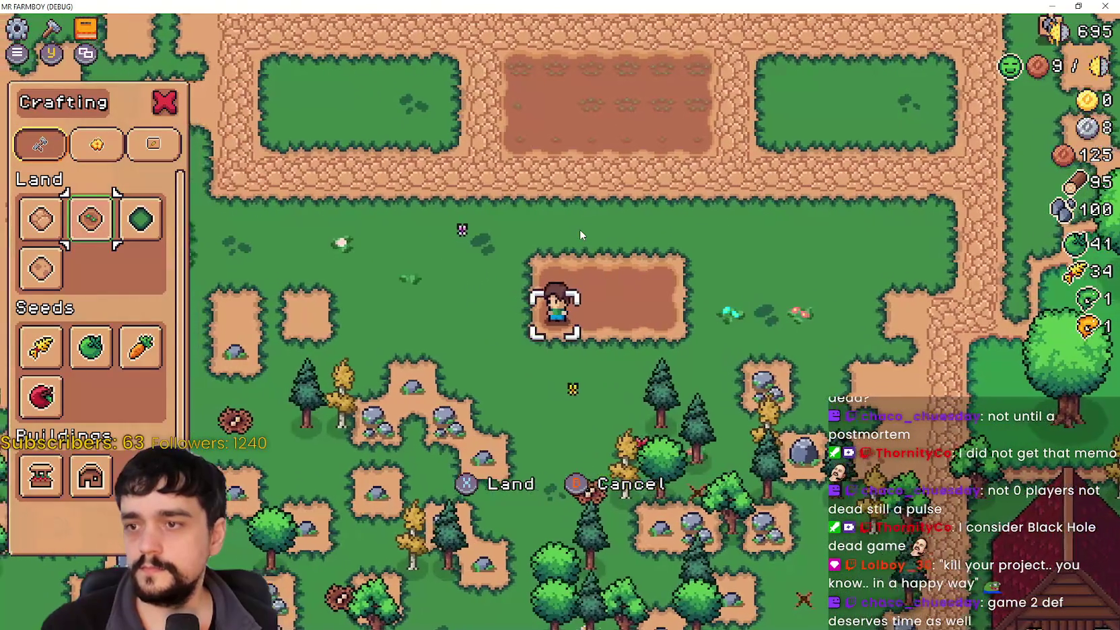
key("d")
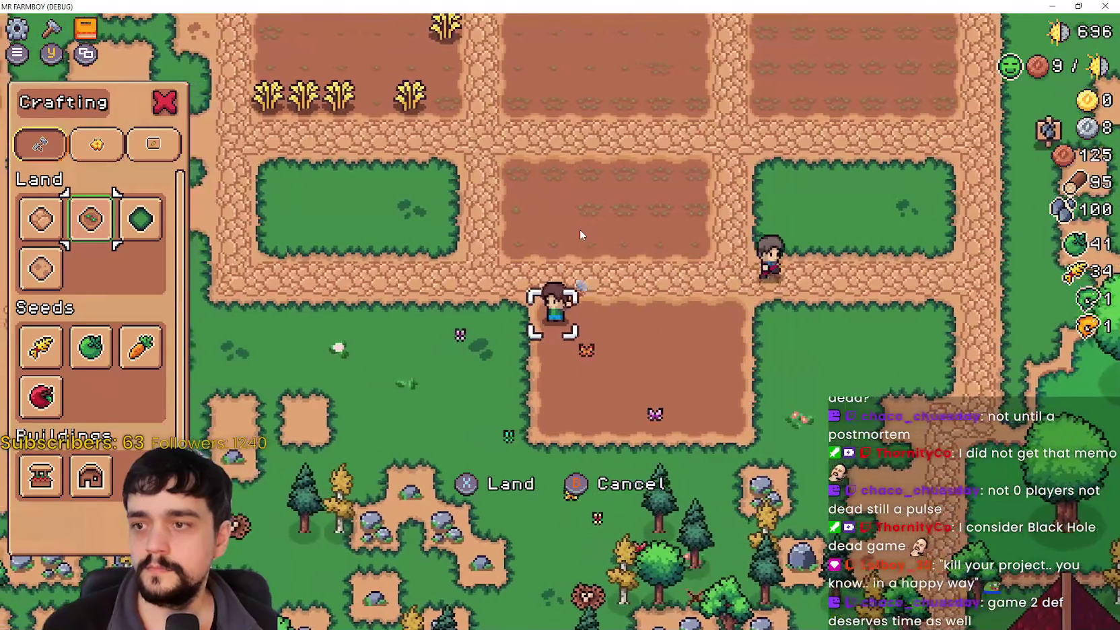
Step: Close the crafting panel and harvest the ripe wheat, bringing the wheat count to 39
key("s")
key("Escape")
key("w")
key("a")
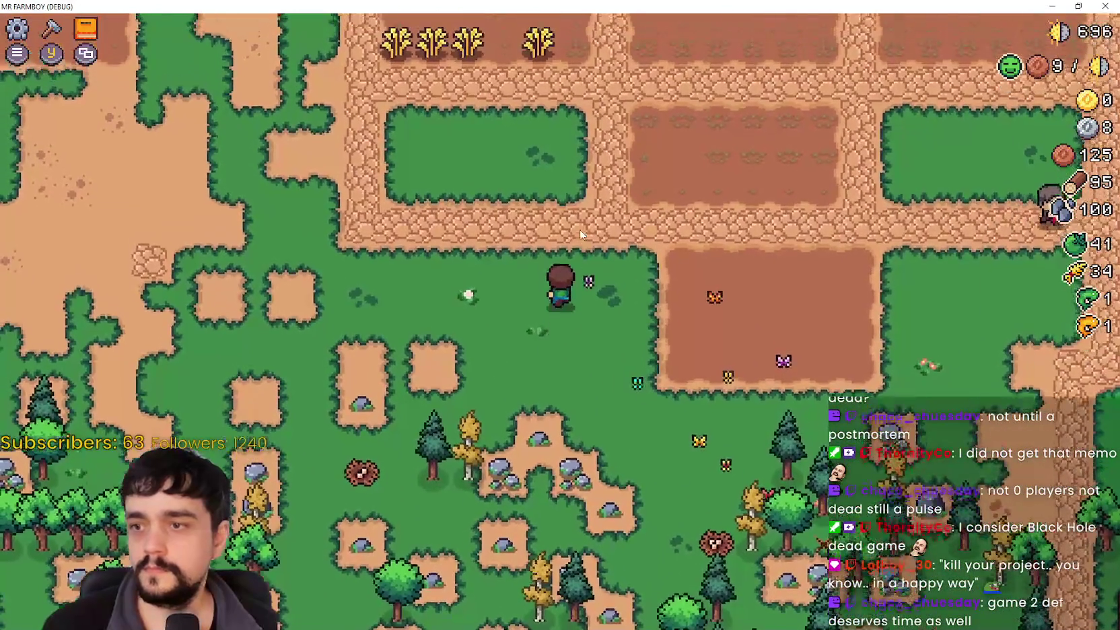
key("w")
key("a")
key("e")
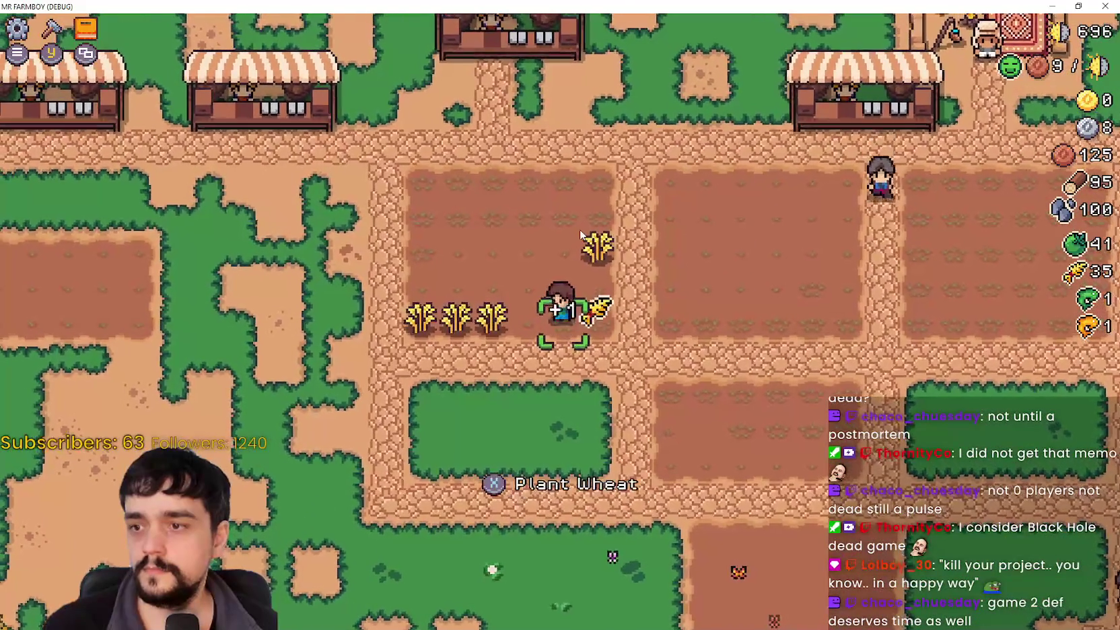
key("e")
key("a")
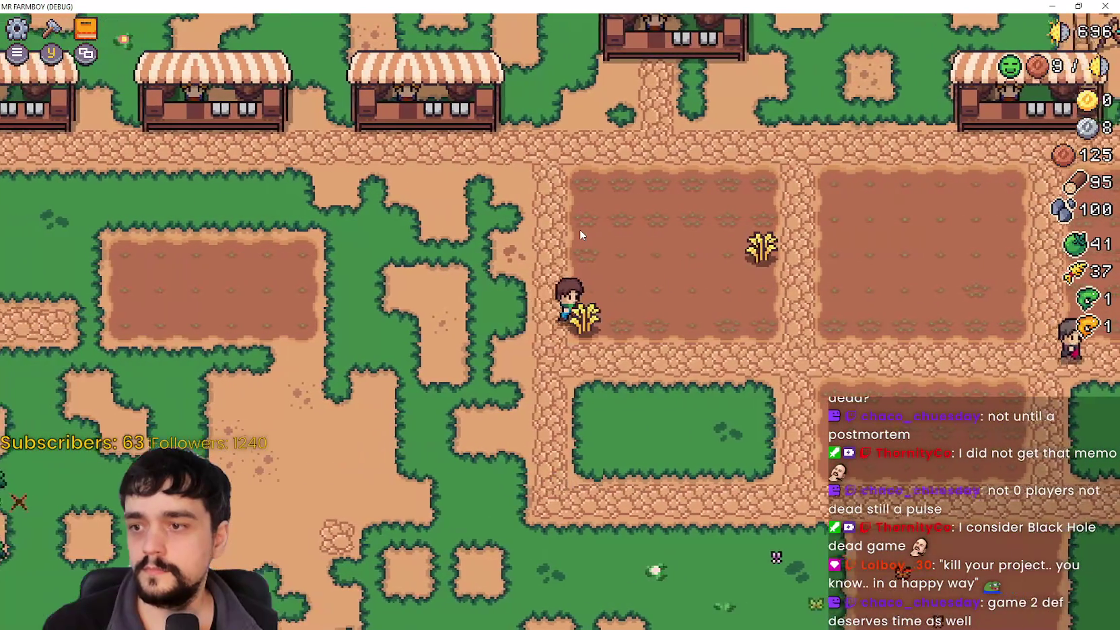
key("d")
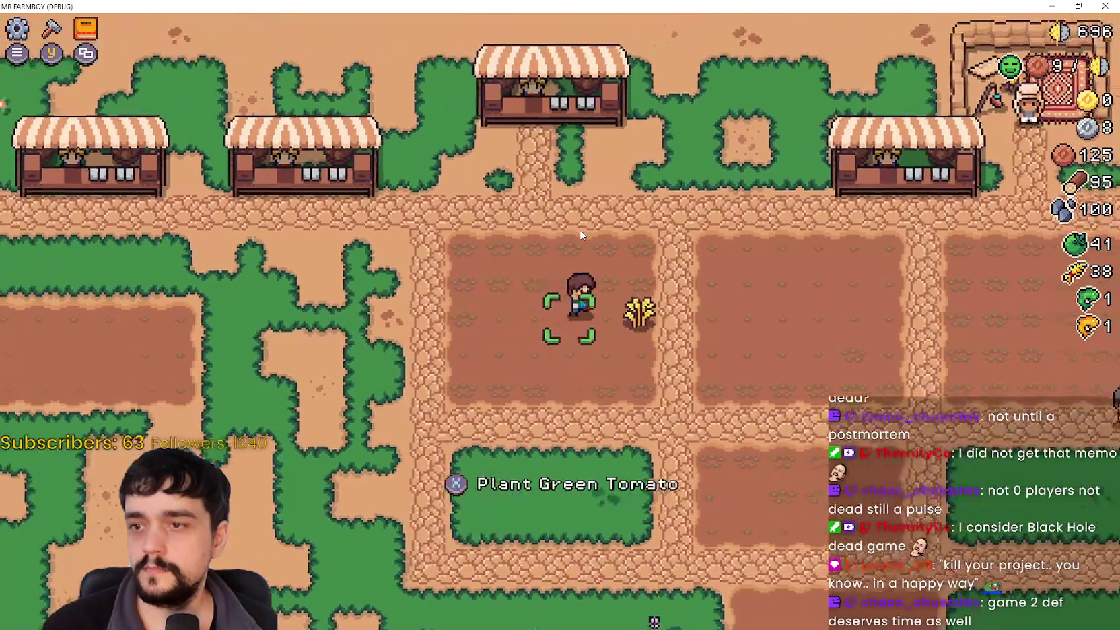
key("d")
key("e")
key("e")
Step: Walk the farmer to the market stall and open the market window
key("a")
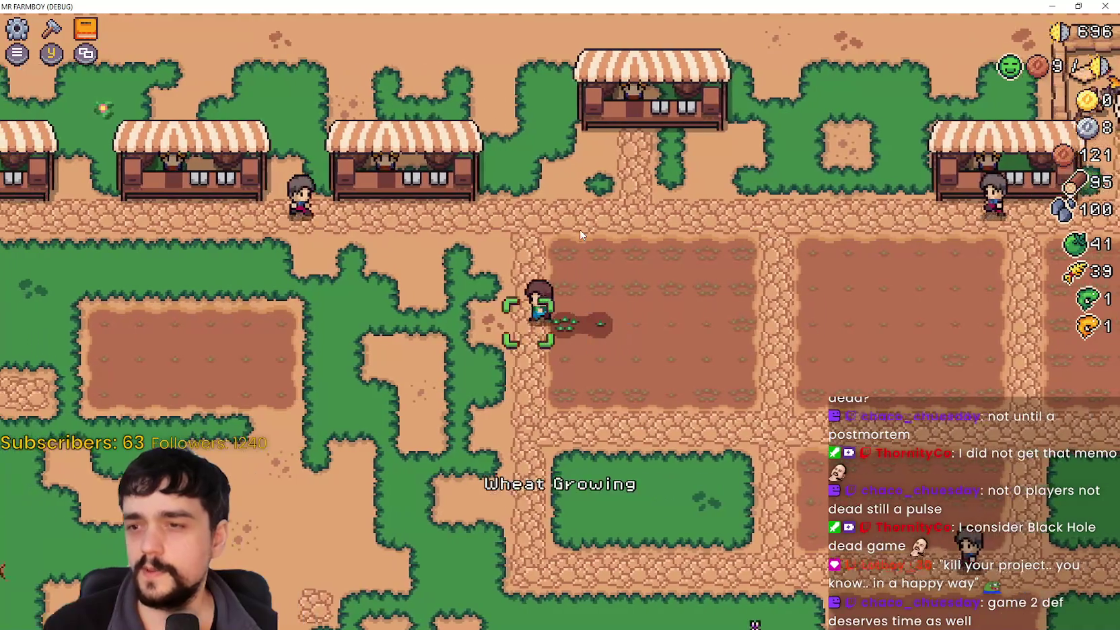
key("w")
key("d")
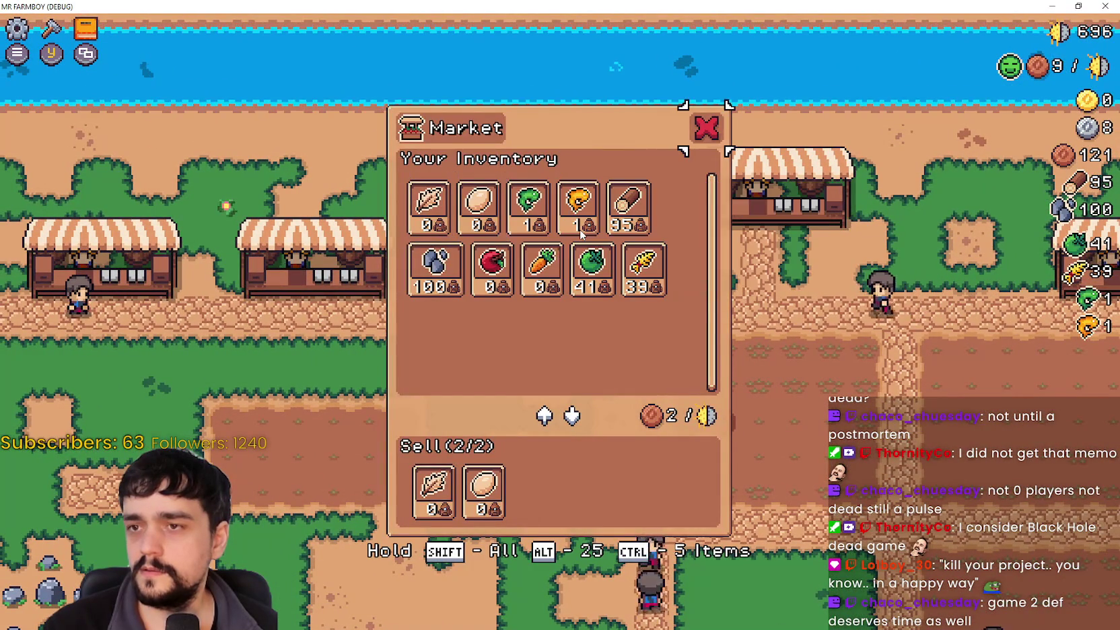
key("Escape")
key("Escape")
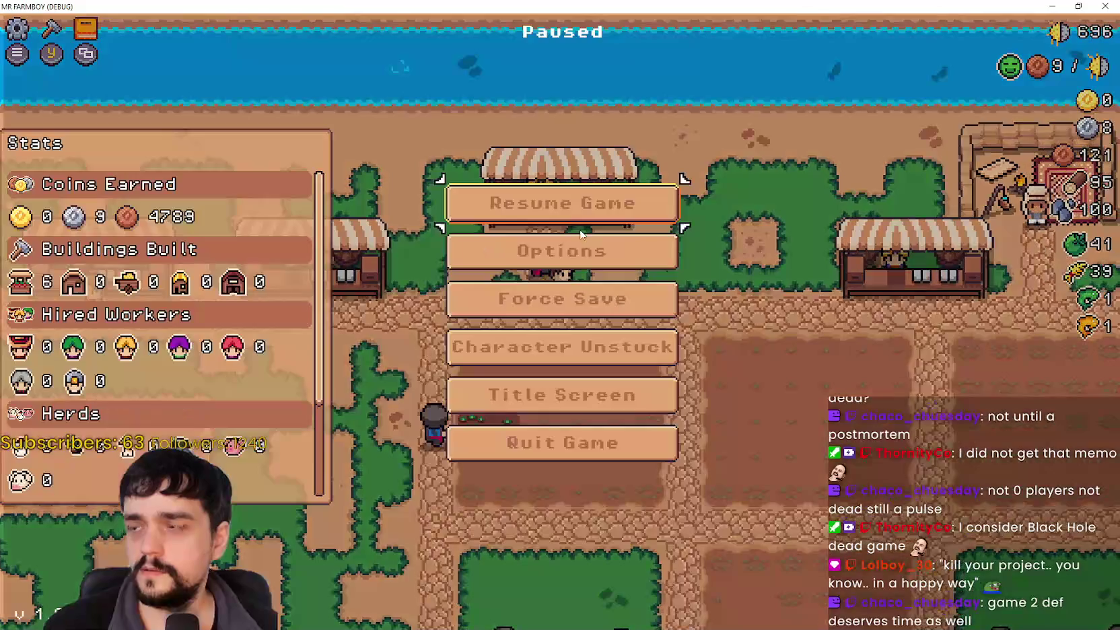
key("Escape")
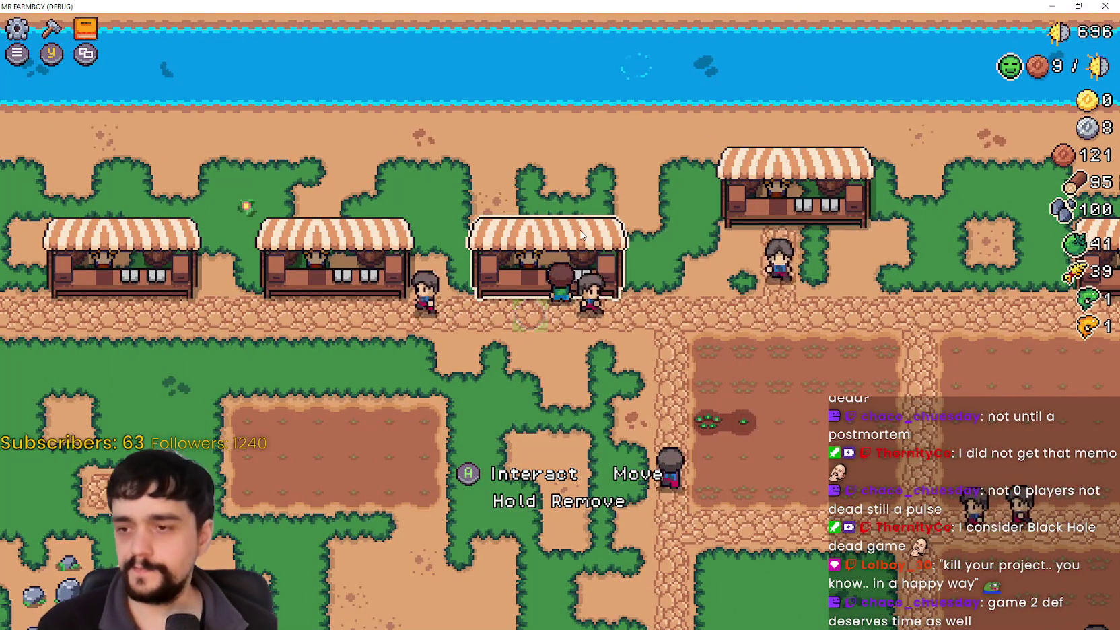
key("w")
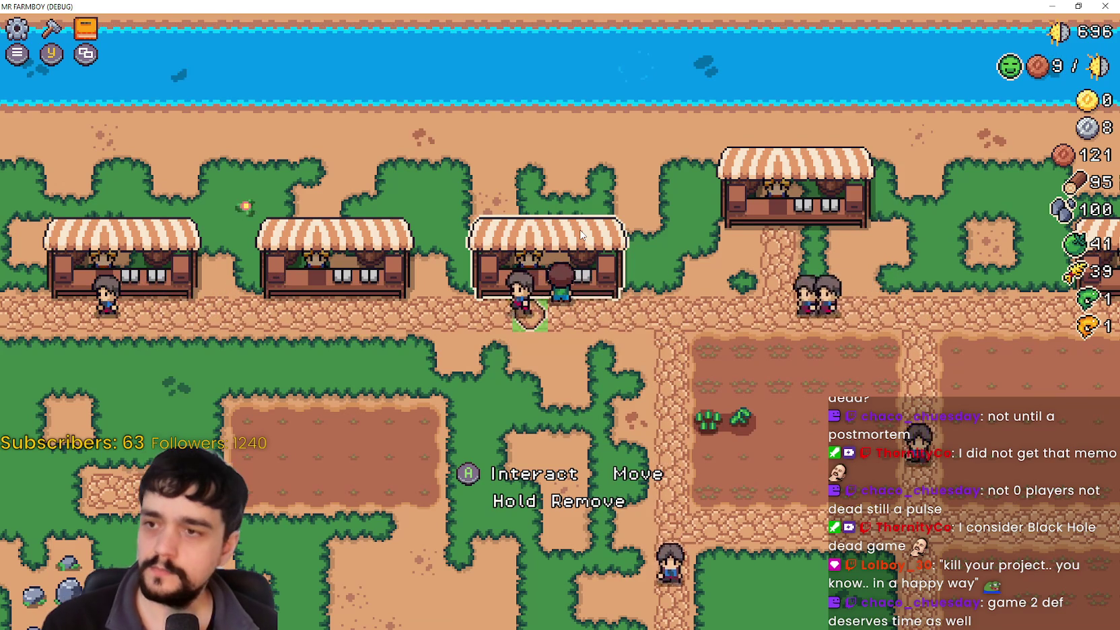
key("s")
key("w")
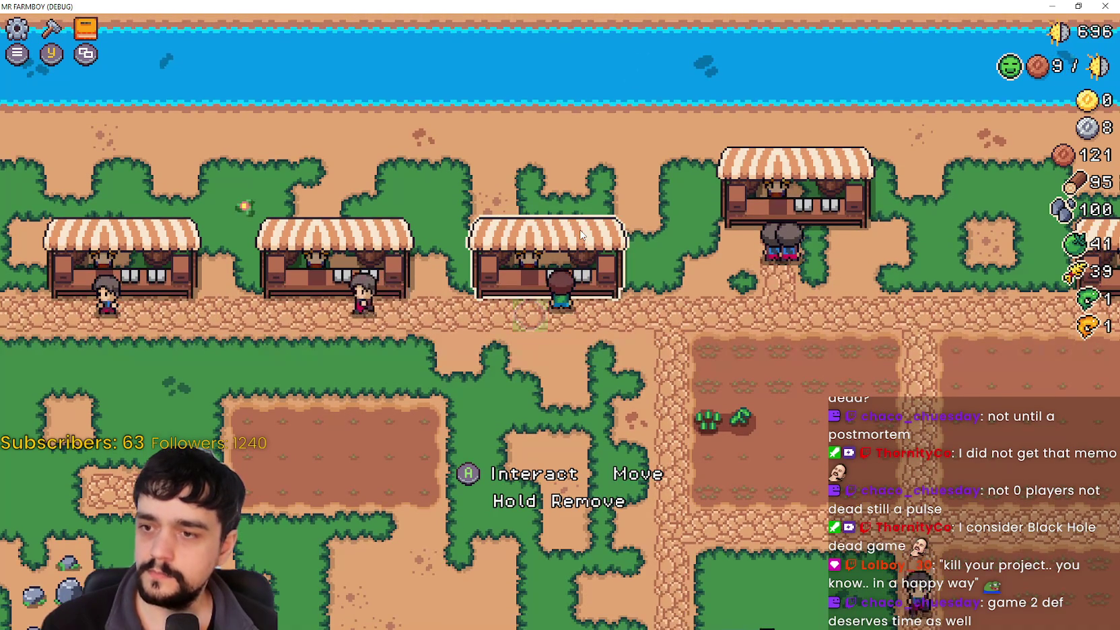
key("e")
key("Escape")
key("s")
key("w")
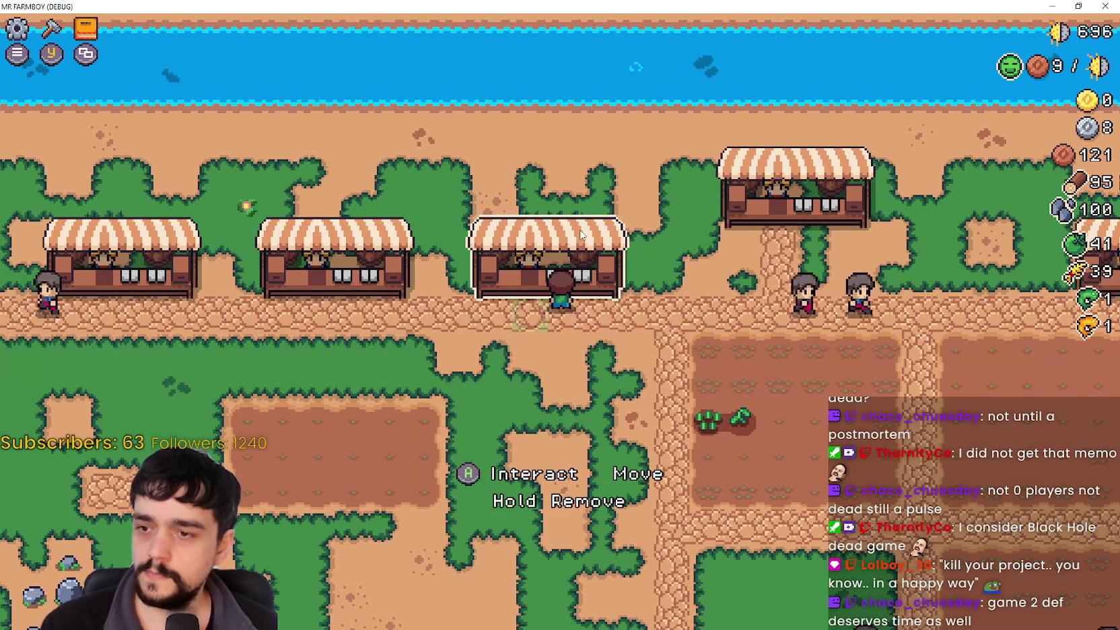
Step: Leave the market stall and walk back down beside the farm field
key("s")
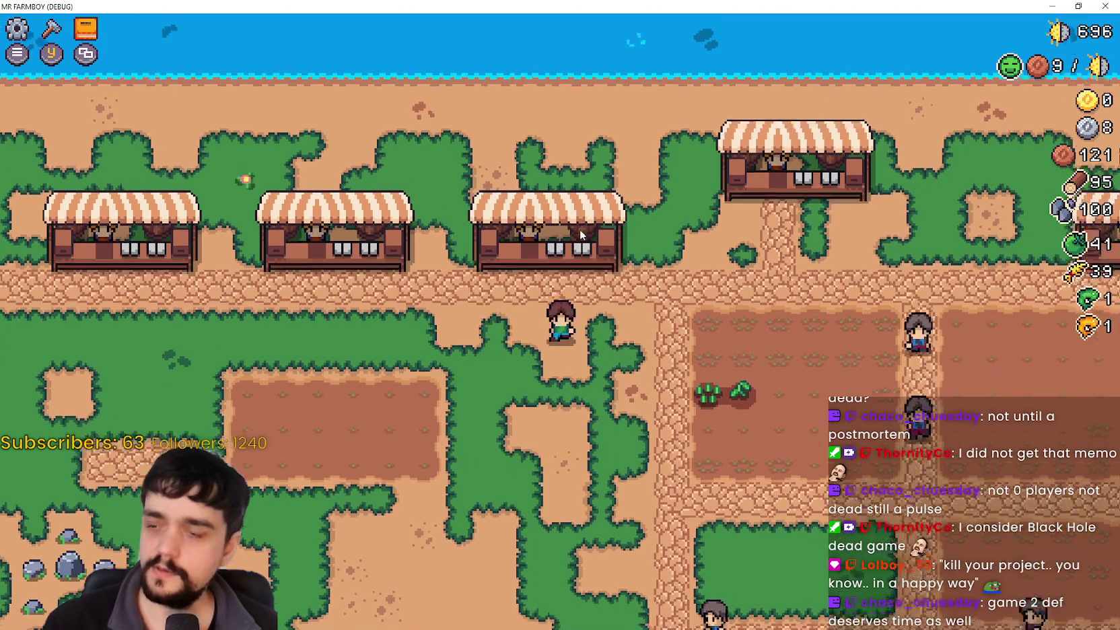
key("d")
key("d")
key("s")
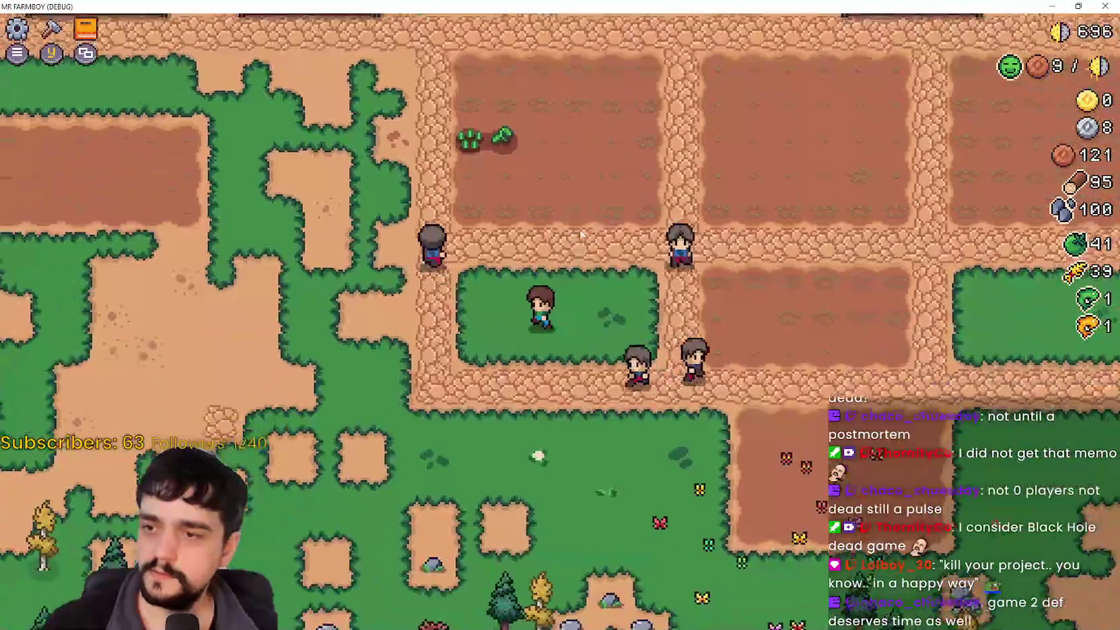
key("a")
key("w")
key("w")
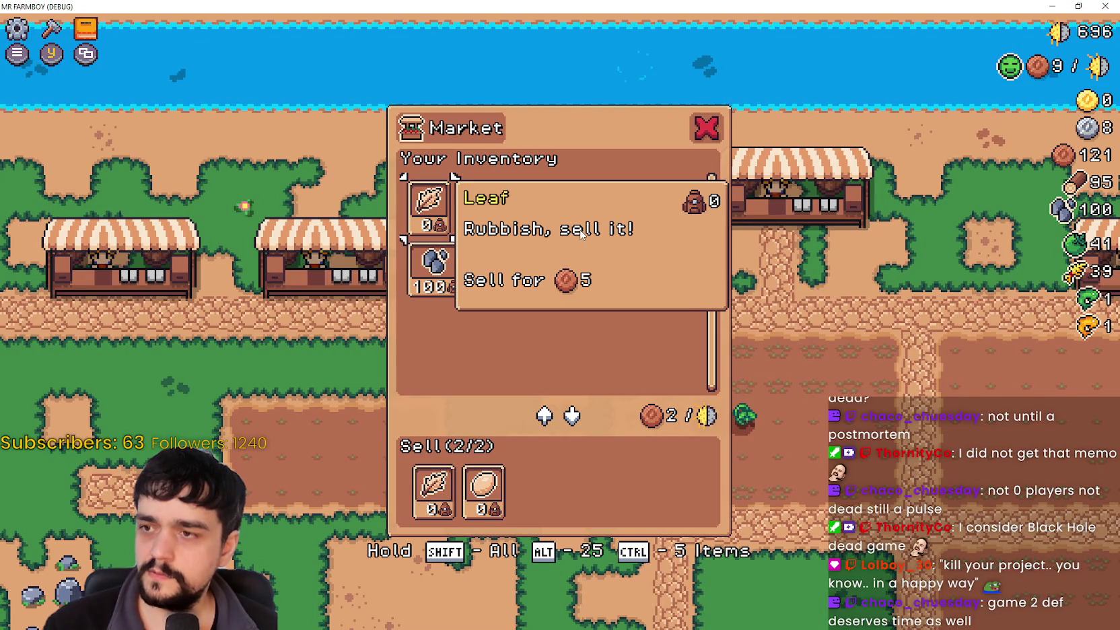
key("Escape")
key("s")
key("a")
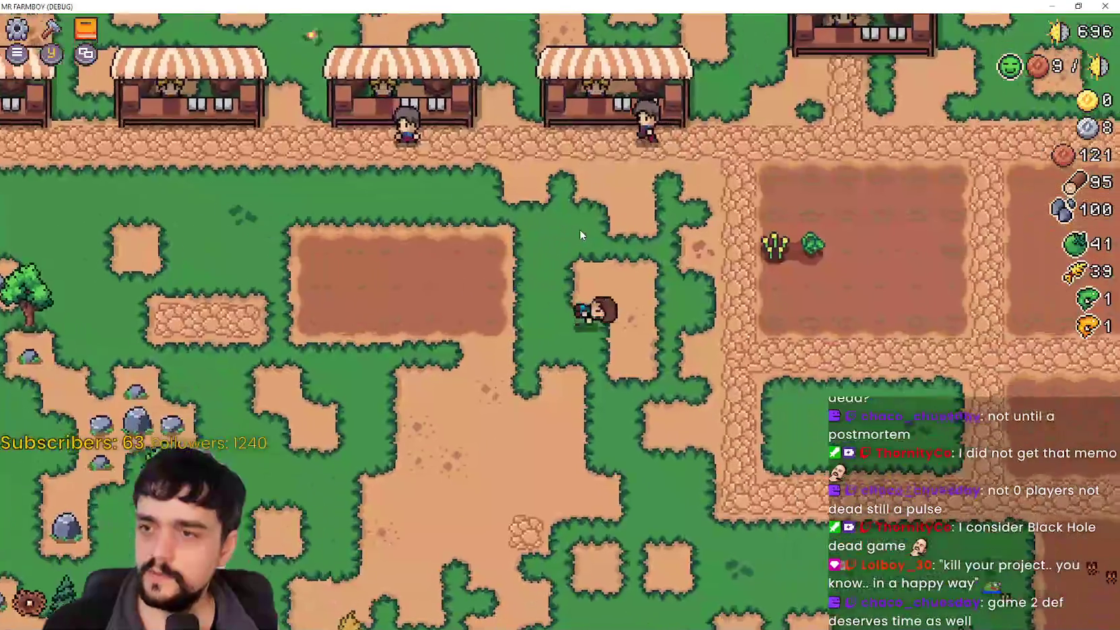
key("d")
key("s")
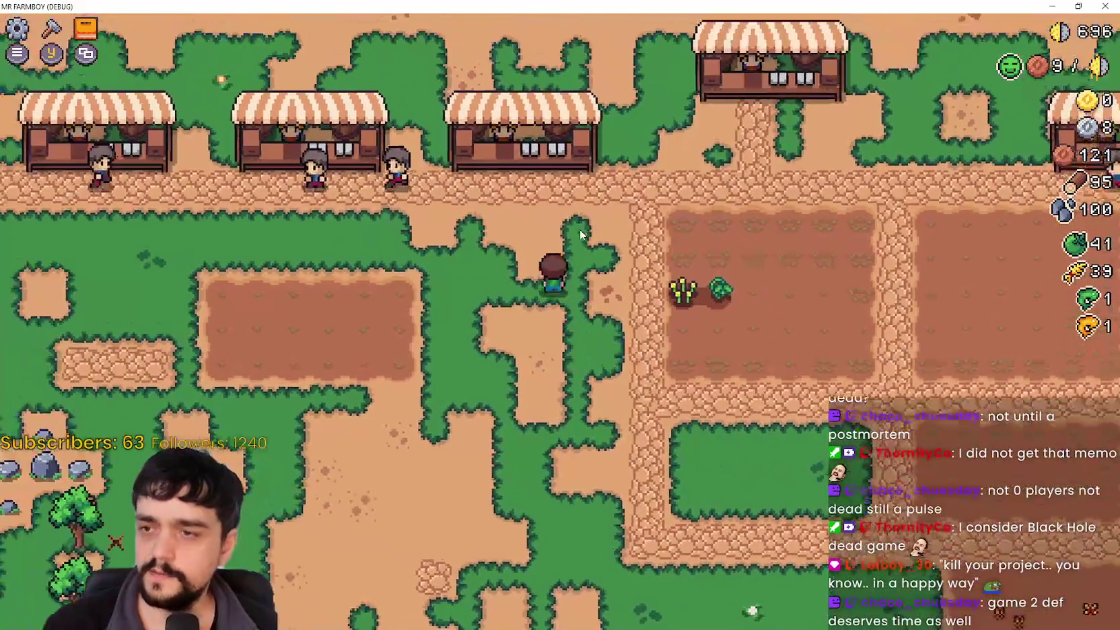
Step: Plant seeds on three field tiles, including a Green Tomato, then pause into the Options menu
key("s")
key("d")
key("x")
key("d")
key("w")
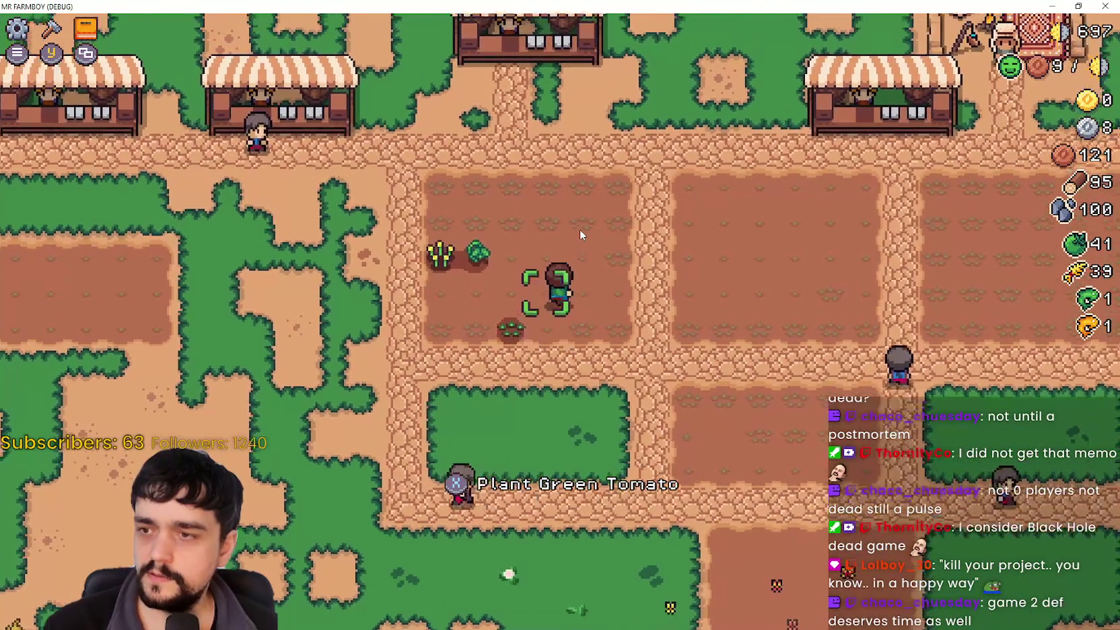
key("a")
key("x")
key("d")
key("x")
key("a")
key("s")
key("Escape")
left_click(582, 234)
key("Right")
key("Right")
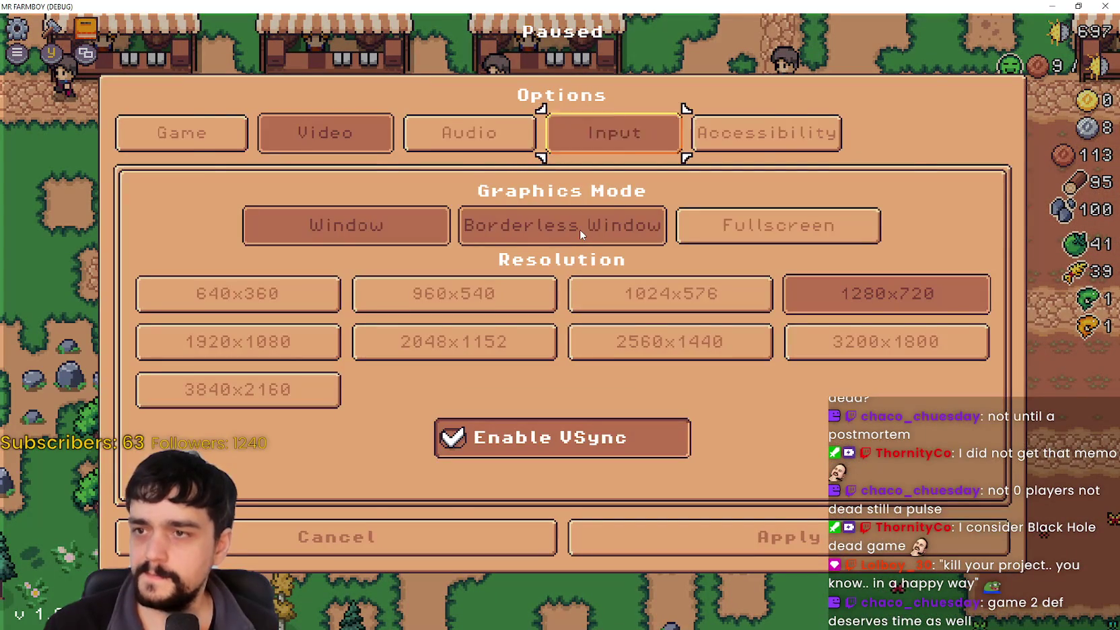
key("Return")
key("Down")
key("Return")
key("Up")
key("Up")
key("Up")
key("Up")
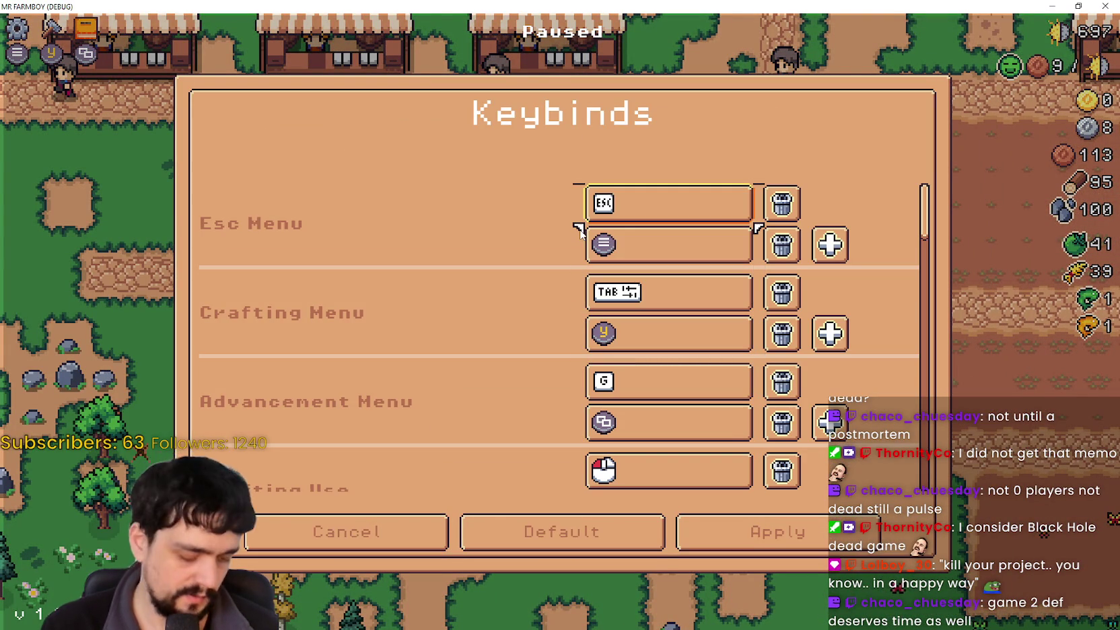
key("Down")
key("Down")
key("Down")
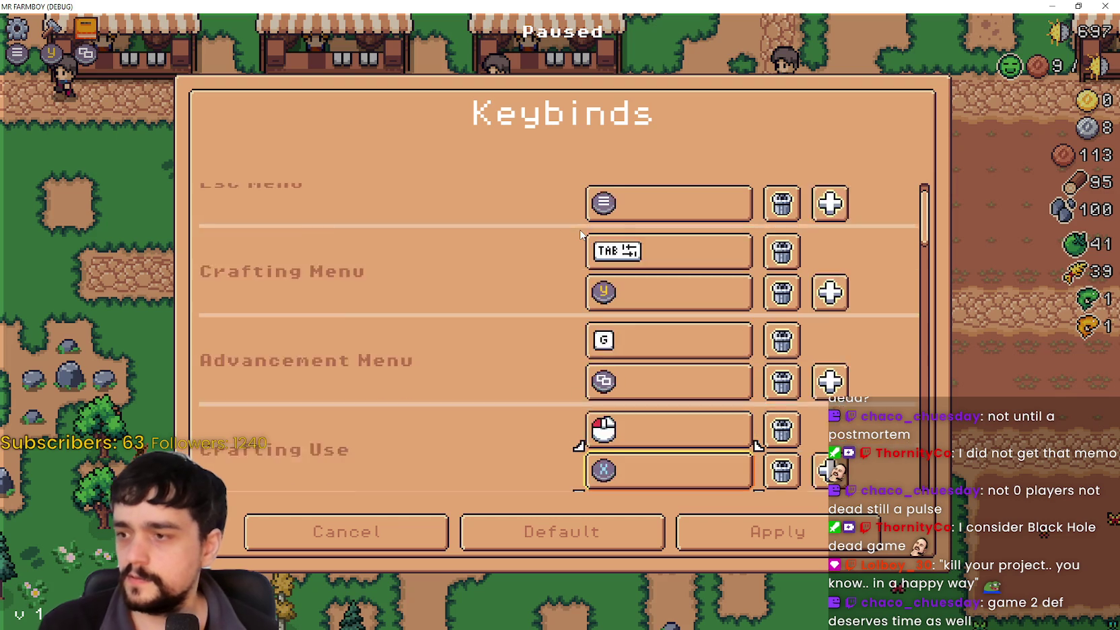
key("Down")
key("Down")
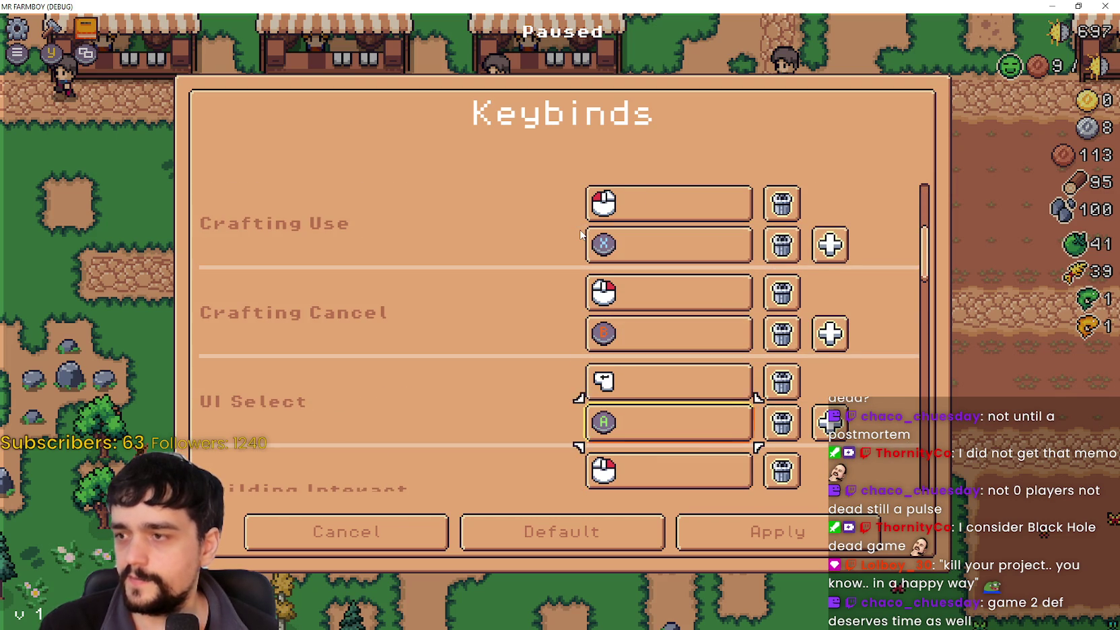
key("Down")
key("Down")
key("Down")
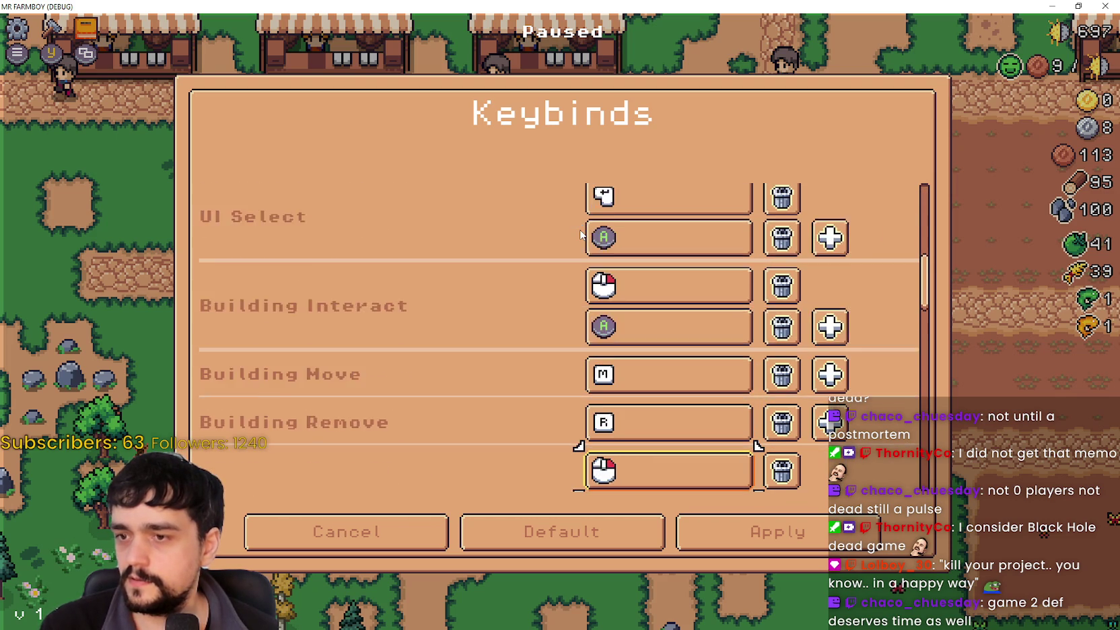
key("Down")
key("Down")
key("Down")
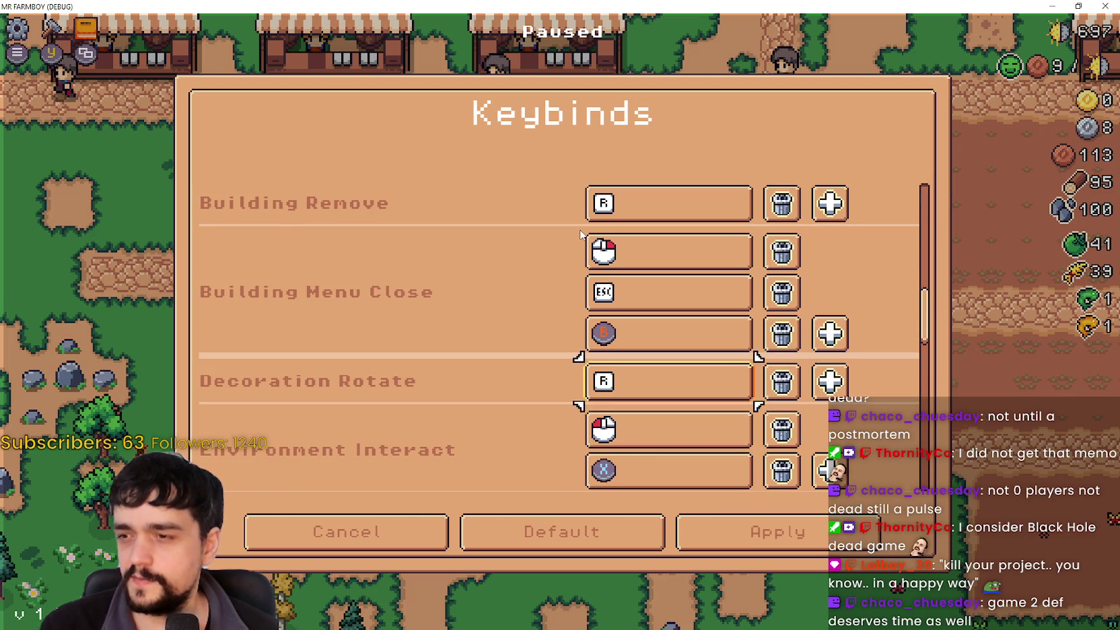
key("Down")
key("Down")
key("Down")
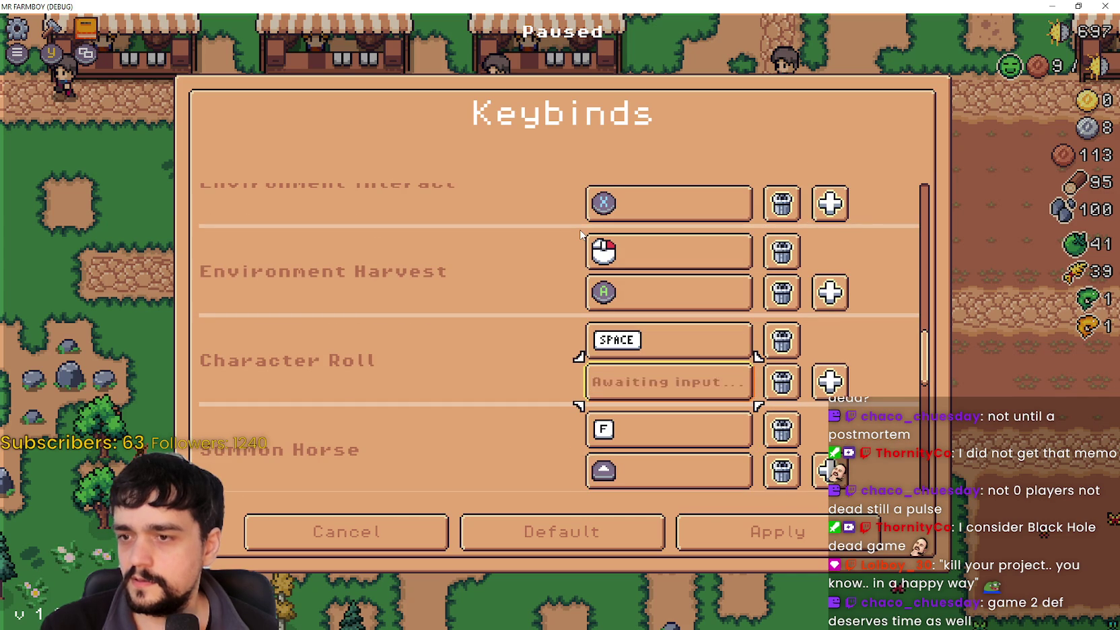
key("Down")
key("Down")
key("Down")
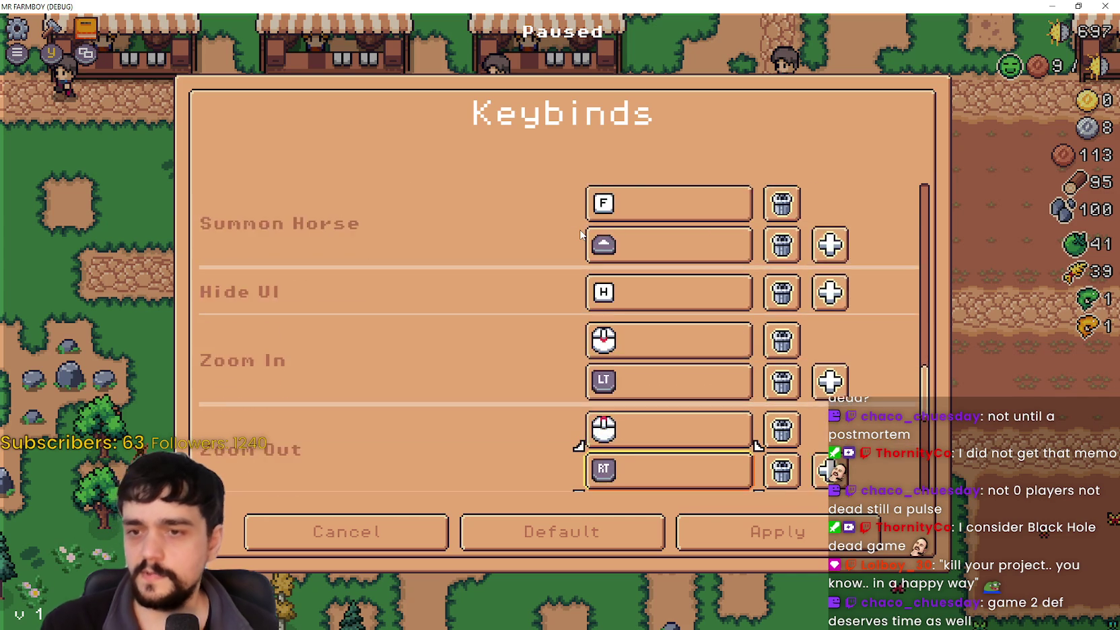
key("Down")
key("Down")
key("Down")
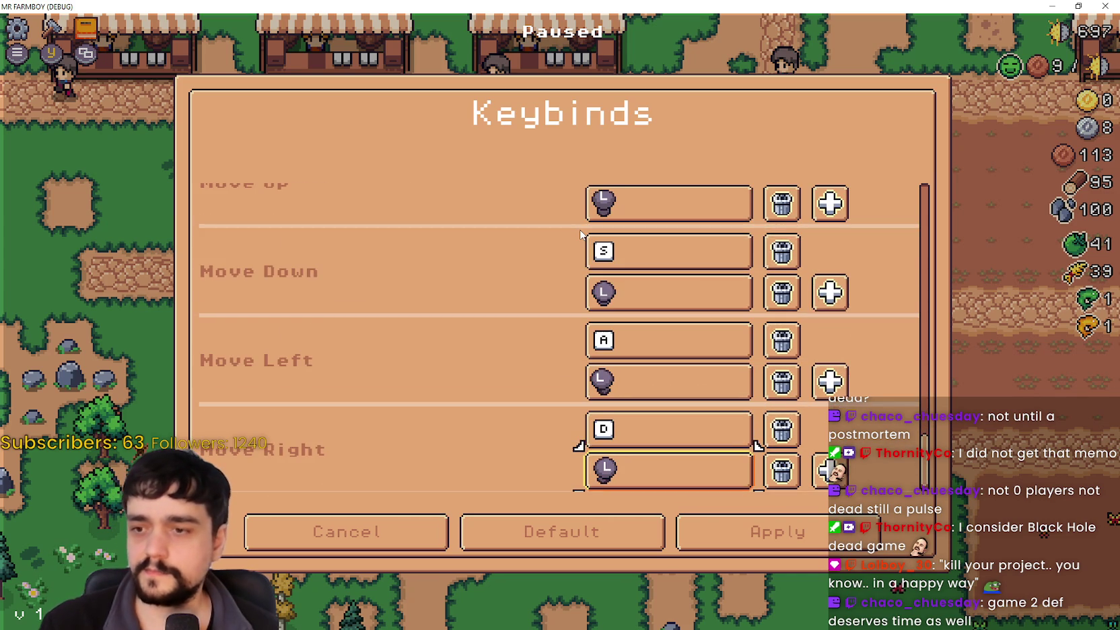
key("Right")
key("Return")
key("Down")
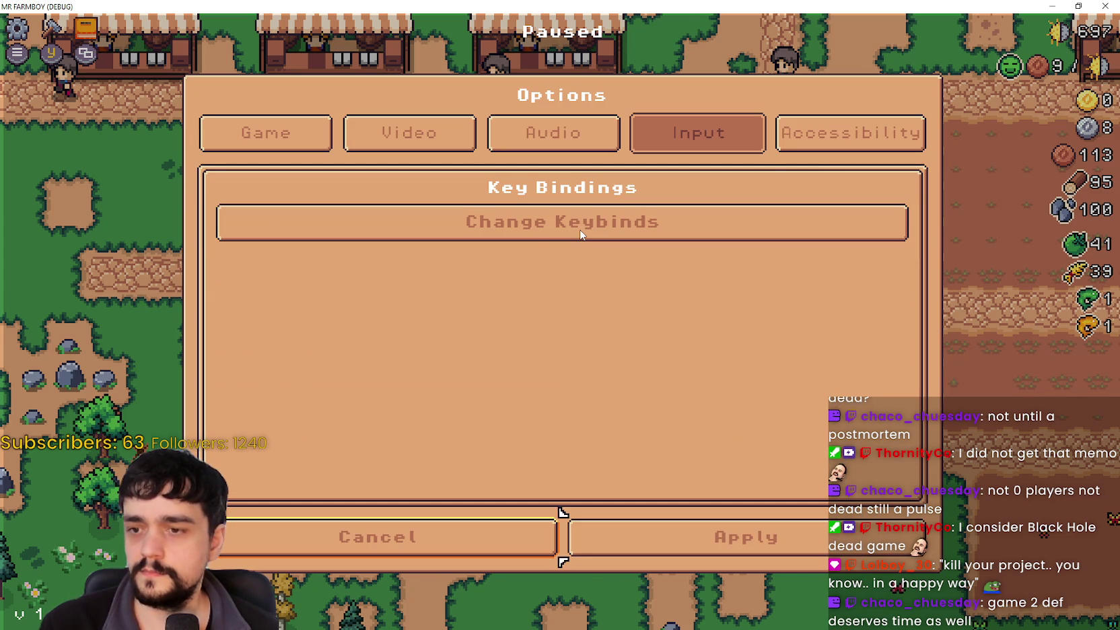
key("Return")
key("Return")
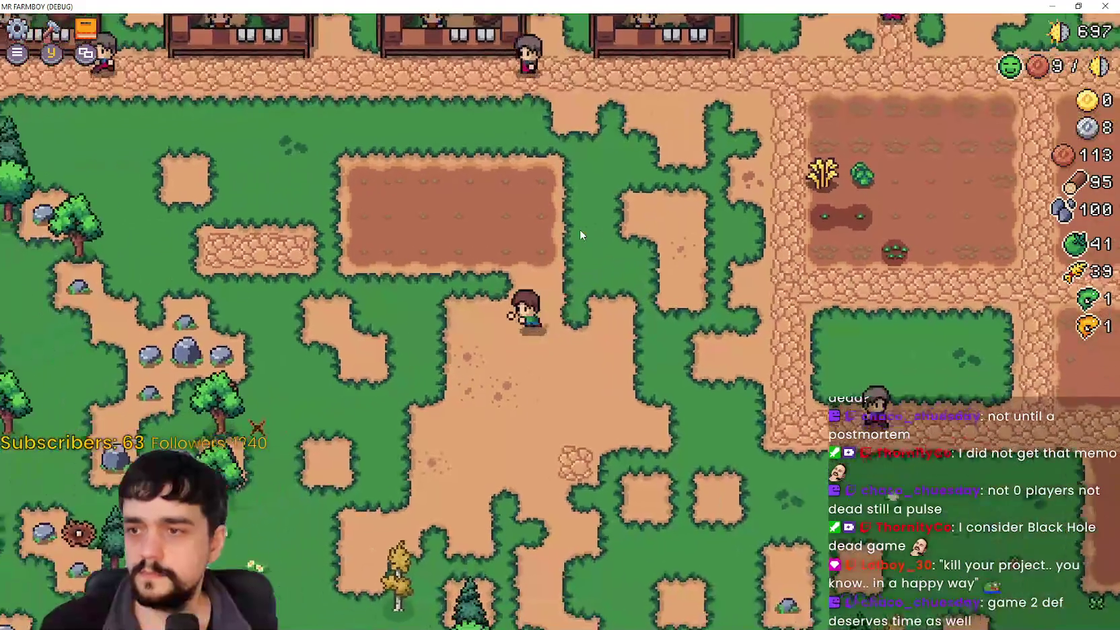
Step: Walk to the next field and harvest the wheat and the cabbage
key("w")
key("d")
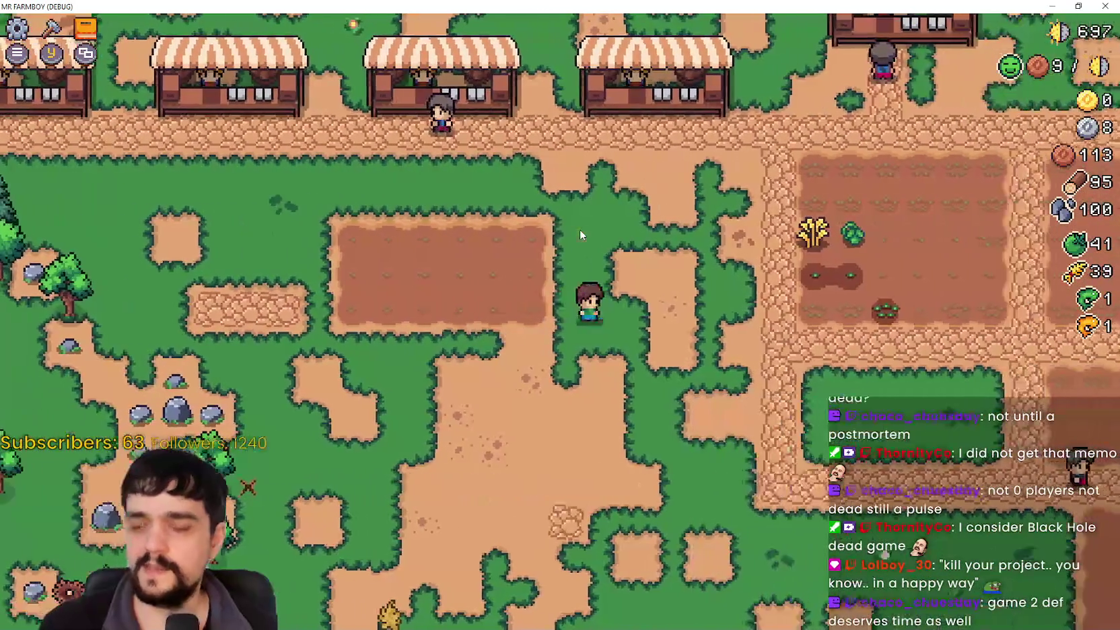
key("w")
key("a")
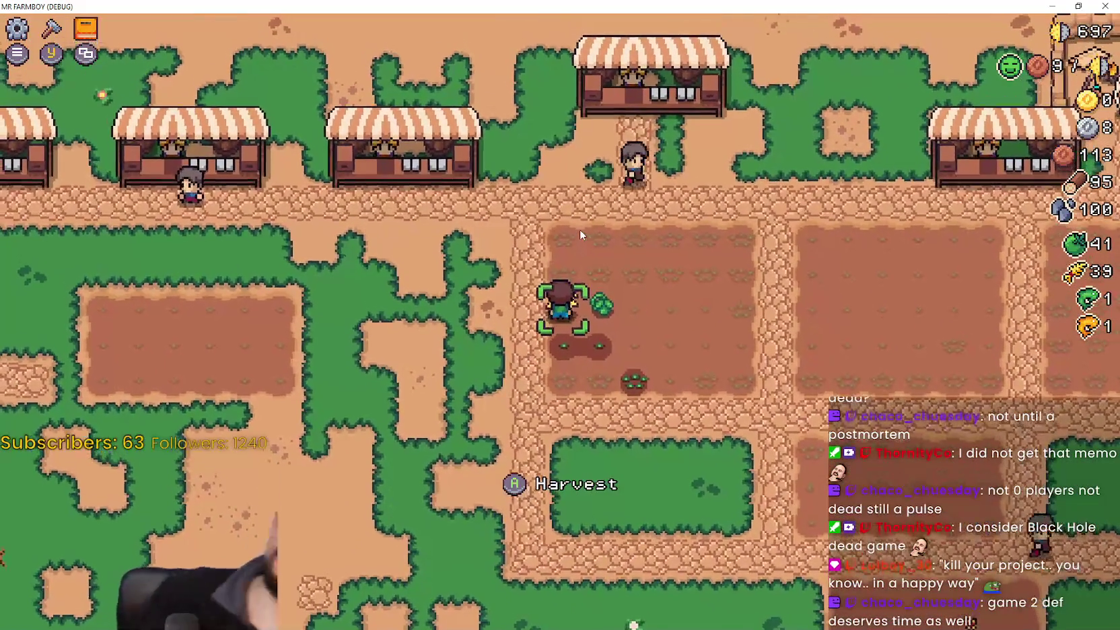
key("e")
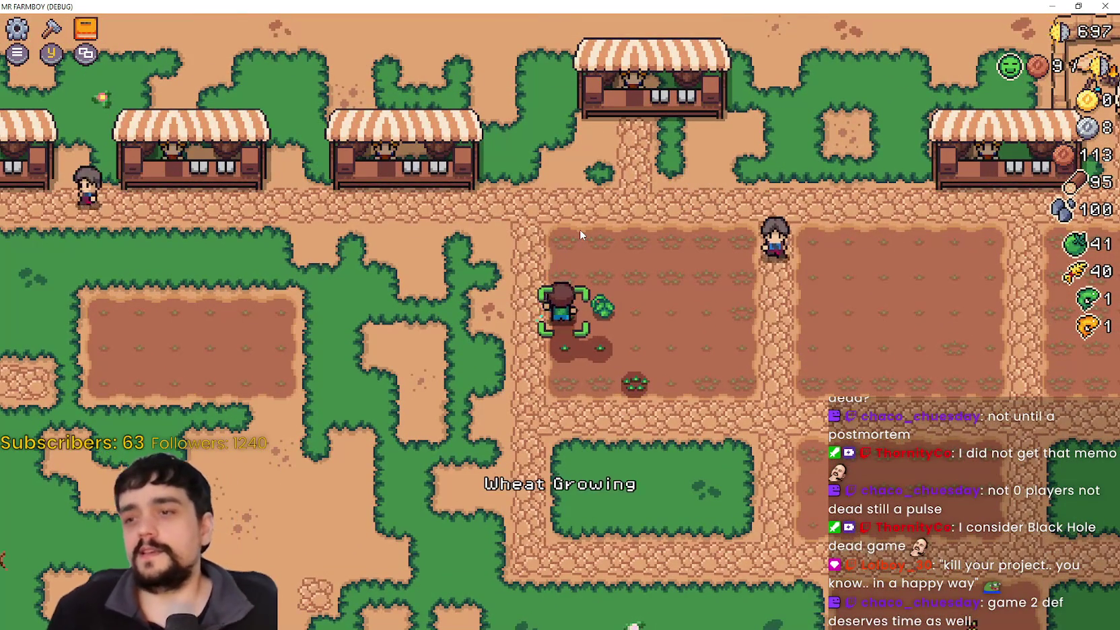
key("d")
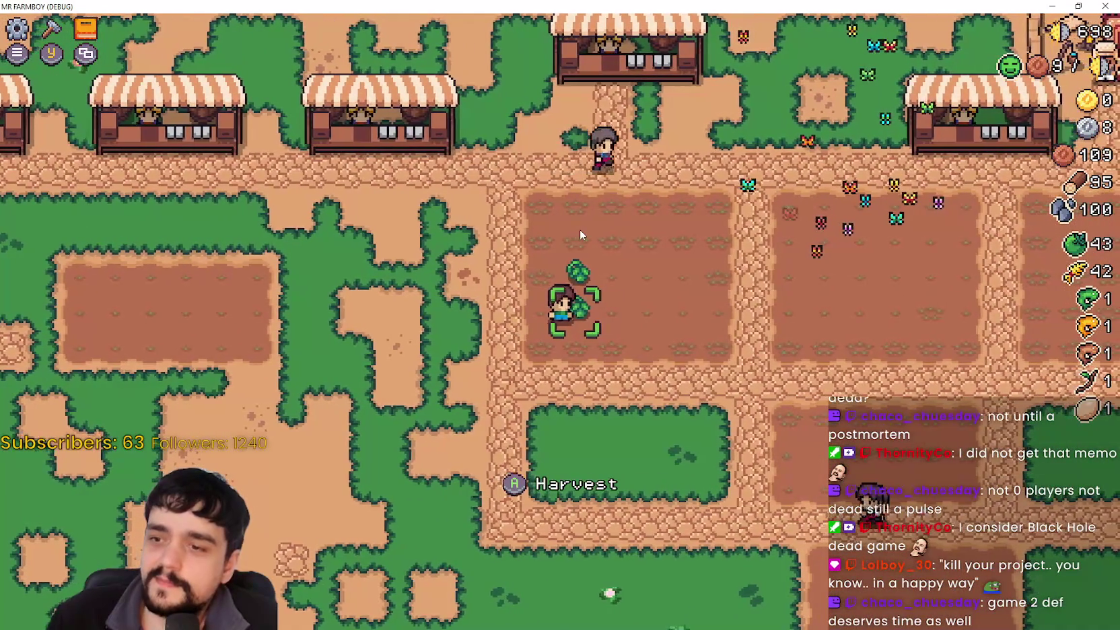
Step: Walk the farmer down the path and chop the tree for a log
key("a")
key("s")
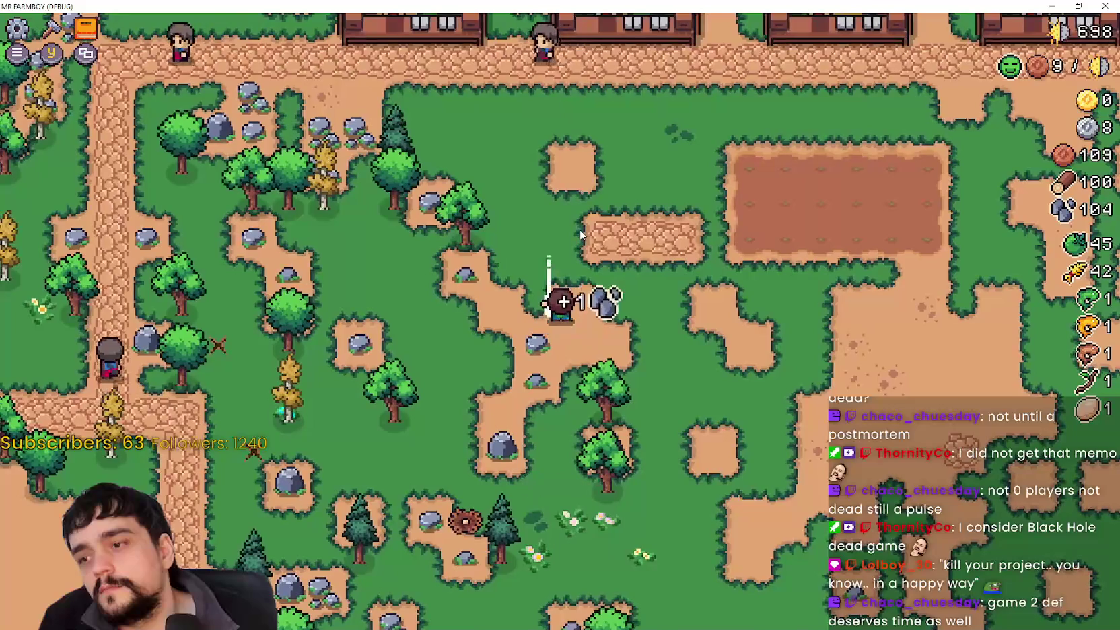
key("d")
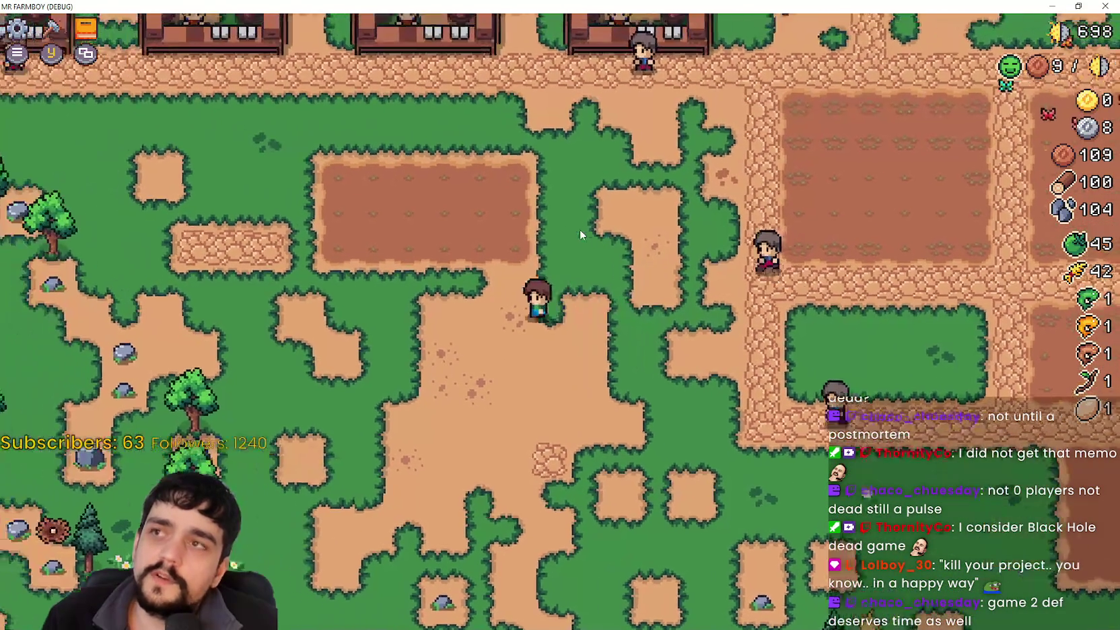
key("a")
key("s")
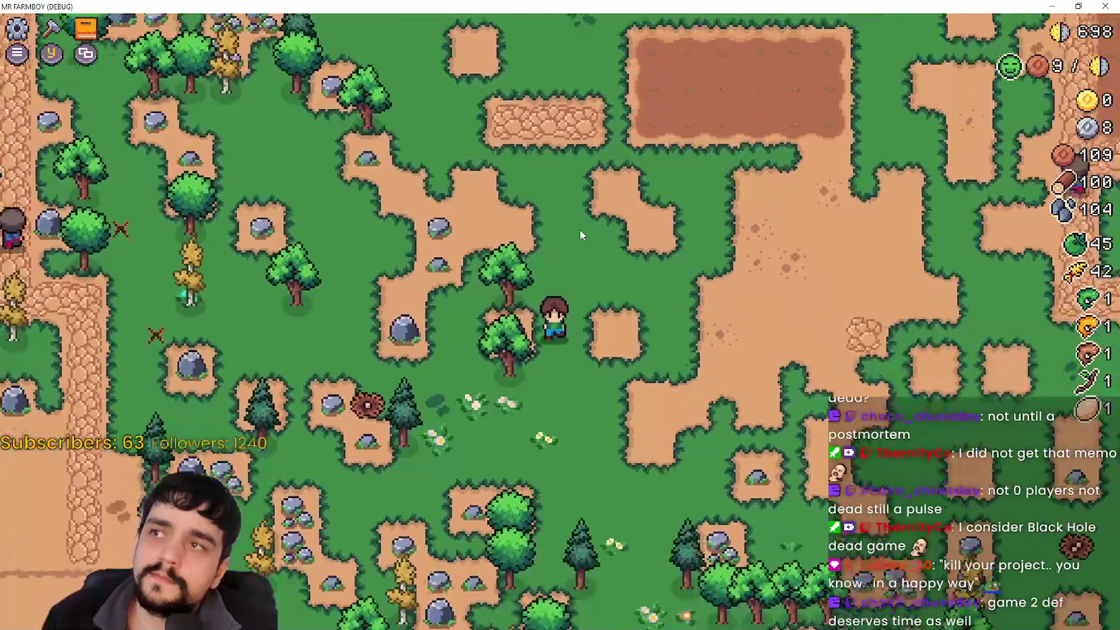
key("w")
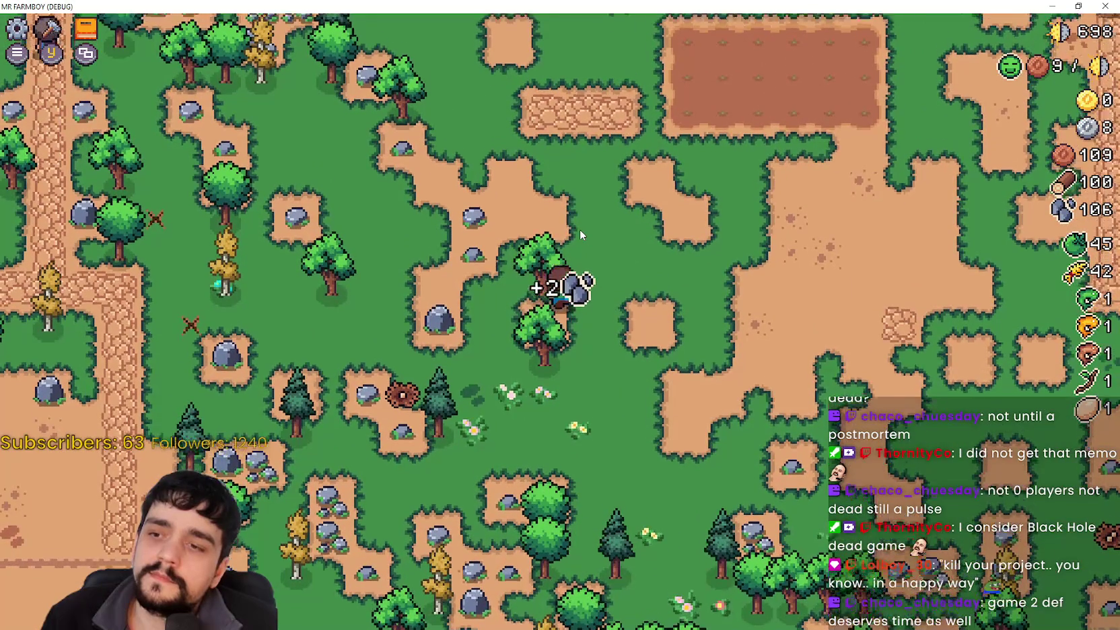
key("w")
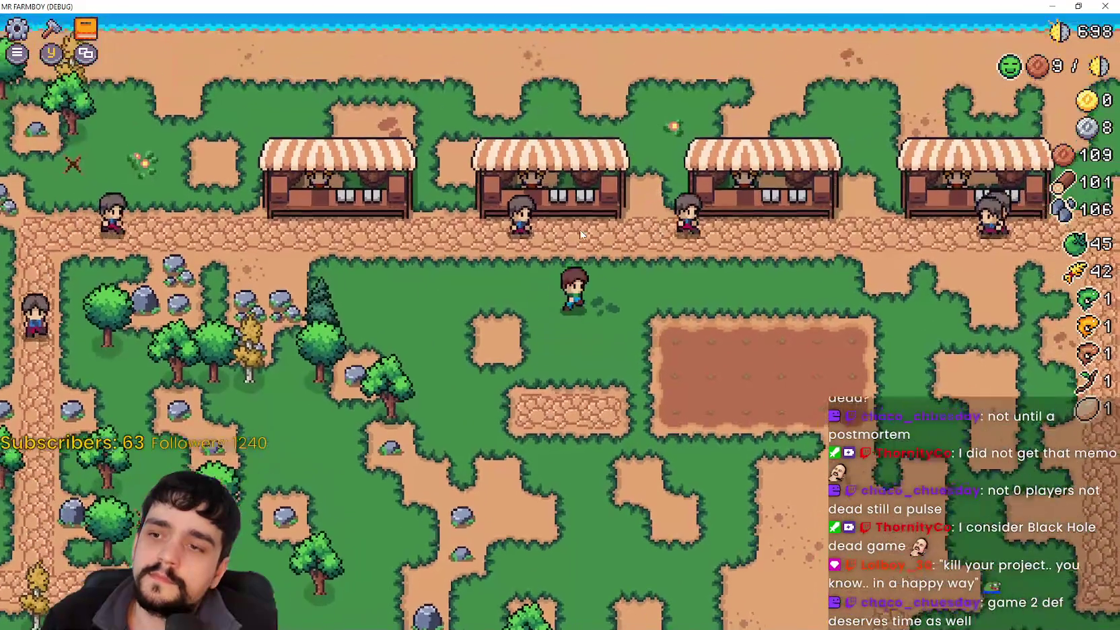
Step: Pick the Green Tomato seed in the Crafting panel, close it, and walk right
key("c")
key("s")
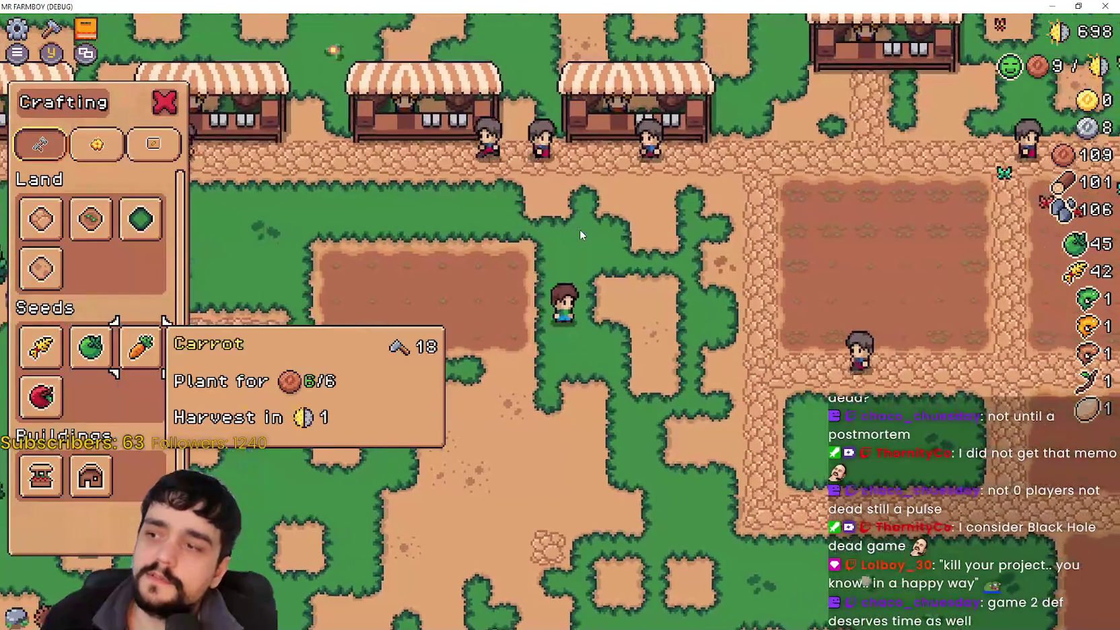
key("space")
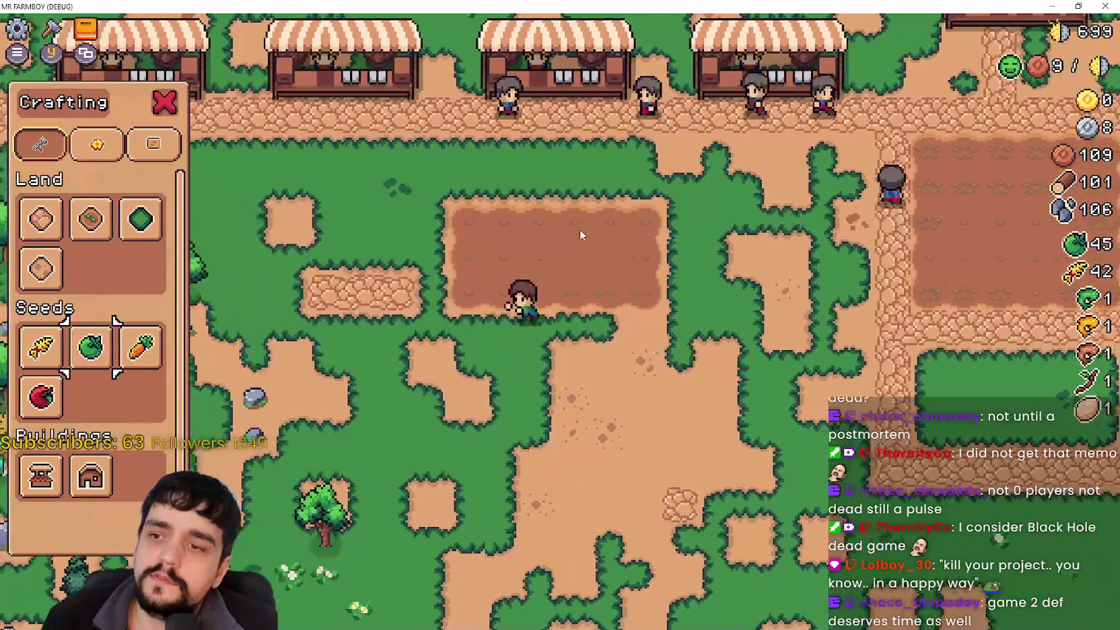
key("Escape")
key("d")
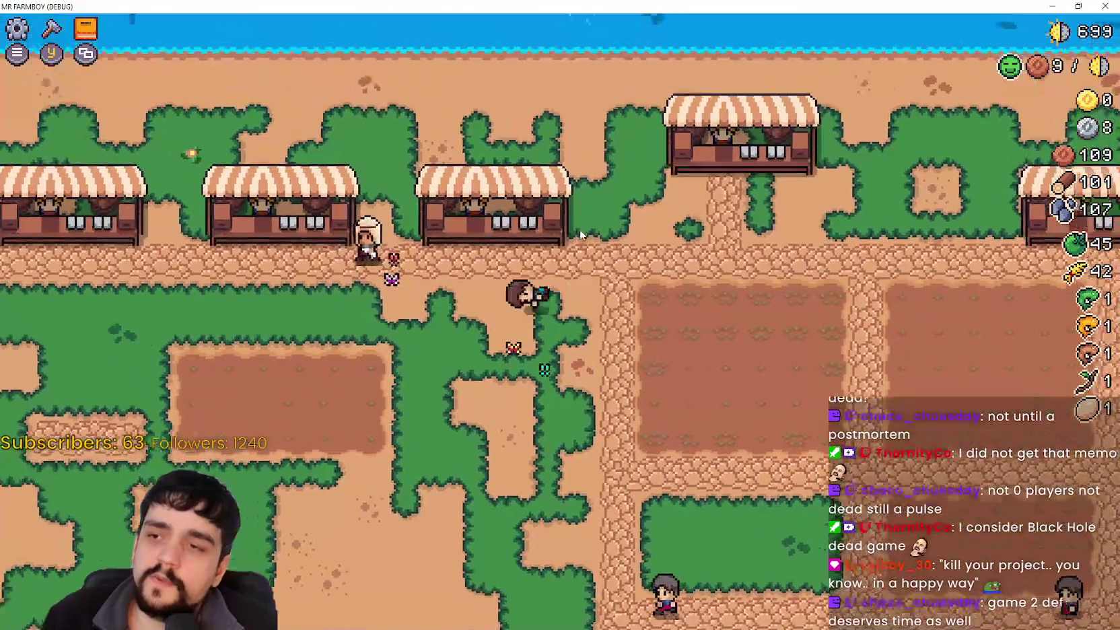
Step: Walk the farmer left to the first market stall, then pause into the Input options
key("a")
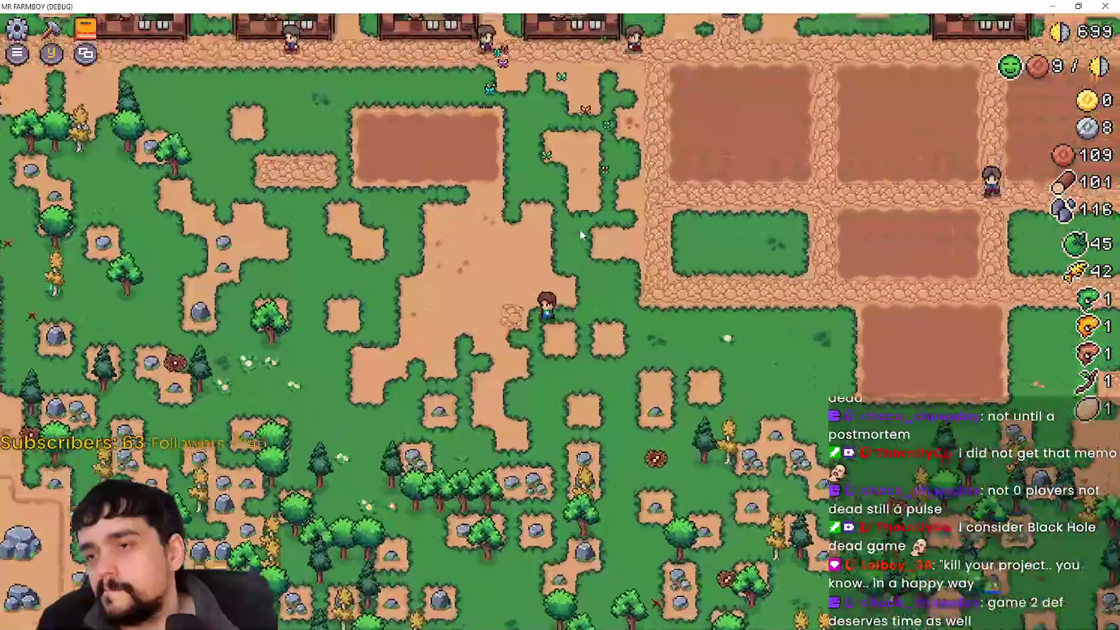
key("w")
key("a")
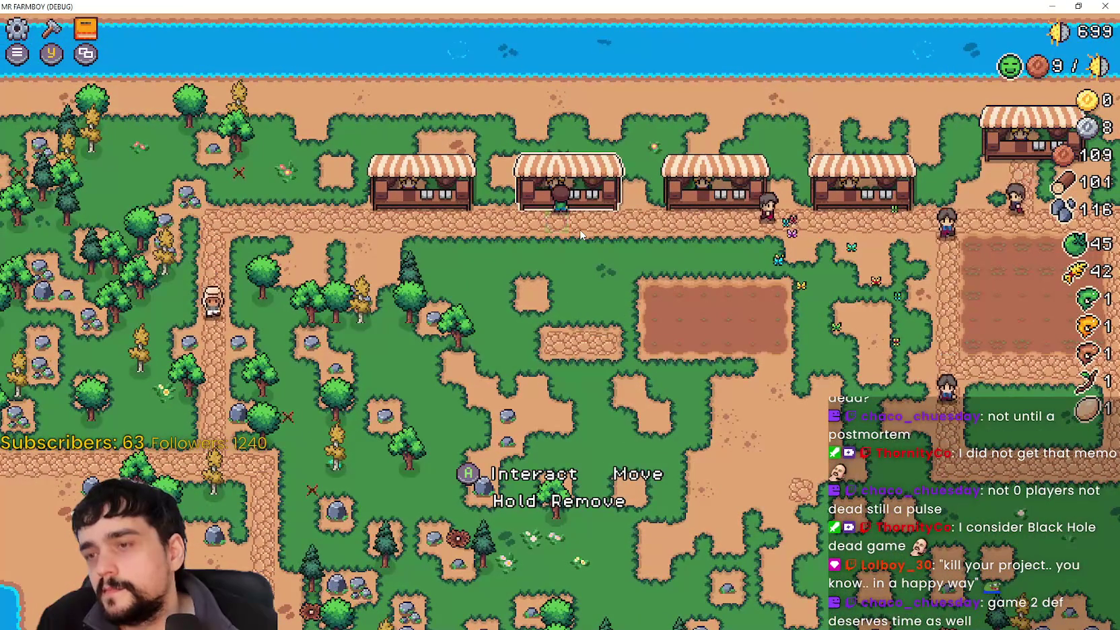
key("a")
key("s")
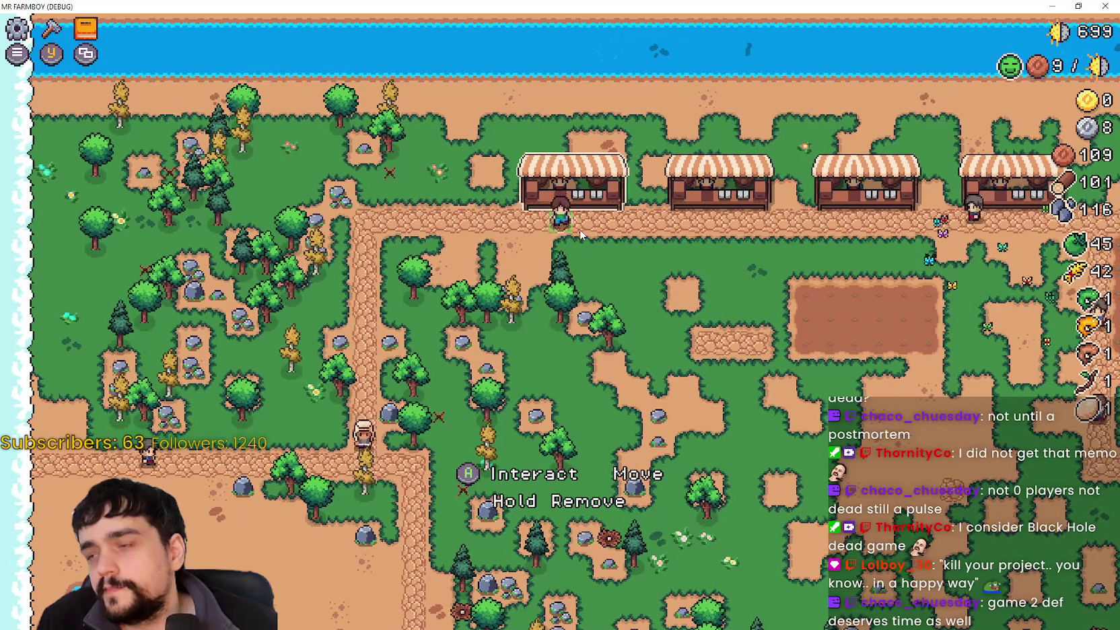
key("d")
key("w")
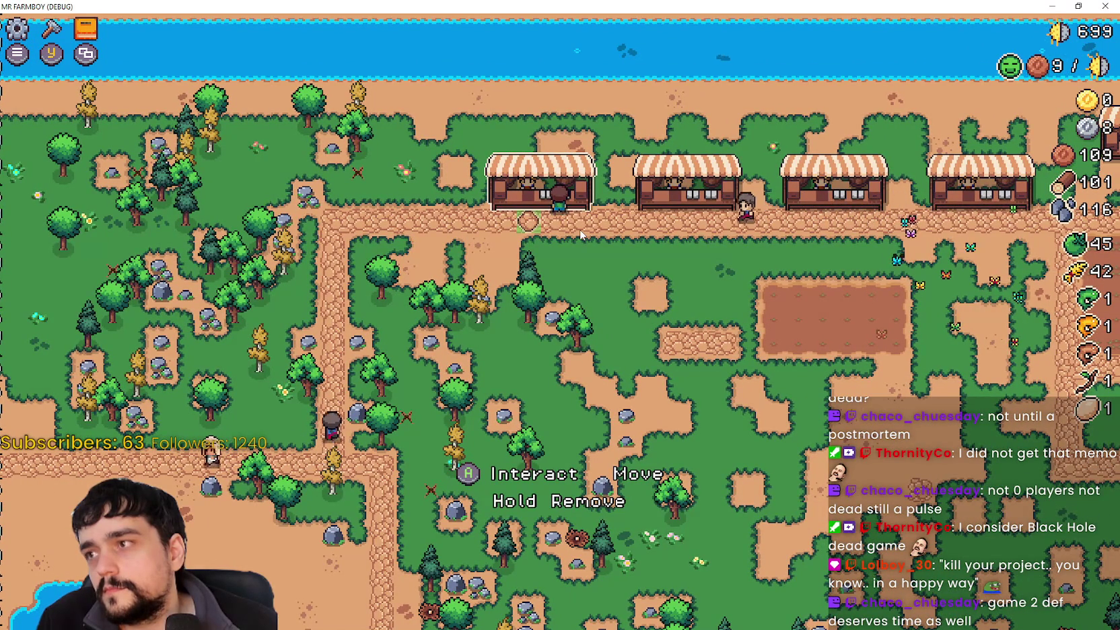
key("Escape")
left_click(581, 235)
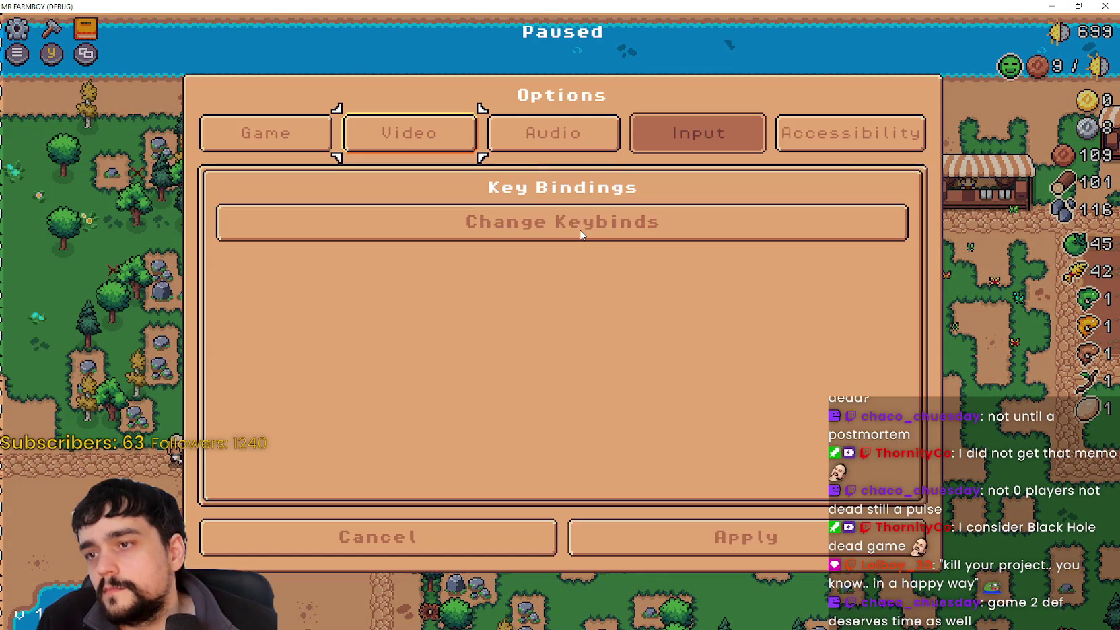
Step: Add a gamepad D-pad down binding to Building Remove in the keybinds list
left_click(581, 235)
key("Up")
key("Up")
key("Up")
key("Up")
key("Up")
key("Up")
key("Up")
key("Up")
key("Up")
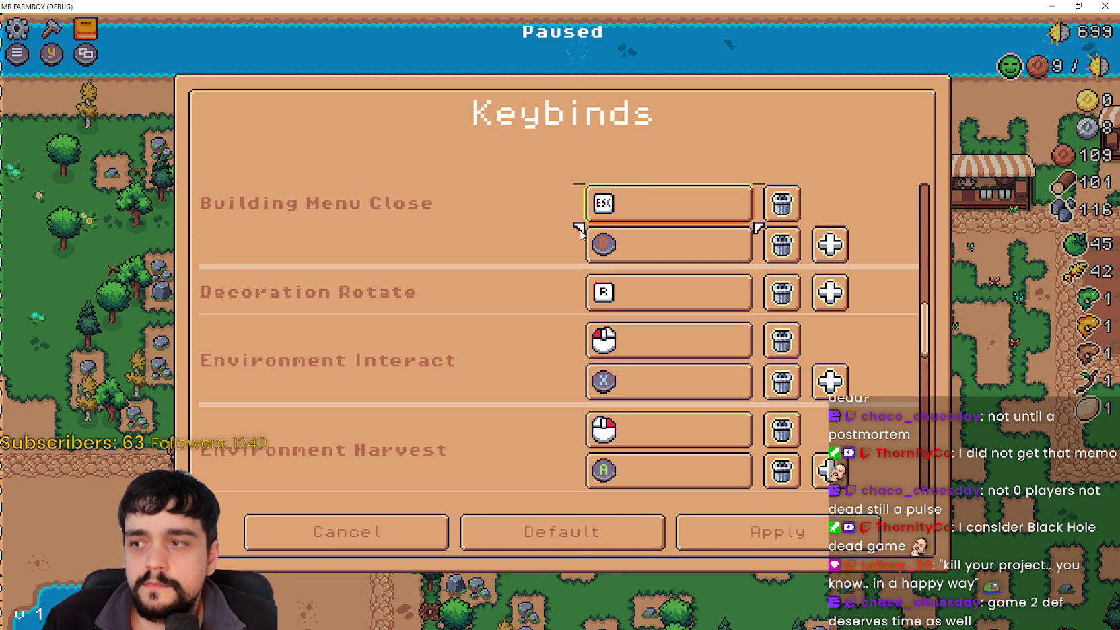
key("Up")
key("Up")
key("Up")
key("Down")
key("Down")
key("Right")
key("Right")
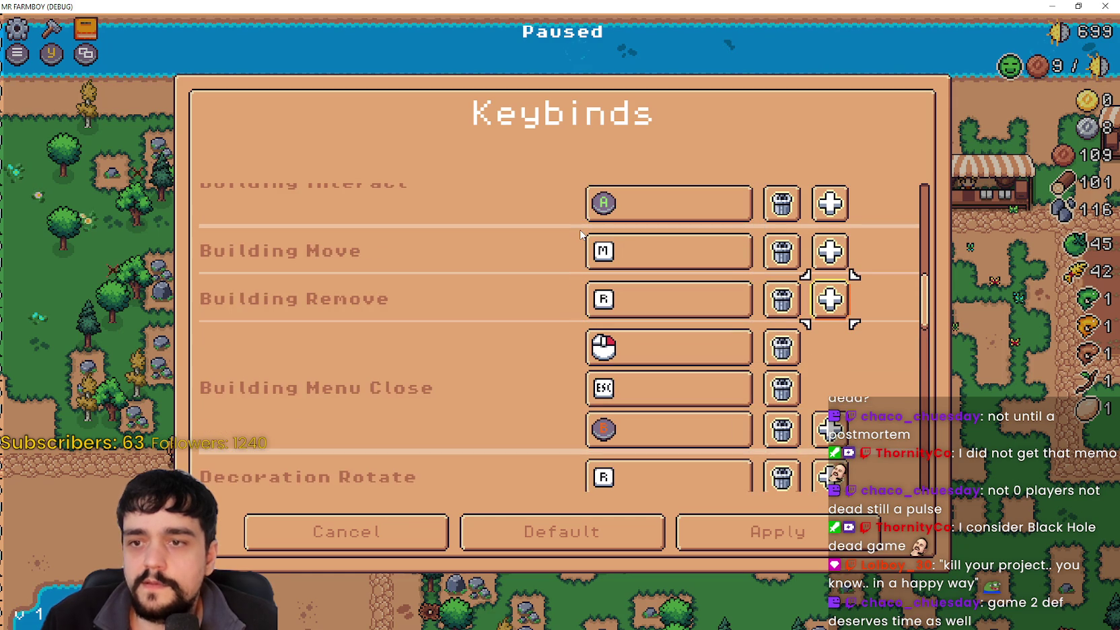
key("Return")
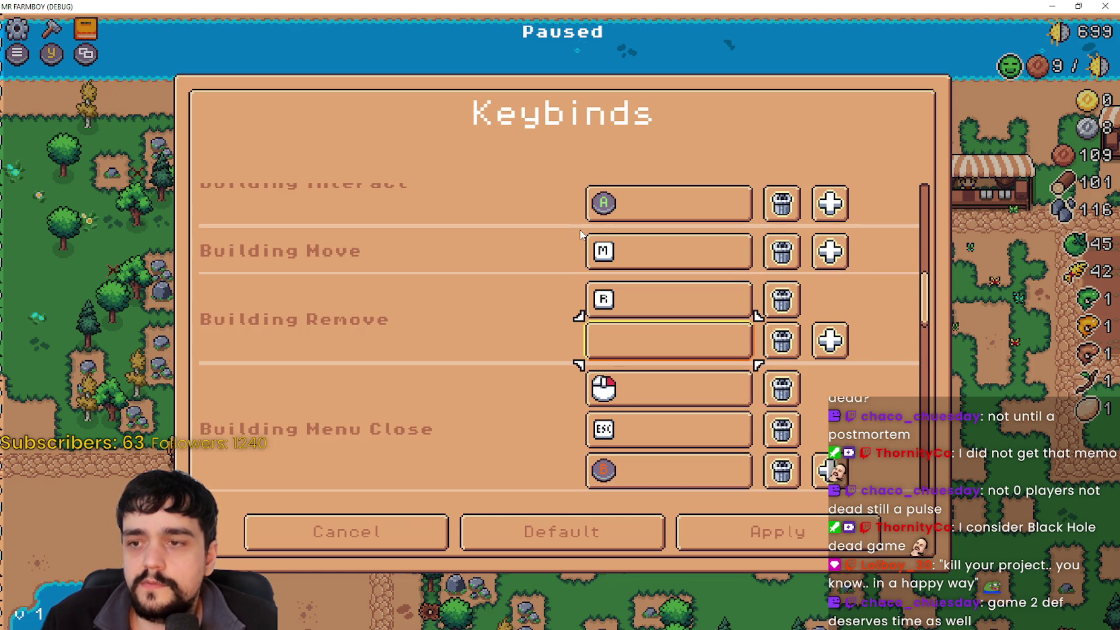
key("Down")
key("Down")
Step: Add a new binding slot for Building Move, then switch back to the Godot editor
key("Up")
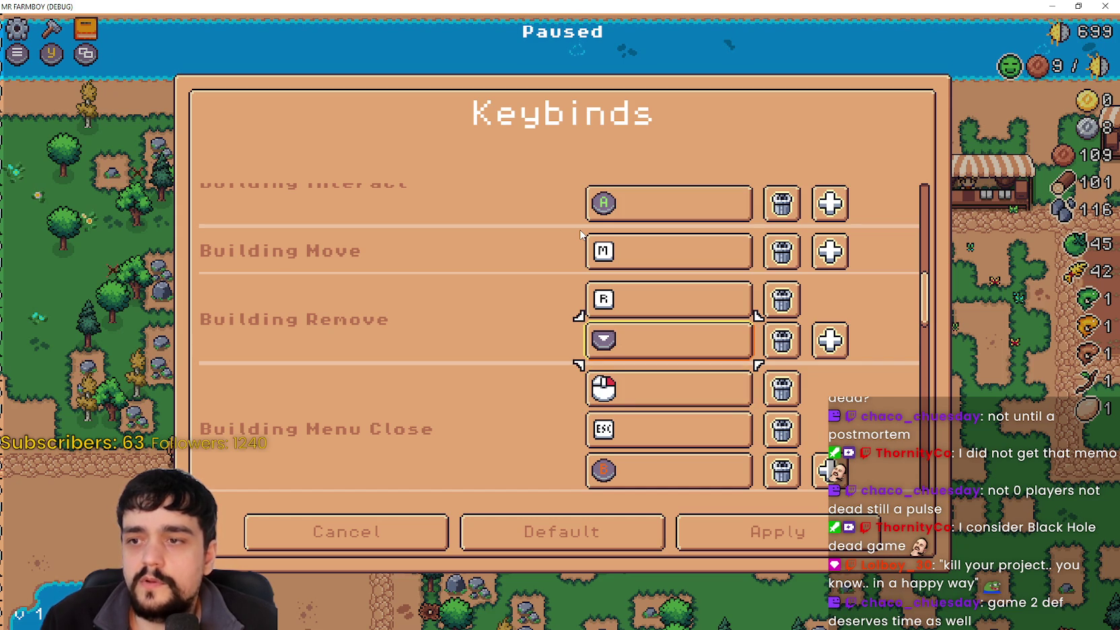
key("Up")
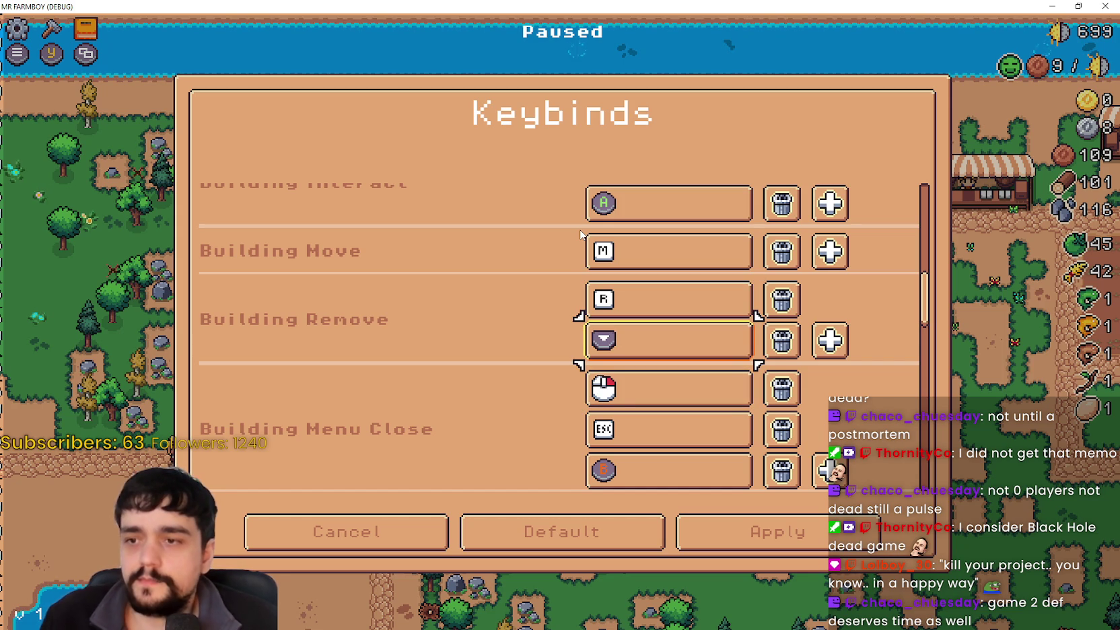
key("Up")
key("Right")
key("Right")
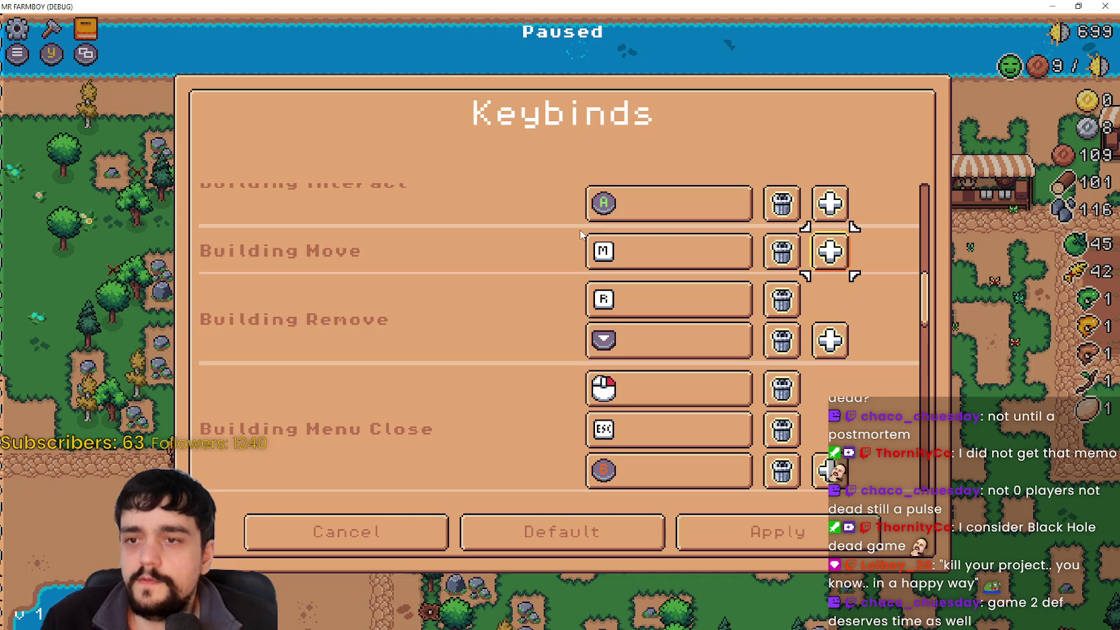
key("Return")
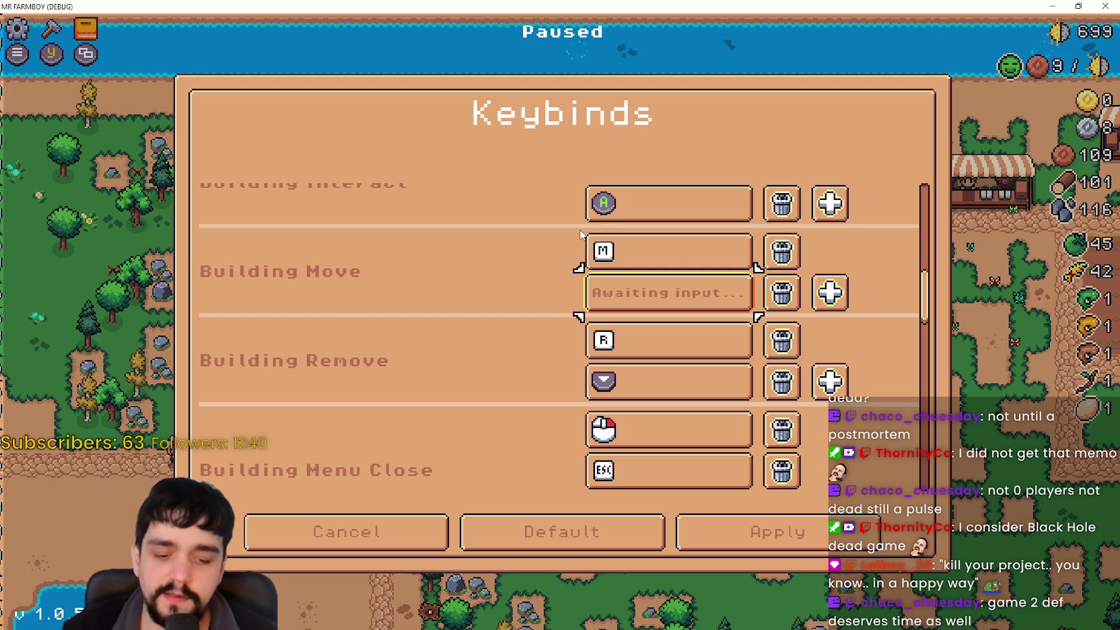
key("alt+Tab")
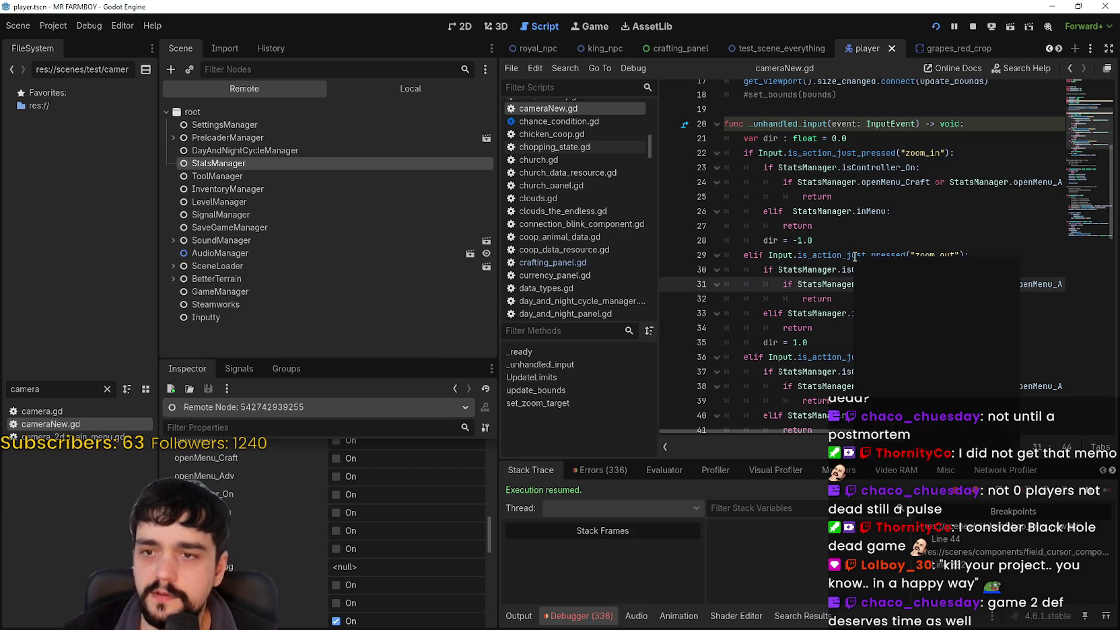
Step: Browse scripts crafting_panel.gd, fishing_state.gd and gather.gd from the FileSystem dock
right_click(833, 248)
key("Escape")
left_click(836, 153)
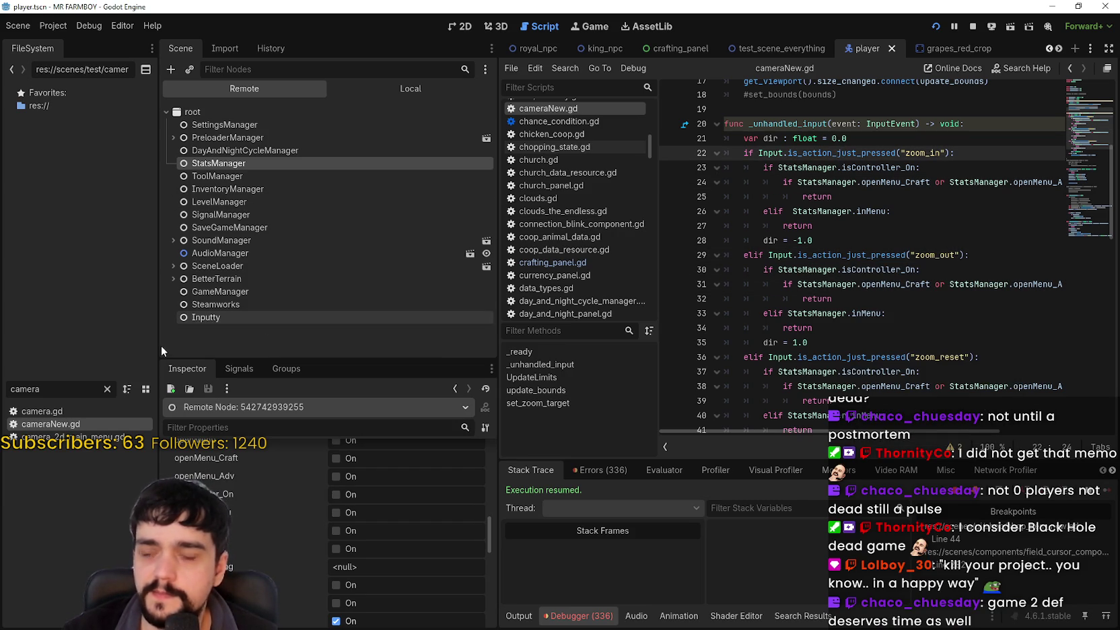
left_click(86, 388)
scroll("up", 3)
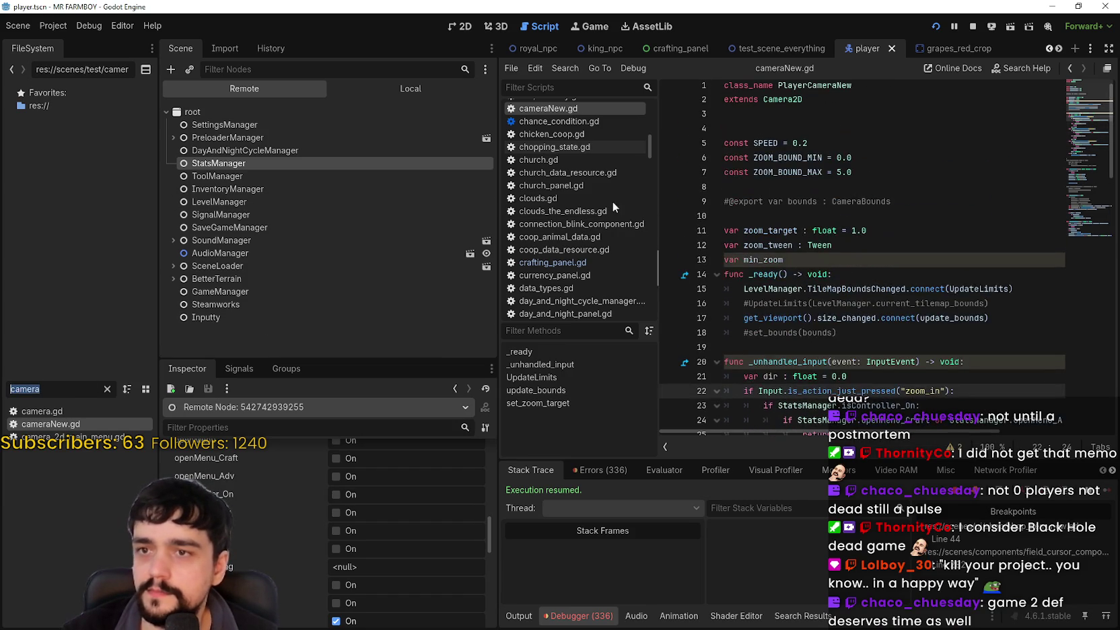
scroll("down", 3)
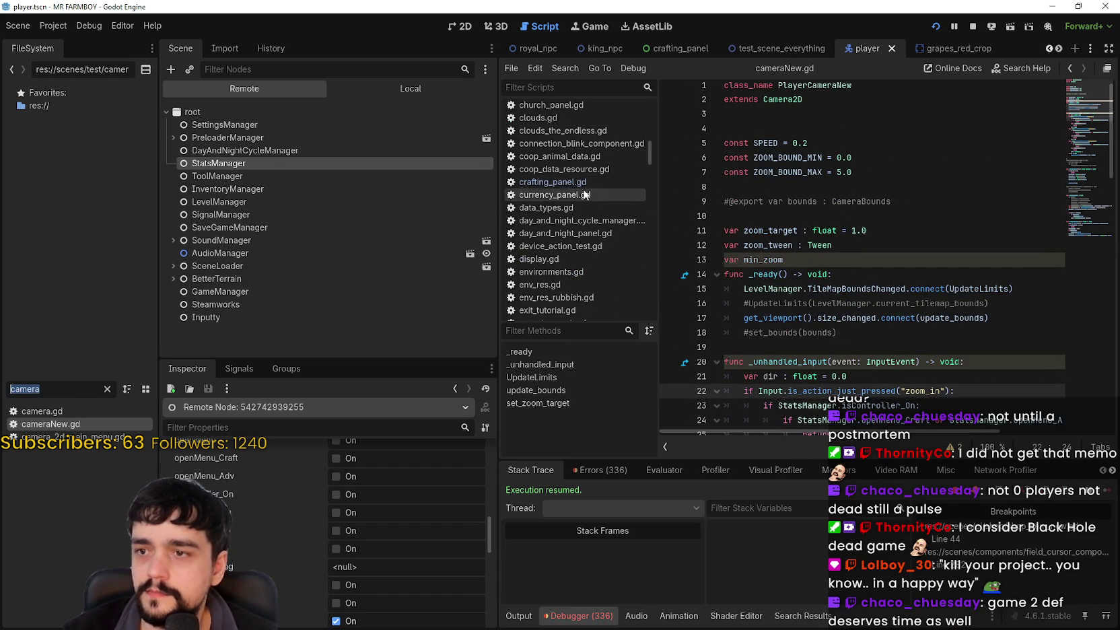
left_click(582, 183)
scroll("down", 3)
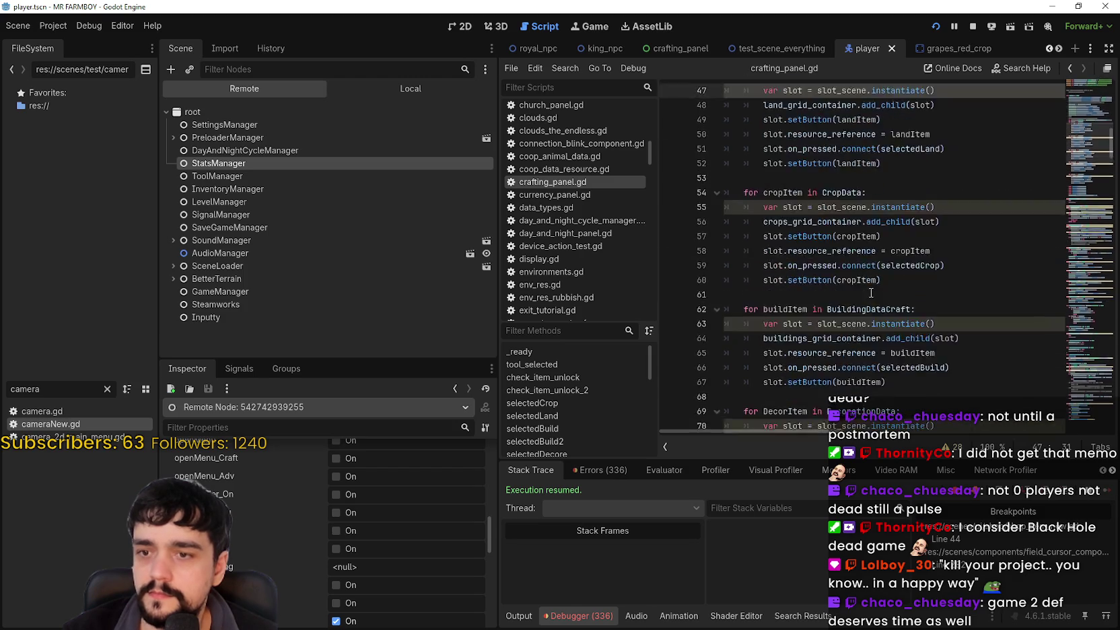
scroll("down", 3)
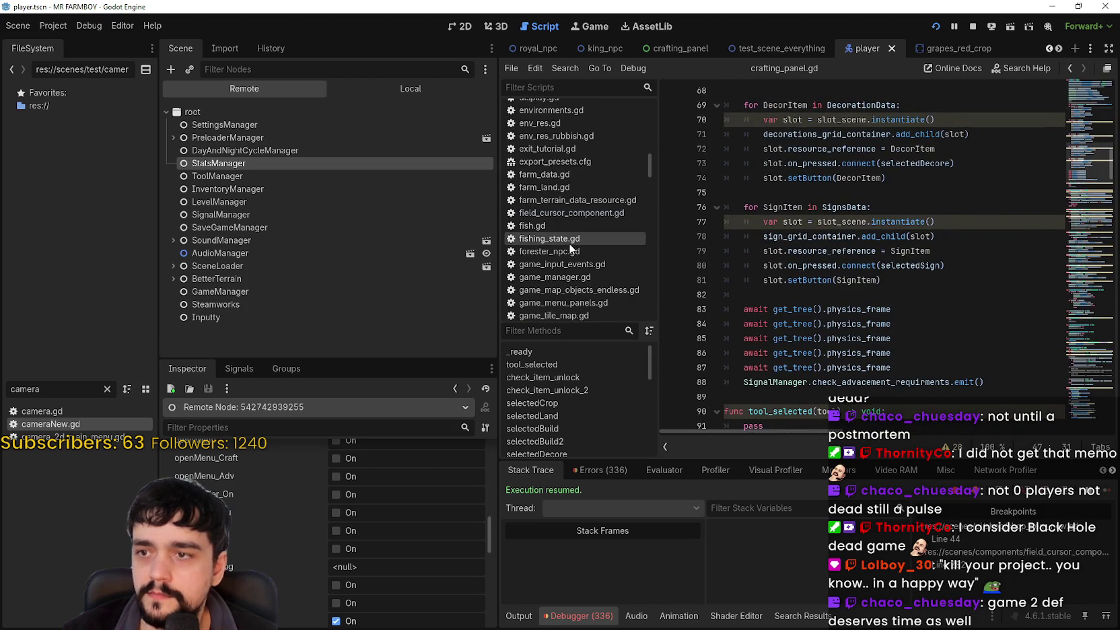
left_click(572, 239)
scroll("down", 3)
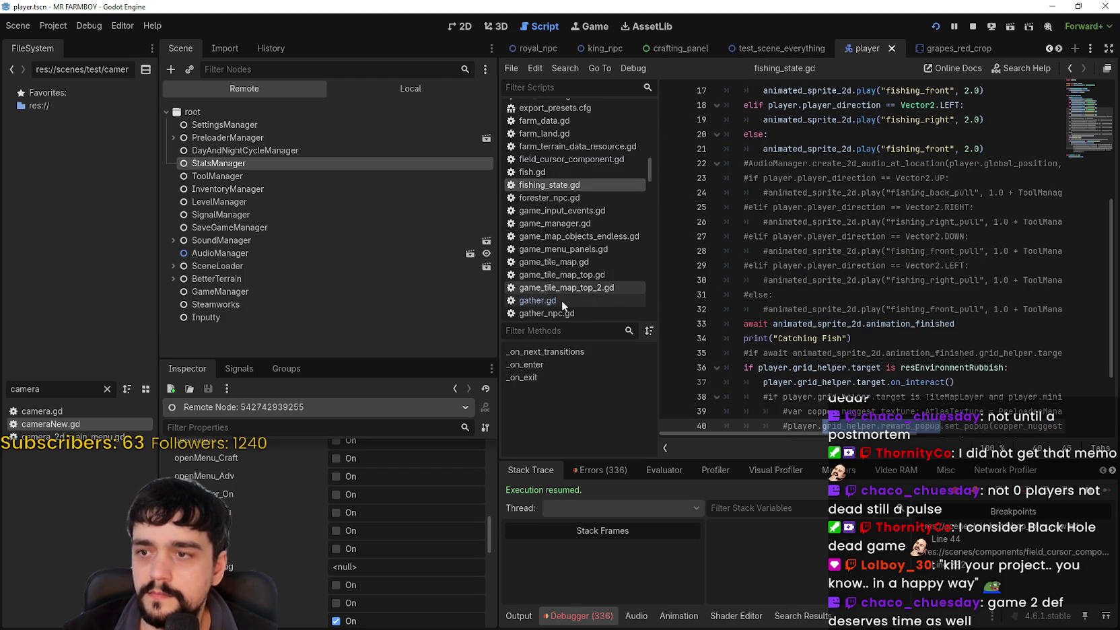
left_click(564, 300)
scroll("down", 3)
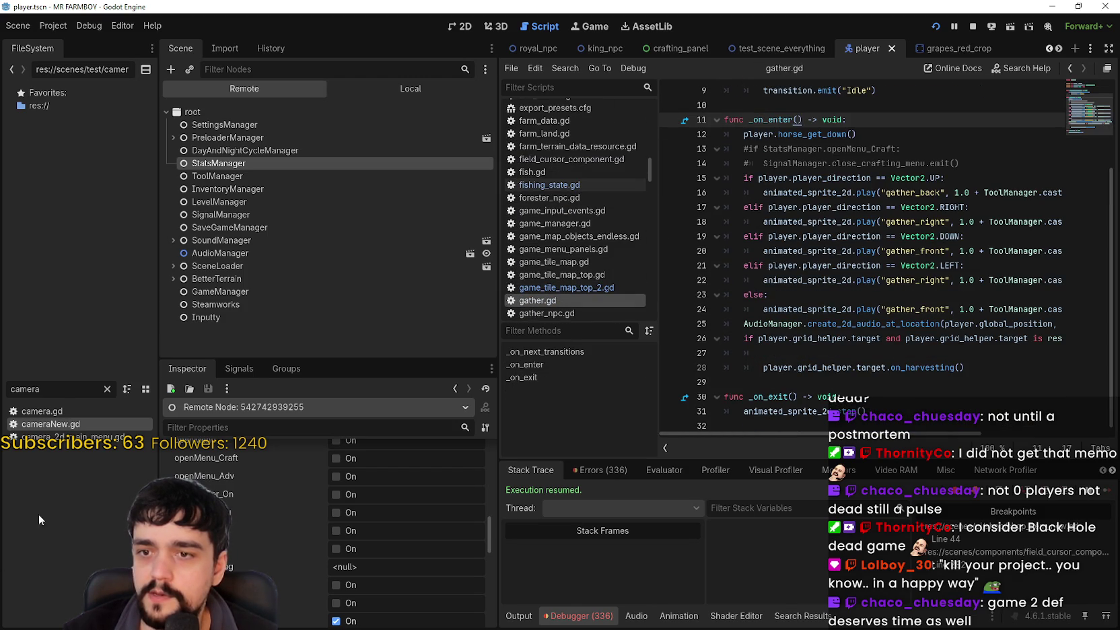
Step: Filter the FileSystem dock for "input" and open game_input_events.gd
double_click(61, 387)
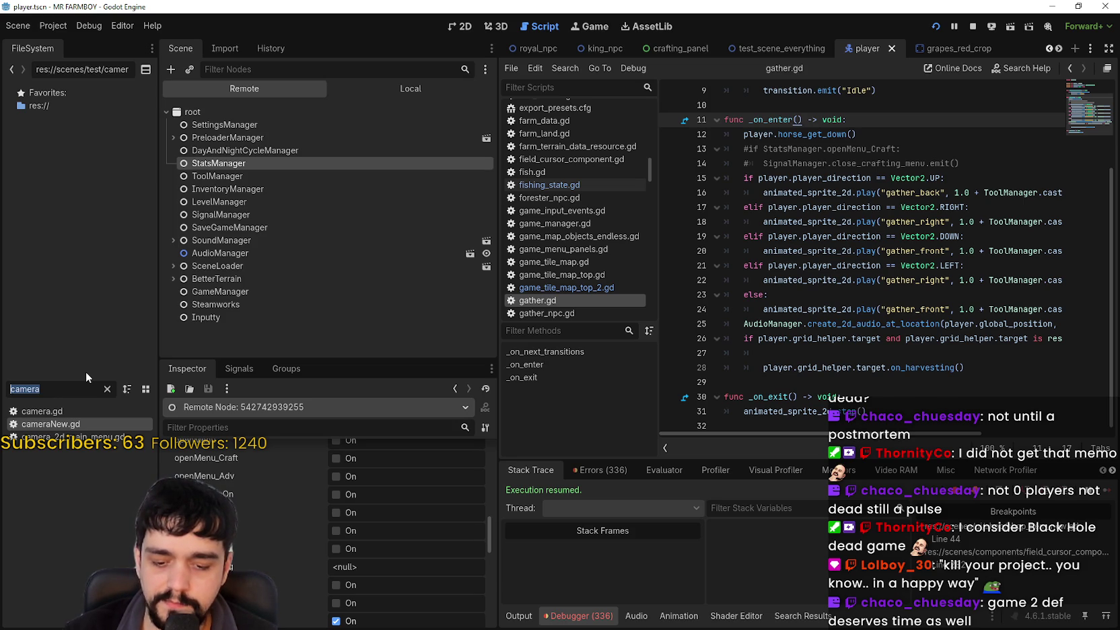
type("Gam")
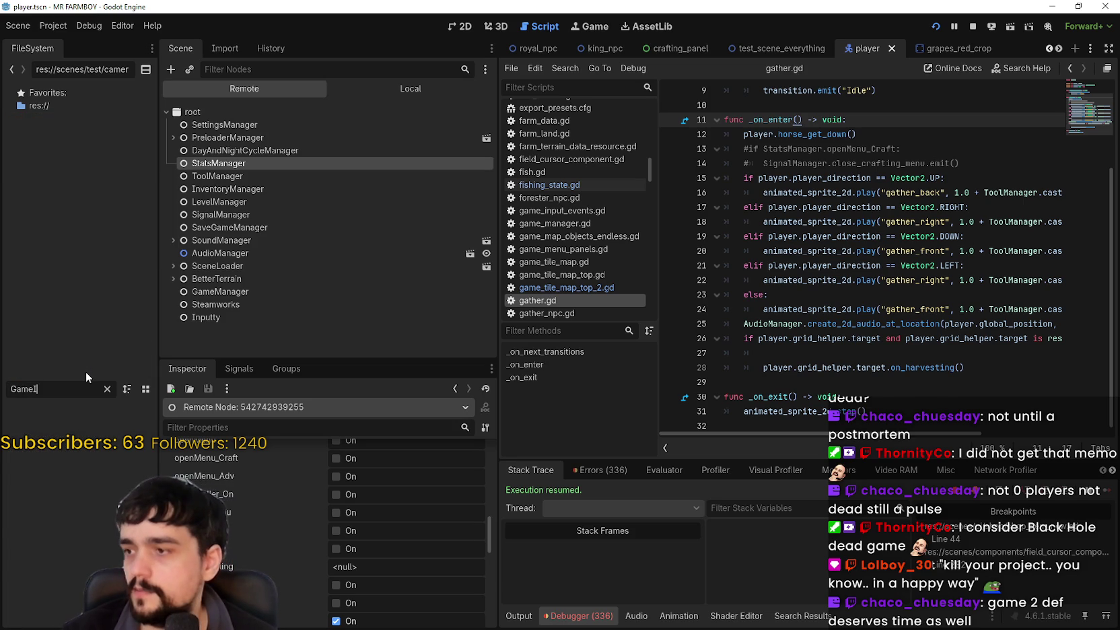
key("BackSpace")
key("BackSpace")
key("BackSpace")
type("input")
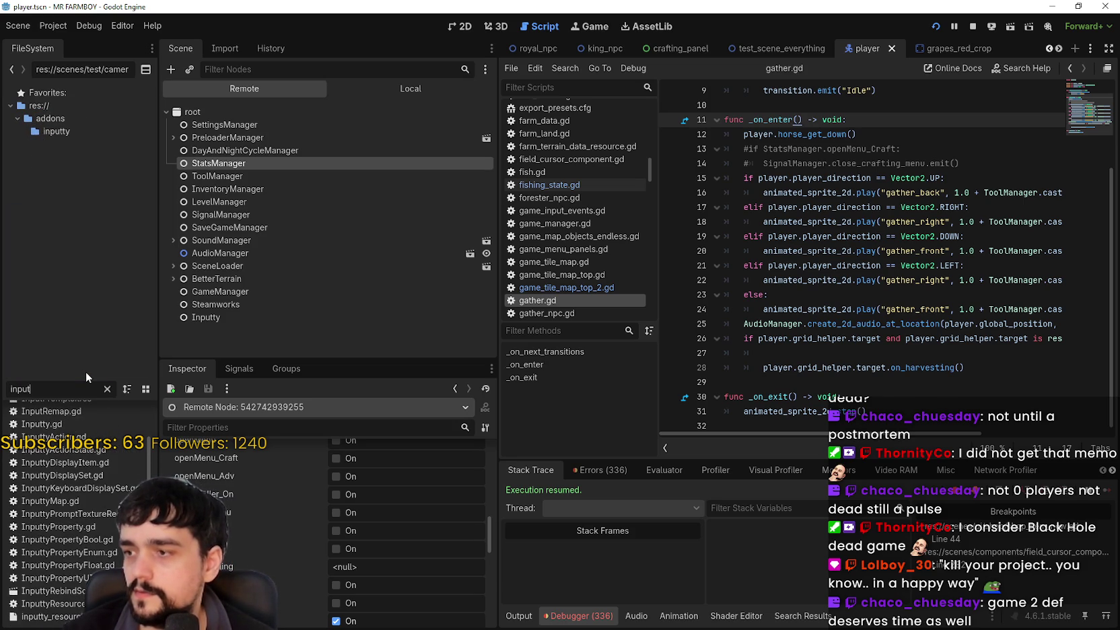
scroll("up", 3)
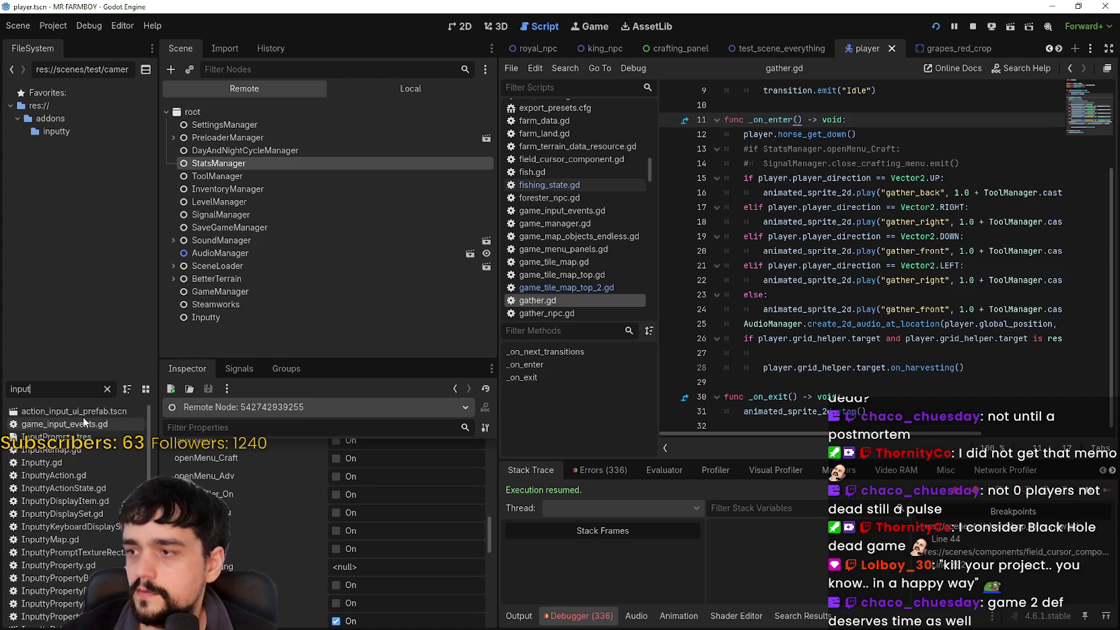
double_click(75, 424)
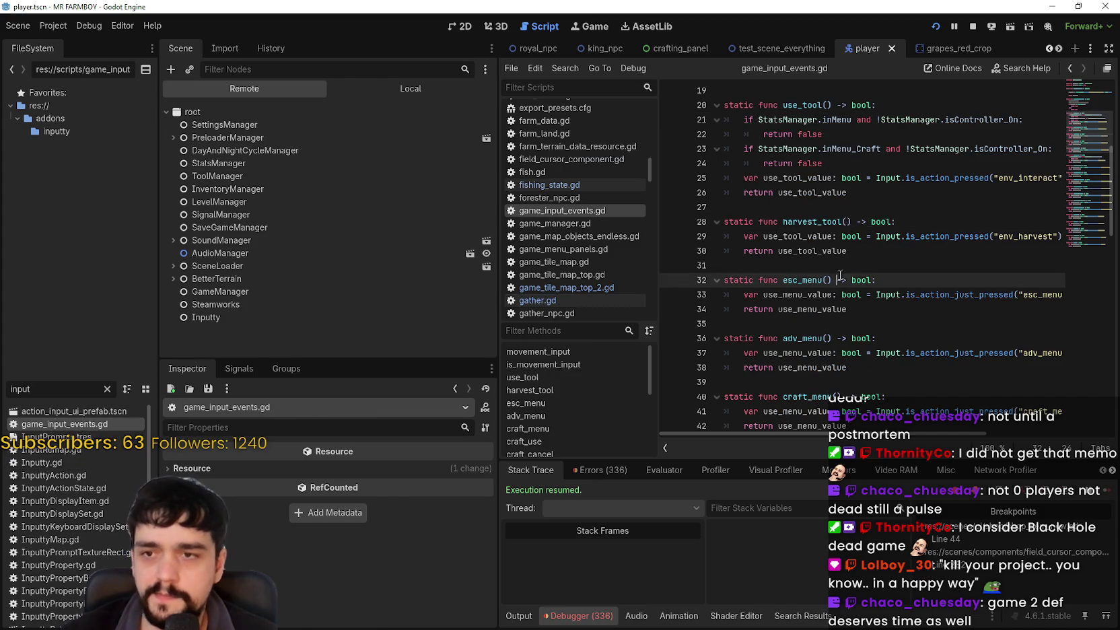
Step: Start a new line at the top of building_remove beginning with 'if'
scroll("down", 3)
left_click(837, 207)
scroll("down", 3)
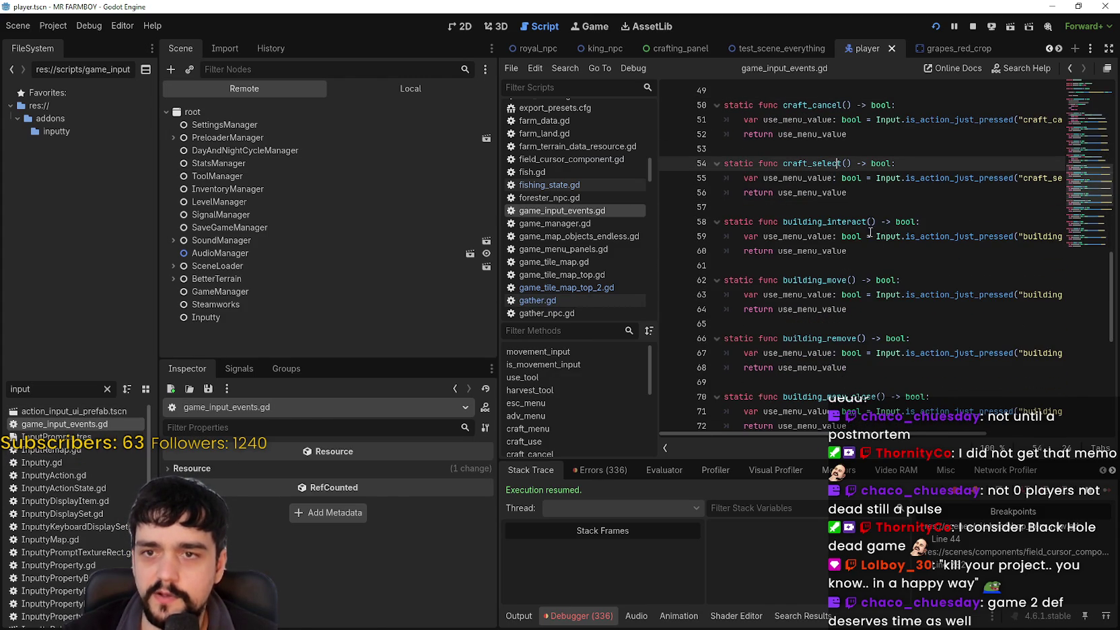
left_click(851, 202)
scroll("down", 3)
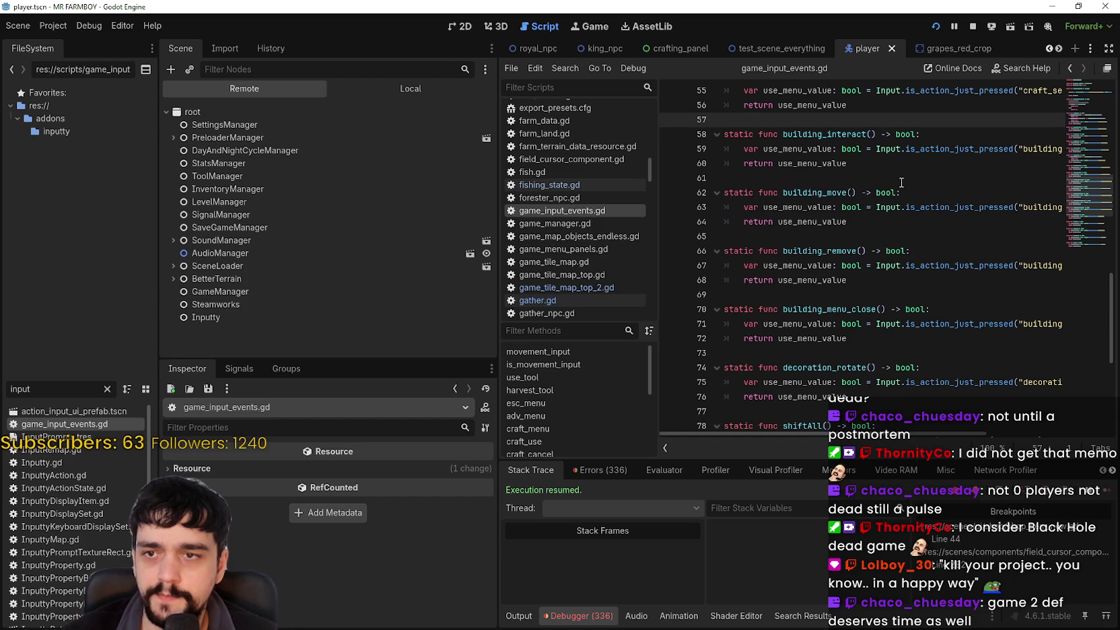
left_click(922, 194)
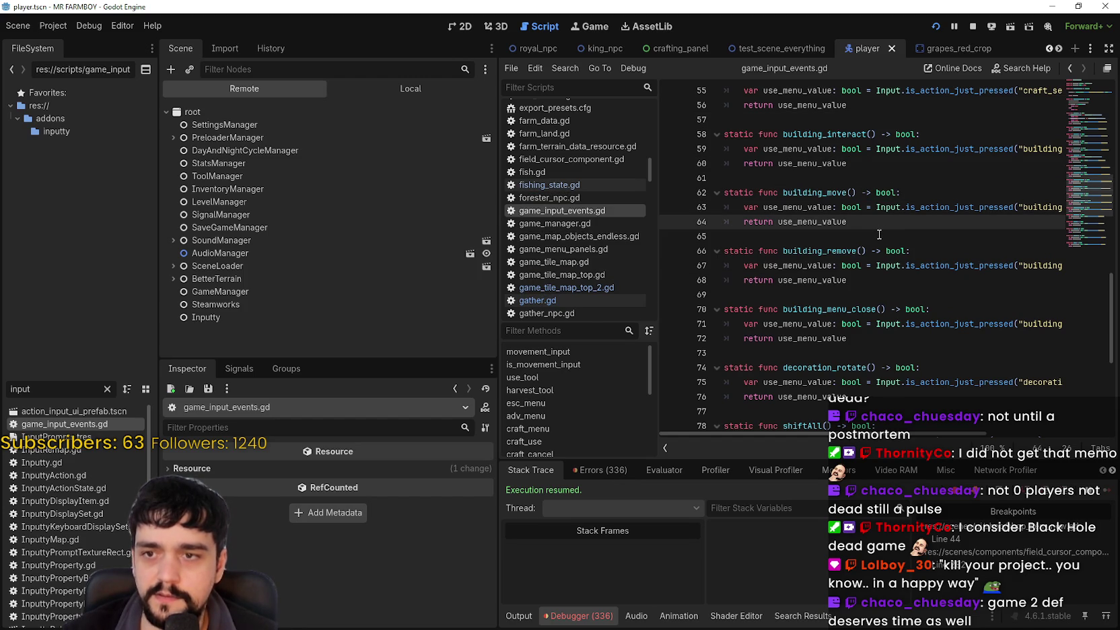
left_click(921, 251)
key("Return")
type("if")
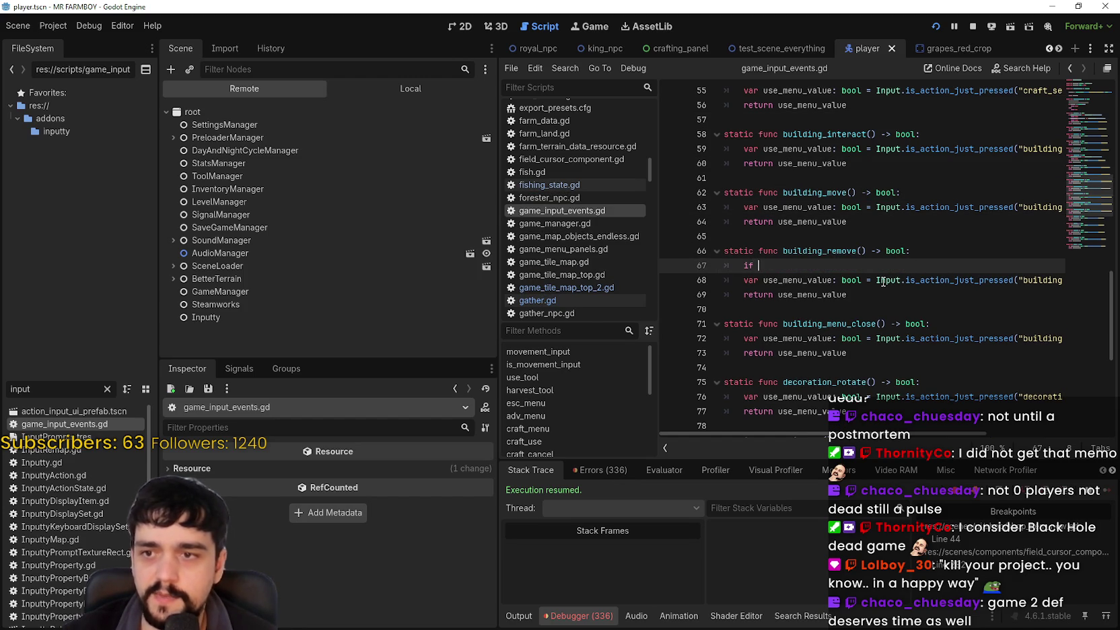
double_click(819, 193)
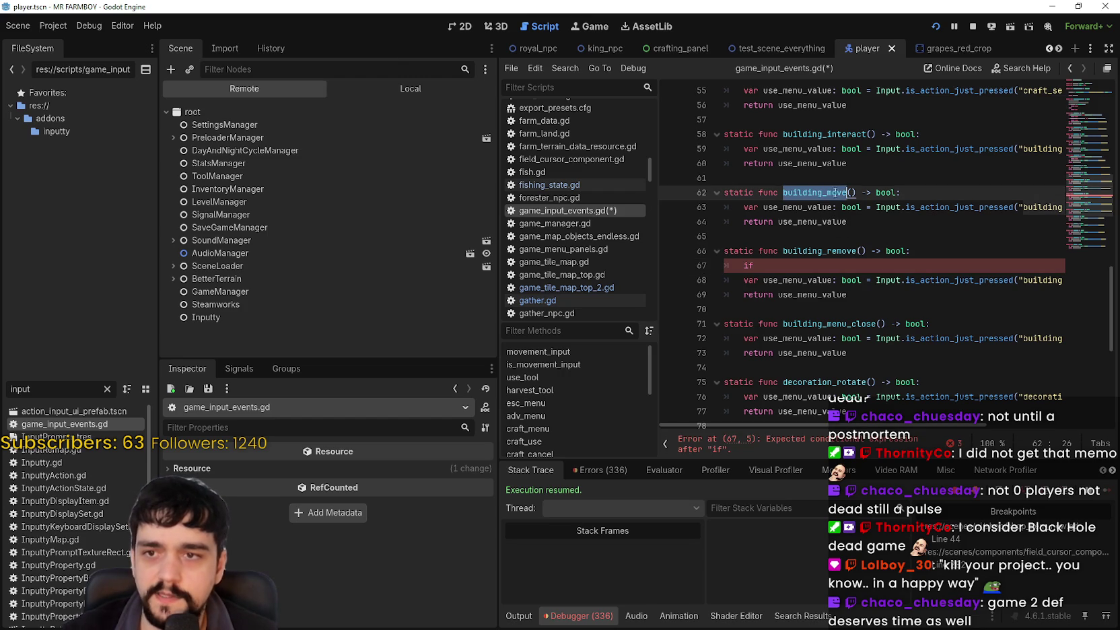
left_click(802, 269)
scroll("up", 3)
scroll("down", 3)
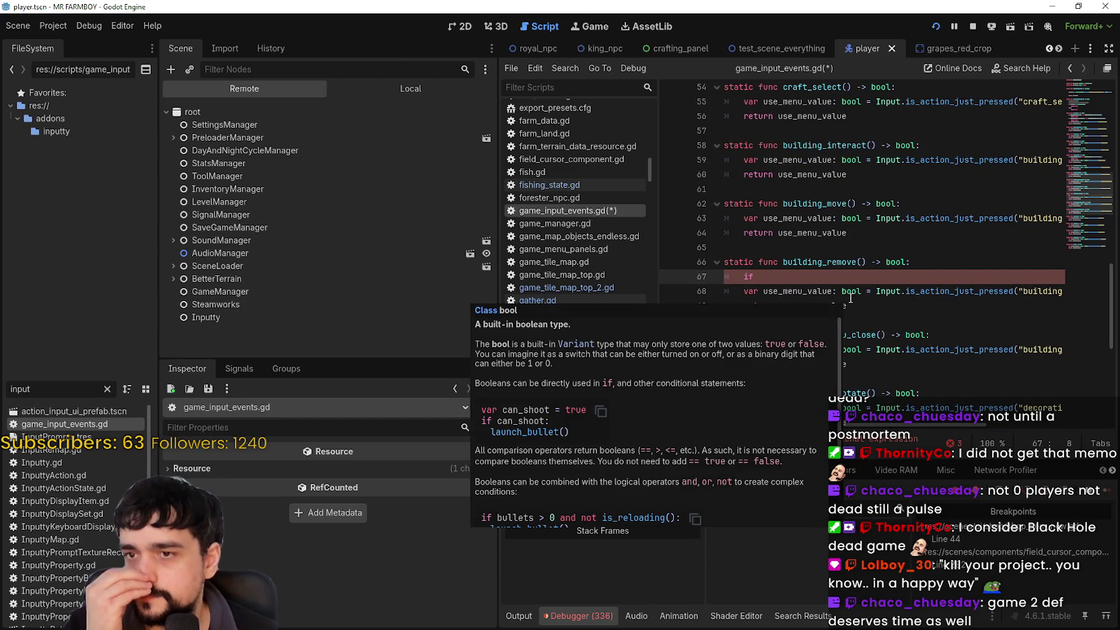
key("BackSpace")
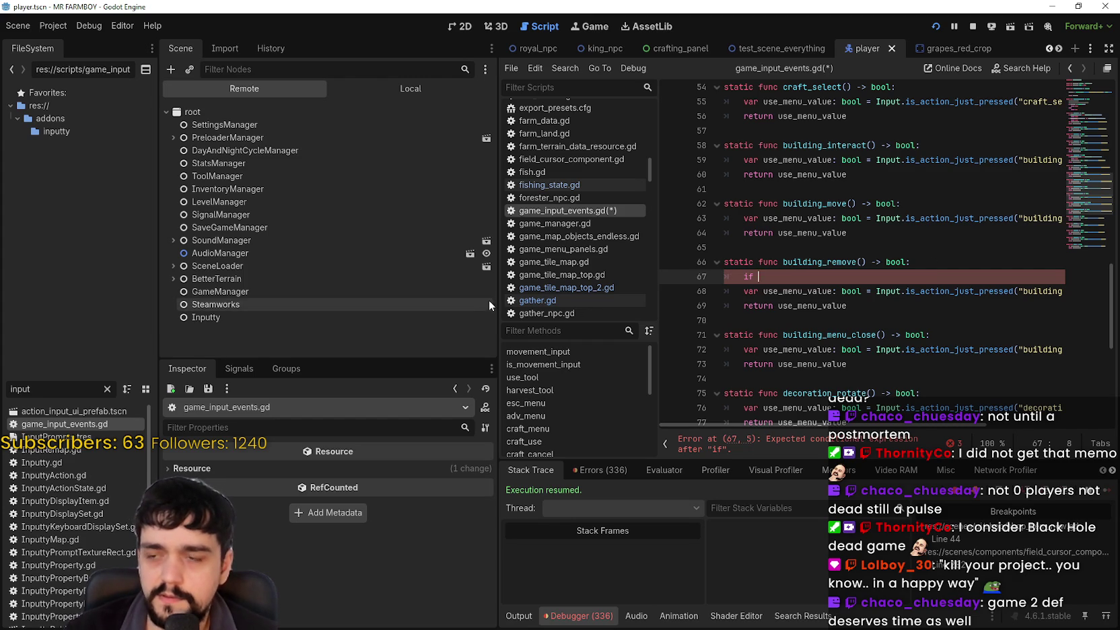
Step: Paste a copied is_action_just_pressed check after the if and change it to "ui_left"
left_click_drag(498, 307, 361, 306)
left_click_drag(740, 294, 973, 292)
left_click(683, 275)
key("ctrl+v")
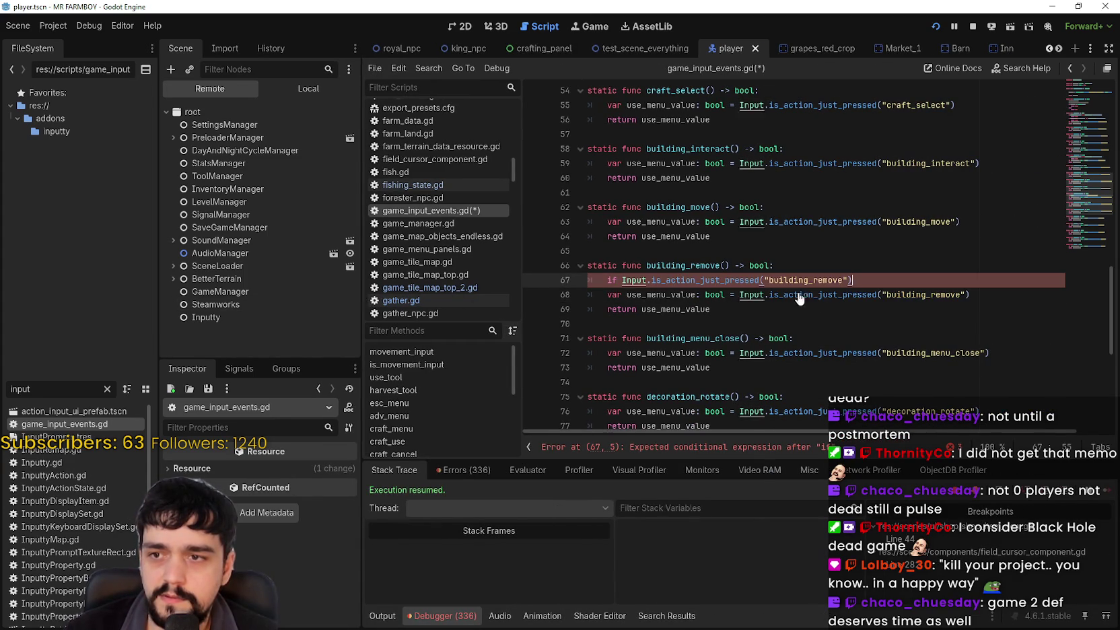
double_click(817, 280)
type("inp")
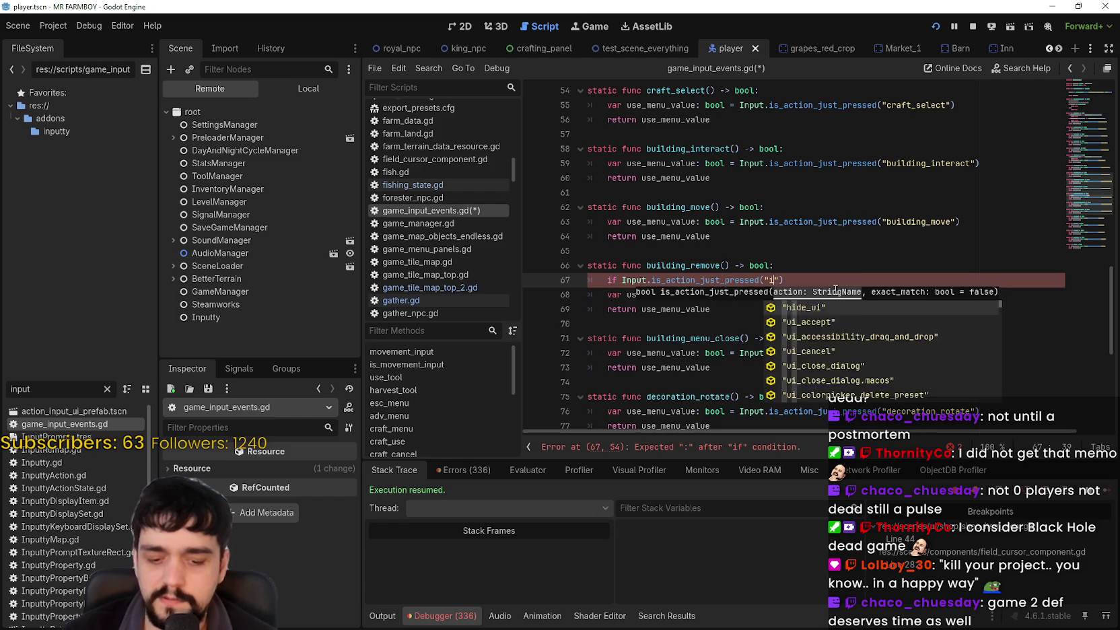
key("BackSpace")
key("BackSpace")
key("BackSpace")
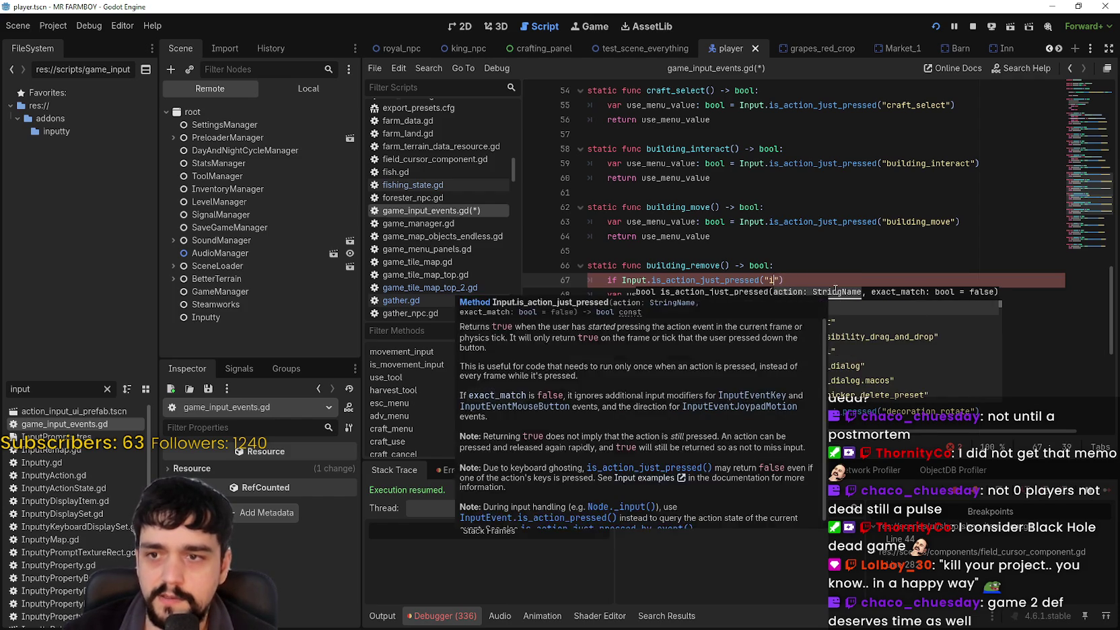
type("ui")
type("_")
type("left\"")
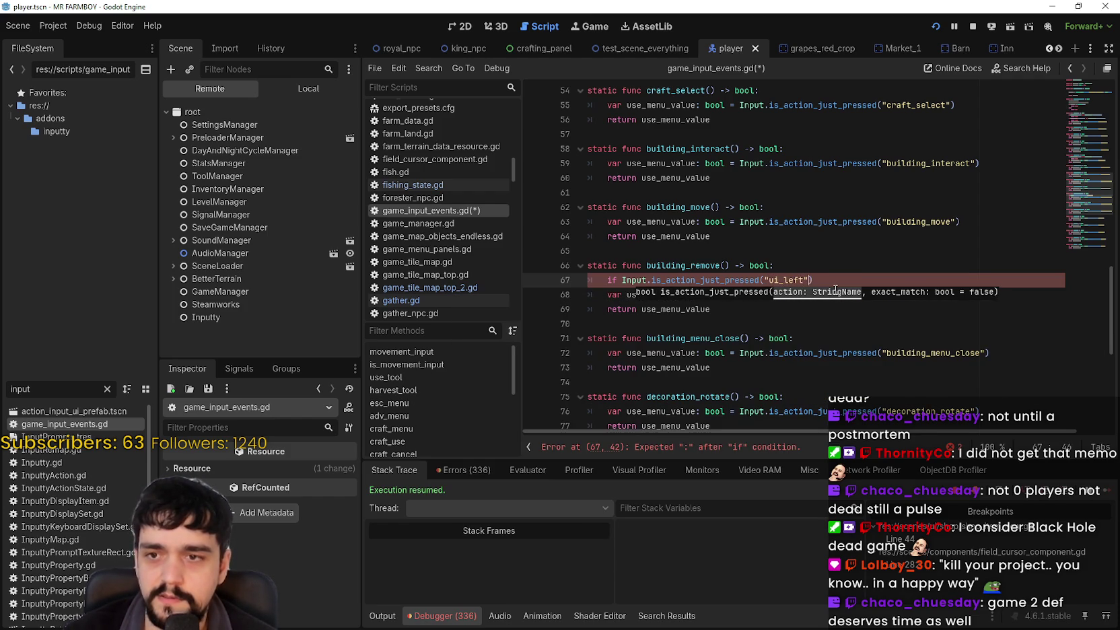
type(",")
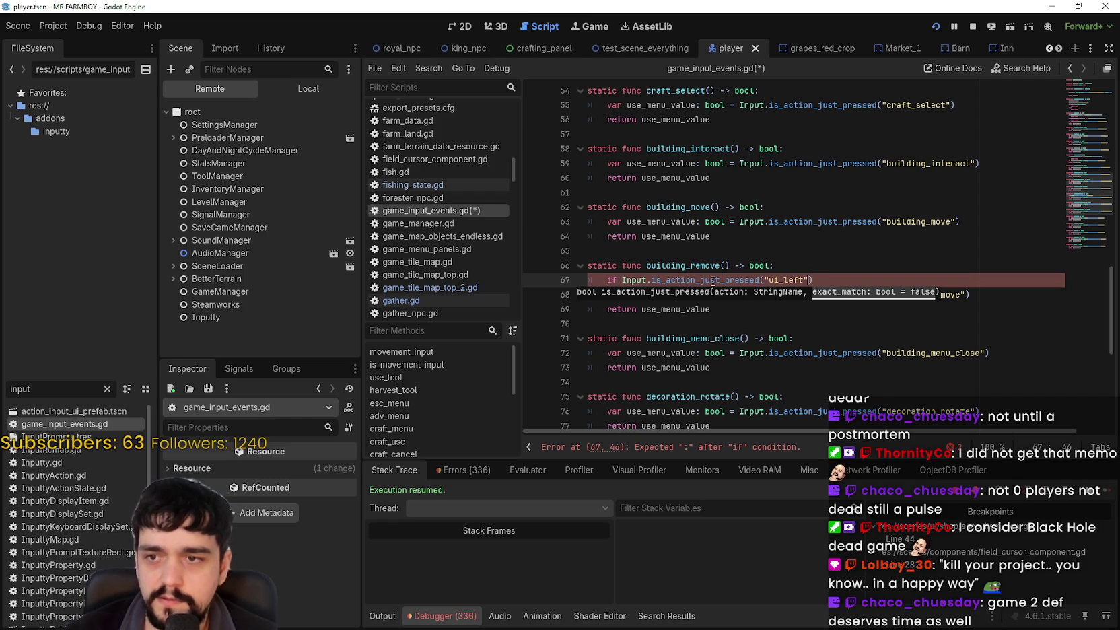
Step: Add an 'or' check for "ui_right" being just pressed after the ui_left check
mouse_move(713, 281)
left_click_drag(622, 280, 875, 280)
left_click(863, 280)
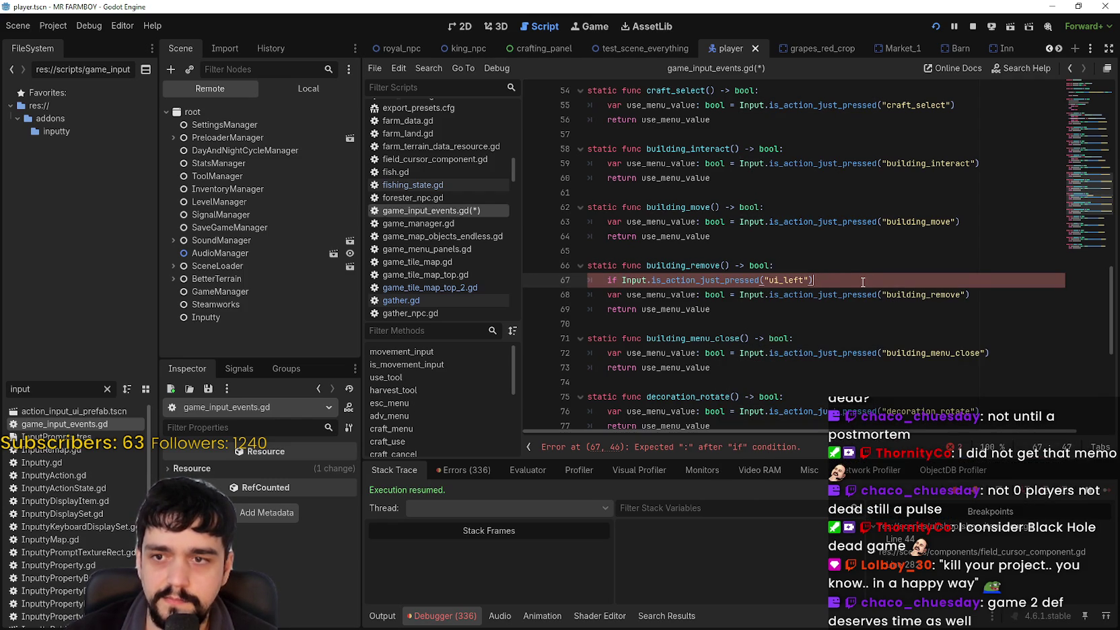
key("ctrl+v")
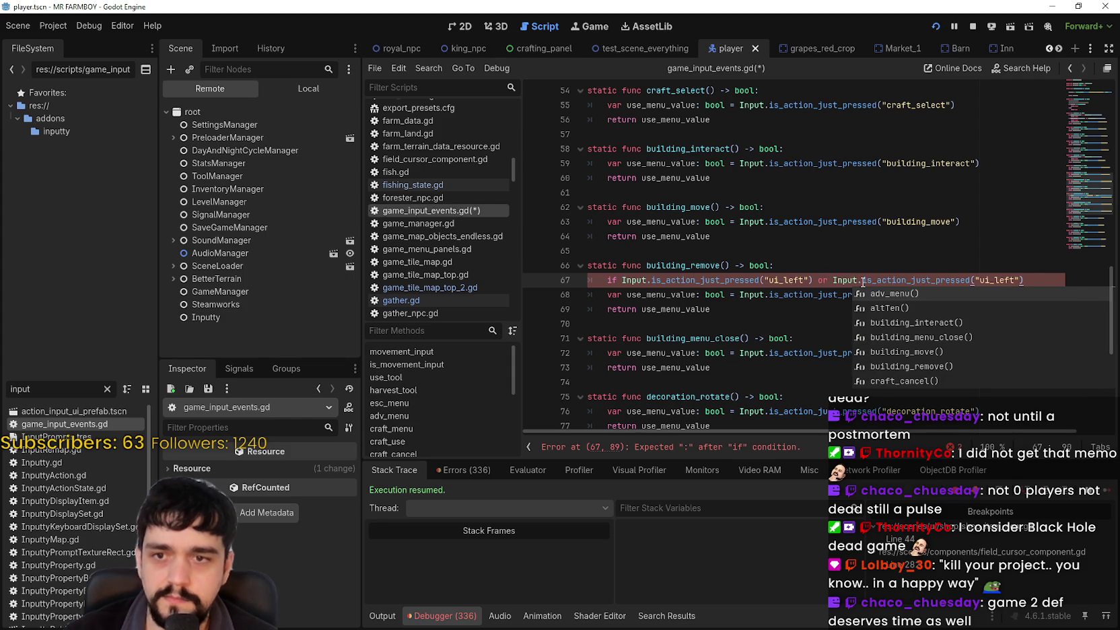
left_click_drag(1013, 280, 996, 276)
type("right")
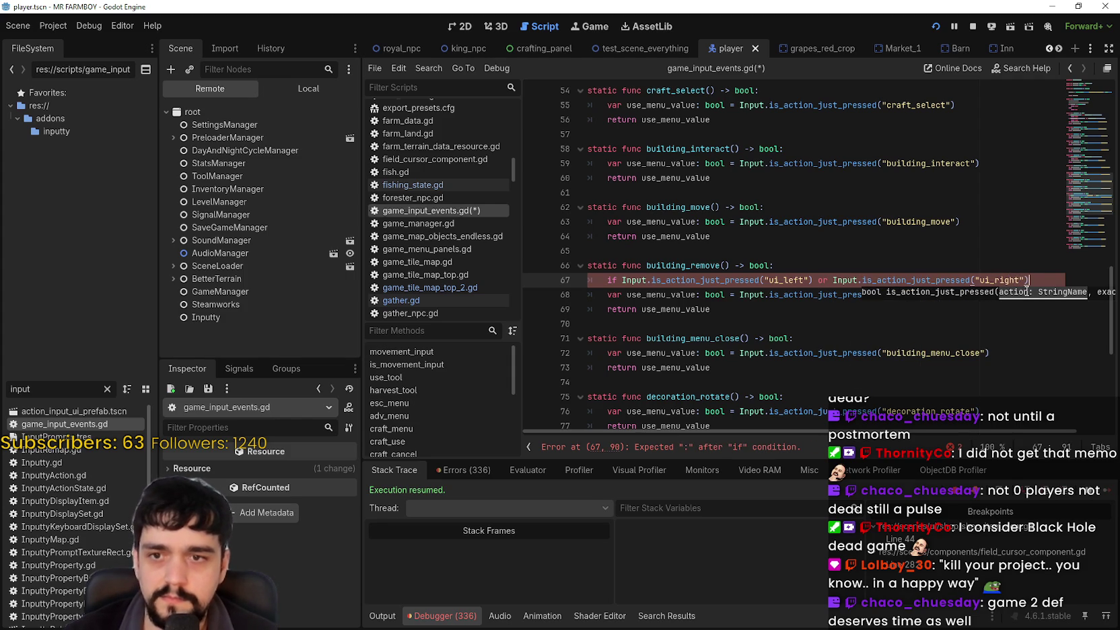
key("BackSpace")
key("BackSpace")
key("BackSpace")
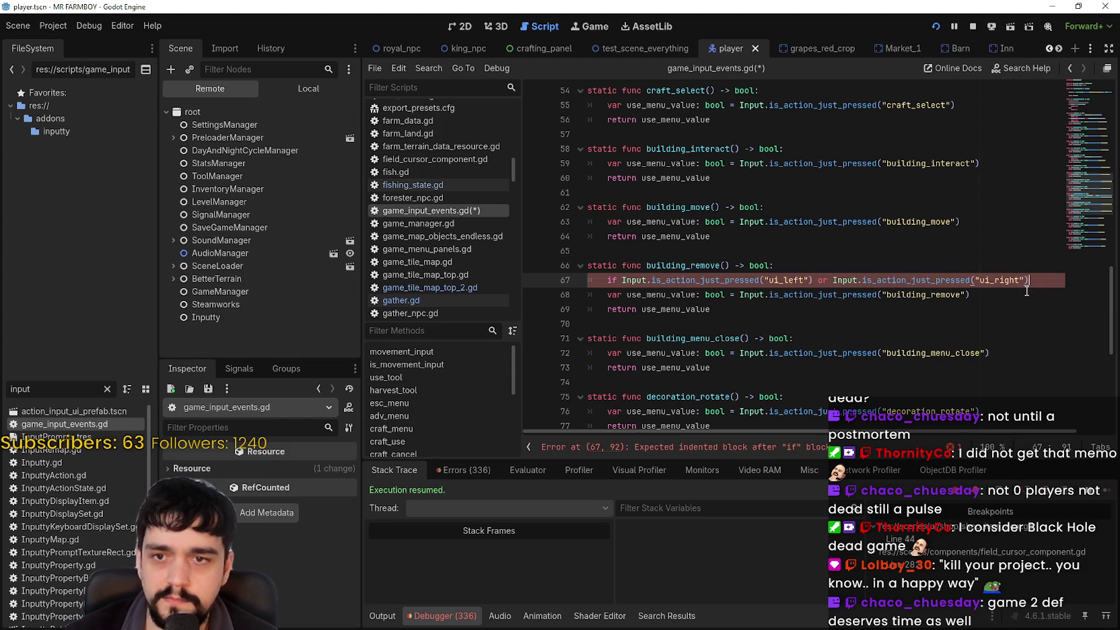
type(" or")
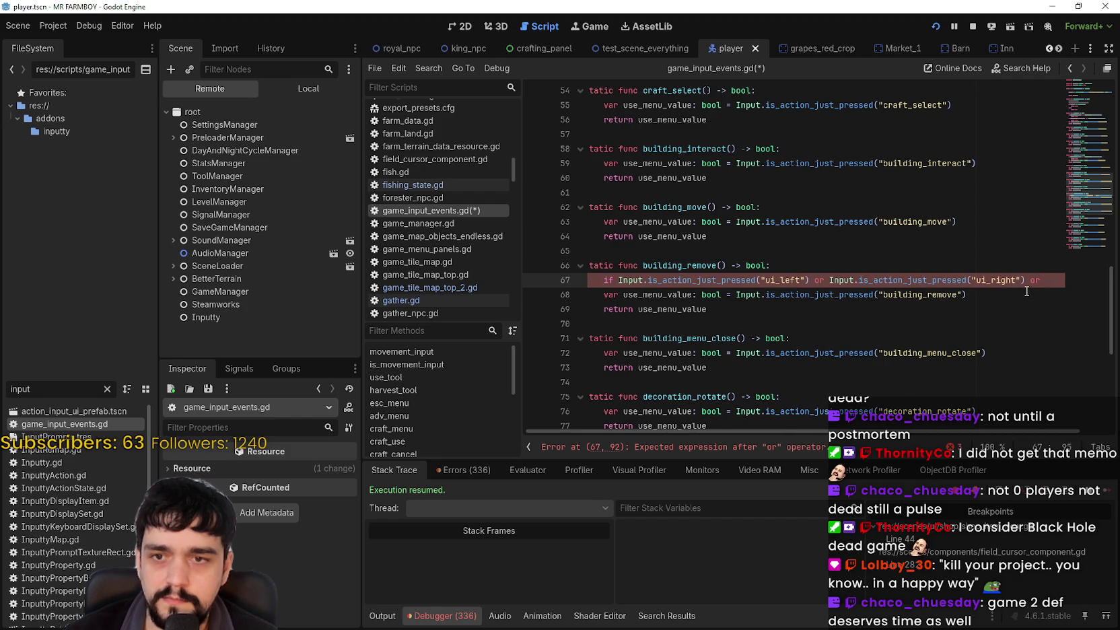
Step: Continue the condition with "ui_up" and "ui_down" checks, then begin a 'return' body line
key("Return")
key("ctrl+v")
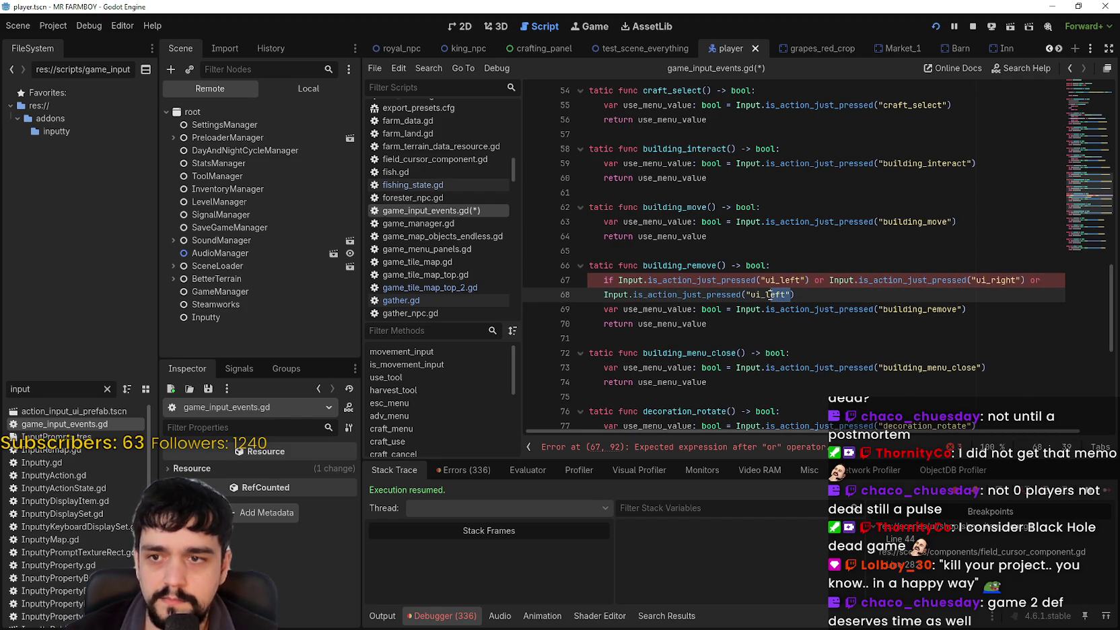
left_click(785, 294)
type("up")
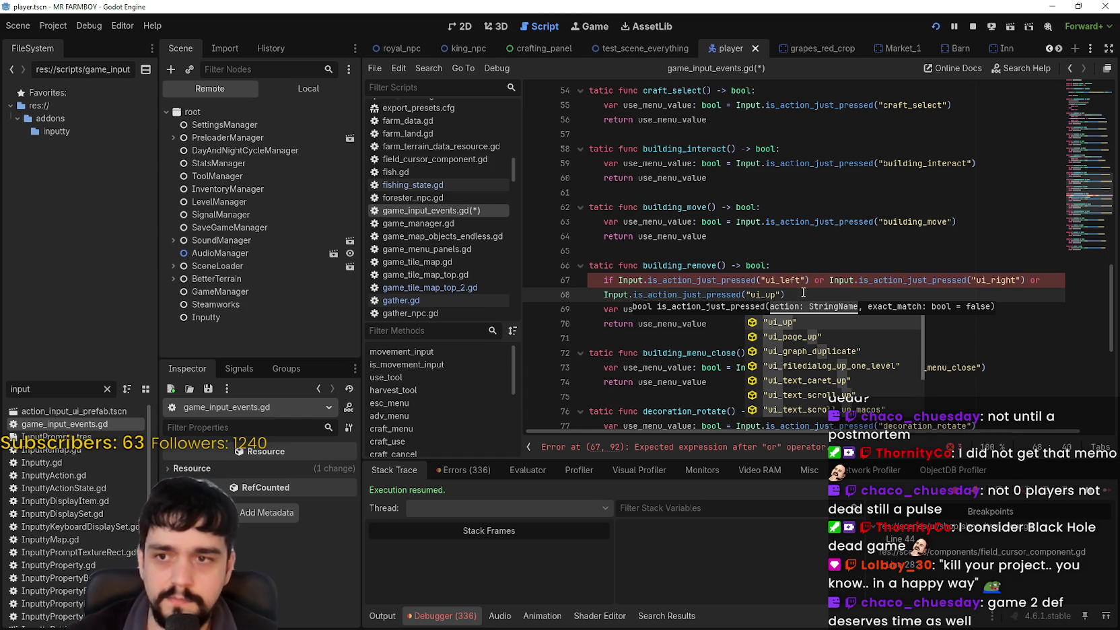
left_click(802, 293)
type("or")
key("ctrl+v")
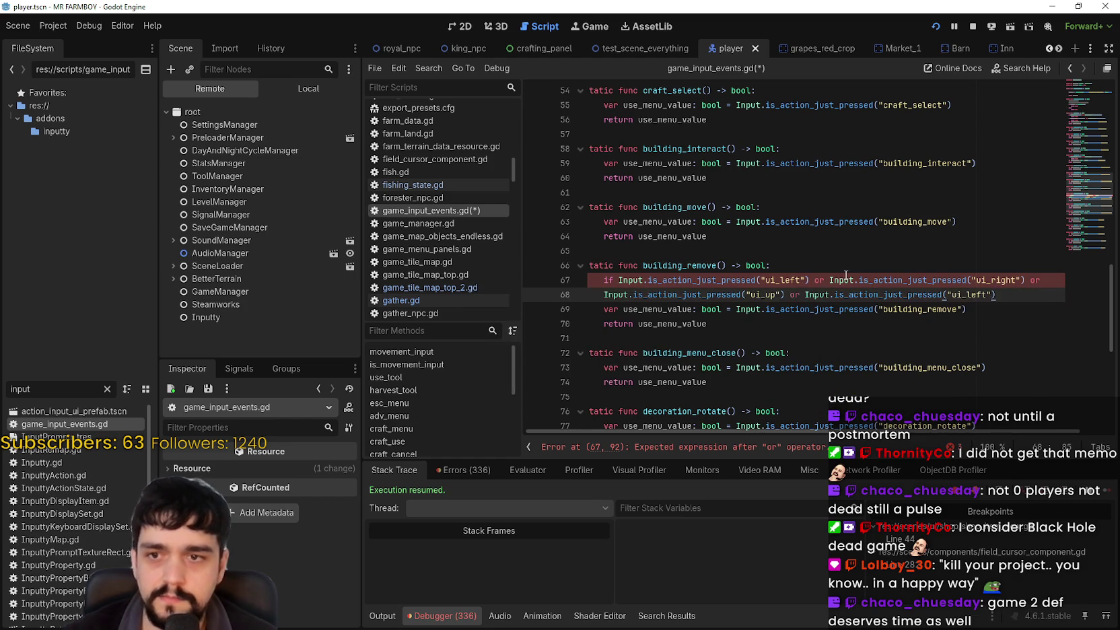
double_click(984, 293)
type("ui_down")
left_click(1006, 294)
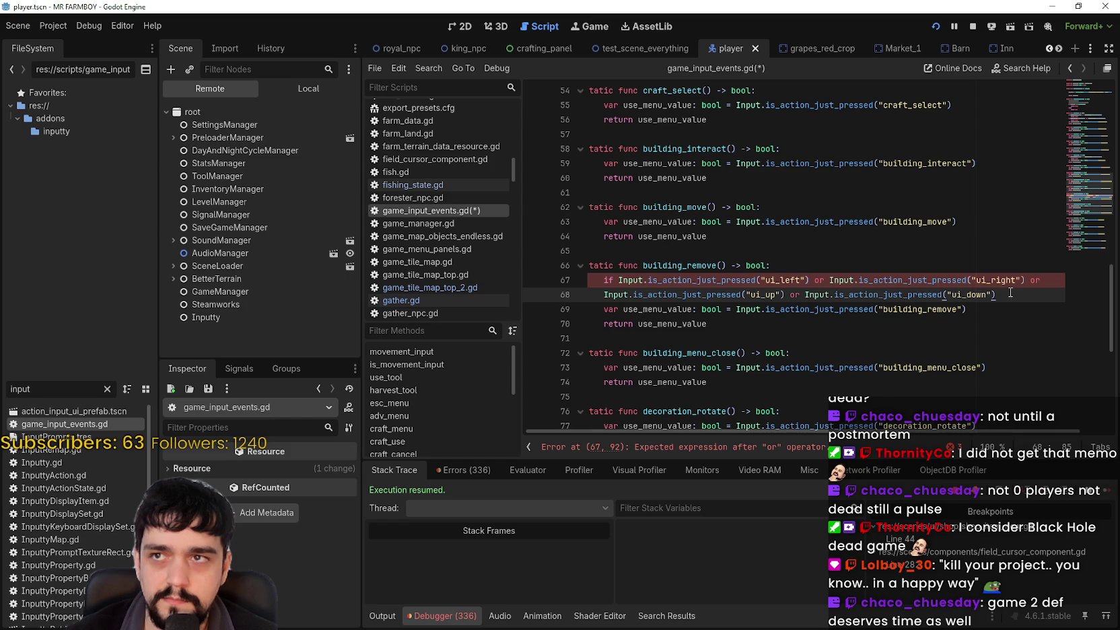
key("Return")
type("return")
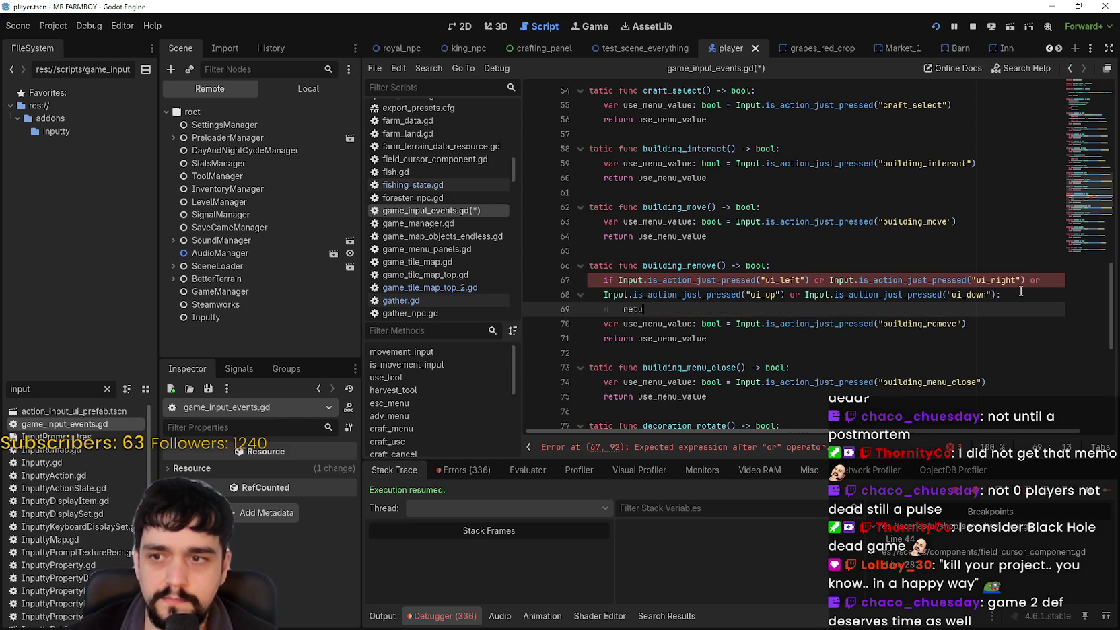
Step: Join the condition onto one line and complete the body as 'return false'
left_click_drag(361, 309, 234, 306)
left_click(473, 300)
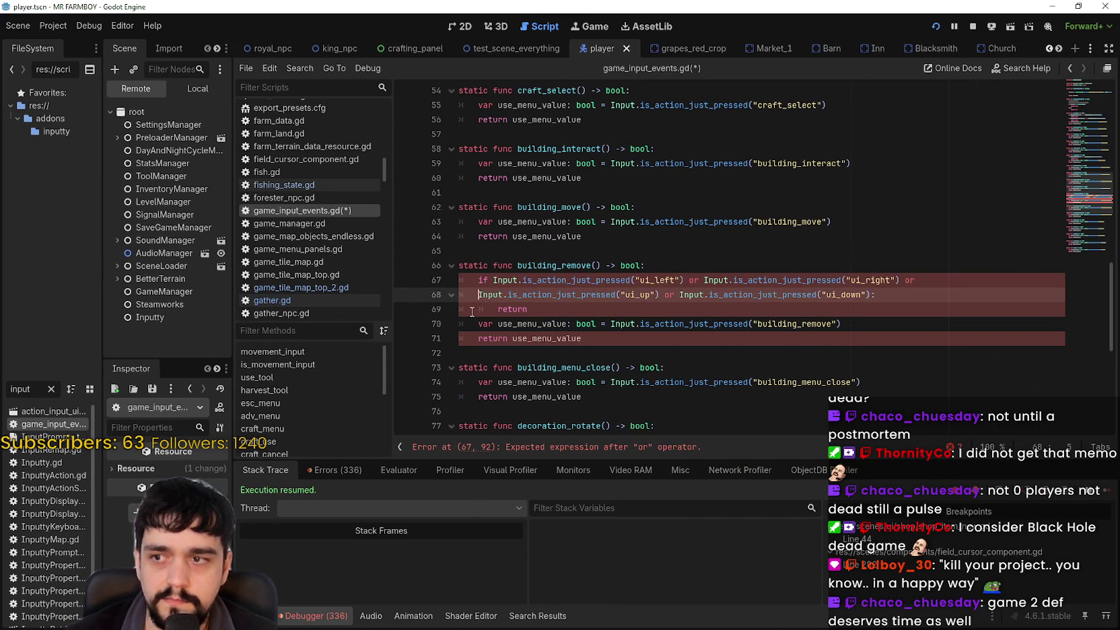
key("BackSpace")
key("BackSpace")
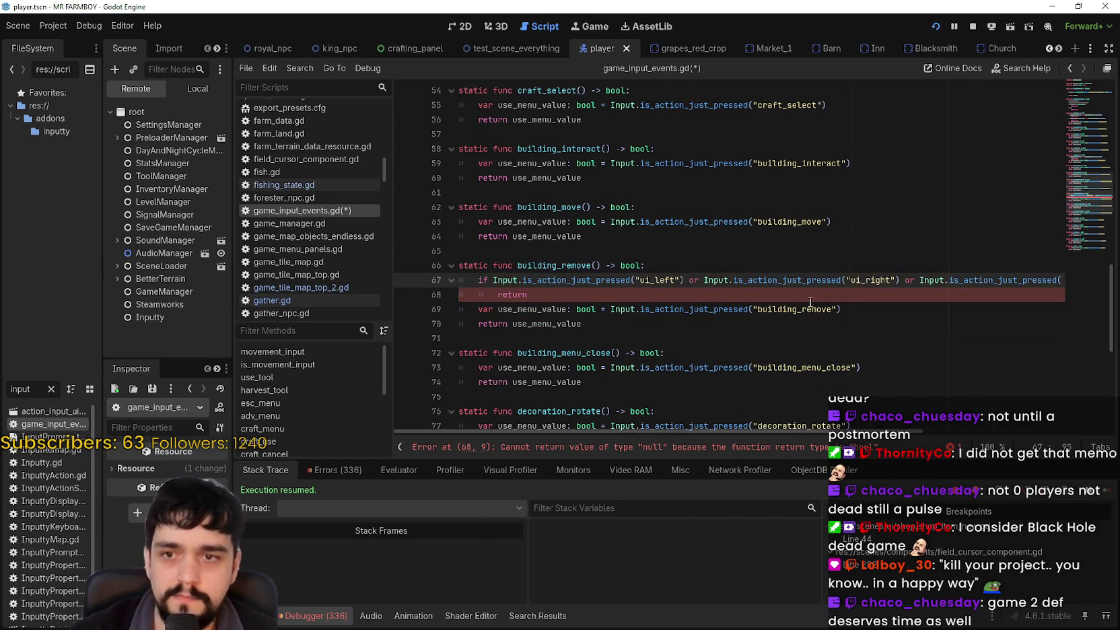
left_click(561, 299)
left_click_drag(730, 431, 673, 432)
type("alse")
left_click(592, 326)
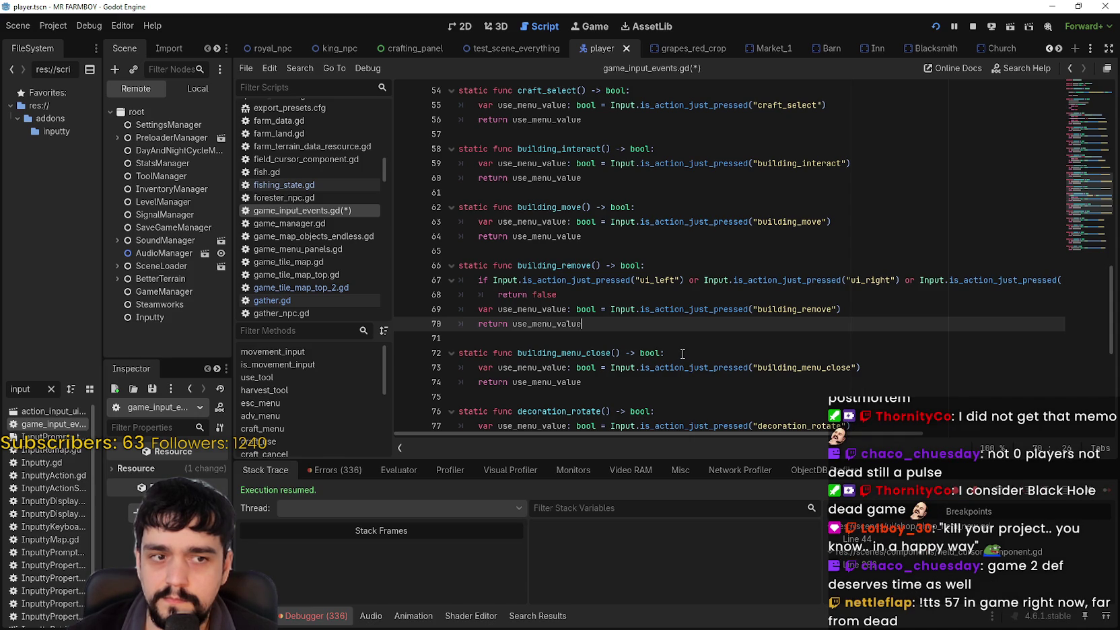
Step: Review the new early-return lines 67–68, deselect them, and go back to the running game
left_click(640, 308)
mouse_move(639, 305)
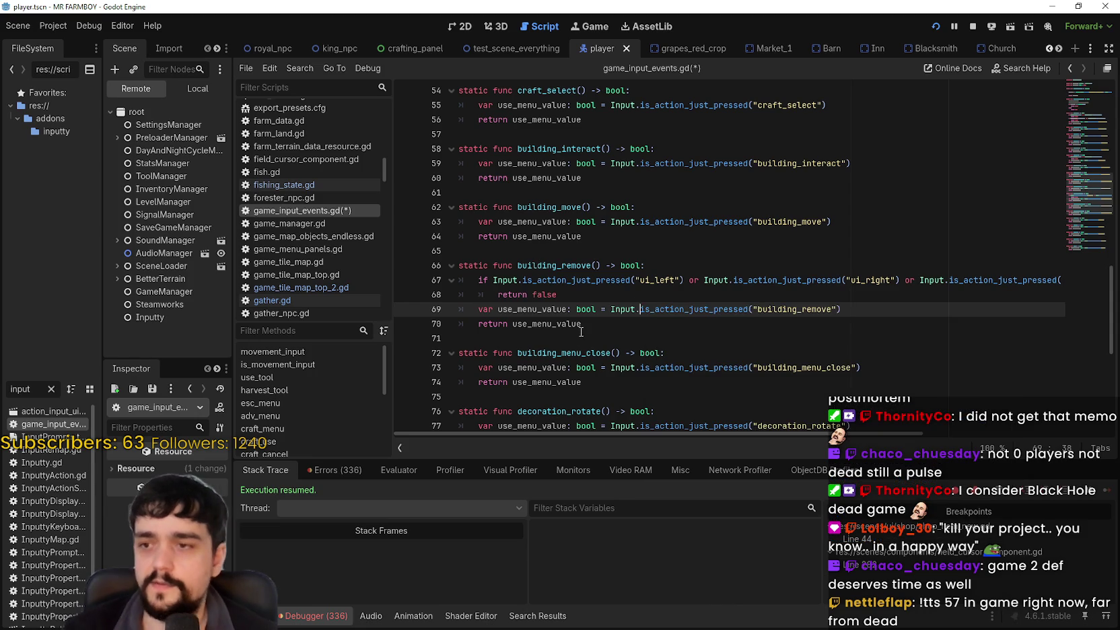
key("Down")
left_click_drag(747, 433, 598, 426)
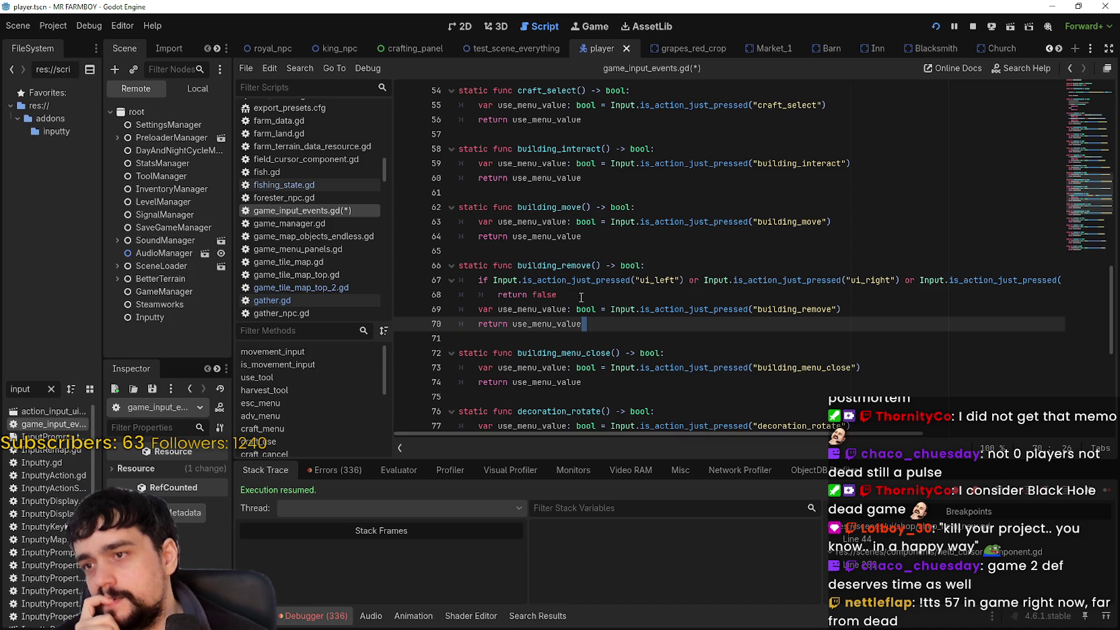
left_click_drag(557, 294, 479, 280)
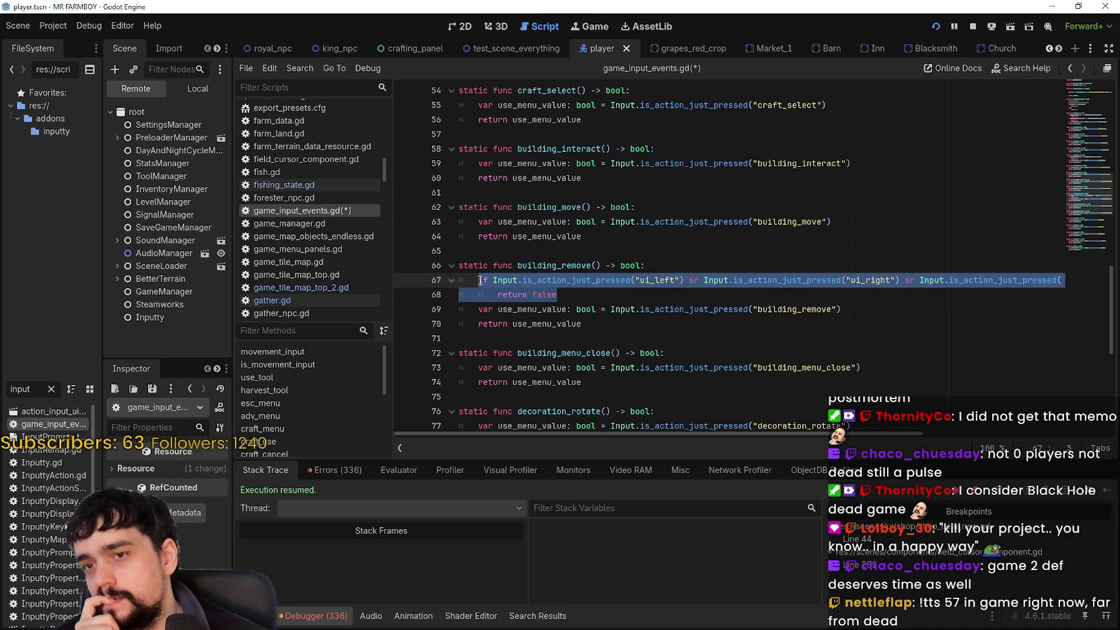
left_click(496, 280)
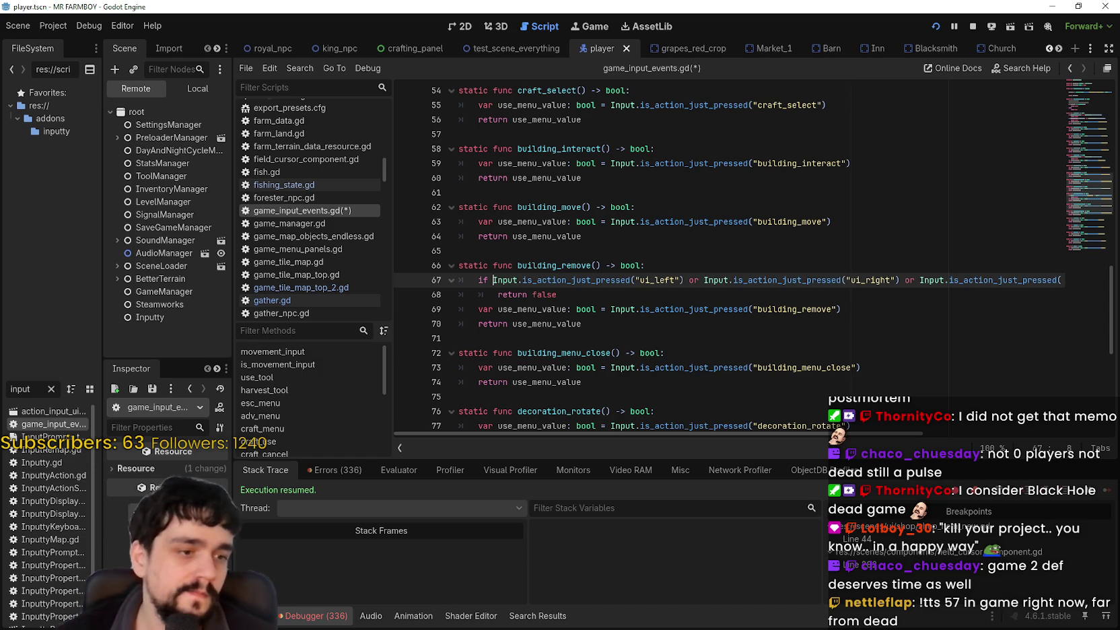
key("alt+Tab")
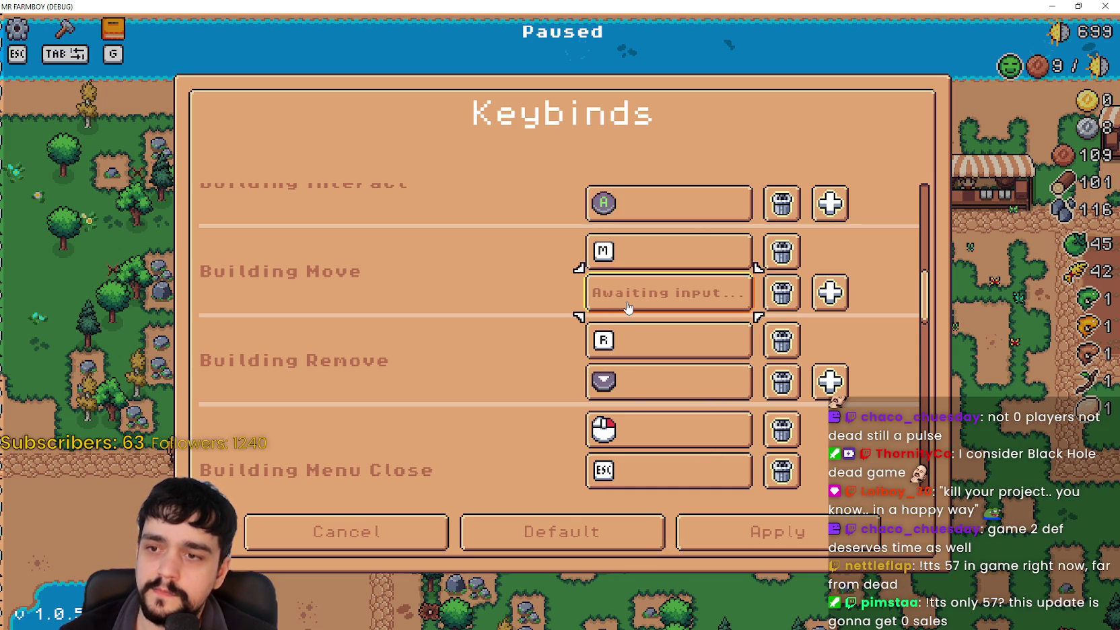
Step: Bind d-pad right to Building Move, apply, resume the game, and save the Godot project
key("Right")
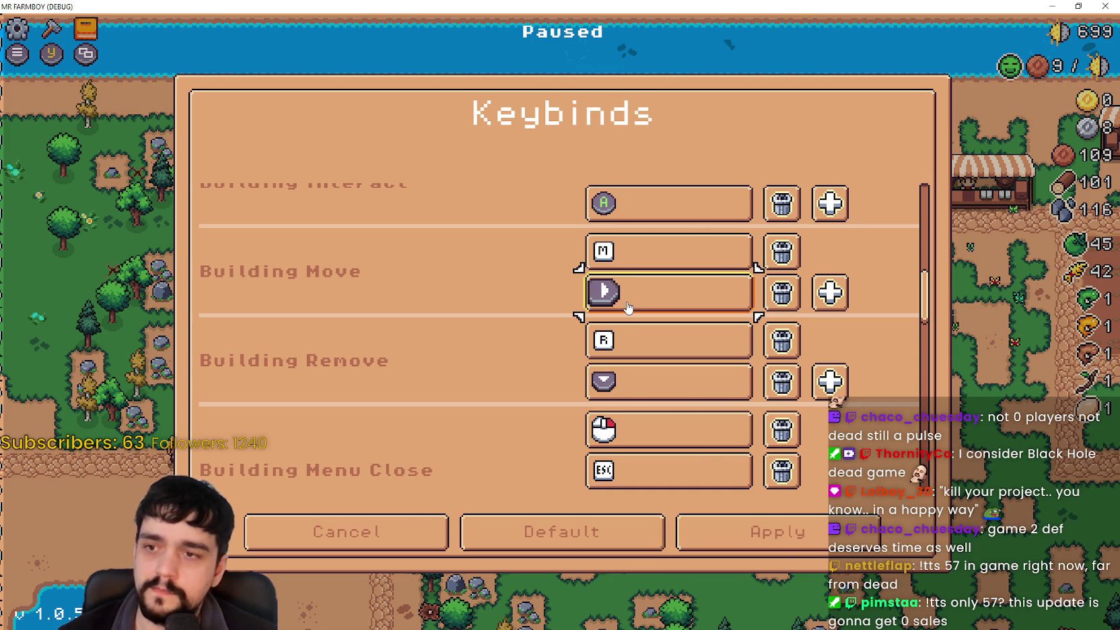
left_click(781, 550)
left_click(753, 539)
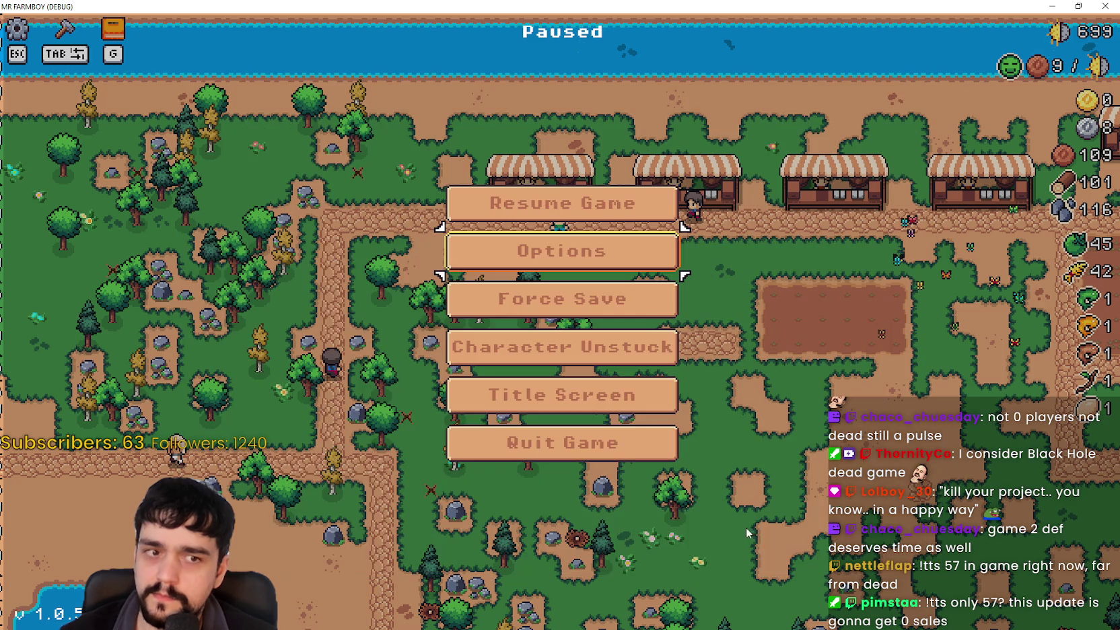
key("Escape")
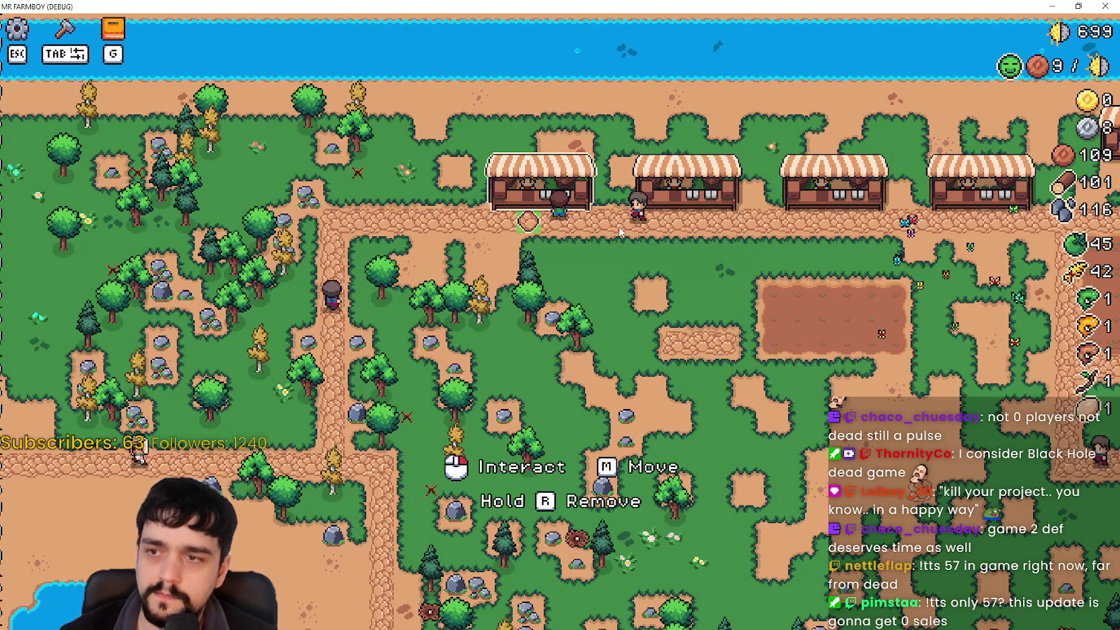
key("alt+Tab")
key("ctrl+s")
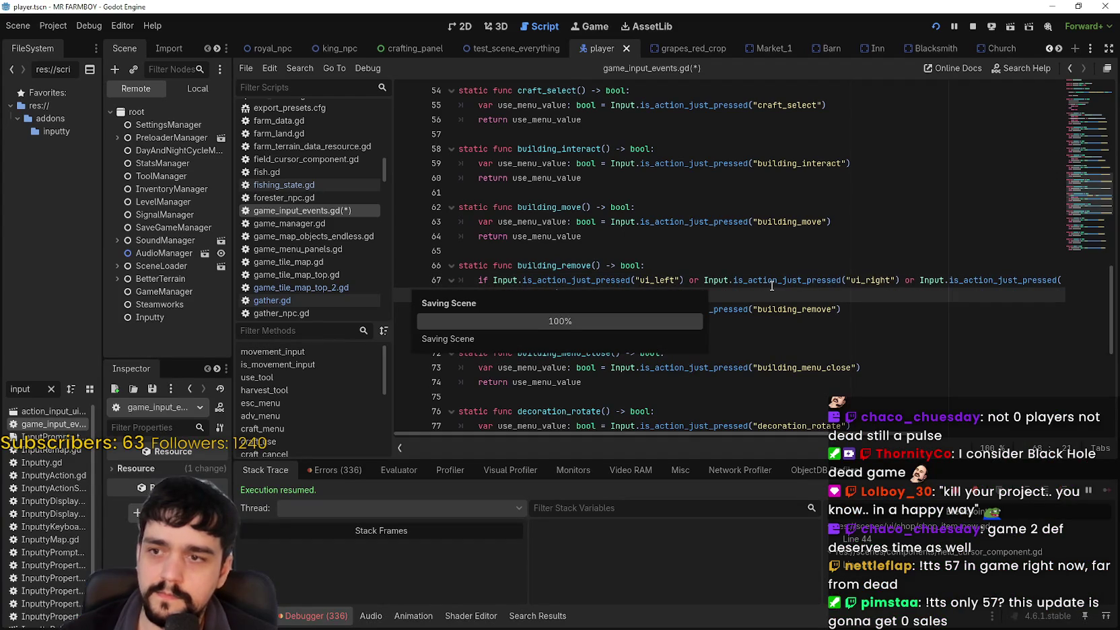
key("alt+Tab")
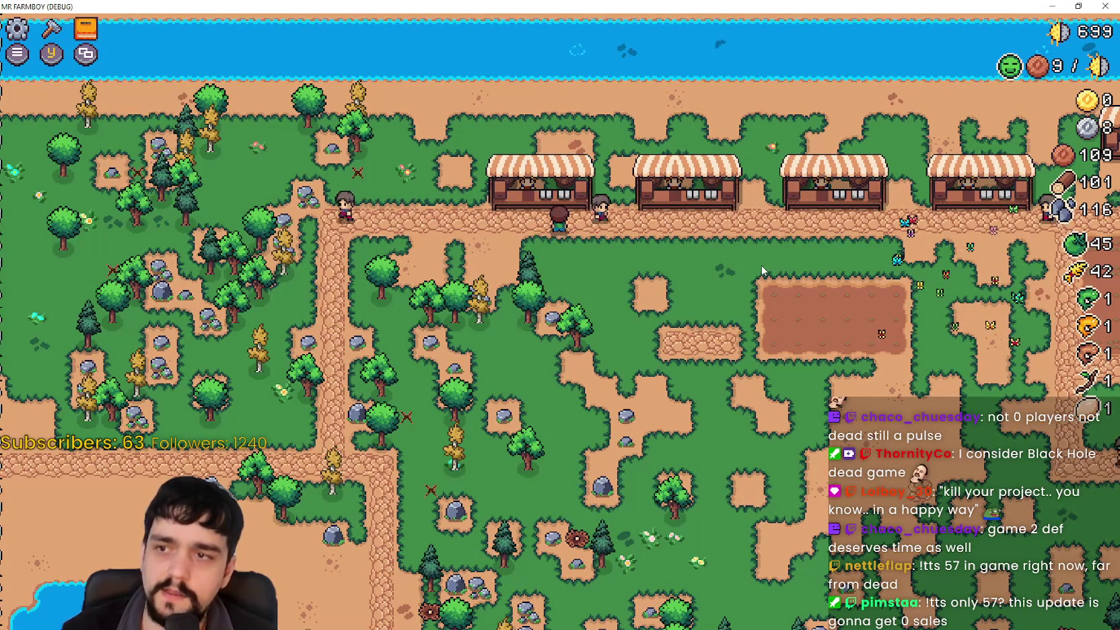
Step: Use the market stall shop, then move the left market stall one spot left and place it
key("e")
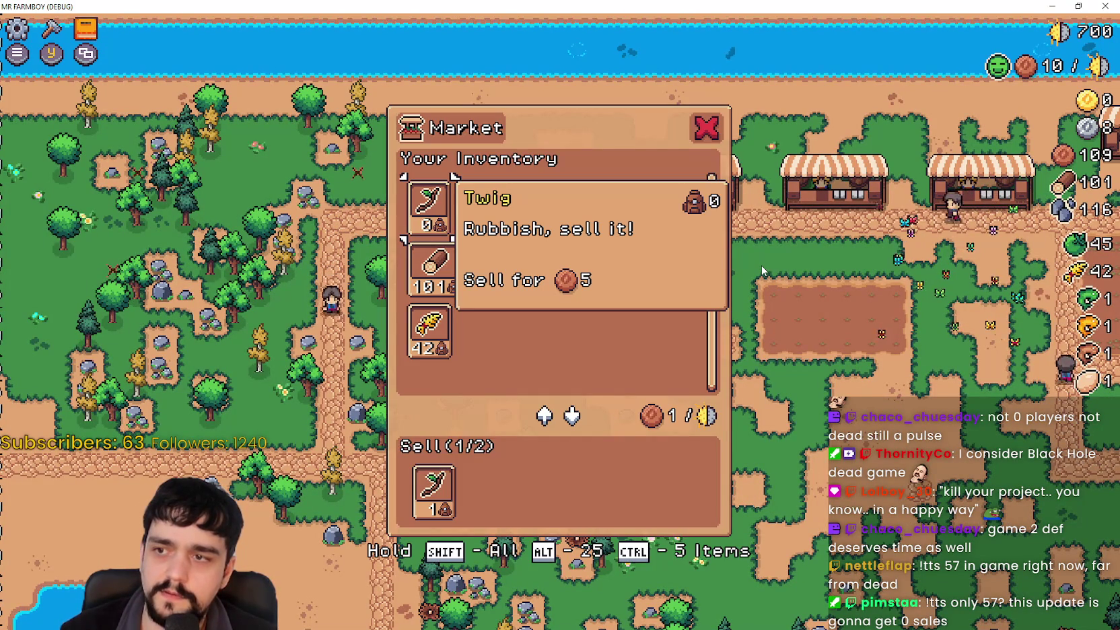
key("Escape")
key("w")
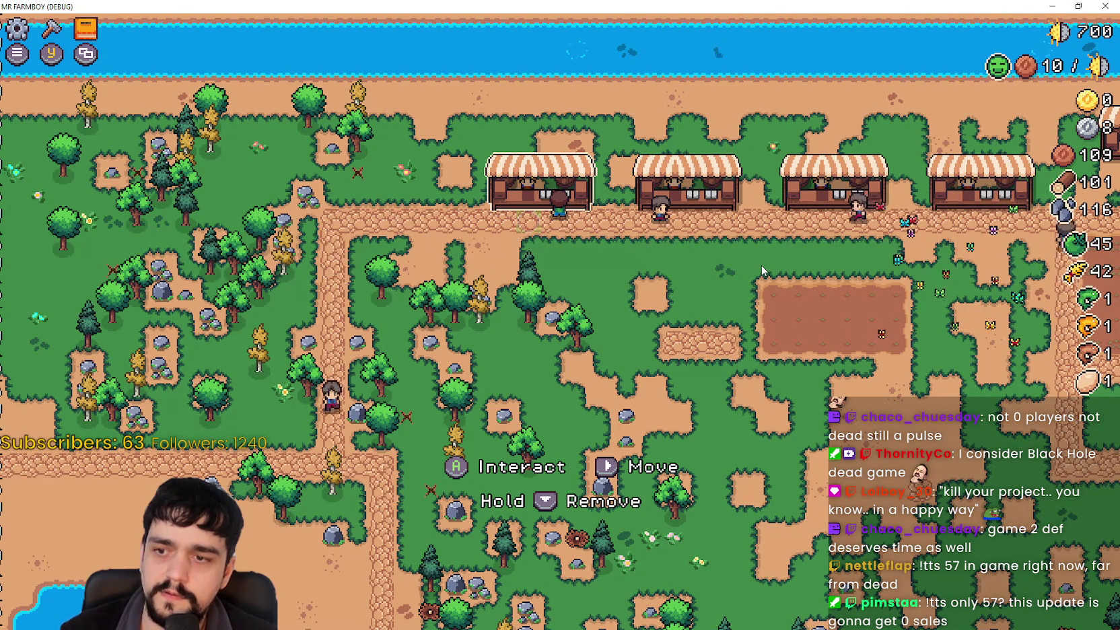
key("m")
key("a")
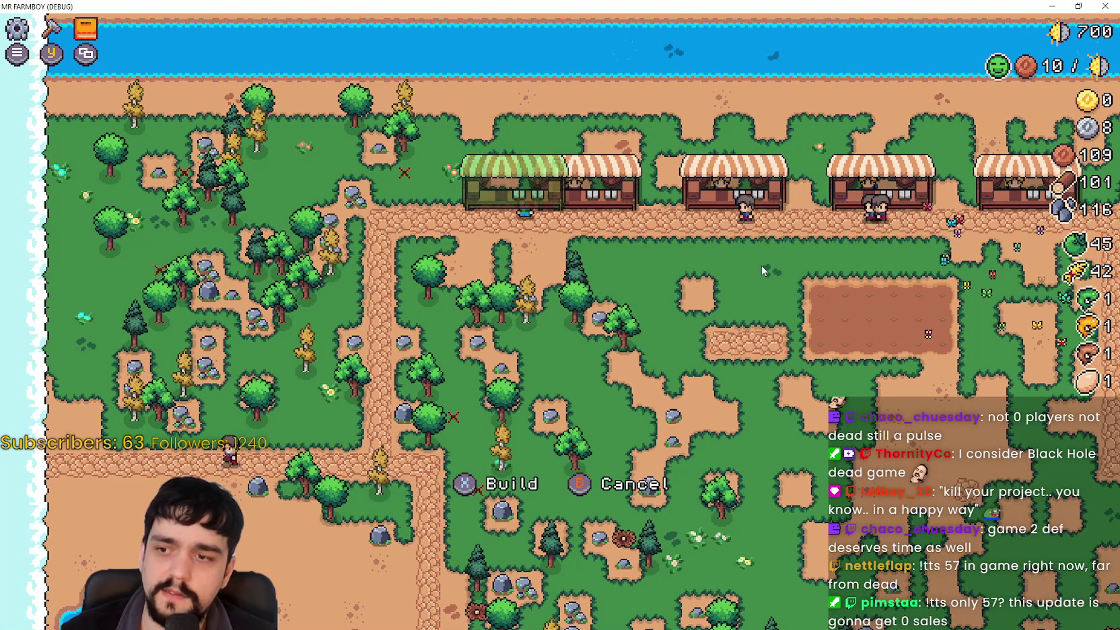
key("space")
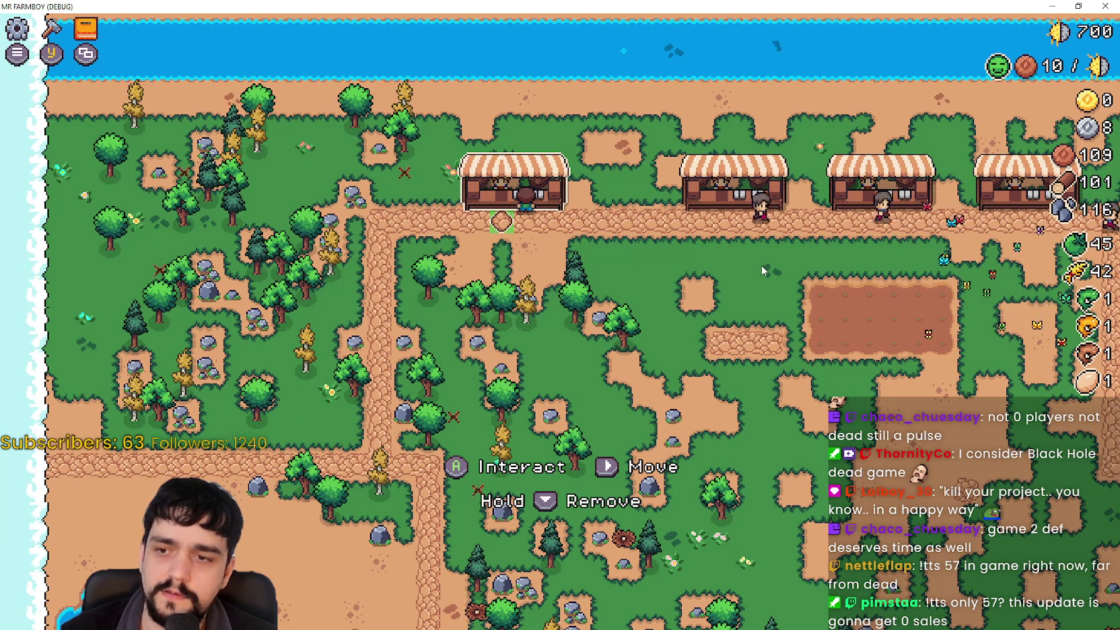
Step: Move the market stall back to the right and place it, then move and set it down again
key("e")
key("d")
key("space")
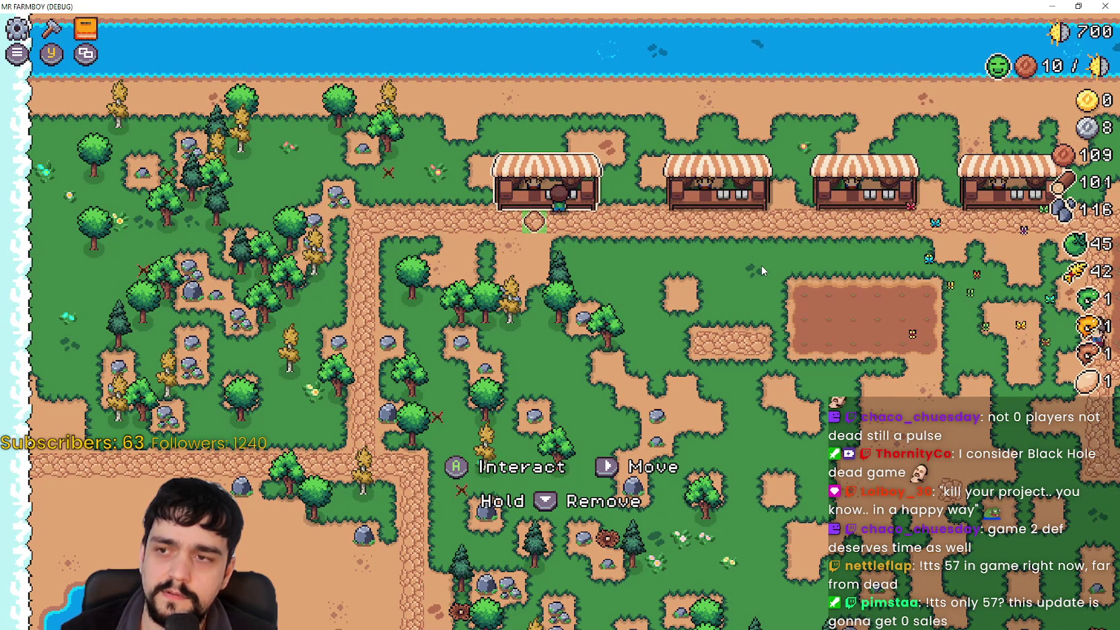
key("m")
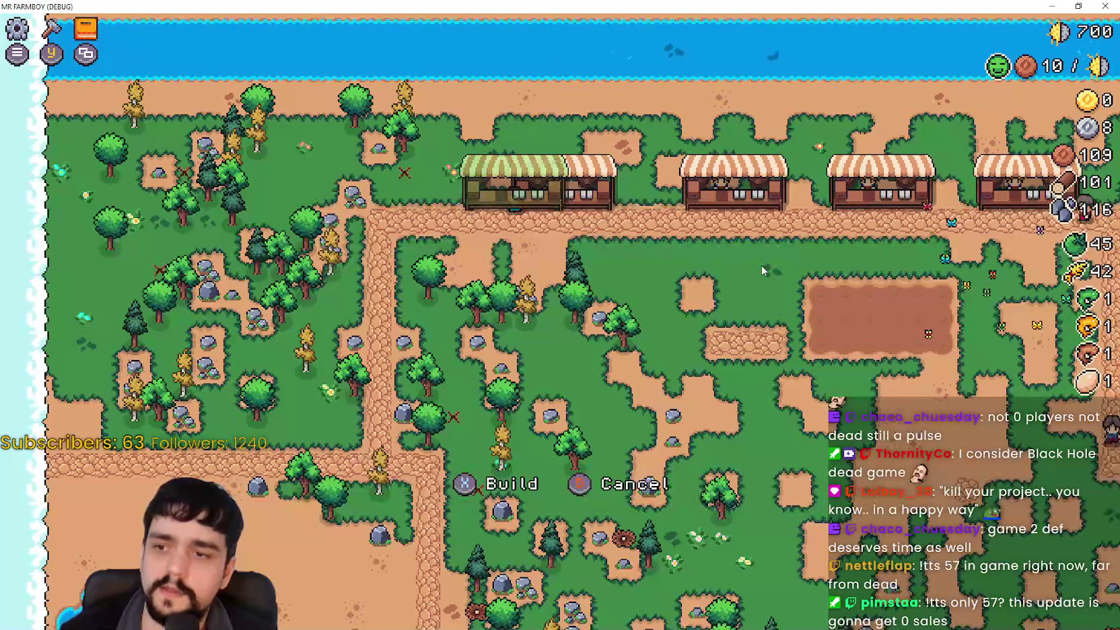
key("x")
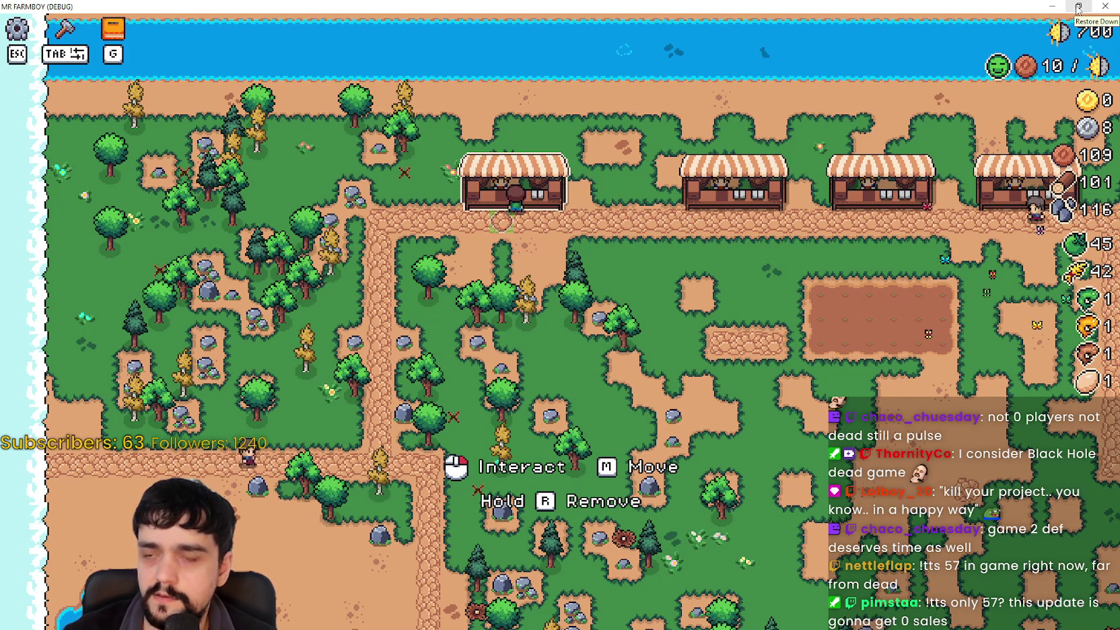
Step: Close the game and select StatsManager in the Remote scene tree
left_click(1077, 7)
left_click(1030, 22)
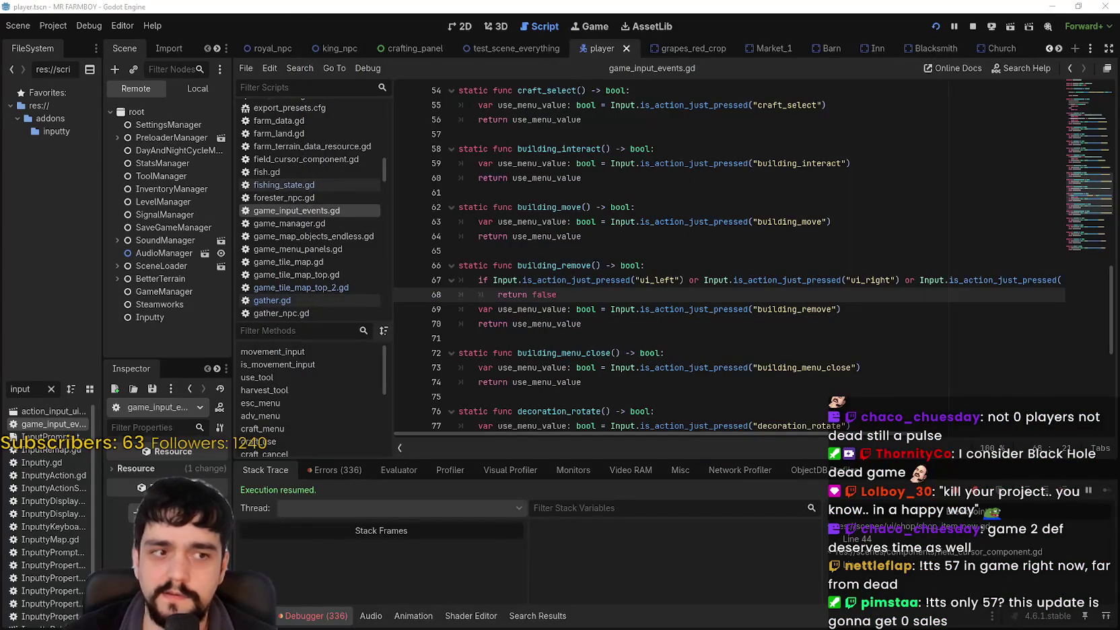
left_click(197, 88)
left_click(136, 88)
left_click(162, 163)
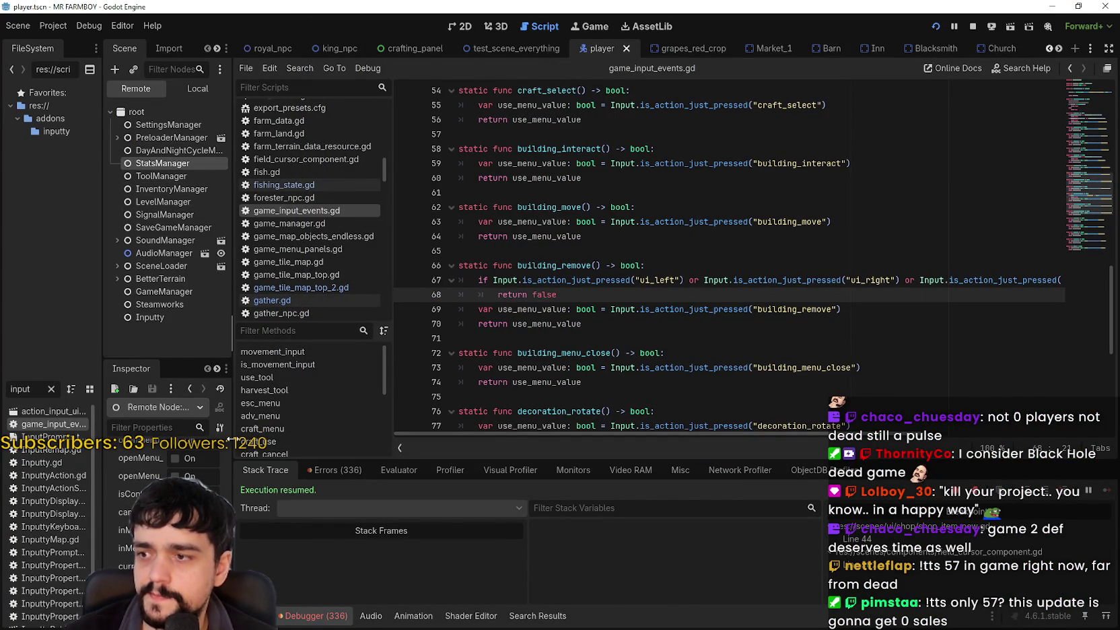
Step: Enlarge the Inspector and scroll through StatsManager's live values like inMenu and isController_On
left_click_drag(292, 360, 293, 196)
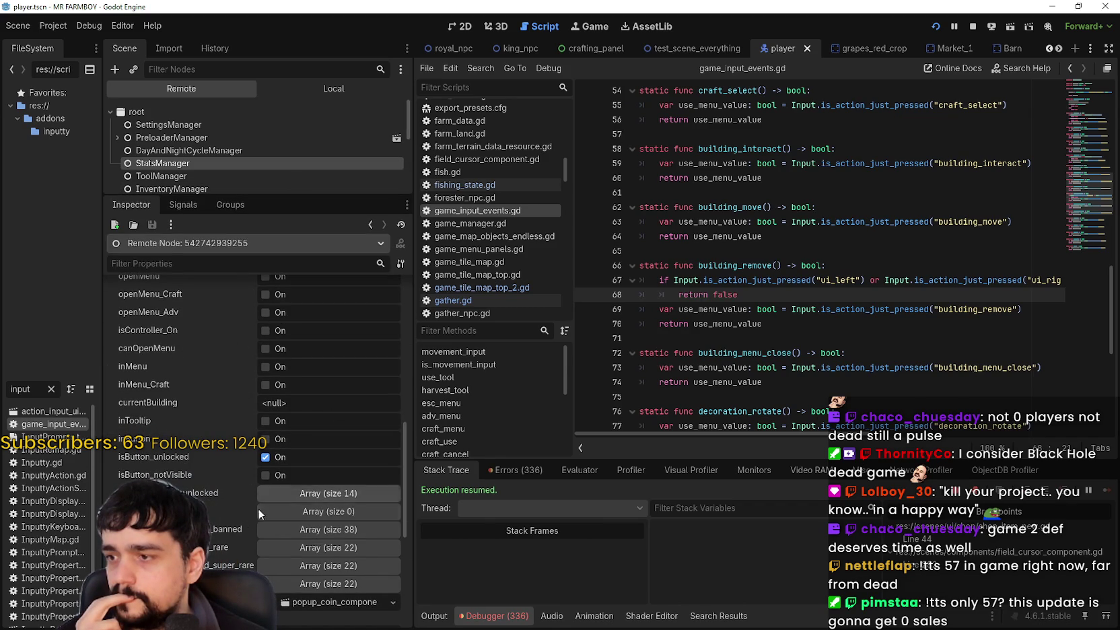
scroll("up", 3)
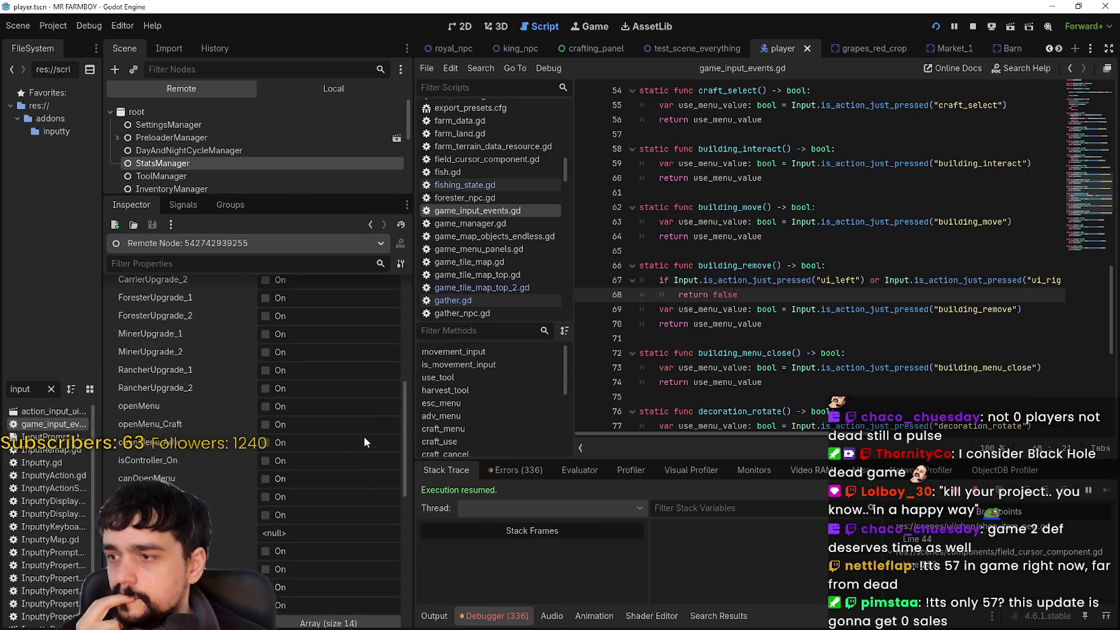
scroll("down", 3)
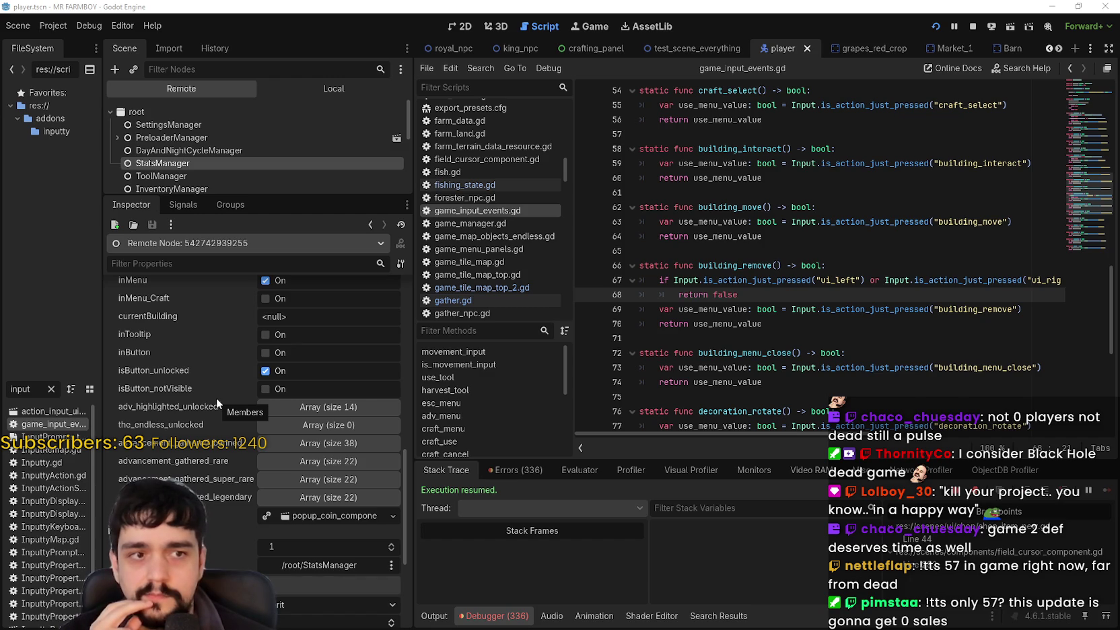
scroll("up", 3)
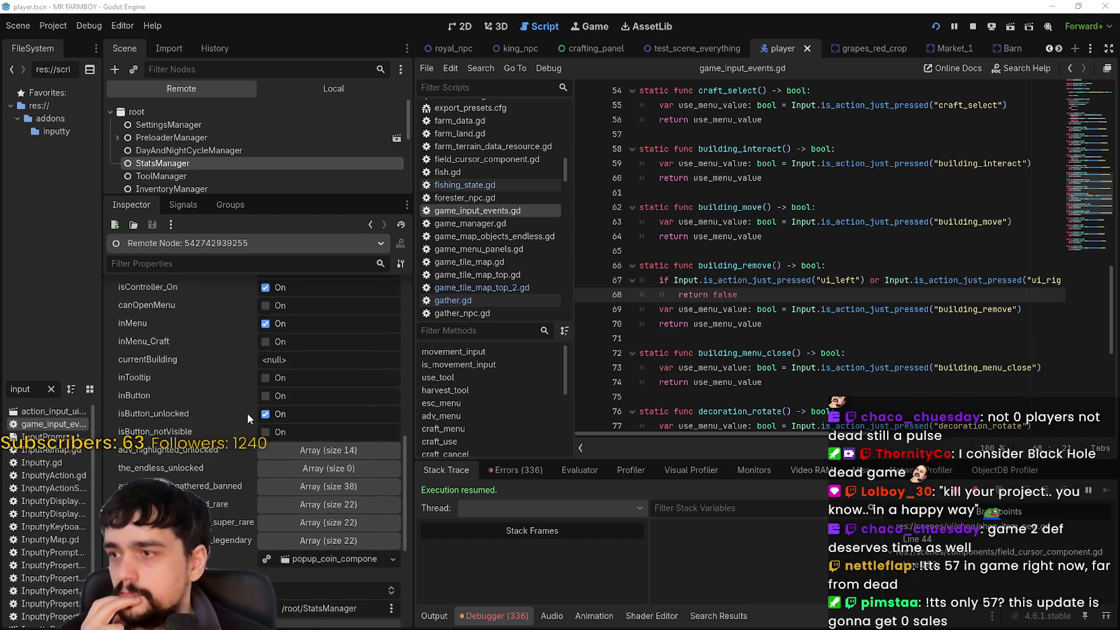
scroll("up", 3)
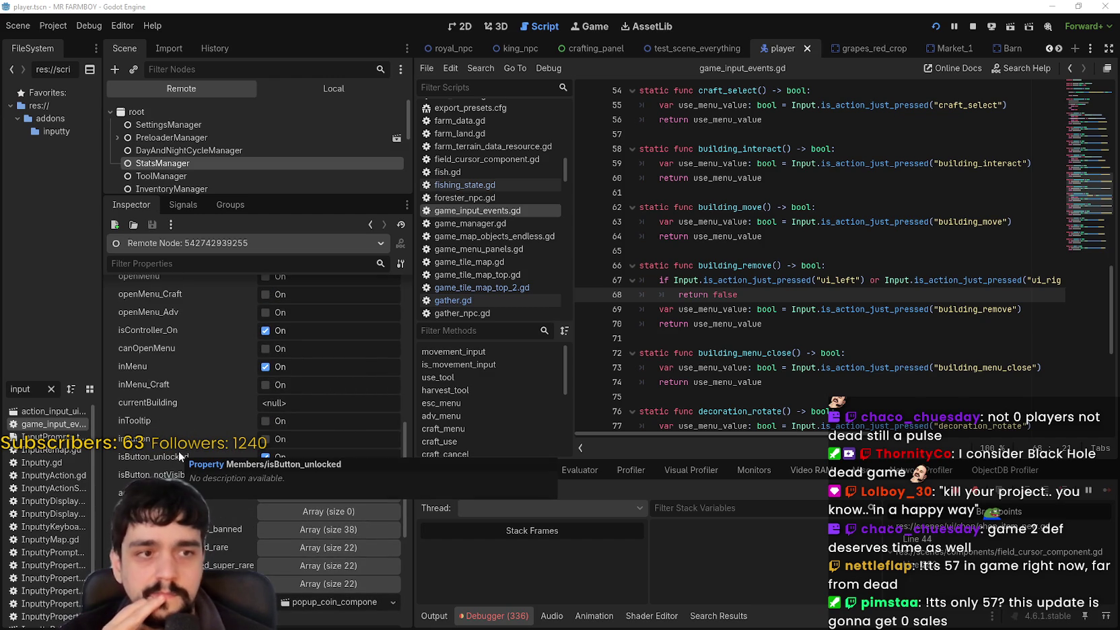
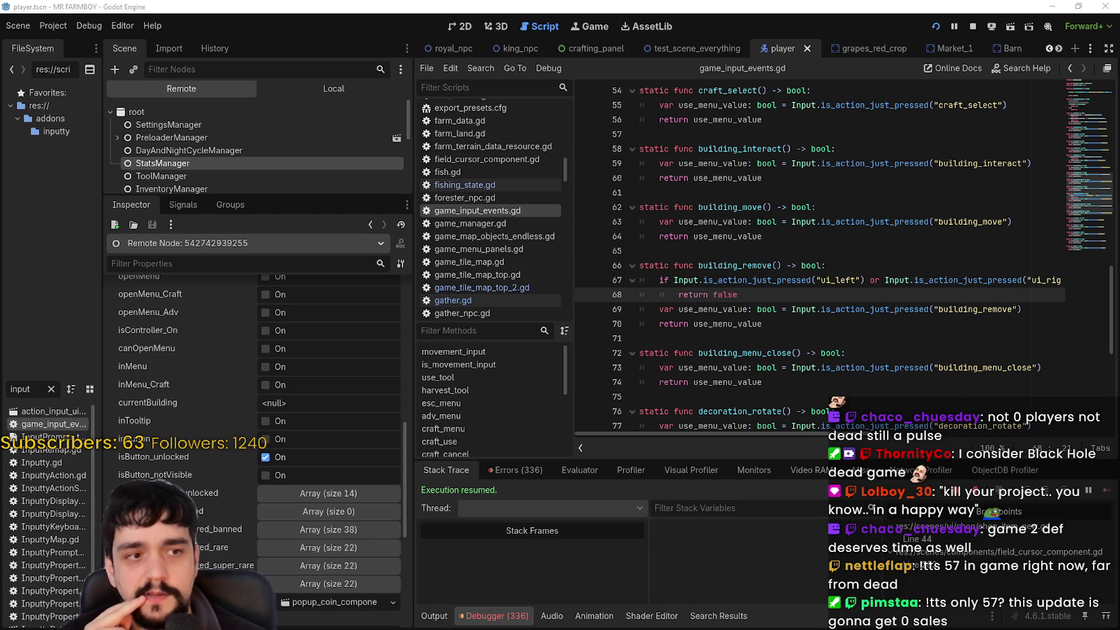
Step: Glance at the running game, then widen the script panel to show line 67's if statement
key("alt+Tab")
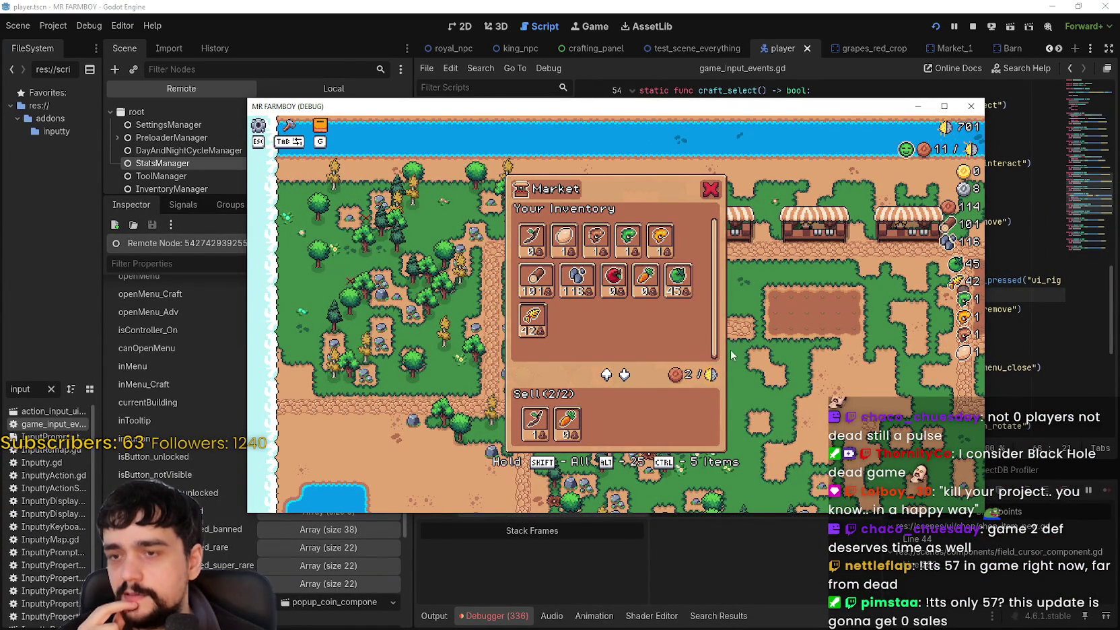
key("alt+Tab")
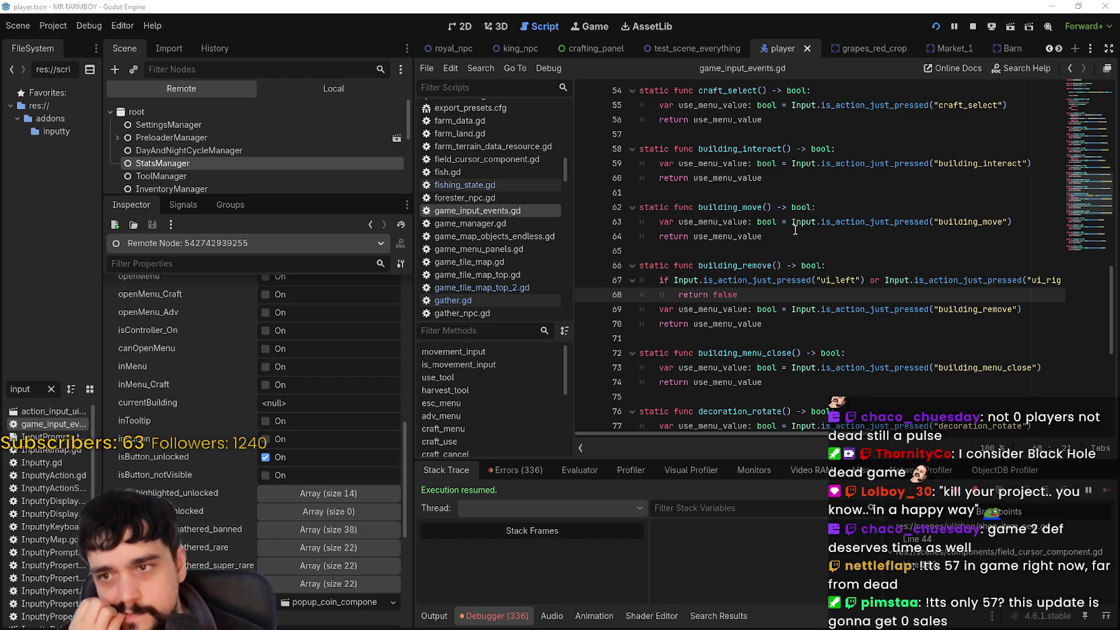
left_click(794, 229)
left_click(662, 279)
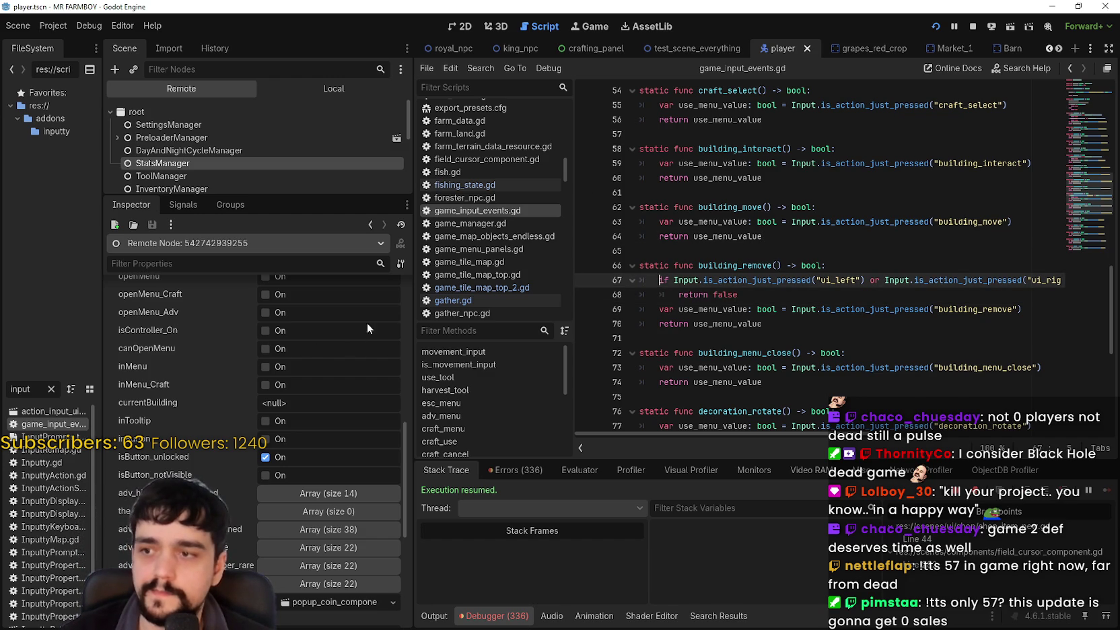
left_click_drag(402, 325, 245, 325)
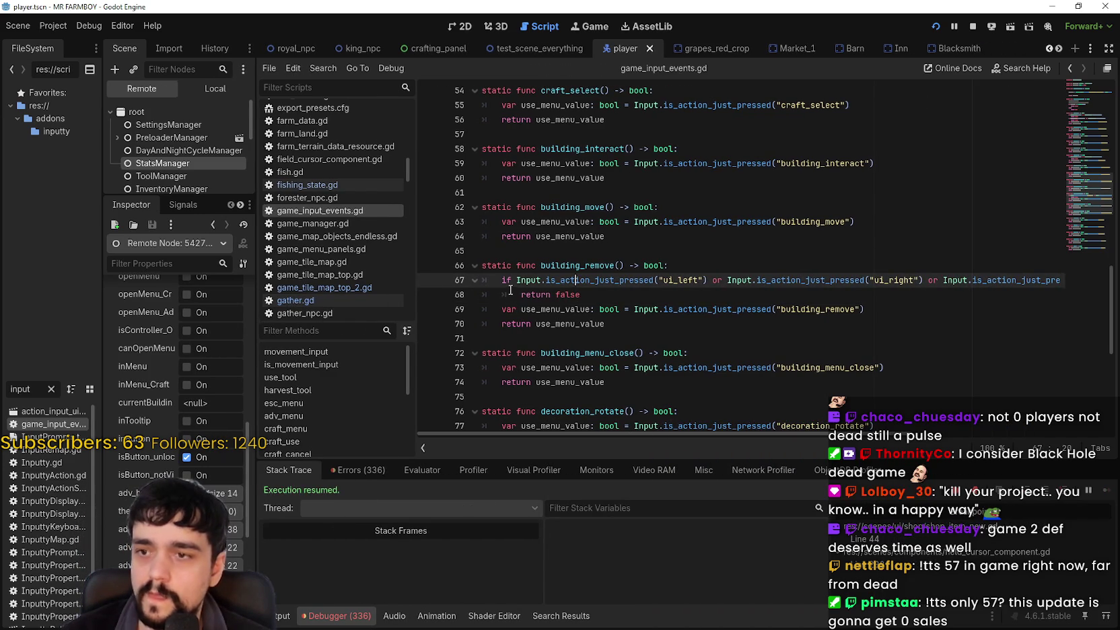
Step: Insert 'StatsManager.inMenu and' before the Input checks on line 67
left_click(526, 315)
left_click(513, 277)
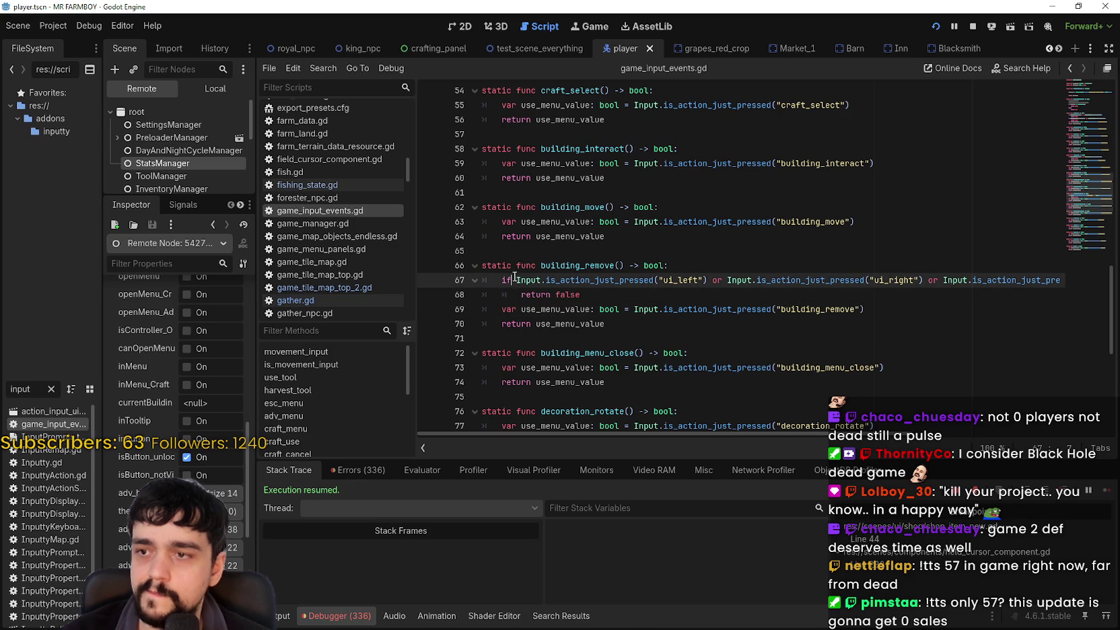
left_click(679, 267)
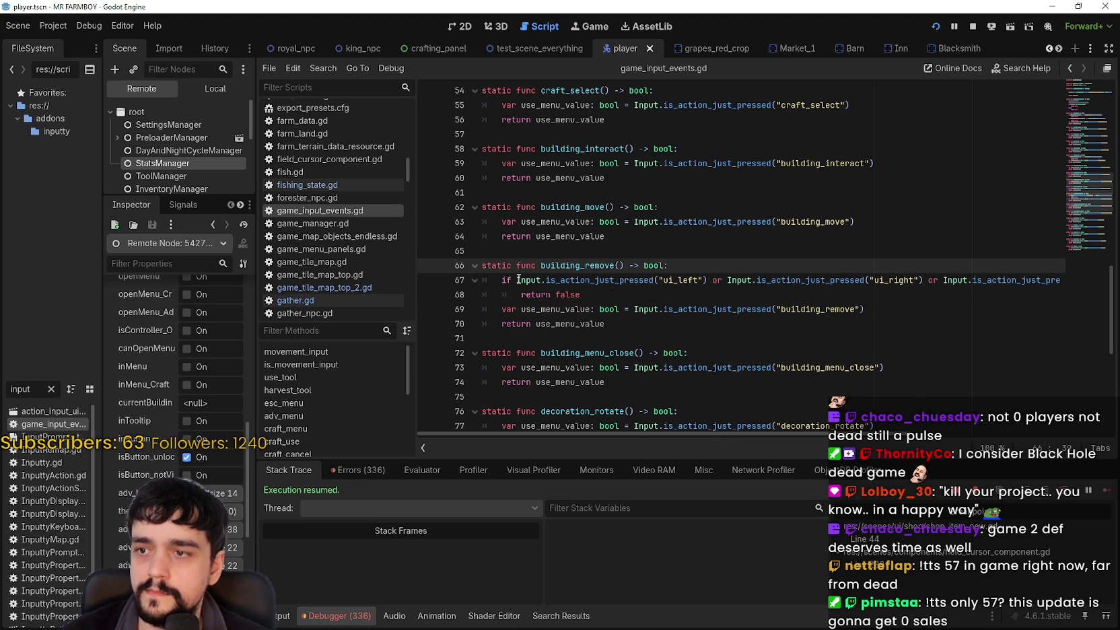
left_click(517, 280)
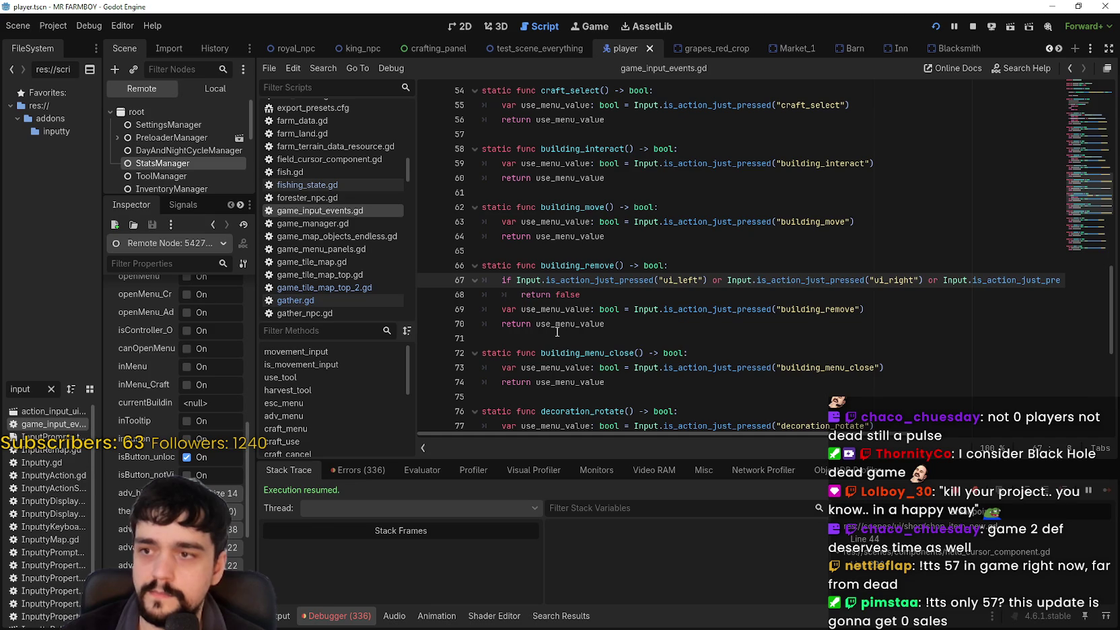
type("Stats")
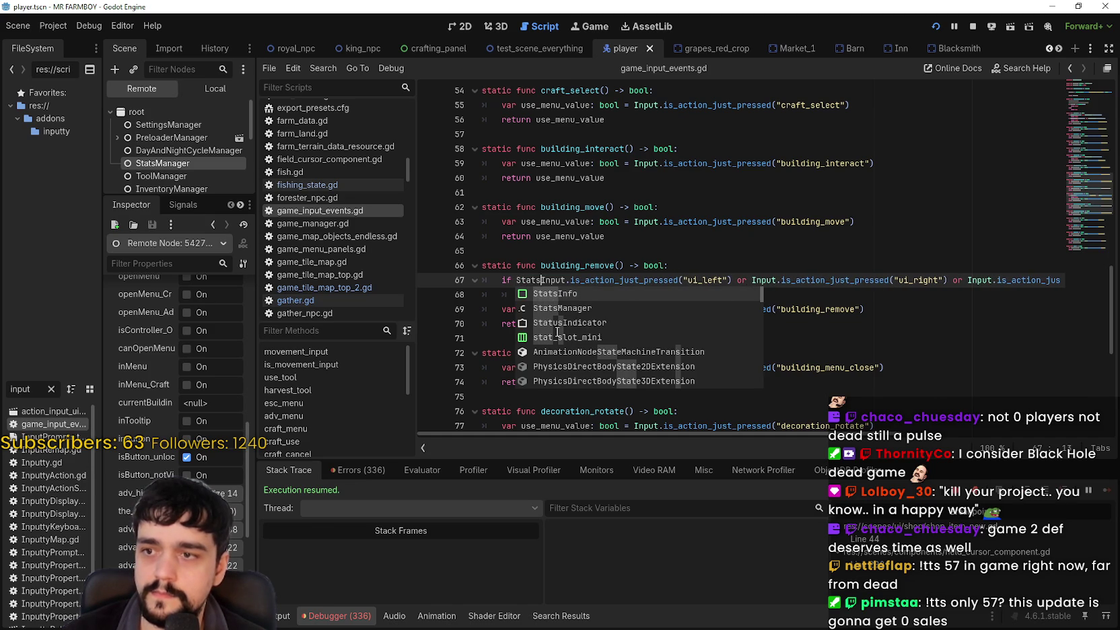
key("Down")
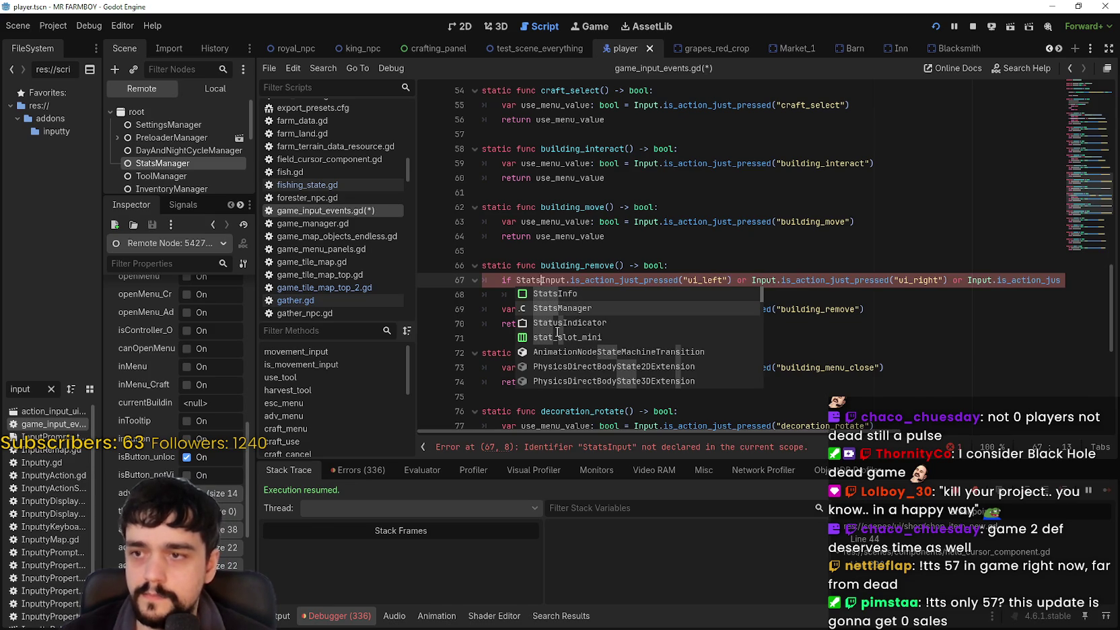
type("M")
key("Return")
type(".")
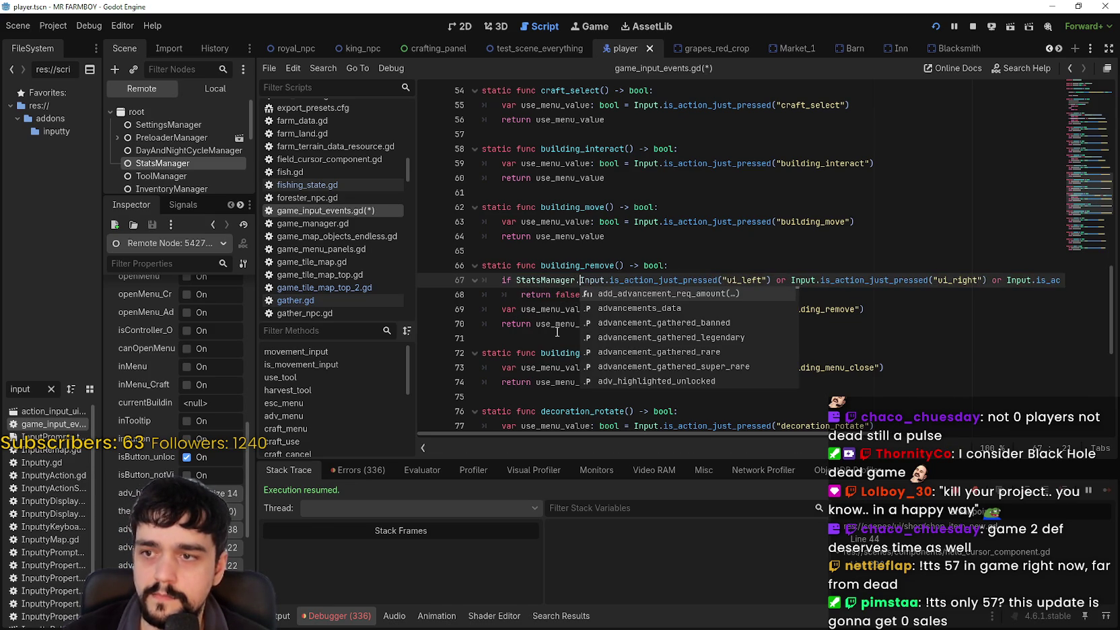
type("in")
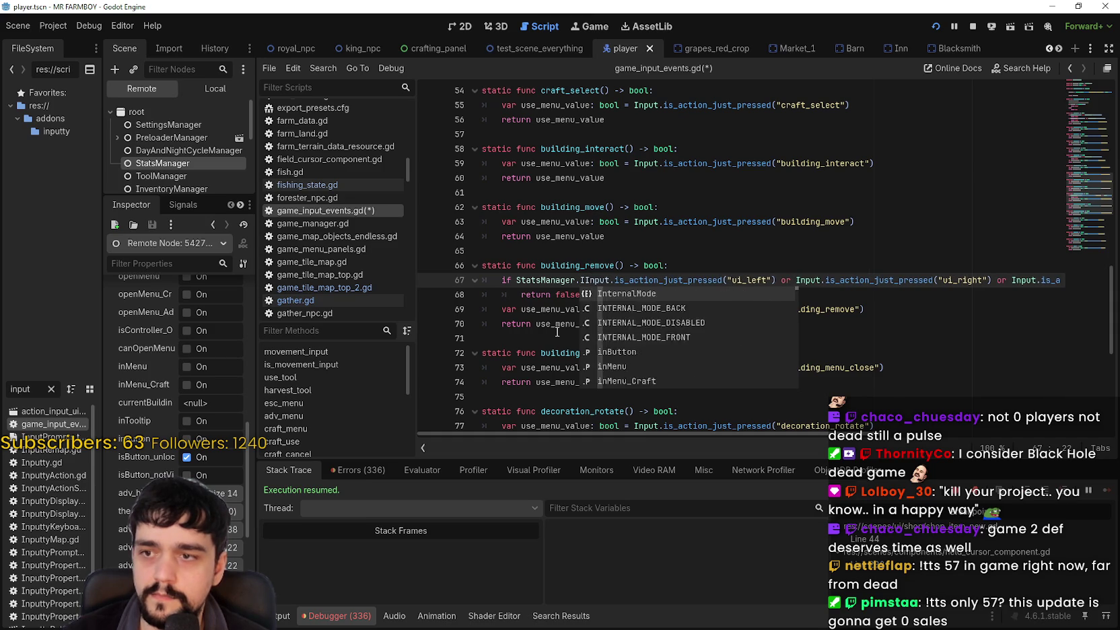
type("M")
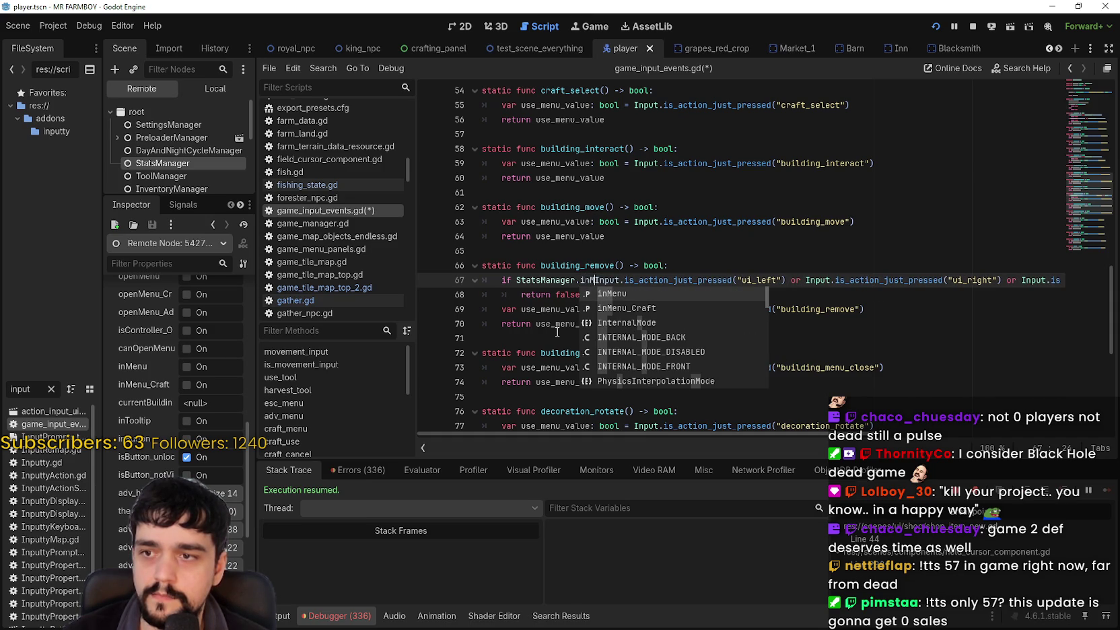
type("enu")
type(" and")
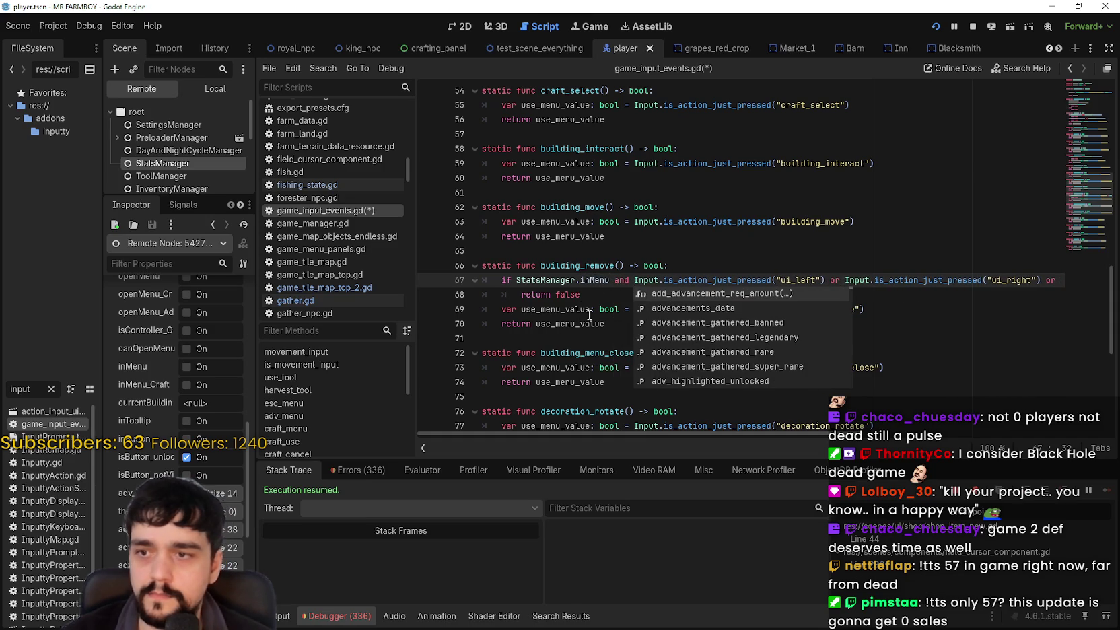
Step: Wrap line 67's Input checks in parentheses and save game_input_events.gd
left_click(626, 284)
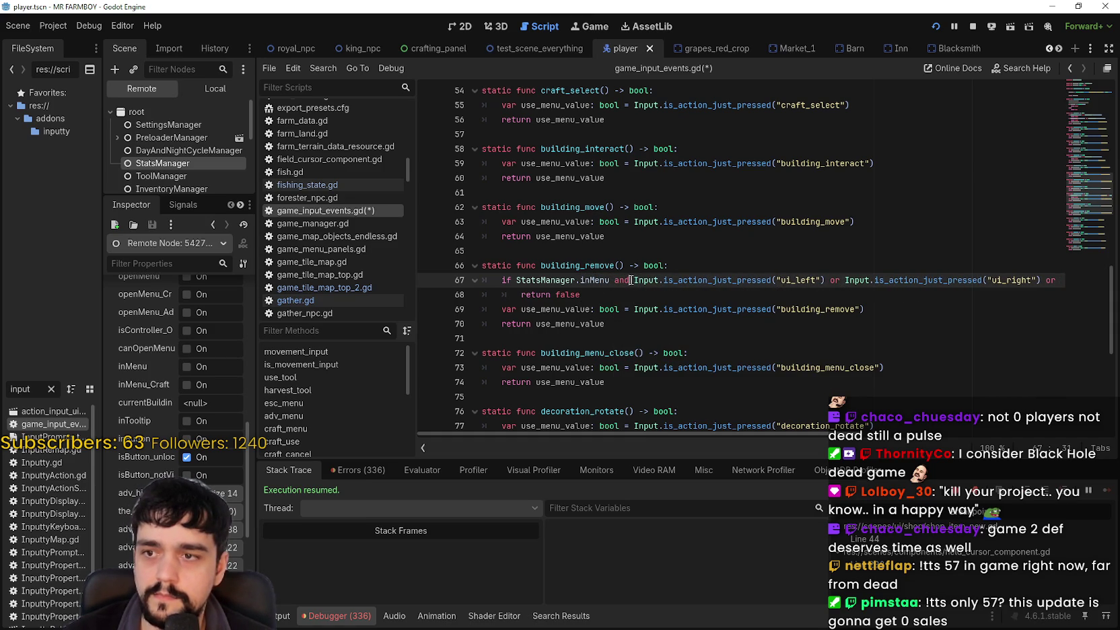
left_click_drag(636, 280, 1084, 281)
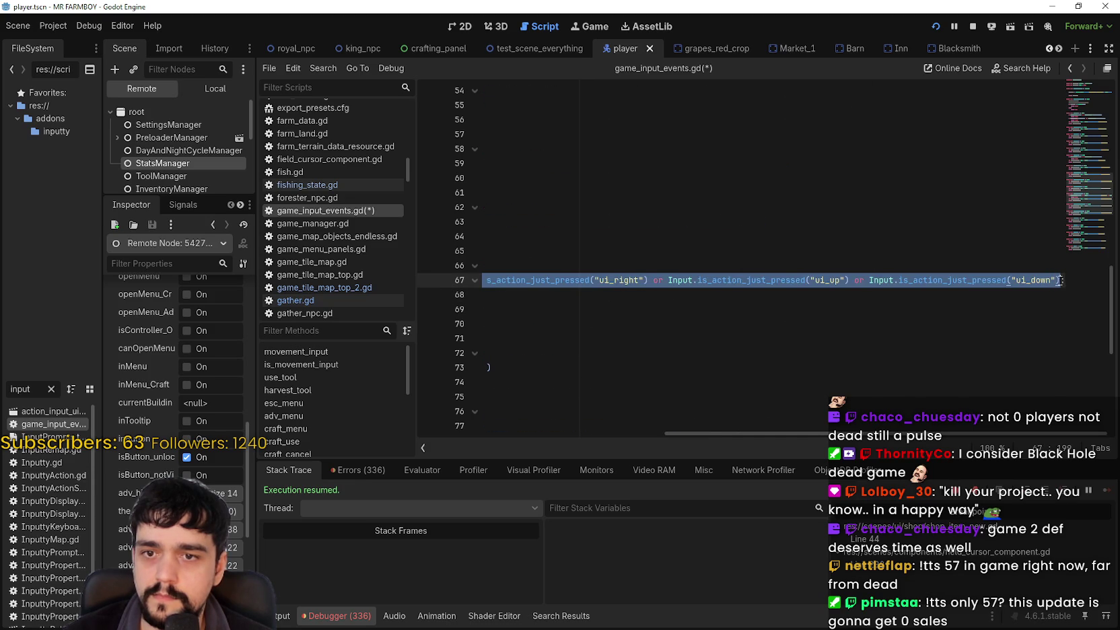
type("(Input.i")
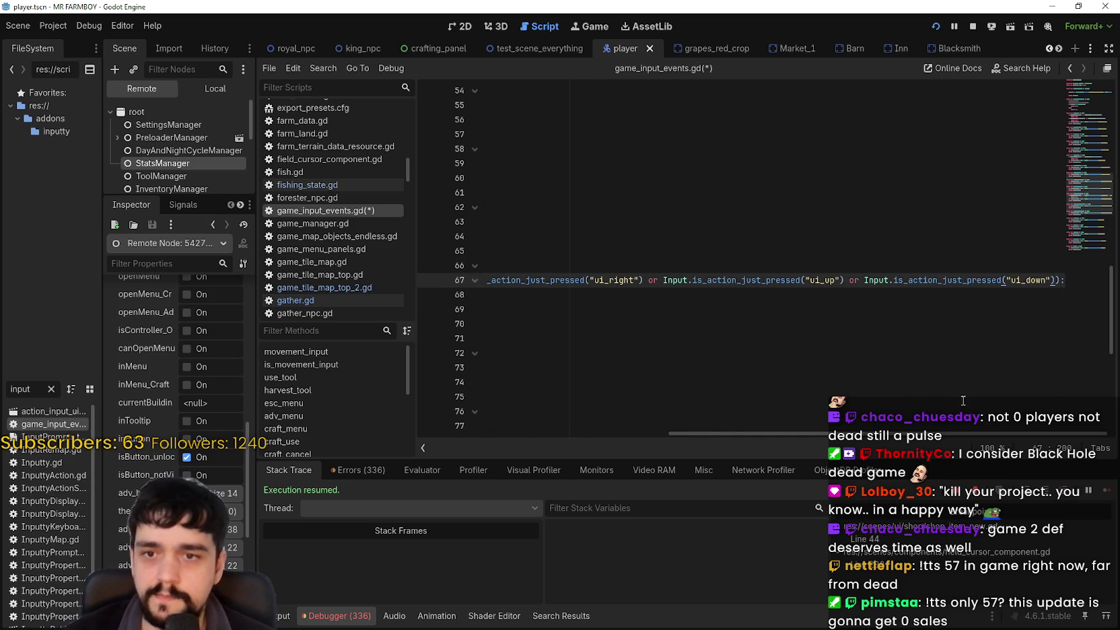
left_click(638, 293)
key("ctrl+s")
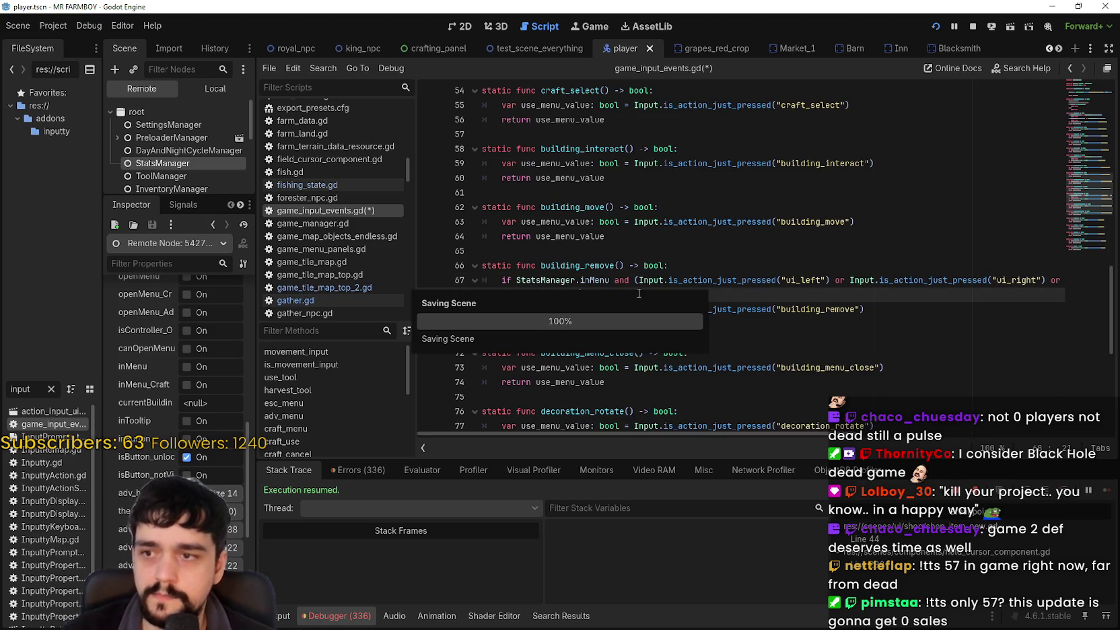
Step: Maximize the game, remove the market stall, and rebuild a Market from the crafting panel
key("alt+Tab")
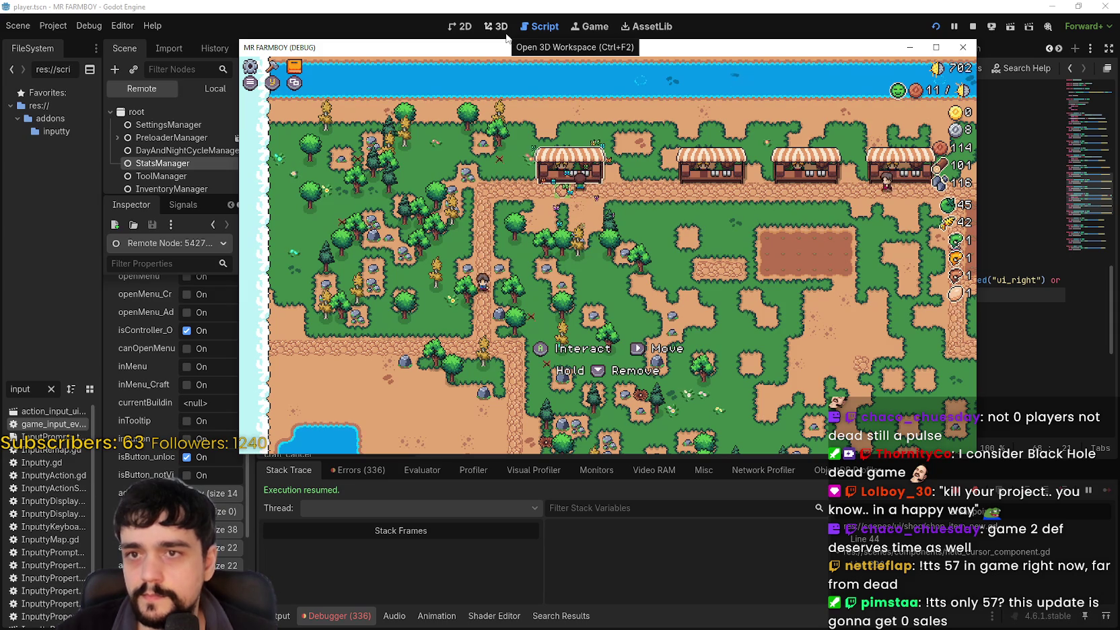
left_click(935, 49)
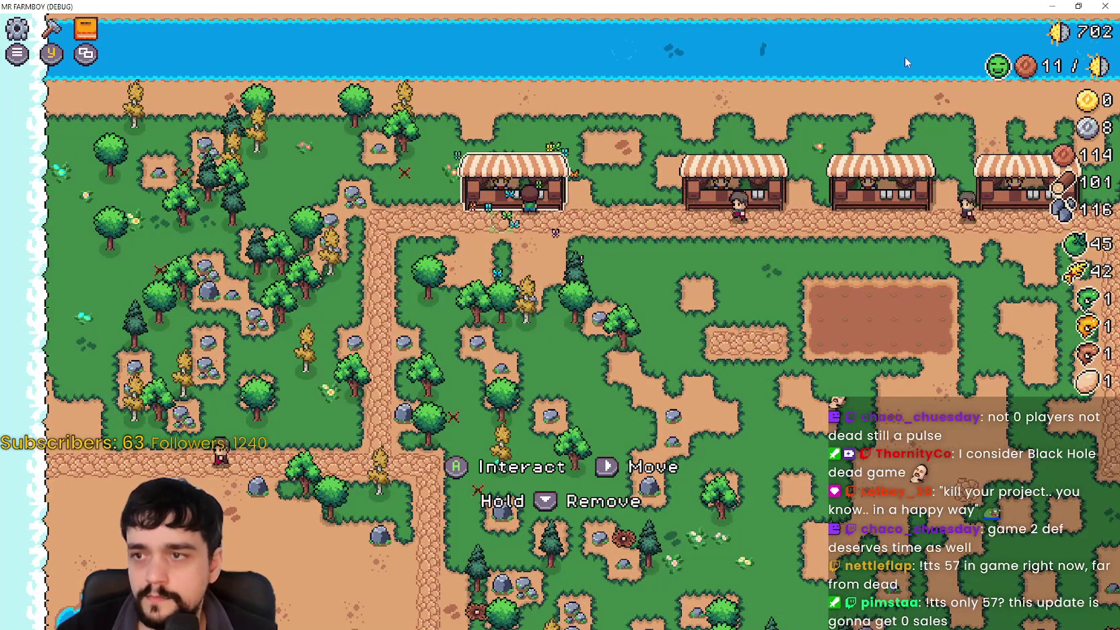
key("Down")
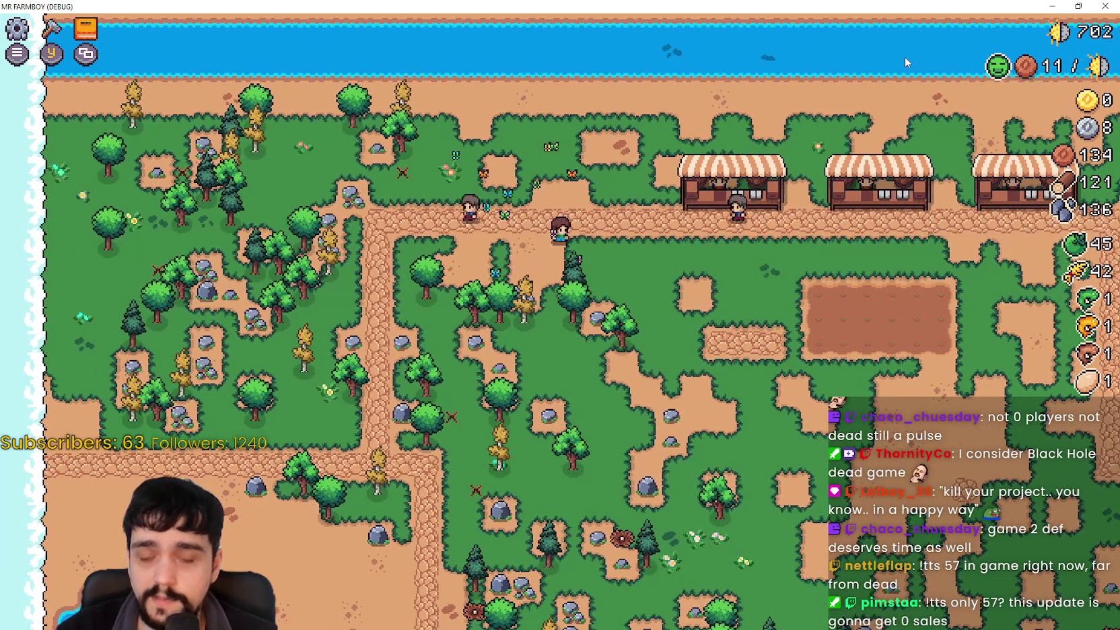
key("c")
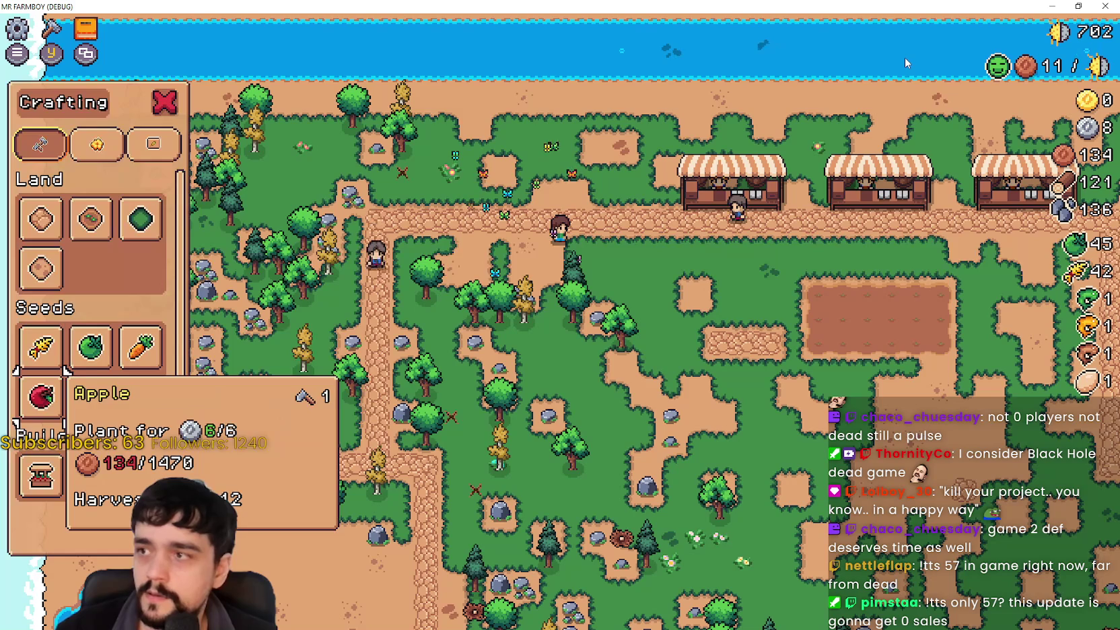
key("Down")
key("space")
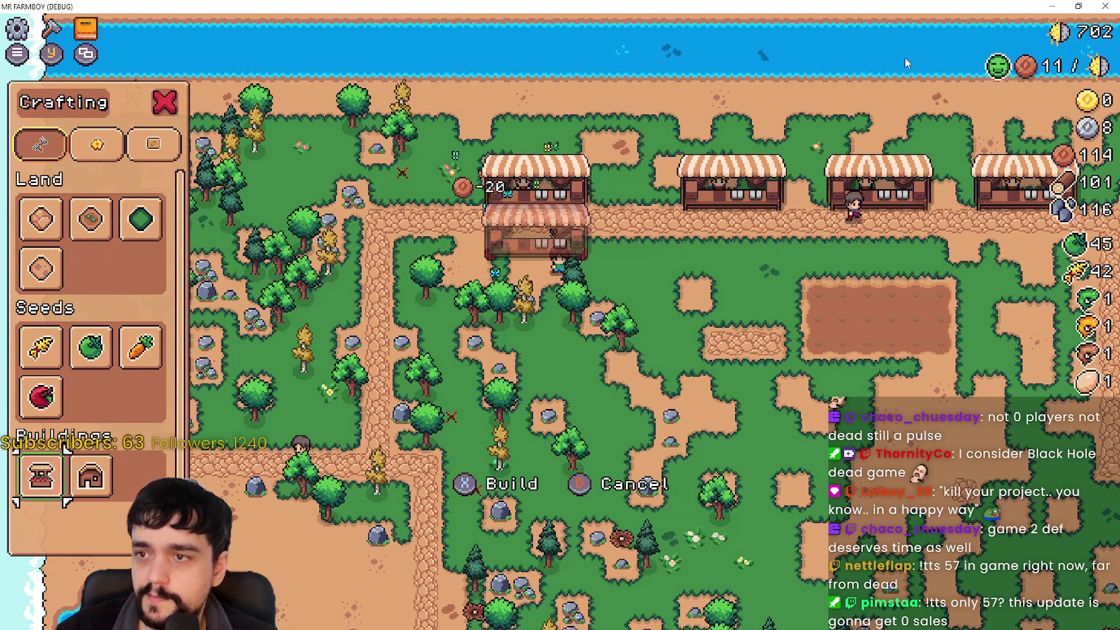
key("Escape")
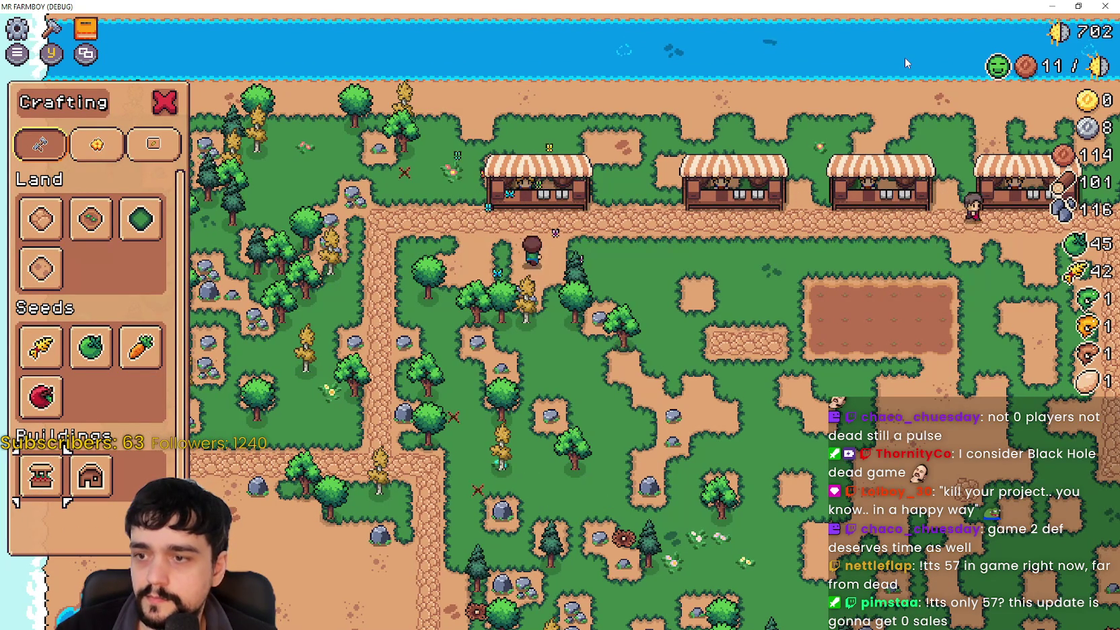
Step: Open the rebuilt Market, move between inventory items and the Sell slot, then close it
key("w")
key("e")
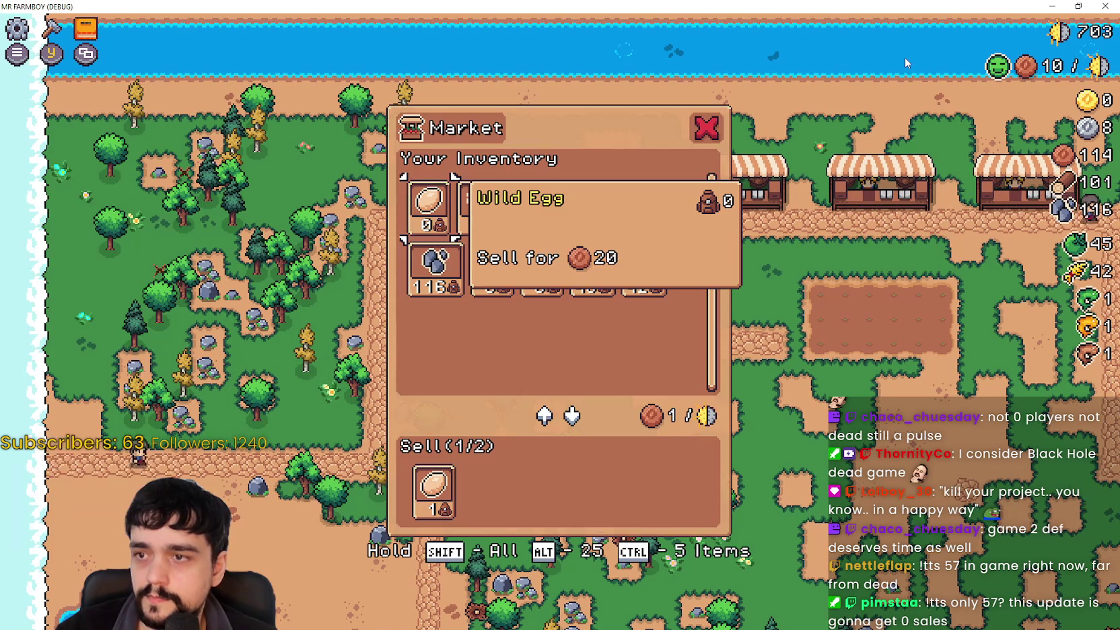
key("d")
key("d")
key("d")
key("s")
key("s")
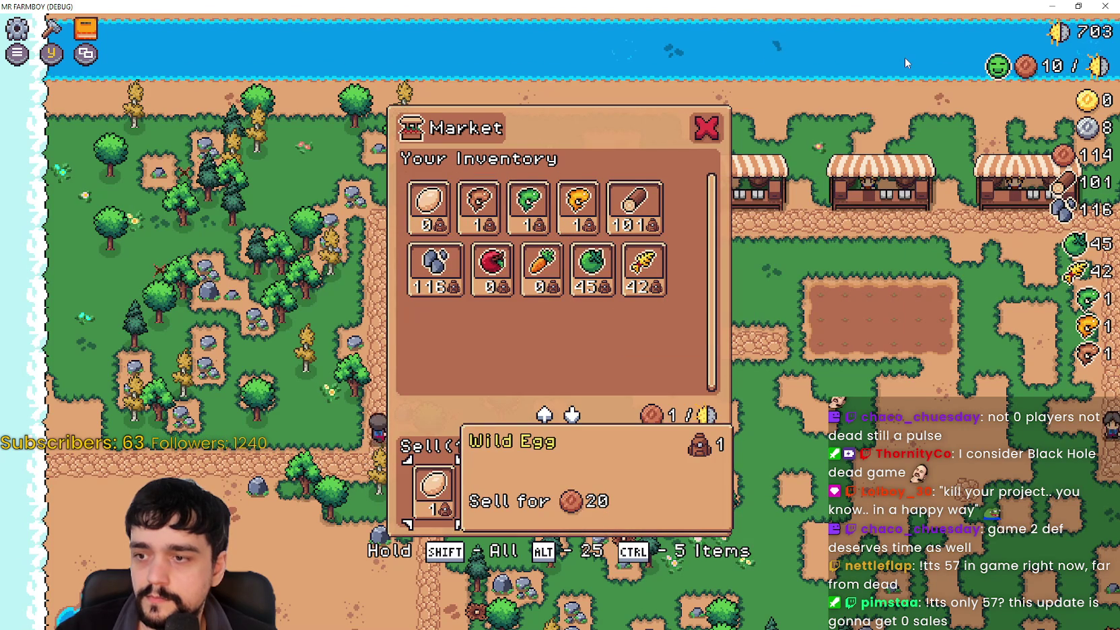
key("w")
key("s")
key("s")
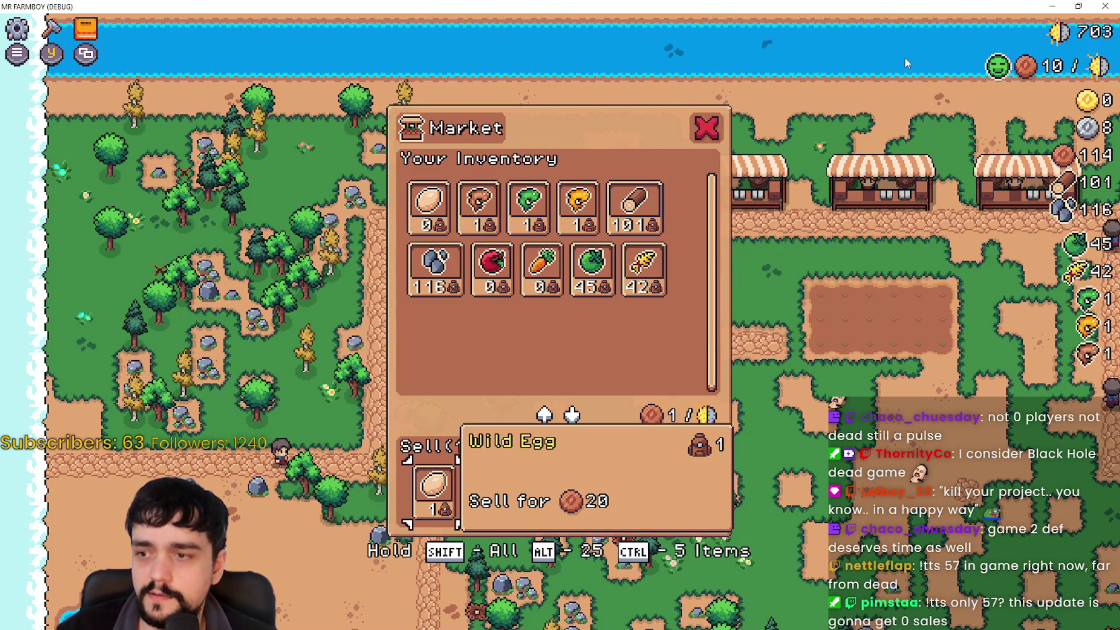
key("w")
key("s")
key("s")
key("w")
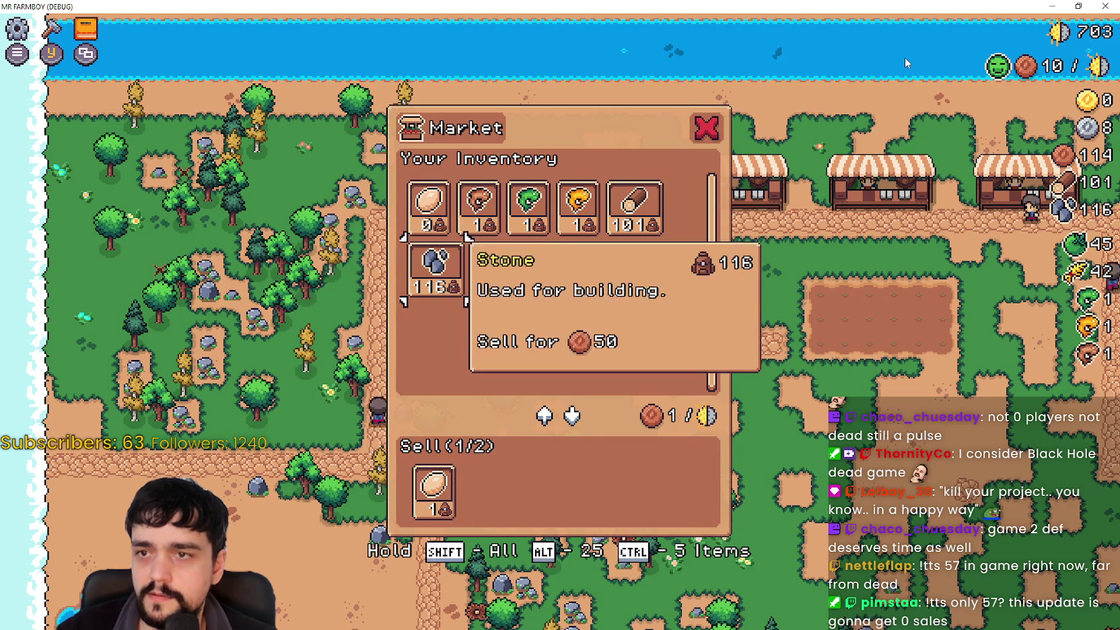
key("Escape")
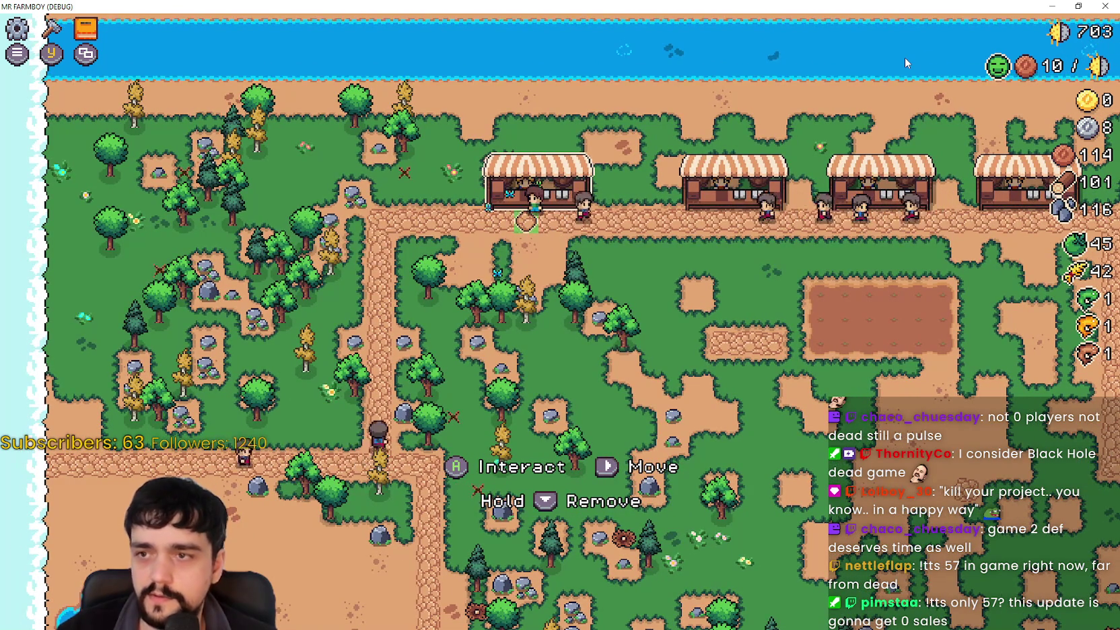
Step: Copy building_remove's StatsManager.inMenu guard into a new line at the top of building_move, then save
key("alt+Tab")
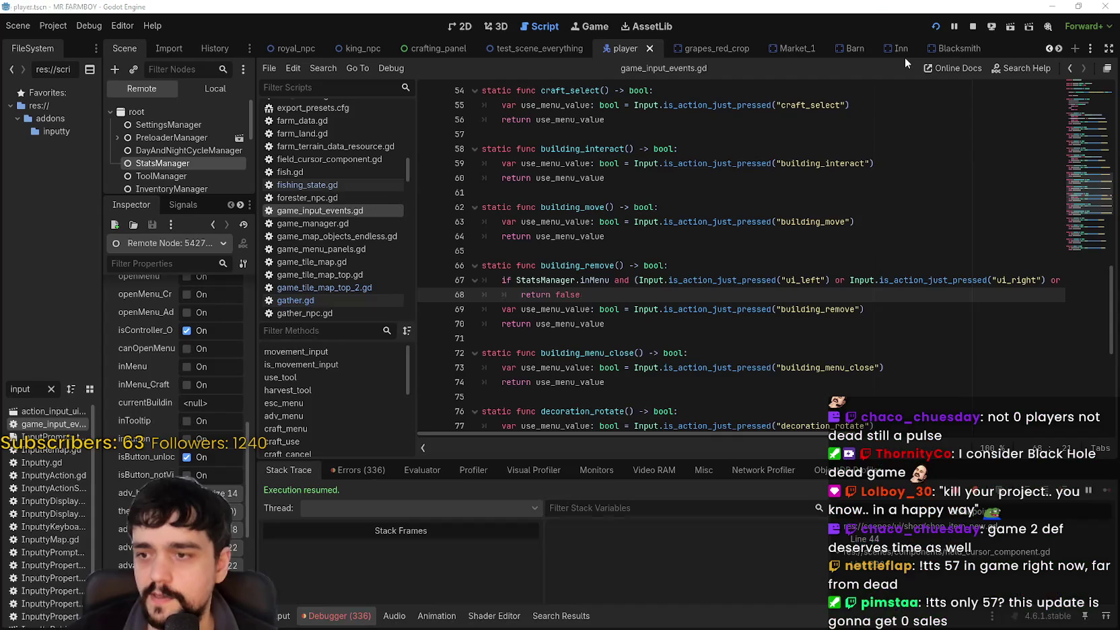
left_click_drag(615, 294, 531, 280)
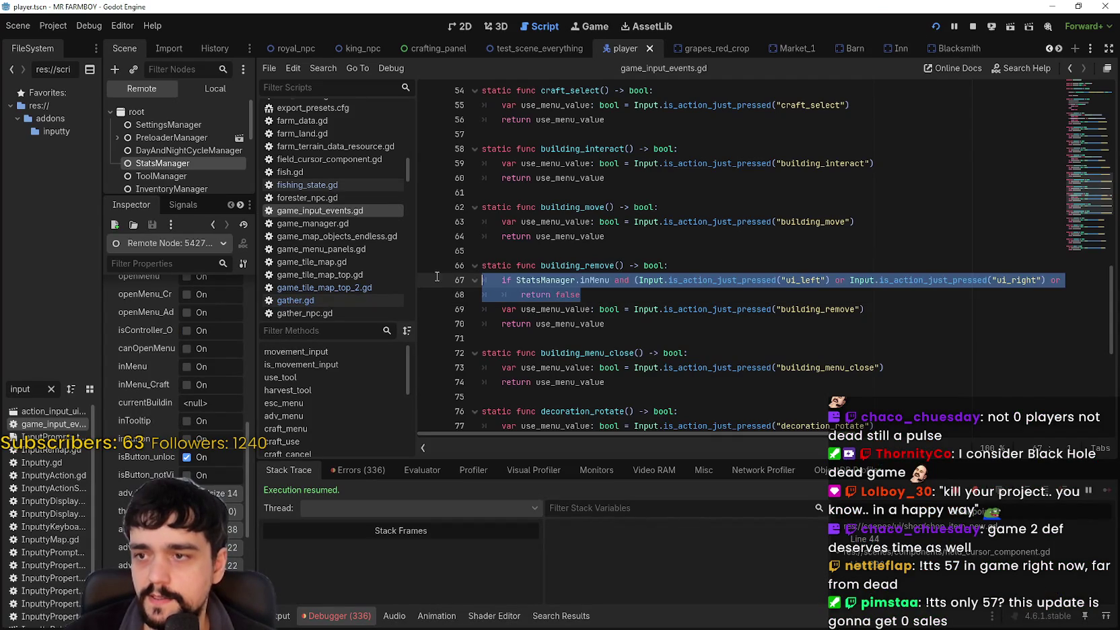
left_click(674, 213)
key("Return")
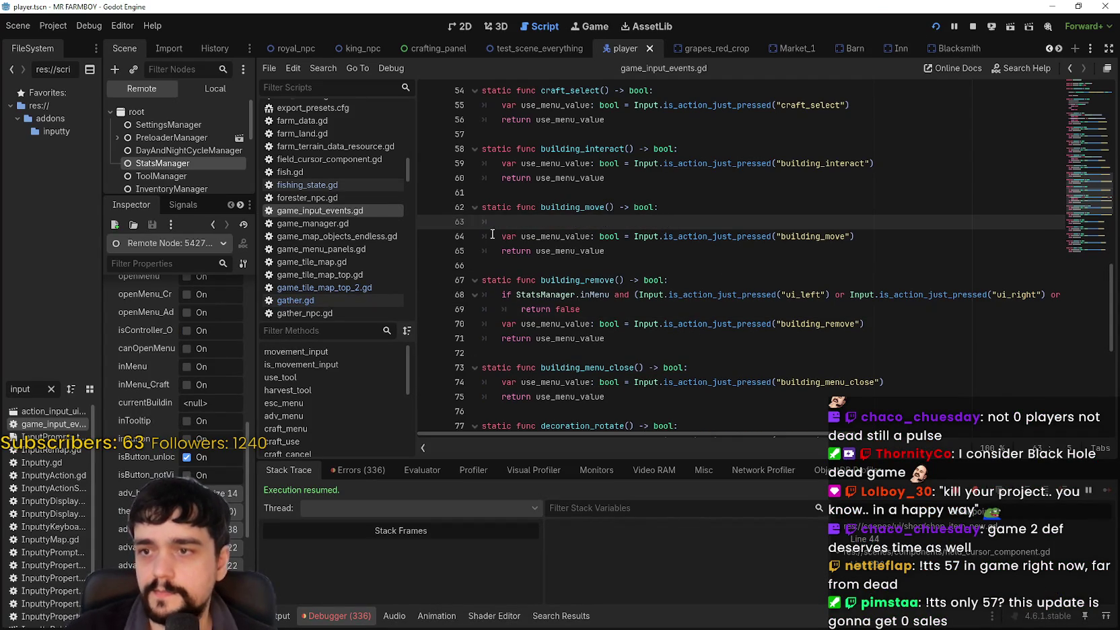
key("ctrl+v")
key("ctrl+s")
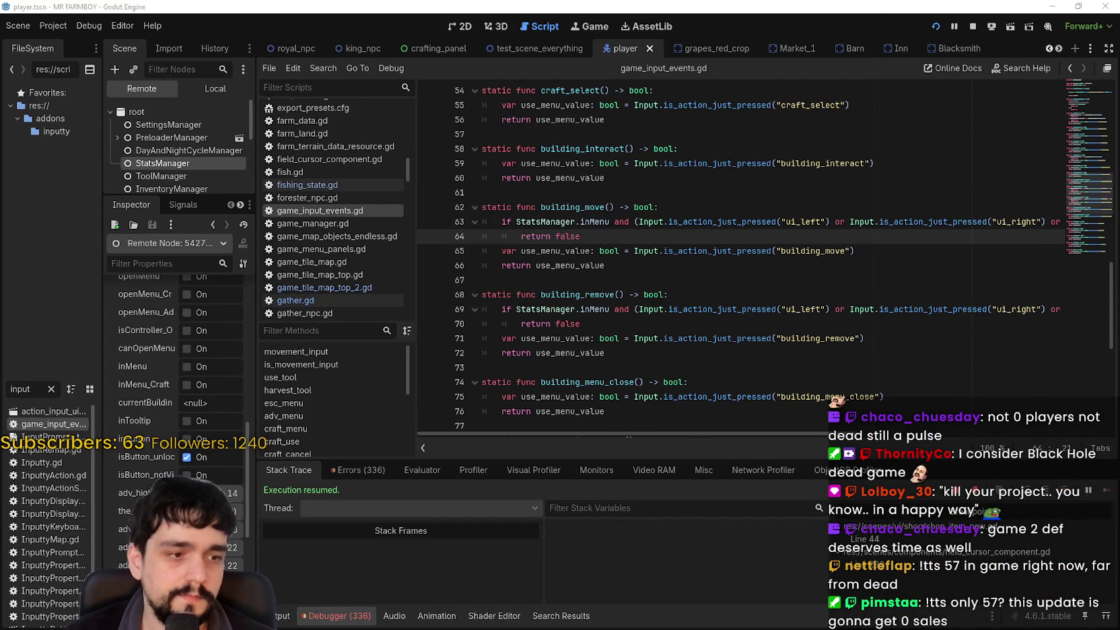
Step: Walk to the first market stall, pick it up to move it, then cancel the move
key("w")
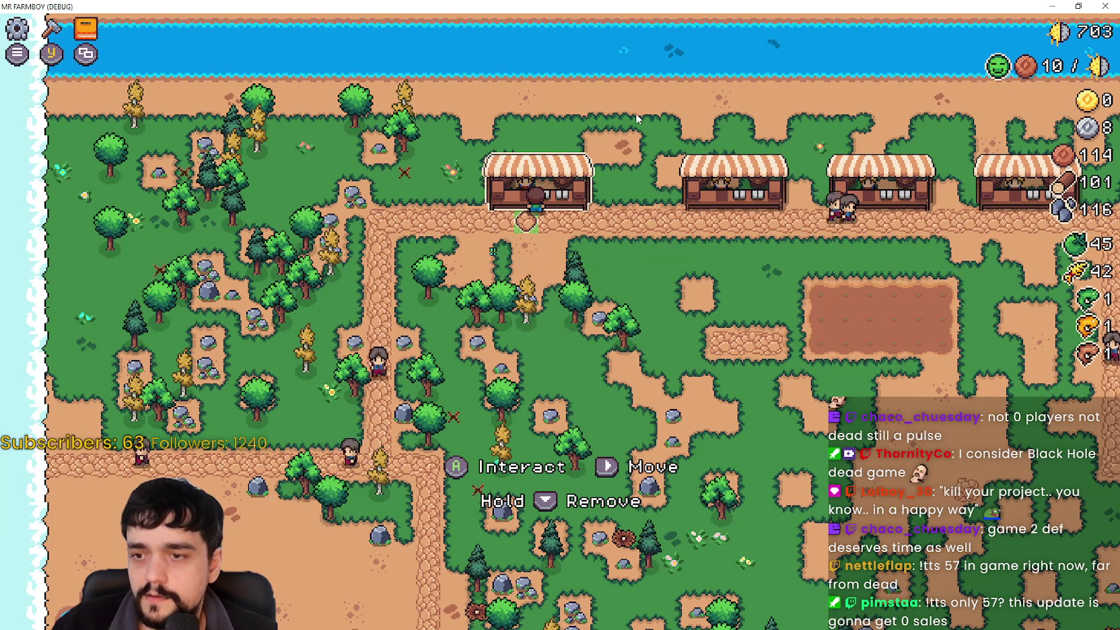
key("e")
key("s")
key("Escape")
Step: Open the Market inventory, step through its items, then close it
key("e")
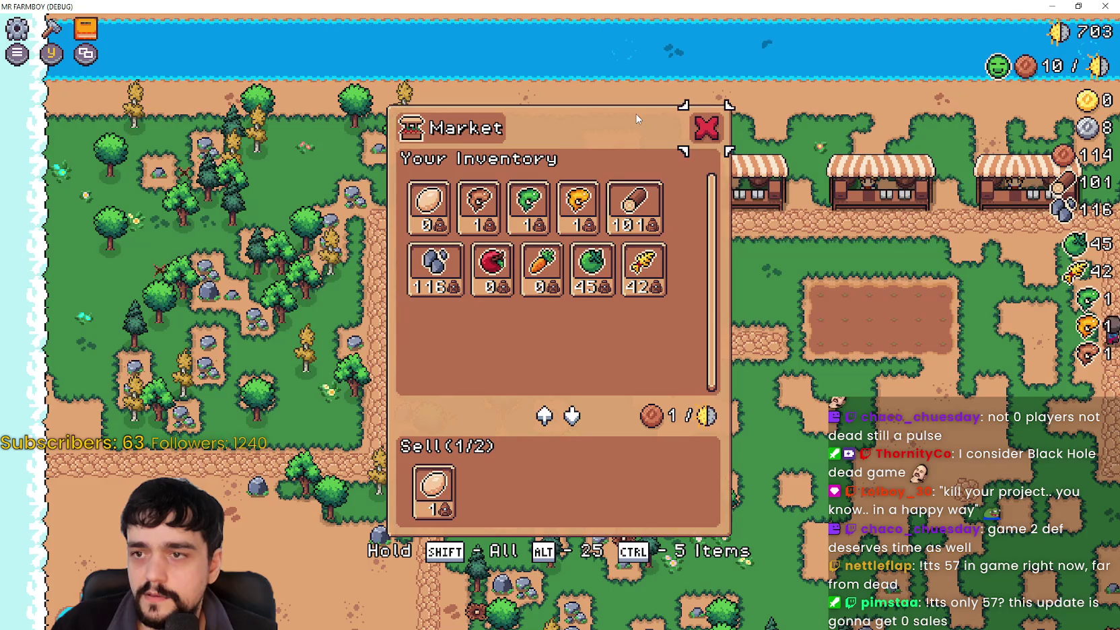
key("s")
key("a")
key("a")
key("a")
key("d")
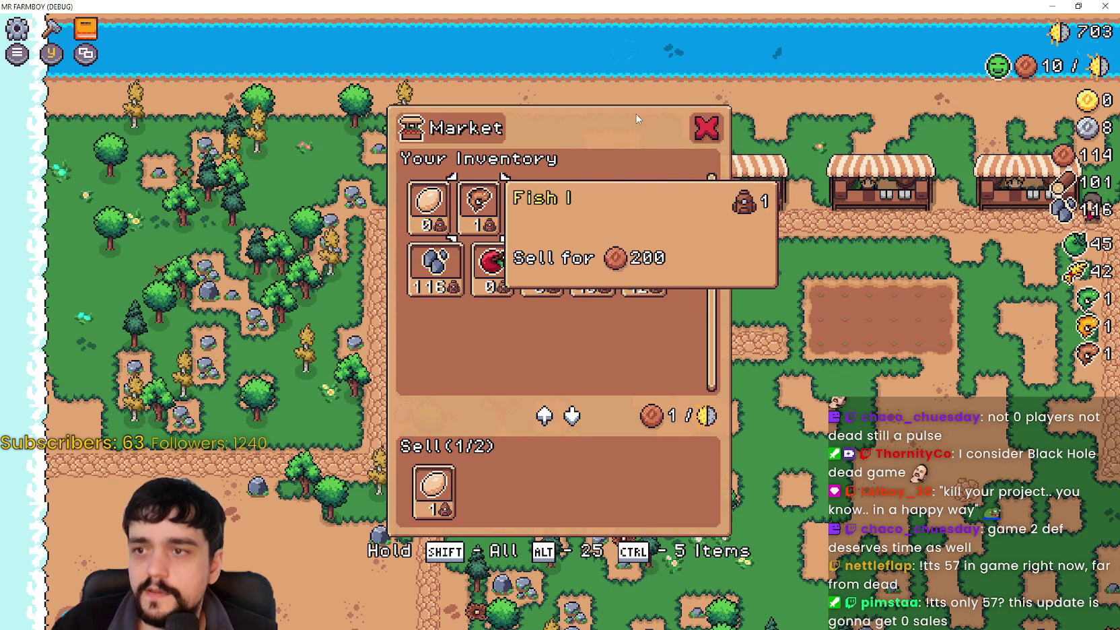
key("d")
key("d")
key("s")
key("d")
key("d")
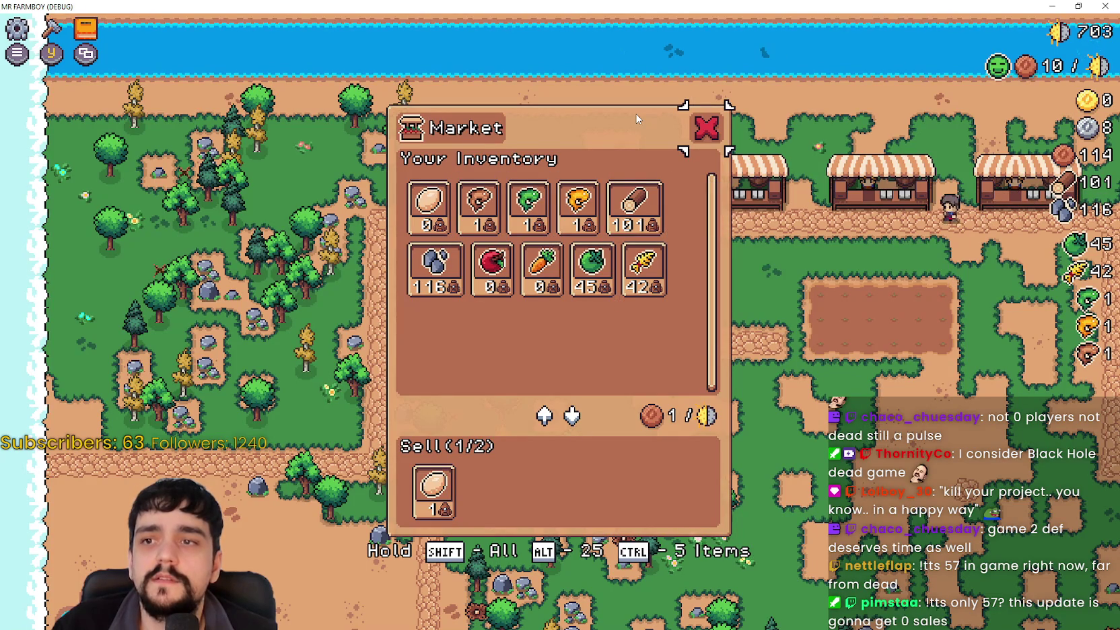
key("e")
Step: Walk along the path and down to a tree, then chop it for wood
key("d")
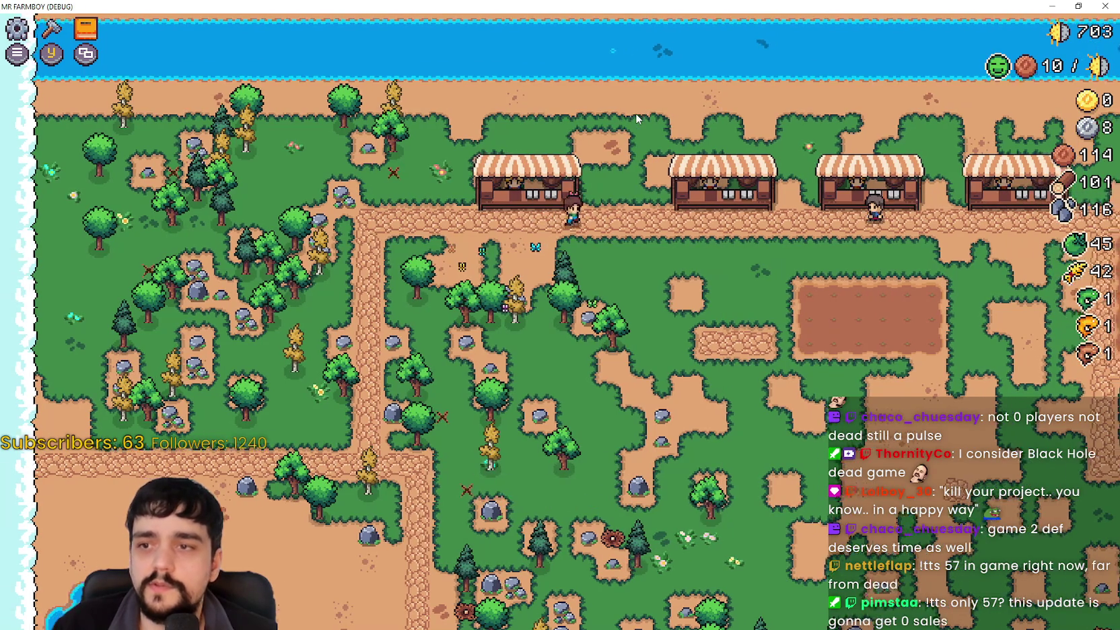
key("d")
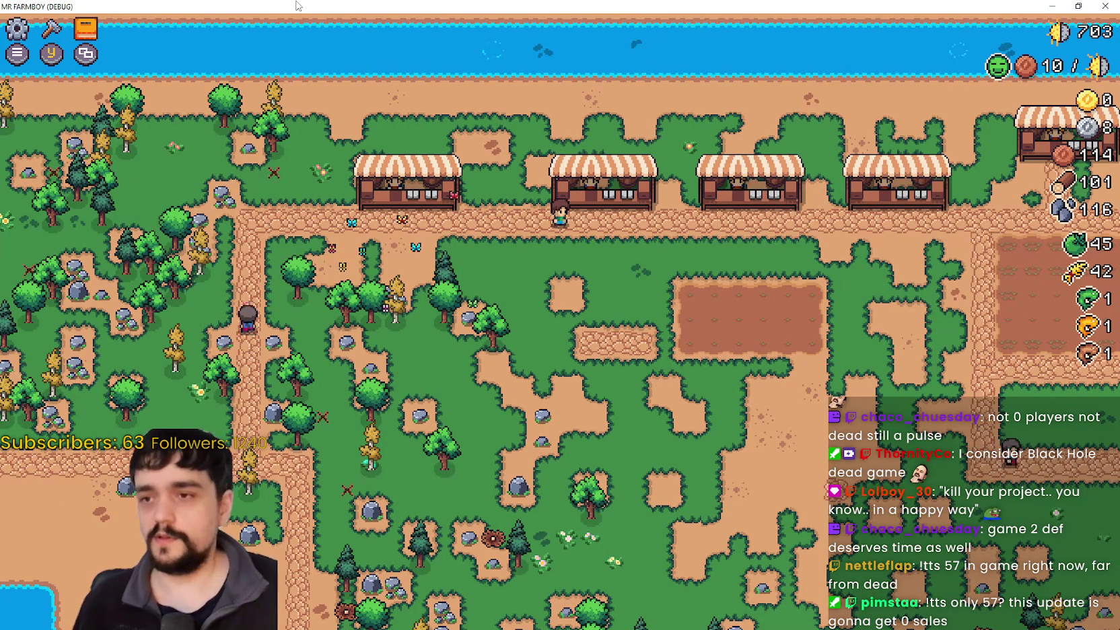
key("Left")
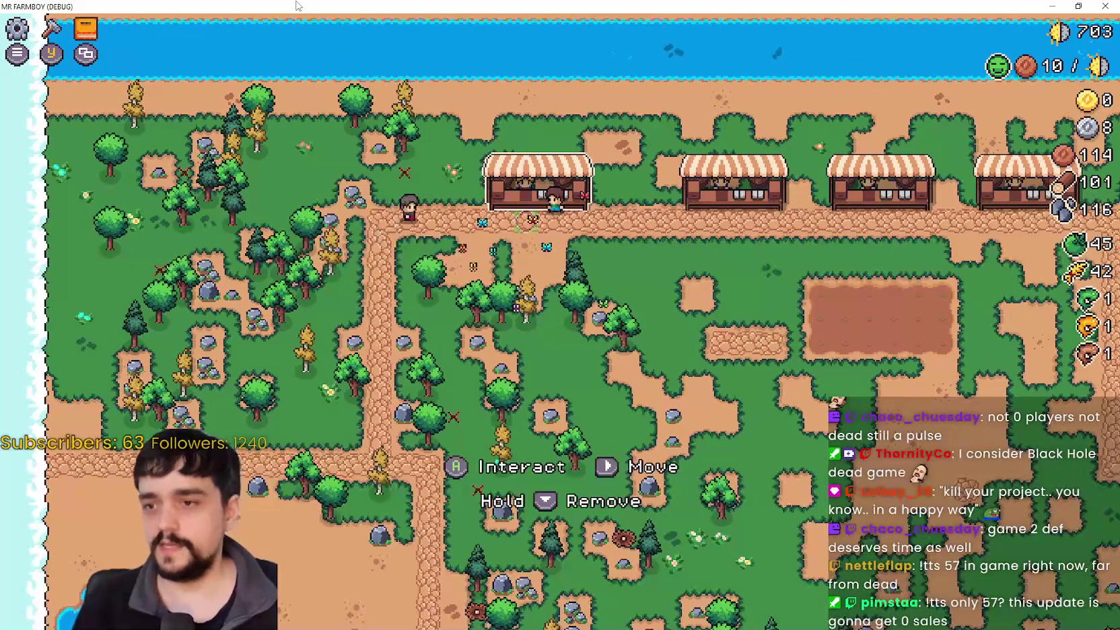
key("Down")
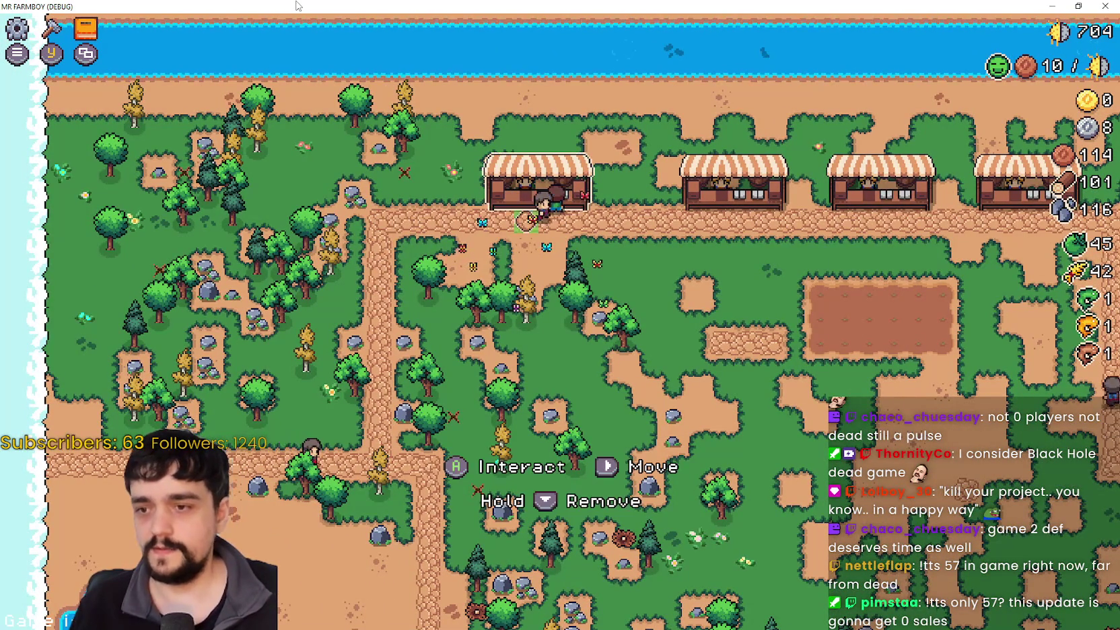
key("Down")
key("Right")
key("x")
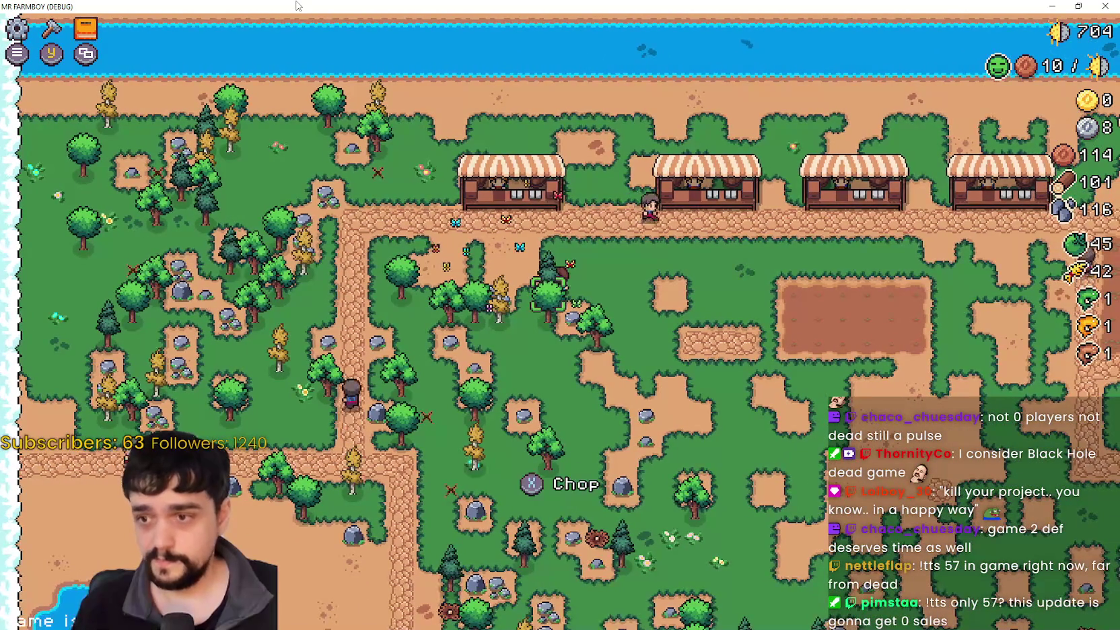
Step: Walk back to the market stall, reopen the Market dialog, browse items, and close it
key("Up")
key("Up")
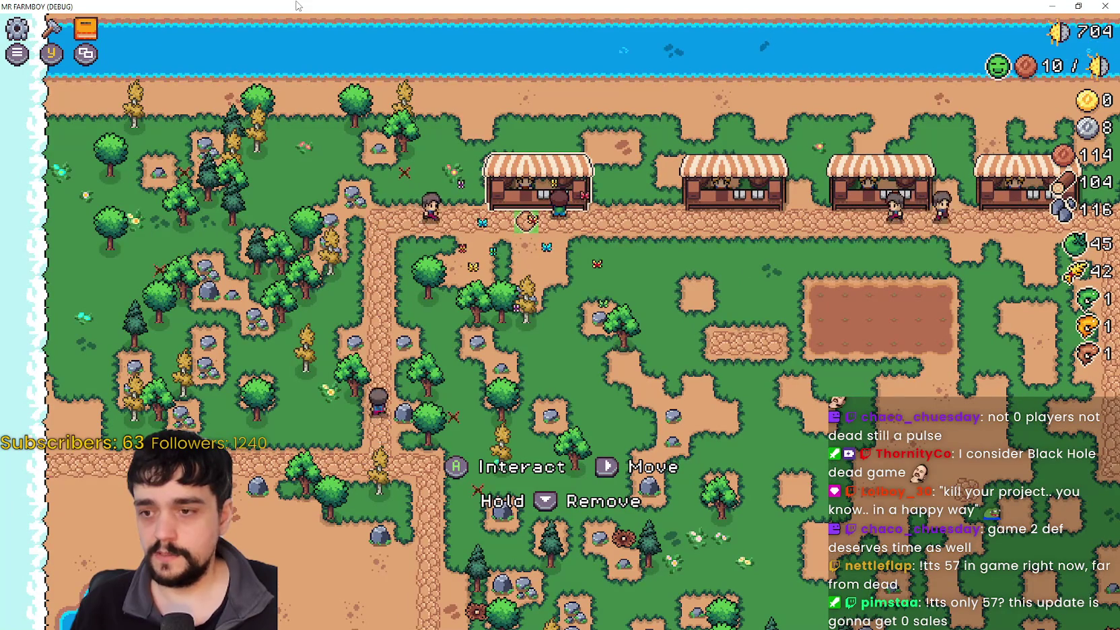
key("Down")
key("Right")
key("Right")
key("Up")
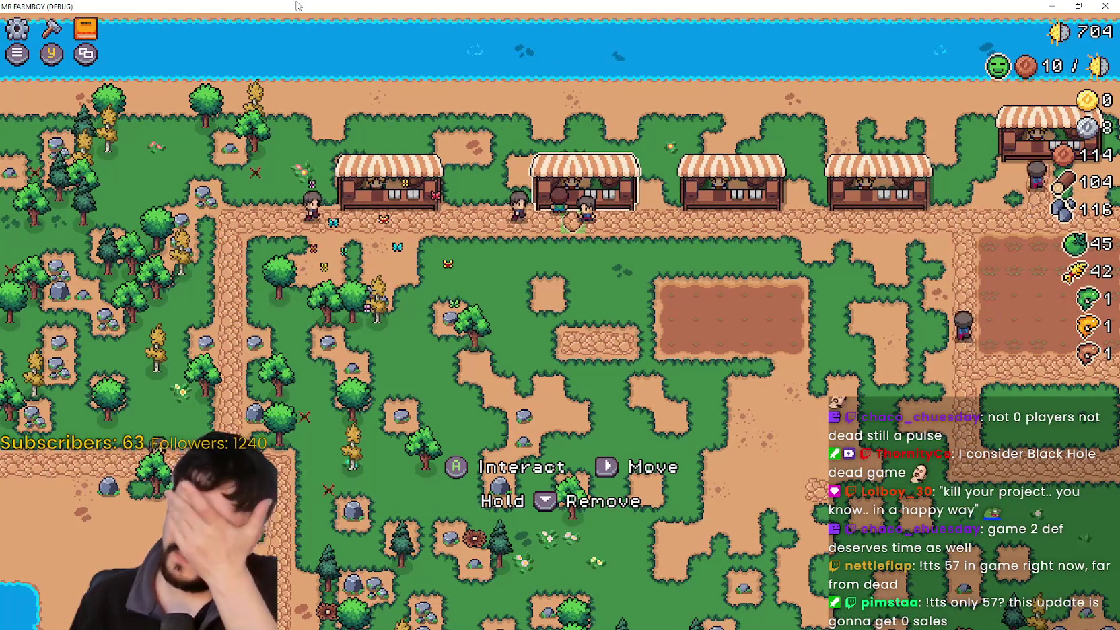
key("Down")
key("Right")
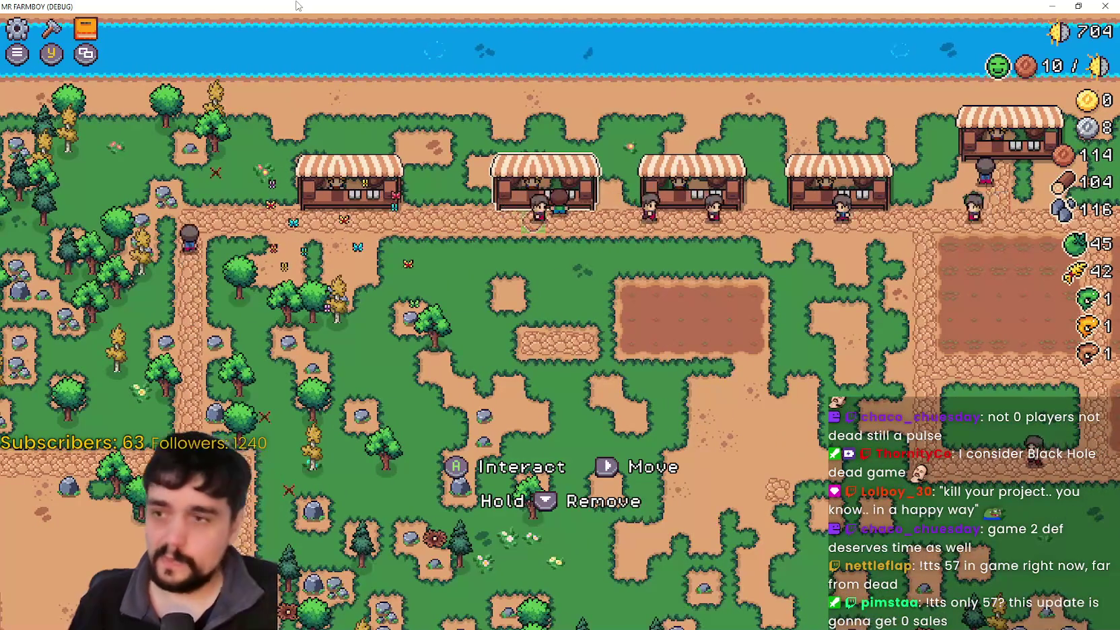
key("e")
key("Down")
key("Escape")
Step: Walk the farmer around the stalls and field edge, then return to the script editor
key("Right")
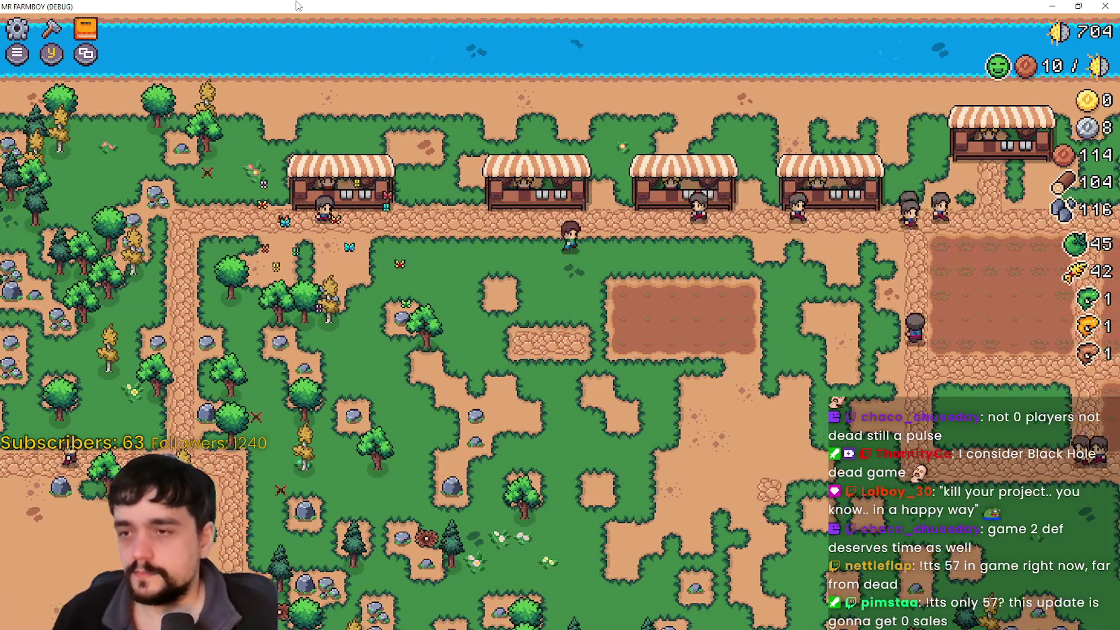
key("Down")
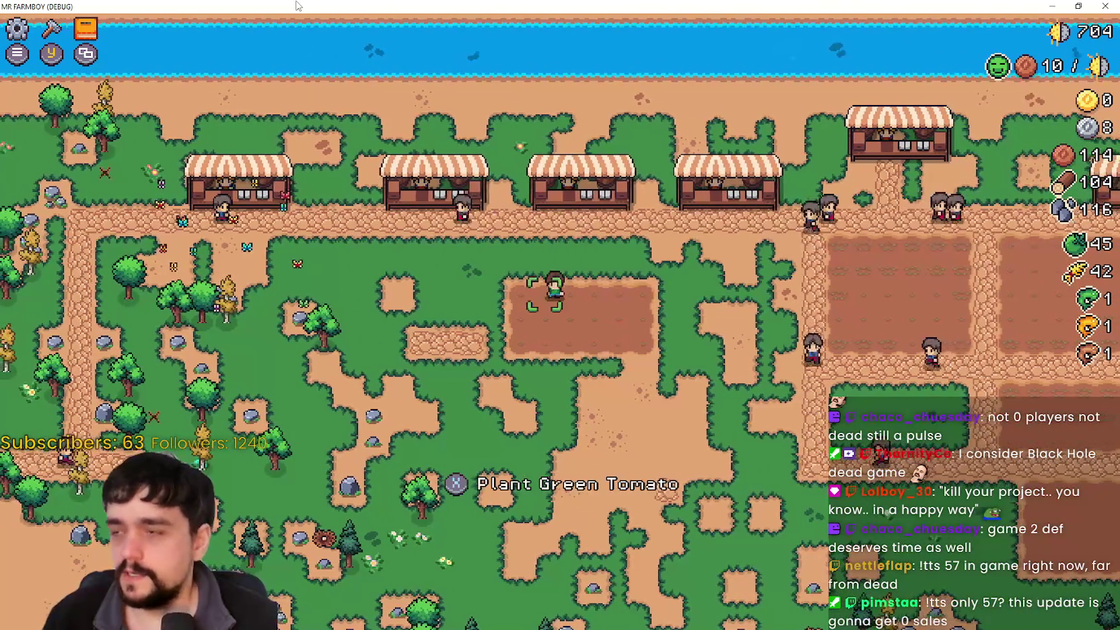
key("Left")
key("Up")
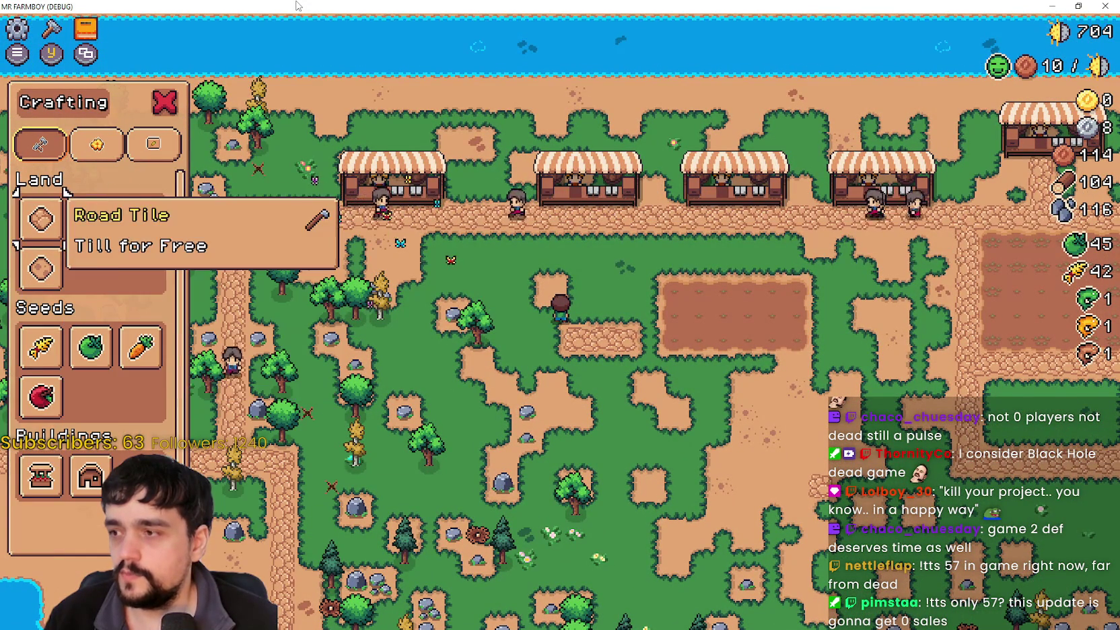
key("Right")
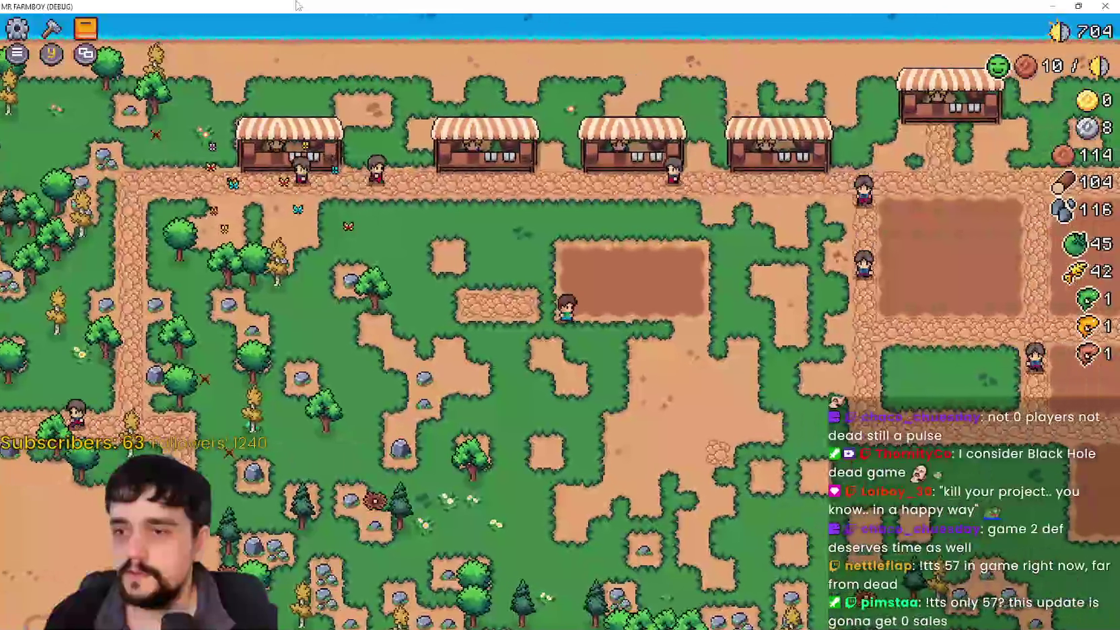
key("Left")
key("Up")
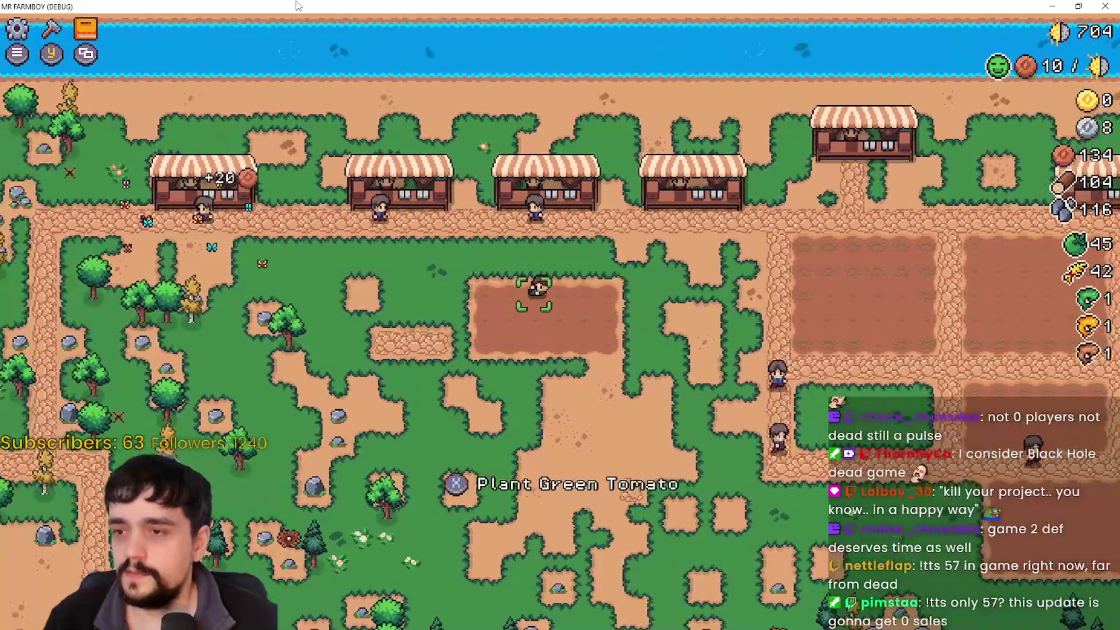
key("Right")
key("Down")
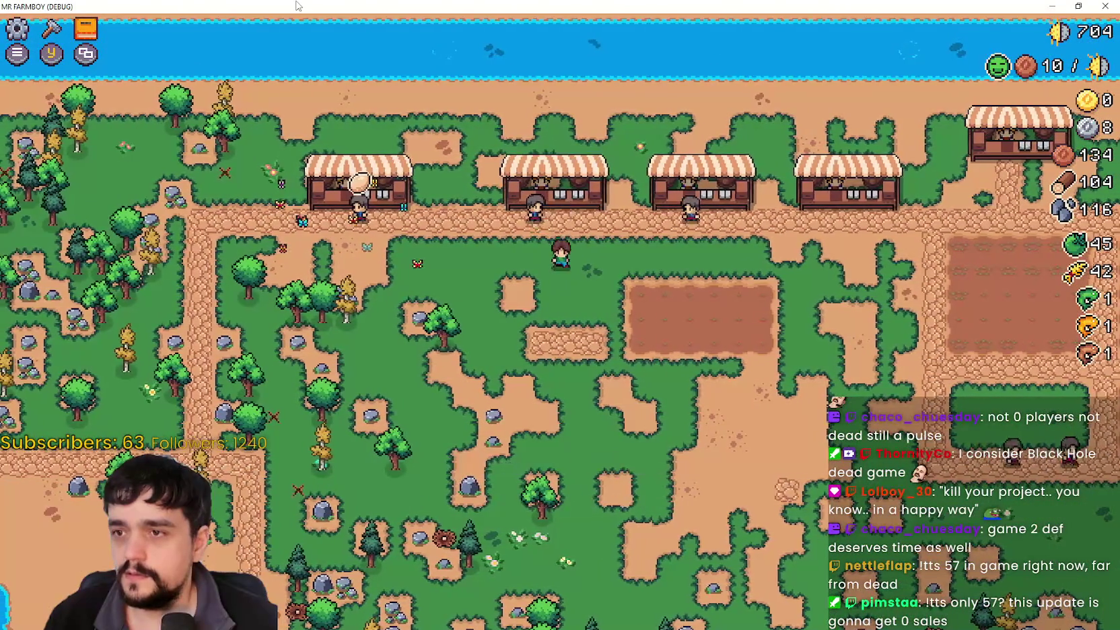
key("Right")
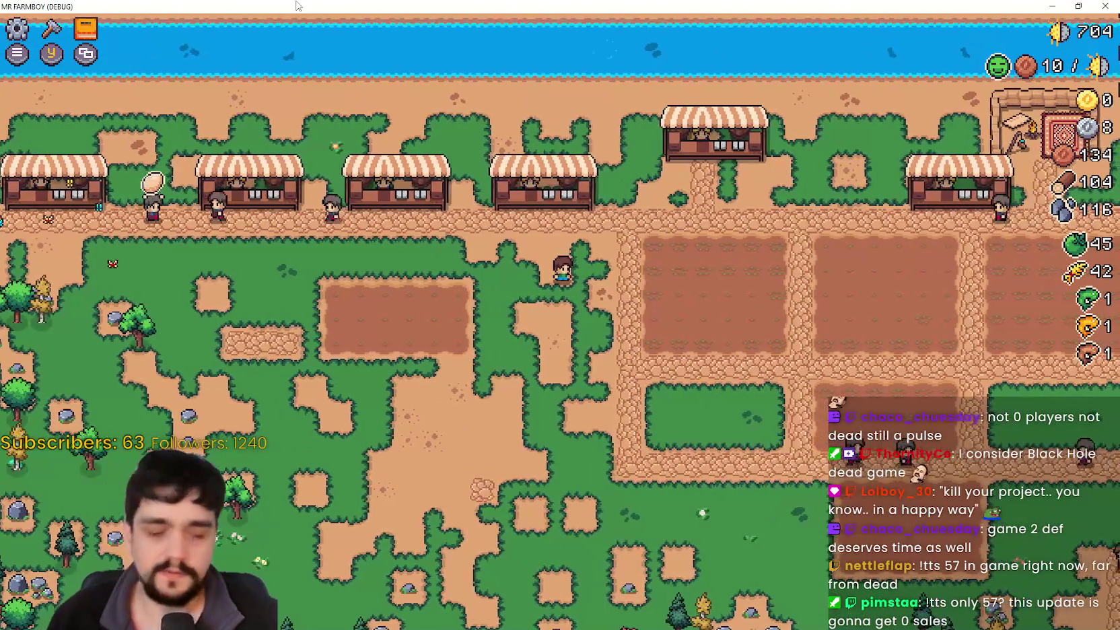
key("alt+Tab")
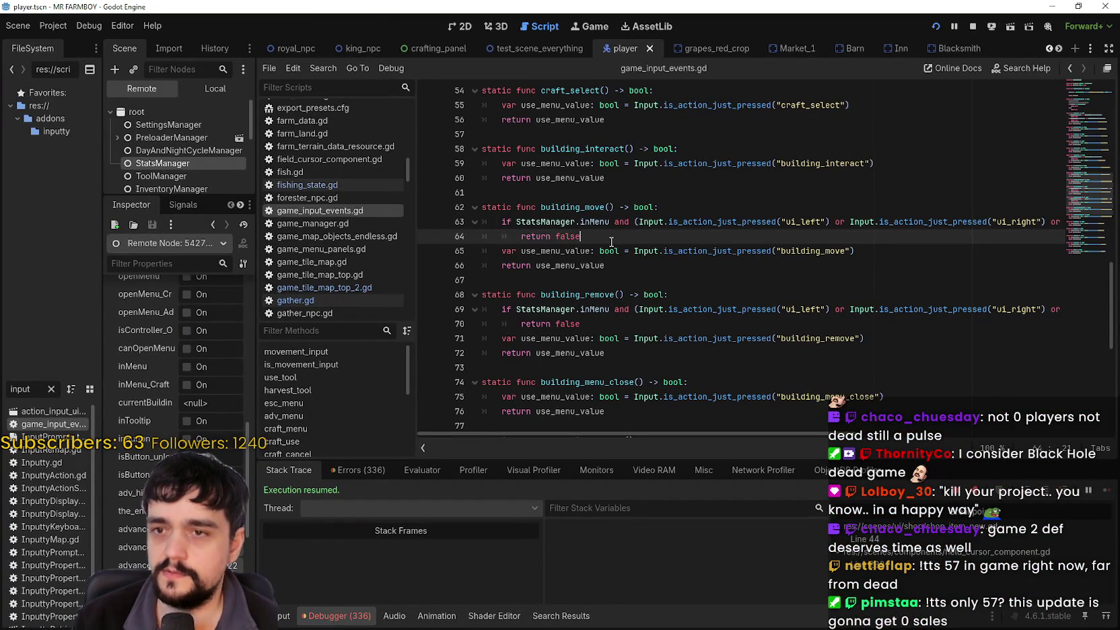
Step: Select the StatsManager.inMenu guard in building_move and scroll down to roll()
left_click_drag(532, 237, 502, 225)
left_click_drag(568, 236, 580, 236)
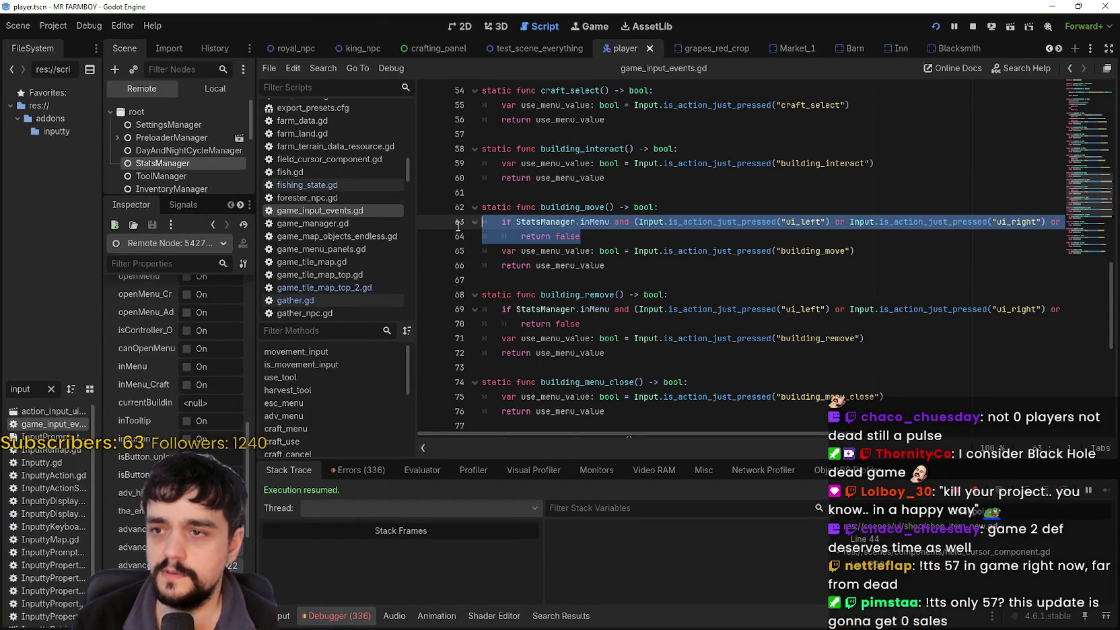
double_click(594, 222)
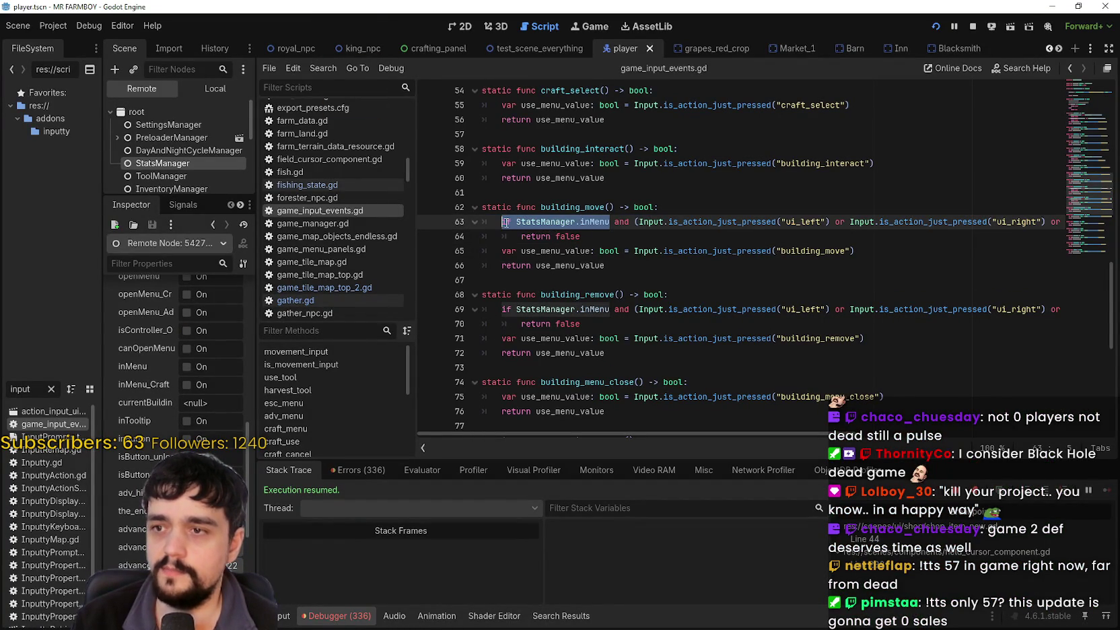
left_click_drag(609, 222, 511, 214)
scroll("up", 3)
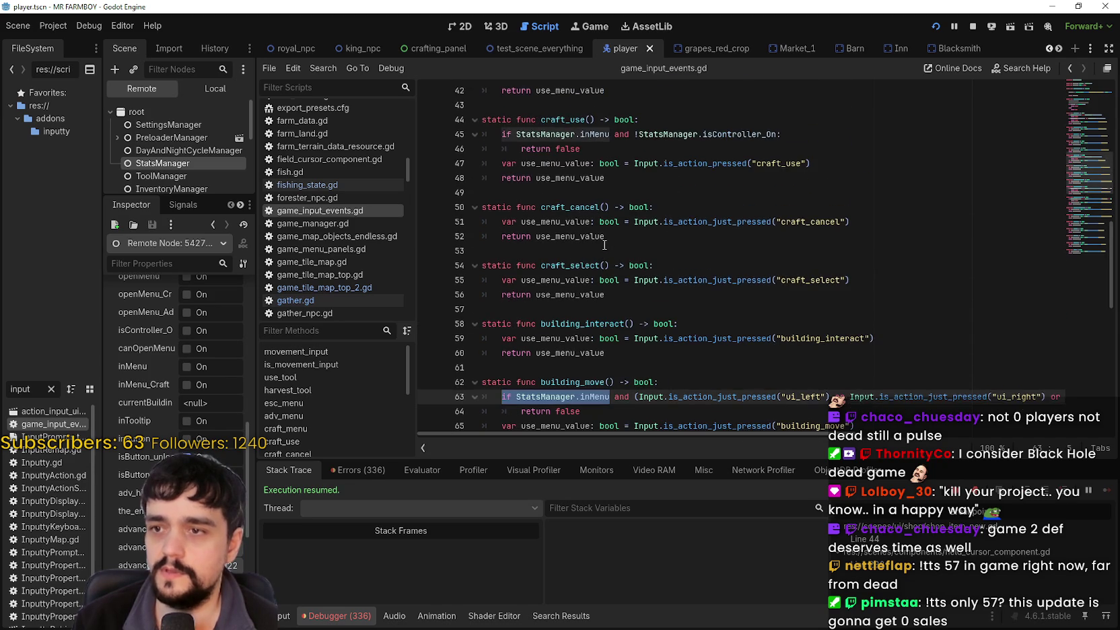
scroll("down", 3)
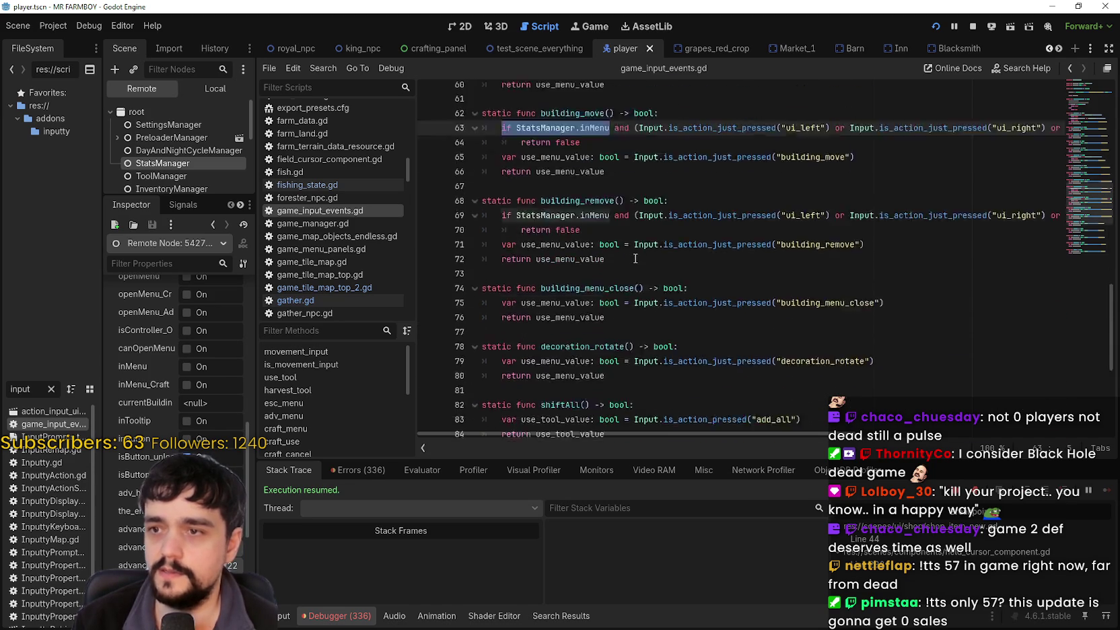
scroll("down", 3)
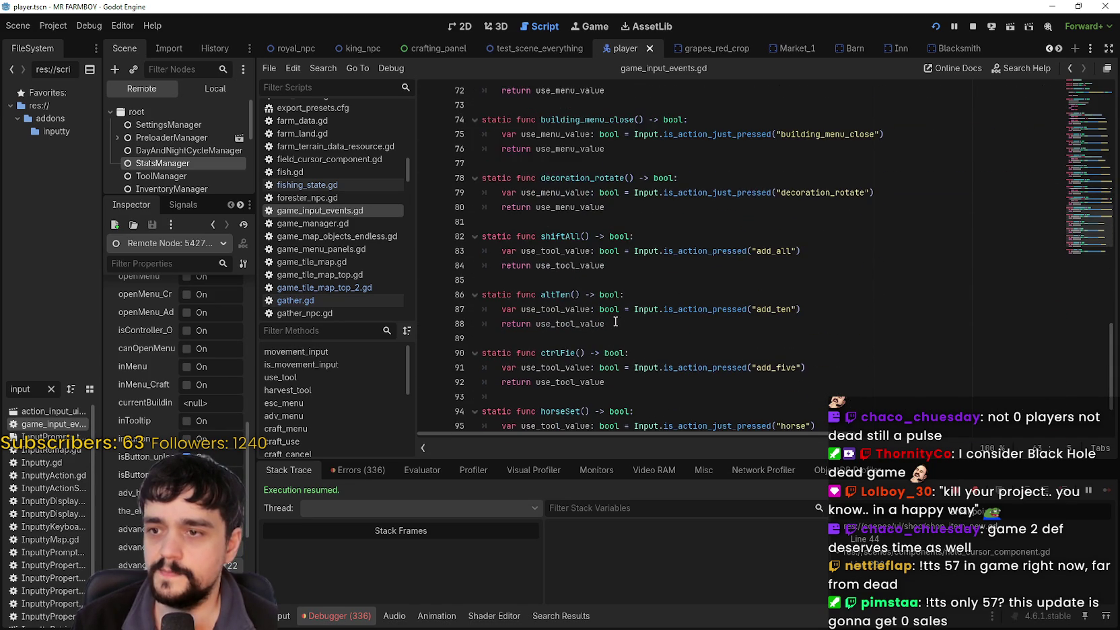
Step: Add a 'StatsManager.inMenu:' guard with 'return false' at the top of roll()
left_click(680, 383)
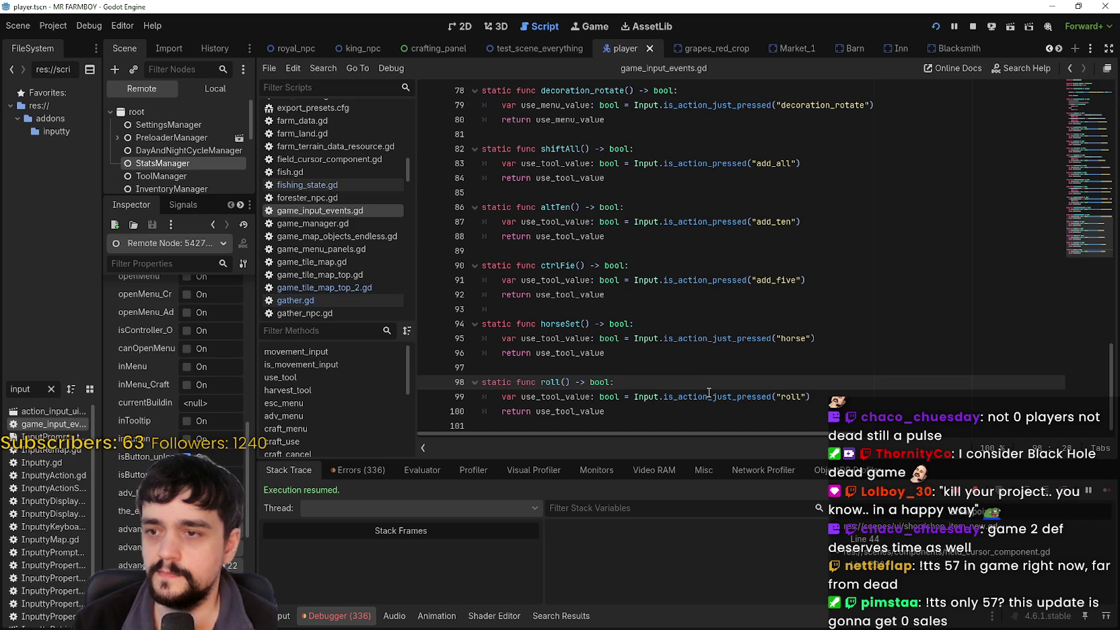
key("Return")
type("StatsManager.inMenu")
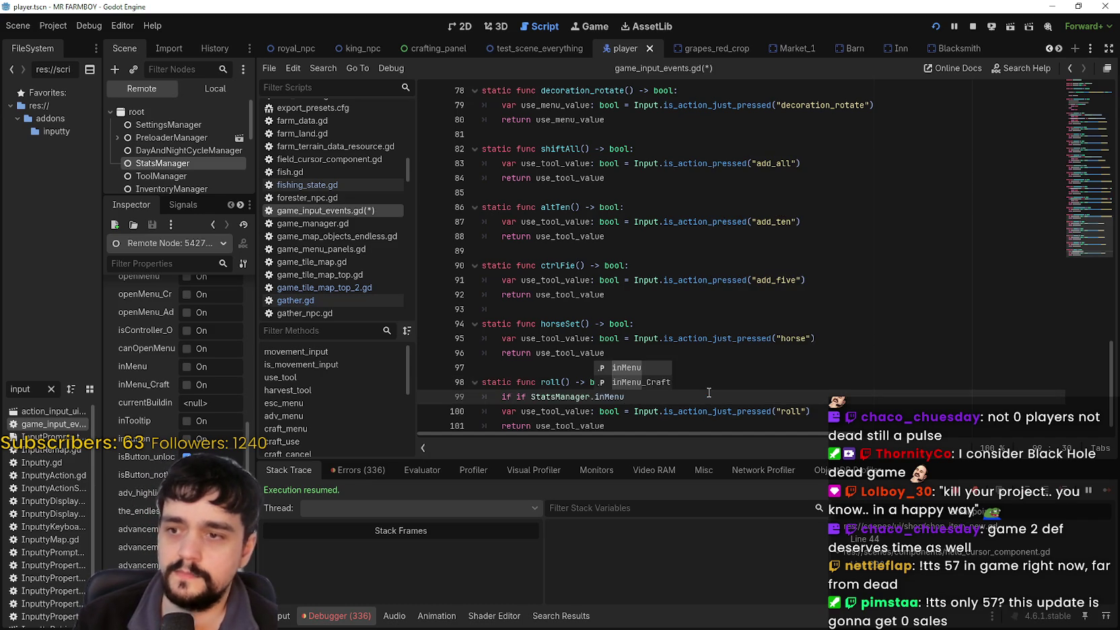
type(":")
key("Return")
type("return")
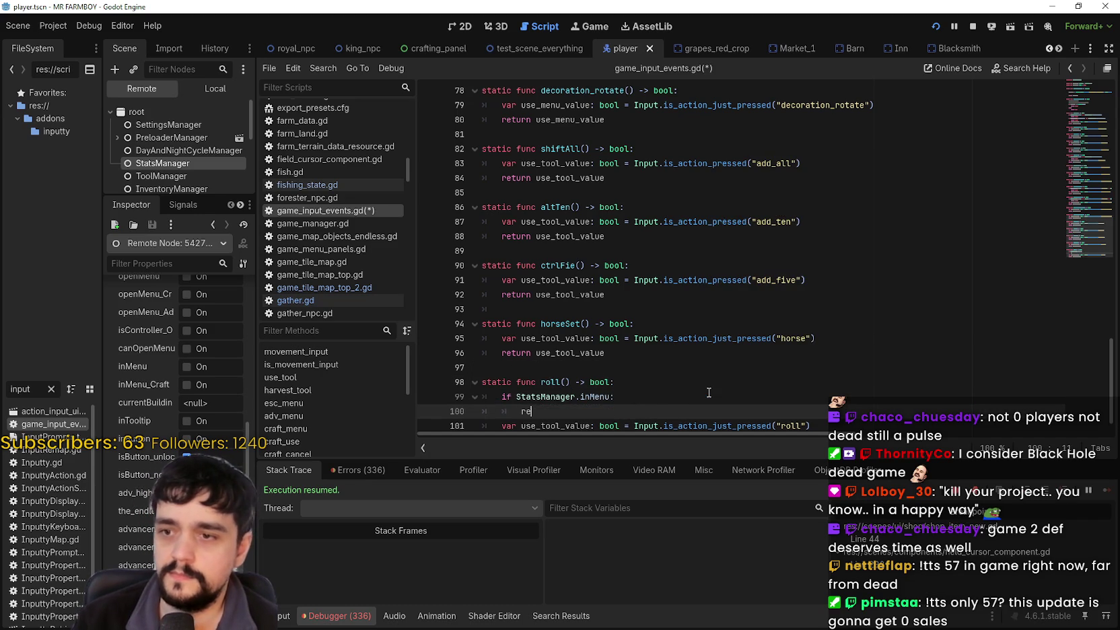
left_click_drag(563, 418, 441, 398)
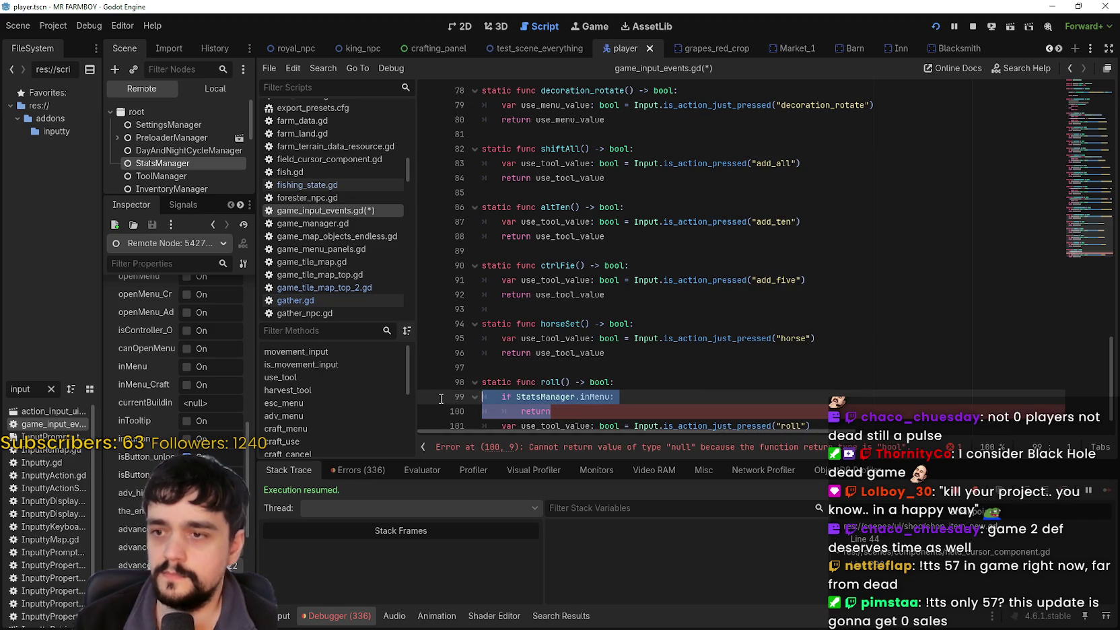
left_click(581, 411)
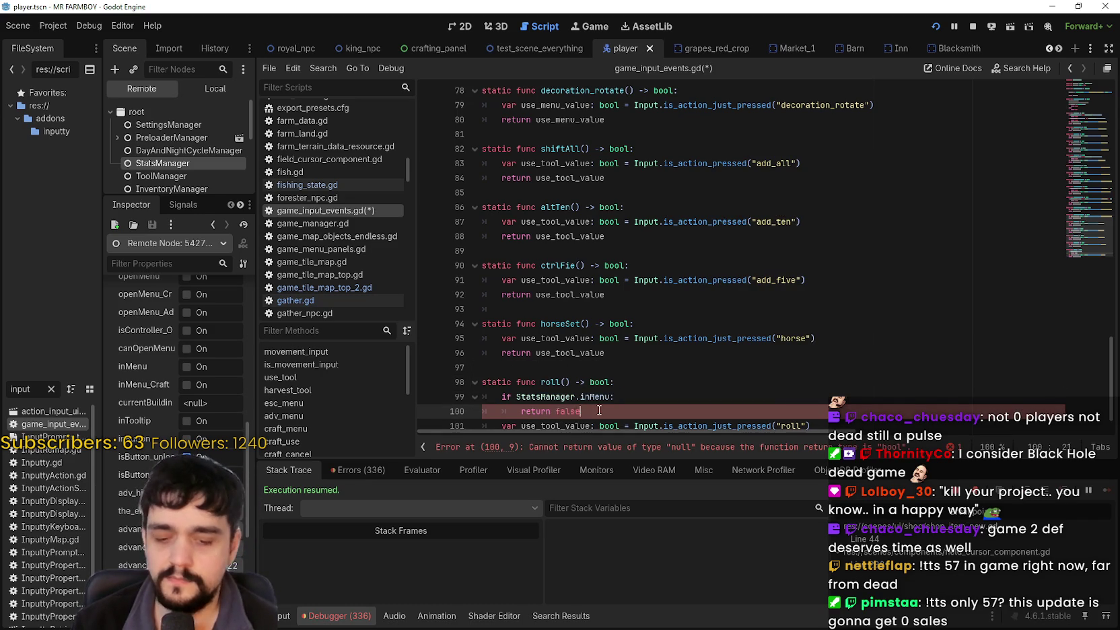
type("e")
Step: Copy roll()'s two-line inMenu guard into horseSet() and save the script
scroll("down", 3)
left_click_drag(592, 382, 481, 367)
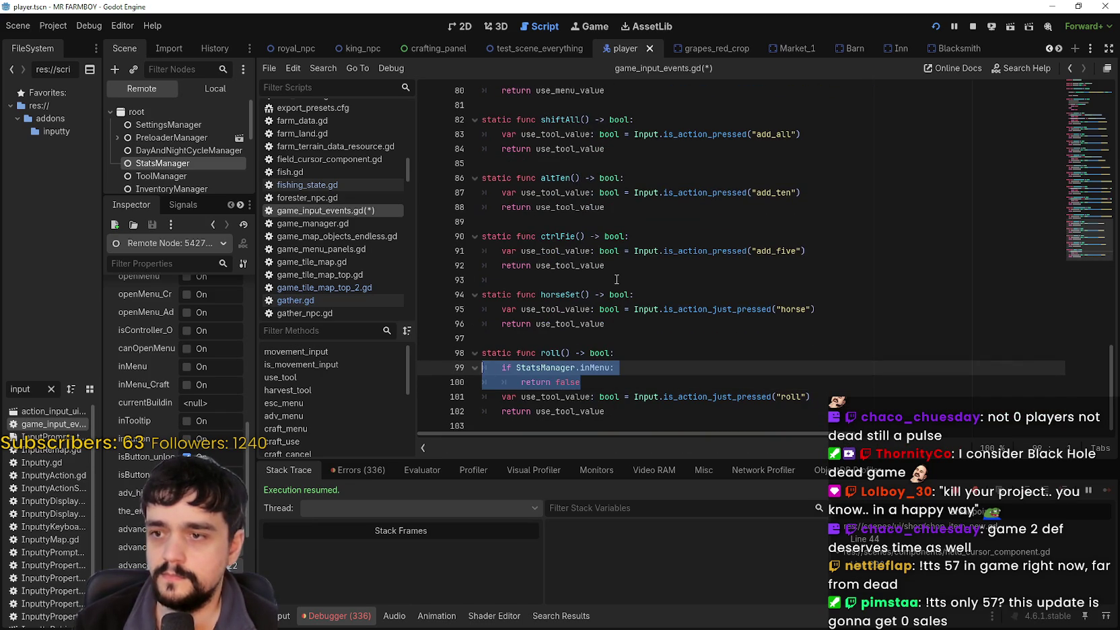
key("ctrl+c")
left_click(657, 296)
key("Return")
key("BackSpace")
key("ctrl+v")
key("ctrl+s")
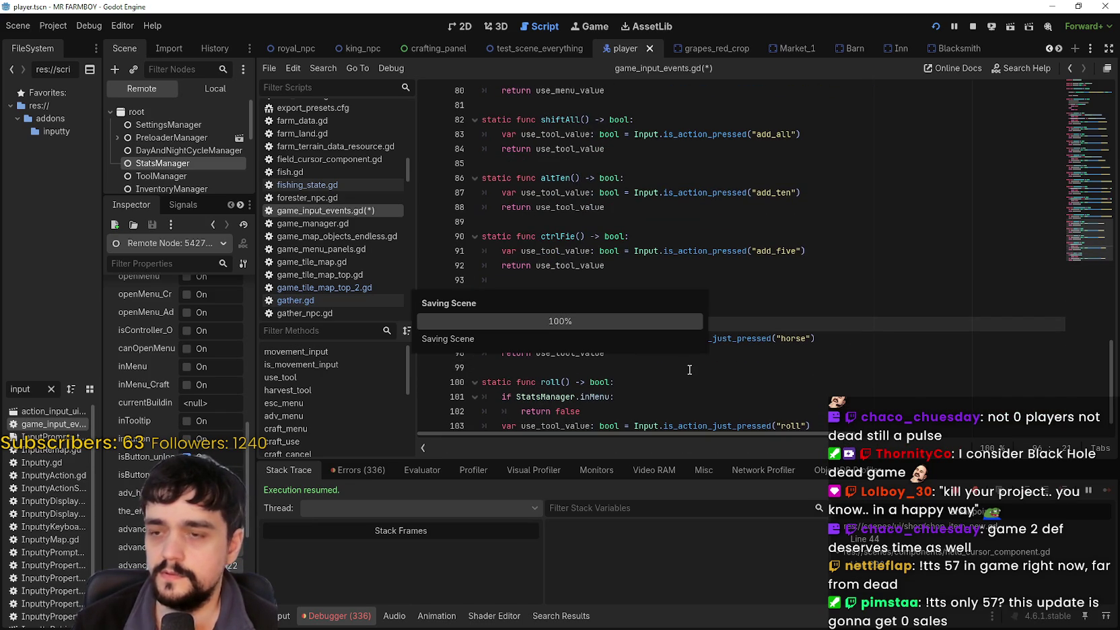
scroll("down", 3)
left_click(644, 385)
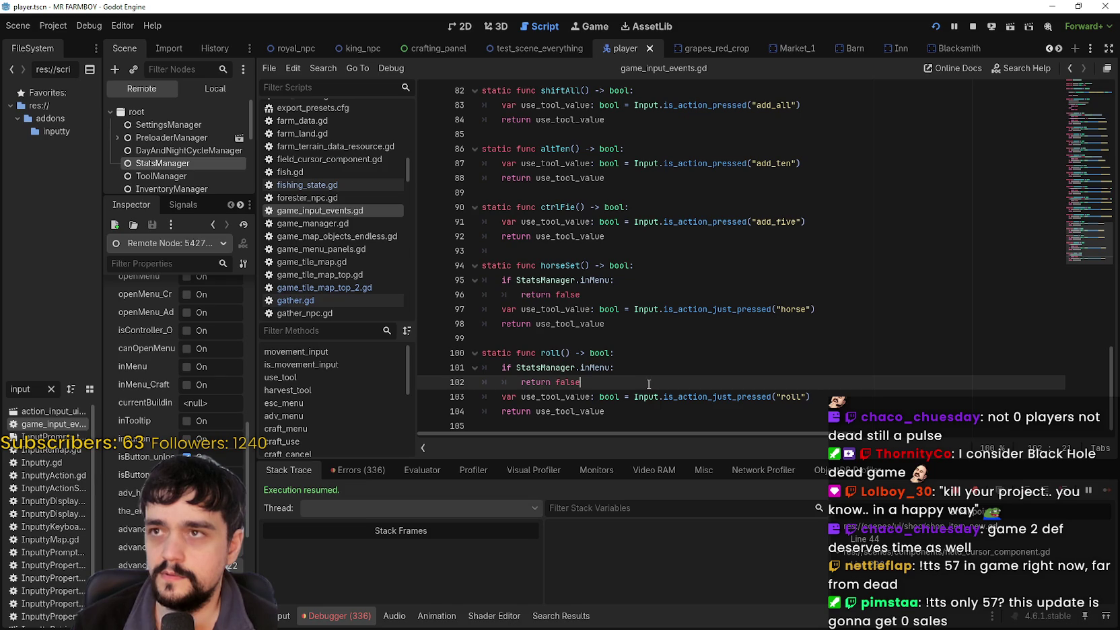
Step: Walk the farmer onto the tilled plot and plant green tomato seeds on the first tiles
key("alt+Tab")
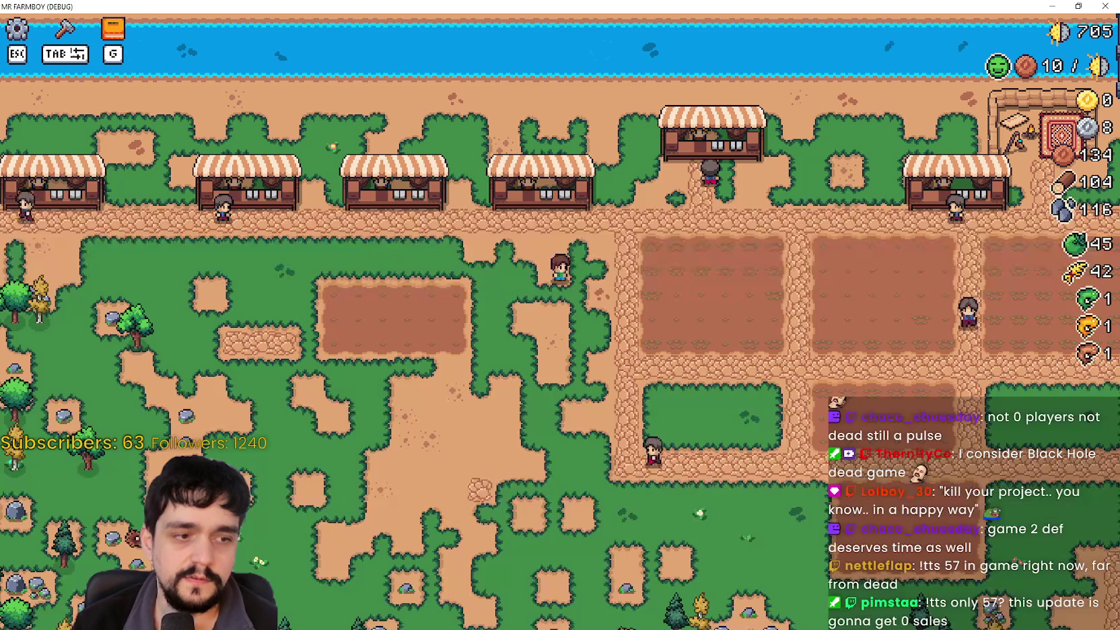
key("a")
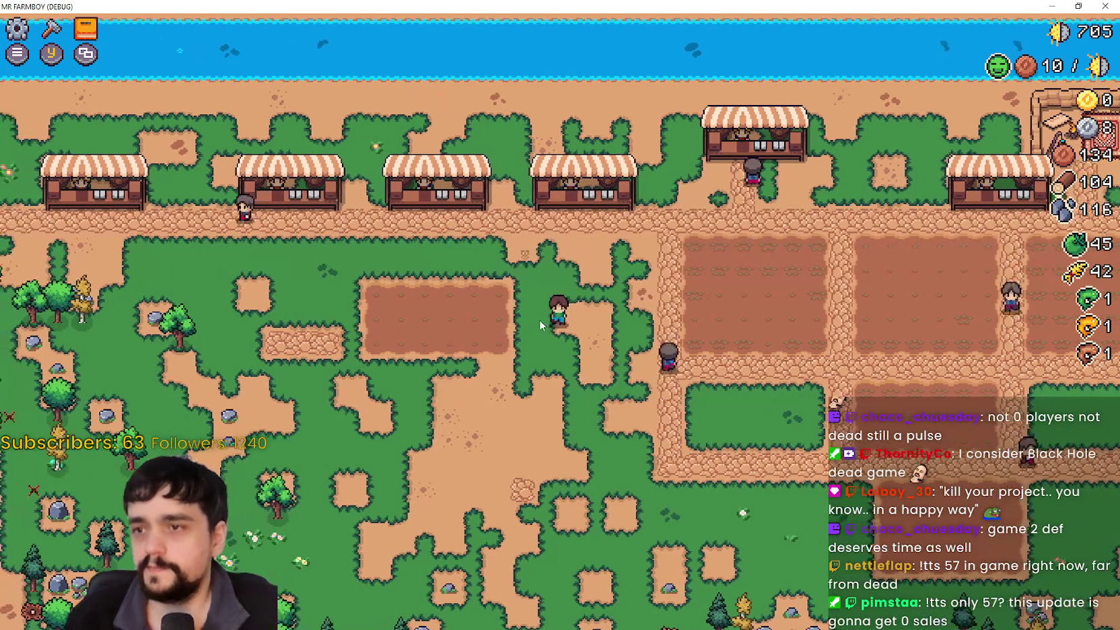
key("d")
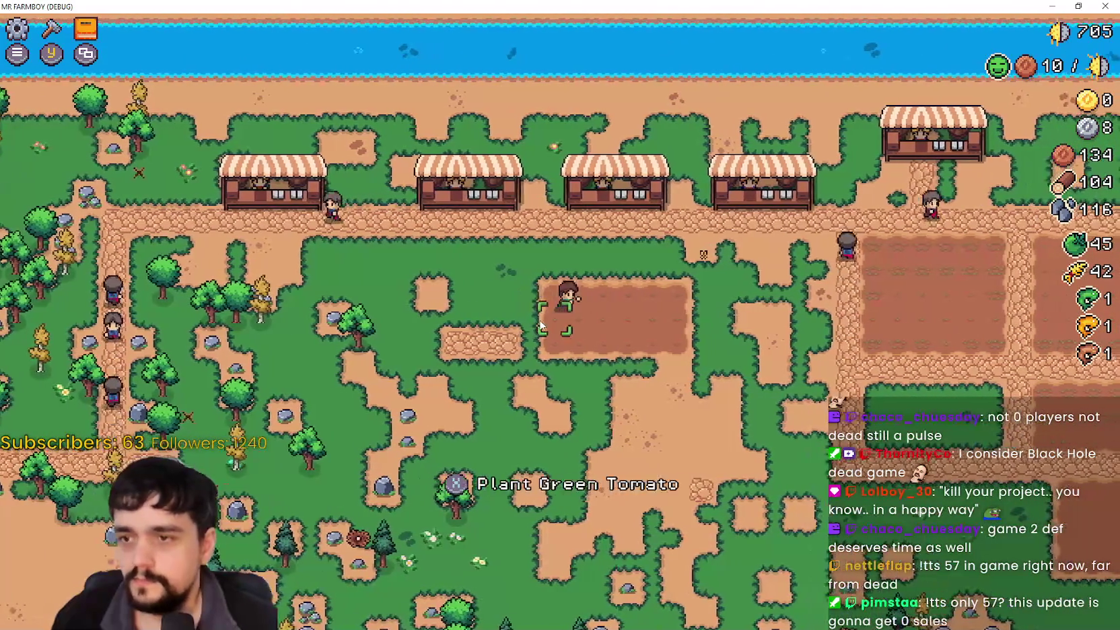
left_click(541, 325)
key("a")
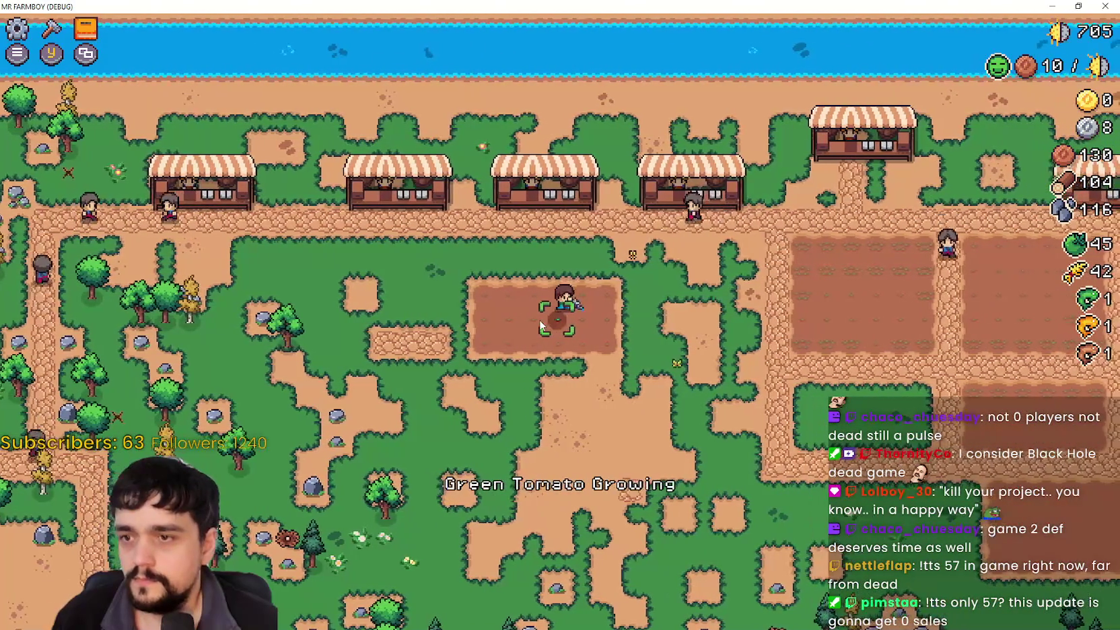
left_click(539, 323)
key("d")
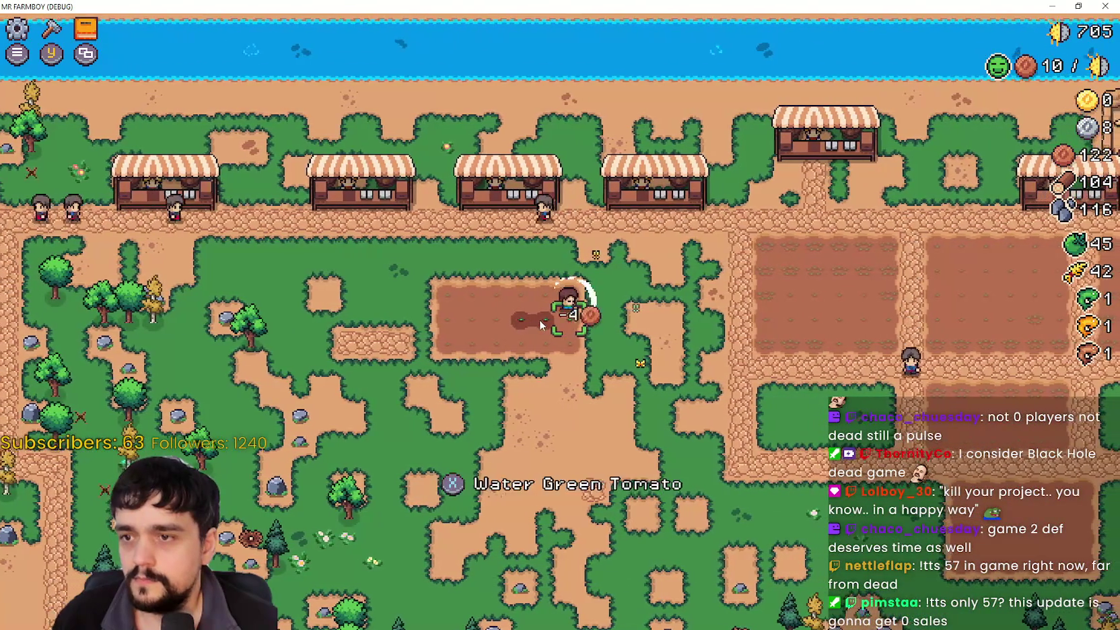
left_click(539, 319)
left_click(539, 319)
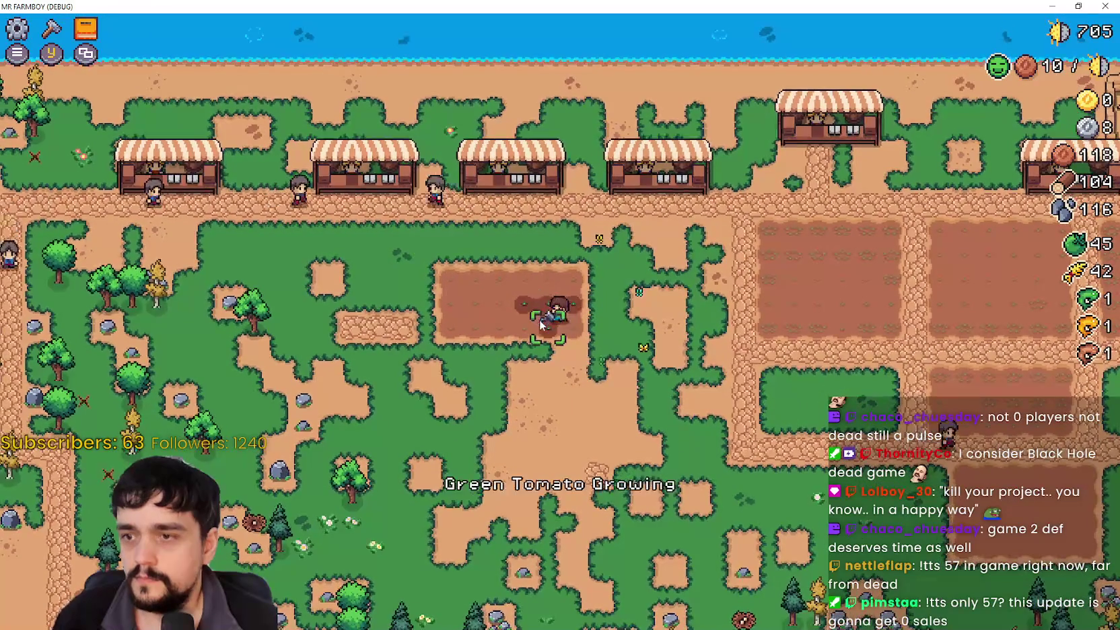
key("a")
left_click(539, 319)
Step: Plant green tomatoes on the remaining plot tiles, then walk up to the market stalls
key("d")
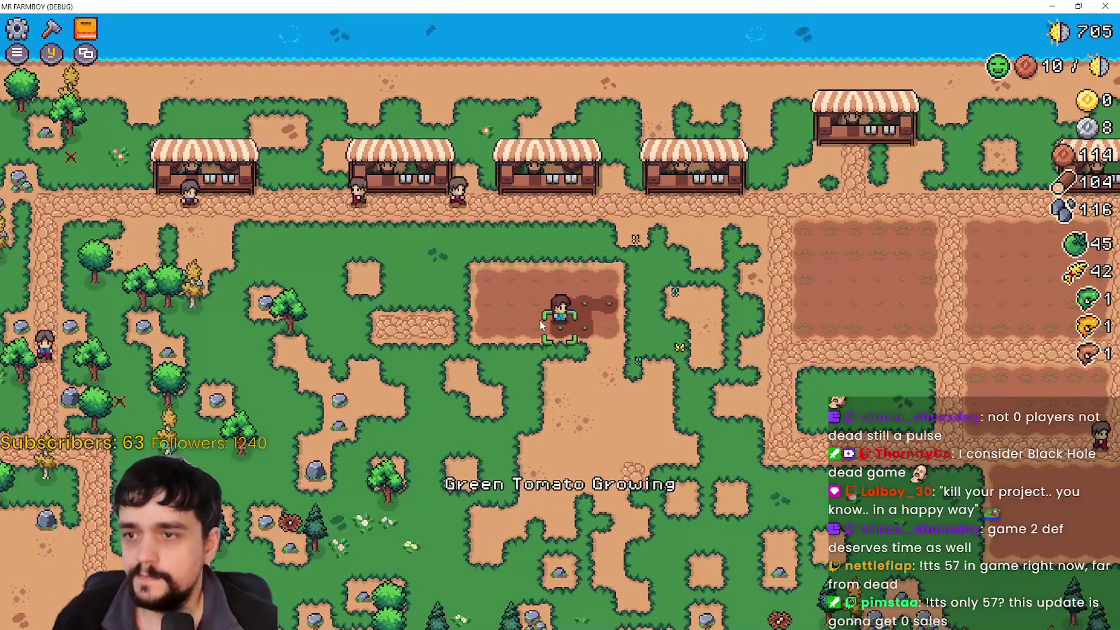
key("a")
left_click(539, 319)
left_click(539, 319)
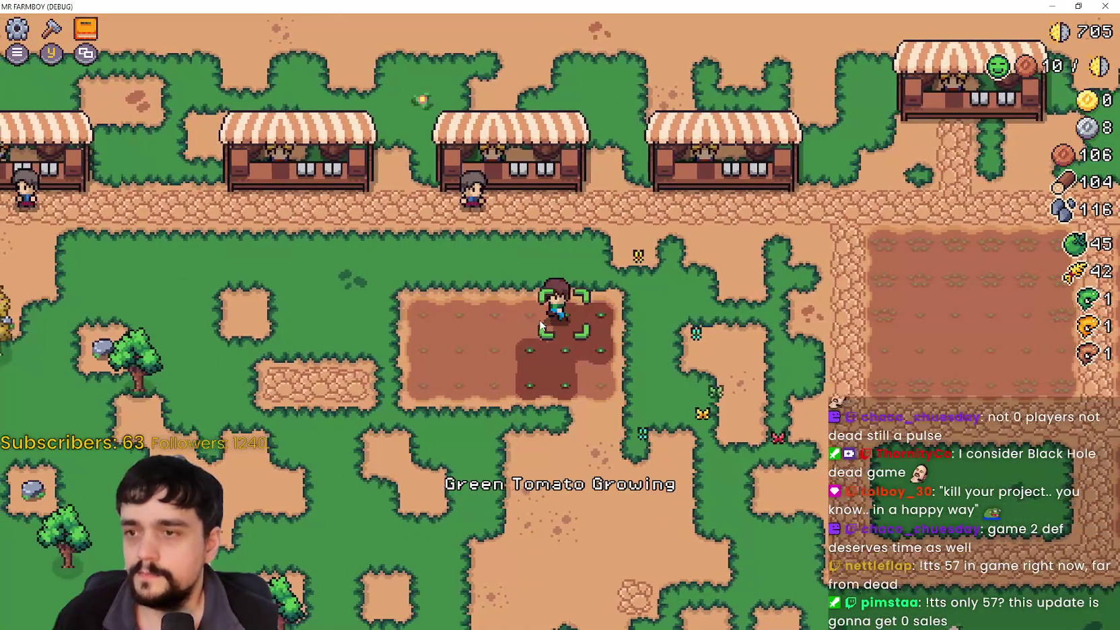
key("a")
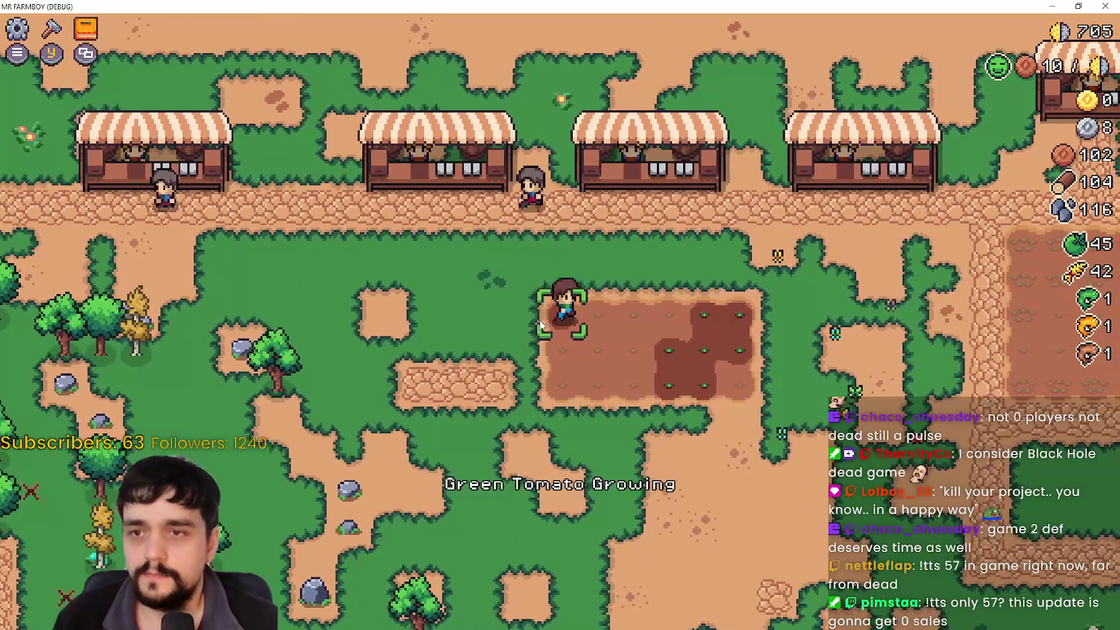
key("d")
key("w")
key("w")
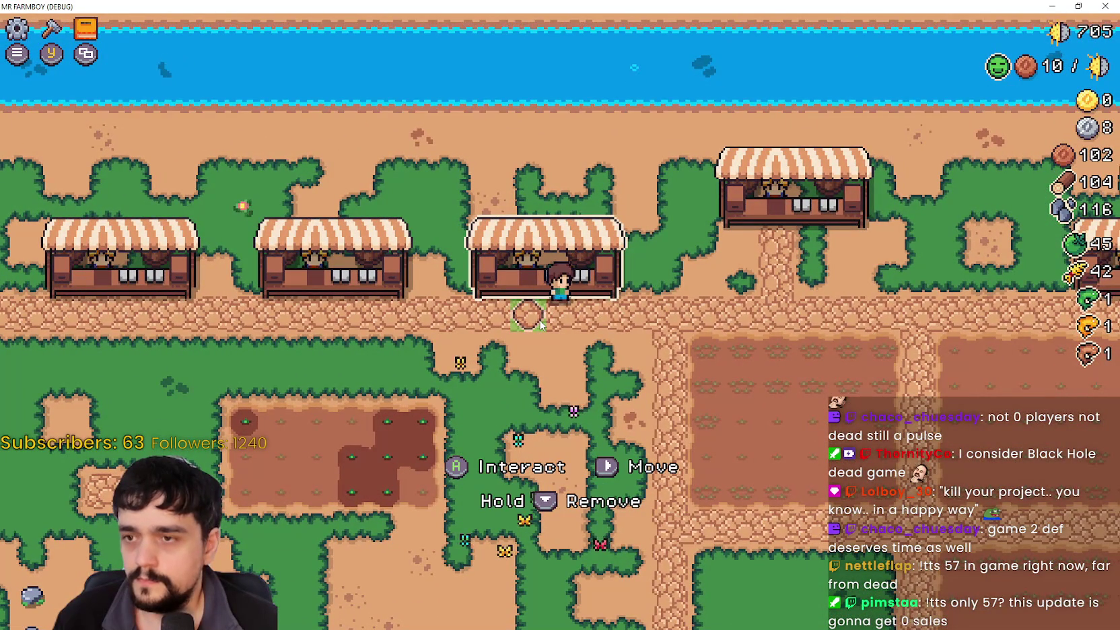
Step: Open and close the Market at the middle stall three times, stepping away and back between tries
left_click(540, 324)
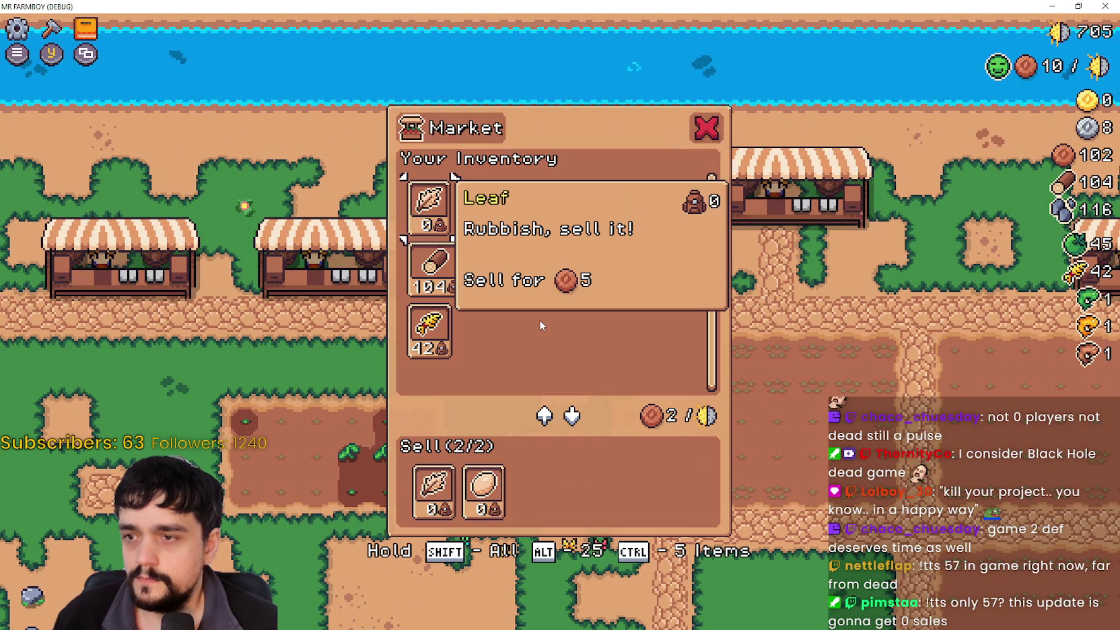
key("Escape")
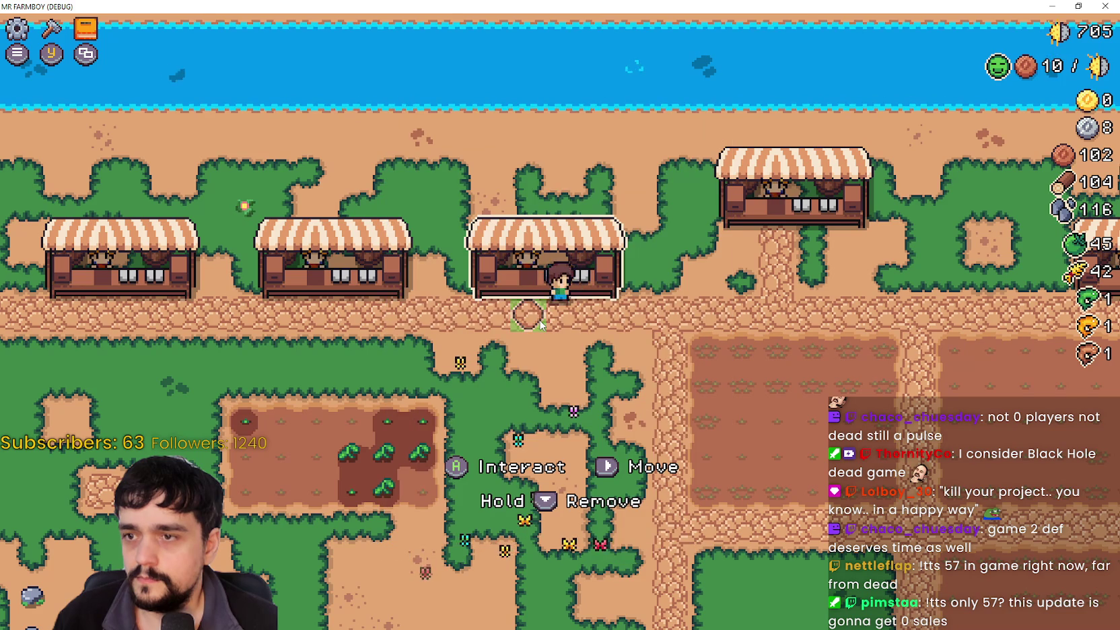
left_click(540, 325)
key("Escape")
key("s")
key("w")
left_click(539, 319)
key("Escape")
Step: Walk the farmer along the road and back, then open and close the Market again
key("s")
key("d")
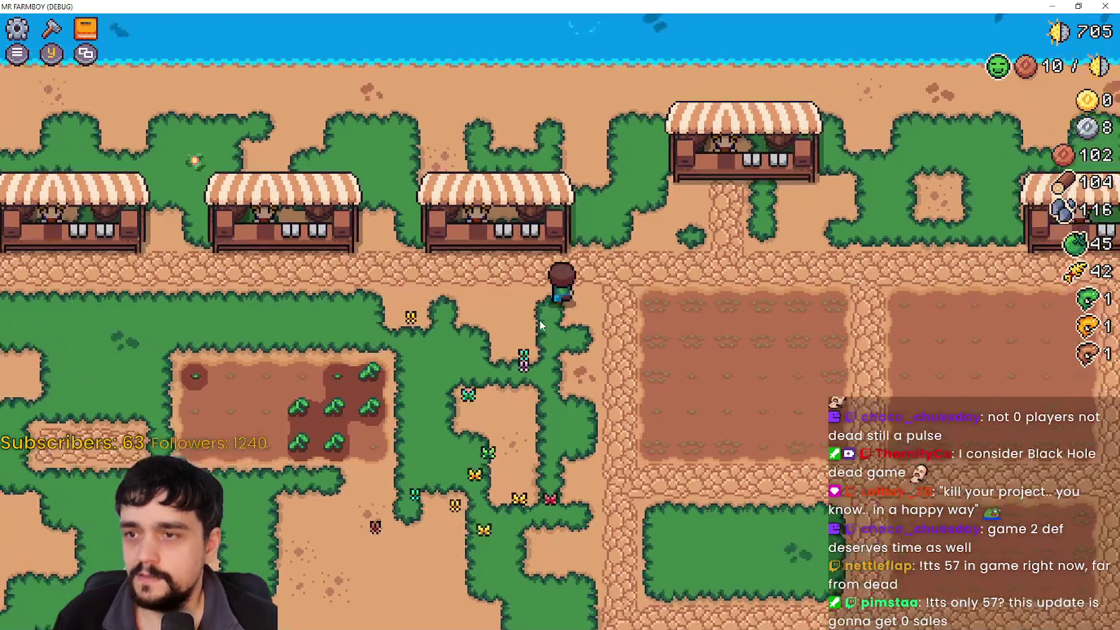
key("a")
key("w")
key("w")
key("s")
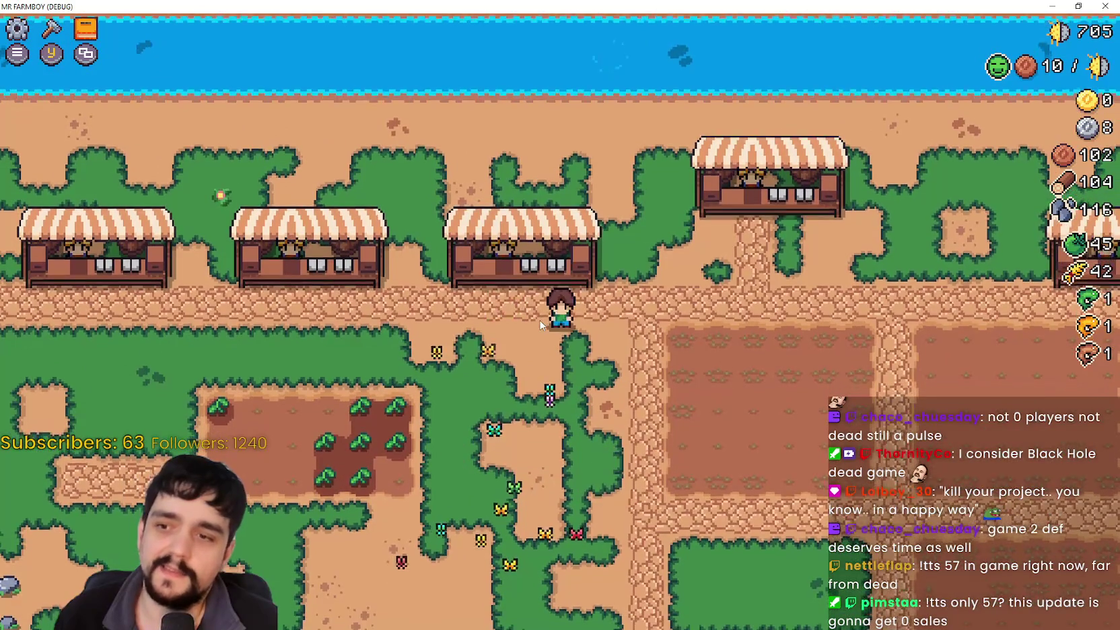
key("w")
left_click(541, 325)
key("Escape")
Step: Walk the farmer left and right along the path past the stalls
key("d")
key("d")
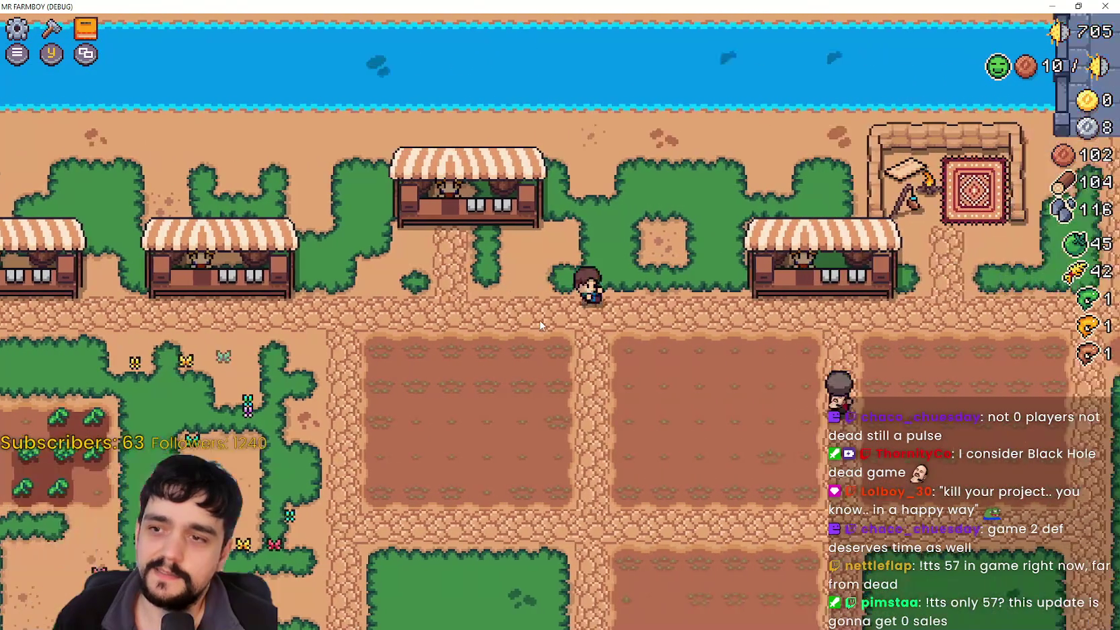
key("a")
key("s")
key("a")
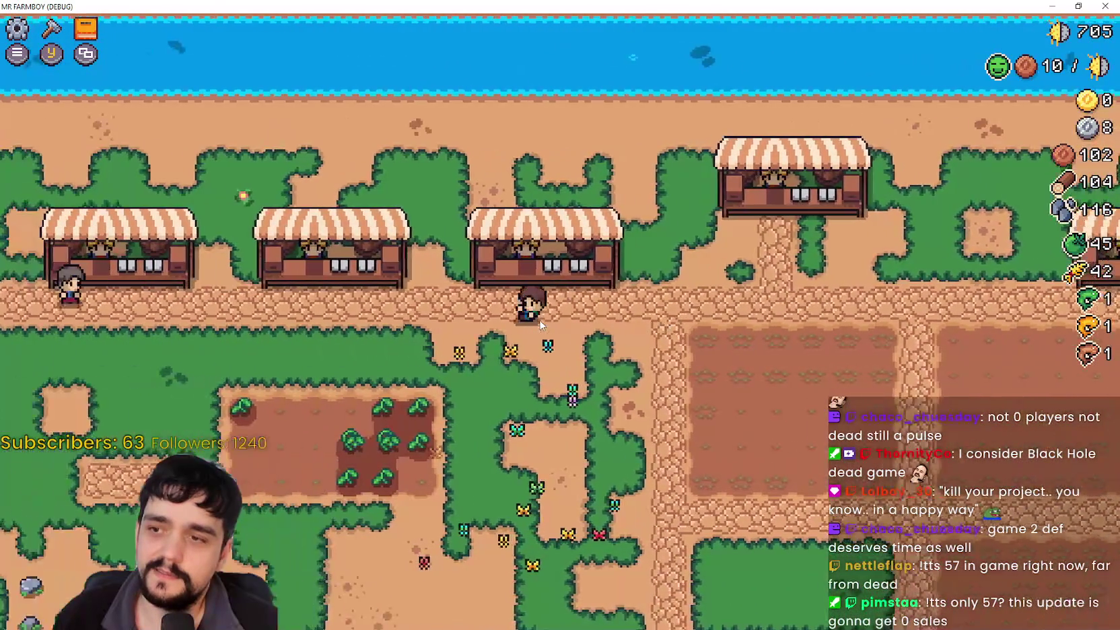
key("w")
key("d")
key("s")
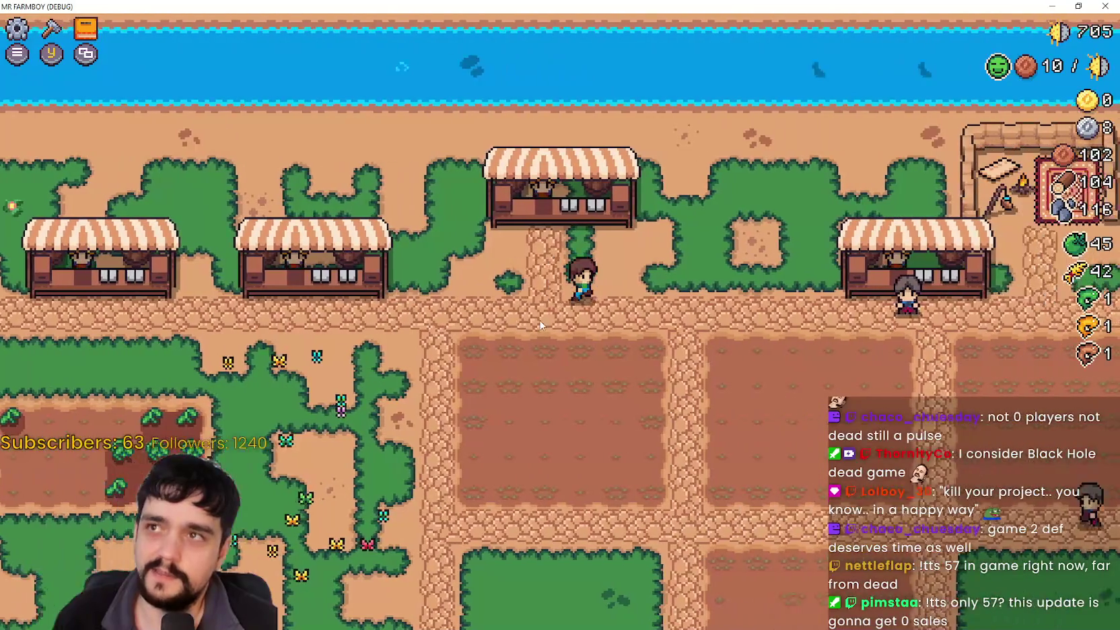
key("a")
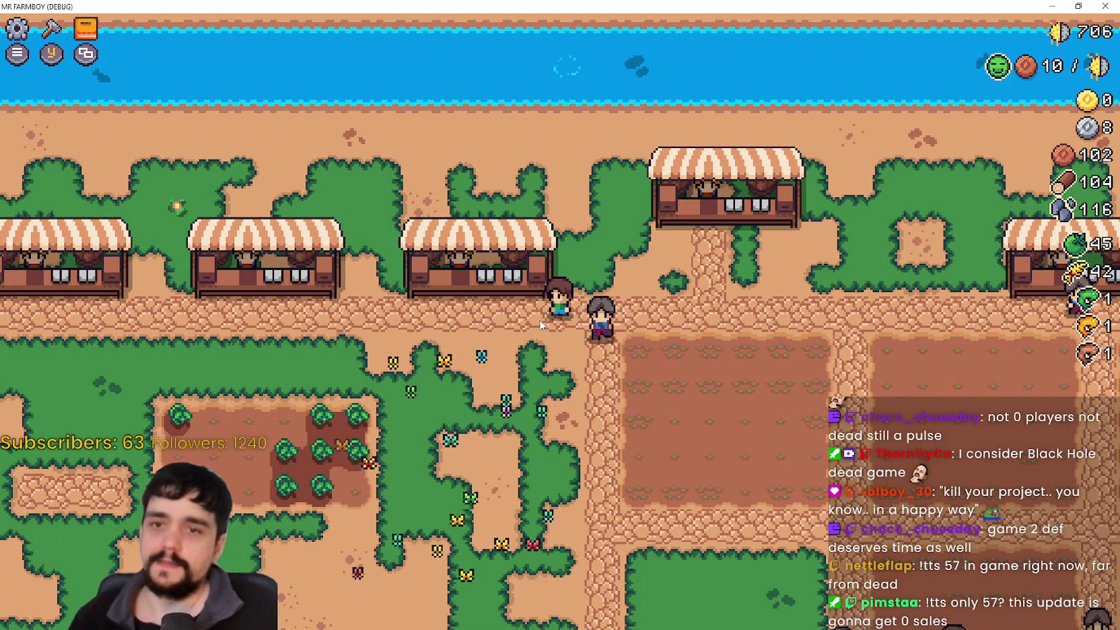
Step: Walk over to another stall and open the Market with E, then close it
key("a")
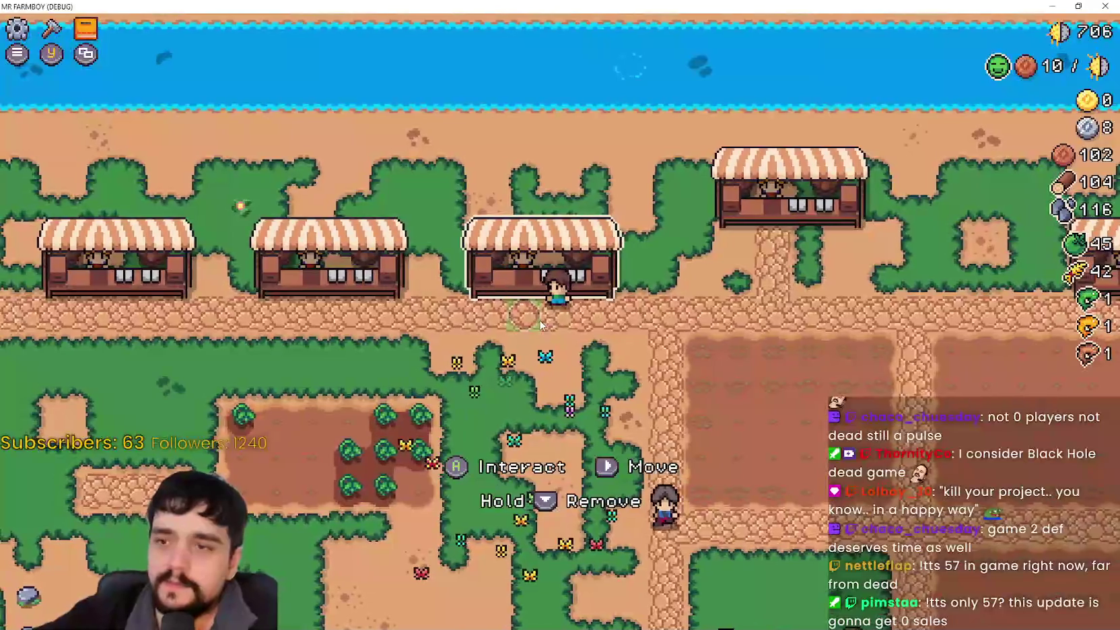
key("s")
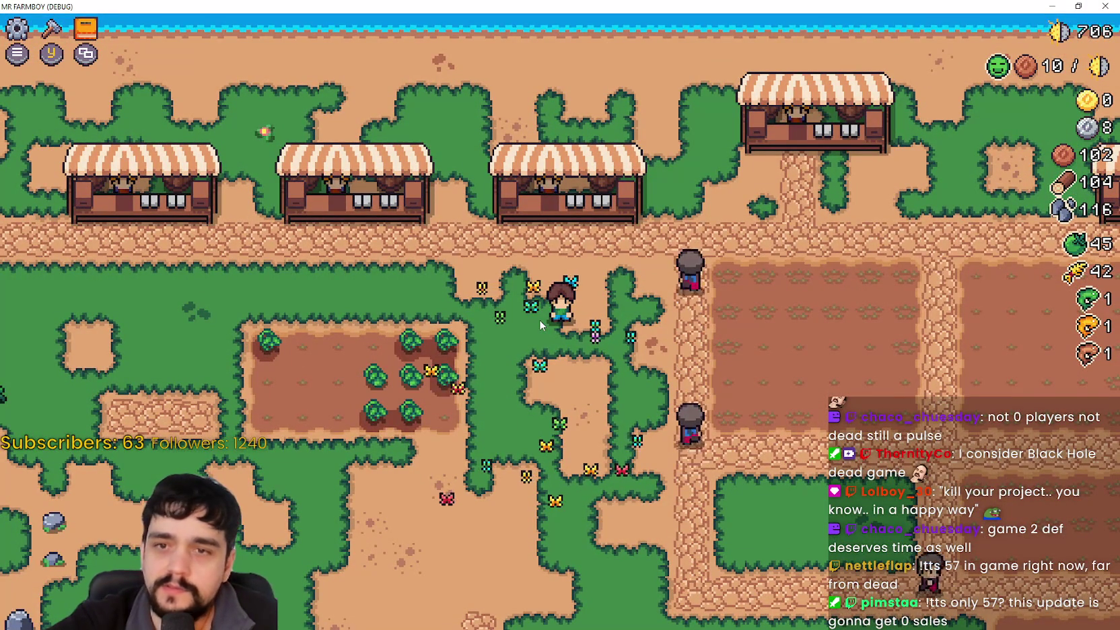
key("w")
key("d")
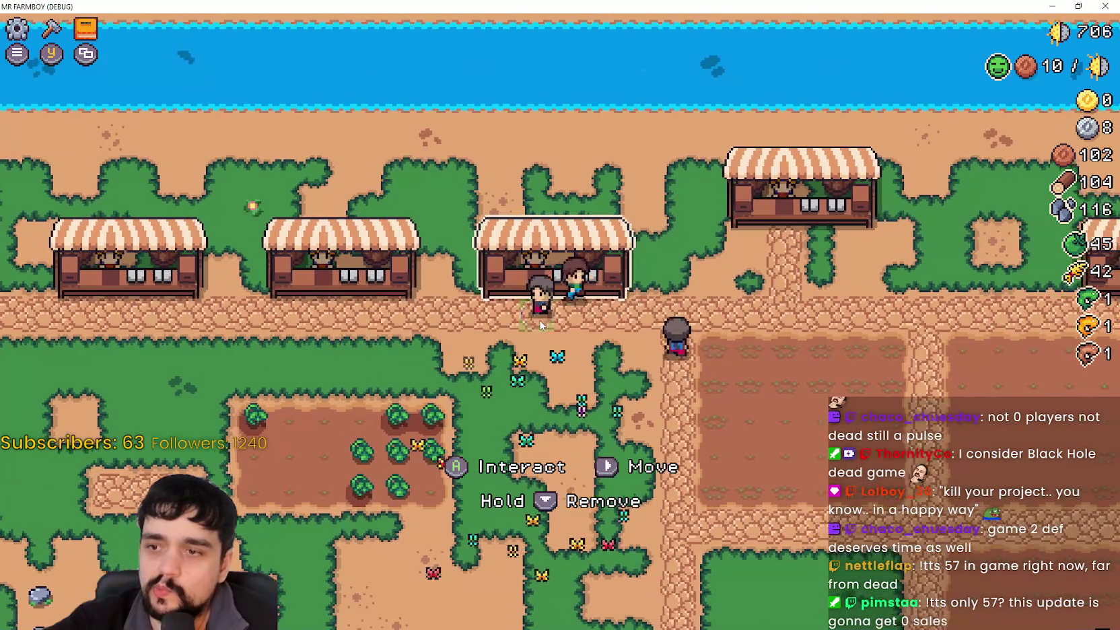
key("w")
key("d")
key("e")
key("Escape")
Step: Visit one more stall, then shrink the game window and drag it right to reveal the script
key("s")
key("d")
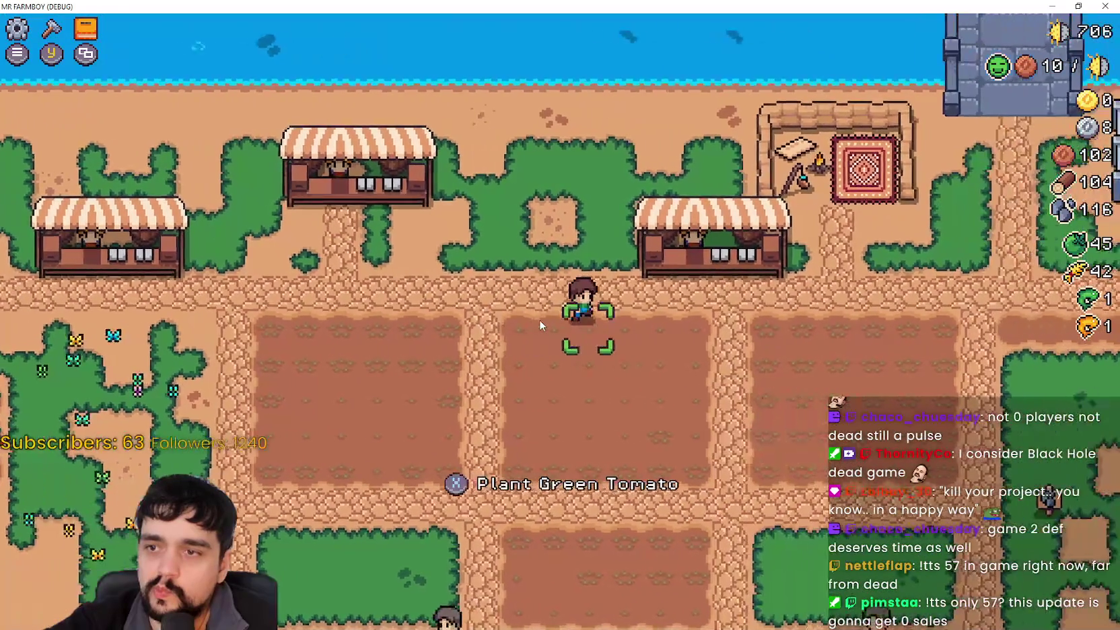
key("w")
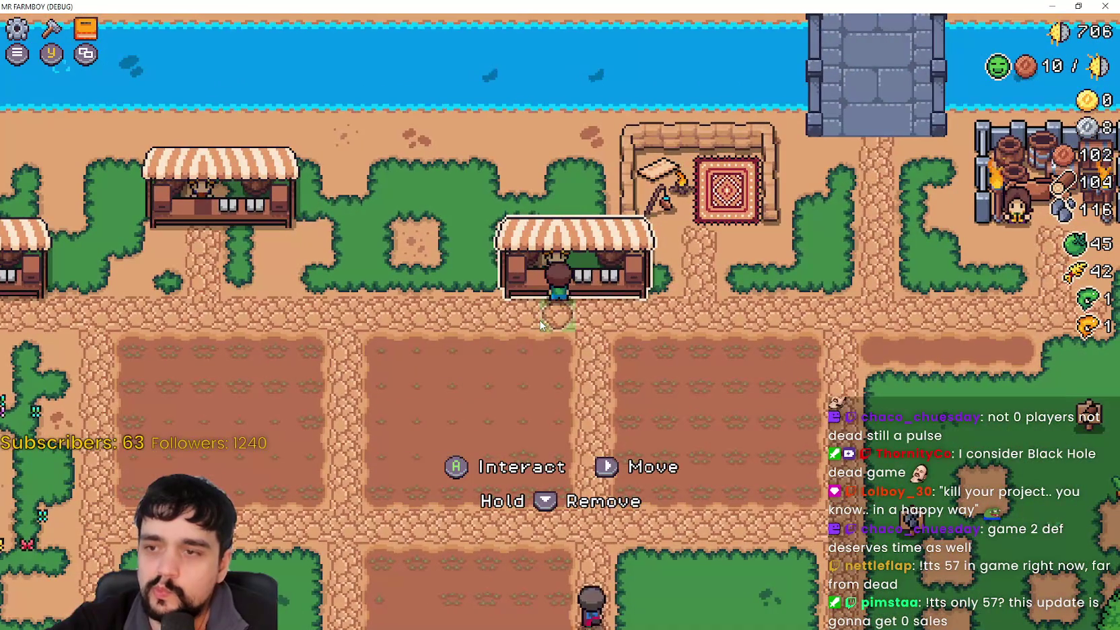
key("a")
key("d")
key("a")
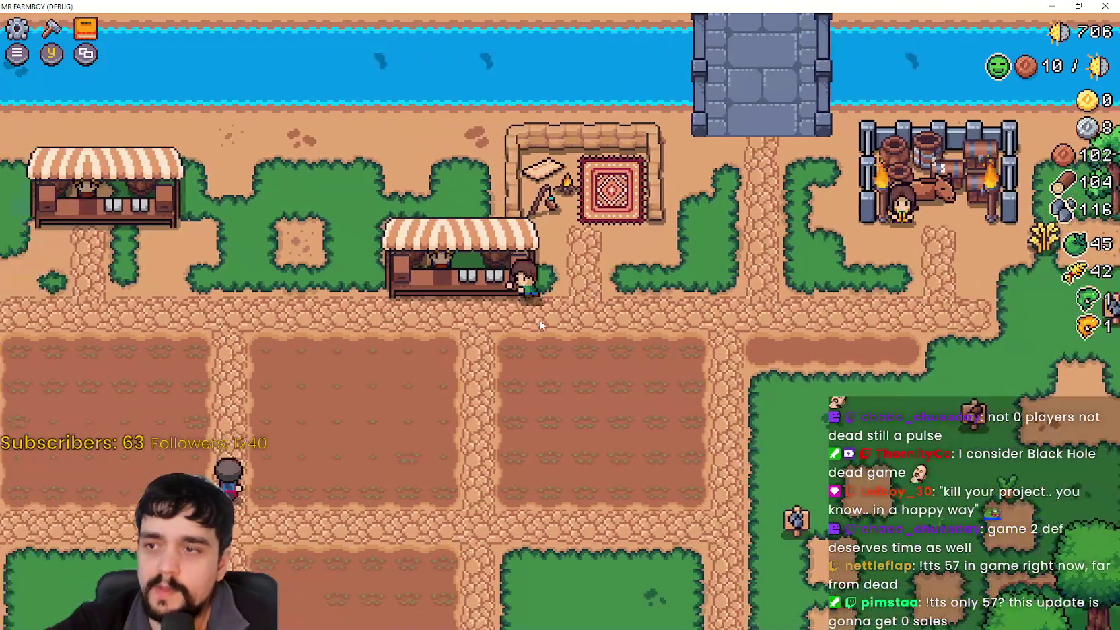
key("a")
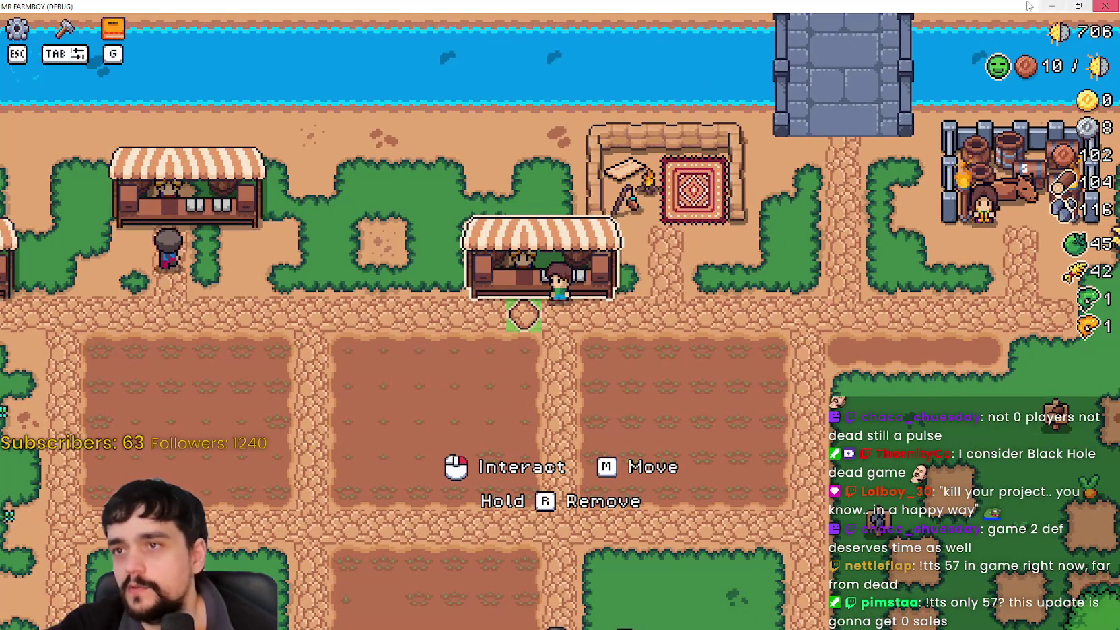
key("super+Down")
left_click_drag(450, 52, 814, 53)
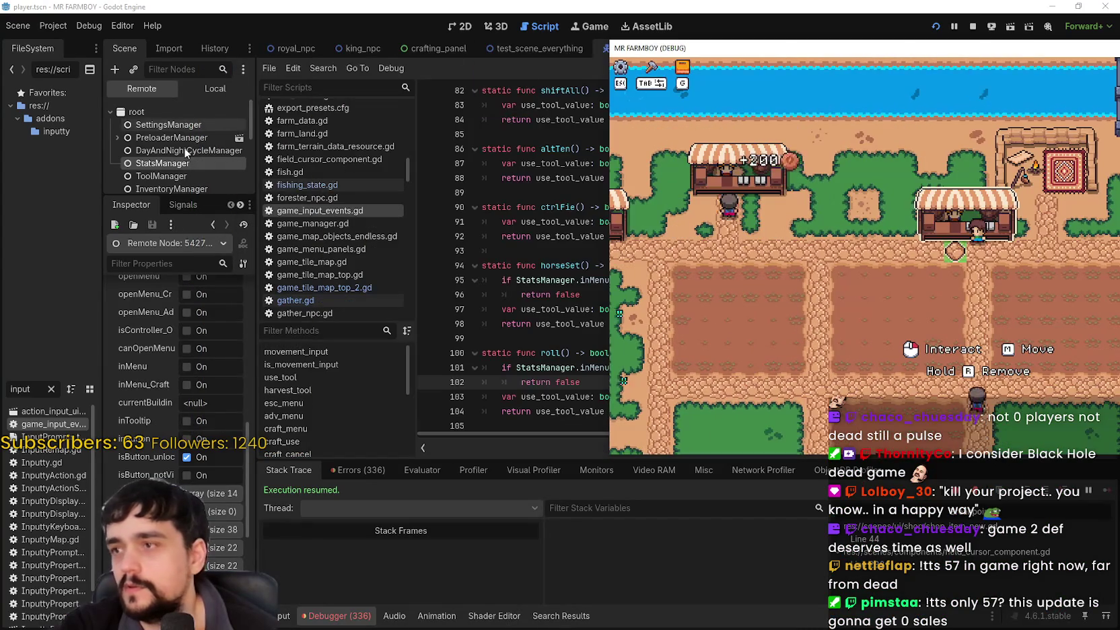
Step: Bring the editor forward and scroll the remote Inspector to StatsManager's inMenu flags
left_click(172, 164)
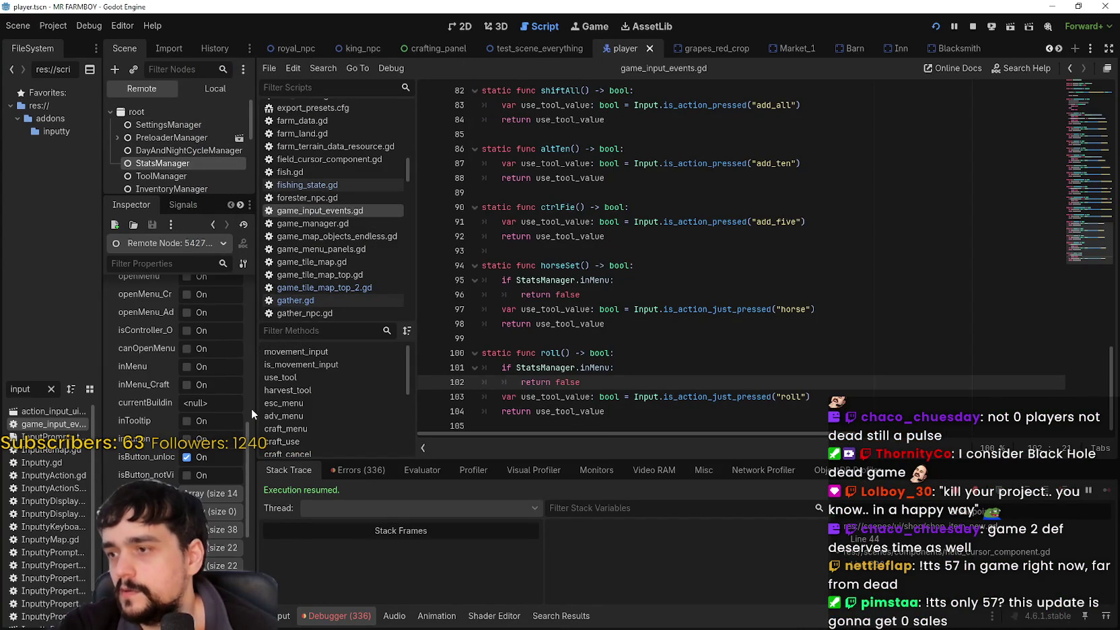
left_click_drag(255, 408, 399, 411)
scroll("up", 3)
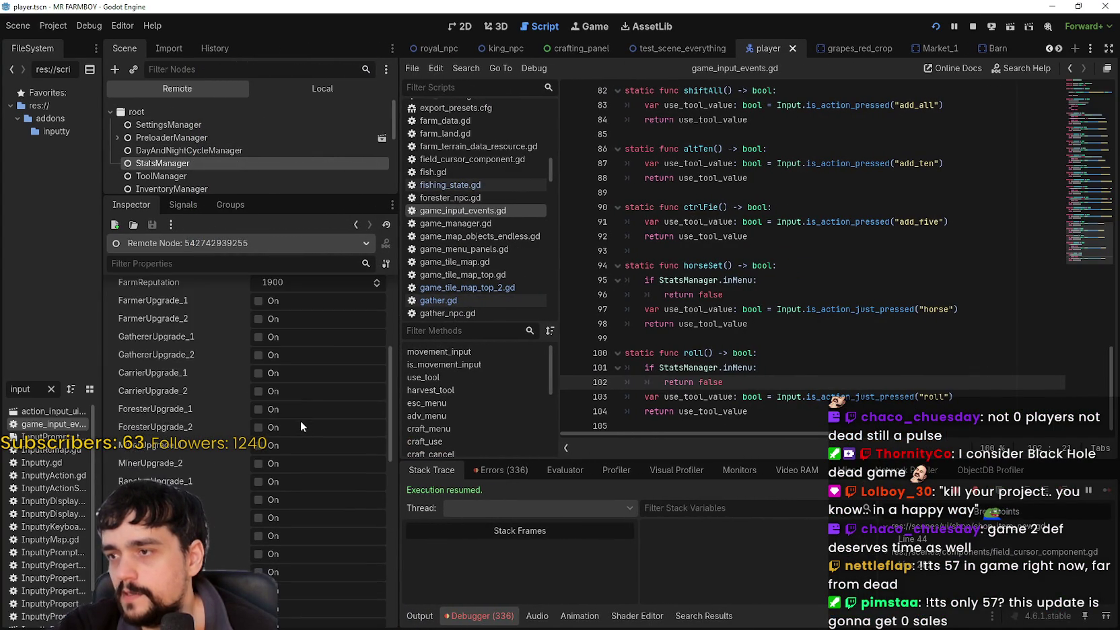
scroll("down", 3)
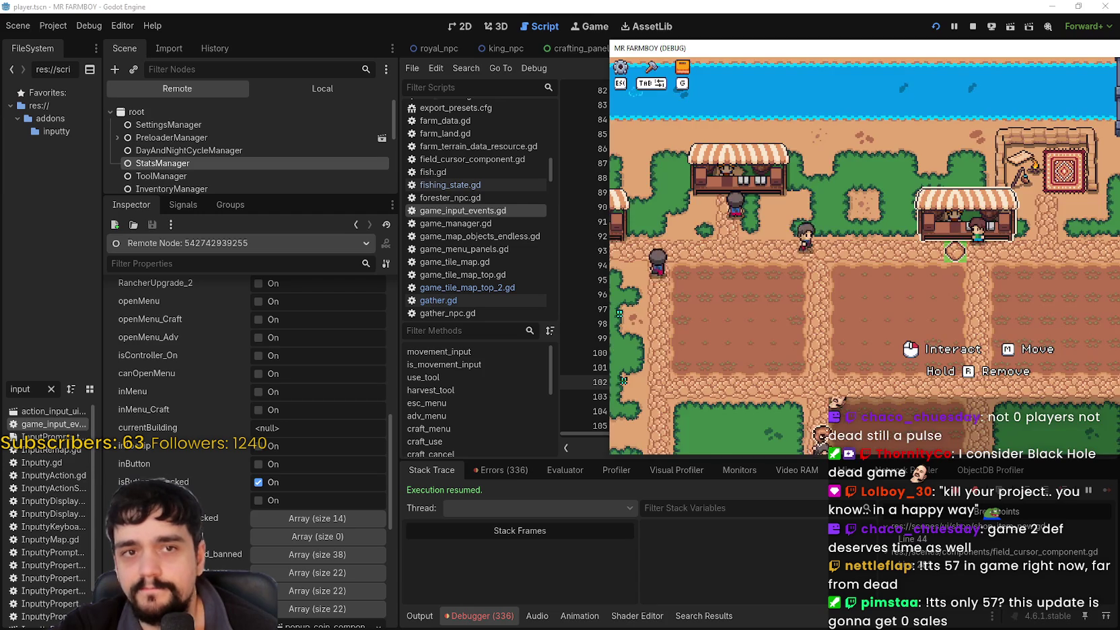
Step: Walk the player with the arrow keys while watching the flags update, then drag the game window left
key("Right")
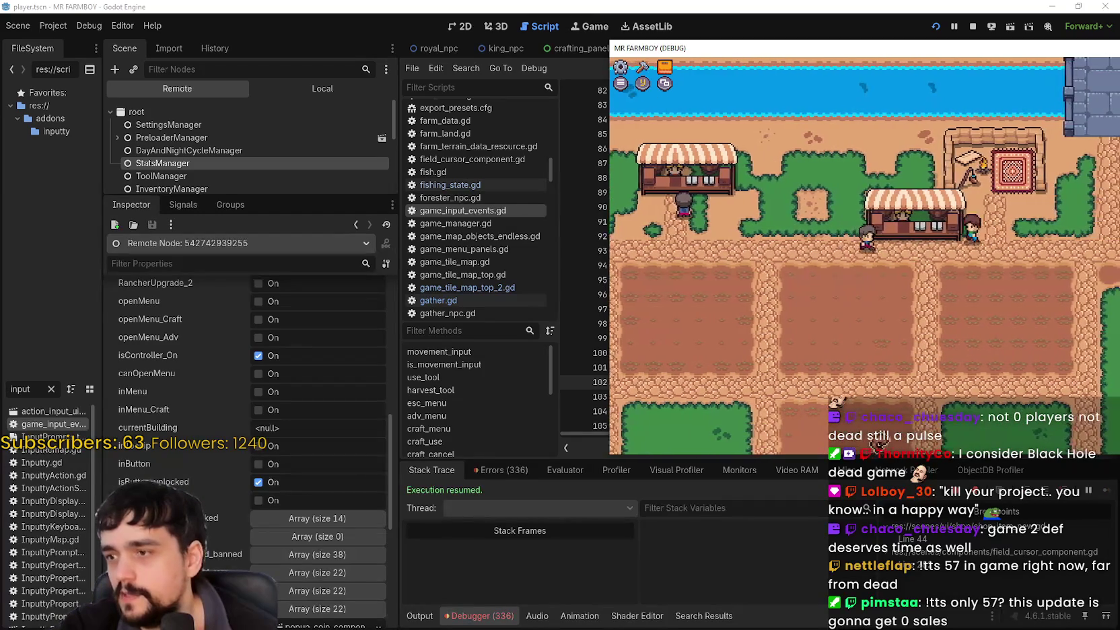
key("Down")
key("Left")
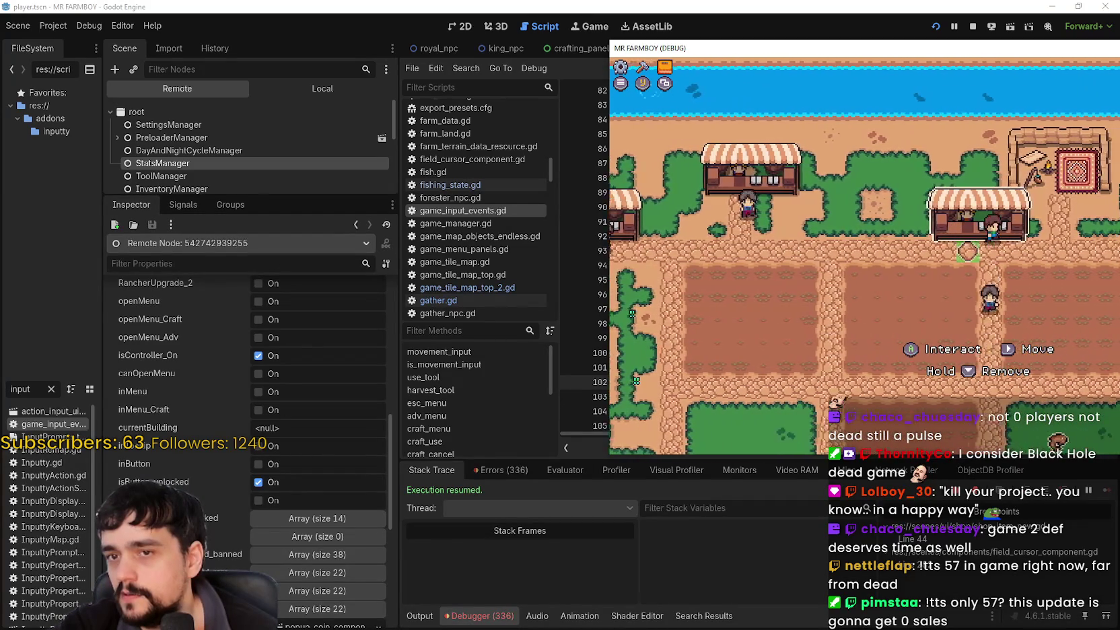
key("Left")
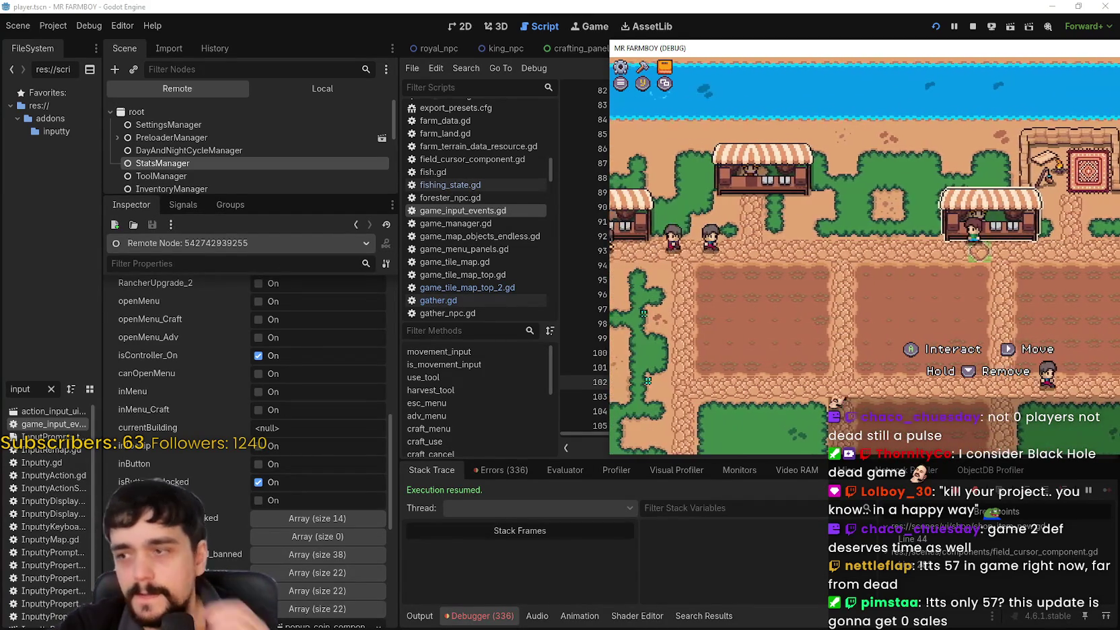
key("Right")
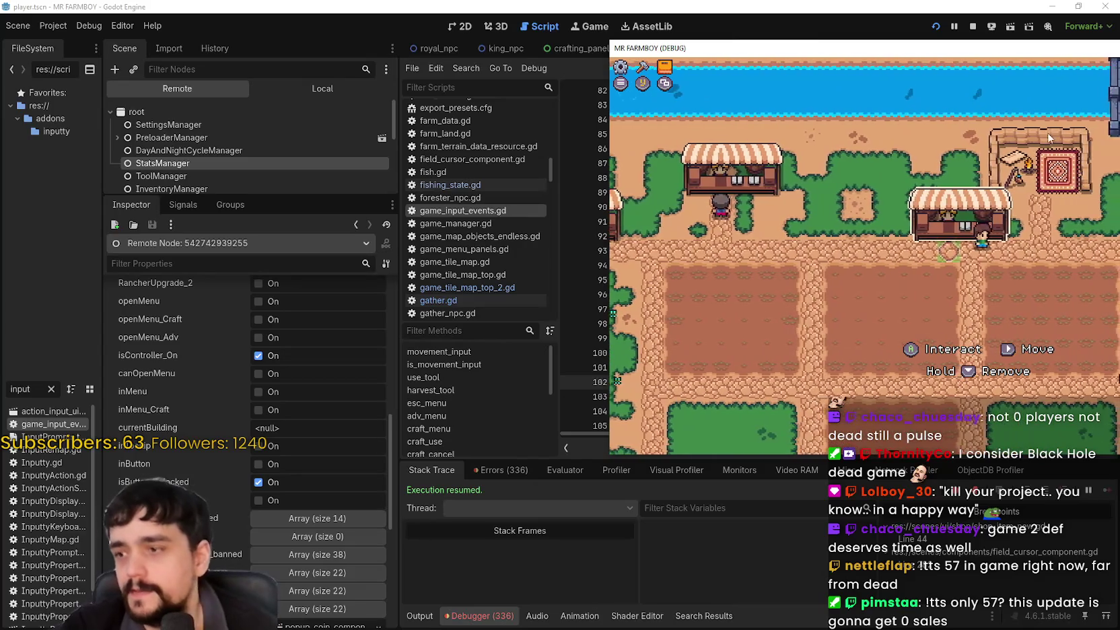
scroll("down", 3)
scroll("up", 3)
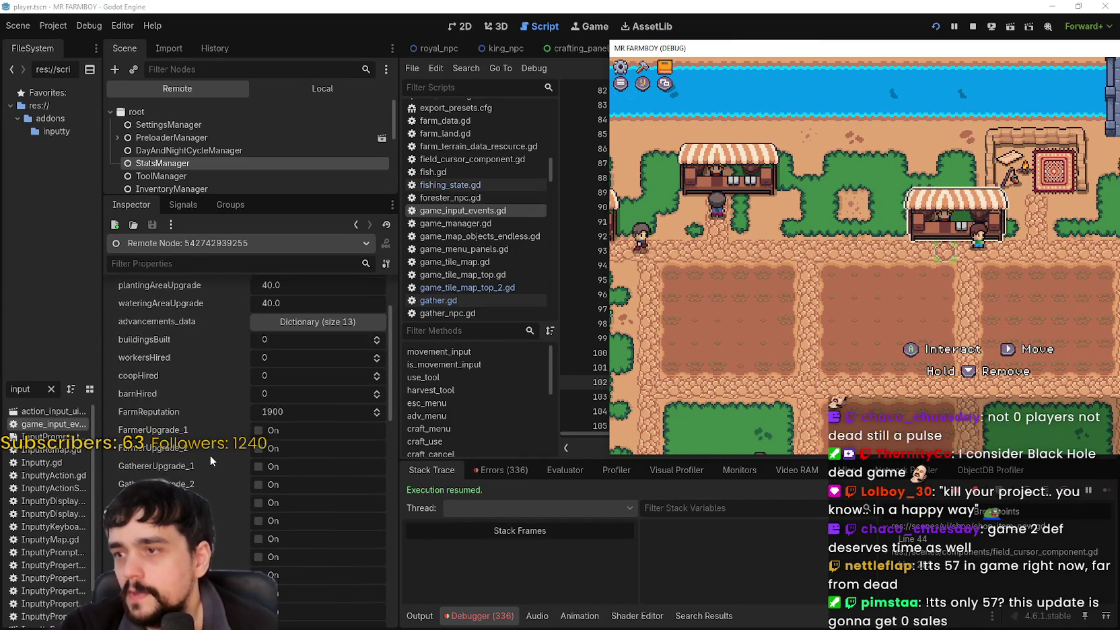
scroll("down", 3)
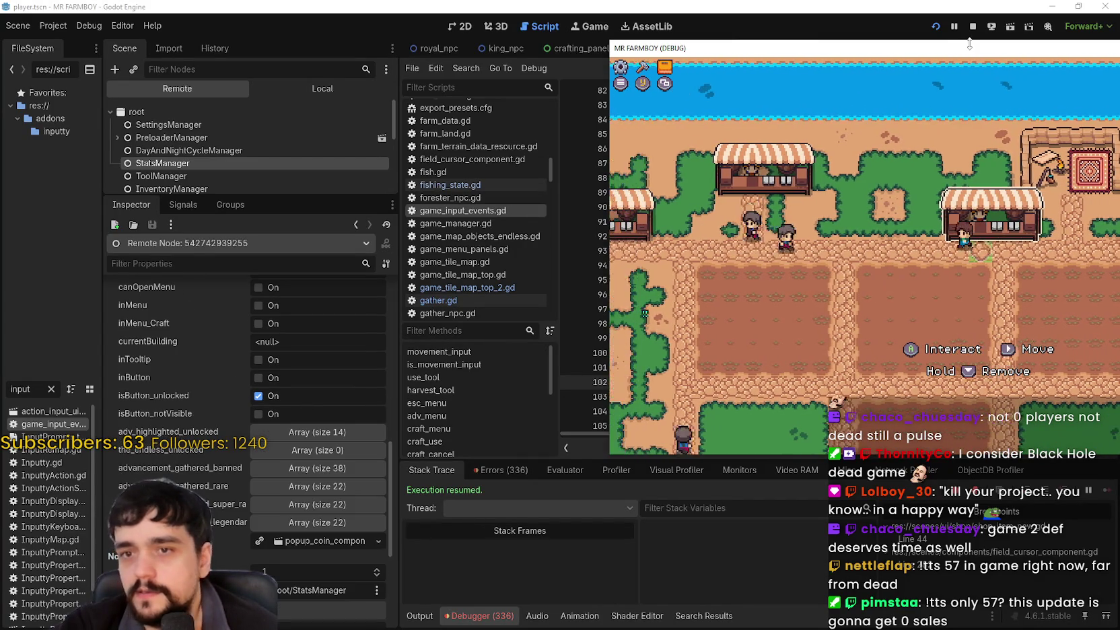
left_click_drag(951, 54, 784, 55)
Step: Maximize the game window and walk the farmer across the grass toward the farm plot
double_click(783, 56)
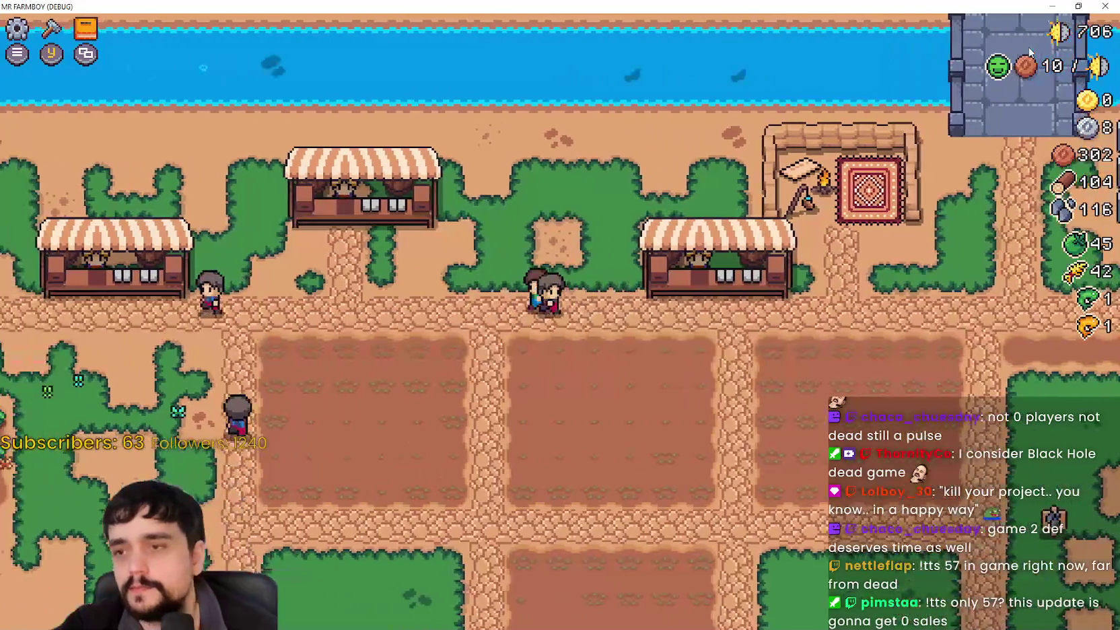
key("d")
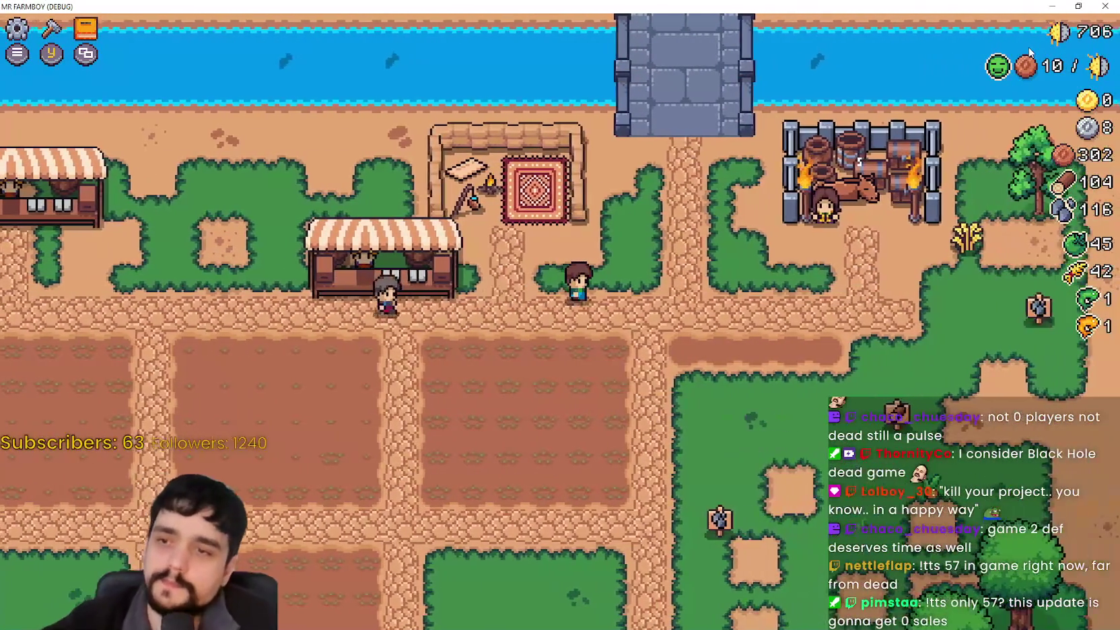
key("a")
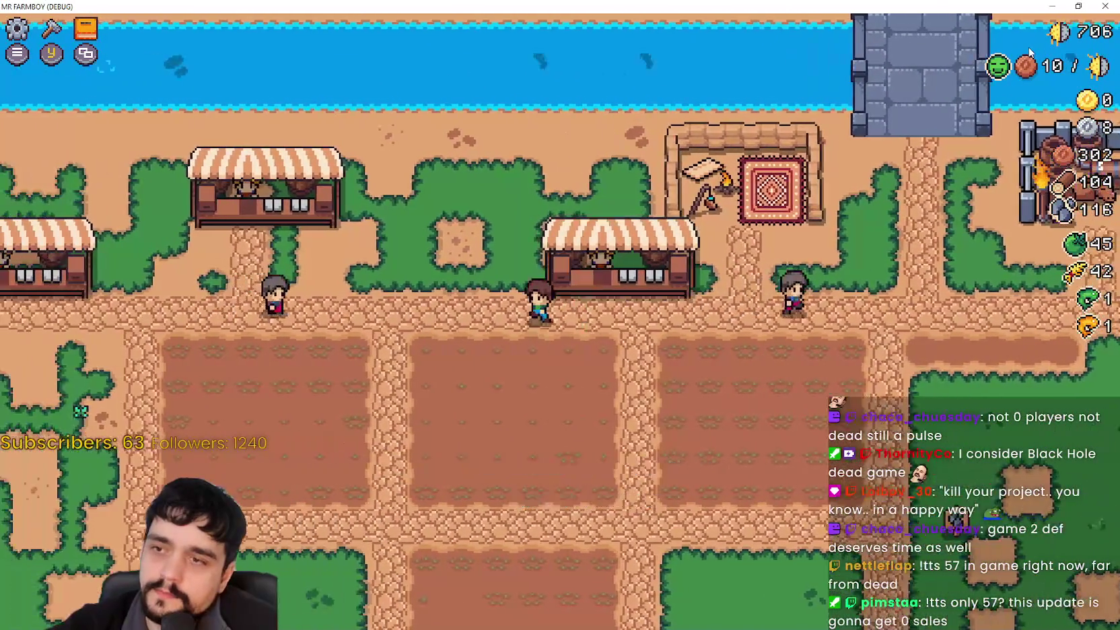
key("s")
key("a")
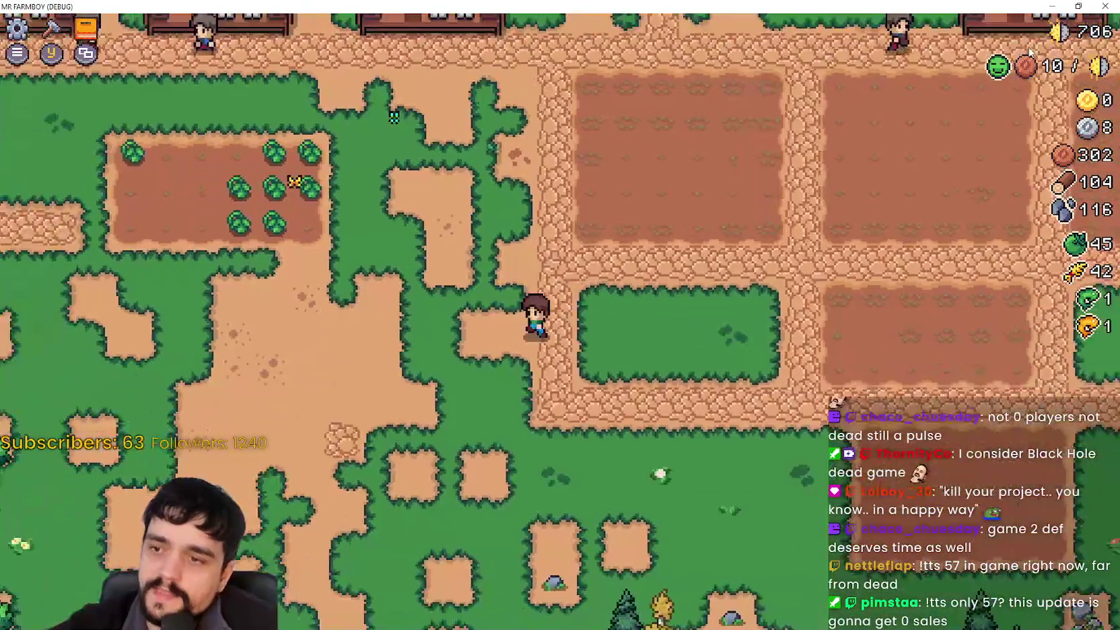
key("a")
key("s")
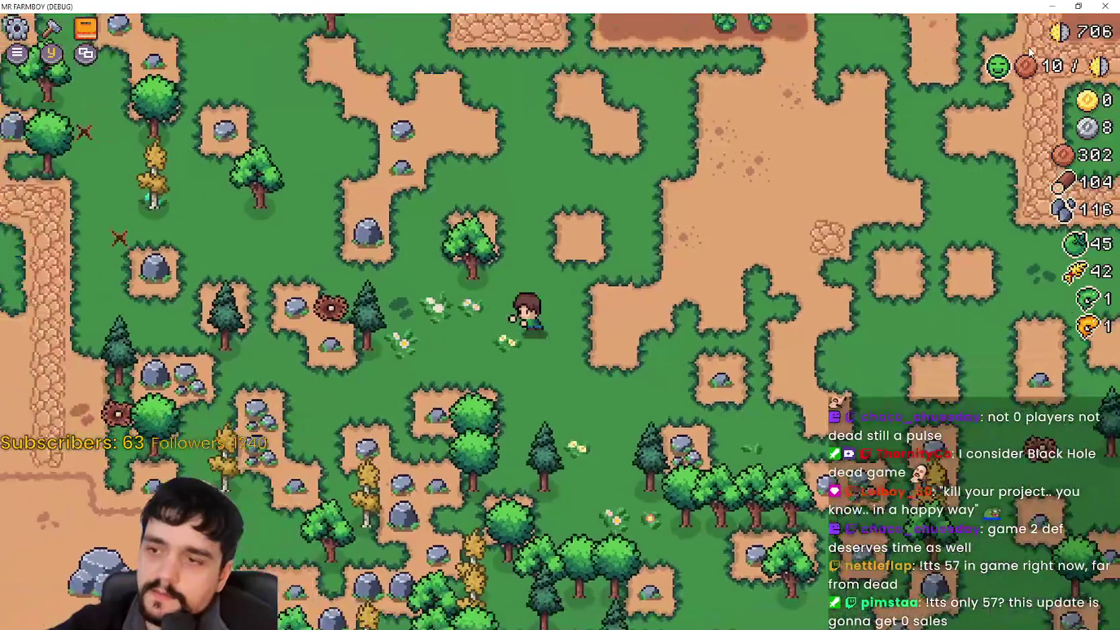
key("w")
key("d")
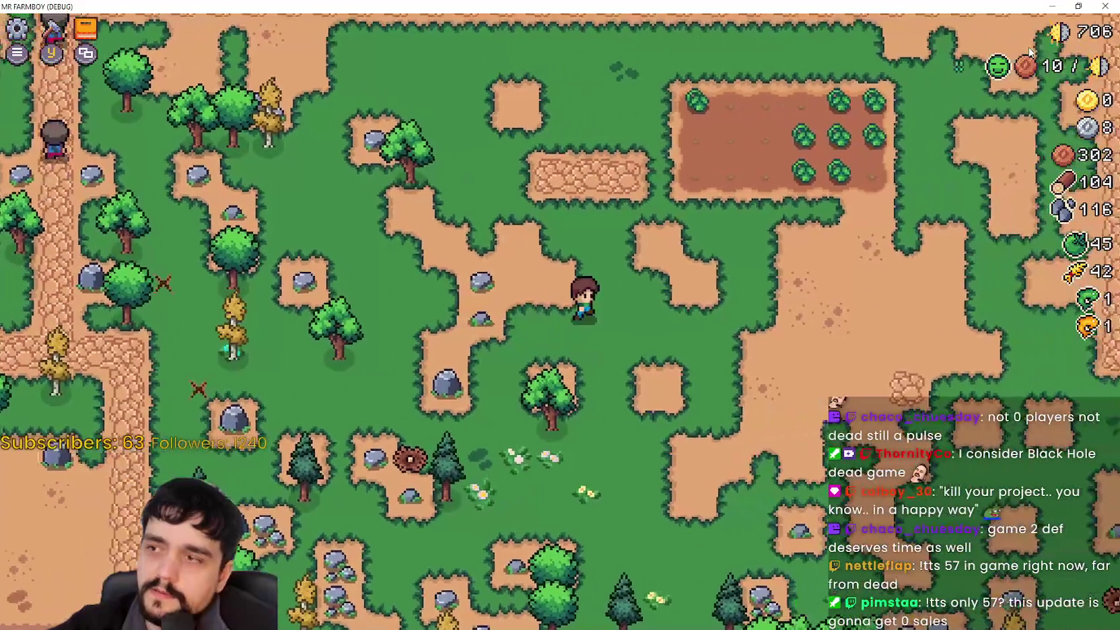
Step: Open the Crafting panel, walk with it open, then close it and head back east
key("c")
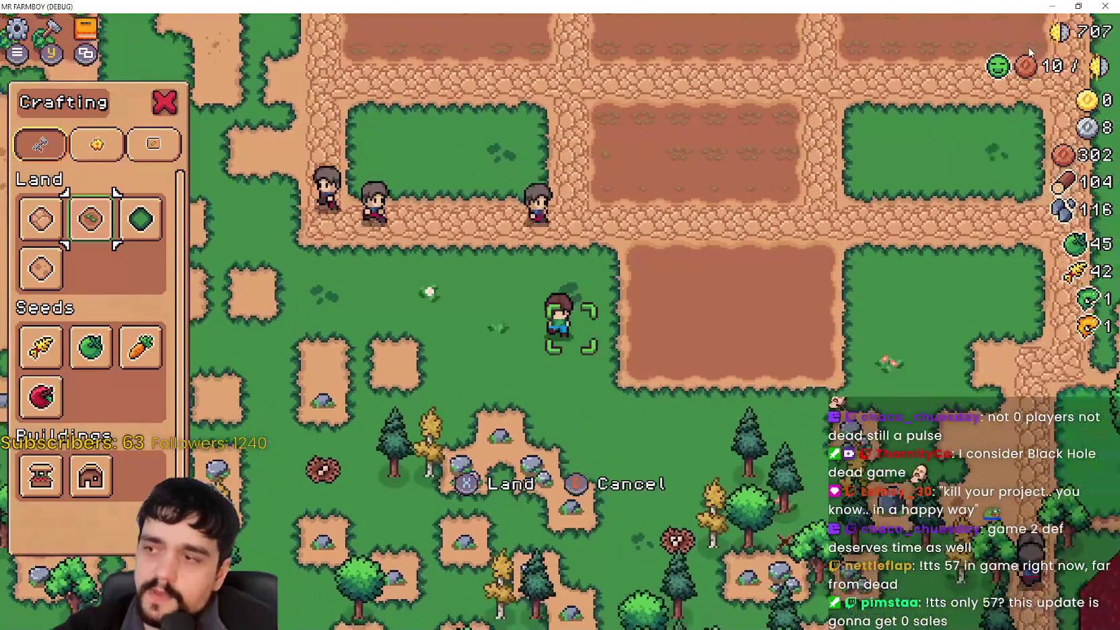
key("a")
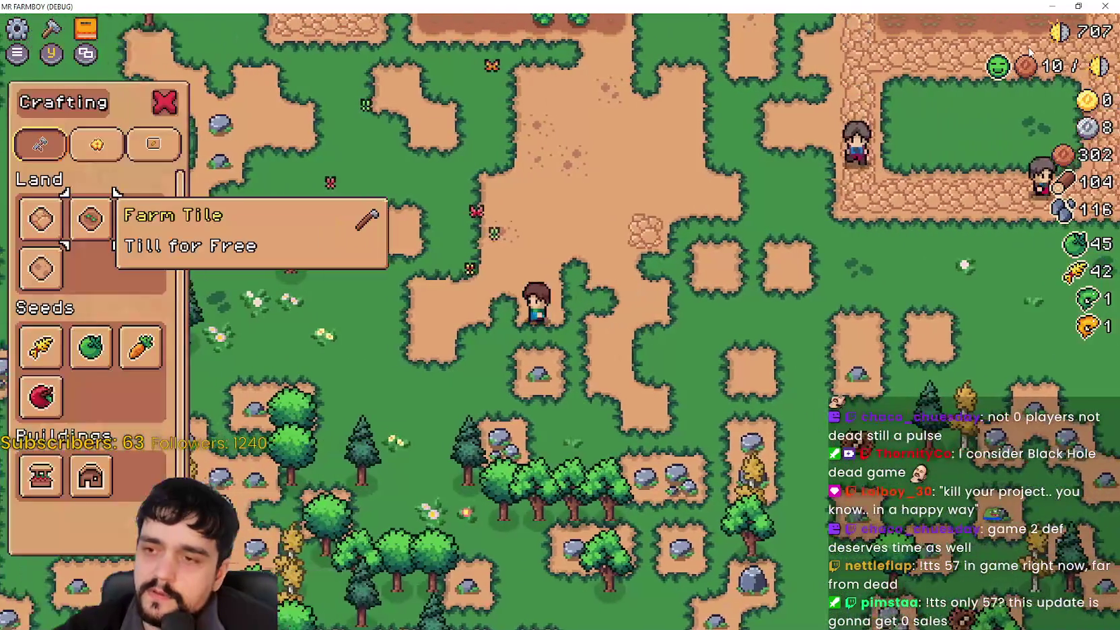
key("Escape")
key("d")
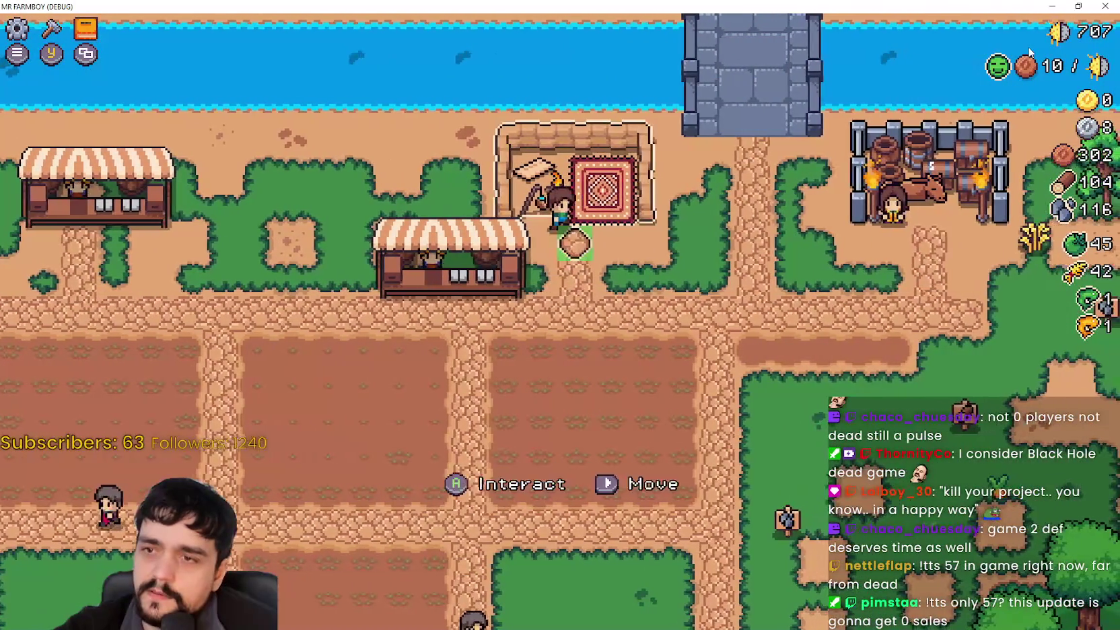
Step: Check the Merchant's Outpost info, then talk to the Royal's Envoy and view the Wheat task
key("e")
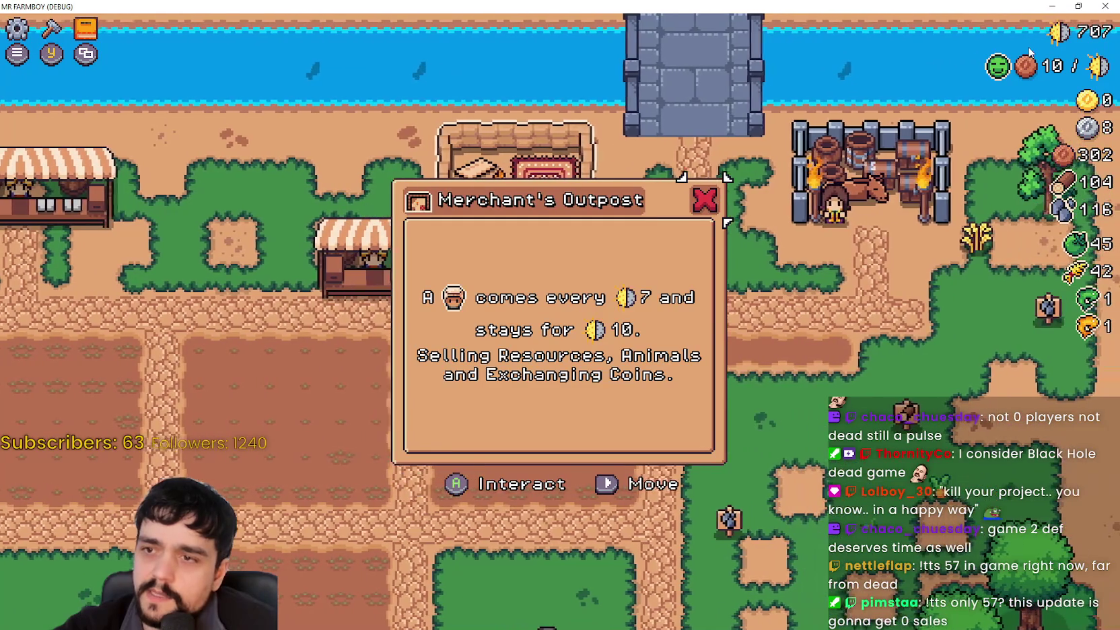
key("s")
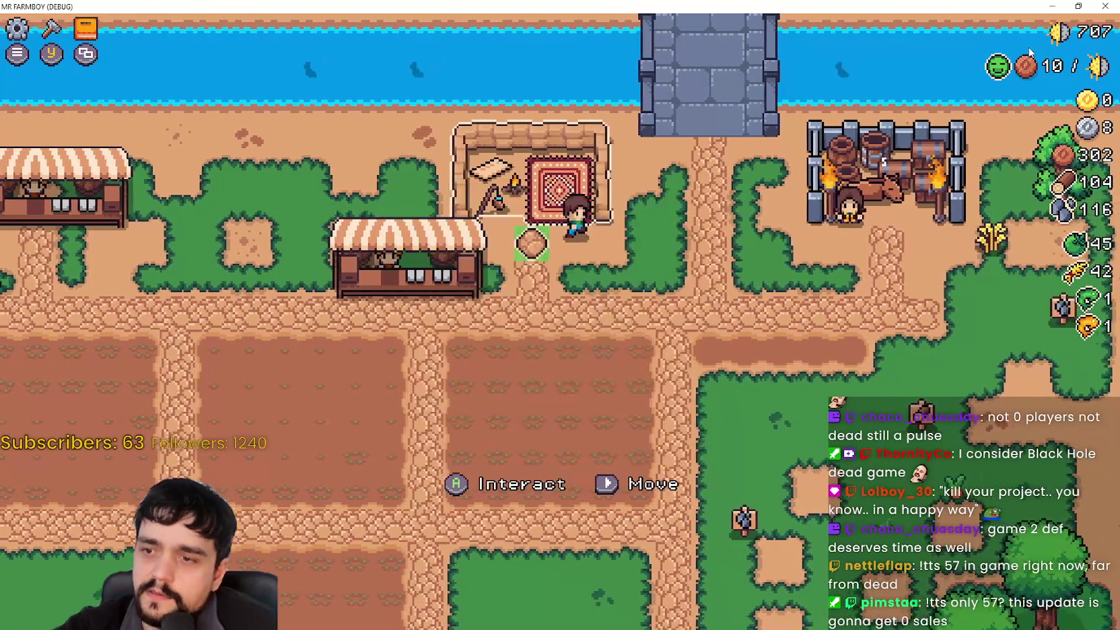
key("d")
key("d")
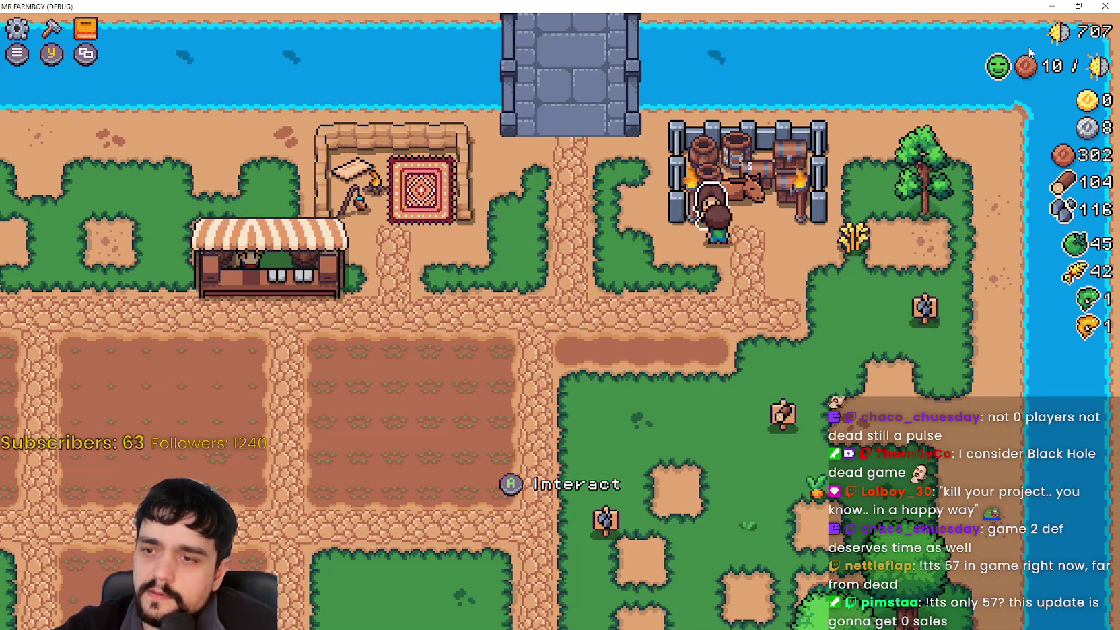
key("s")
key("e")
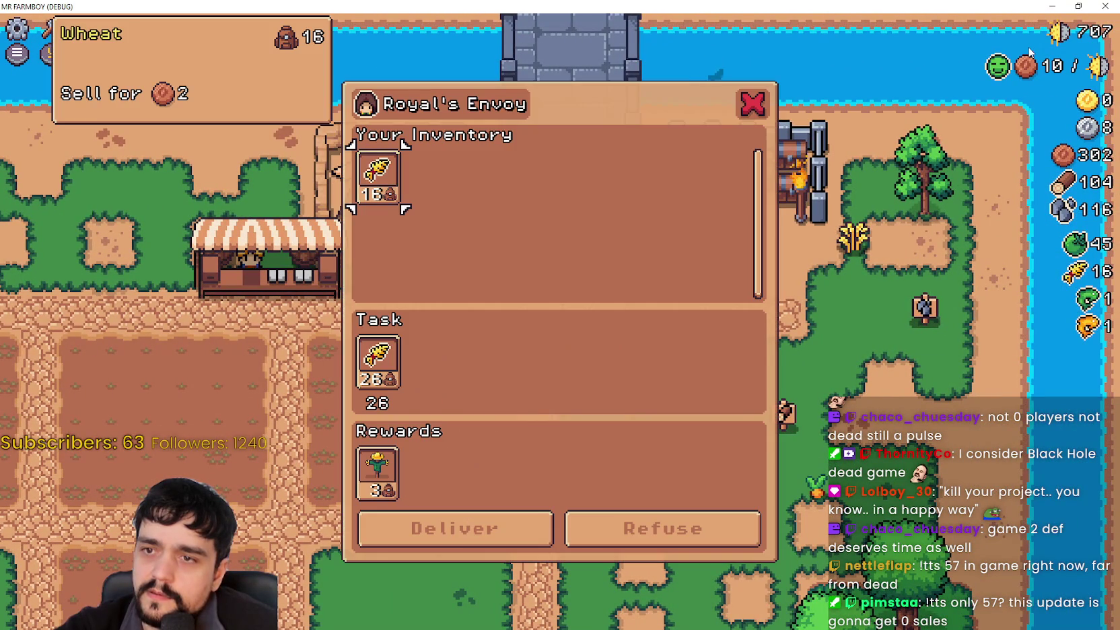
key("s")
key("Escape")
Step: Pause the game and go through Options to Input to the Keybinds list
key("s")
key("s")
key("a")
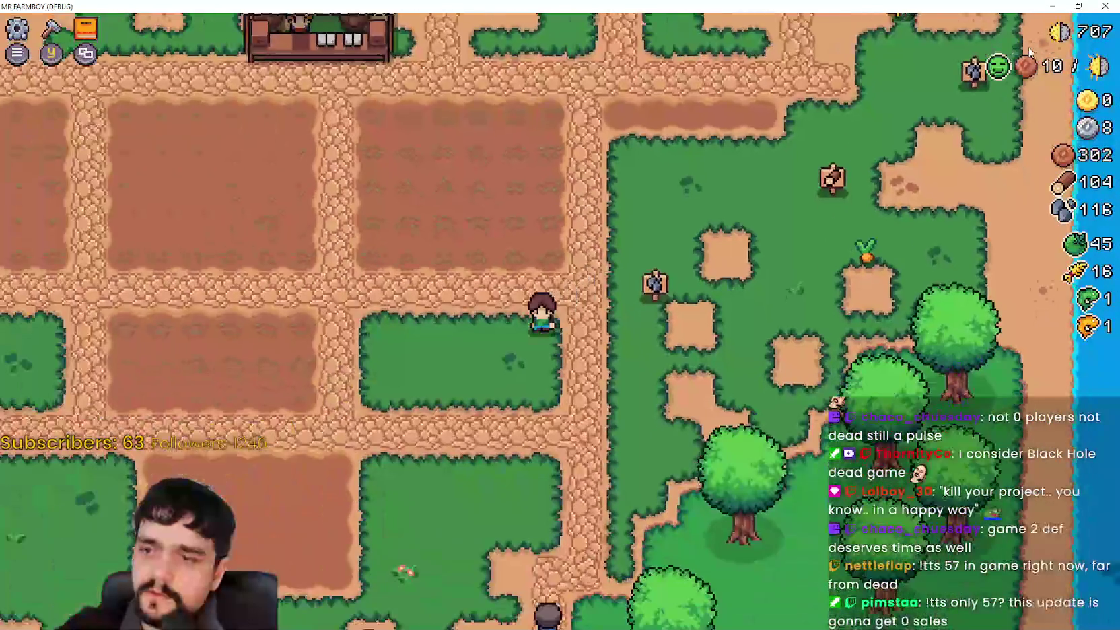
key("Escape")
key("Down")
key("Return")
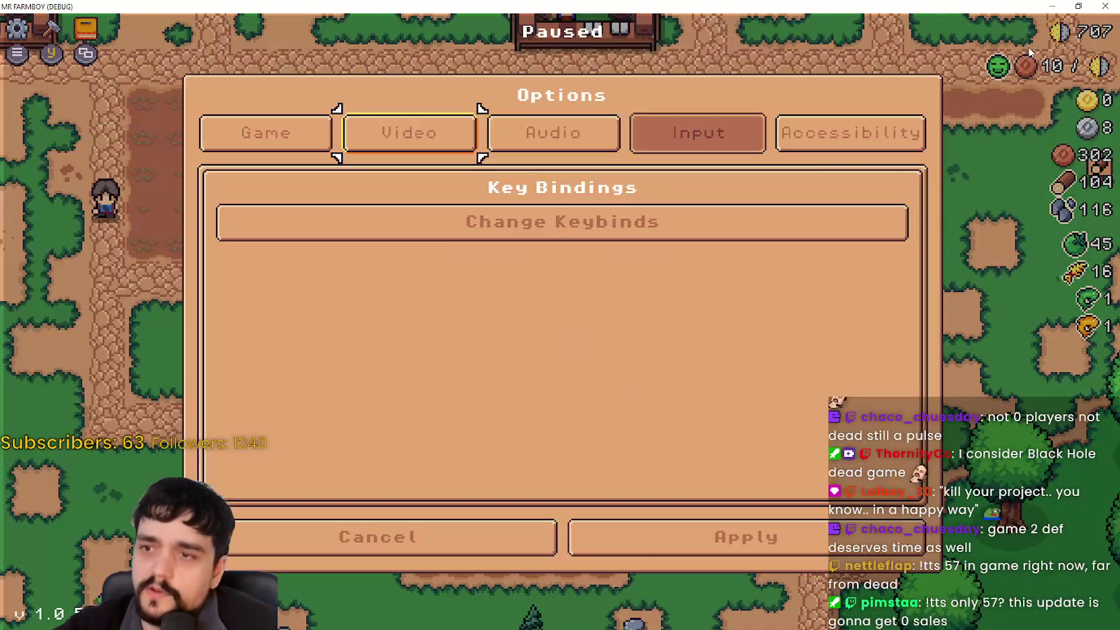
key("Down")
key("Return")
Step: Step through the bindings, from Advancement Menu and Crafting Menu down to Hide UI
key("Up")
key("Up")
key("Up")
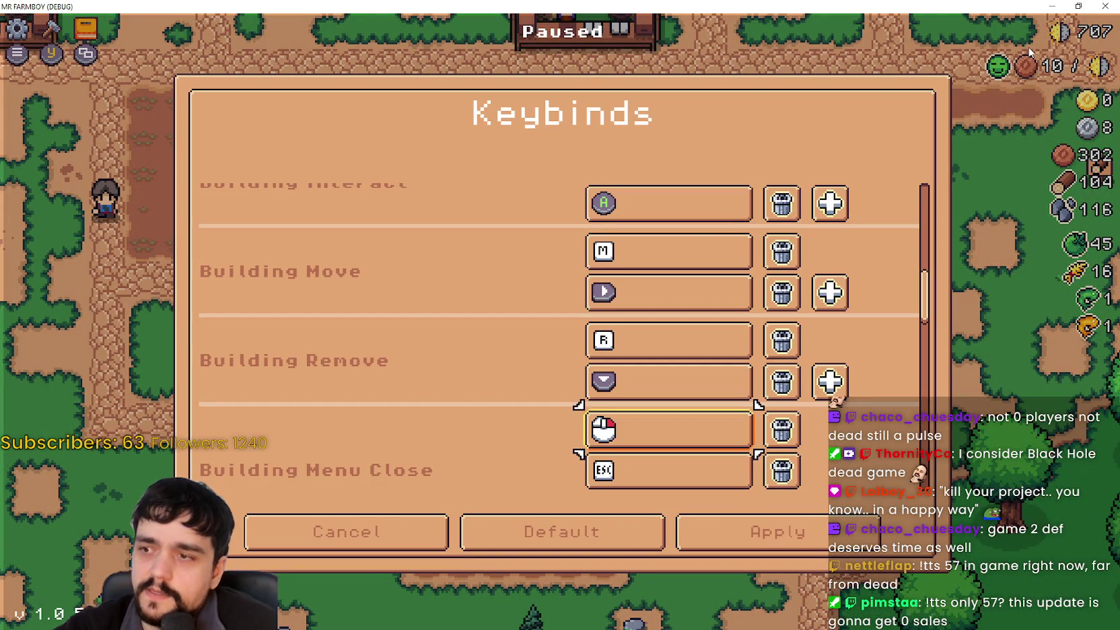
key("Up")
key("Up")
key("Up")
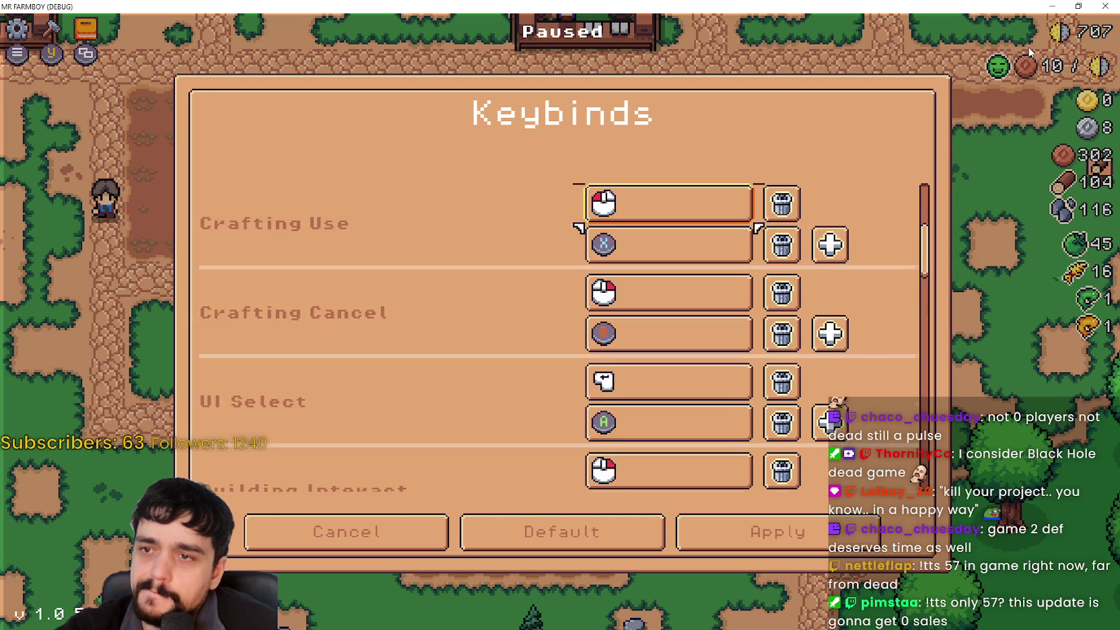
key("Up")
key("Up")
key("Up")
key("Up")
key("Down")
key("Down")
key("Down")
key("Down")
key("Down")
key("Down")
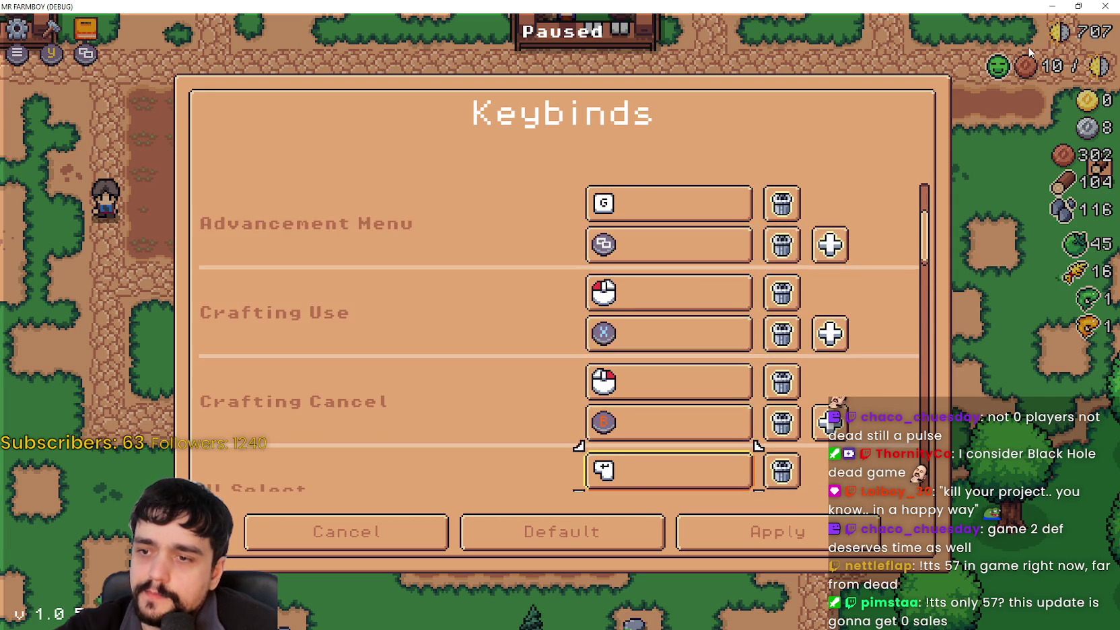
key("Down")
key("Down")
key("Down")
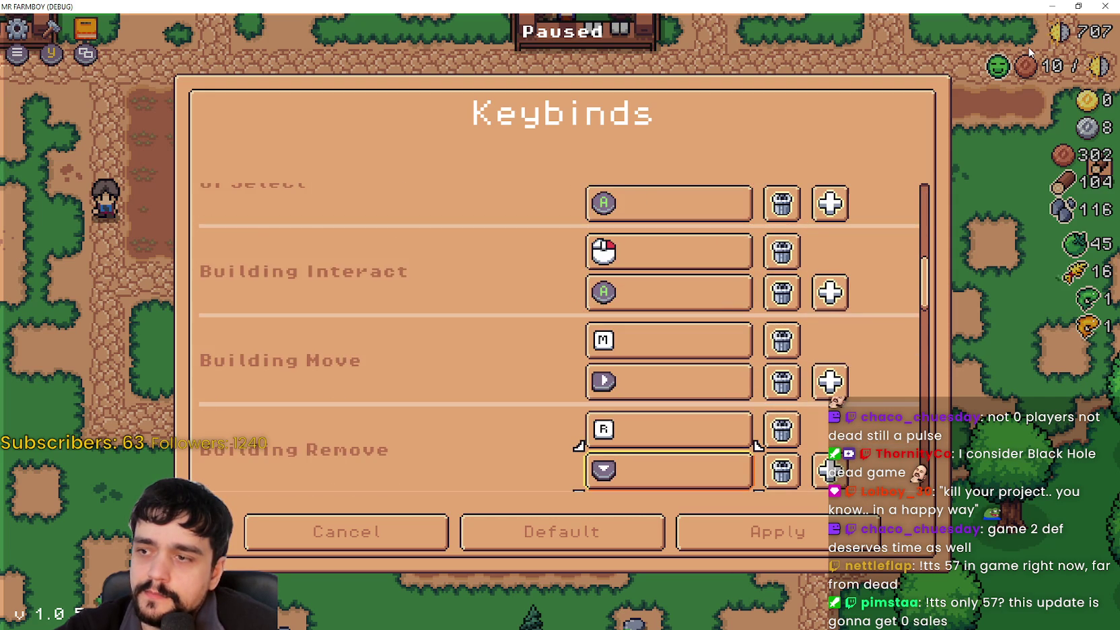
key("Down")
key("Down")
key("Down")
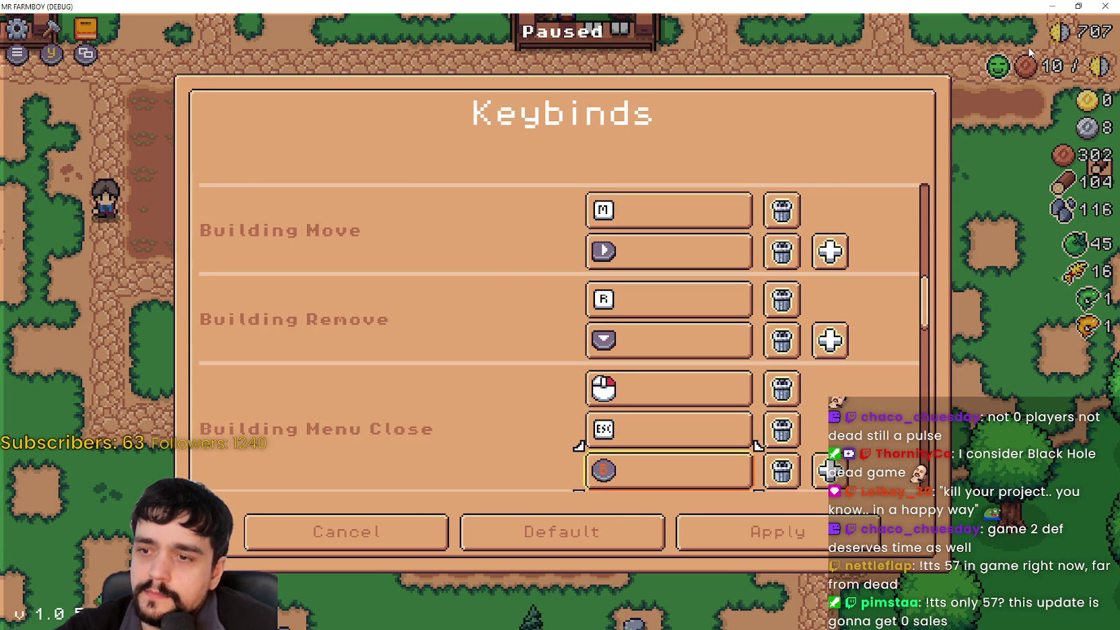
key("Down")
key("Down")
key("Down")
key("Down")
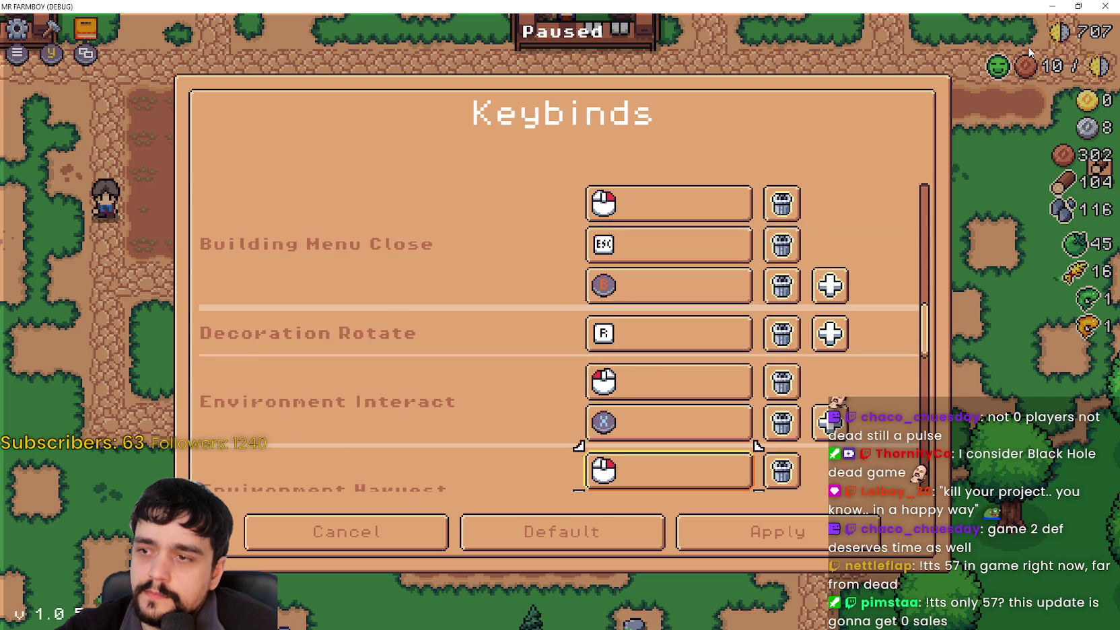
key("Down")
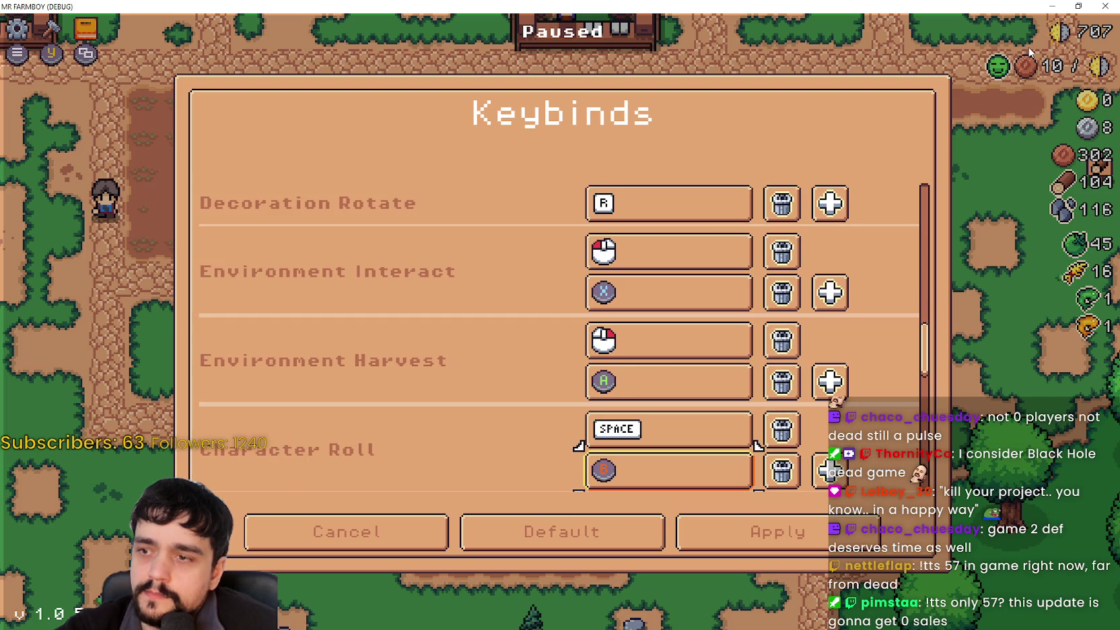
key("Down")
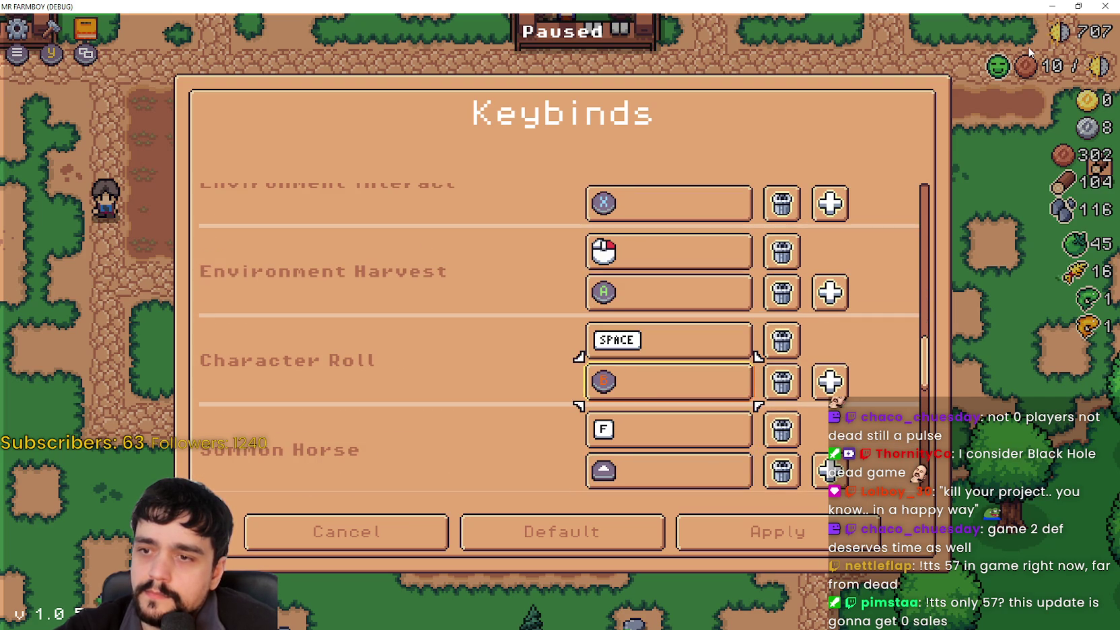
key("Down")
key("Down")
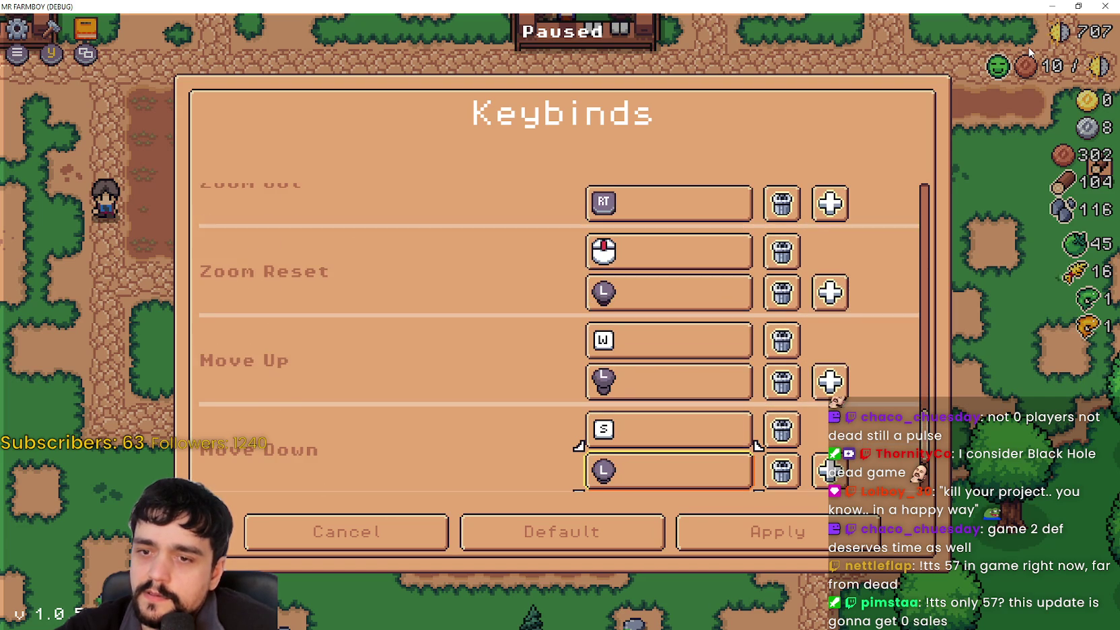
Step: Apply the keybinds, apply and close Options, and return to the pause menu
key("Right")
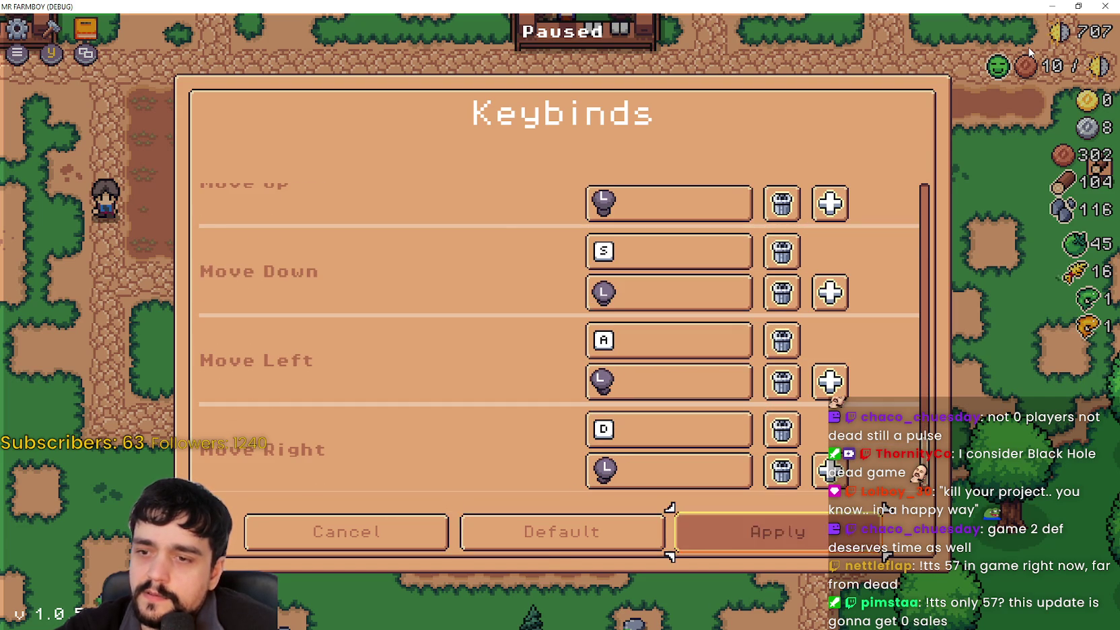
key("Return")
key("Right")
key("Return")
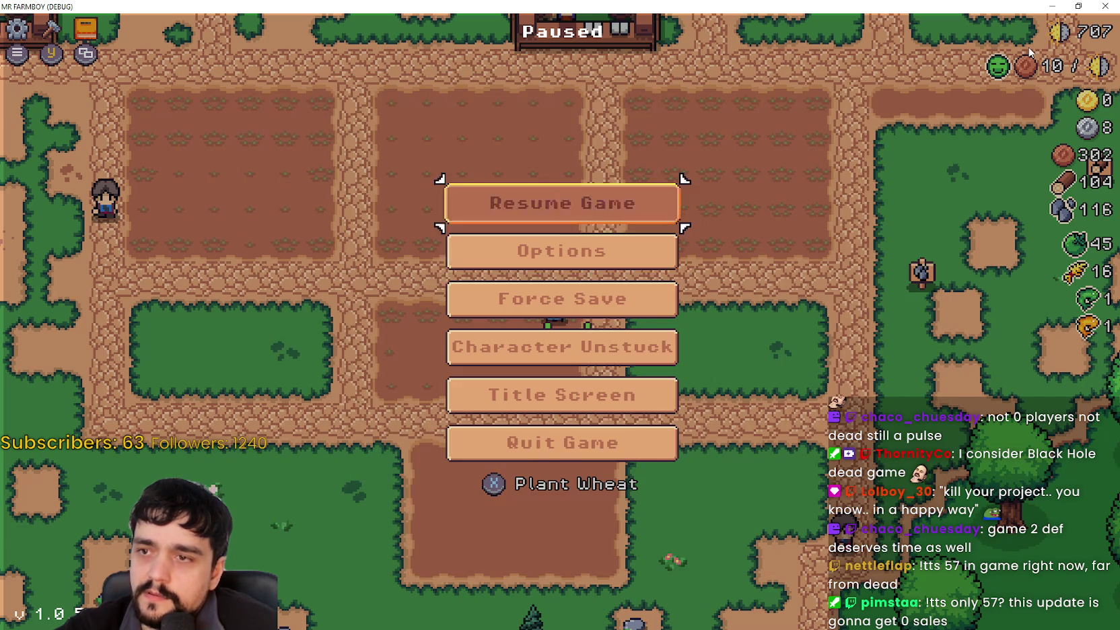
key("Return")
Step: Walk the farmer up to the market stalls, open the sell window, then close it
key("a")
key("w")
key("e")
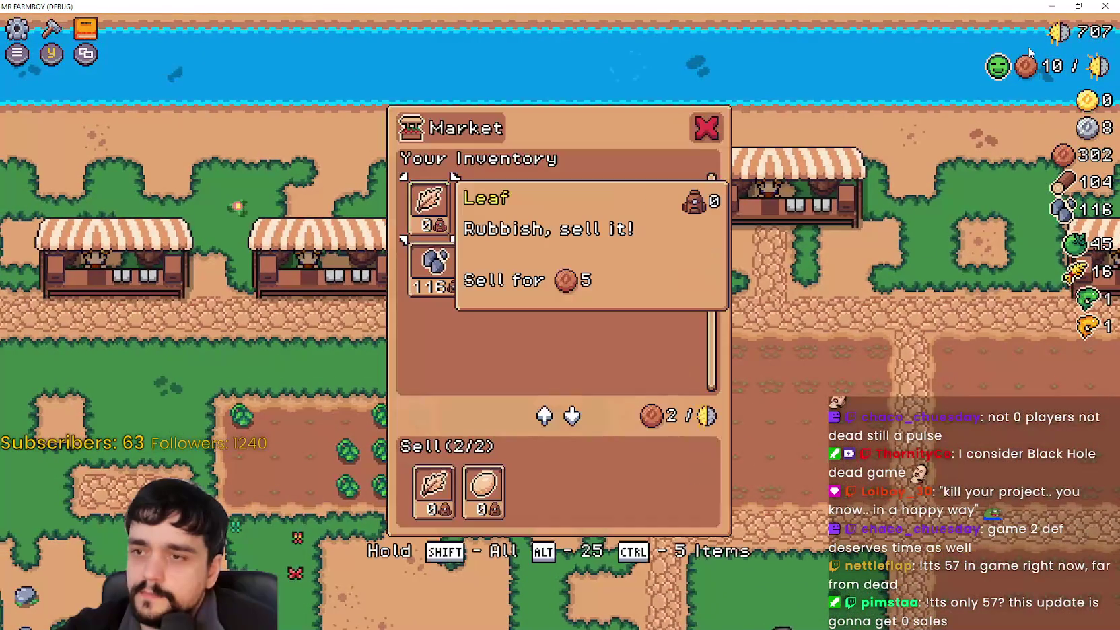
key("Escape")
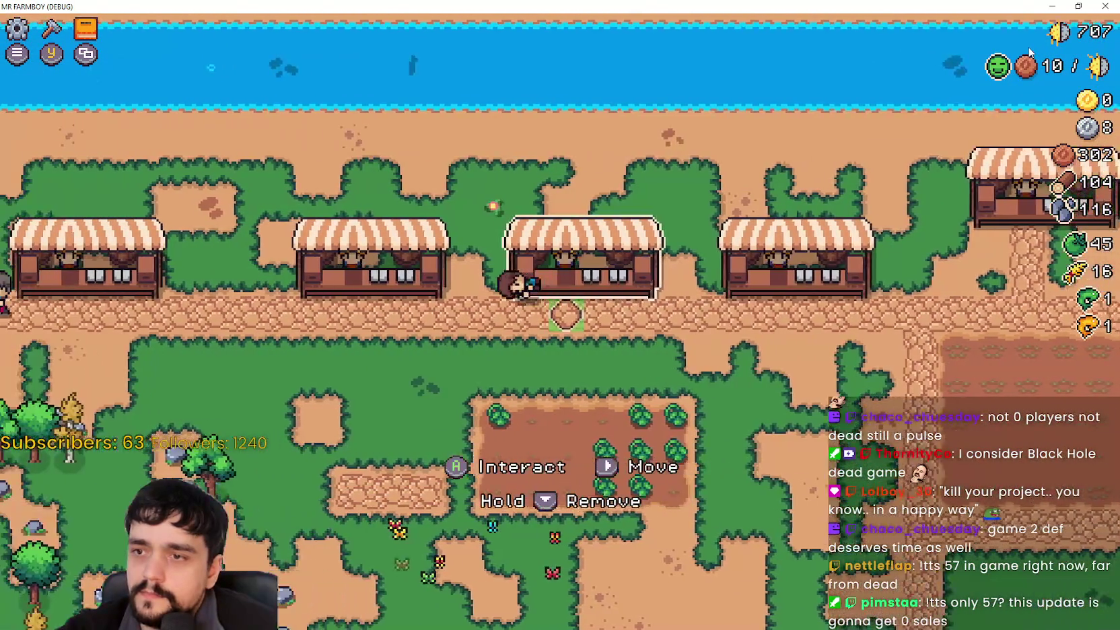
key("a")
key("s")
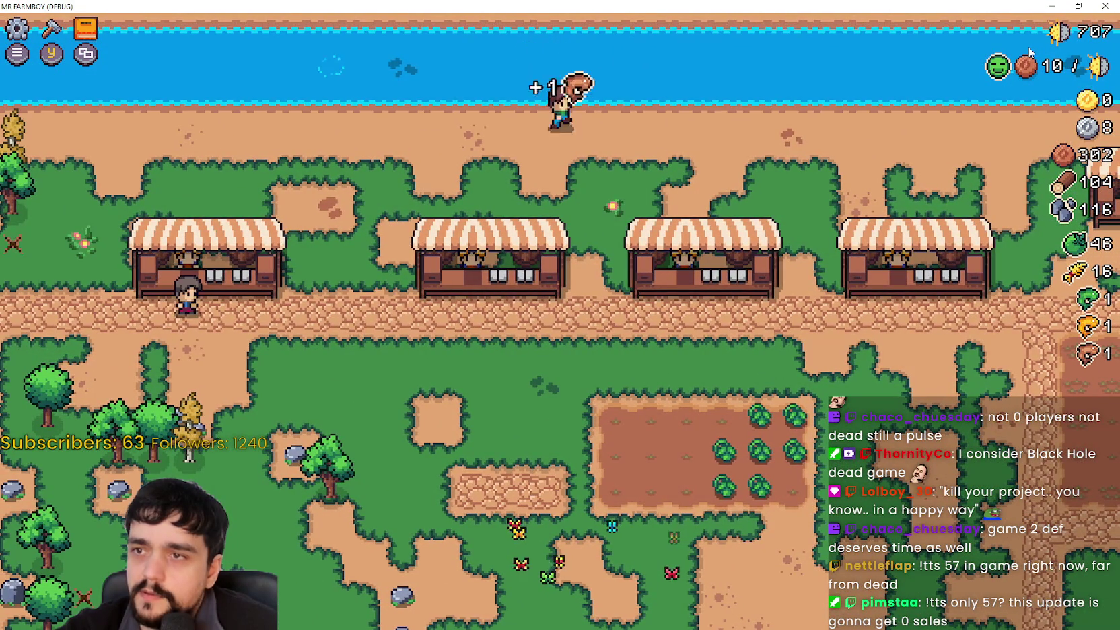
Step: Walk to the farm plot, harvest the ripe bottom-row crops, and open the crafting panel
key("s")
key("d")
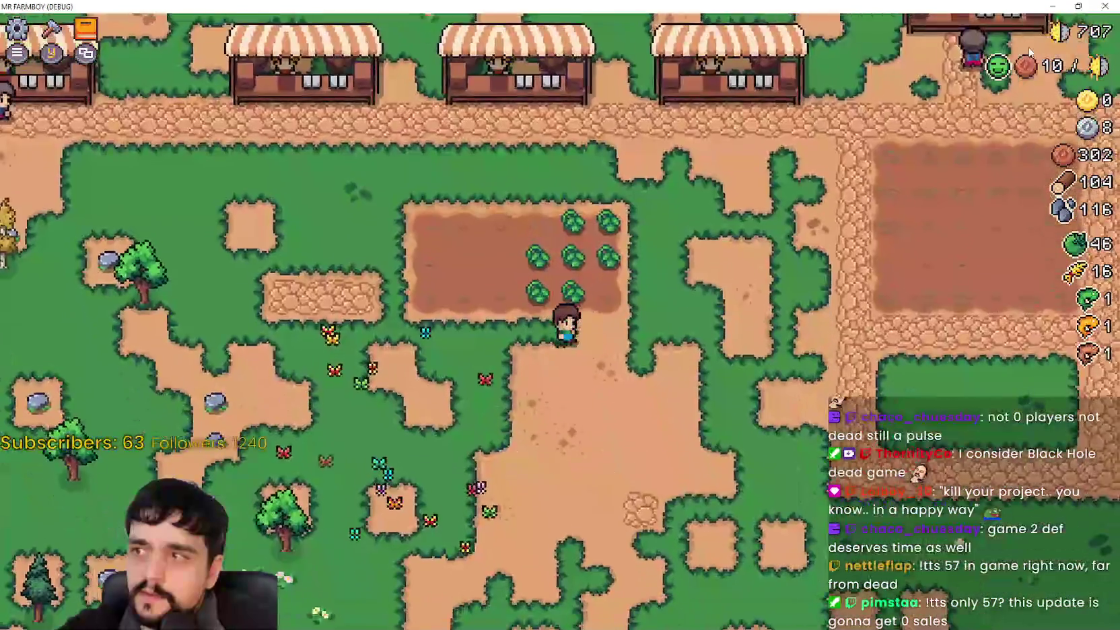
key("e")
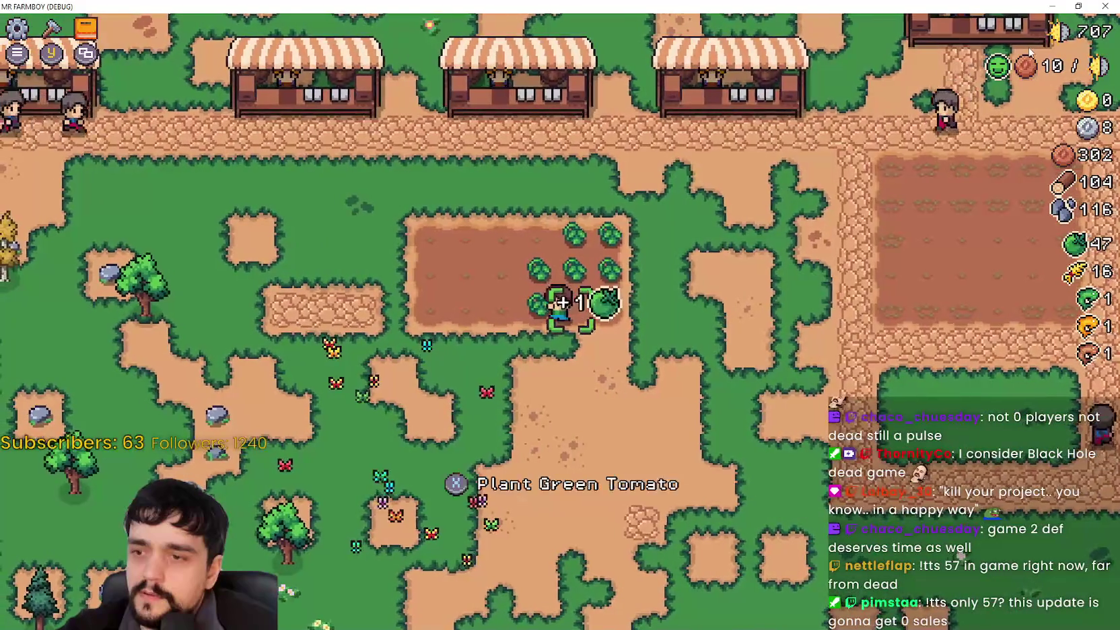
key("s")
key("d")
key("d")
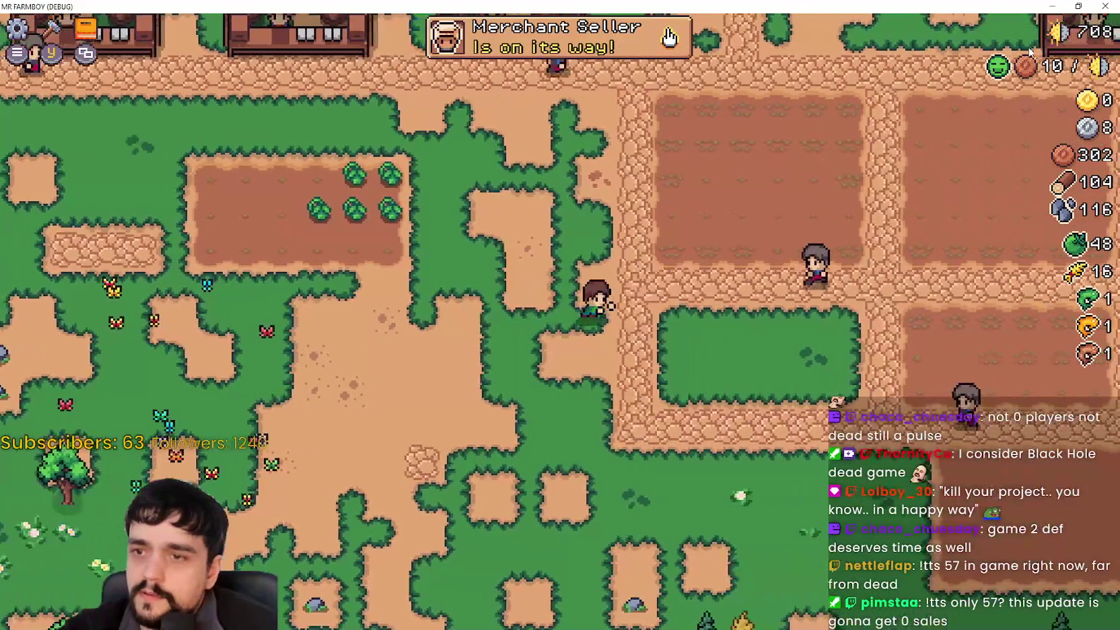
key("s")
key("c")
key("c")
key("d")
Step: Open the Advancements window and cycle back and forth between the Crops and Workers pages
key("b")
key("a")
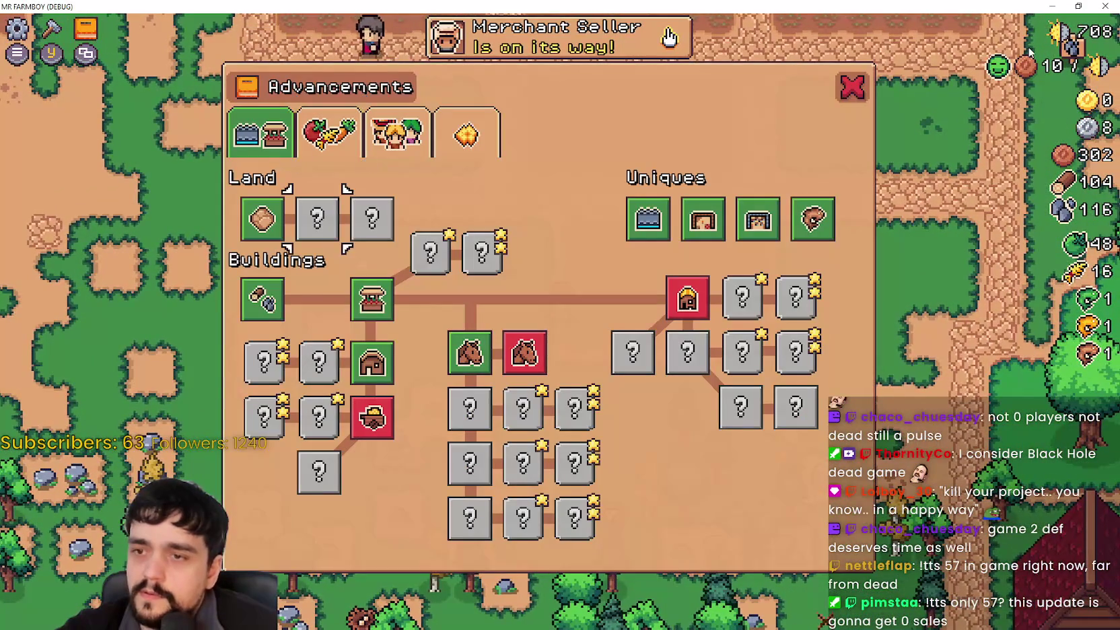
key("e")
key("e")
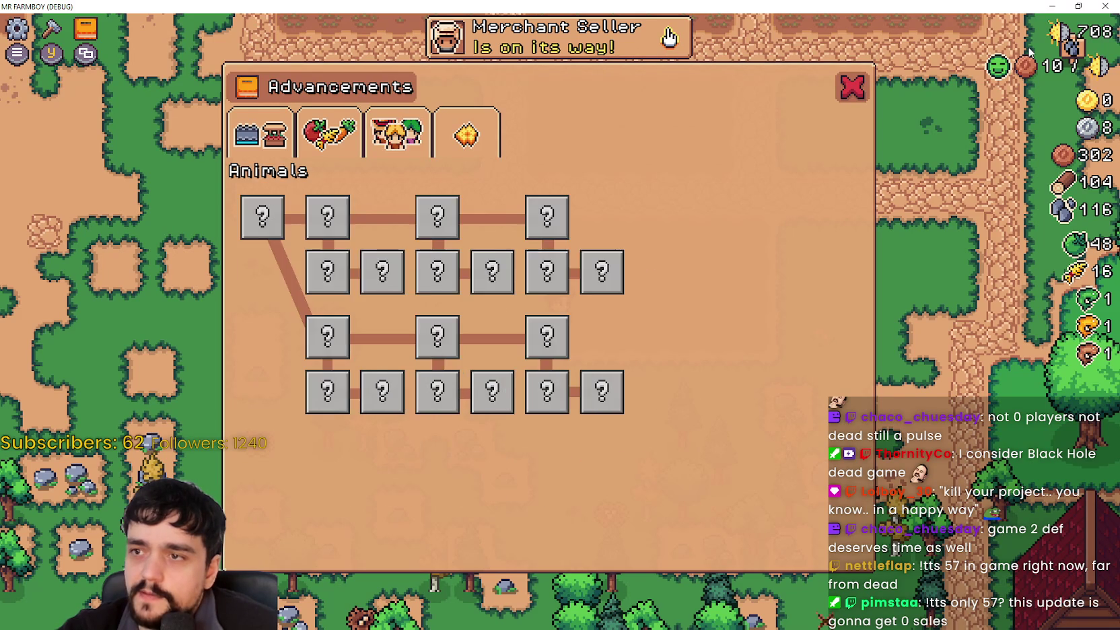
key("q")
key("e")
key("q")
key("q")
key("e")
key("e")
key("q")
key("q")
key("e")
key("e")
key("q")
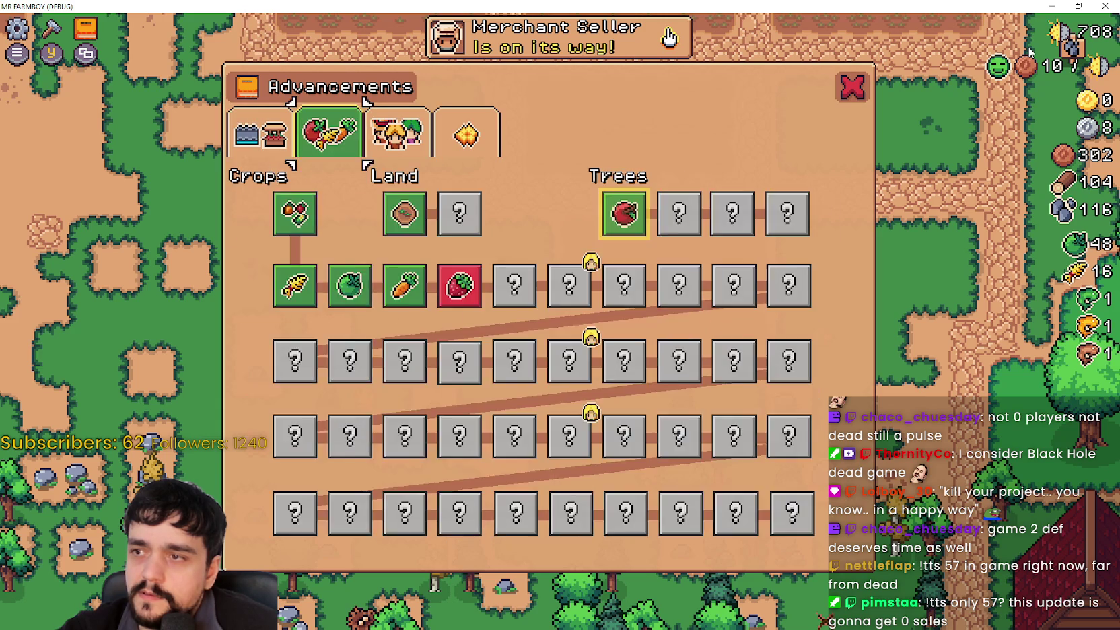
key("e")
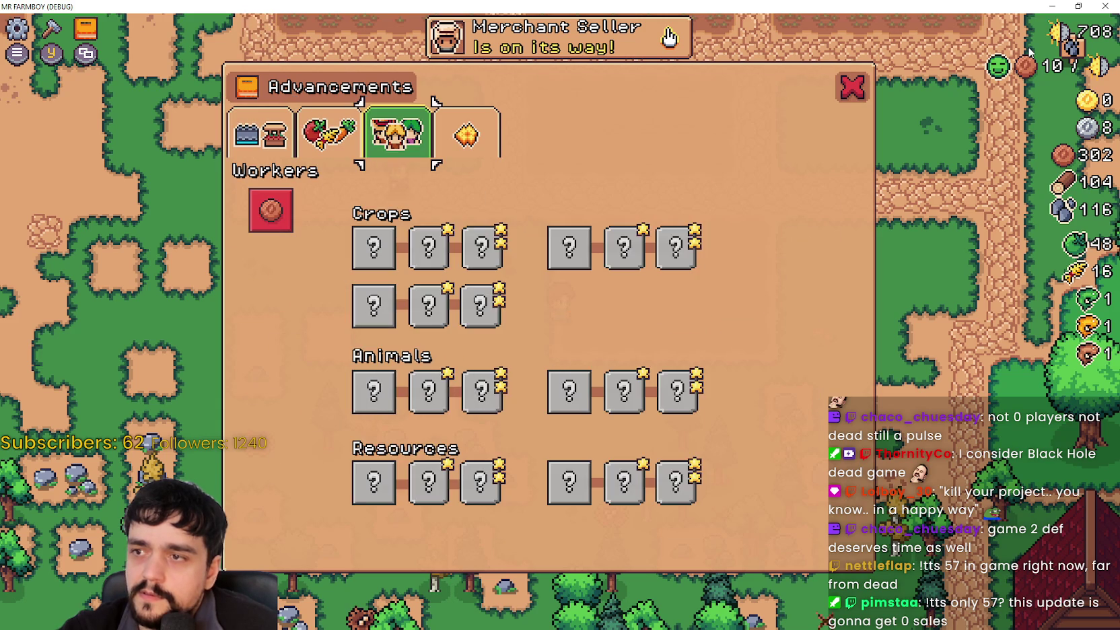
key("e")
key("e")
key("e")
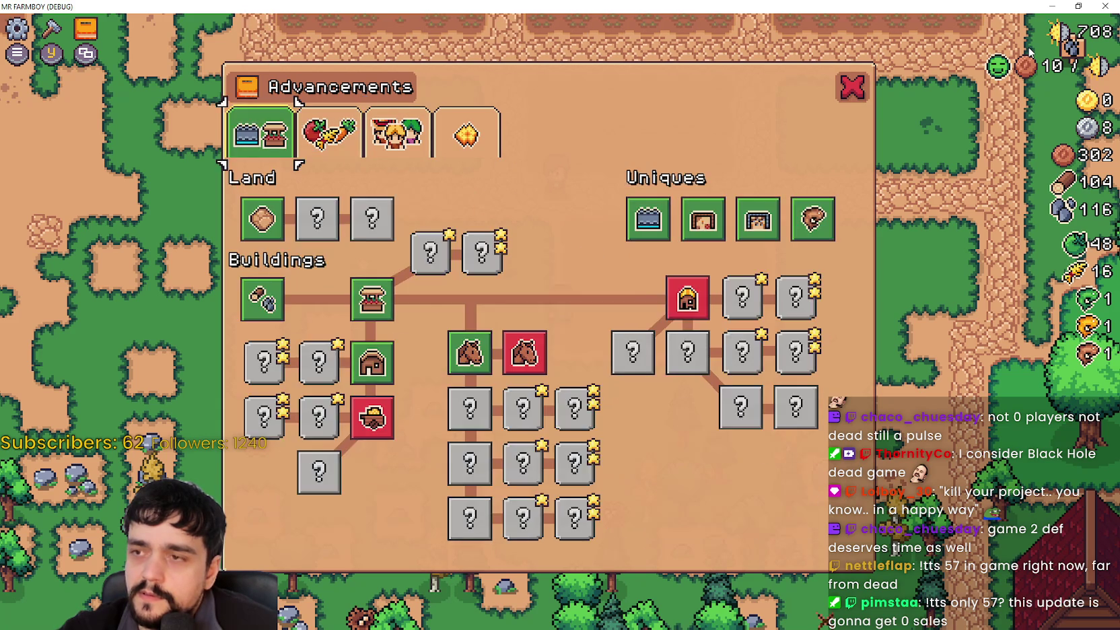
key("e")
key("e")
key("e")
key("e")
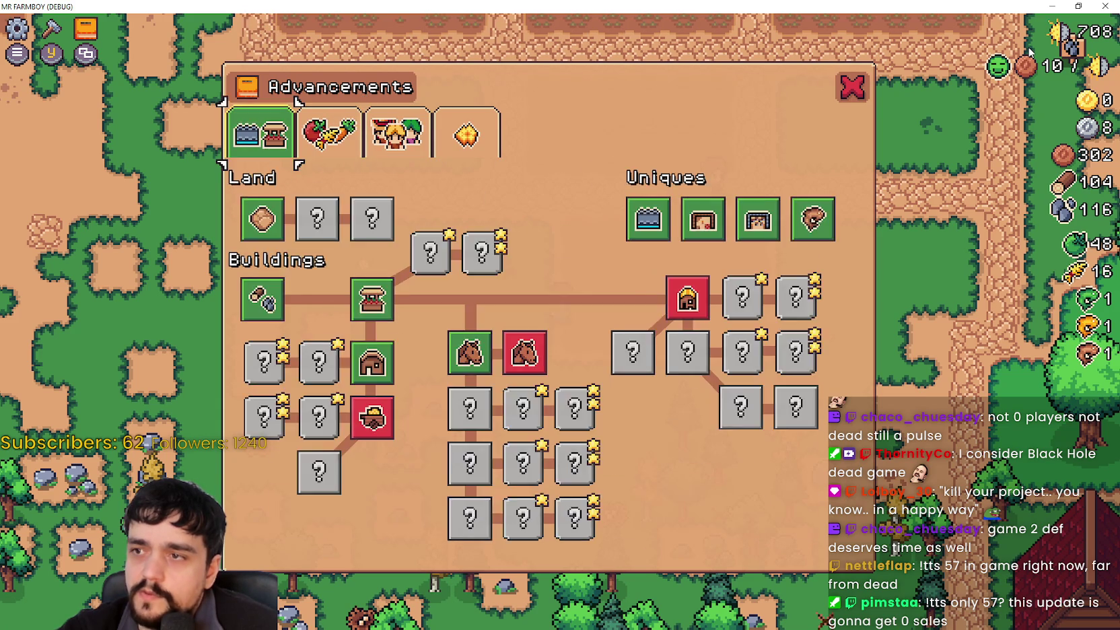
Step: Keep cycling advancement pages through Land and Buildings, Decorations and Animals
key("e")
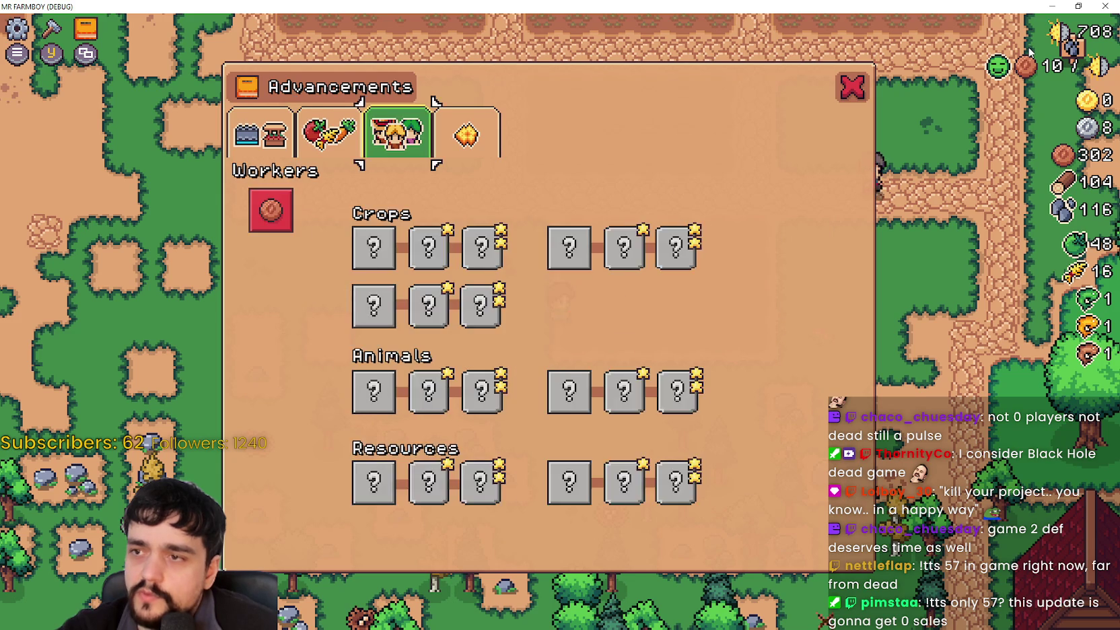
key("e")
key("e")
key("e")
key("e")
key("e")
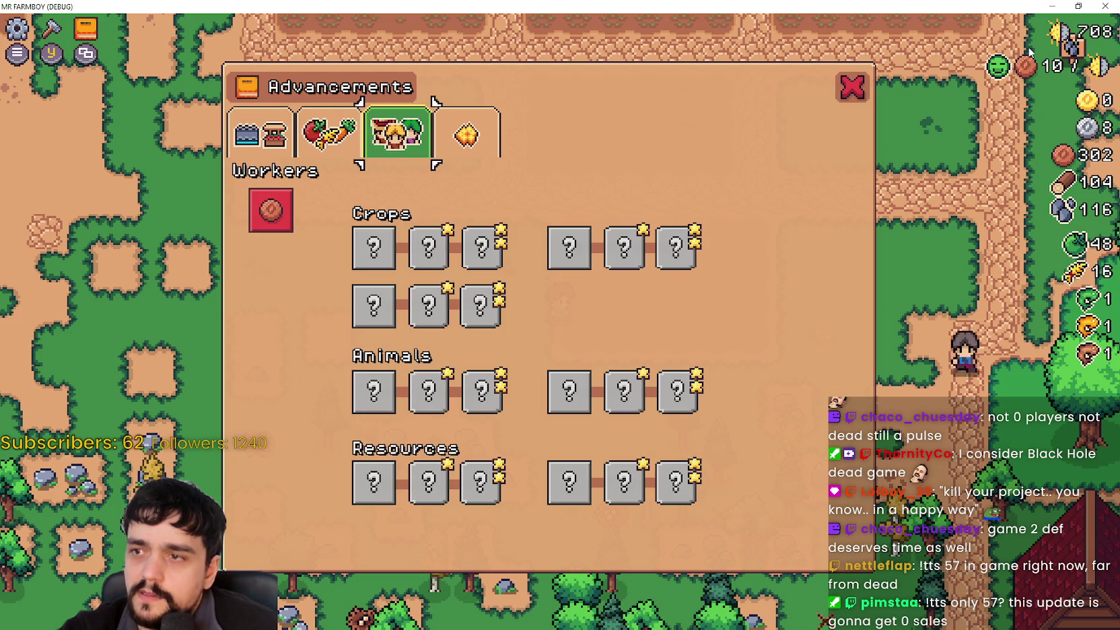
key("q")
key("q")
key("q")
key("q")
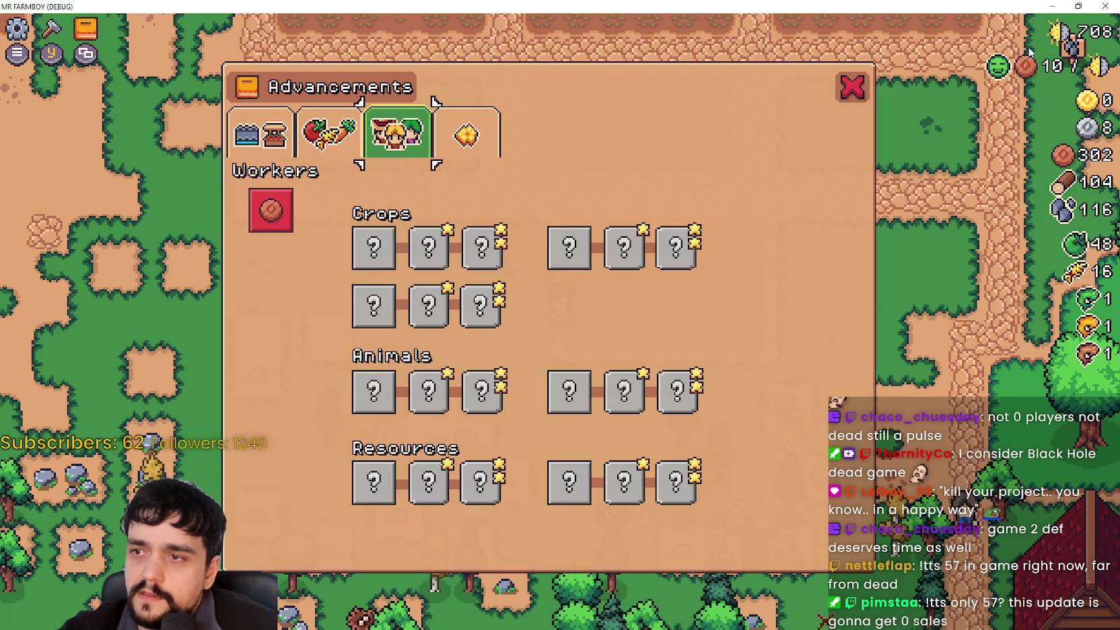
key("q")
key("q")
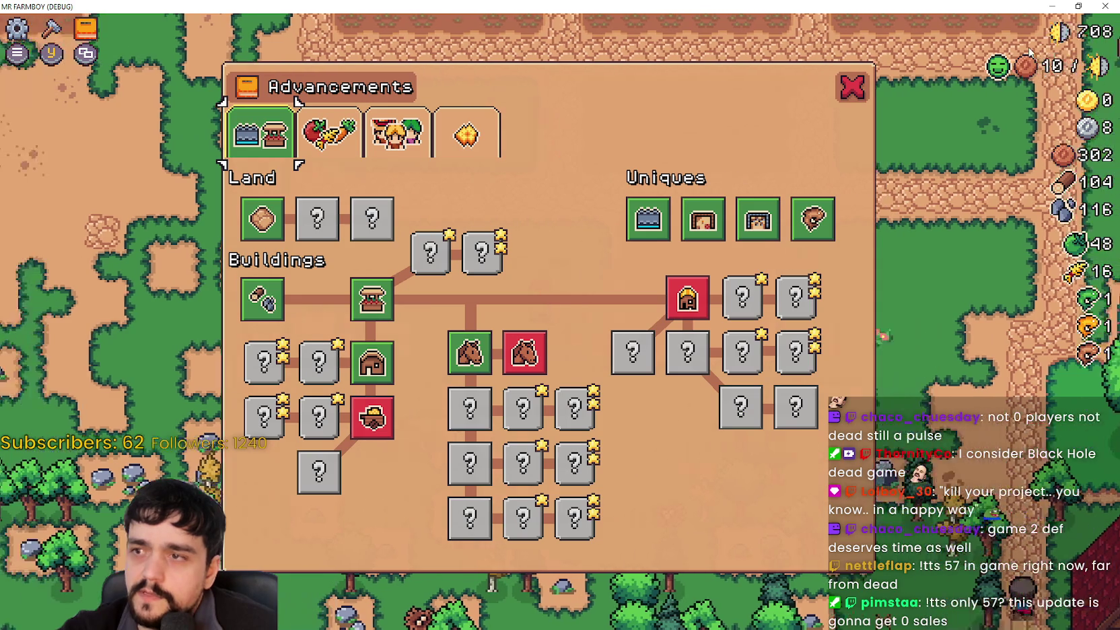
key("e")
key("e")
key("q")
key("e")
key("e")
key("q")
key("q")
key("e")
key("q")
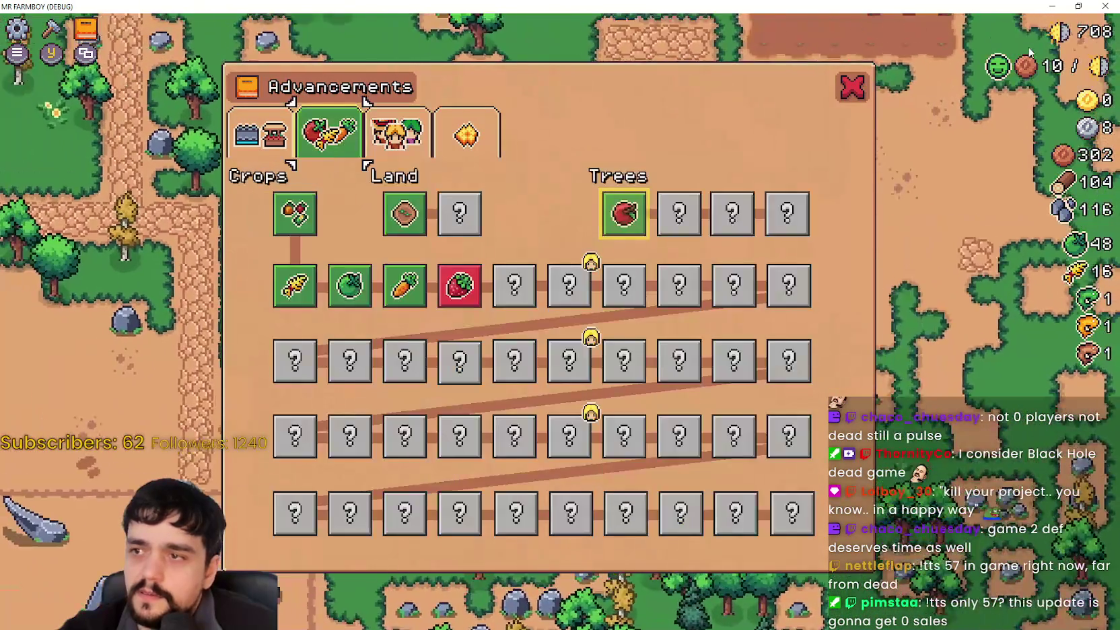
key("q")
key("e")
key("e")
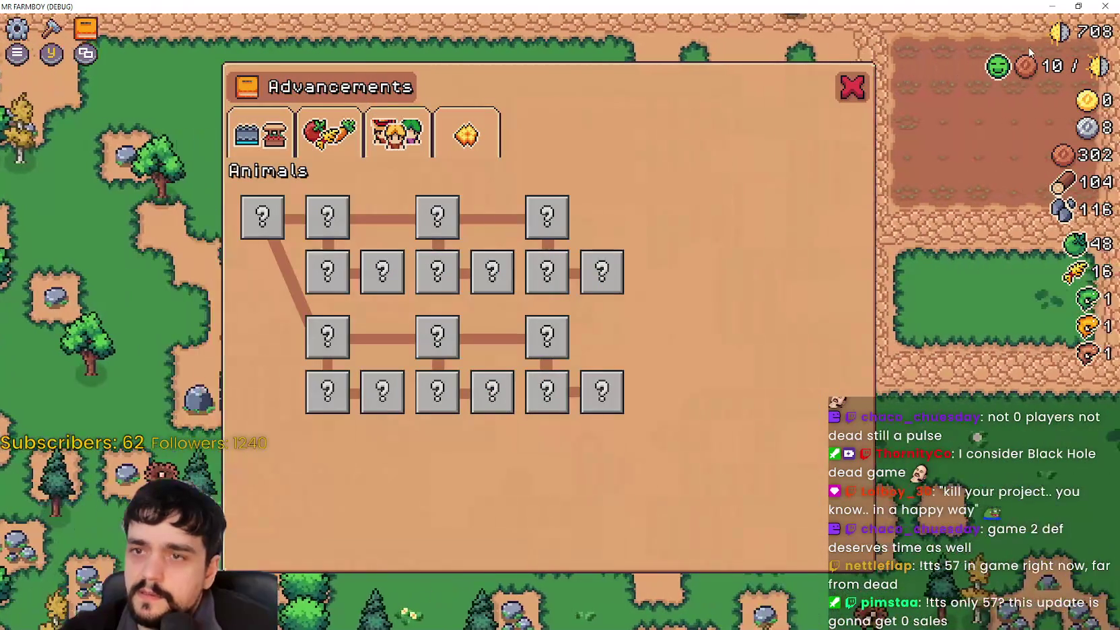
key("e")
Step: Toggle between the crafting panel and Advancements, viewing the Decorations and Crops pages, then close both
key("Escape")
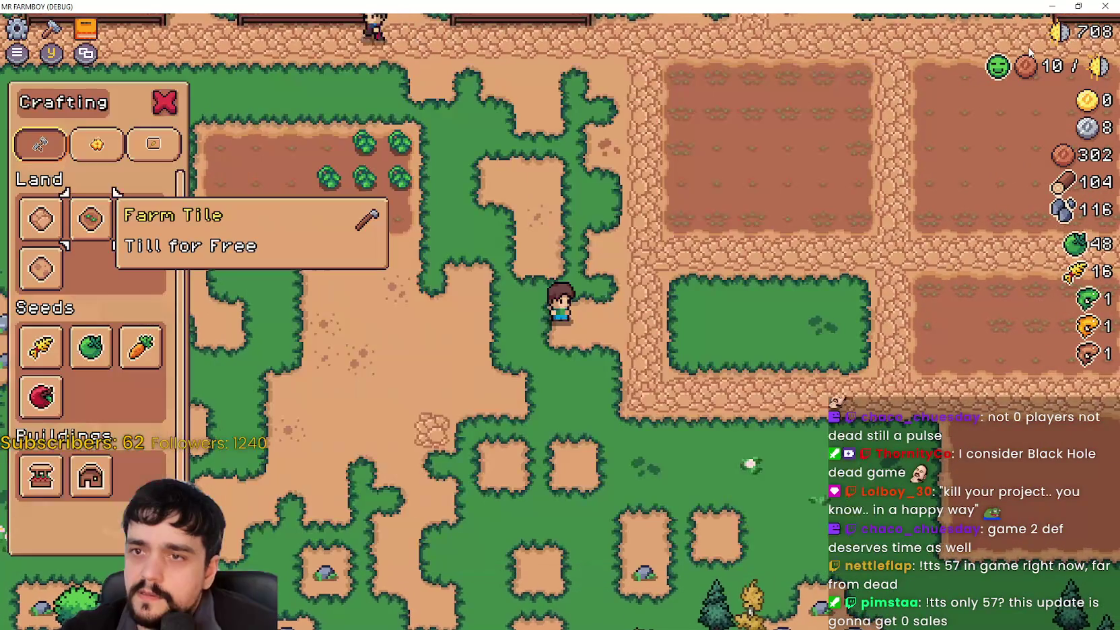
key("w")
key("Escape")
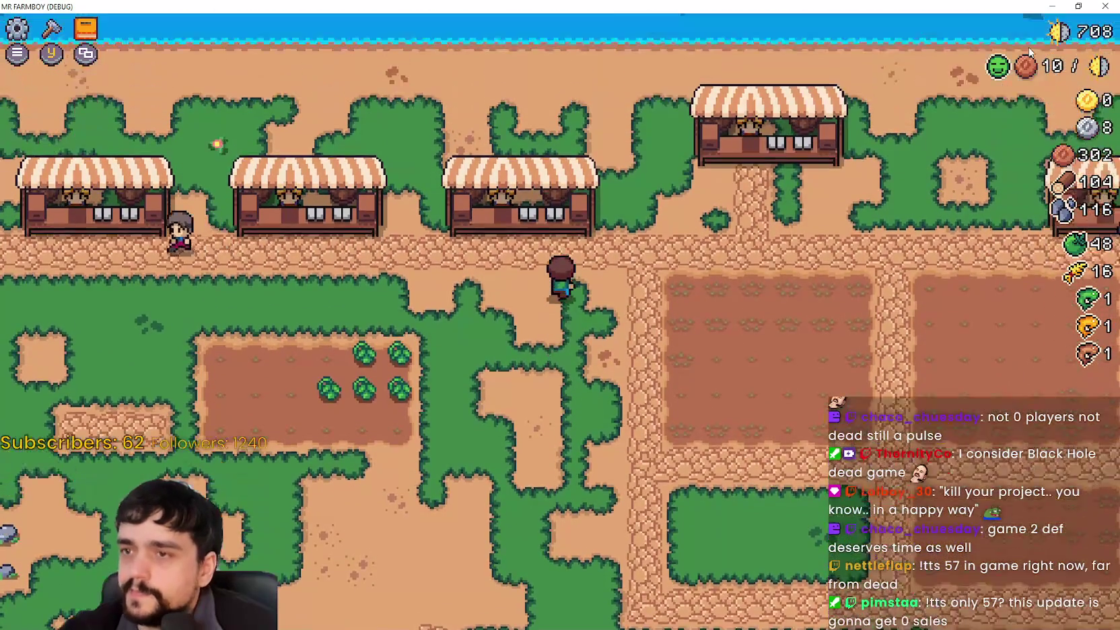
key("y")
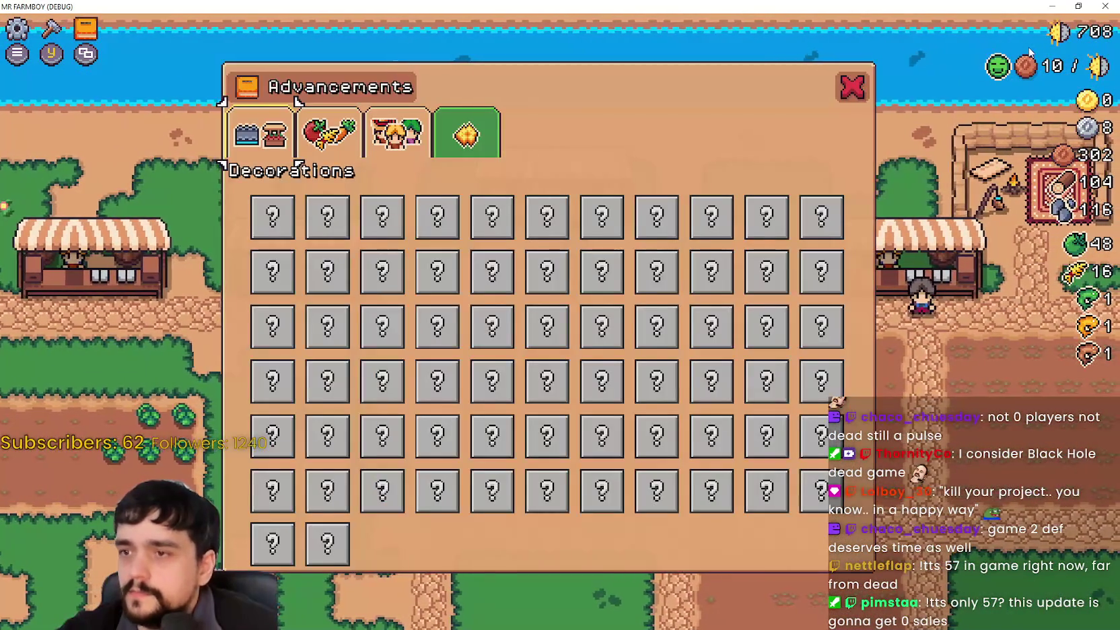
key("Escape")
key("Escape")
key("y")
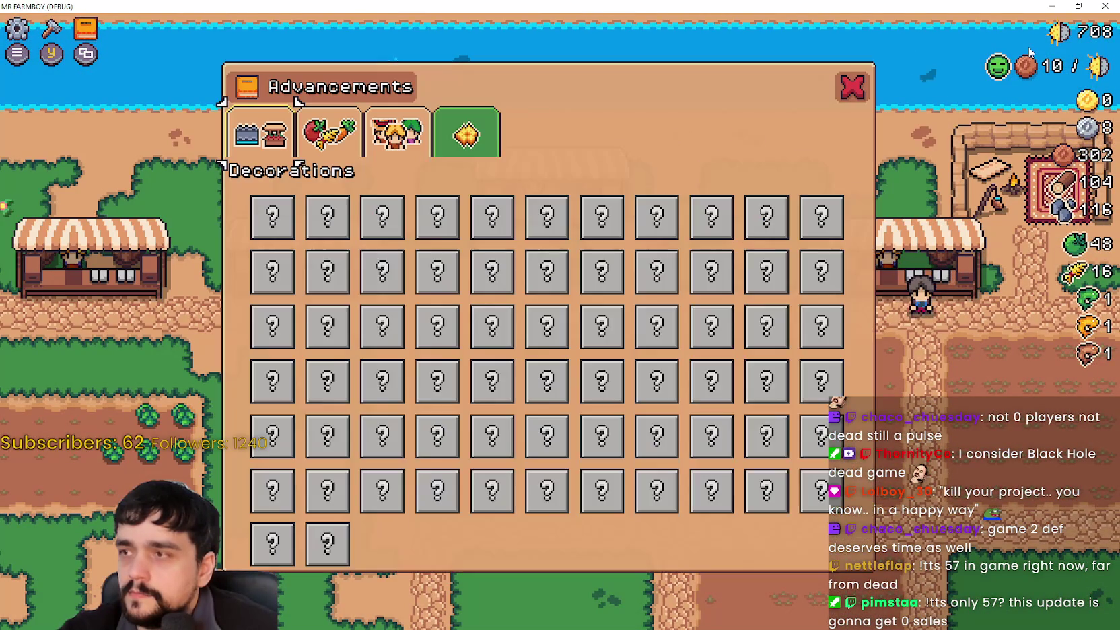
key("q")
key("q")
key("q")
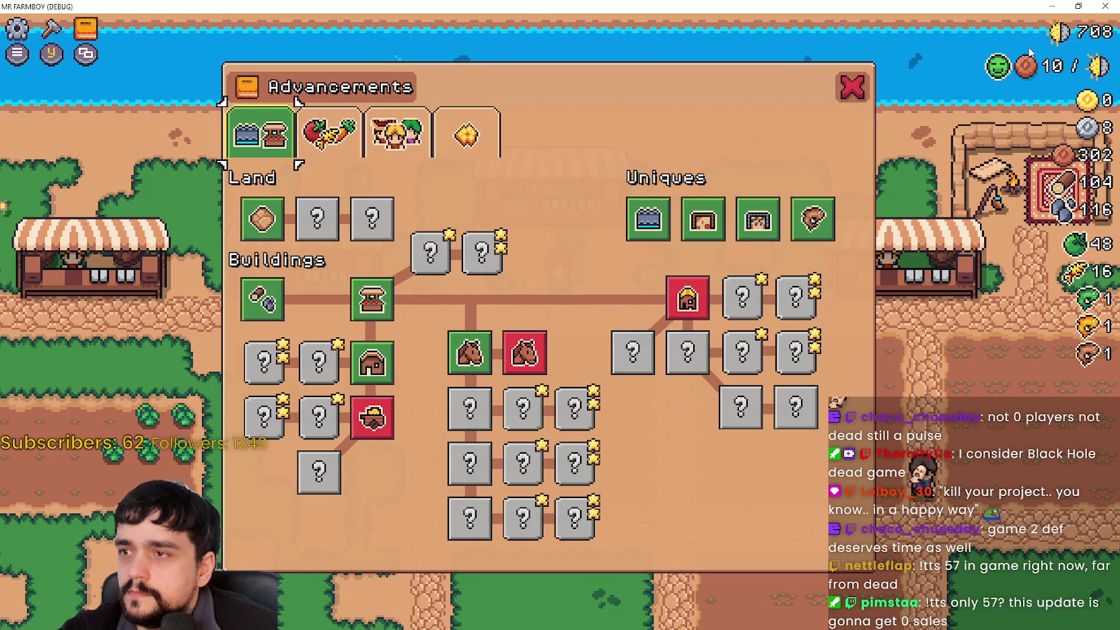
key("y")
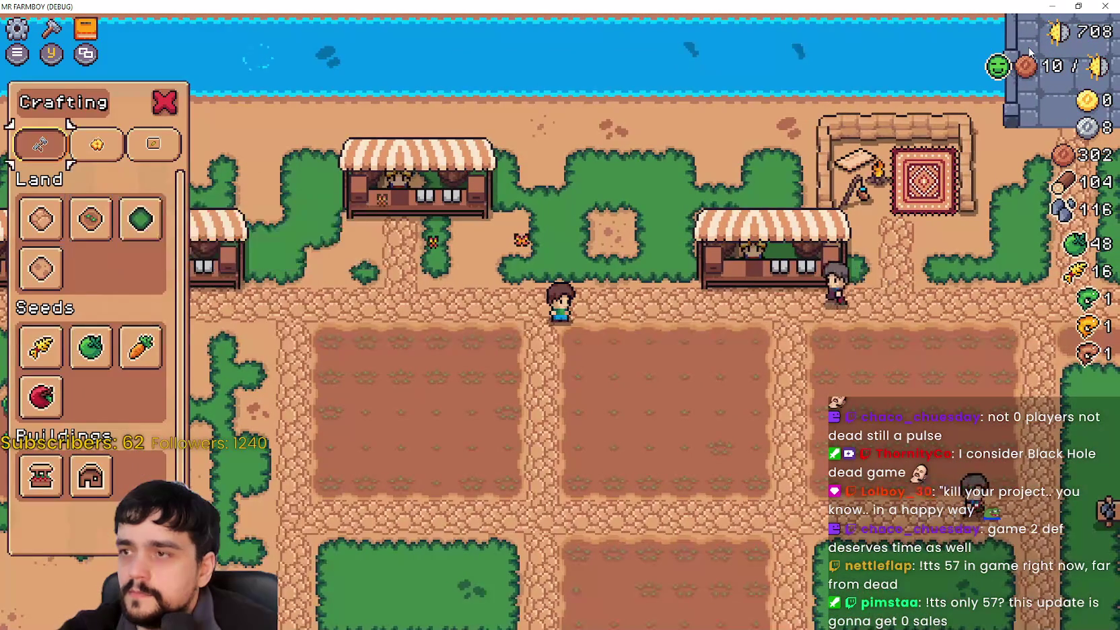
key("y")
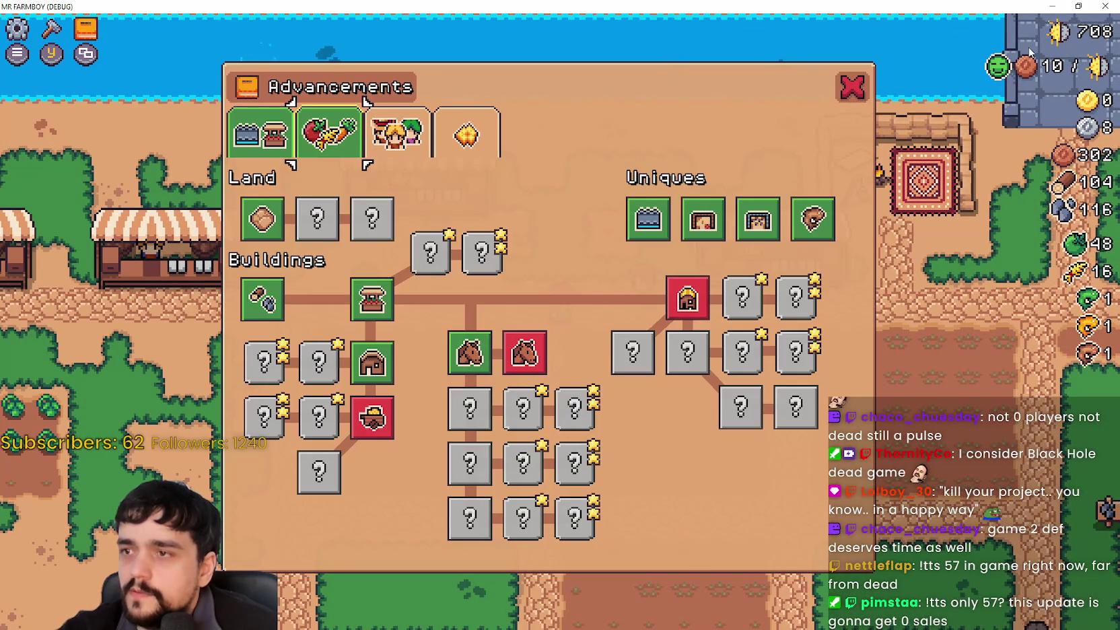
key("e")
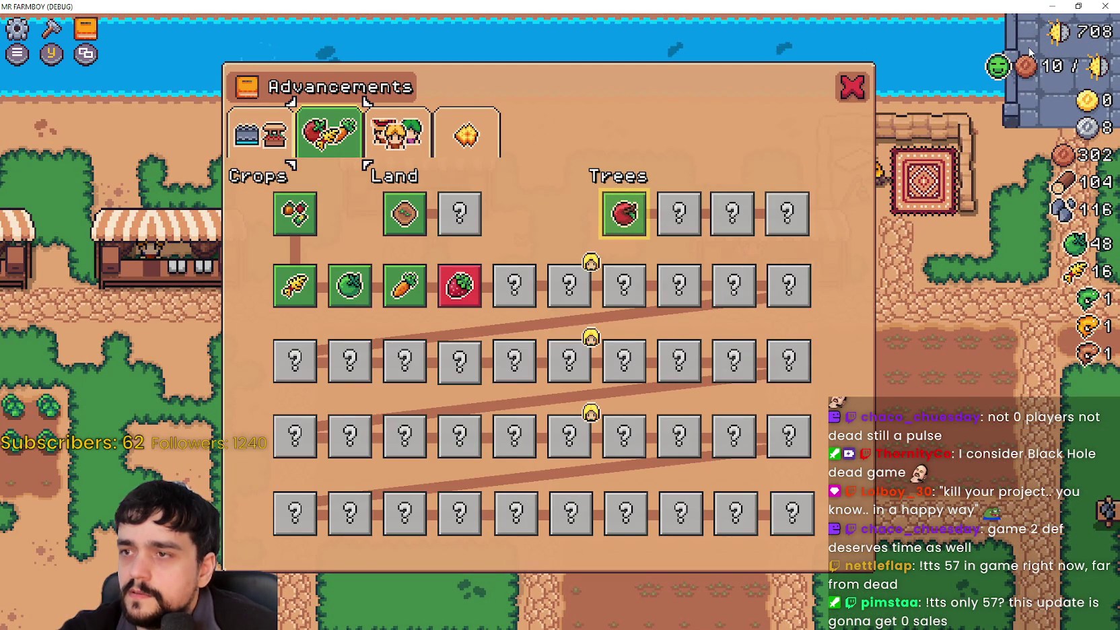
key("y")
key("Escape")
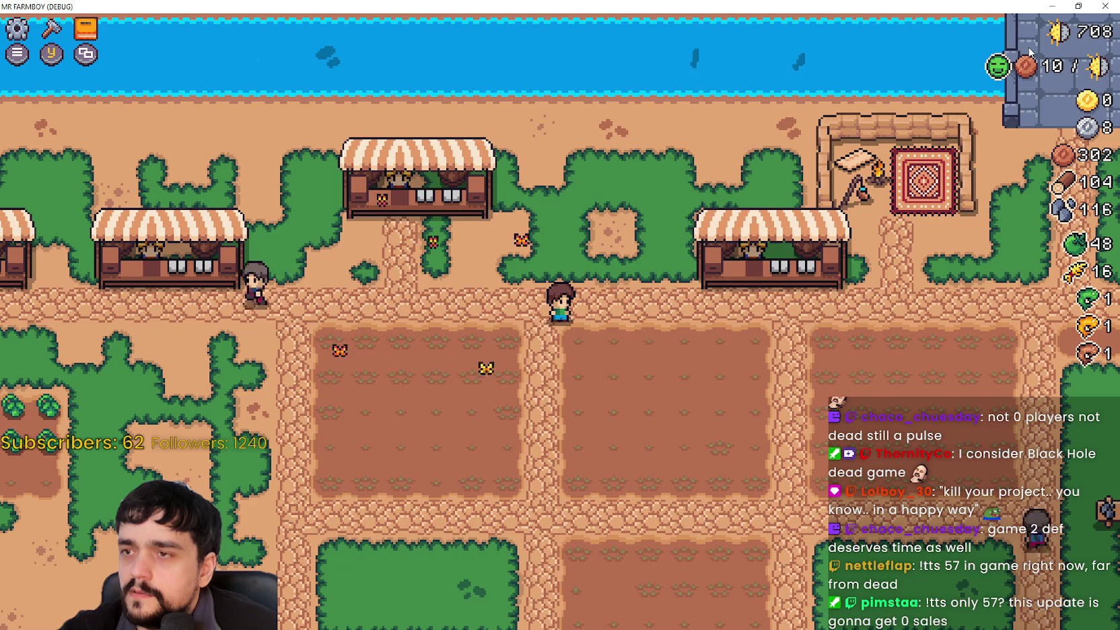
Step: Reopen and toggle the Advancements window repeatedly, cycling pages to finish on Workers
key("y")
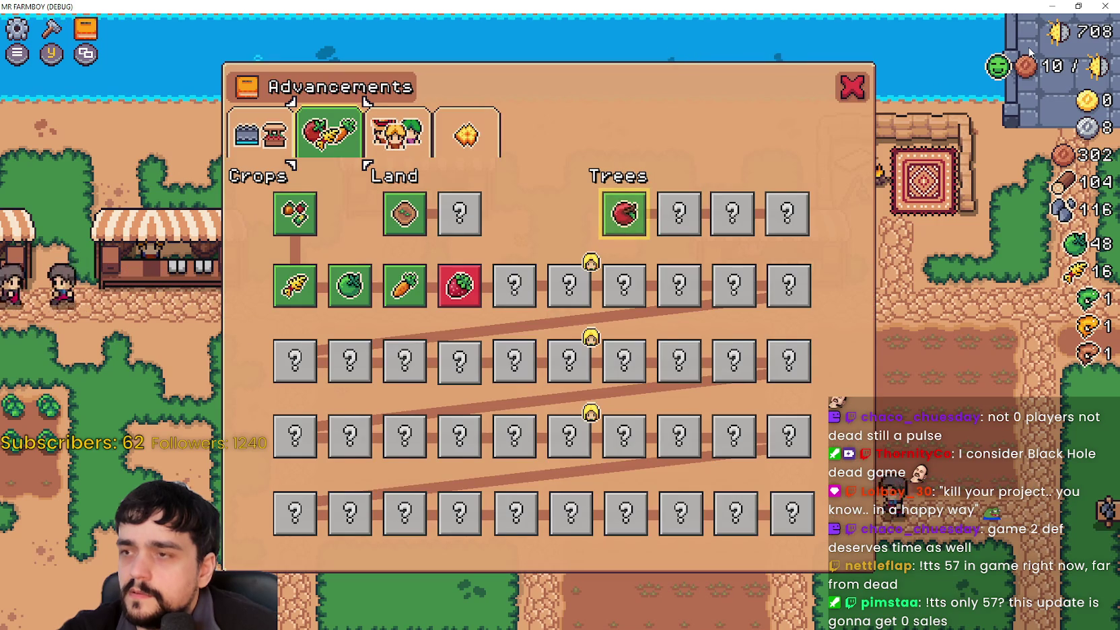
key("e")
key("c")
key("c")
key("c")
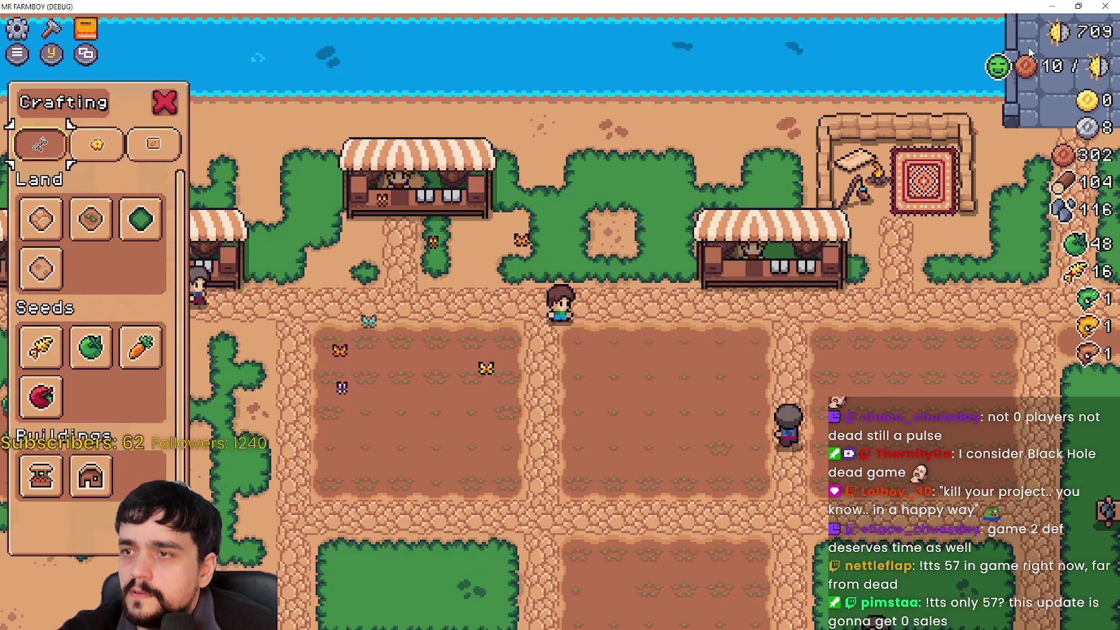
key("y")
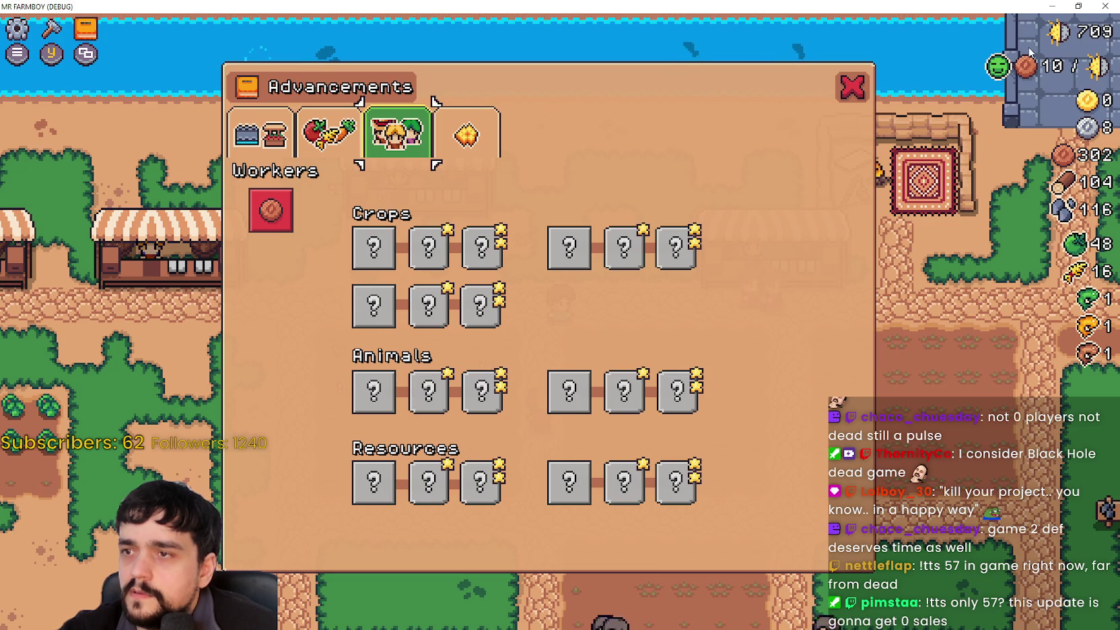
key("y")
key("y")
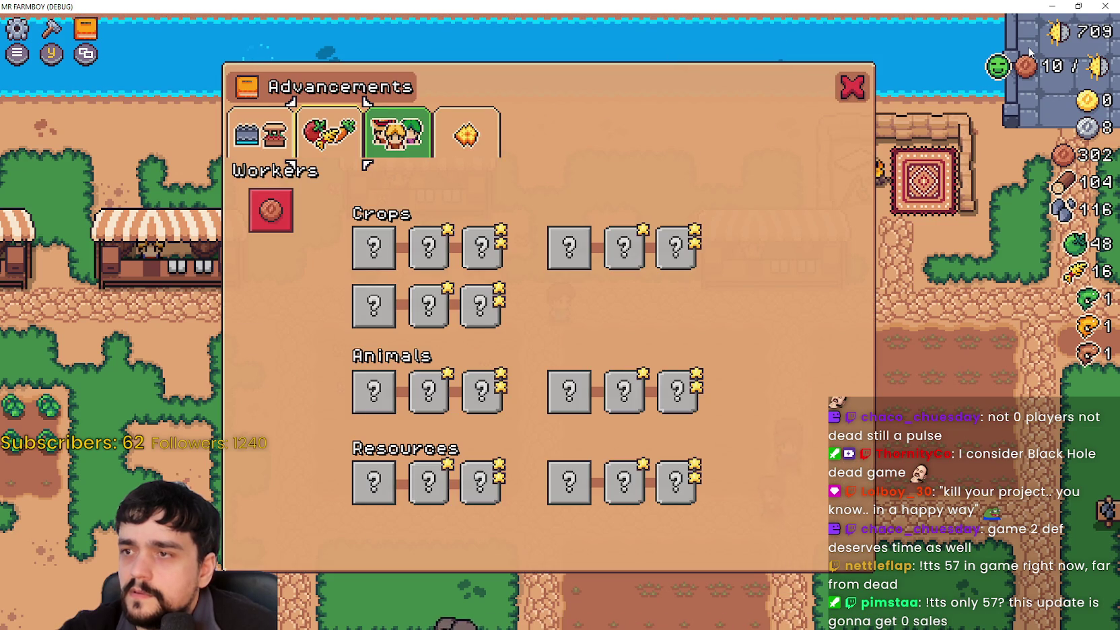
key("q")
key("y")
key("y")
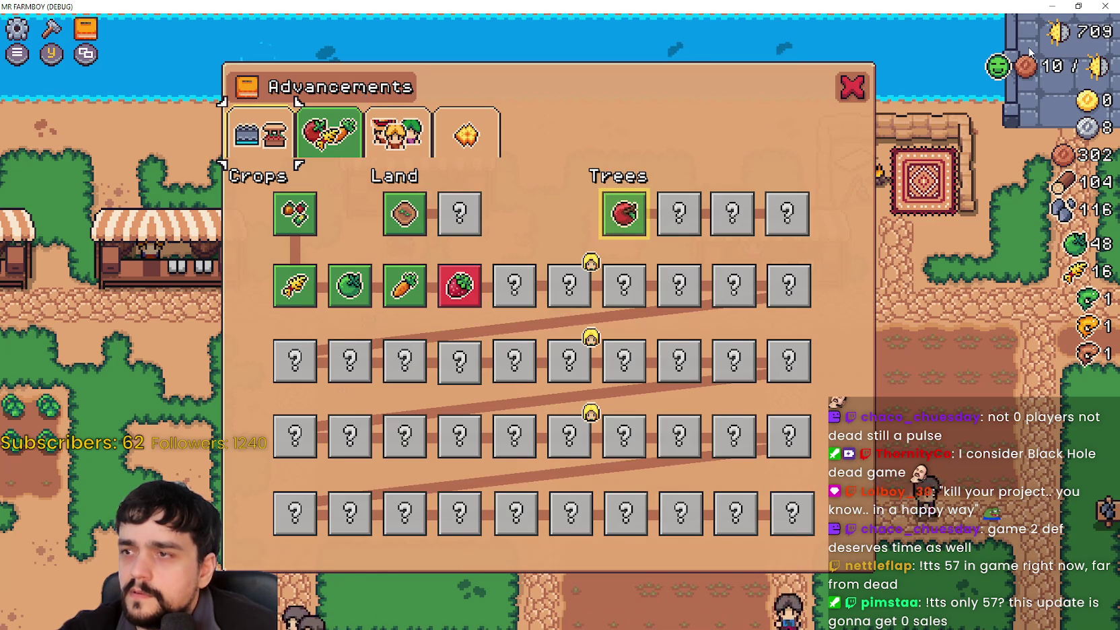
key("q")
key("y")
key("y")
key("e")
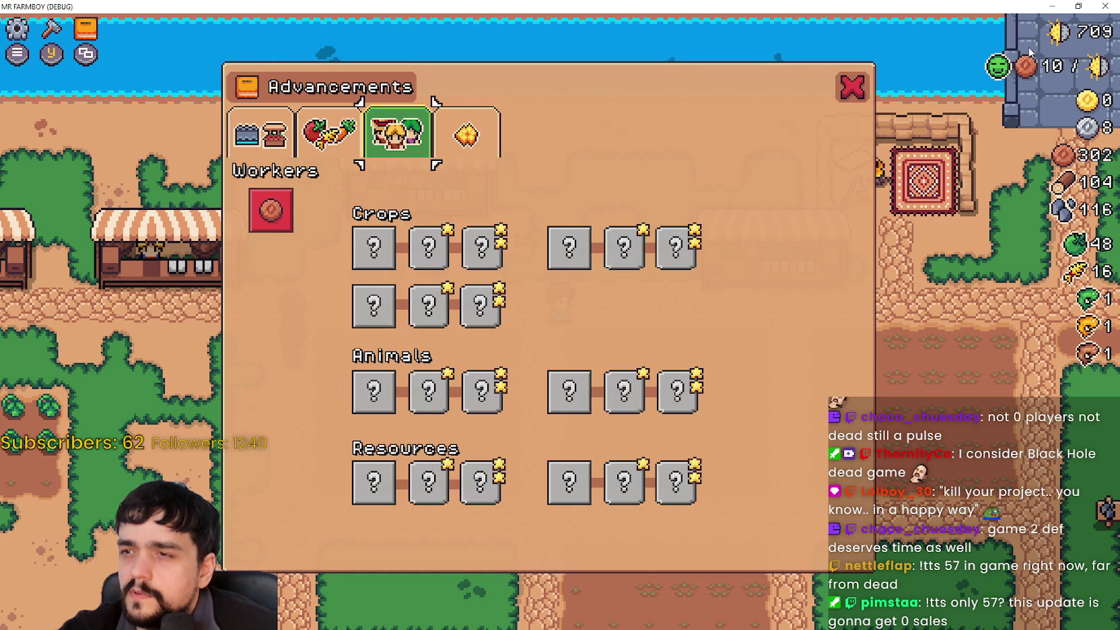
Step: Close Advancements, walk onto the cabbage plot, and harvest the cabbages
key("y")
key("s")
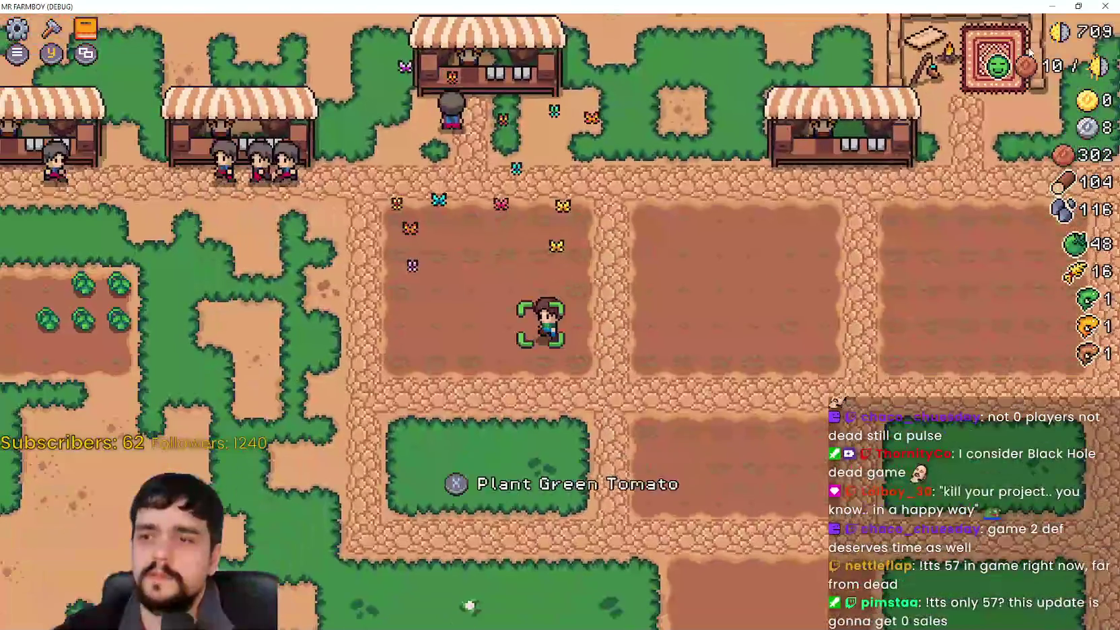
key("a")
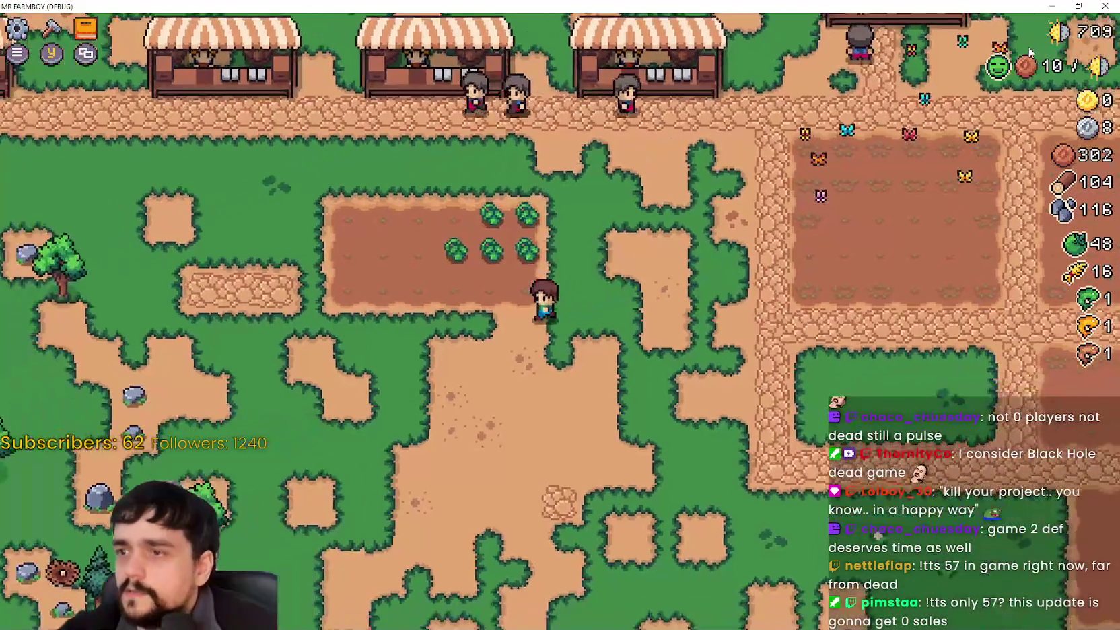
key("w")
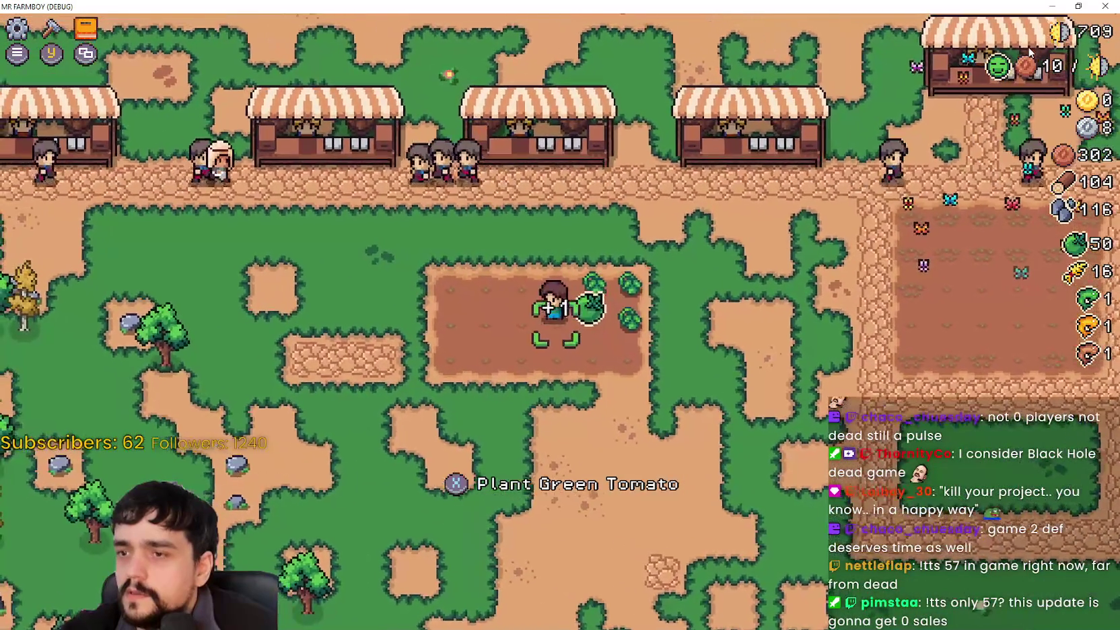
key("d")
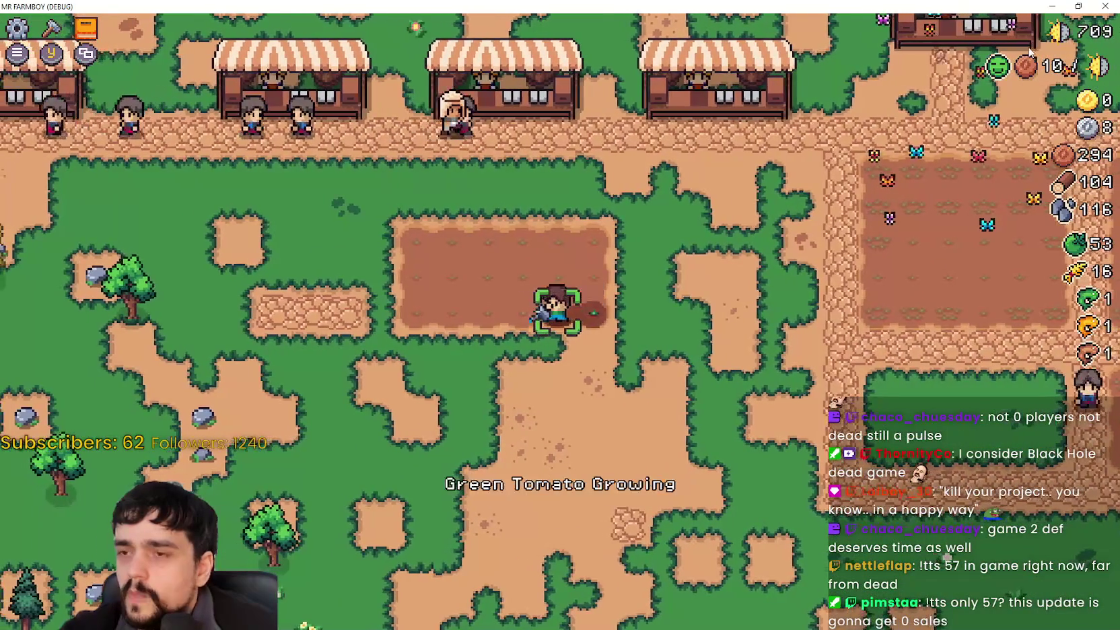
Step: Plant green tomato seedlings along the tilled plot, walk up to the market stall, and shrink the game window
key("a")
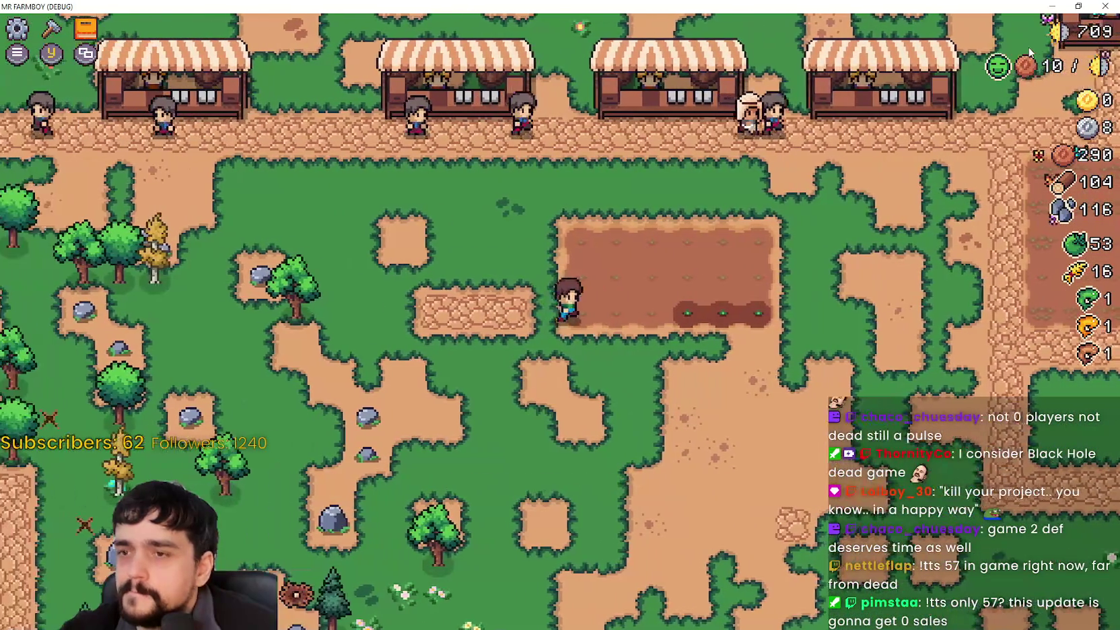
key("d")
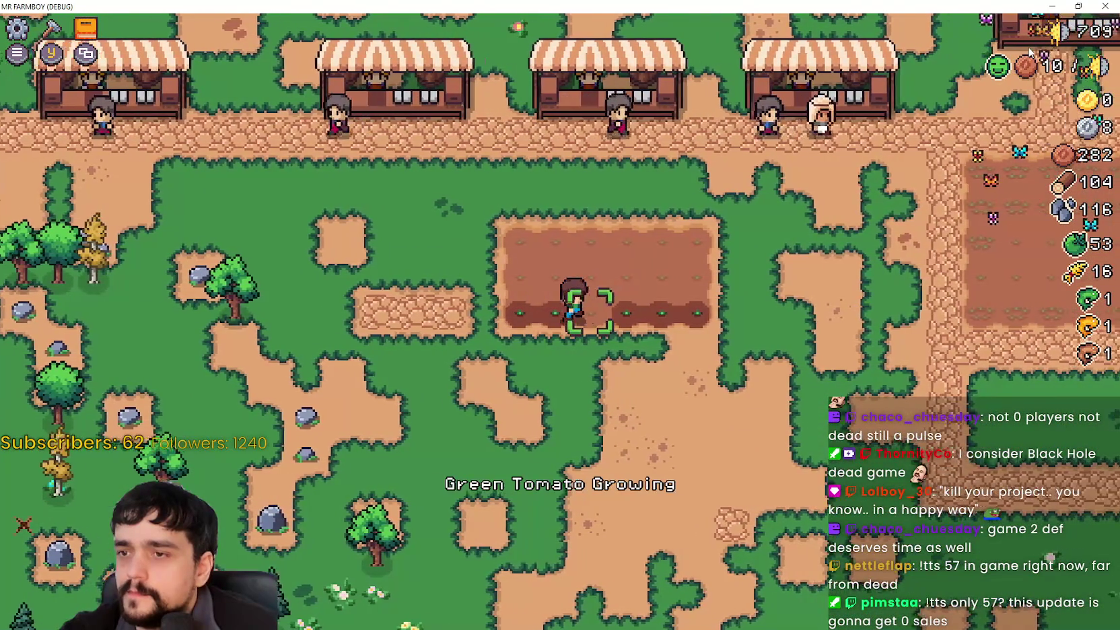
key("d")
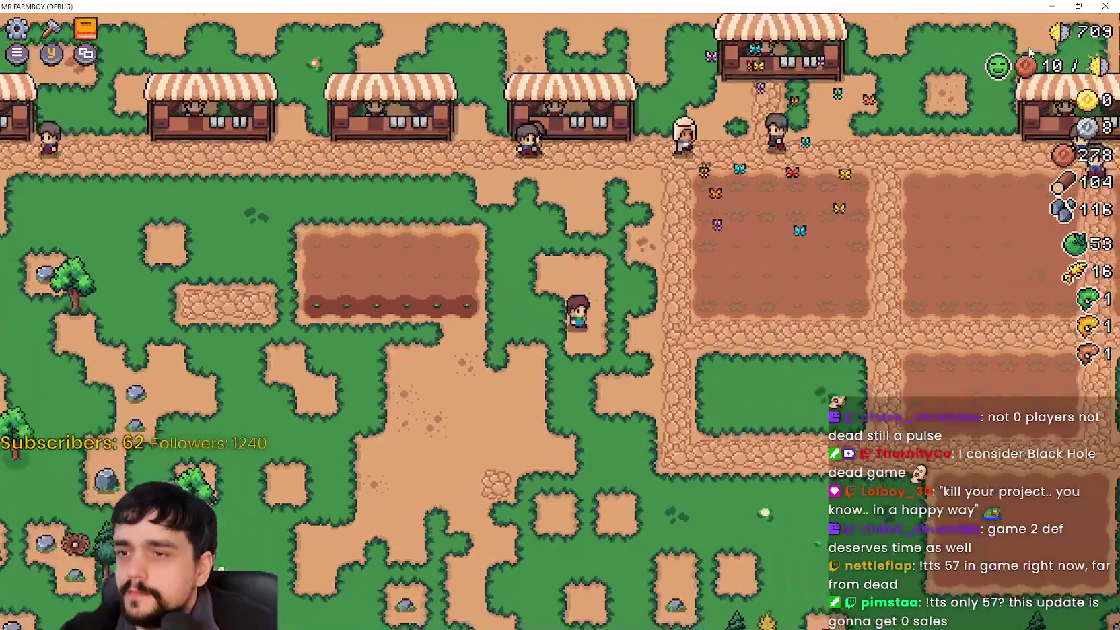
key("c")
key("c")
key("w")
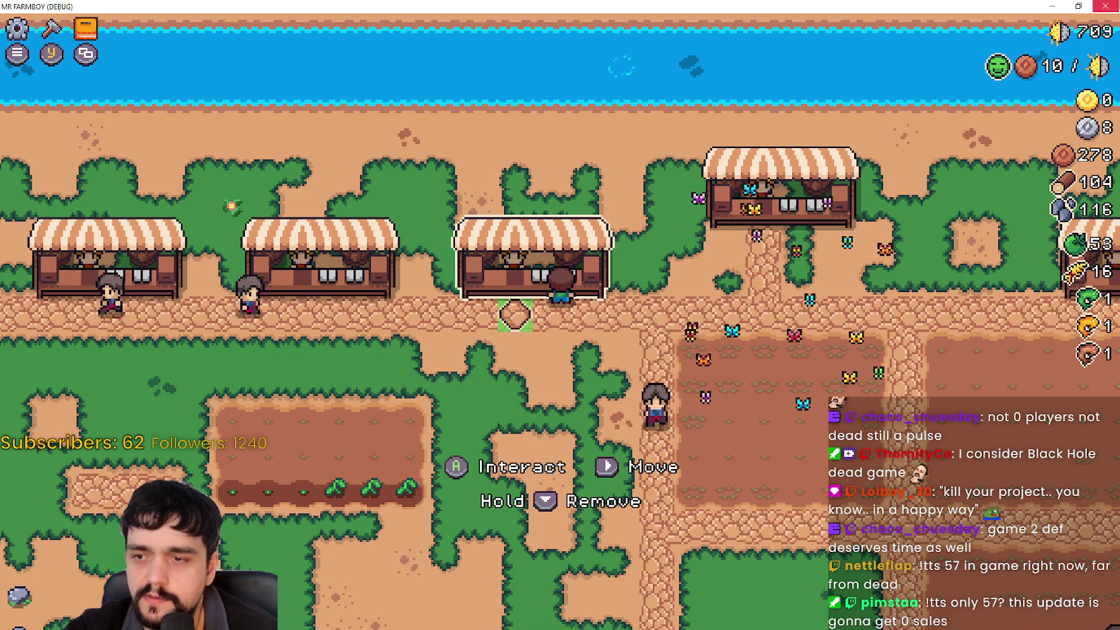
left_click(1077, 6)
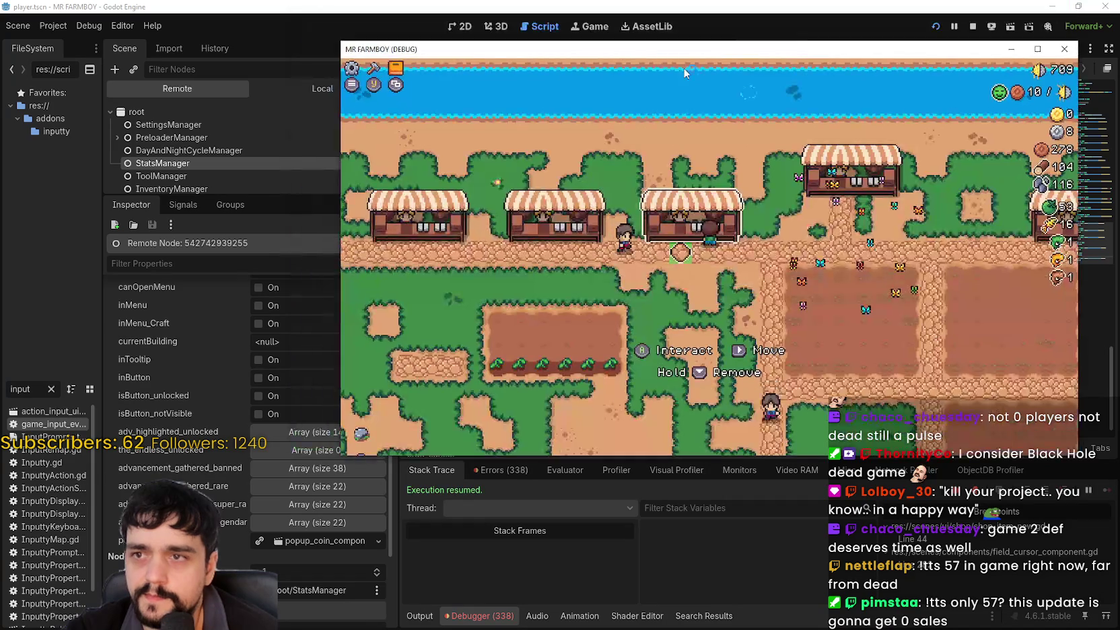
Step: Bring up Project Settings on the Input Map with built-in actions hidden
key("alt+Tab")
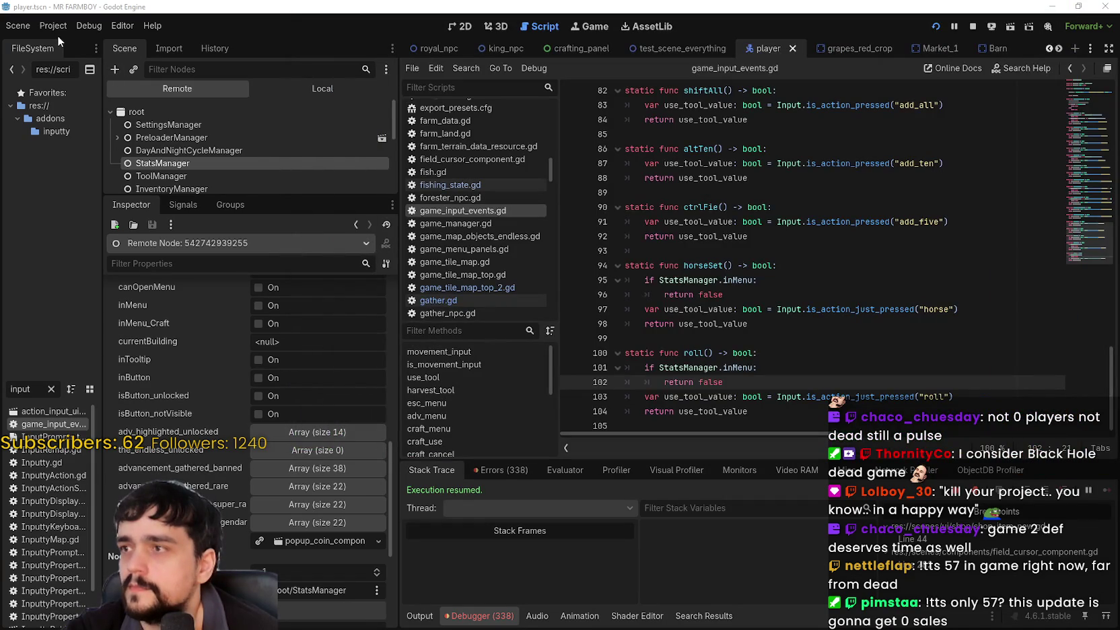
left_click(55, 28)
left_click(76, 42)
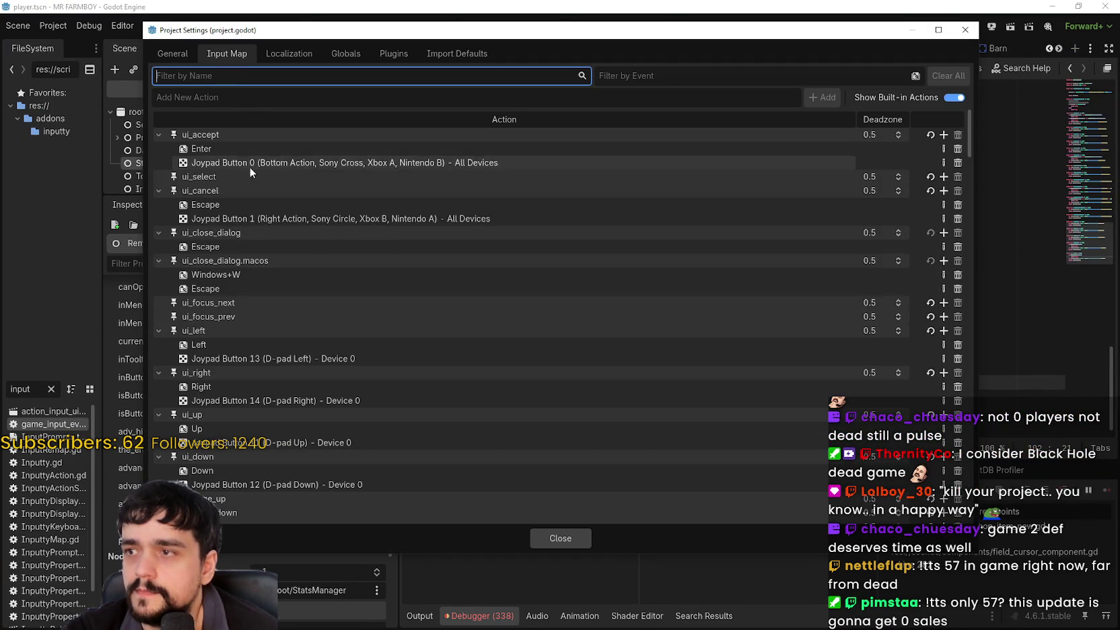
left_click(944, 97)
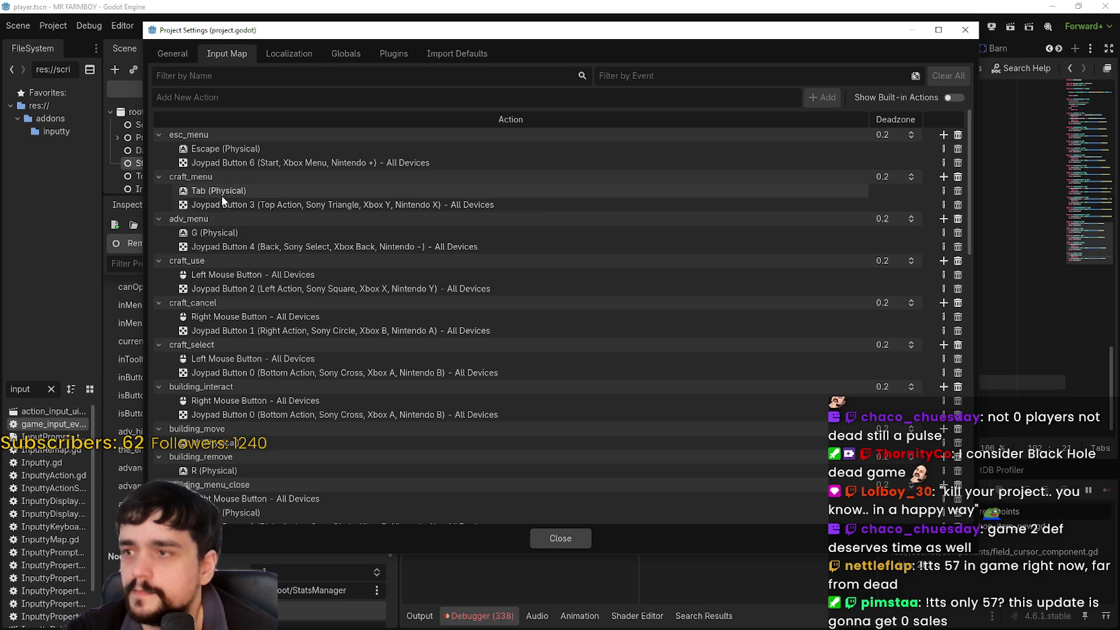
scroll("down", 3)
scroll("up", 3)
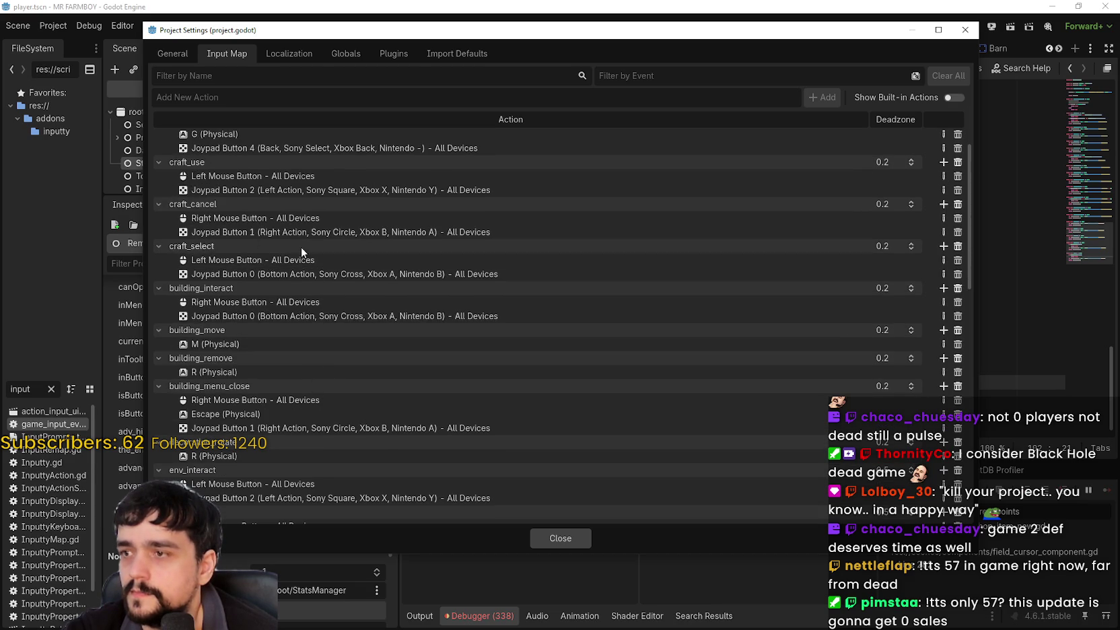
scroll("down", 3)
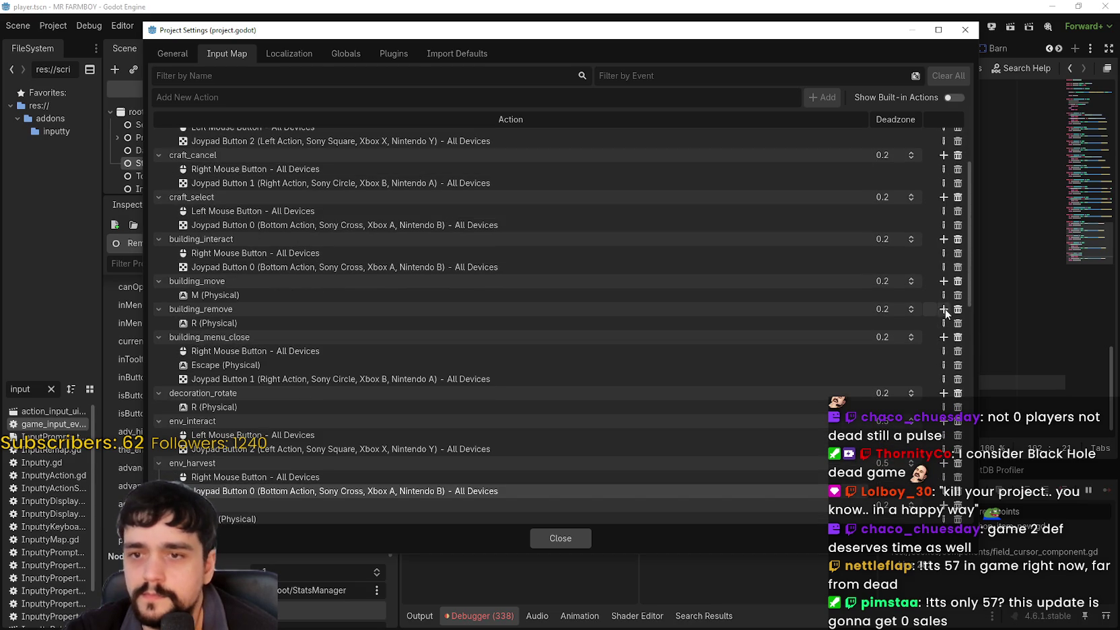
Step: Add D-pad Down to building_remove and D-pad Right to building_move
left_click(943, 310)
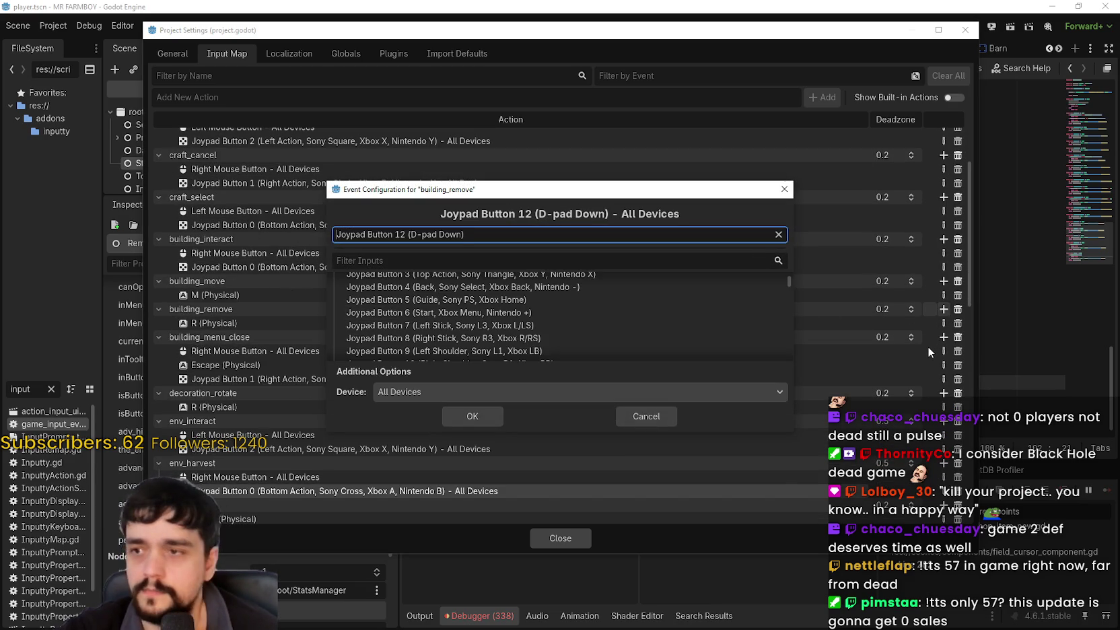
left_click(494, 415)
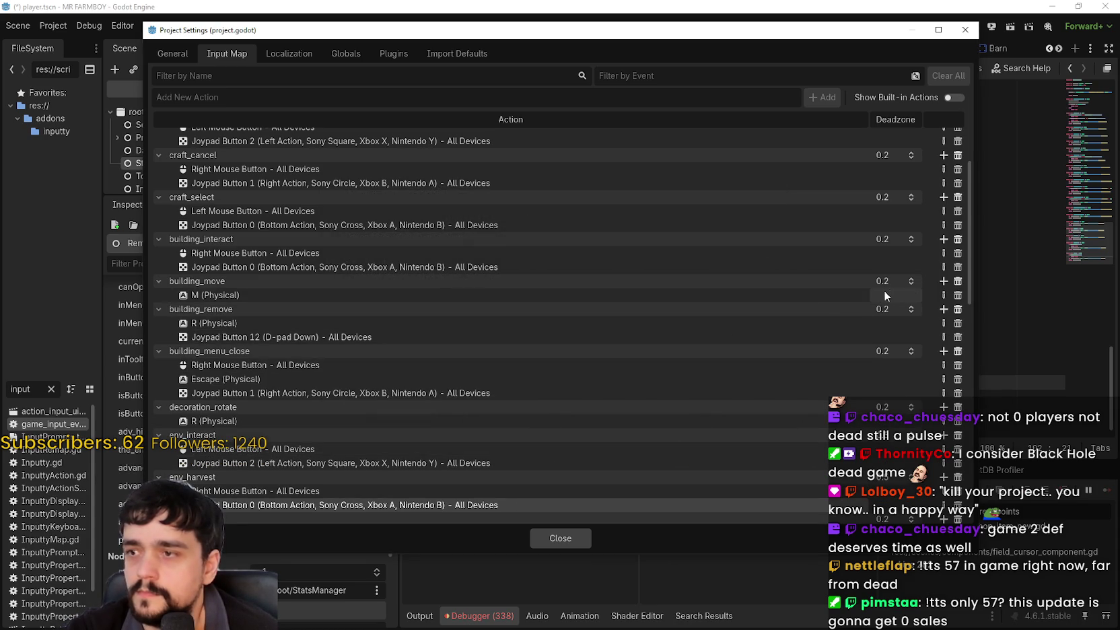
left_click(942, 282)
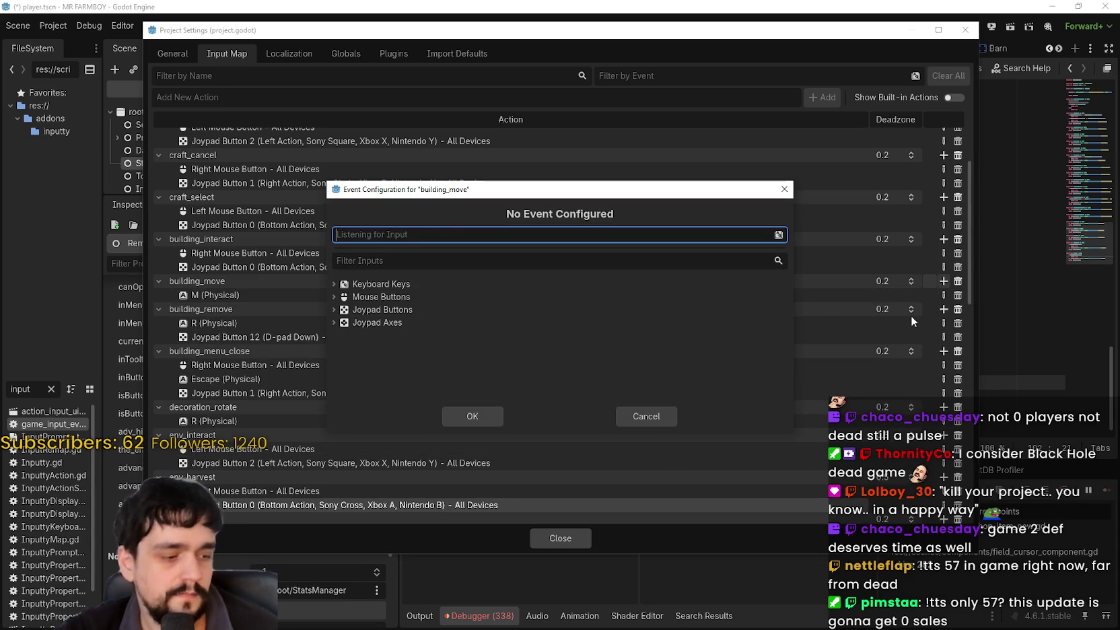
left_click(487, 418)
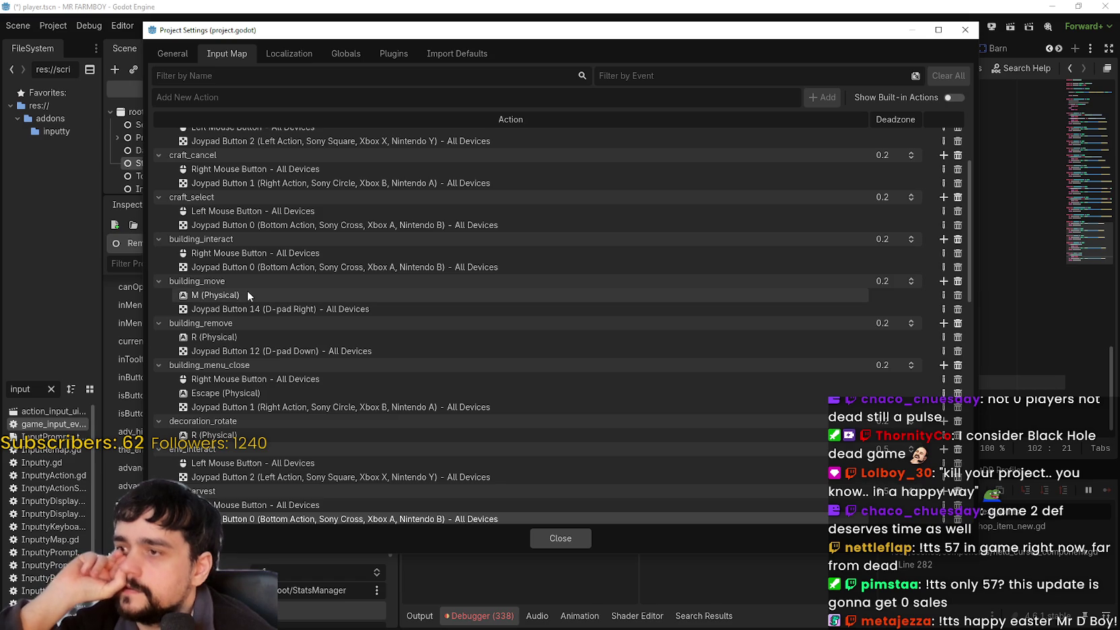
scroll("down", 3)
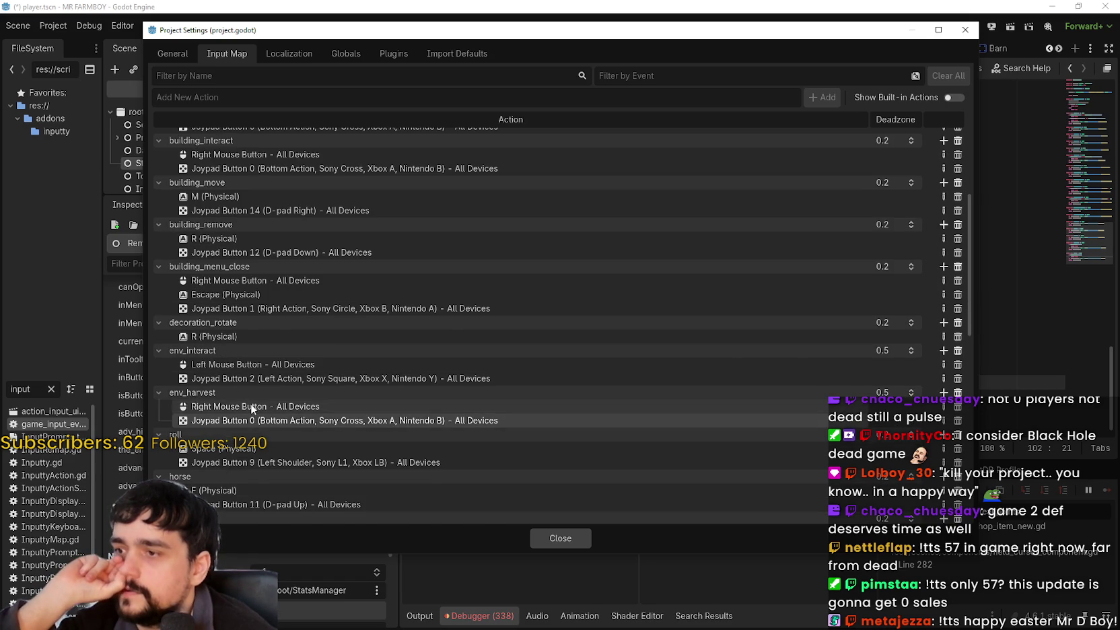
scroll("down", 3)
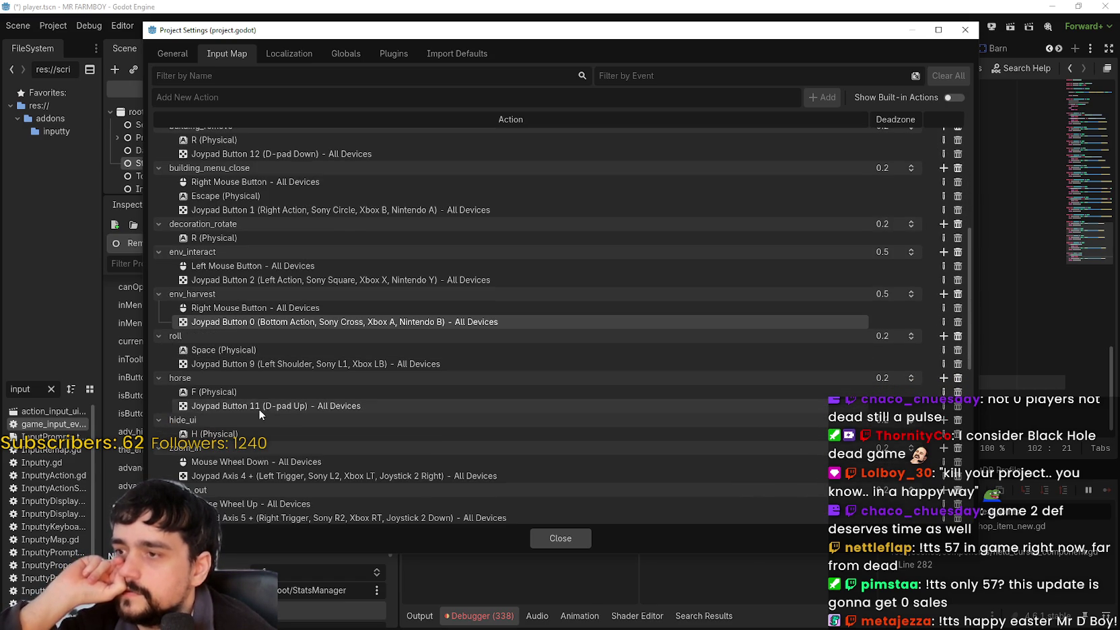
left_click(269, 402)
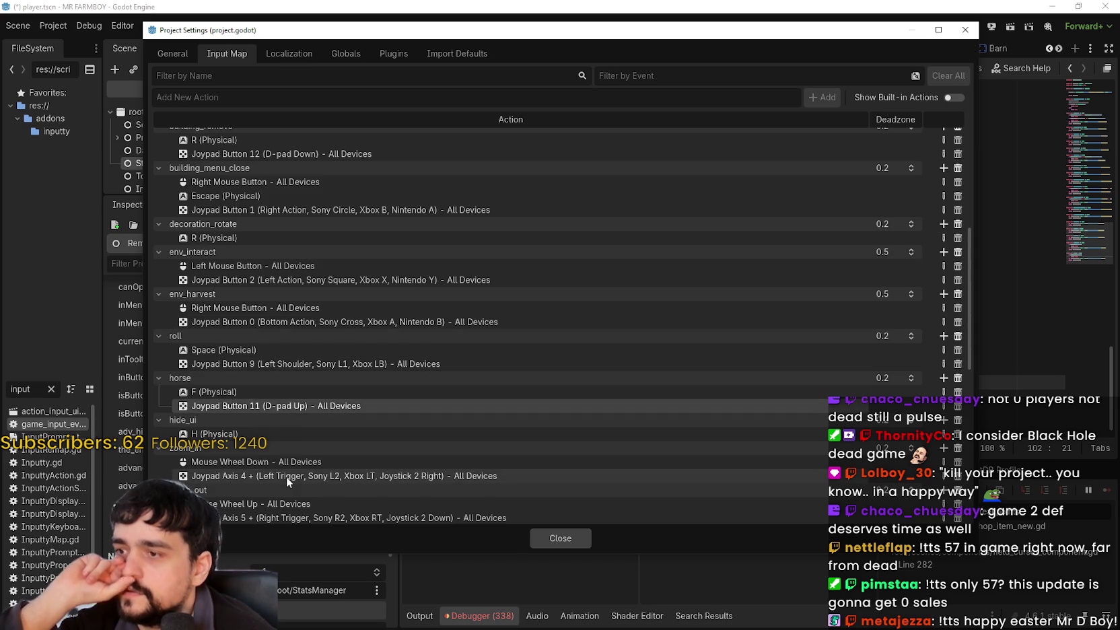
scroll("down", 3)
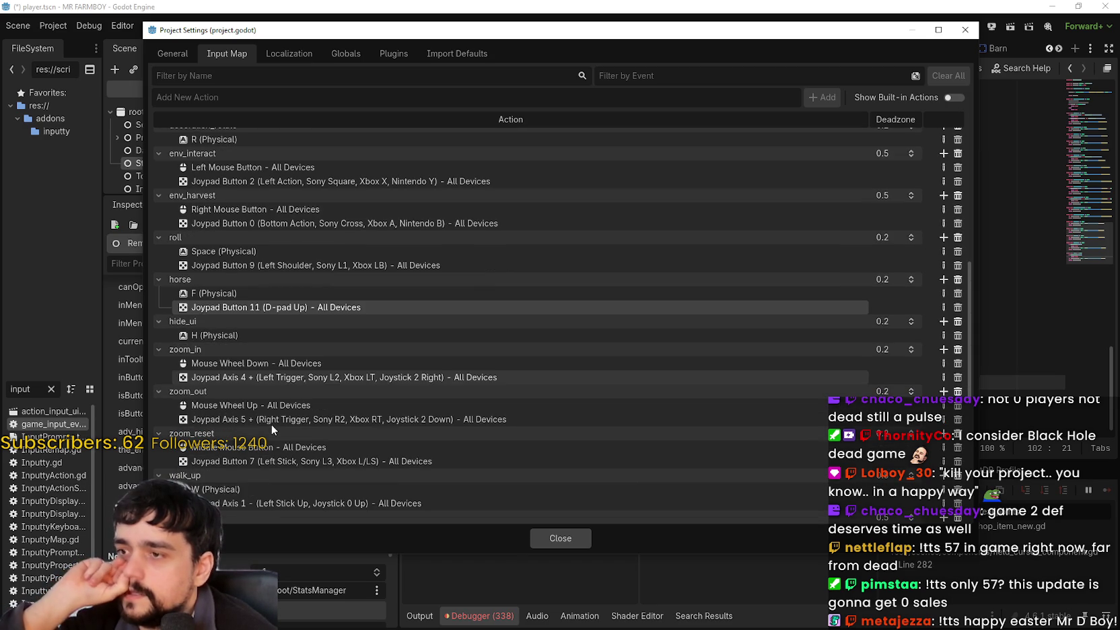
scroll("down", 3)
scroll("down", 3)
scroll("up", 3)
scroll("up", 3)
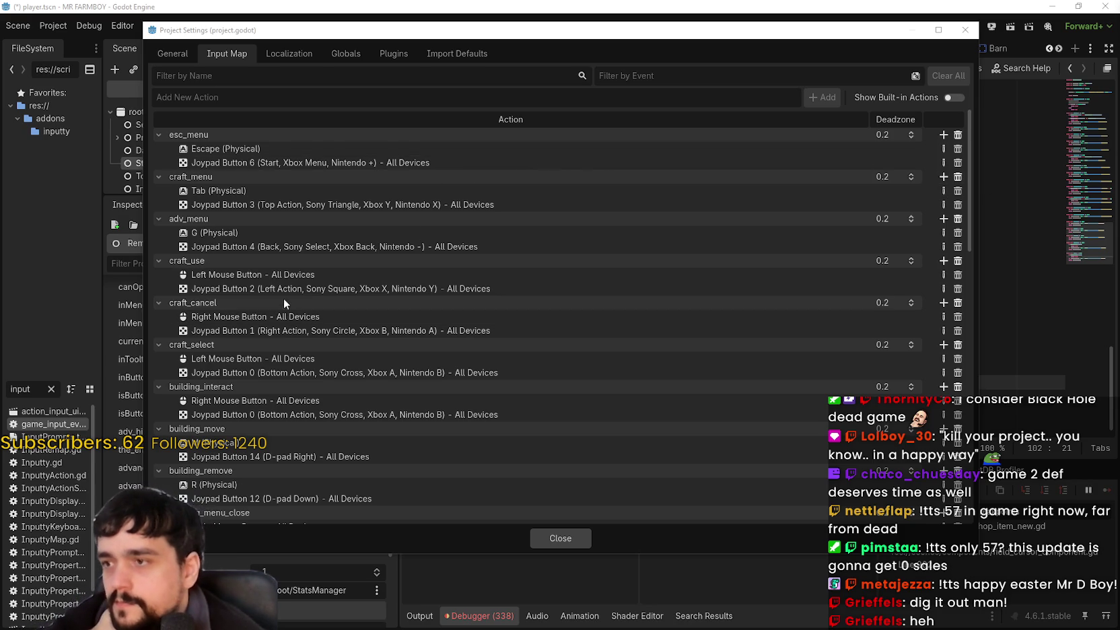
scroll("down", 3)
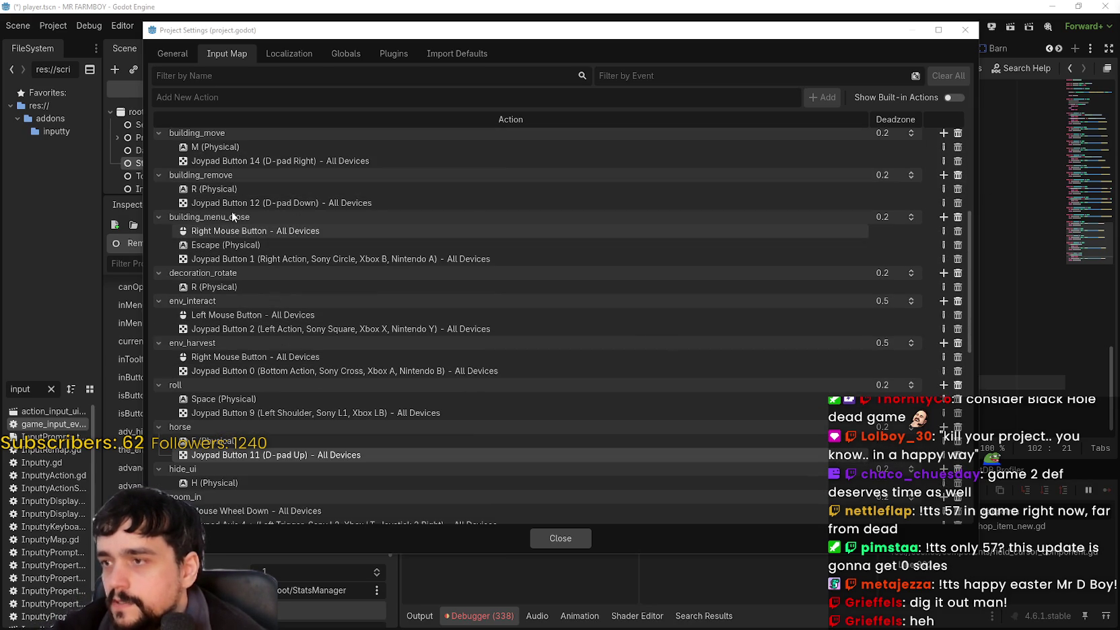
scroll("up", 3)
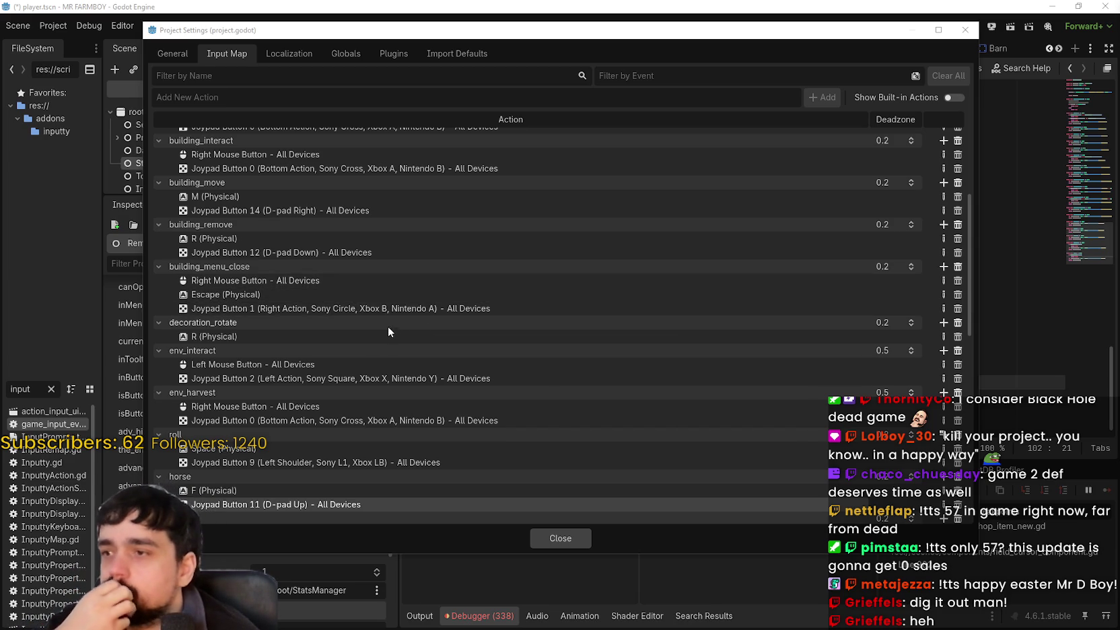
scroll("up", 3)
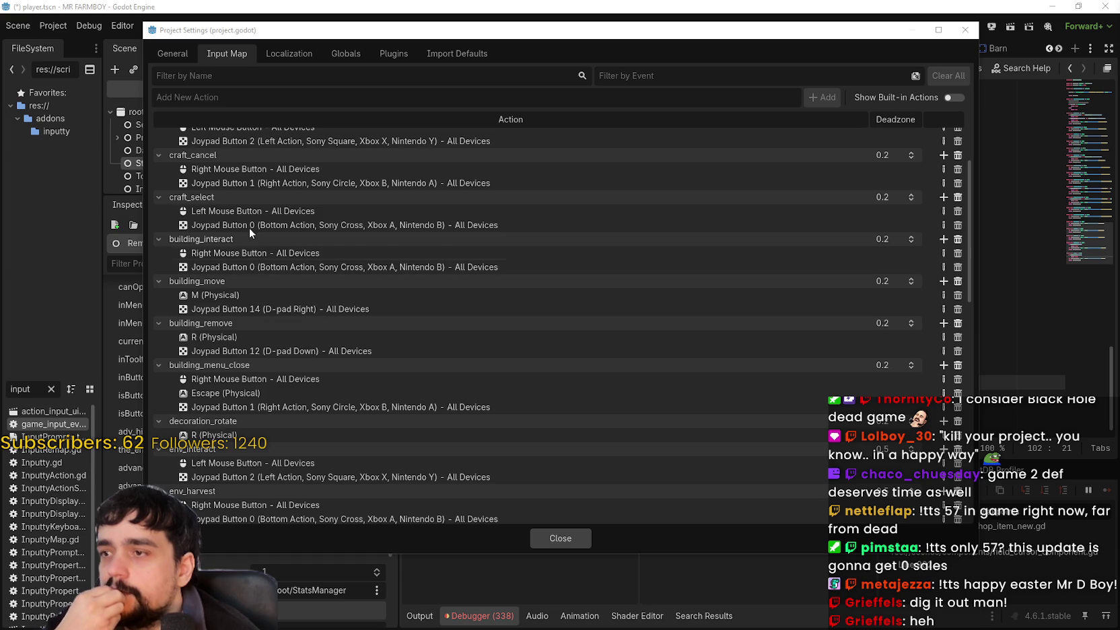
scroll("up", 3)
scroll("down", 3)
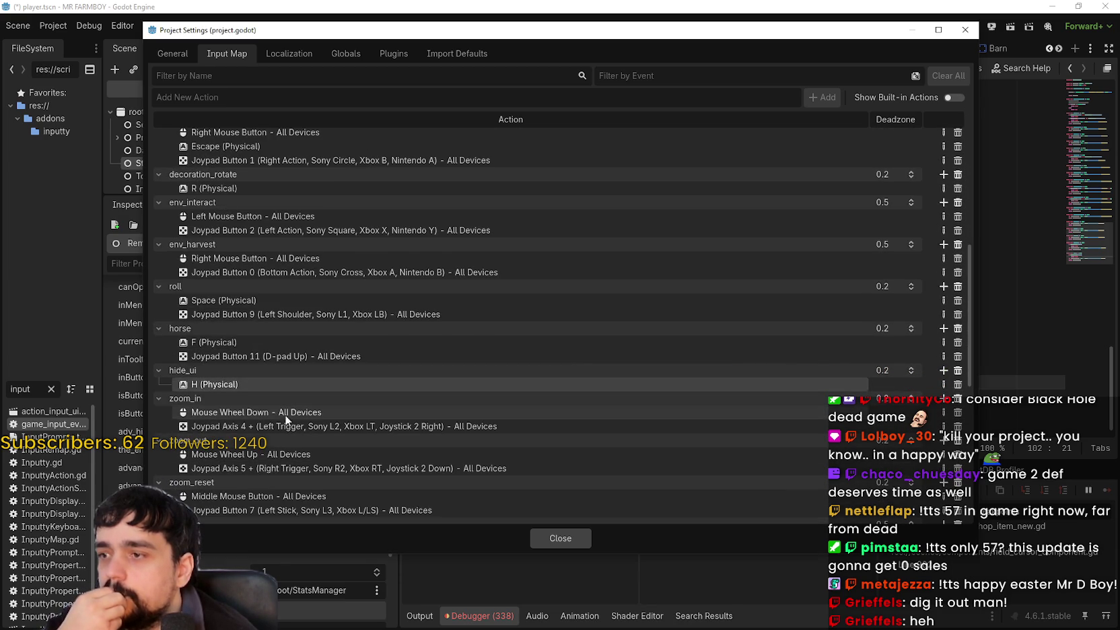
left_click(271, 427)
left_click(265, 381)
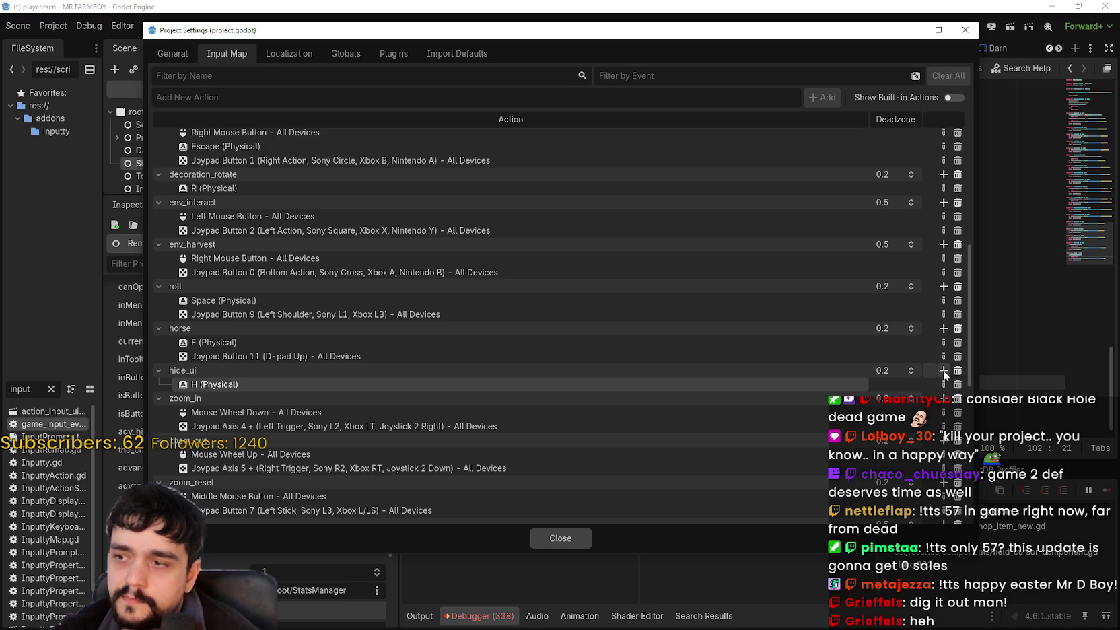
Step: Add Joypad Button 13 (D-pad Left) to hide_ui and close Project Settings
left_click(943, 370)
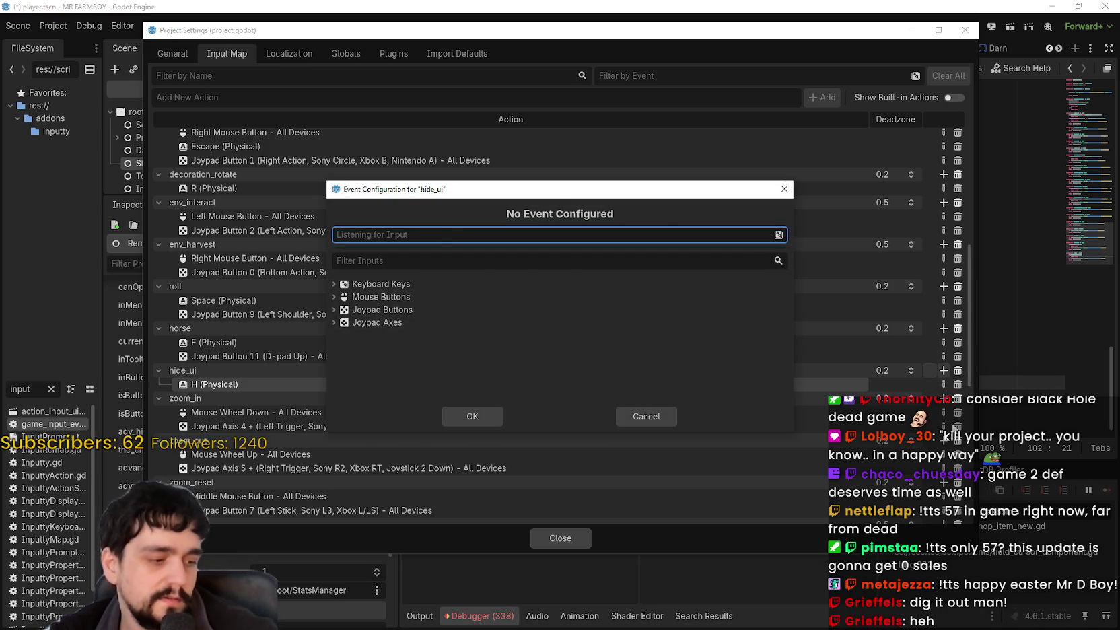
left_click(472, 417)
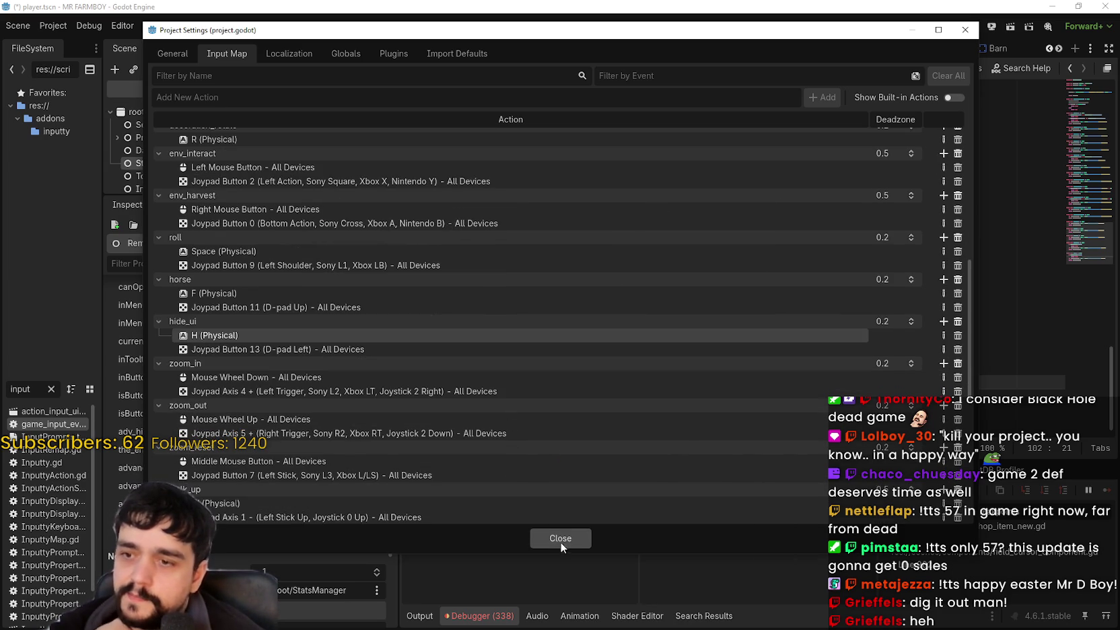
left_click(557, 537)
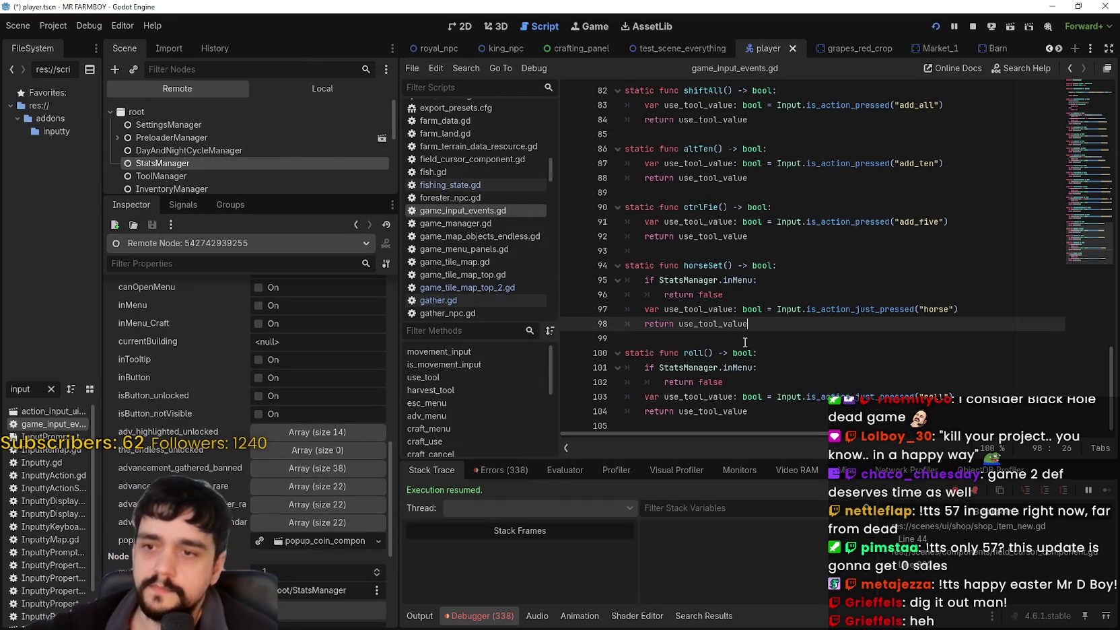
Step: Review the inMenu guard checks in the roll and horseSet functions of game_input_events.gd
scroll("up", 3)
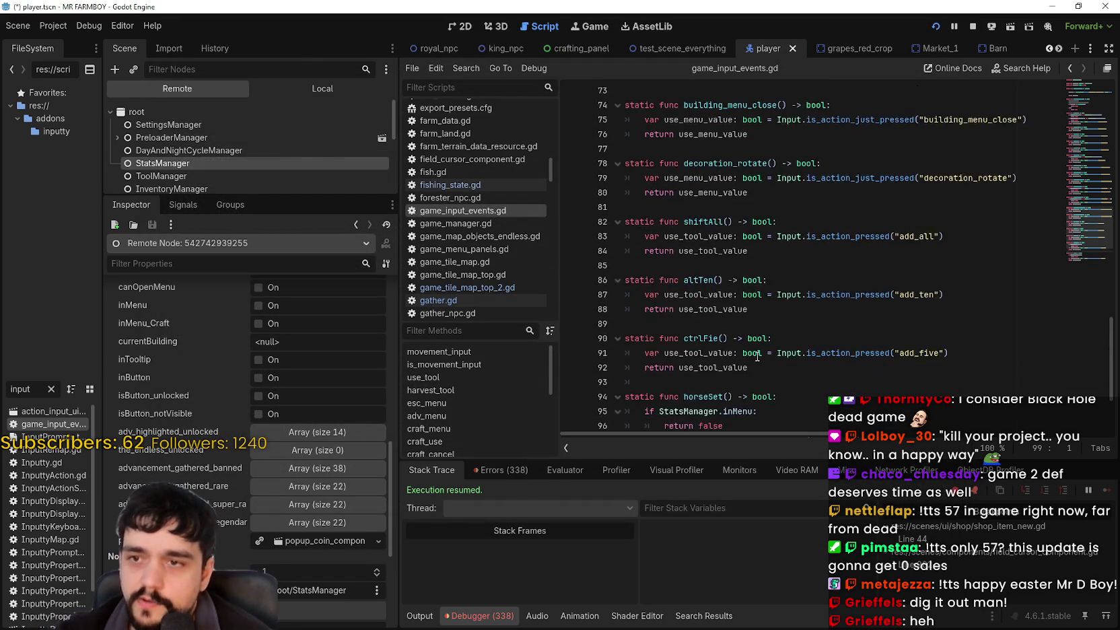
scroll("up", 3)
left_click_drag(762, 219, 600, 207)
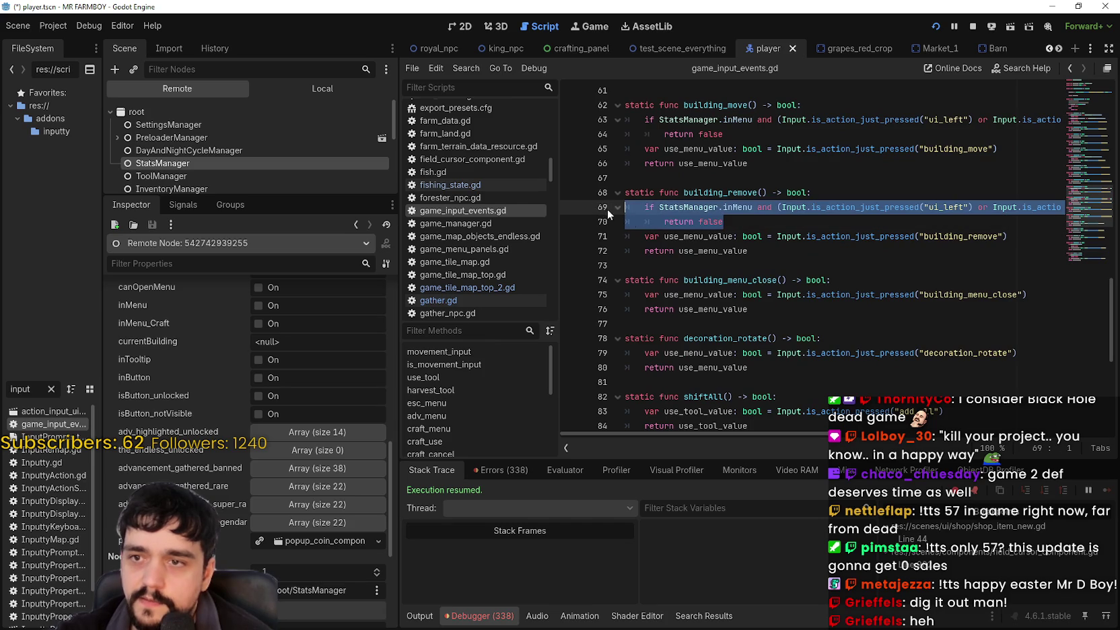
scroll("down", 3)
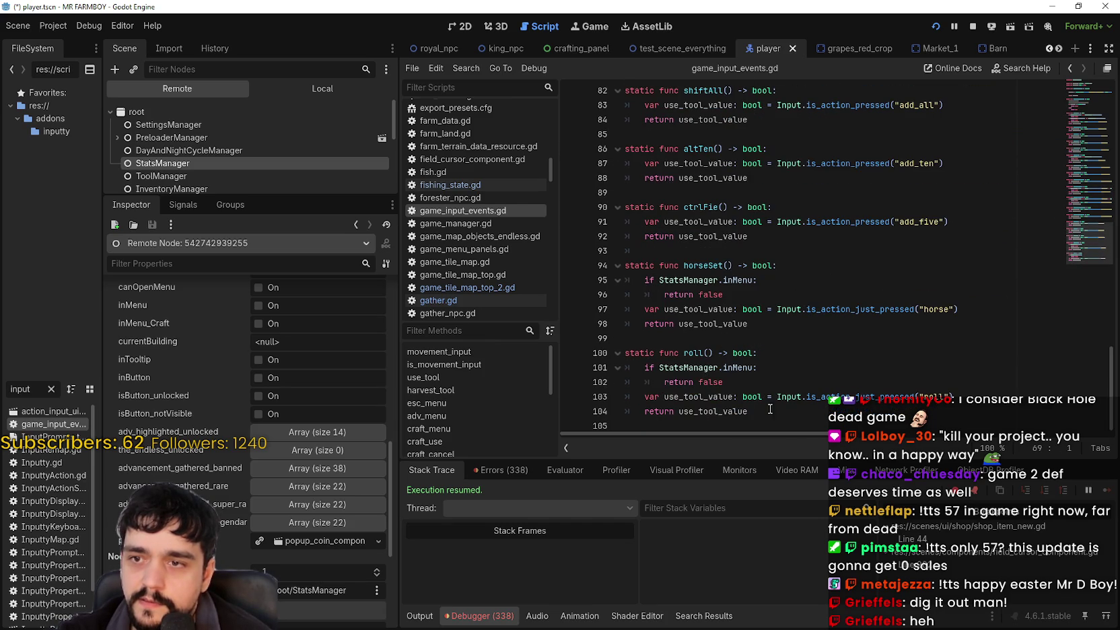
left_click(744, 381)
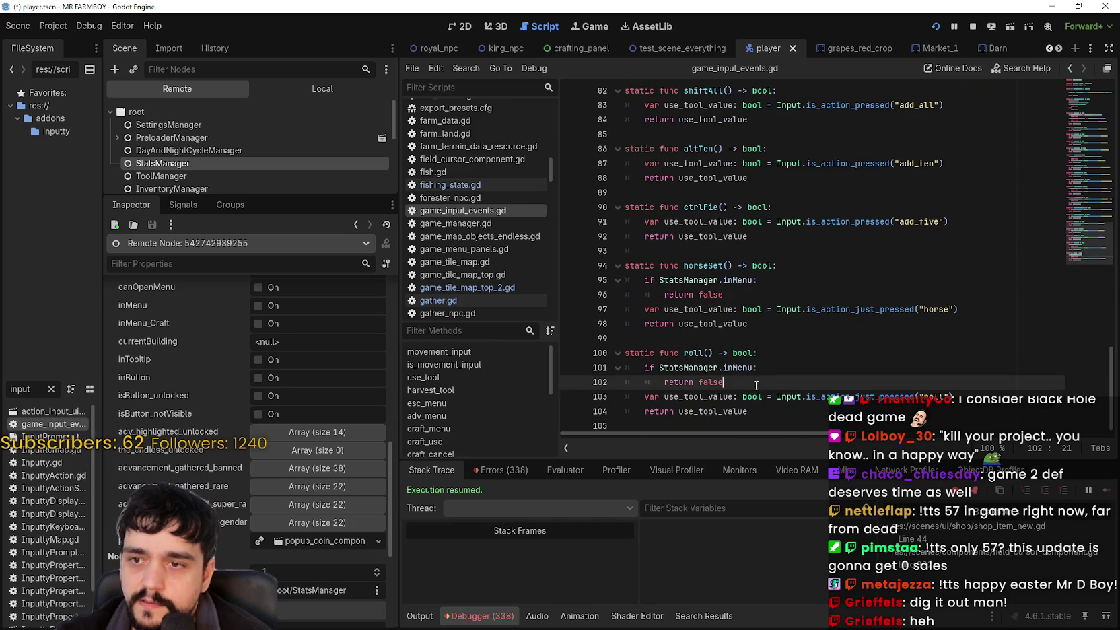
left_click_drag(740, 296, 595, 280)
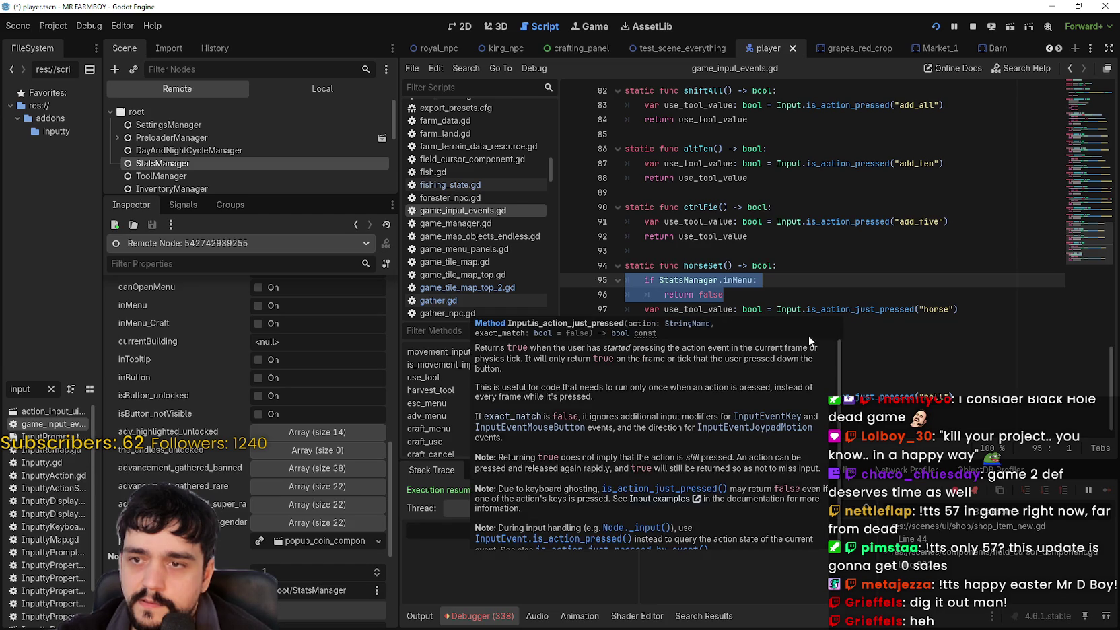
left_click(741, 294)
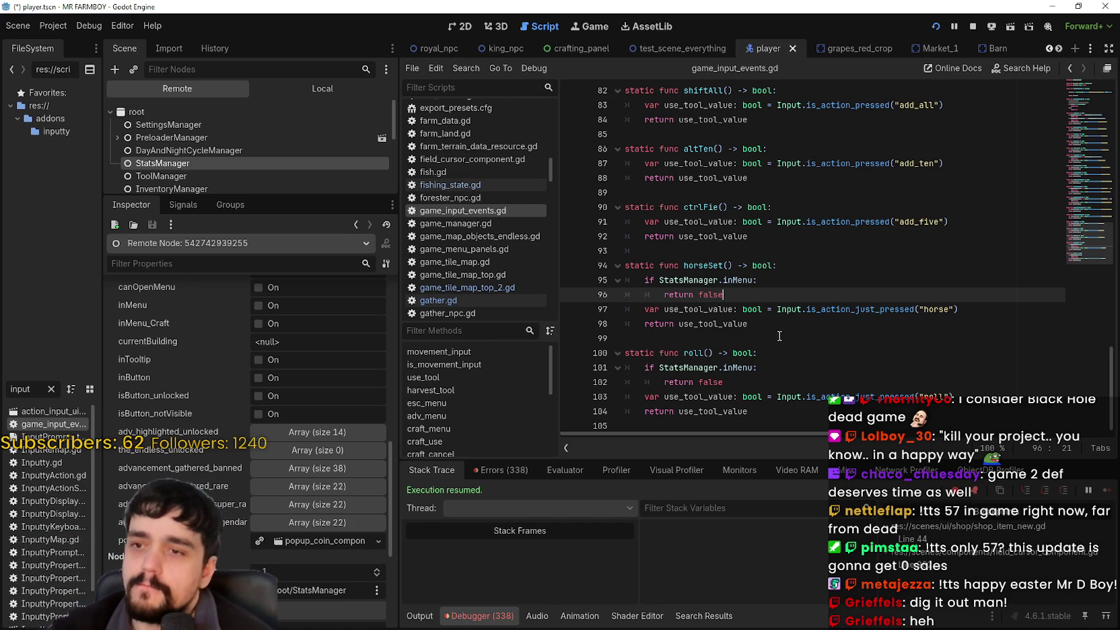
Step: Look over the roll function's code, selecting and then clearing part of a line
scroll("up", 3)
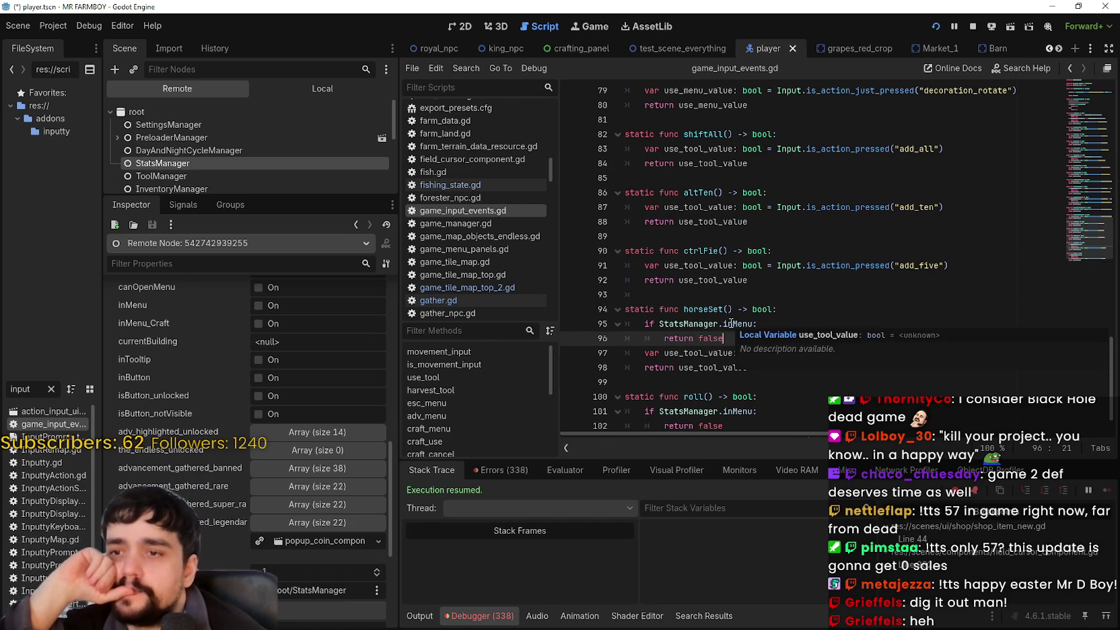
mouse_move(740, 324)
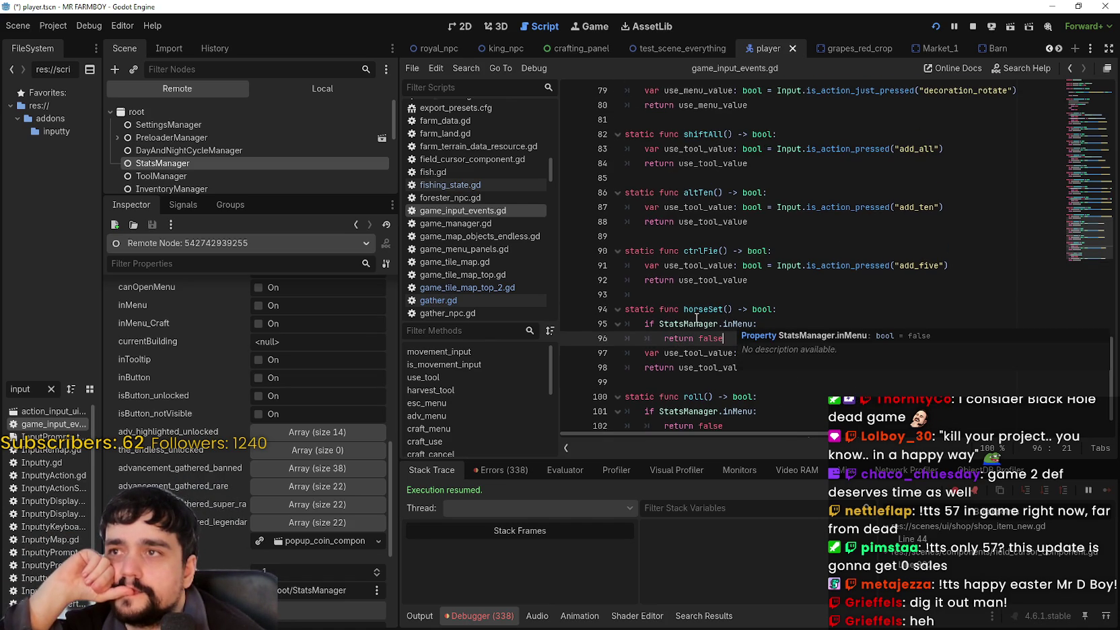
mouse_move(696, 318)
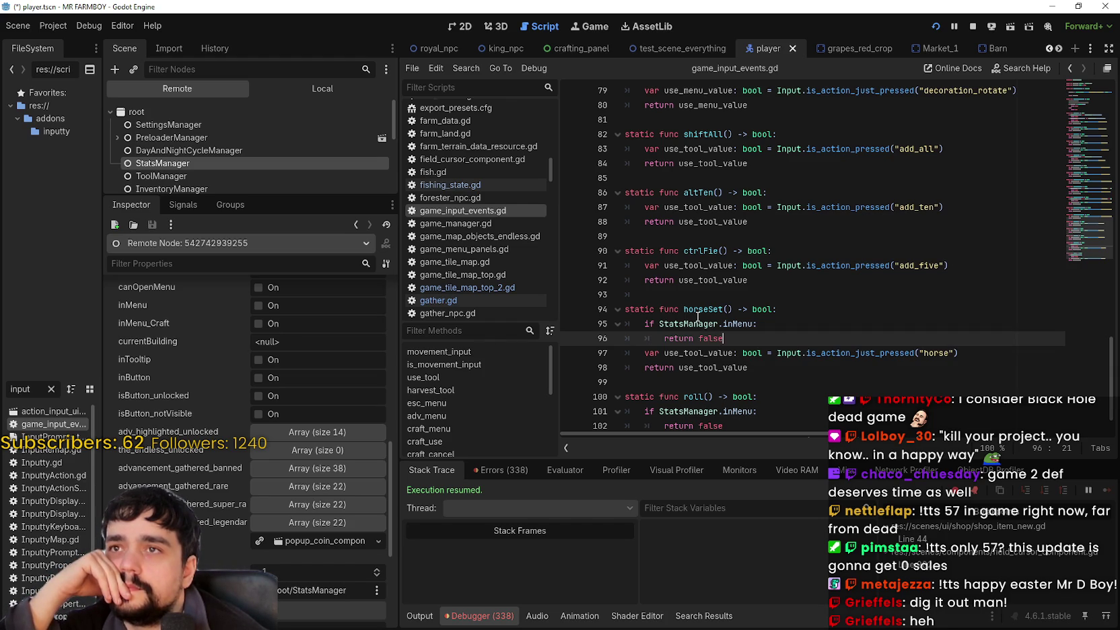
scroll("up", 3)
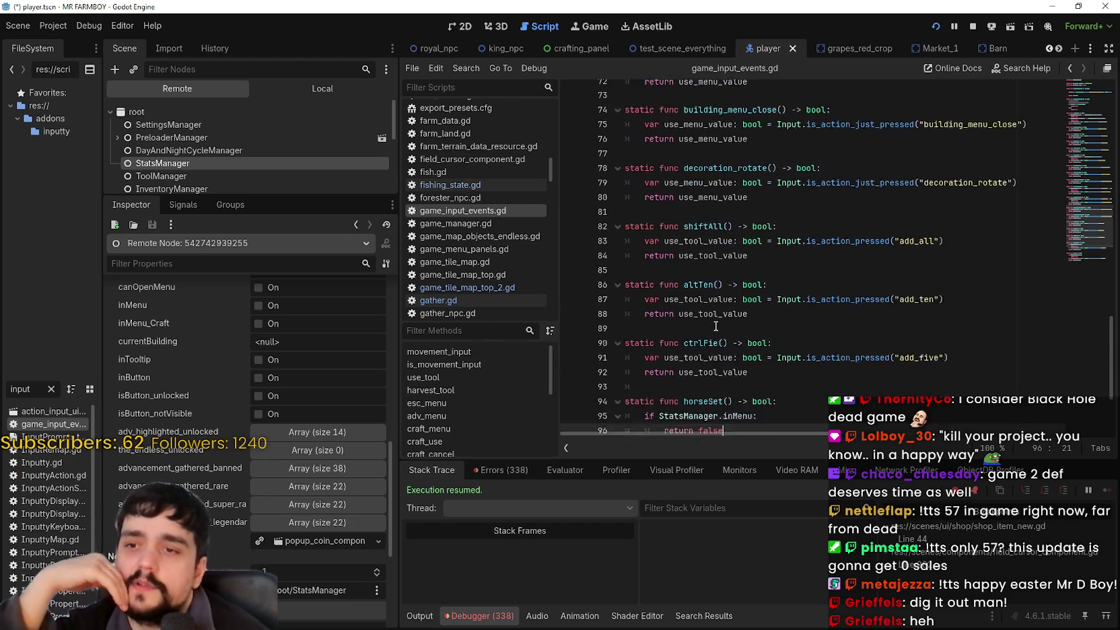
scroll("down", 3)
left_click_drag(687, 382, 723, 381)
left_click(606, 368)
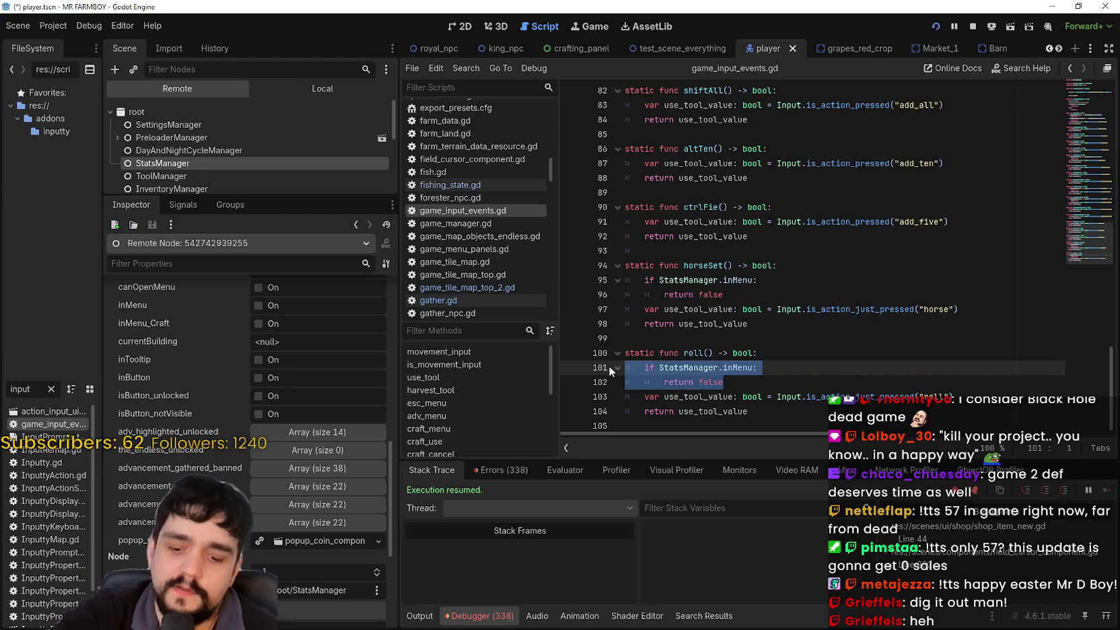
scroll("up", 3)
scroll("up", 3)
Step: Check the ends of decoration_rotate, ctrlFie and building_remove by placing the caret in their lines
left_click(717, 250)
scroll("up", 3)
left_click(714, 274)
scroll("down", 3)
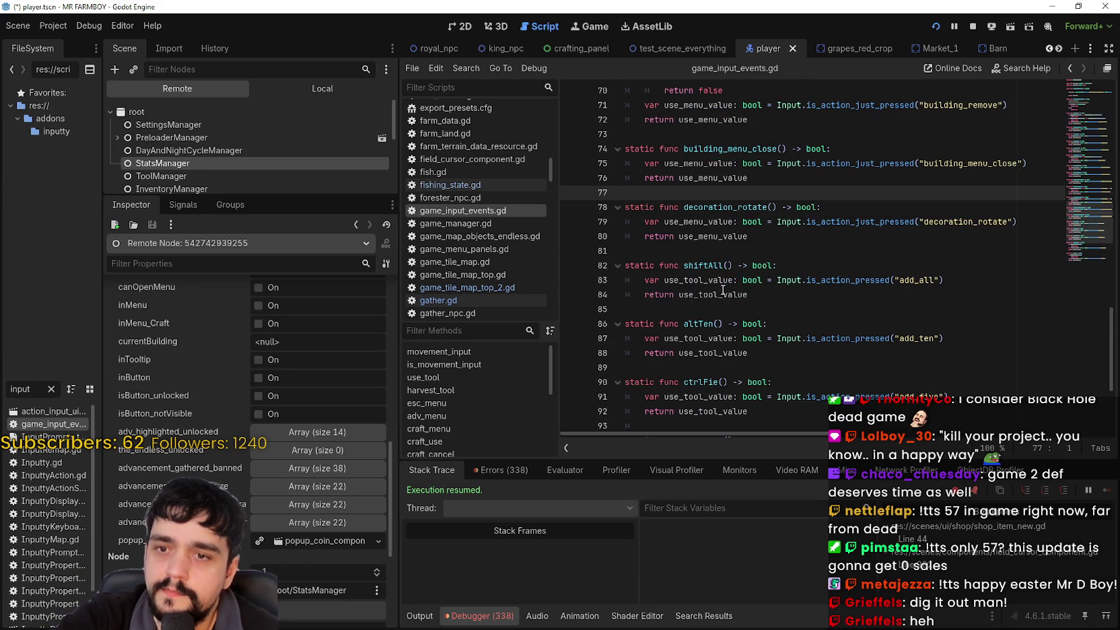
left_click(934, 285)
scroll("down", 3)
left_click(915, 307)
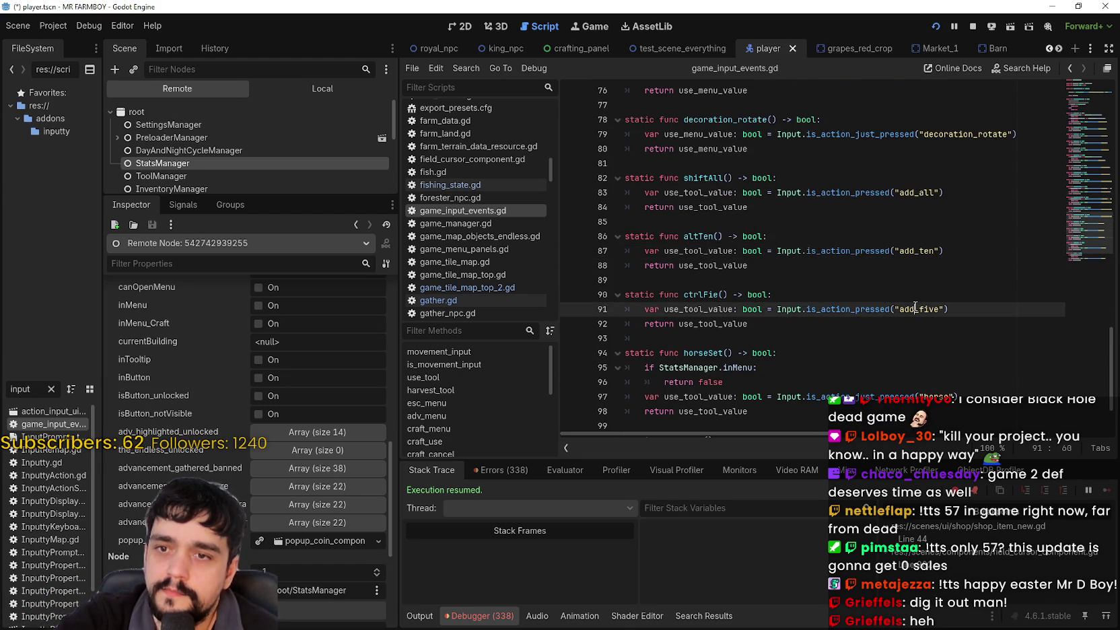
scroll("up", 3)
left_click(724, 264)
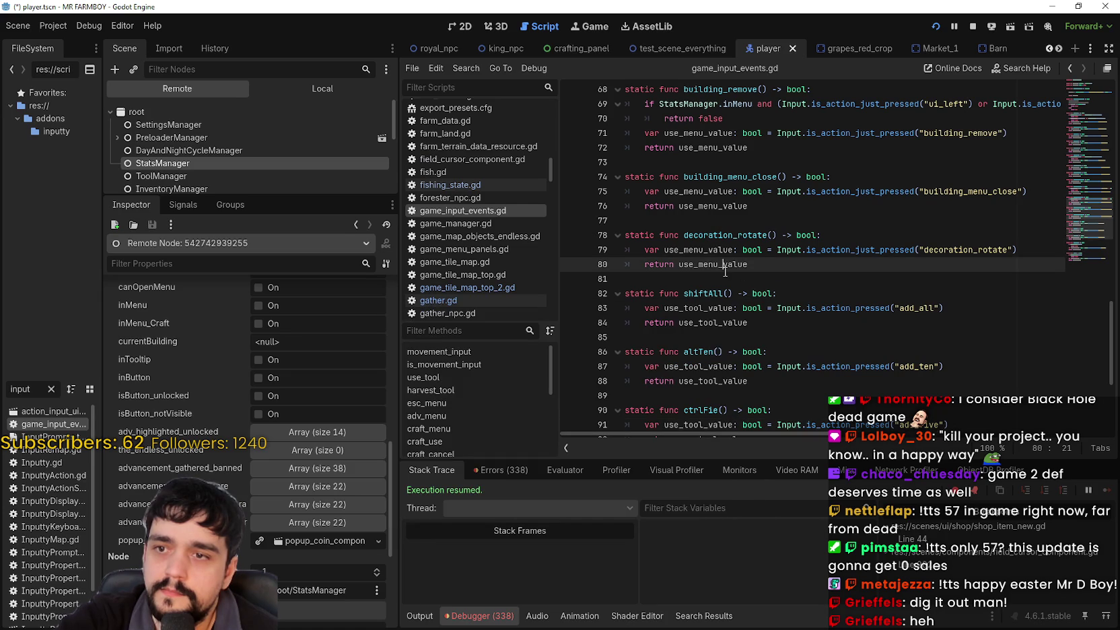
left_click(730, 282)
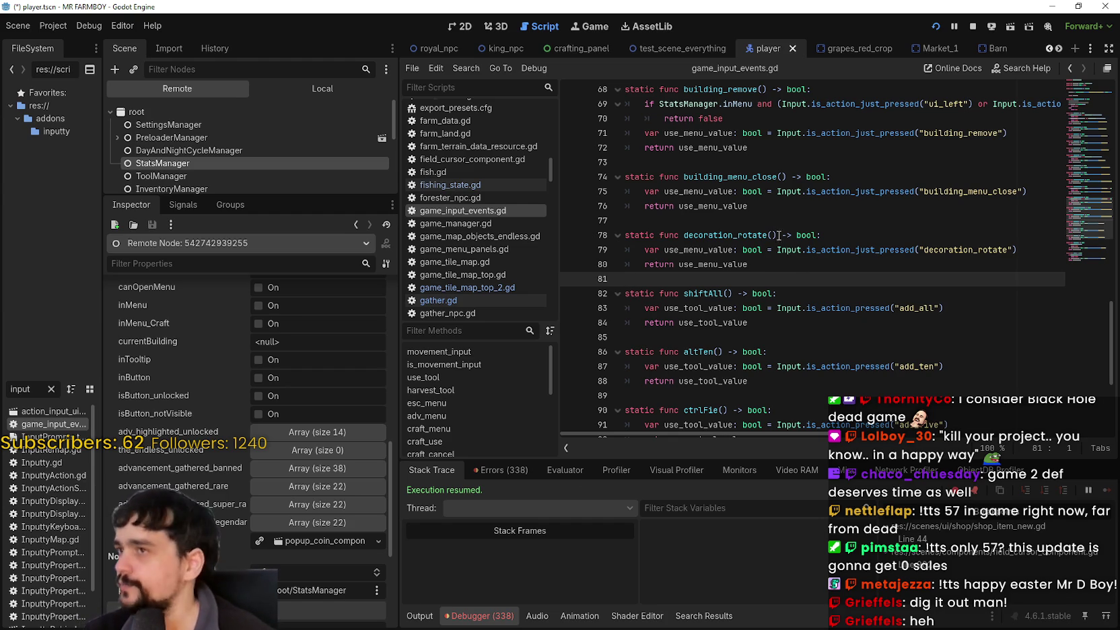
left_click(753, 148)
left_click(758, 163)
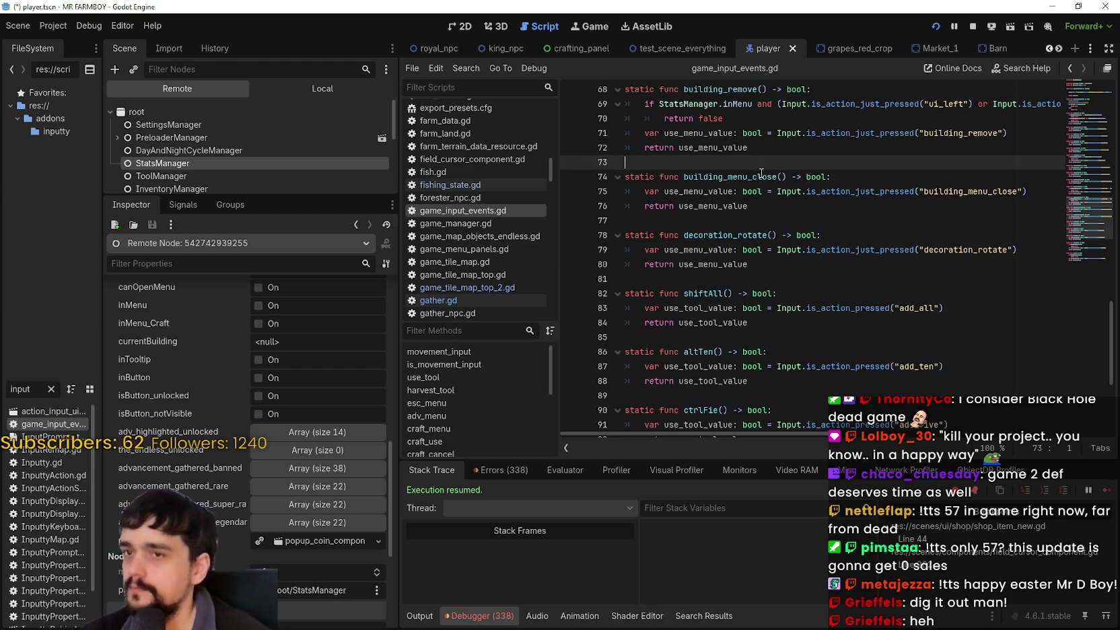
Step: Select building_remove's two inMenu guard lines (69–70) and copy them with Ctrl+C
scroll("up", 3)
scroll("up", 3)
scroll("up", 3)
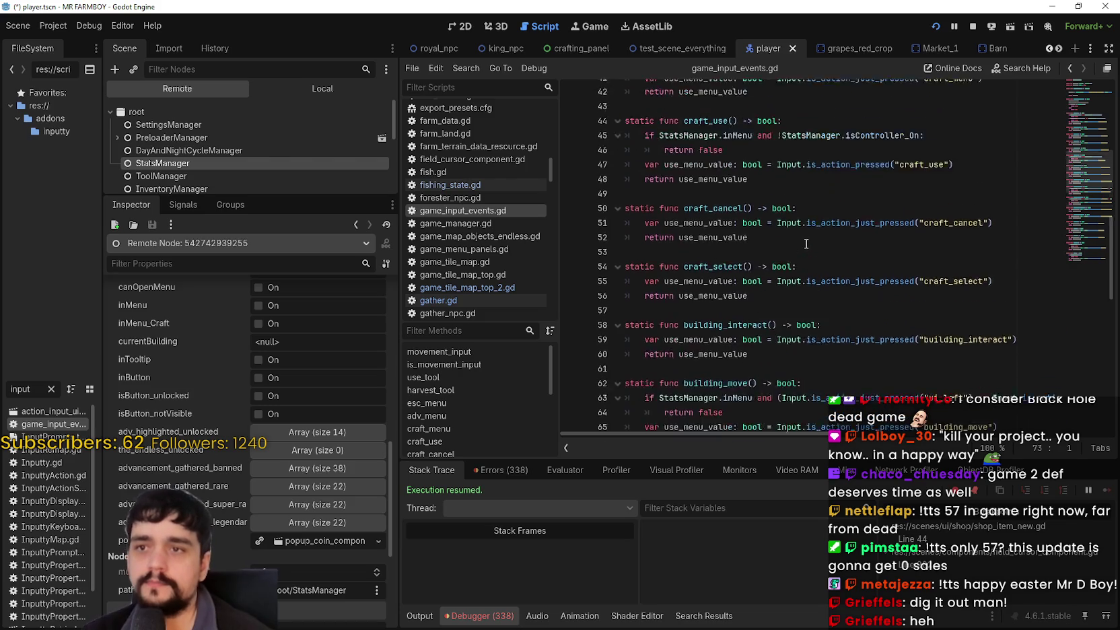
scroll("up", 3)
scroll("up", 3)
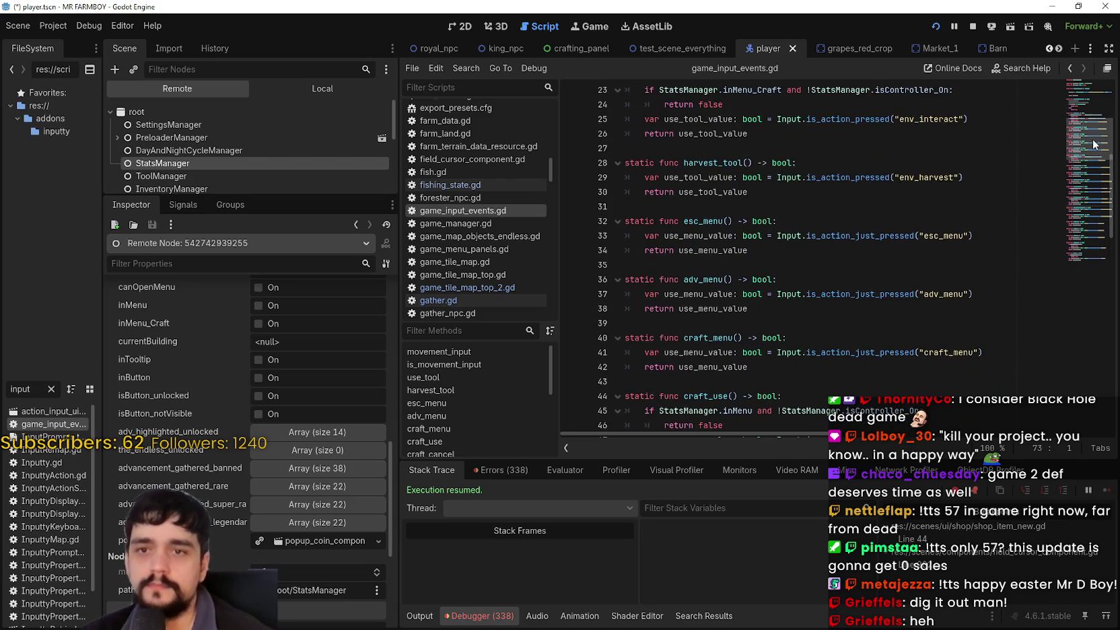
scroll("down", 3)
left_click_drag(1091, 162, 1100, 211)
scroll("up", 3)
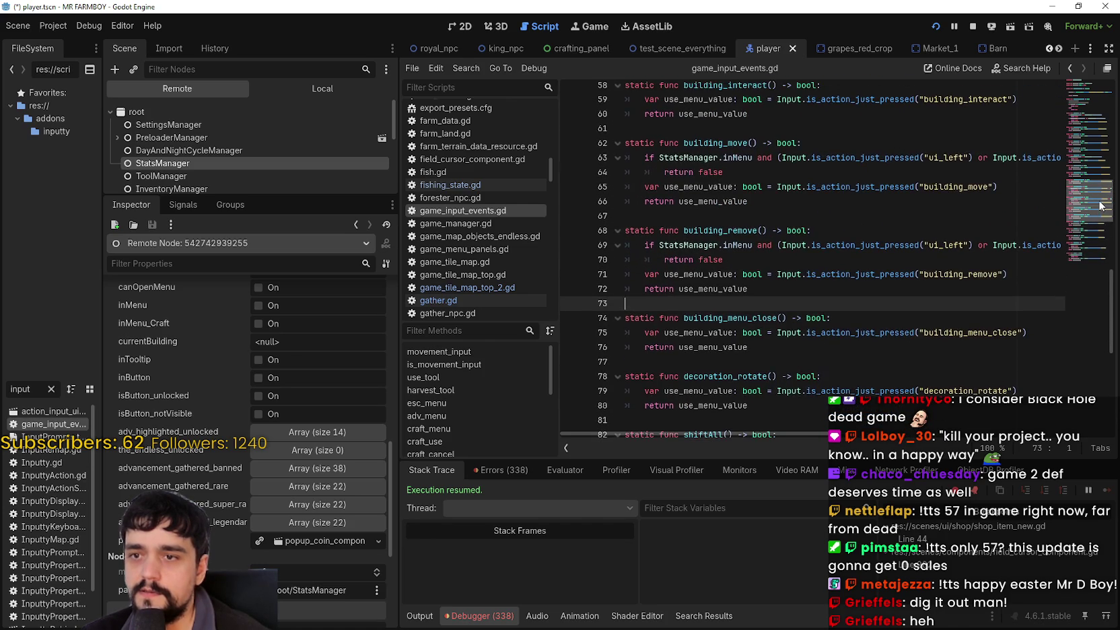
scroll("down", 3)
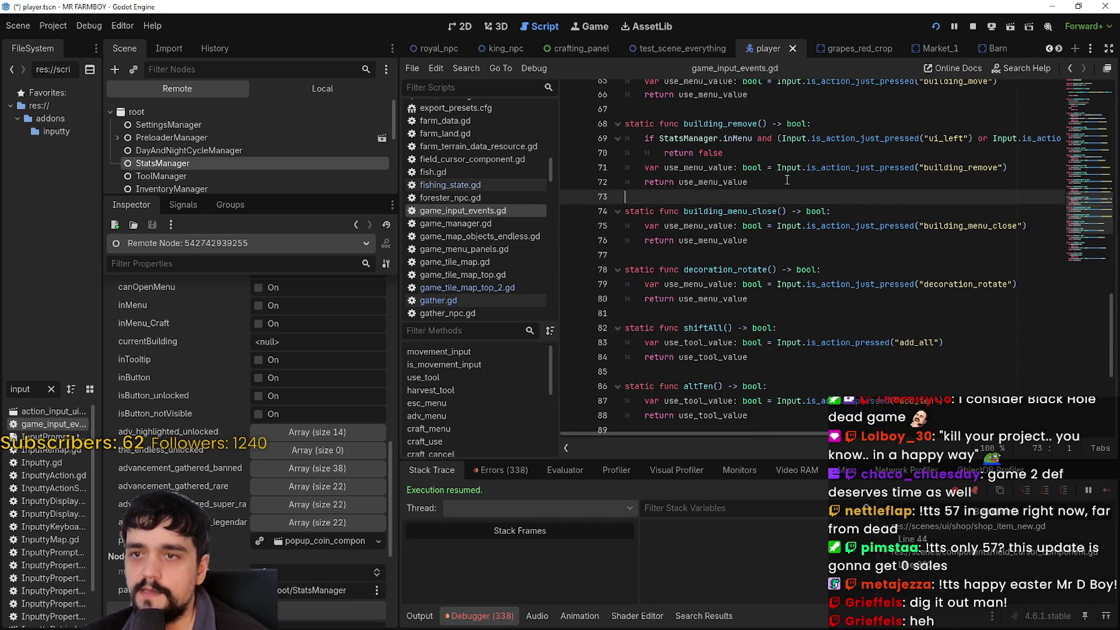
key("Up")
key("Up")
key("Up")
key("End")
key("shift+Up")
key("shift+Home")
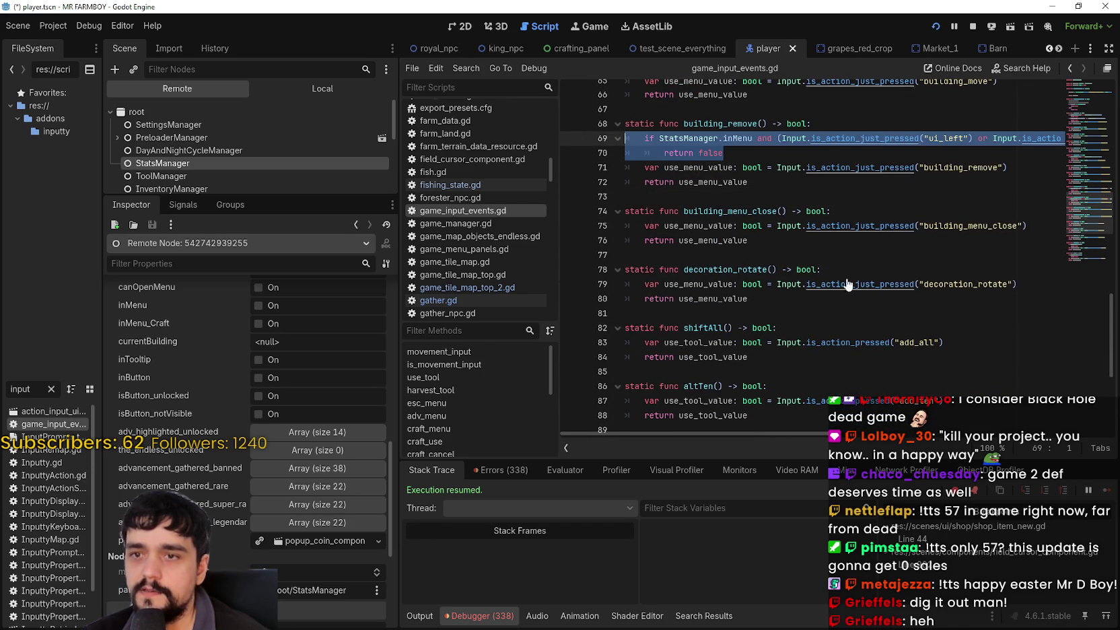
left_click(857, 269)
key("Return")
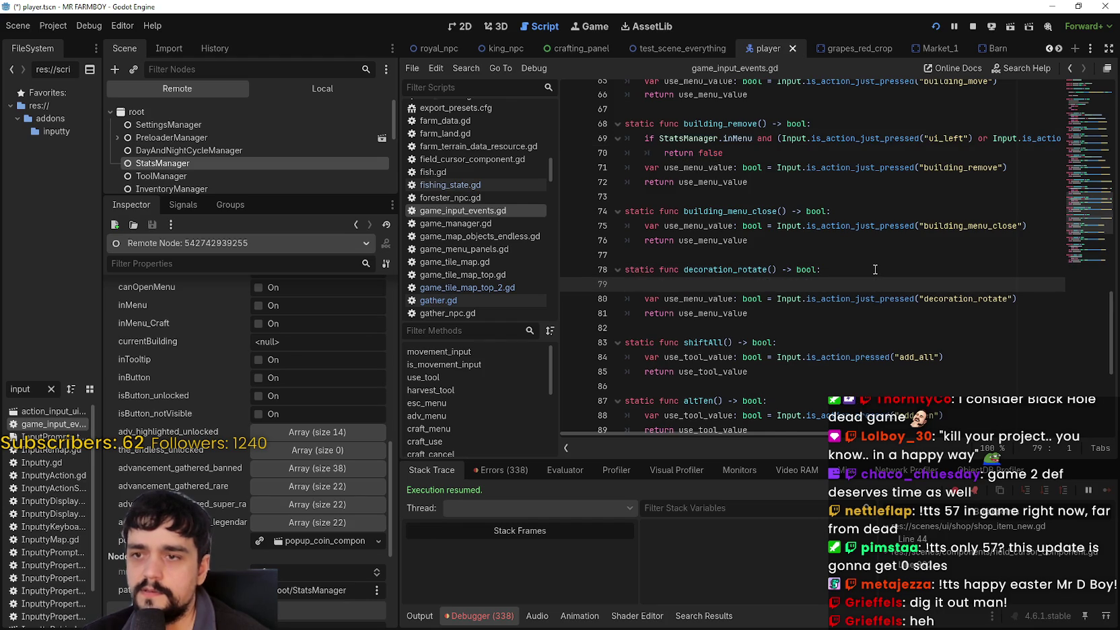
key("ctrl+v")
key("ctrl+s")
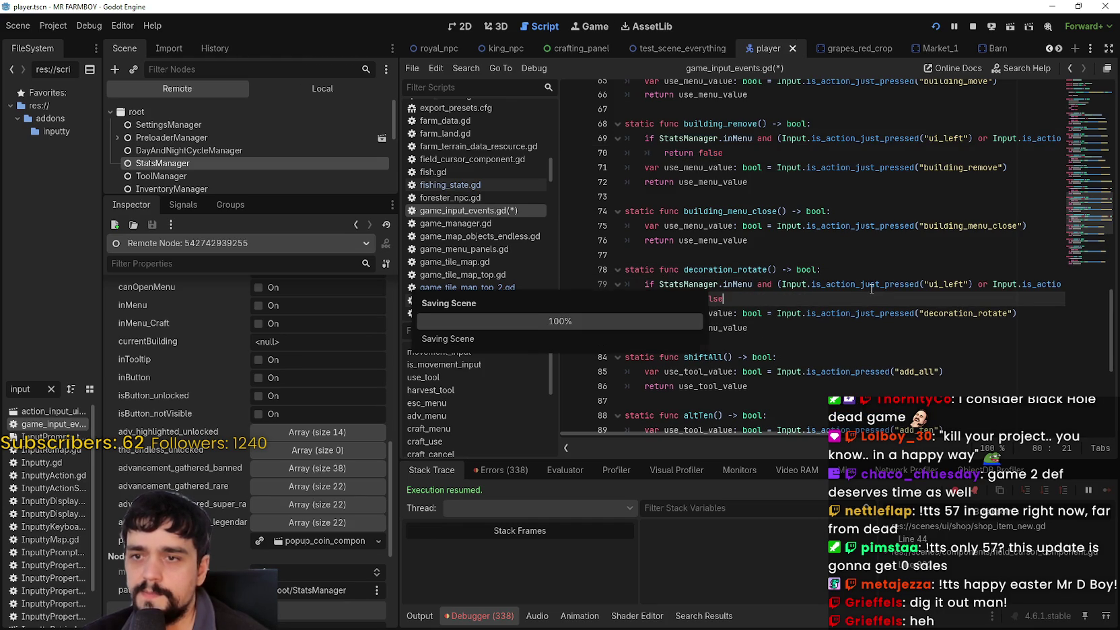
scroll("up", 3)
left_click(720, 196)
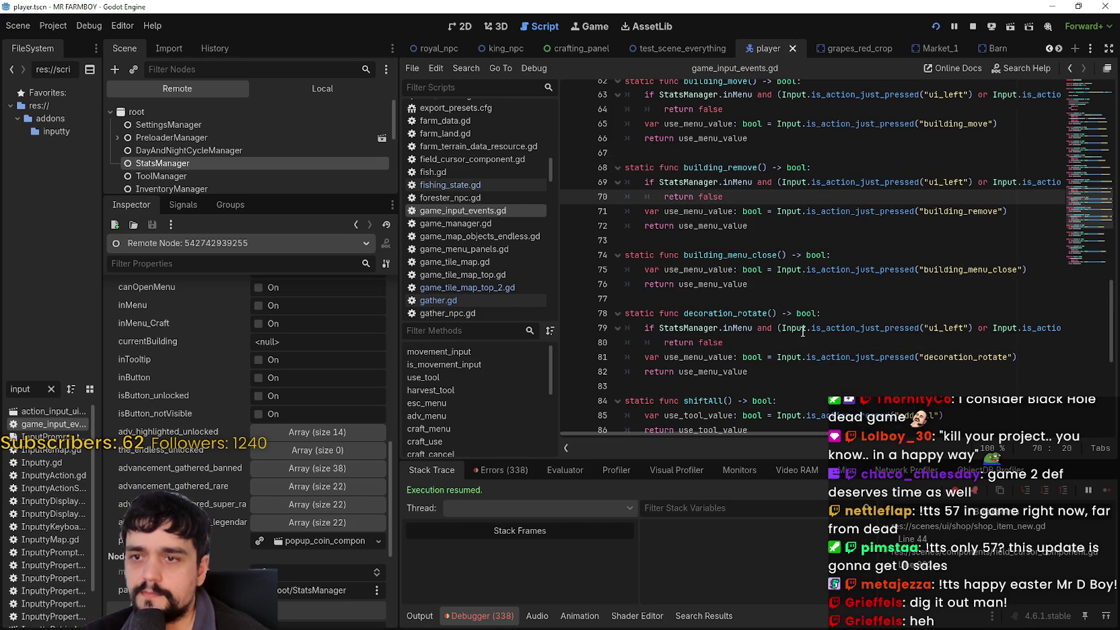
left_click(769, 292)
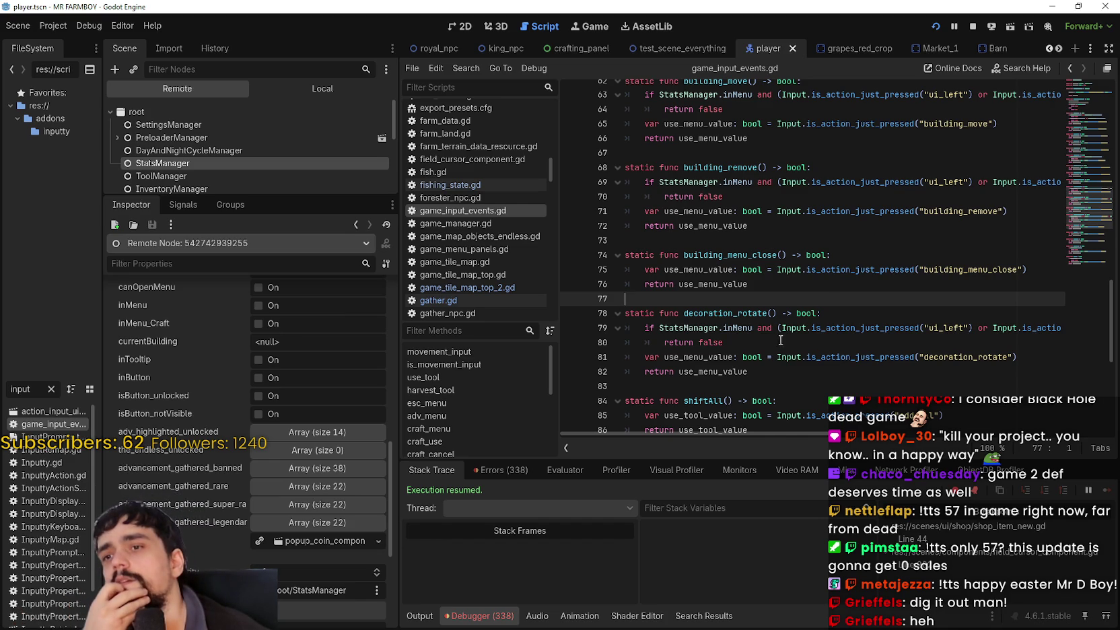
double_click(737, 328)
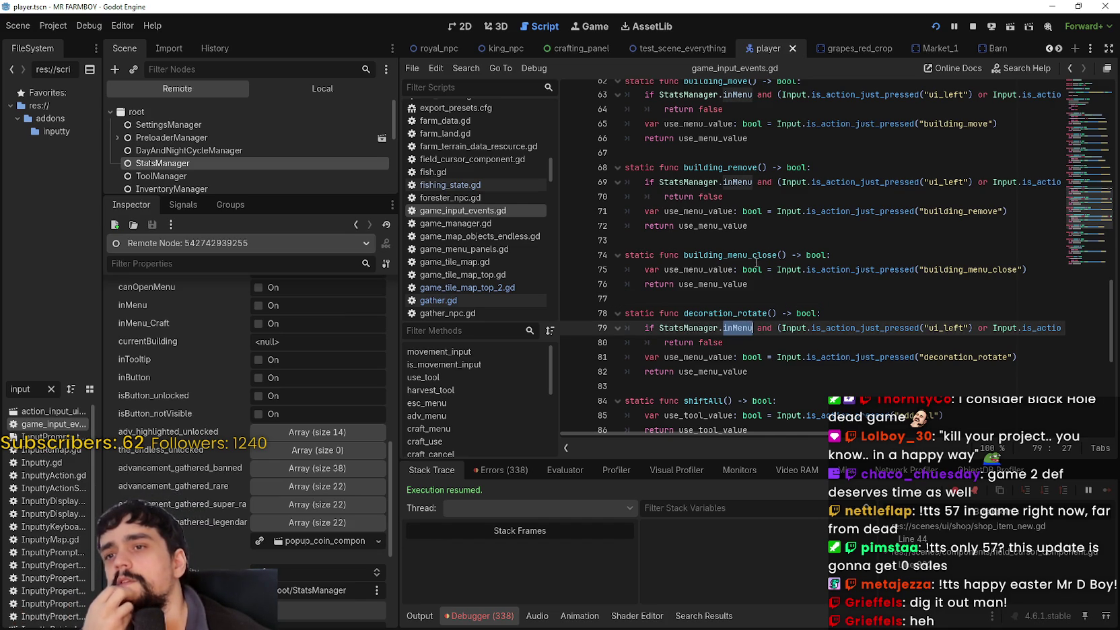
left_click(736, 237)
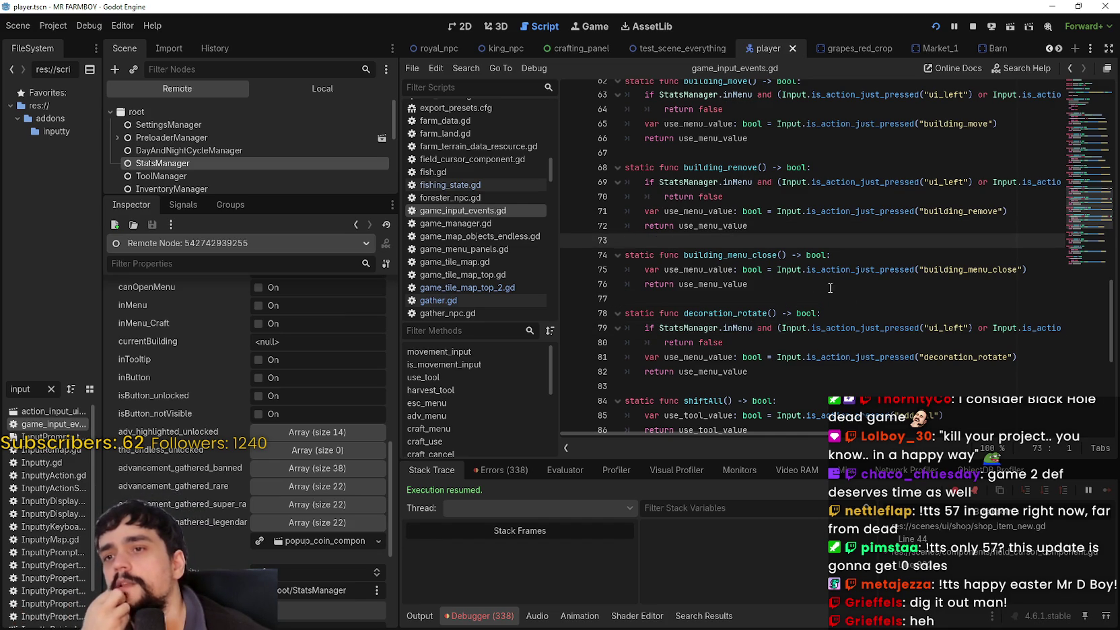
scroll("up", 3)
scroll("up", 3)
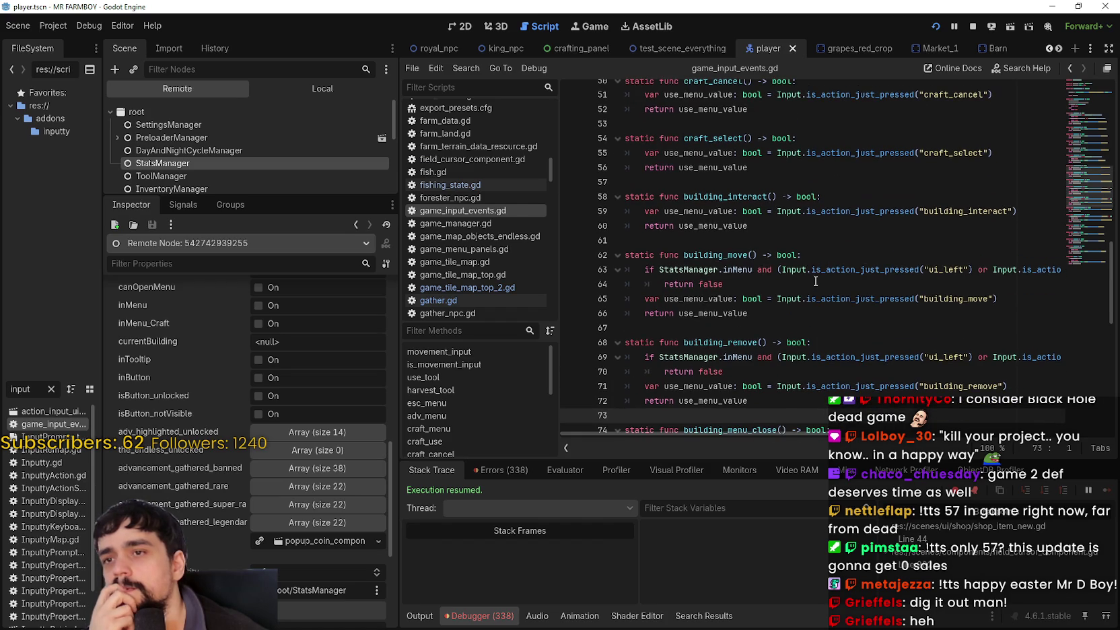
left_click(772, 233)
key("Down")
key("Down")
key("Down")
left_click(765, 229)
scroll("up", 3)
left_click(760, 209)
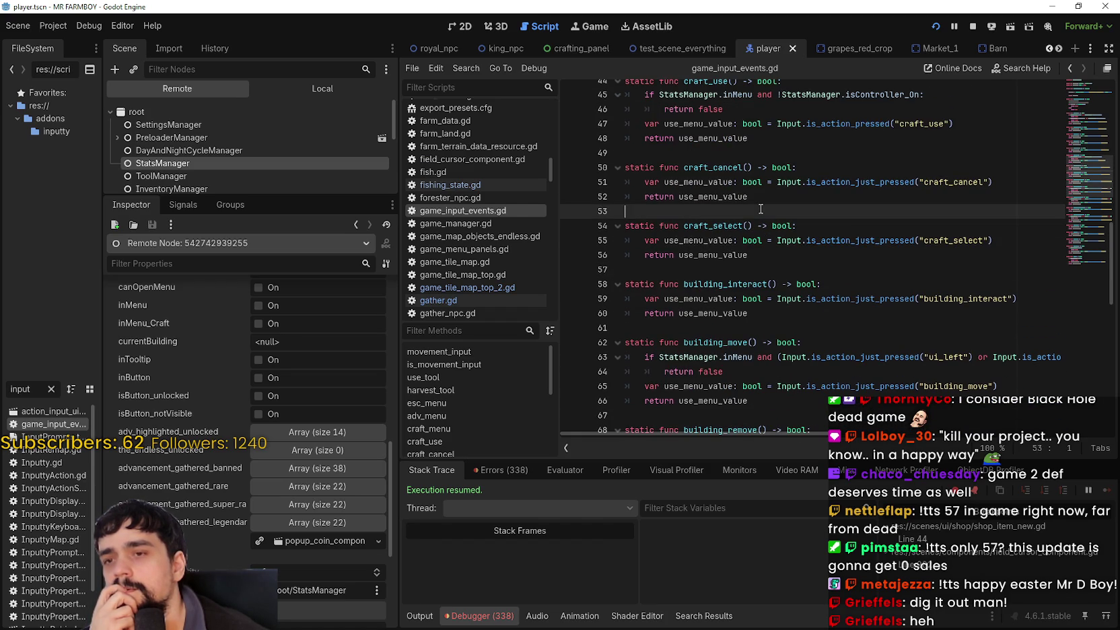
scroll("up", 3)
scroll("up", 3)
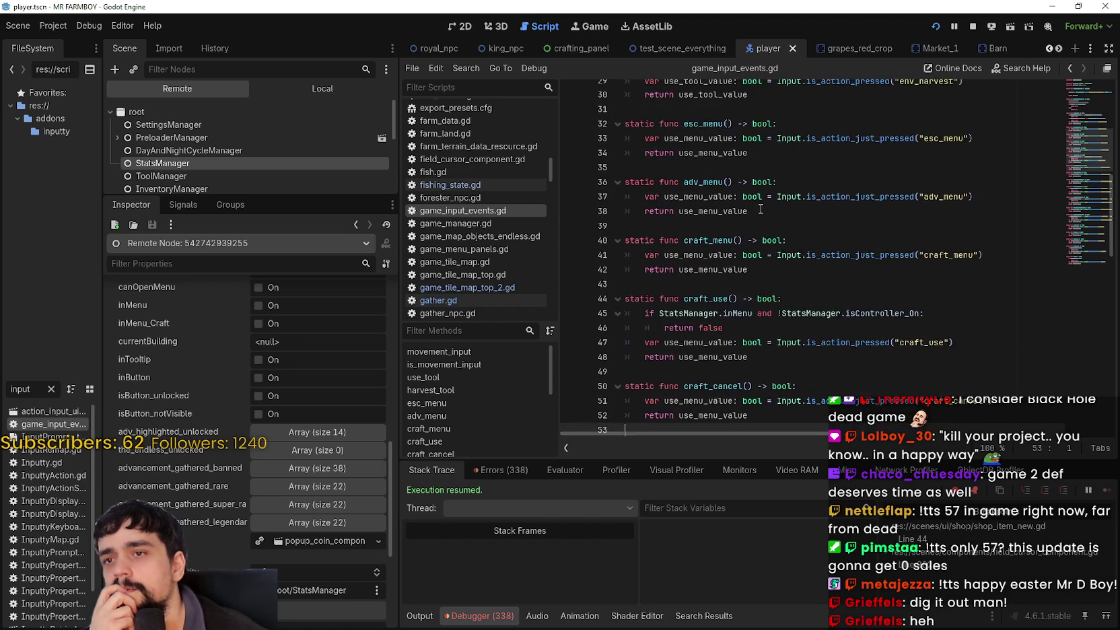
scroll("up", 3)
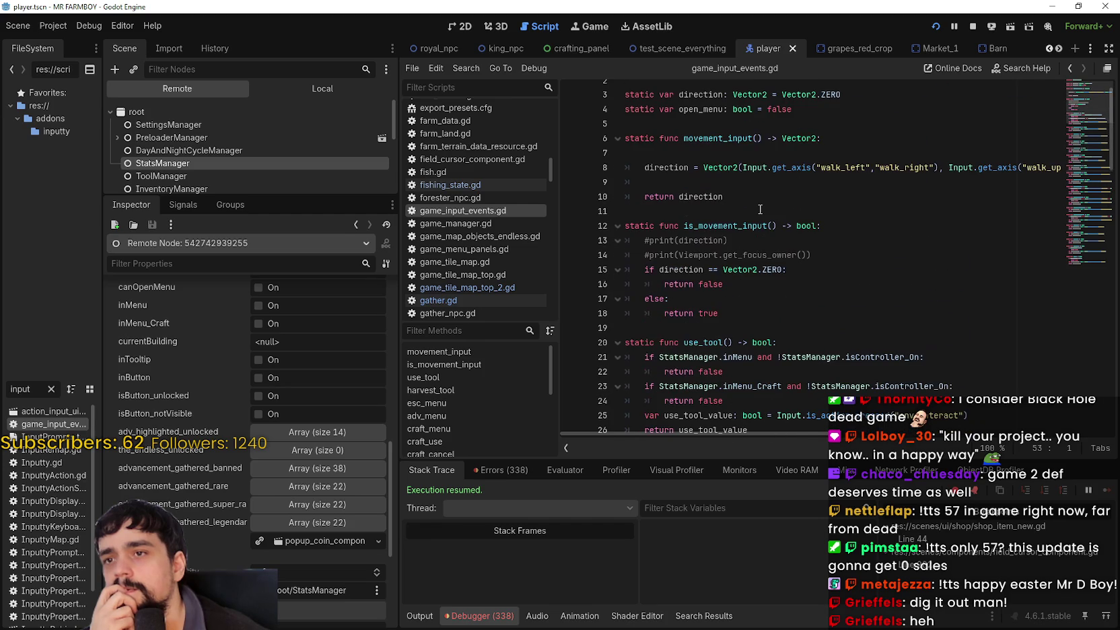
scroll("down", 3)
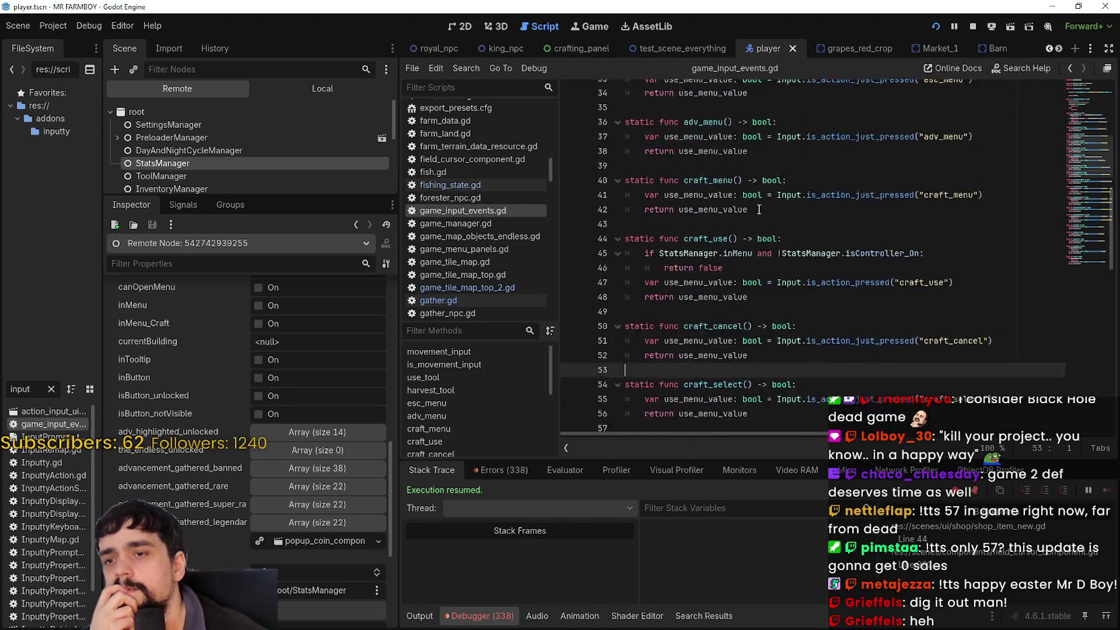
scroll("down", 3)
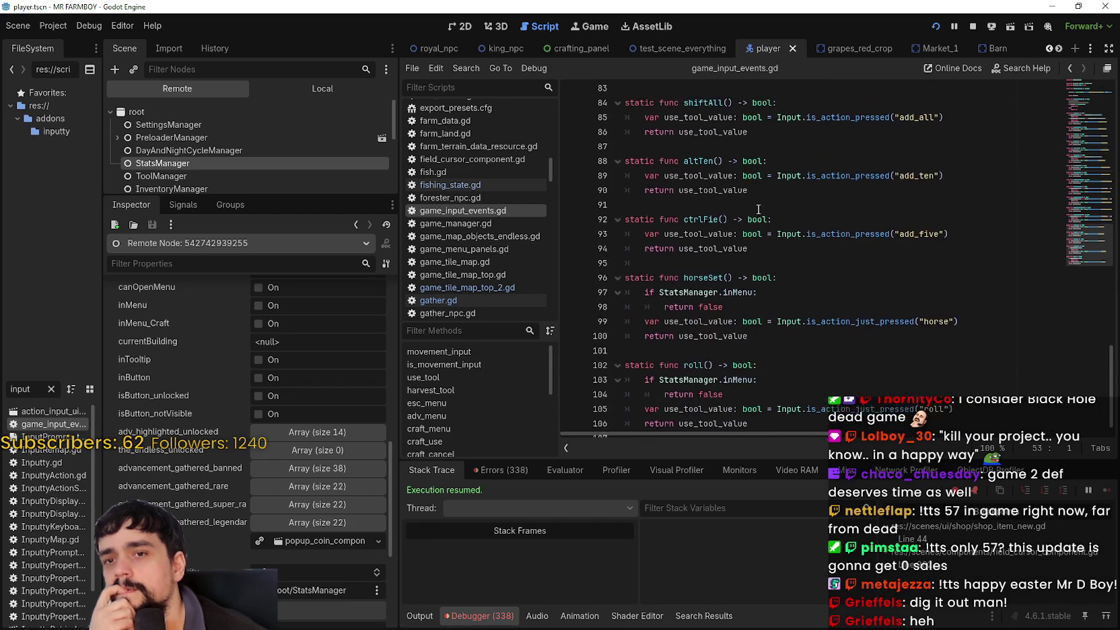
left_click(747, 338)
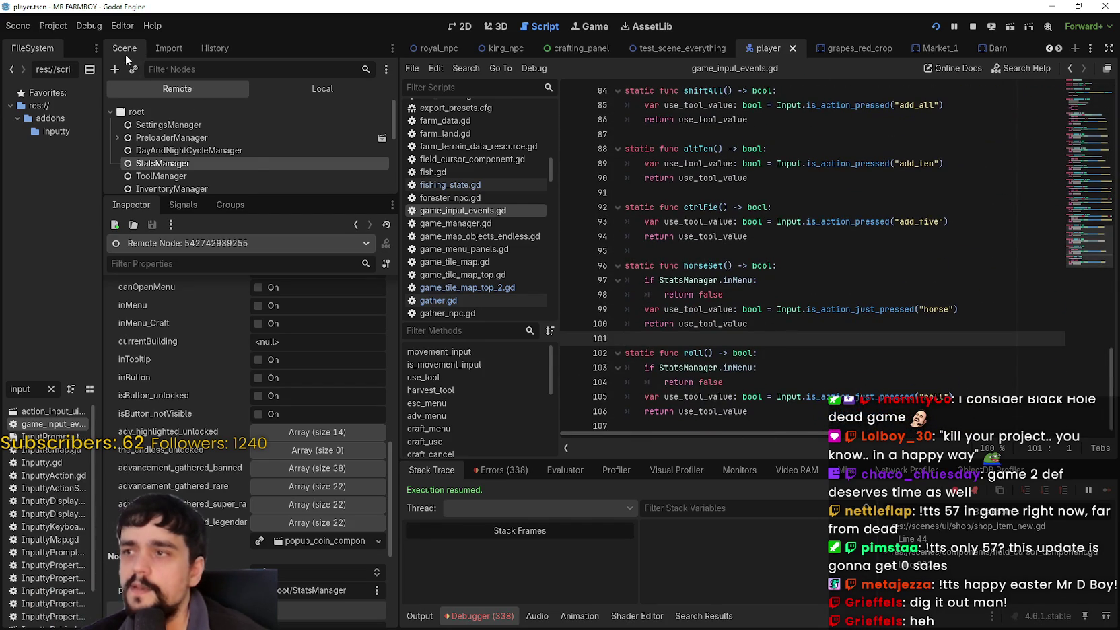
left_click(54, 25)
Step: Look over the Project Settings Input Map actions, then close the settings
left_click(62, 44)
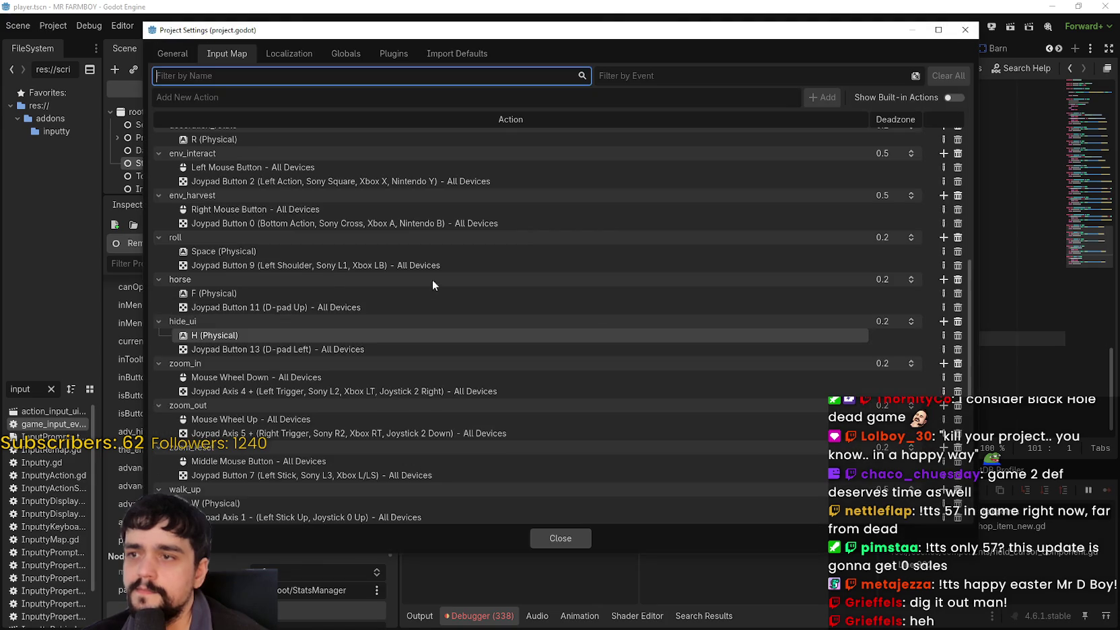
scroll("down", 3)
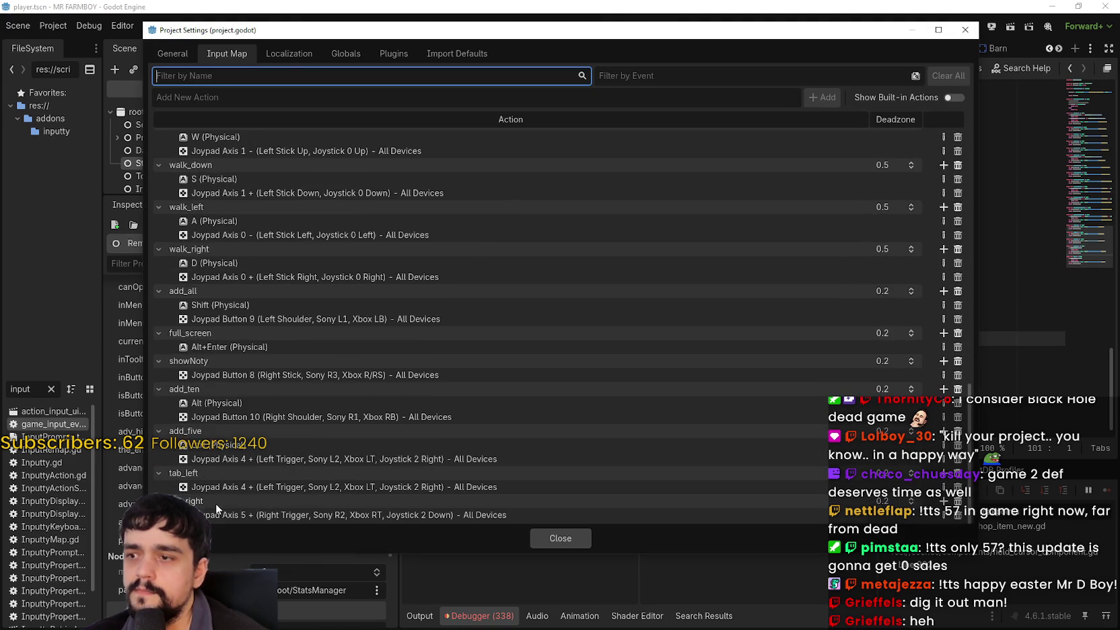
scroll("up", 3)
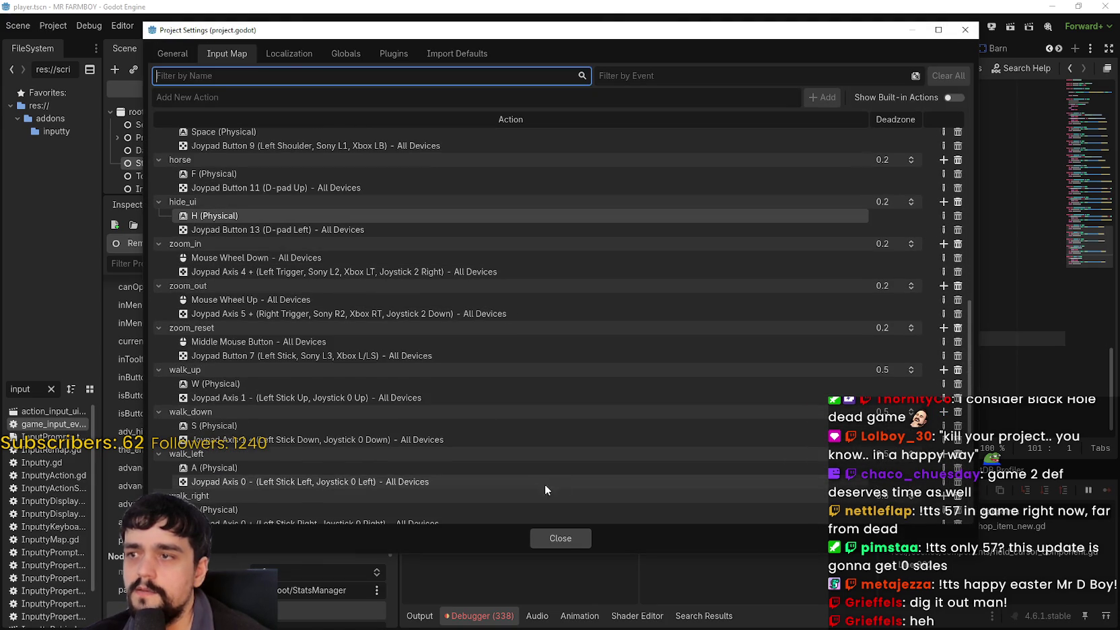
left_click(561, 538)
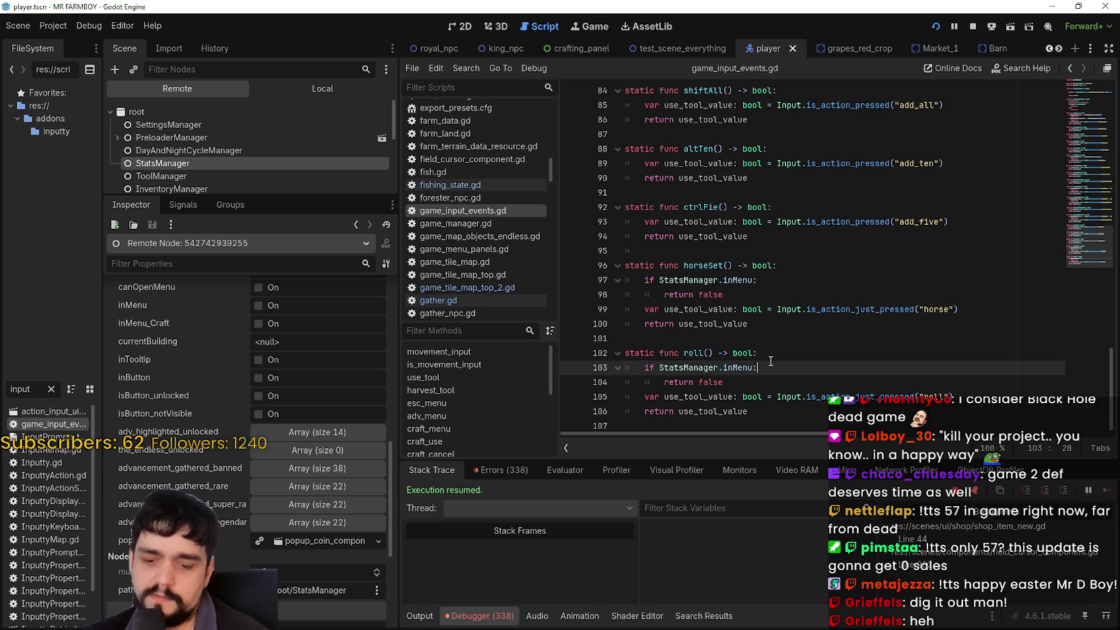
Step: Search all project files for hide_ui and open its match in camera.gd
key("ctrl+shift+f")
type("hide_ui")
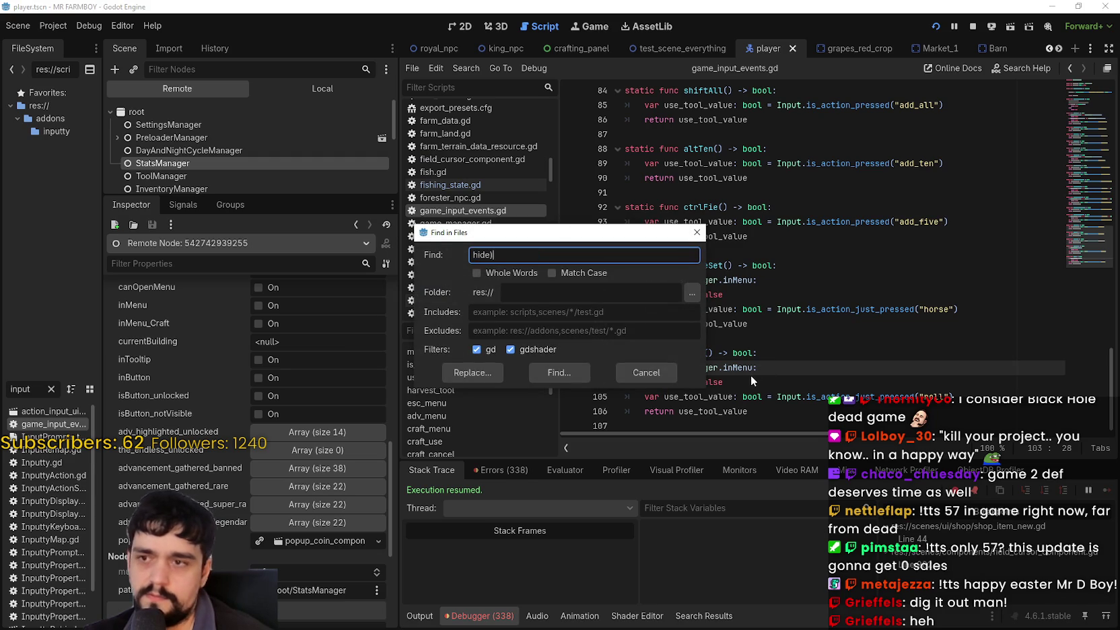
key("Return")
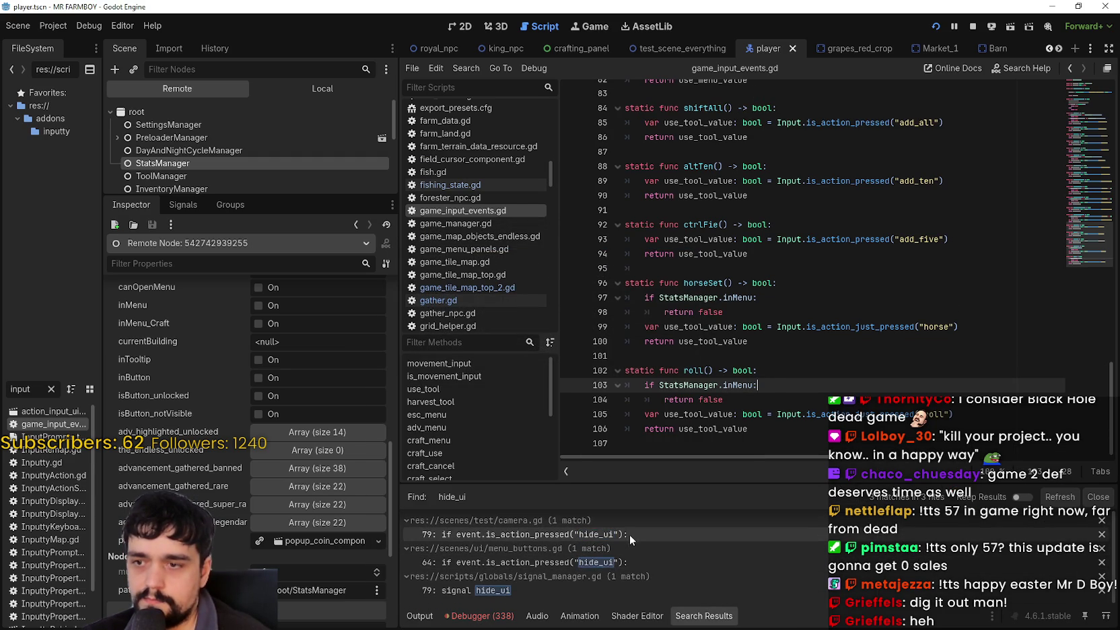
left_click(637, 534)
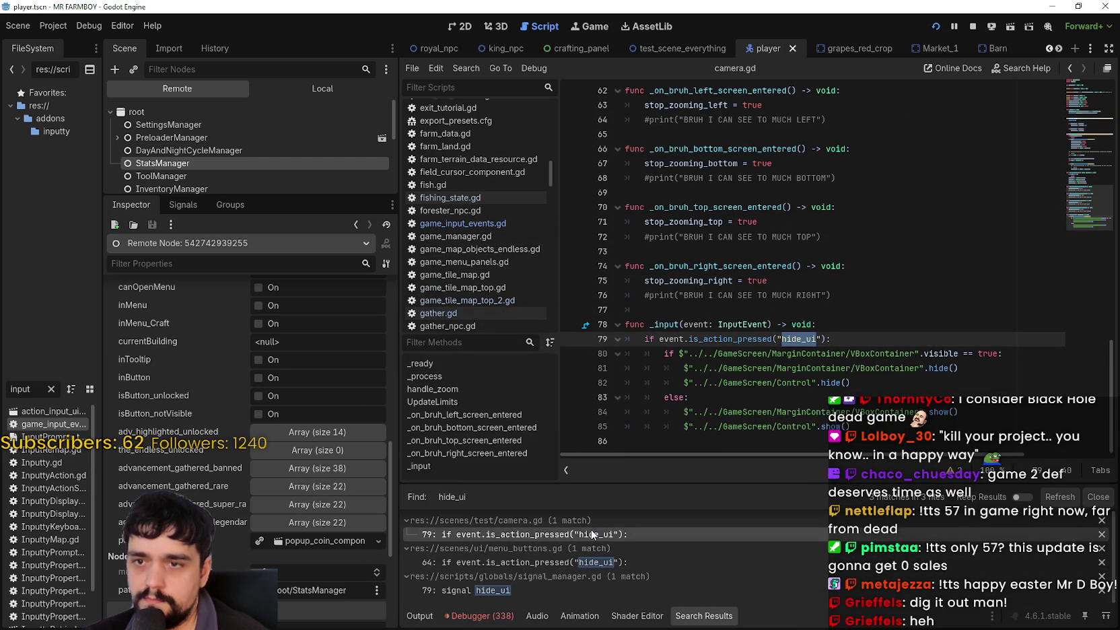
left_click(629, 562)
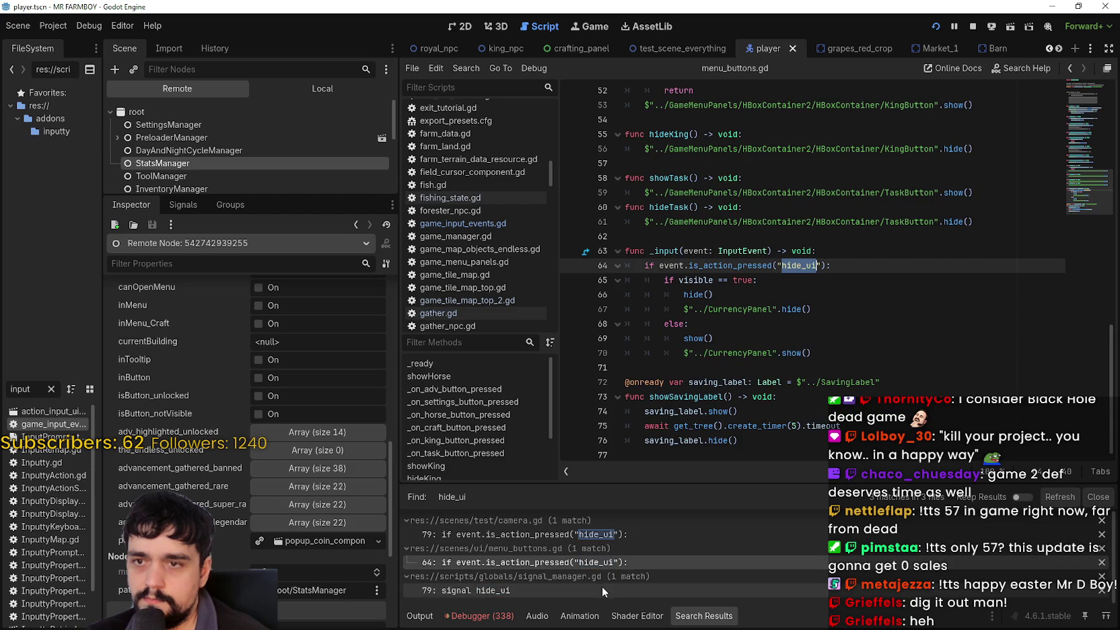
left_click(600, 593)
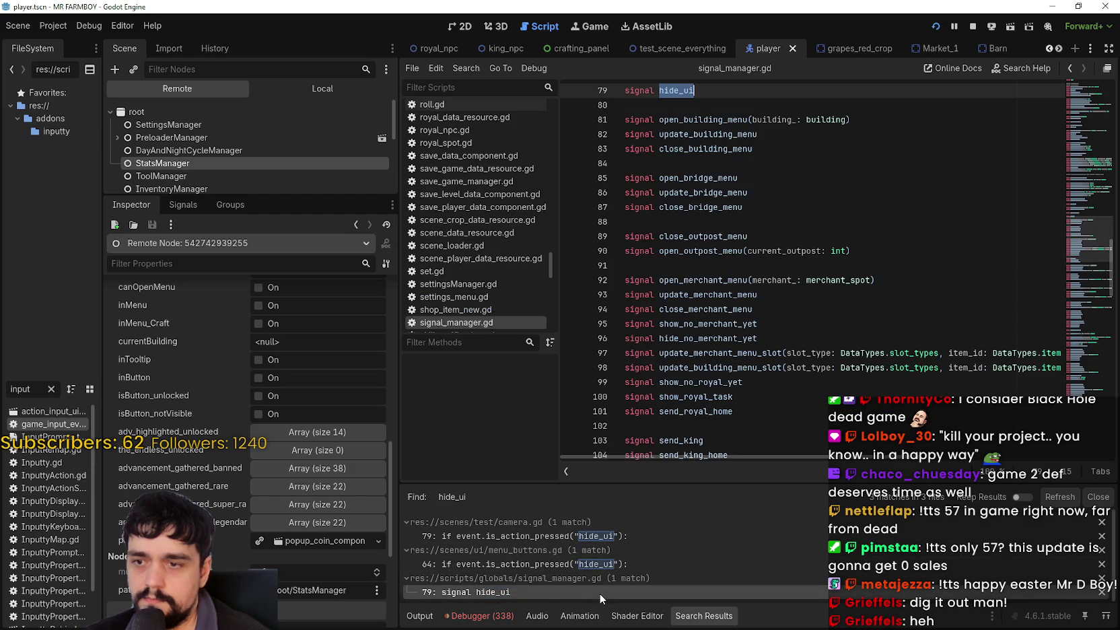
left_click(594, 536)
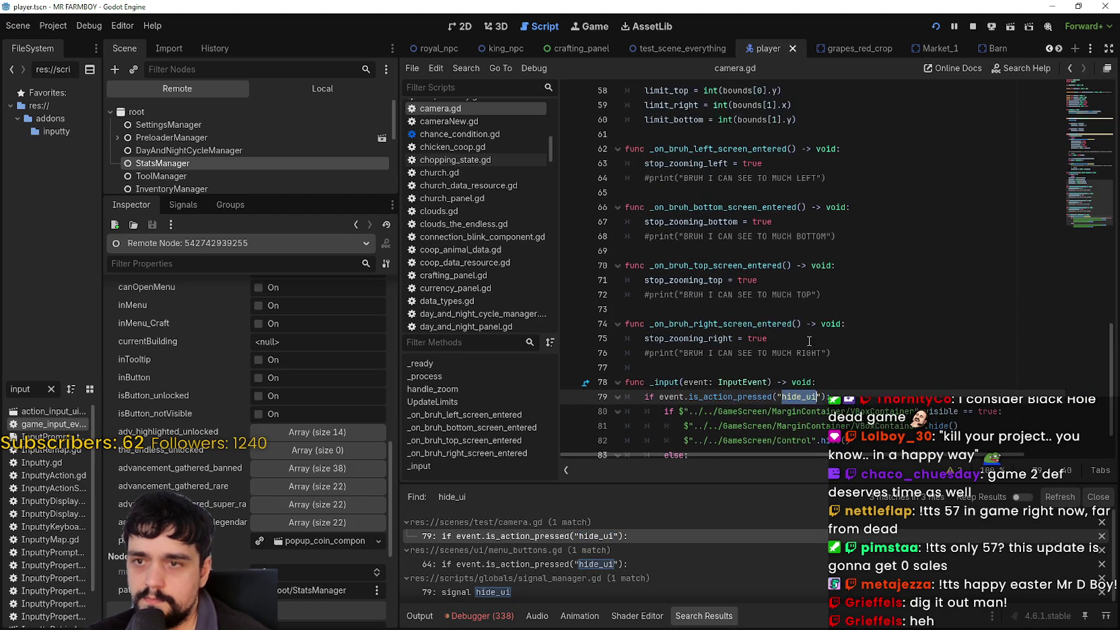
Step: Paste the StatsManager.inMenu guard under camera.gd's hide_ui check, indented one level deeper
left_click(859, 323)
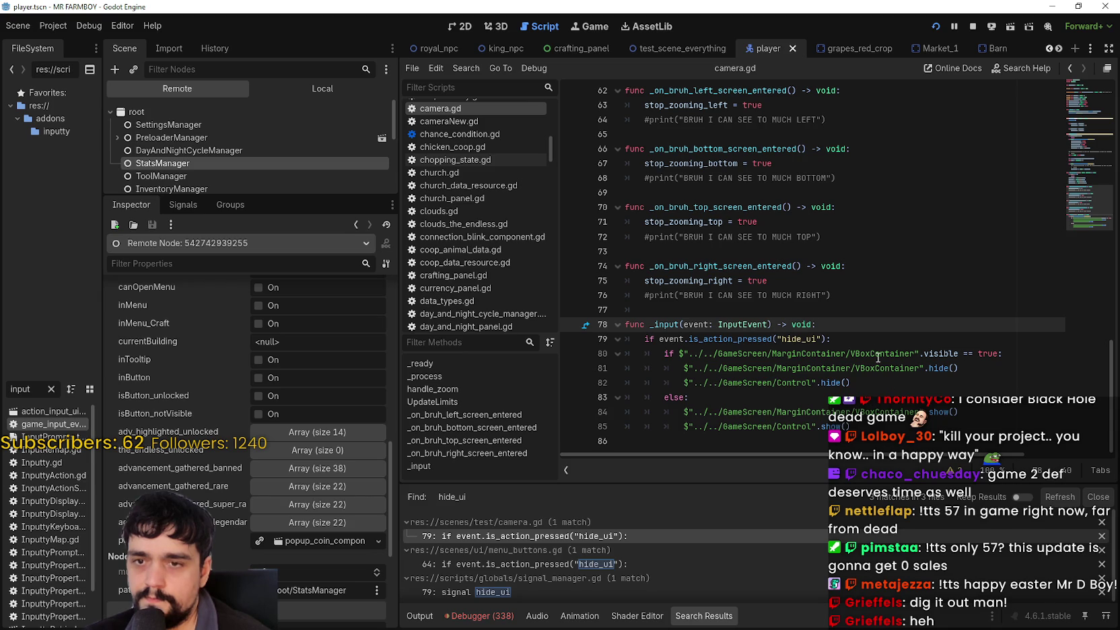
left_click(905, 344)
key("Return")
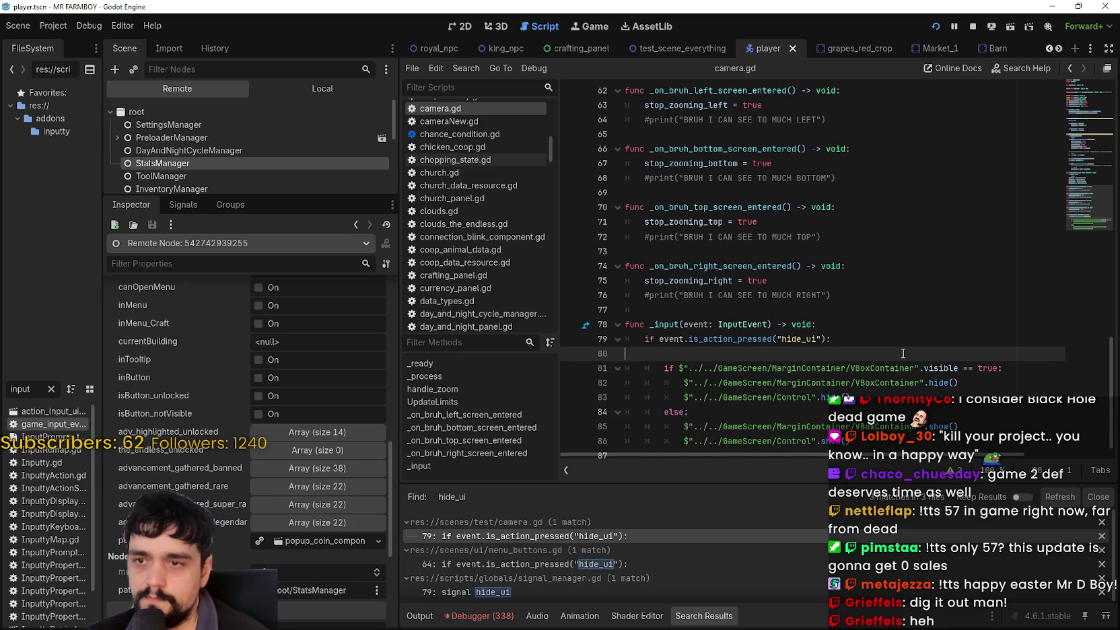
key("ctrl+v")
left_click(626, 357)
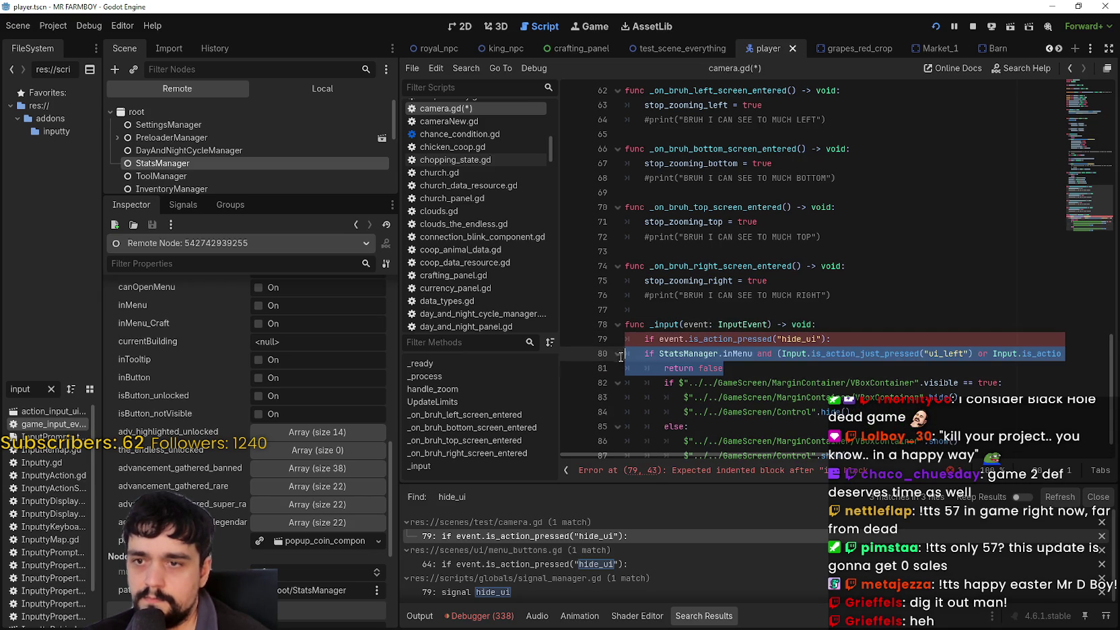
key("Tab")
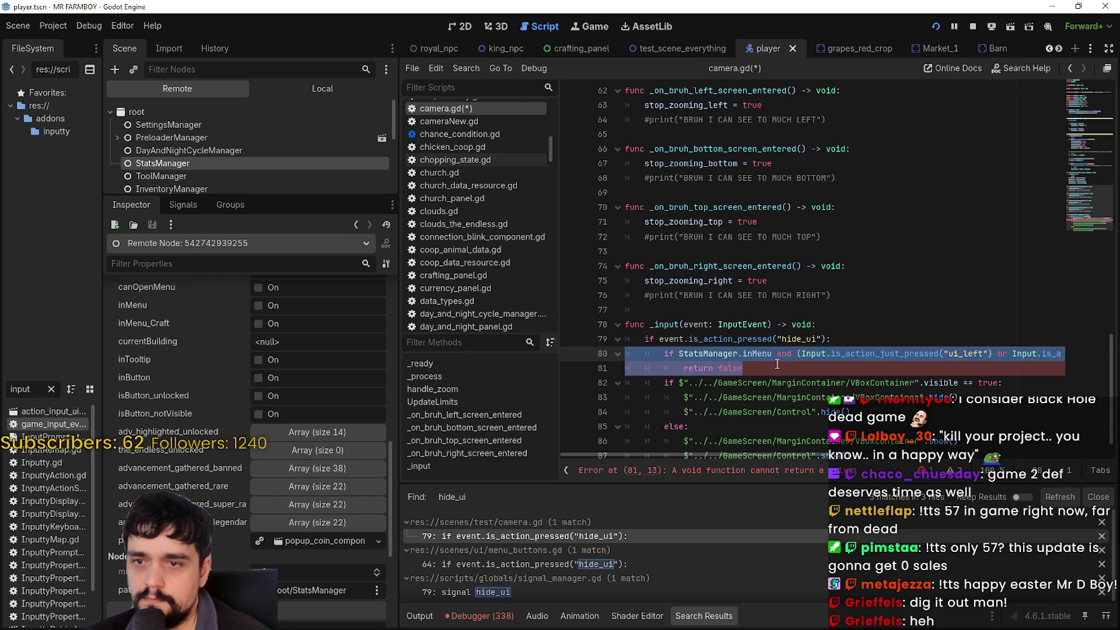
Step: Change the guard's 'return false' to a bare 'return' and save camera.gd
left_click(775, 368)
scroll("down", 3)
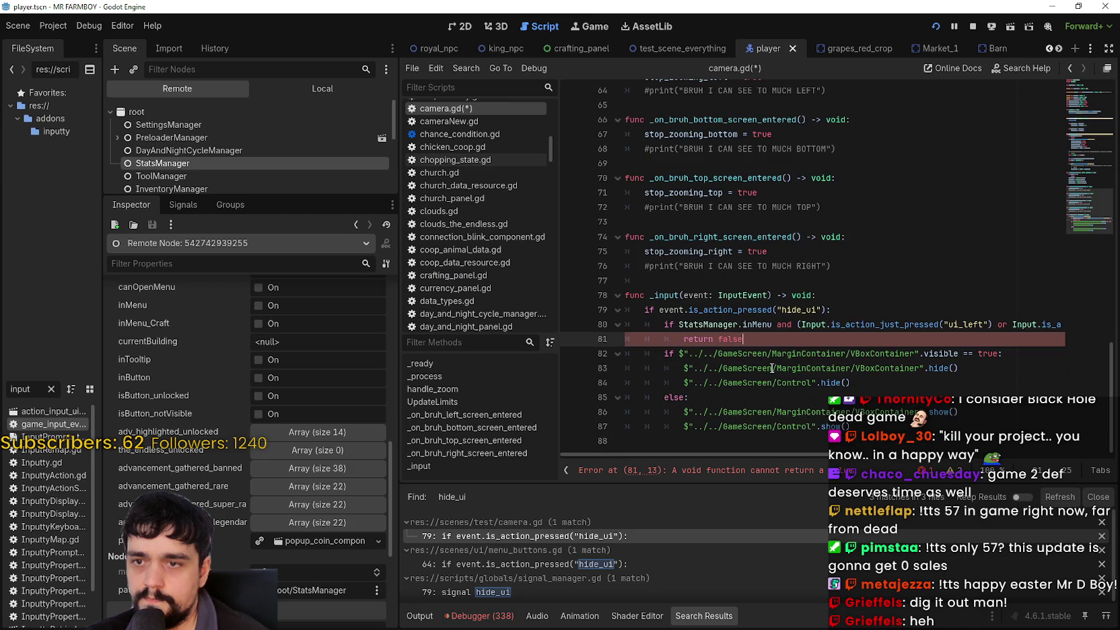
double_click(737, 330)
double_click(739, 340)
key("BackSpace")
key("ctrl+s")
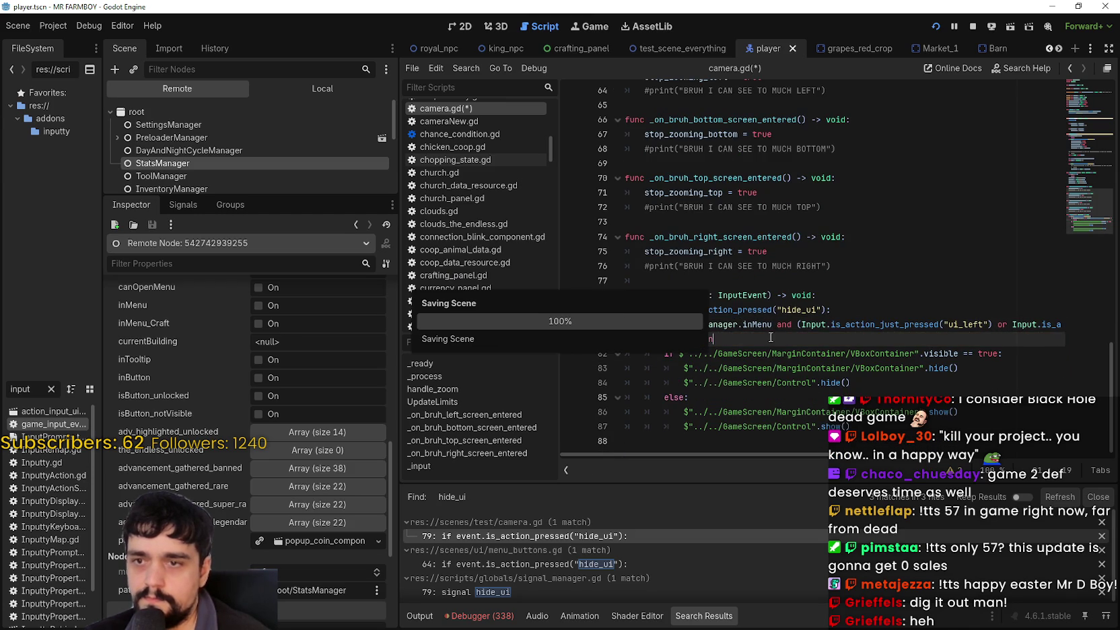
left_click(718, 439)
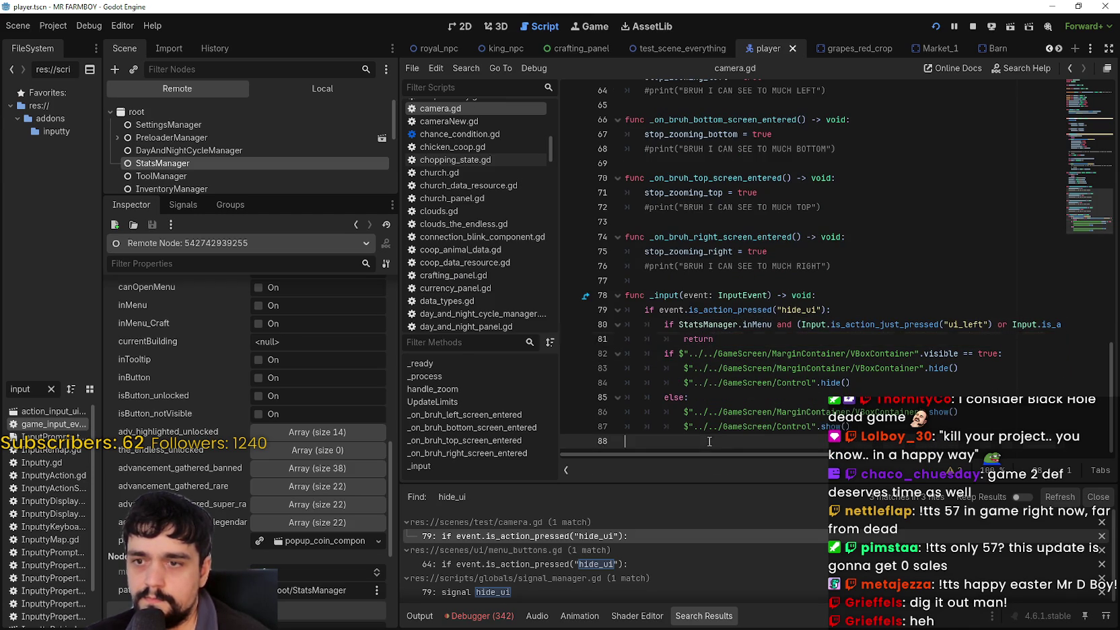
left_click(53, 26)
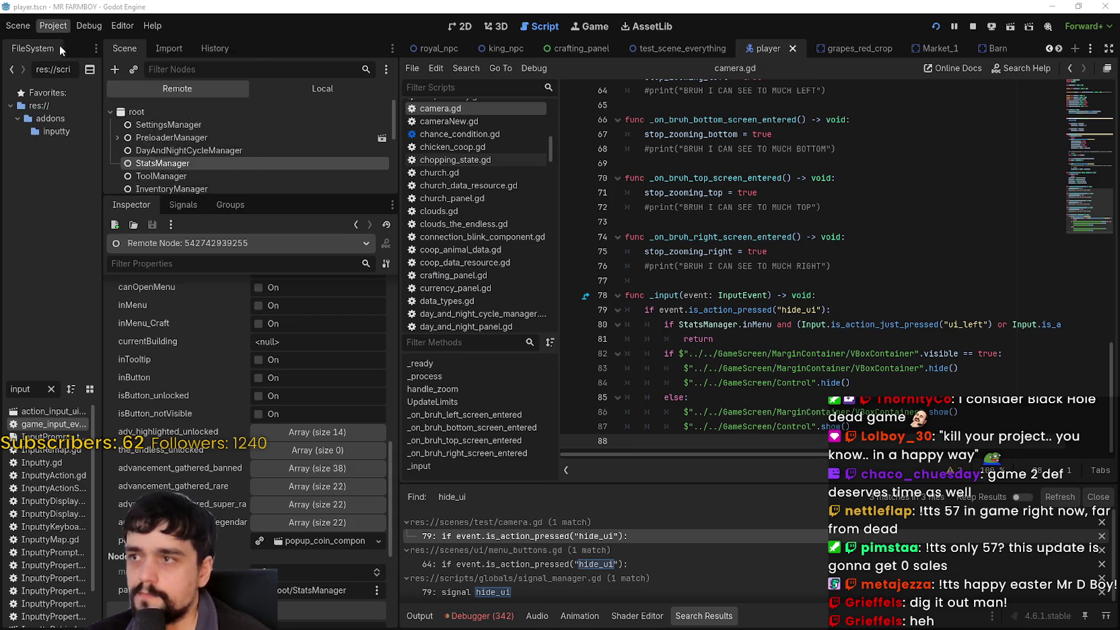
Step: Reopen the Input Map and scroll through the actions' Joypad D-pad bindings
left_click(74, 41)
scroll("down", 3)
scroll("up", 3)
scroll("down", 3)
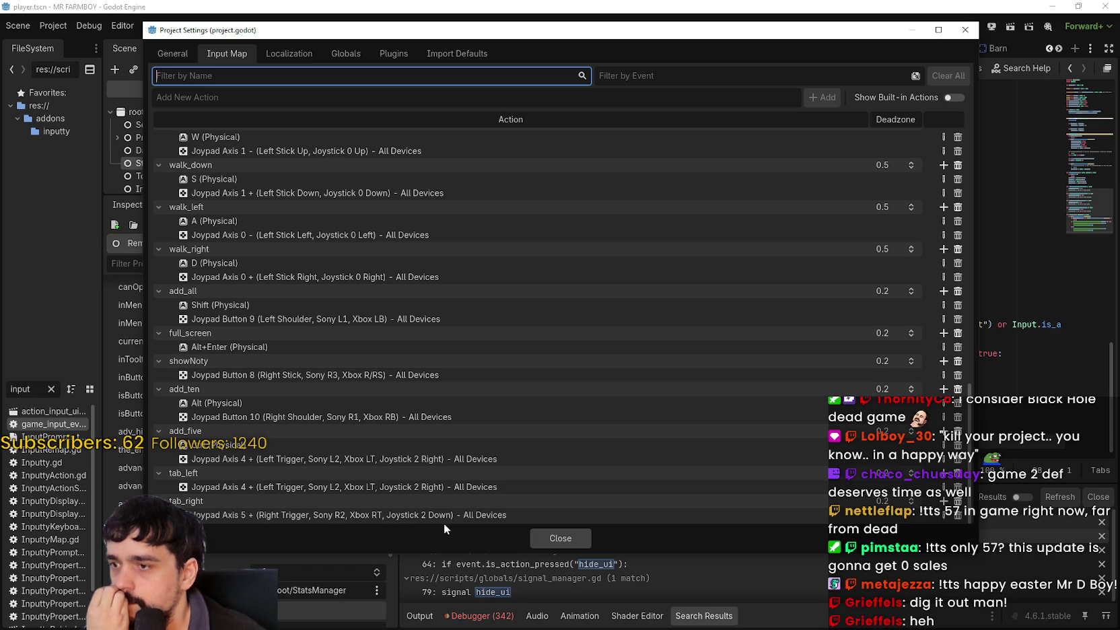
left_click(397, 460)
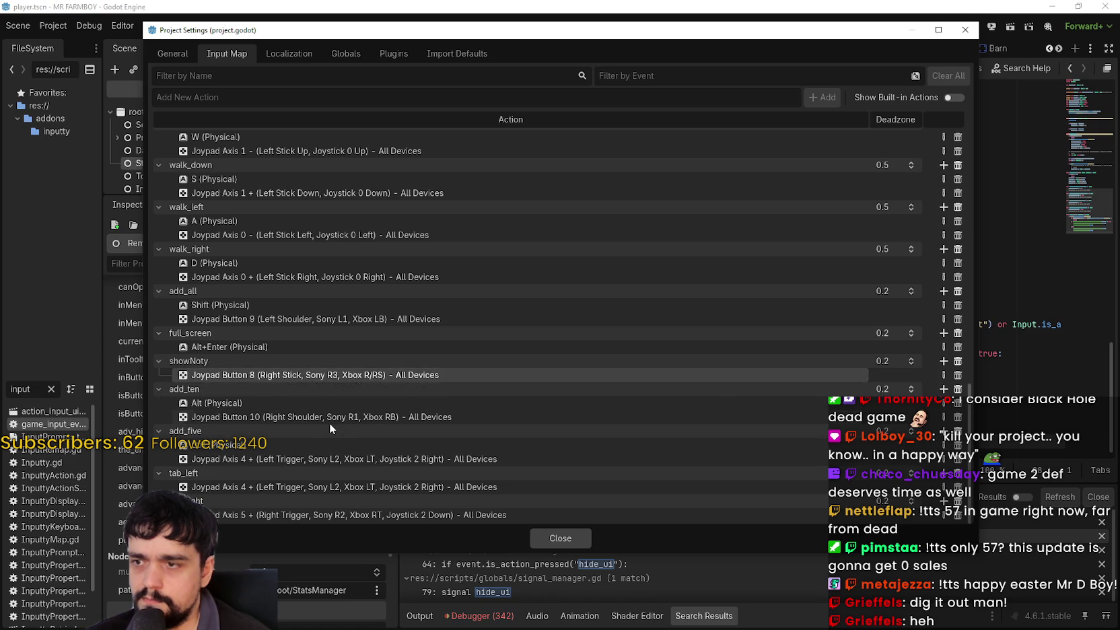
Step: Keep the add_ten action name unchanged, review the remaining bindings, and close Project Settings
double_click(326, 388)
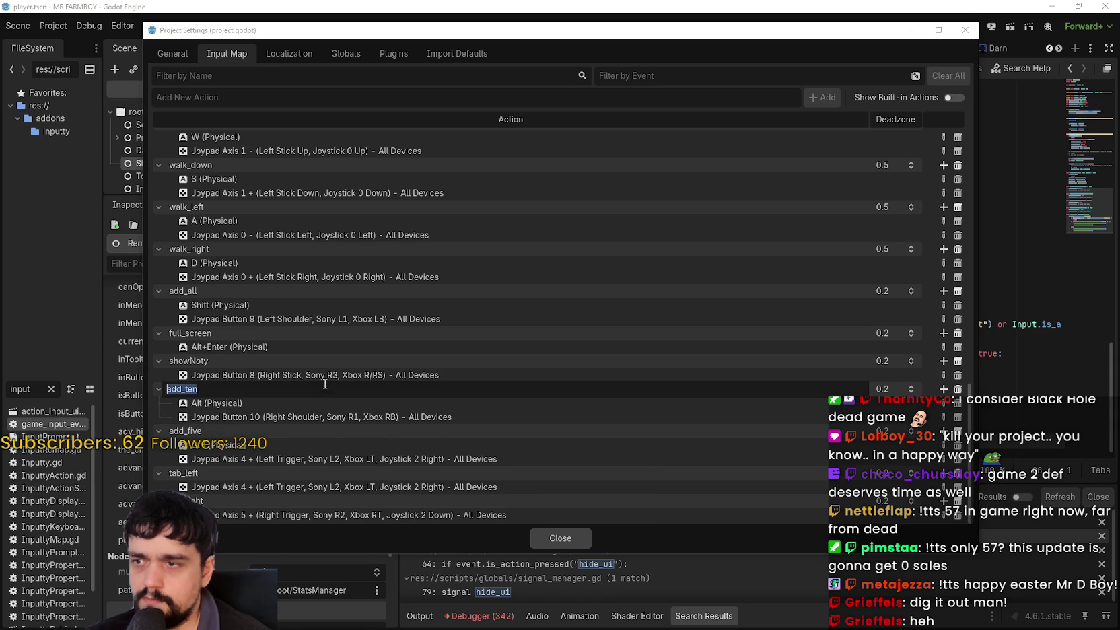
key("Return")
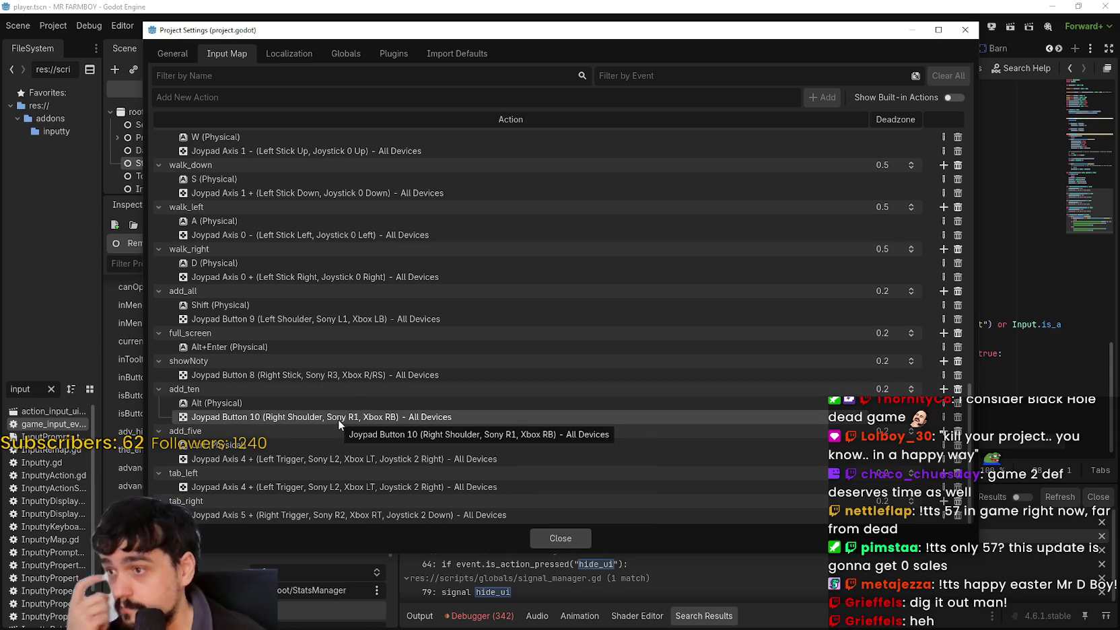
scroll("up", 3)
scroll("up", 3)
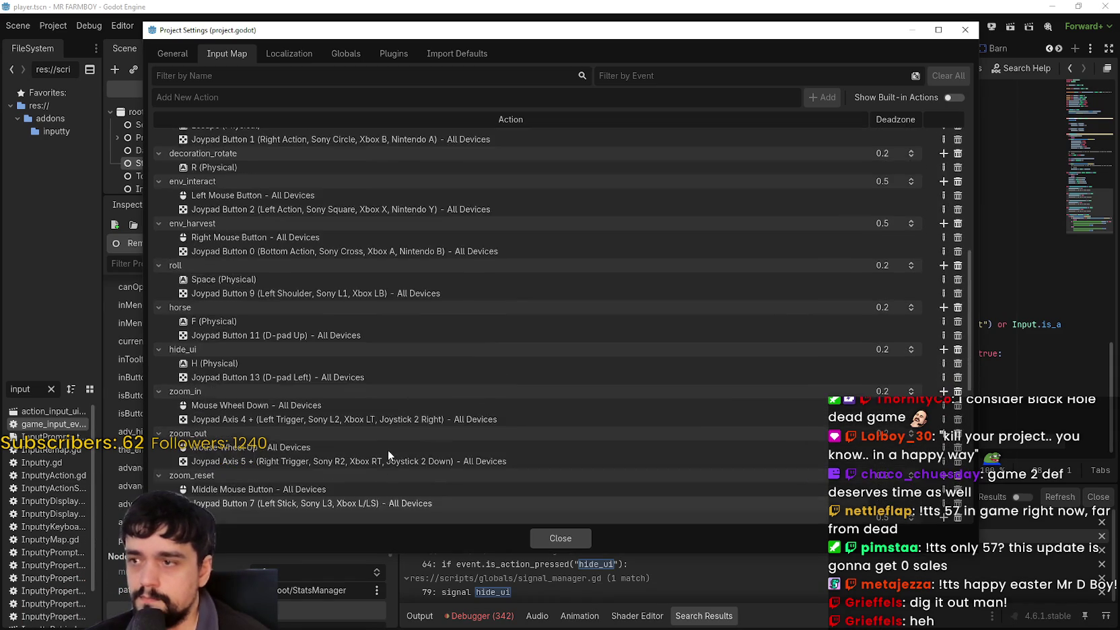
scroll("up", 3)
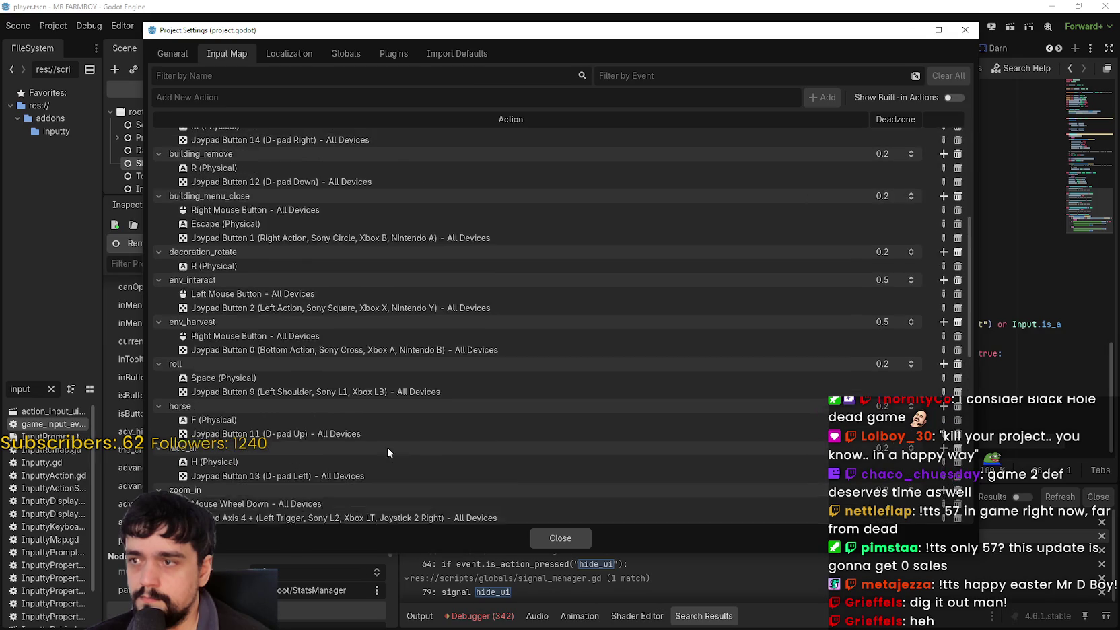
scroll("down", 3)
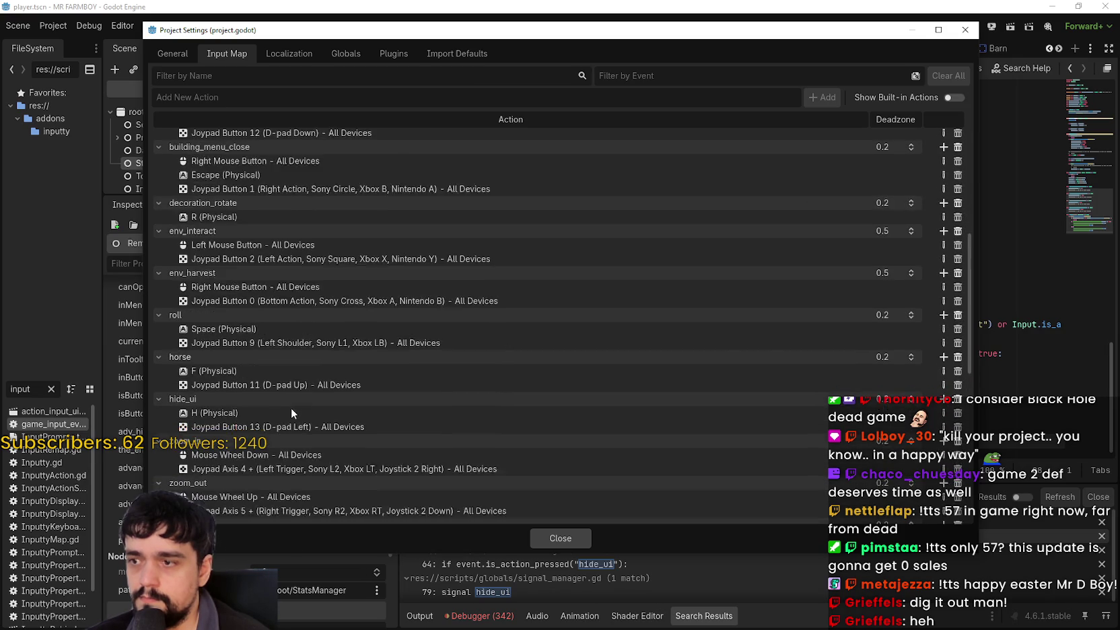
scroll("up", 3)
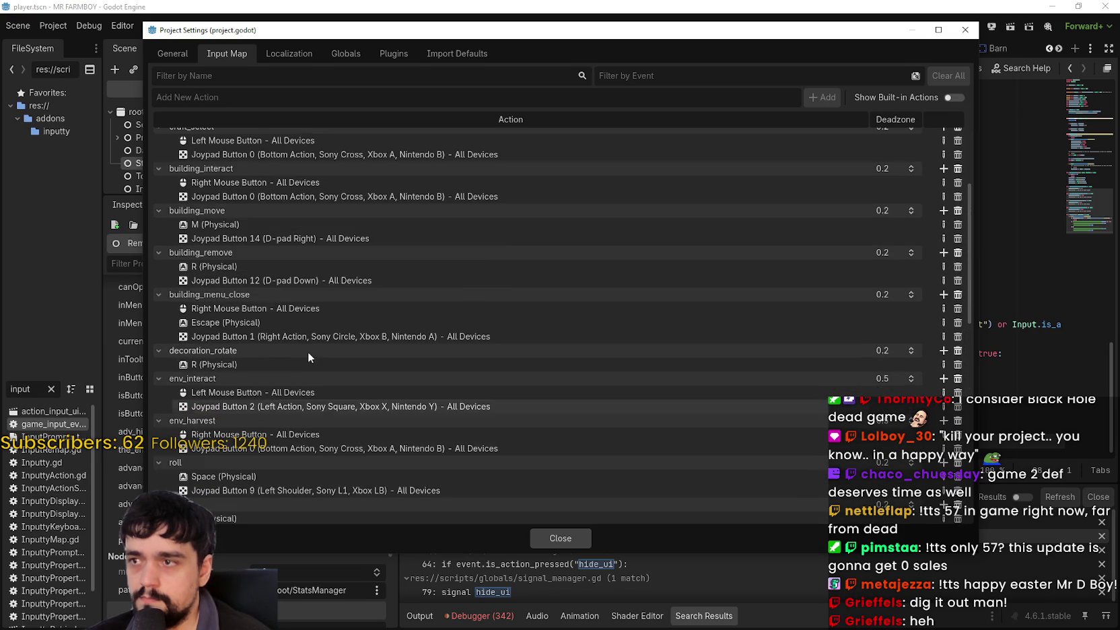
scroll("up", 3)
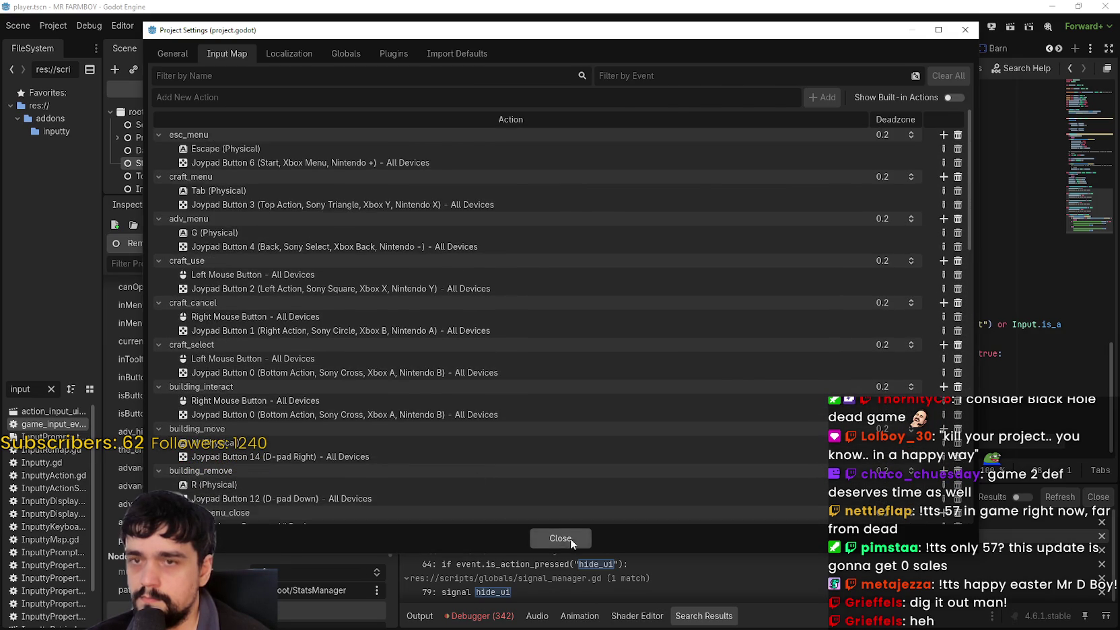
left_click(565, 538)
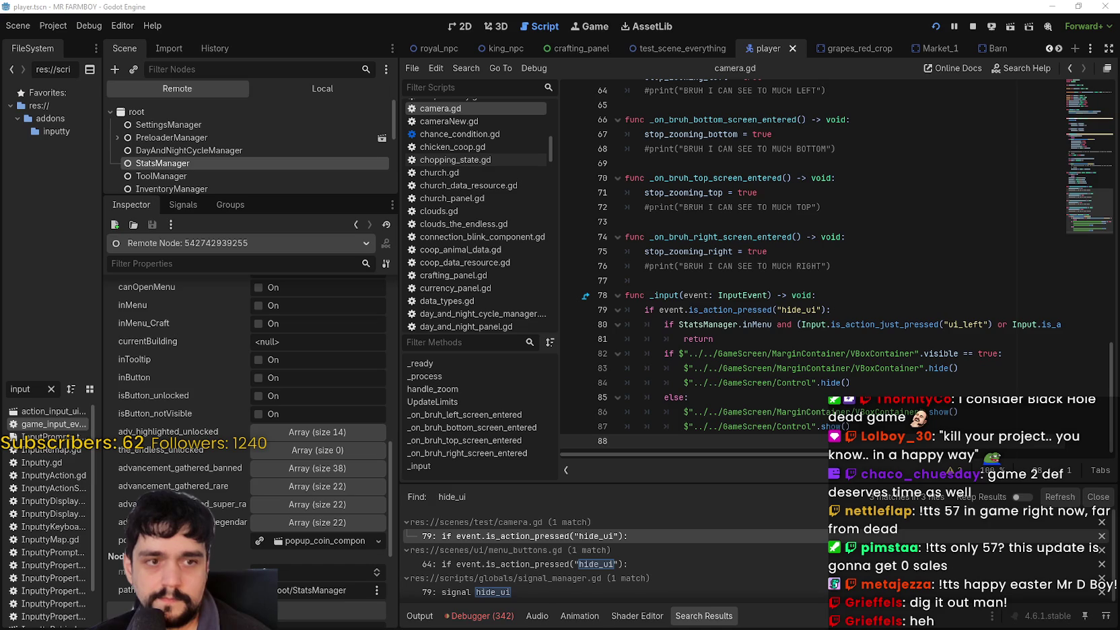
Step: Stop the running game with F8 and relaunch the project to test the input changes
key("F8")
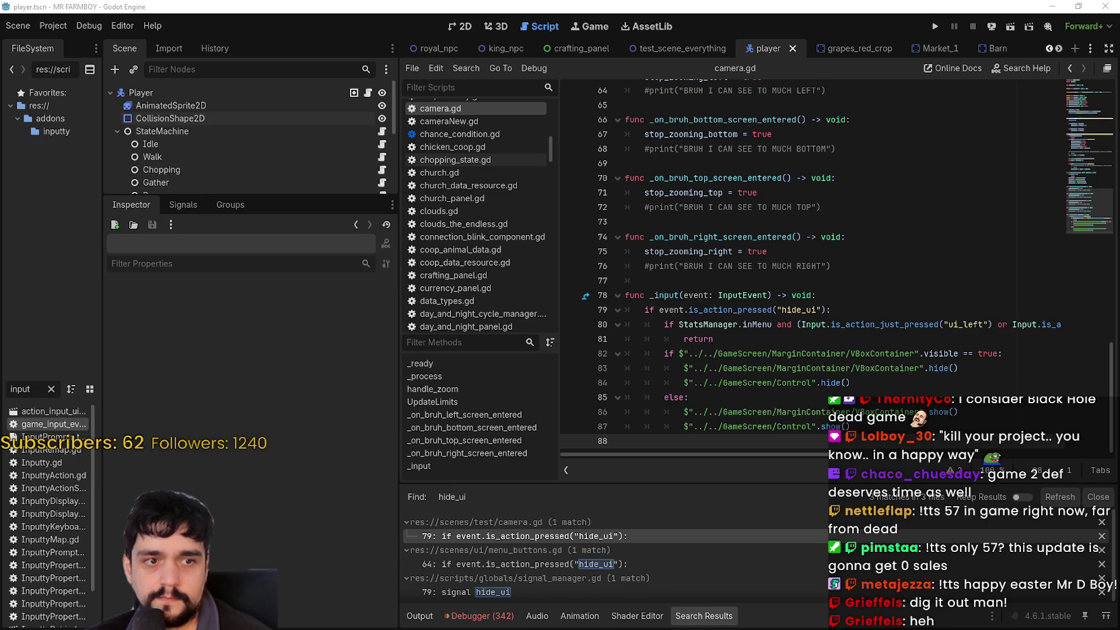
left_click(1009, 163)
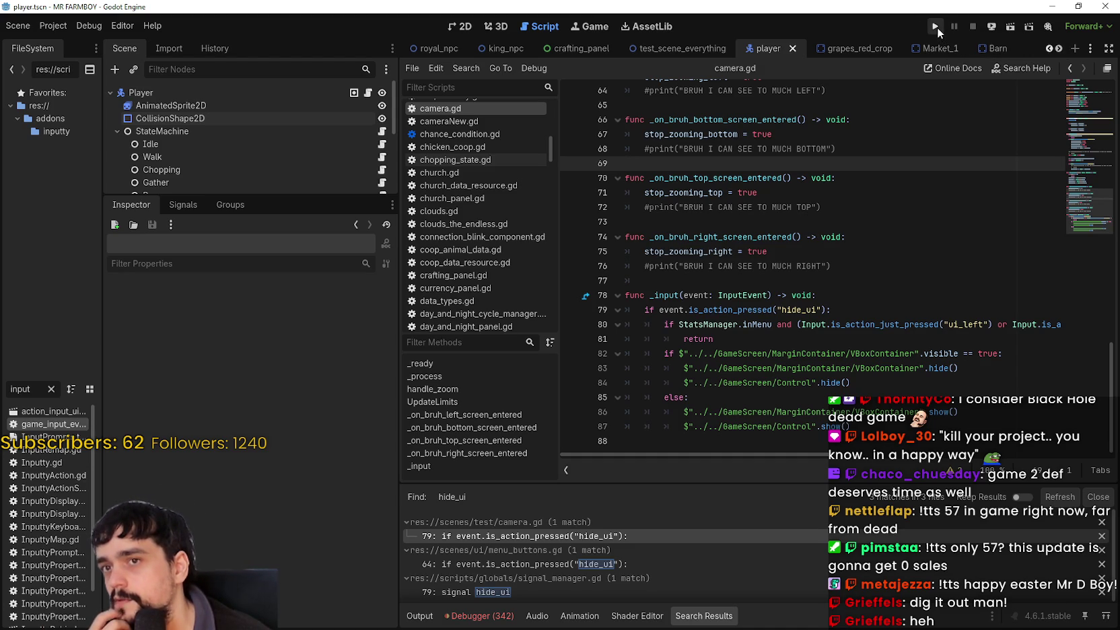
left_click(936, 27)
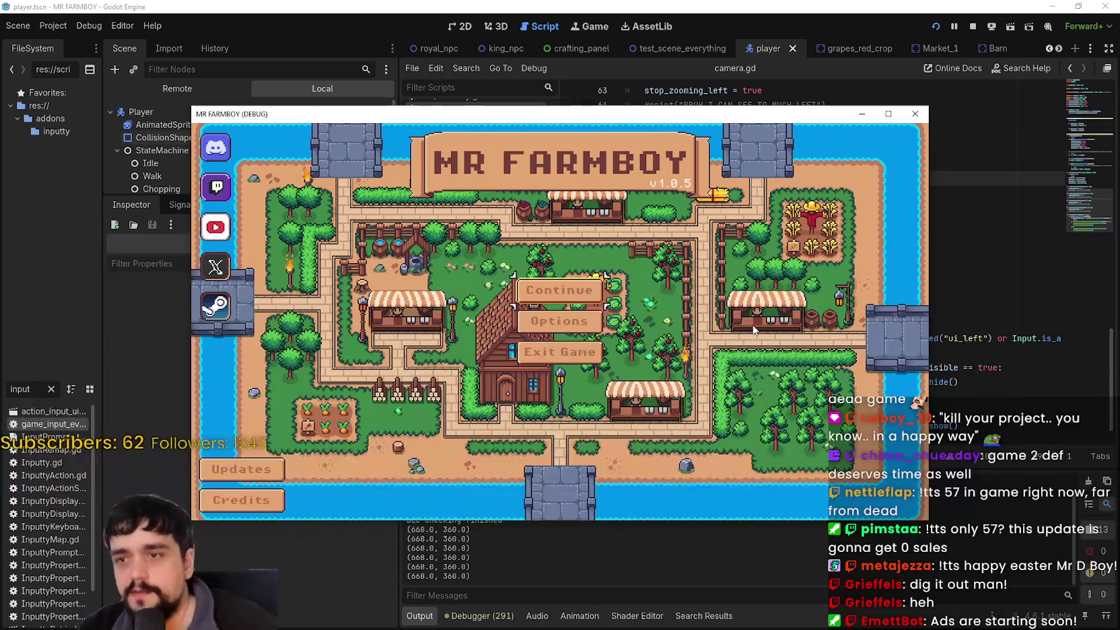
Step: Check the keybinds list under Options > Input, then back out to the title menu
left_click(601, 321)
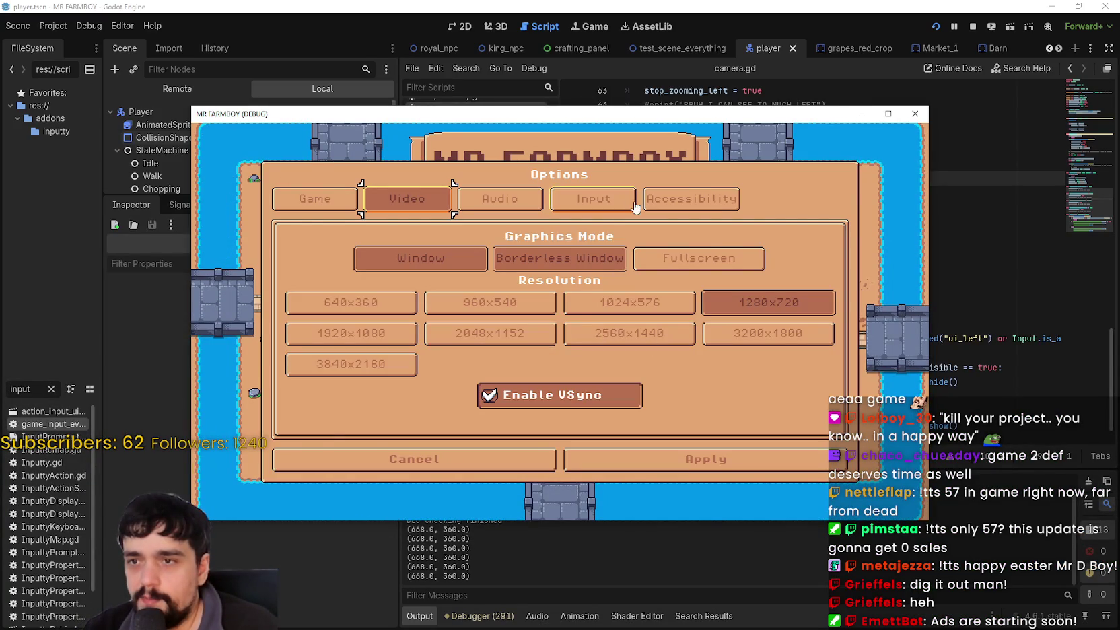
left_click(632, 204)
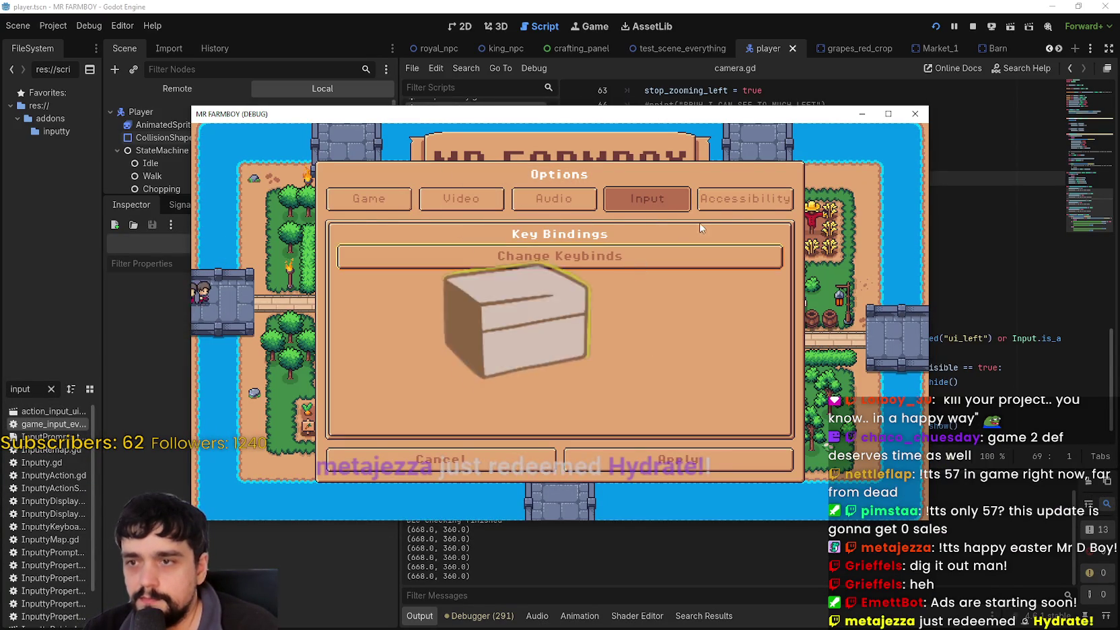
left_click(632, 254)
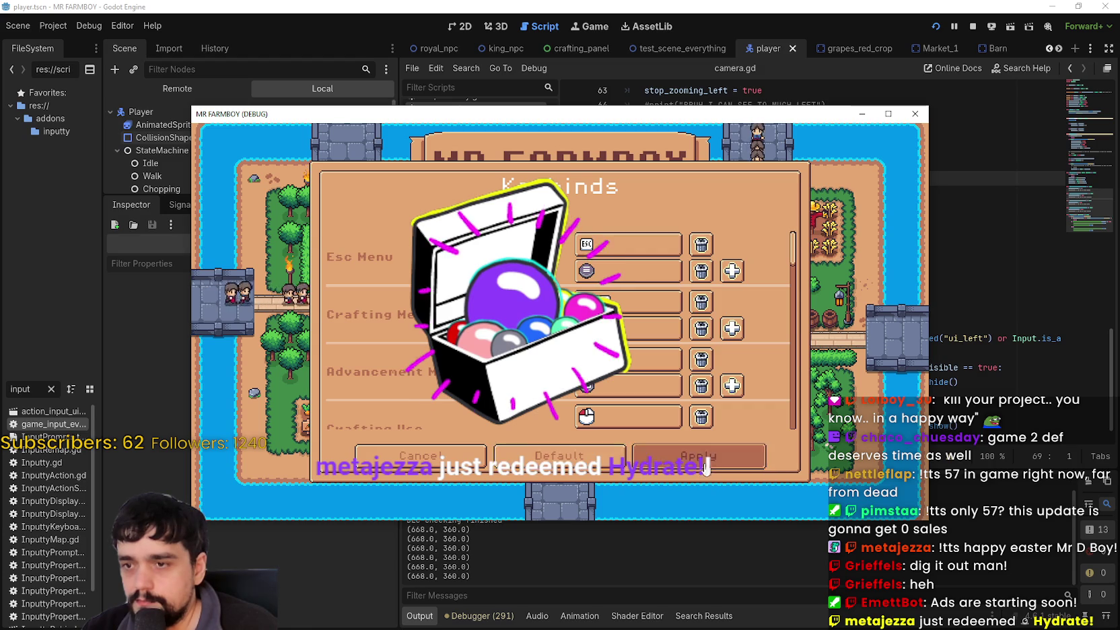
left_click(705, 467)
left_click(706, 464)
Step: Choose Continue, maximize the game window, and load Save 4
left_click(601, 288)
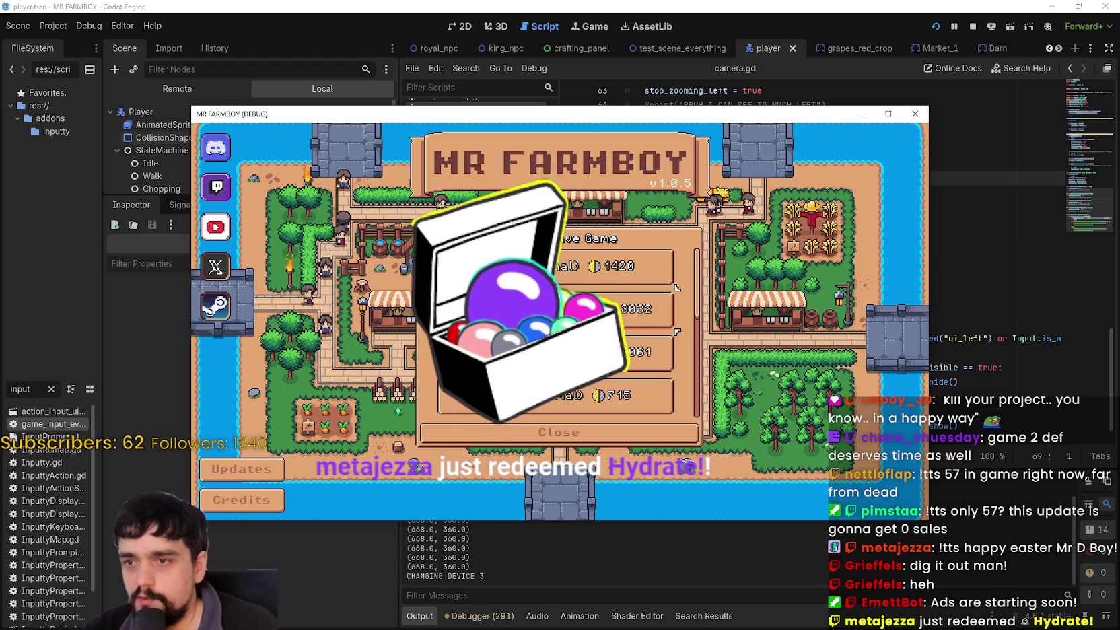
left_click(888, 114)
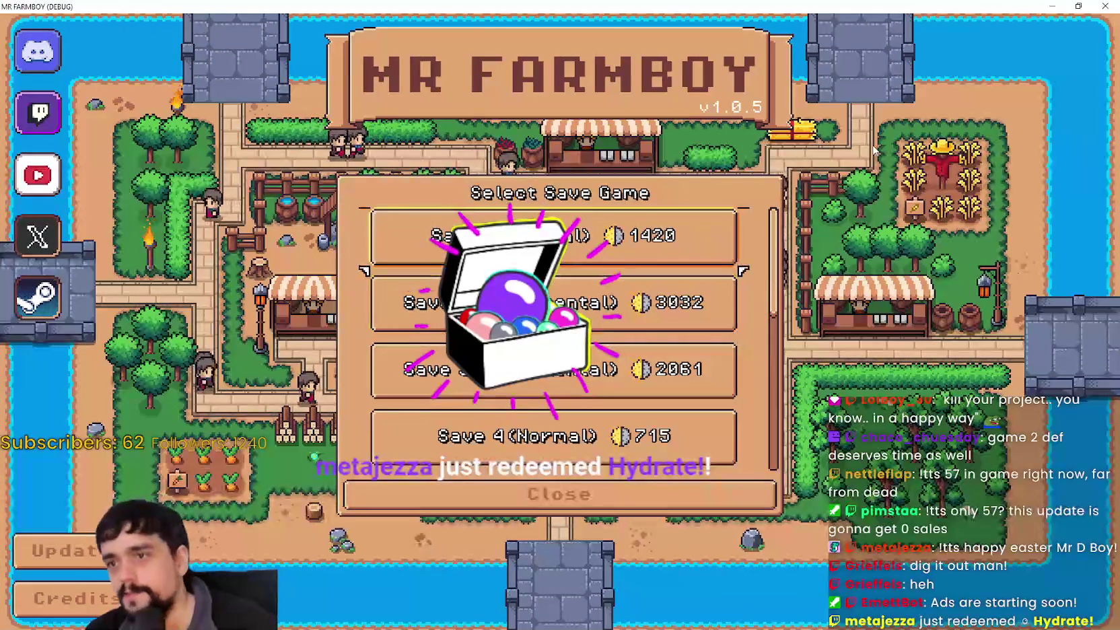
key("Down")
key("Down")
key("Down")
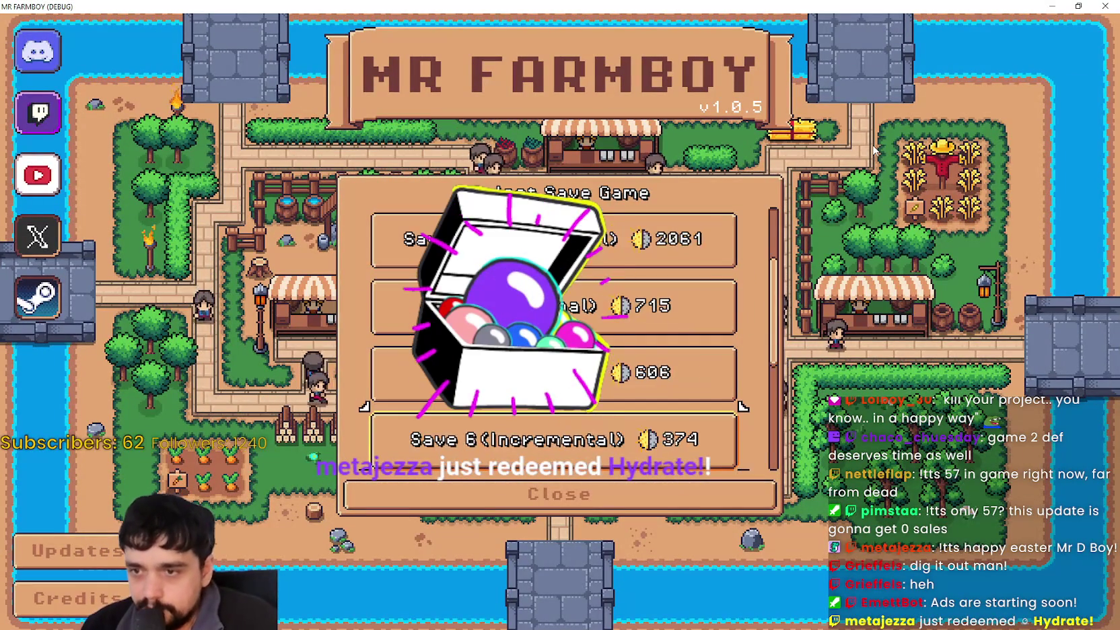
key("Up")
key("Up")
key("Return")
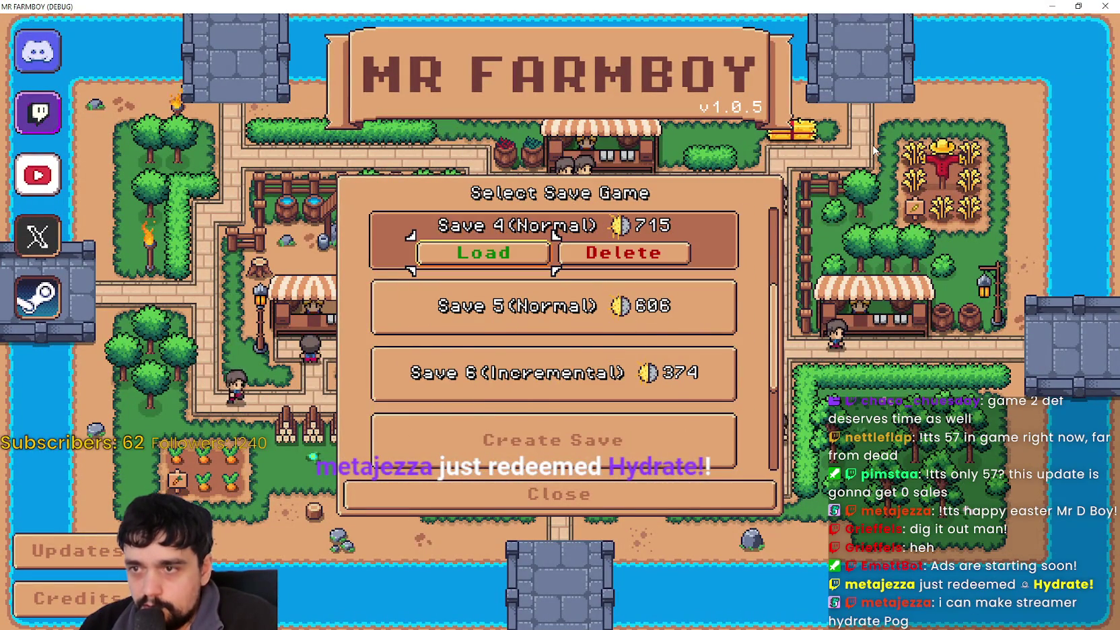
key("Return")
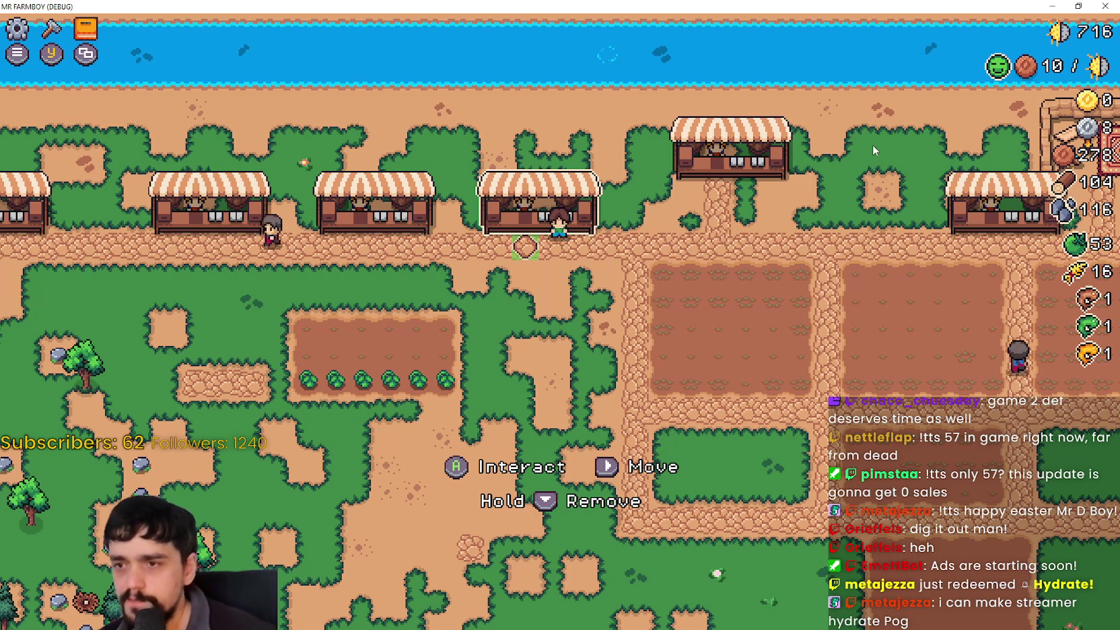
Step: Walk the player to the middle market stall and open the Market
key("s")
key("w")
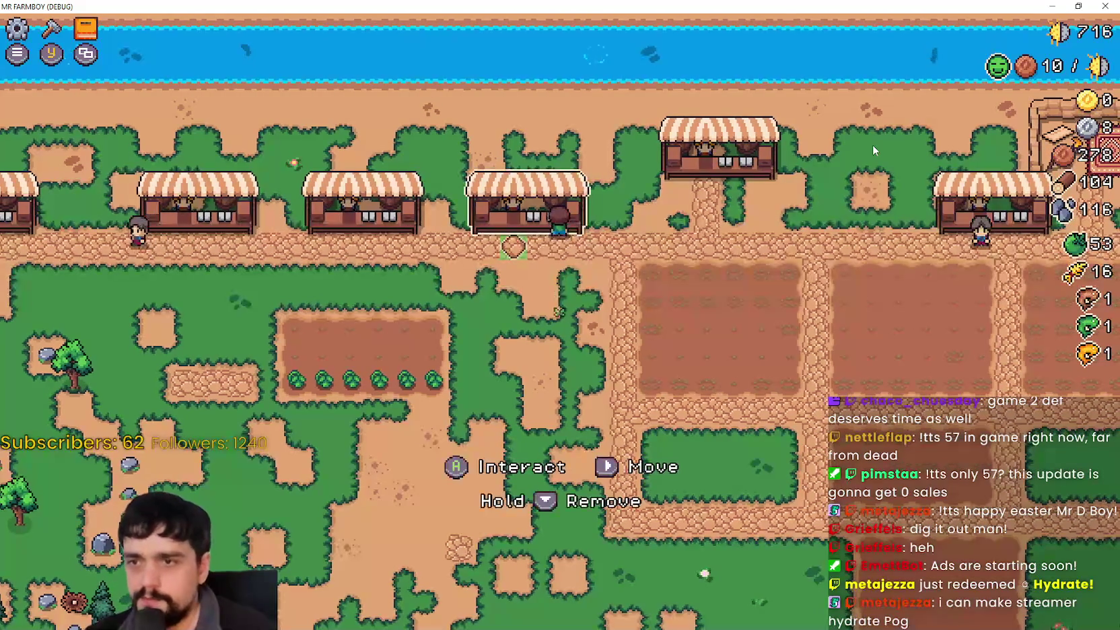
key("a")
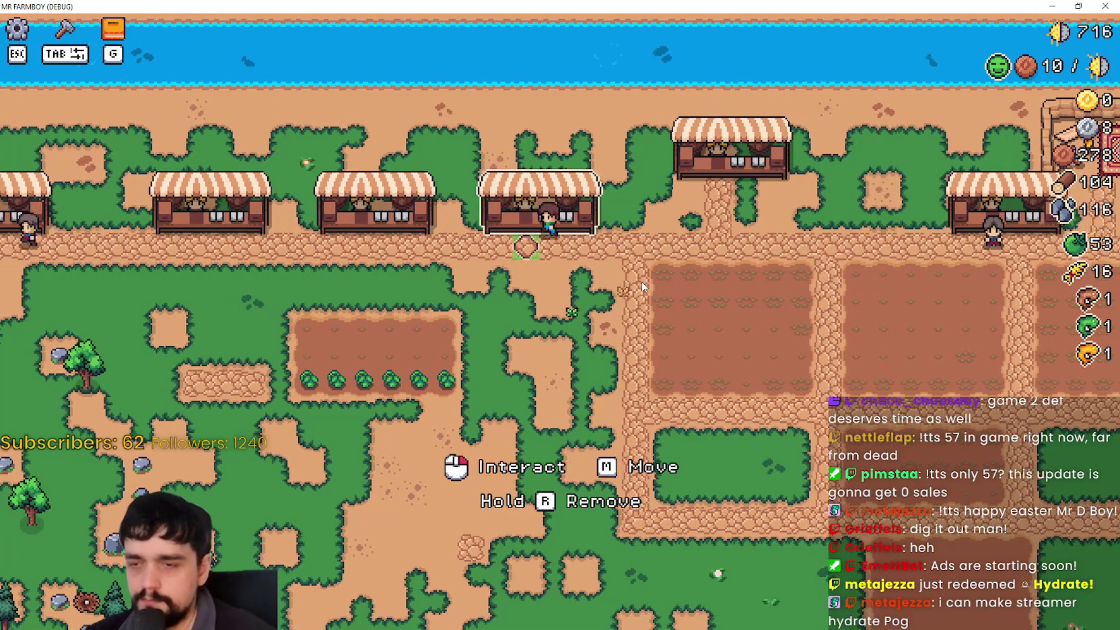
key("s")
key("e")
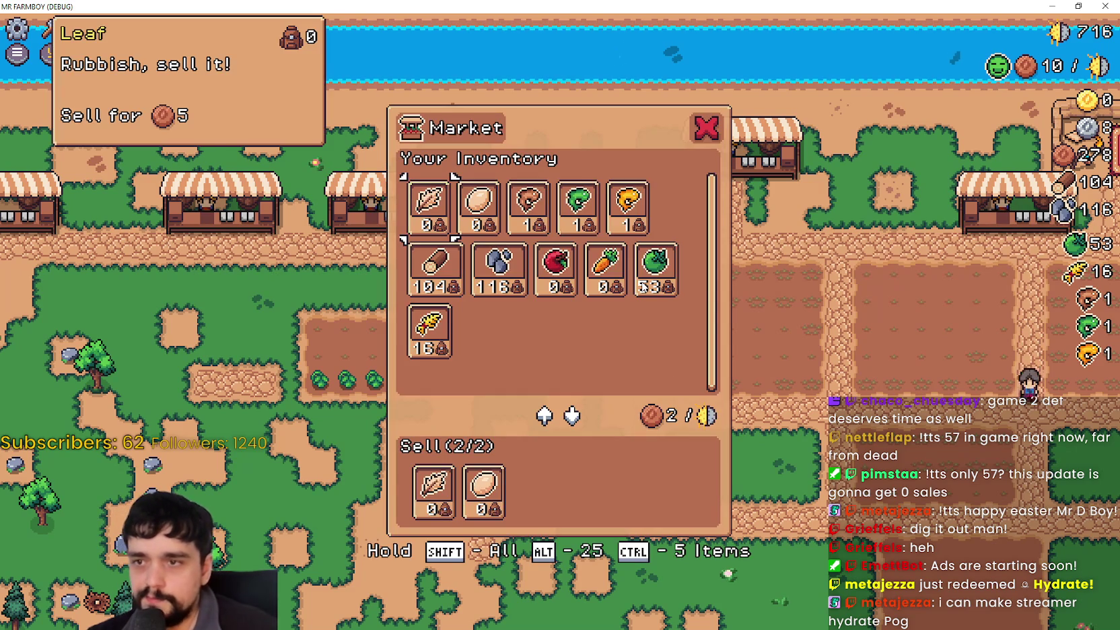
Step: Browse the Market items including Wheat, close it, and switch back to camera.gd
key("d")
key("d")
key("a")
key("a")
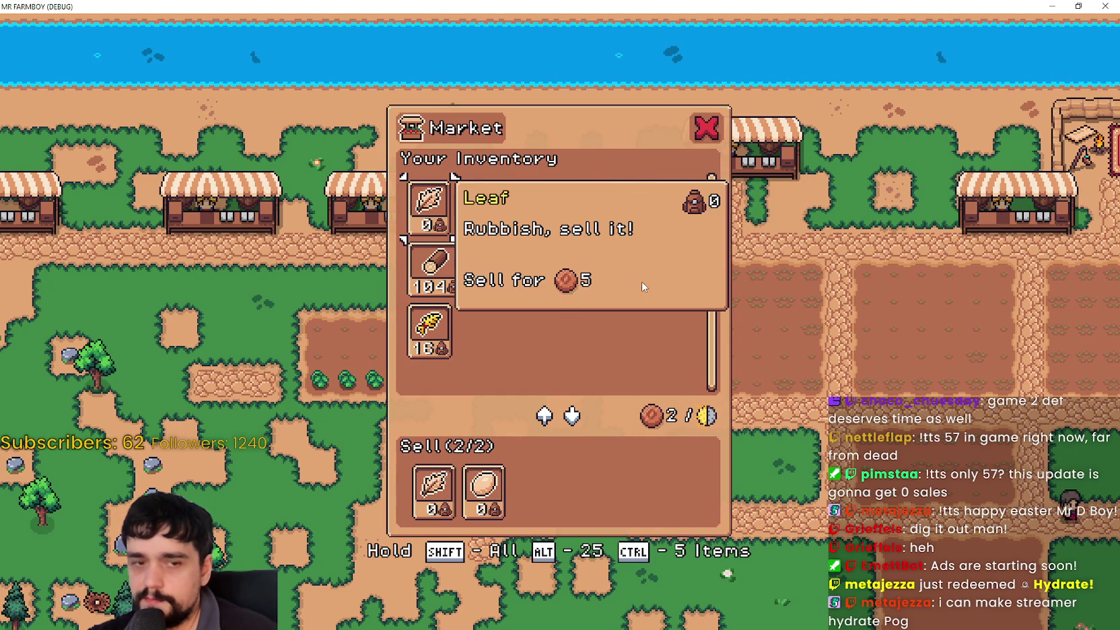
key("s")
key("s")
key("s")
key("w")
key("w")
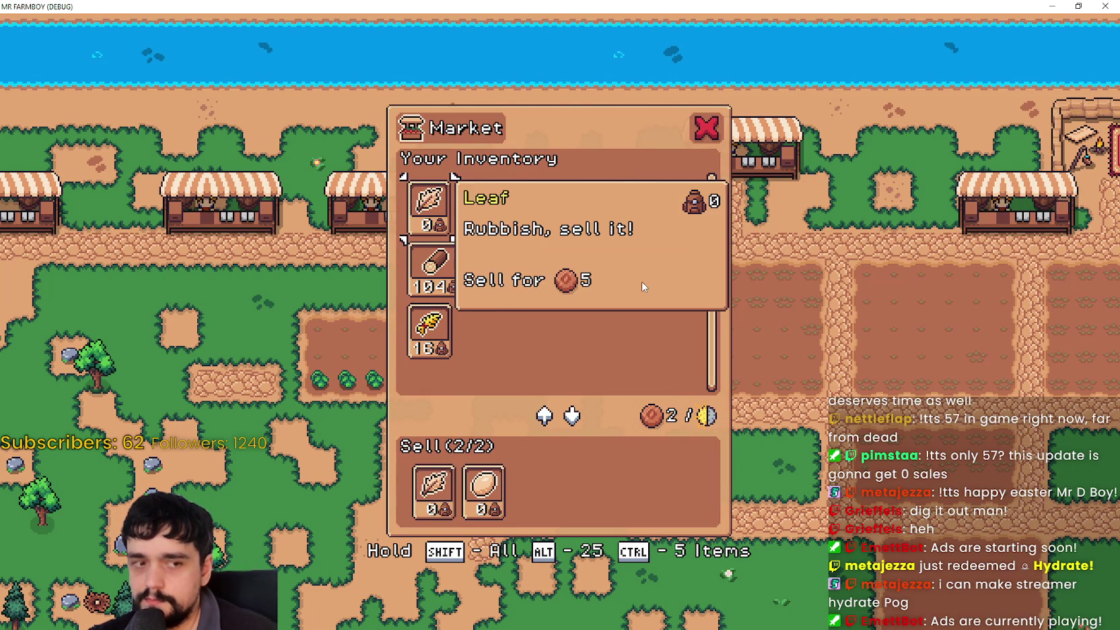
key("Escape")
key("w")
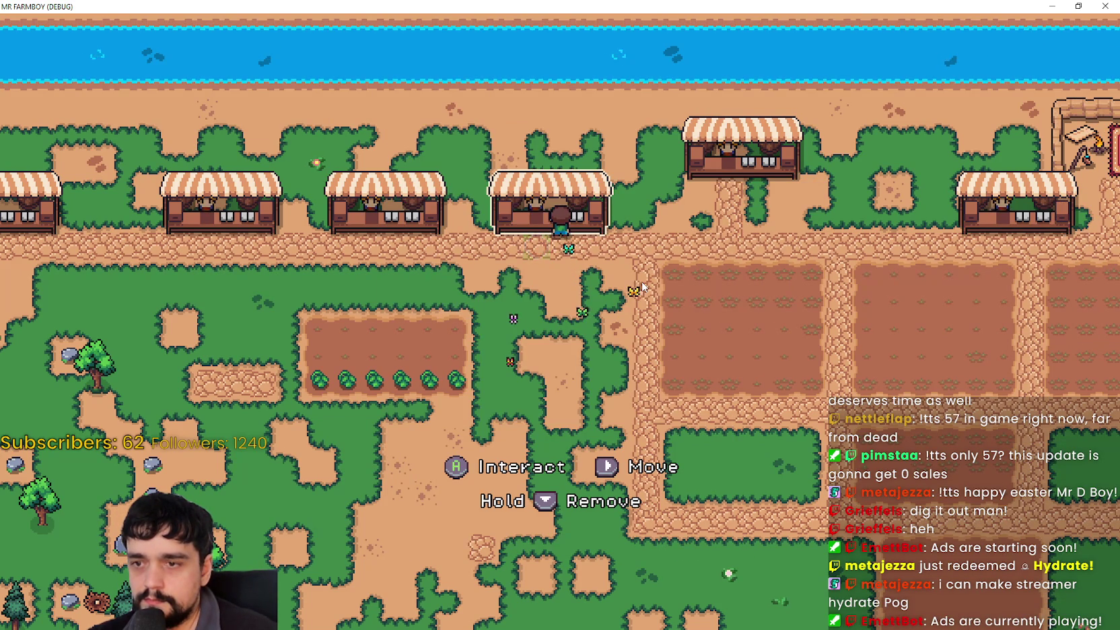
key("alt+Tab")
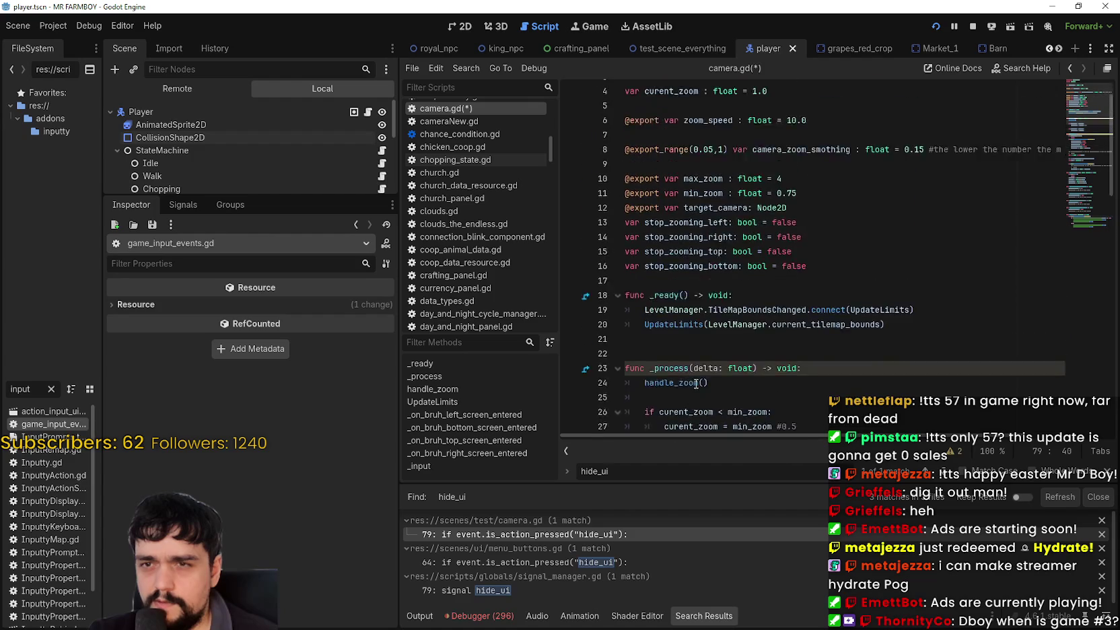
scroll("down", 3)
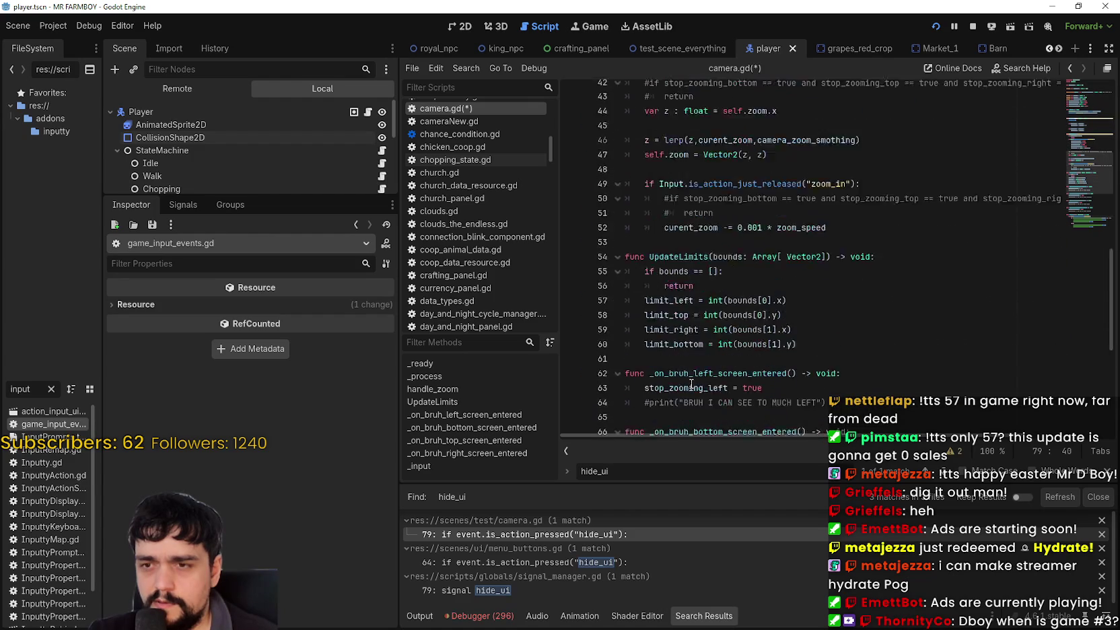